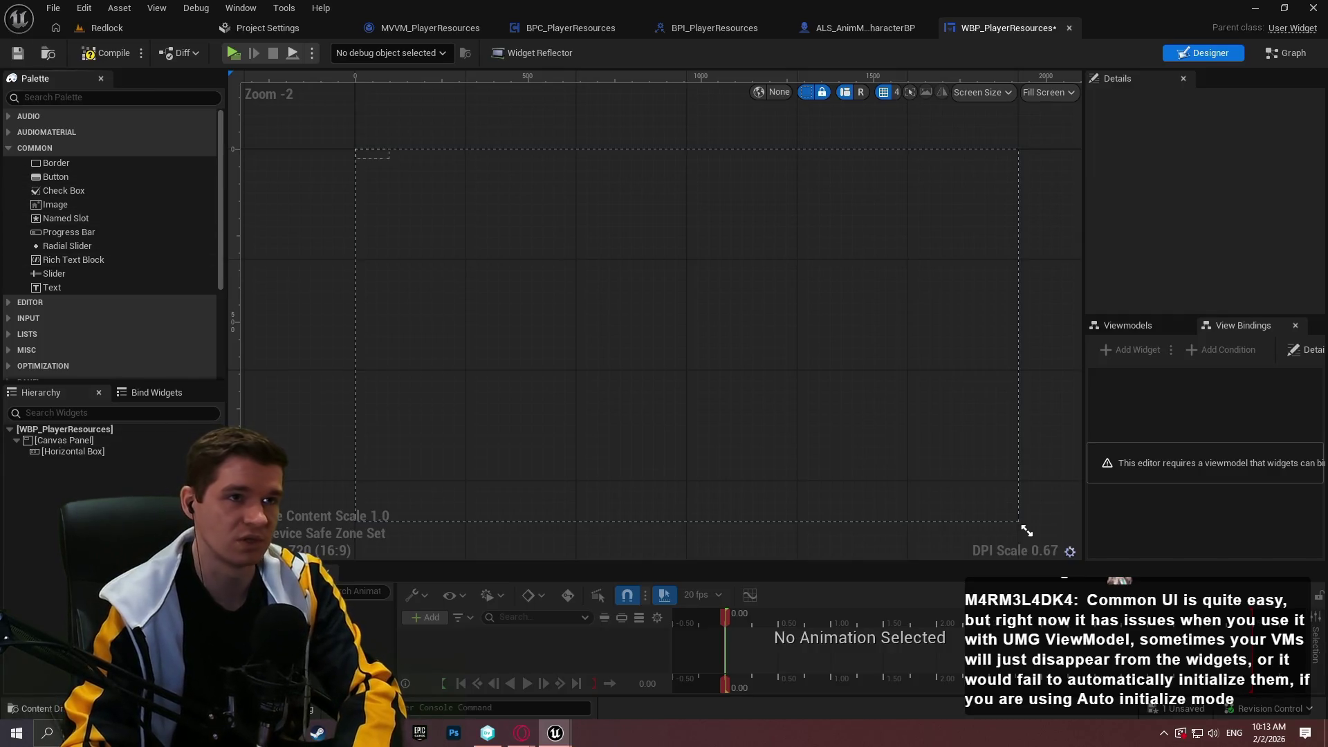
- Delete the old Horizontal Box and drop a Vertical Box into the Canvas Panel
left_click(74, 449)
key("Delete")
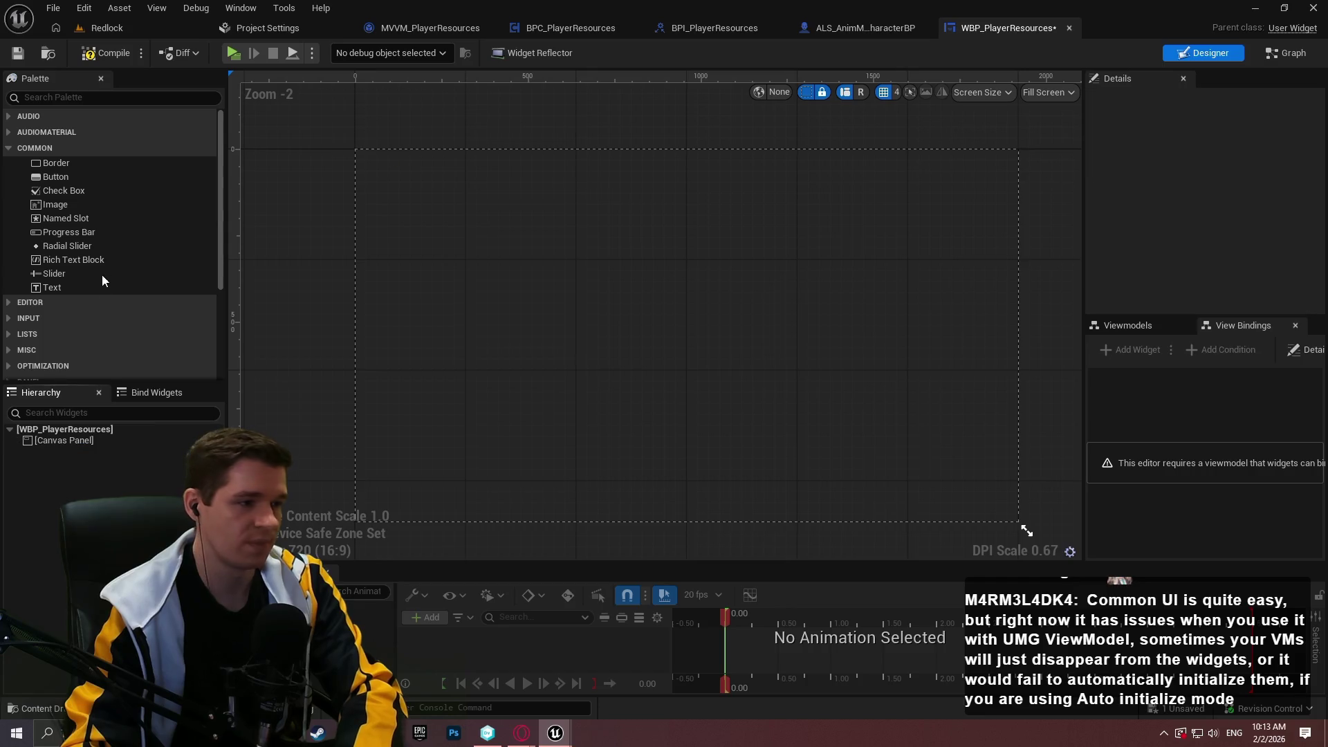
scroll(97, 235, "down", 2)
left_click(76, 97)
type("ver")
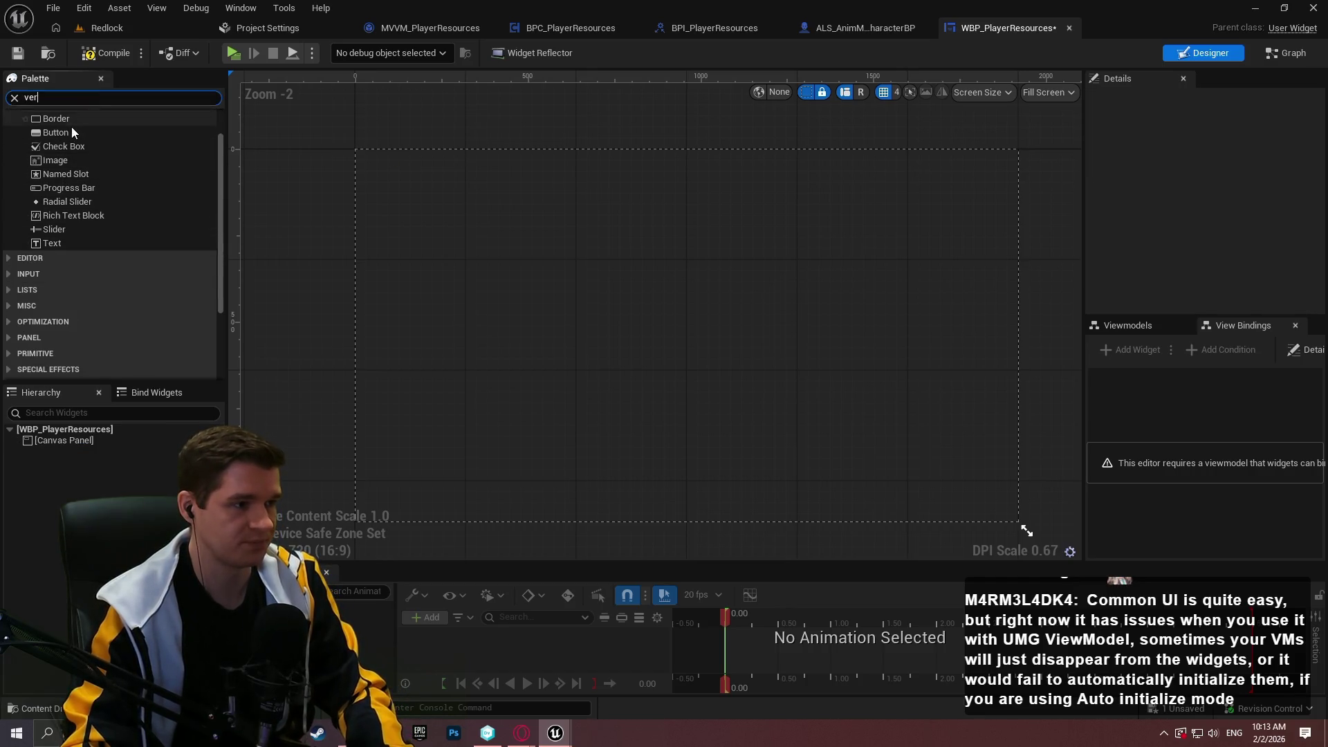
left_click_drag(65, 144, 54, 441)
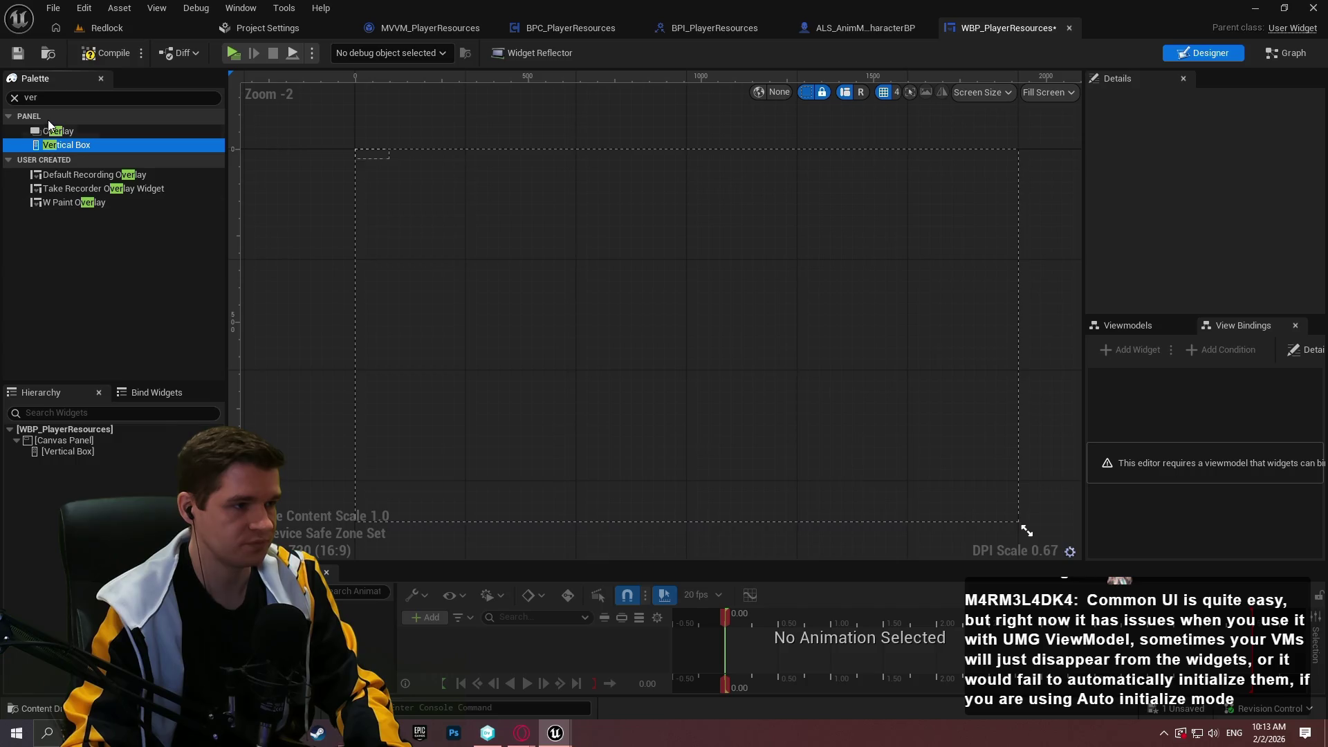
- Add a Horizontal Box inside the Vertical Box and a Text widget inside it
double_click(59, 102)
type("hor")
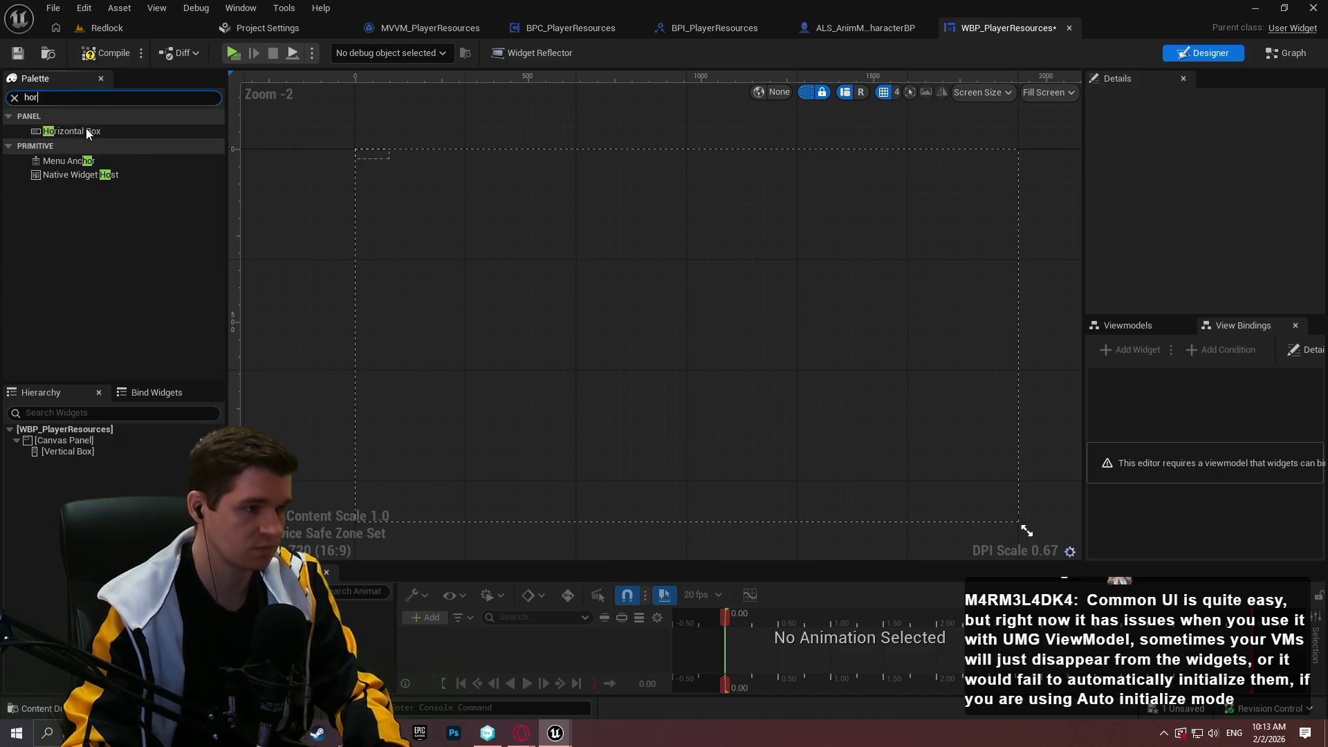
left_click_drag(63, 134, 55, 451)
left_click(13, 98)
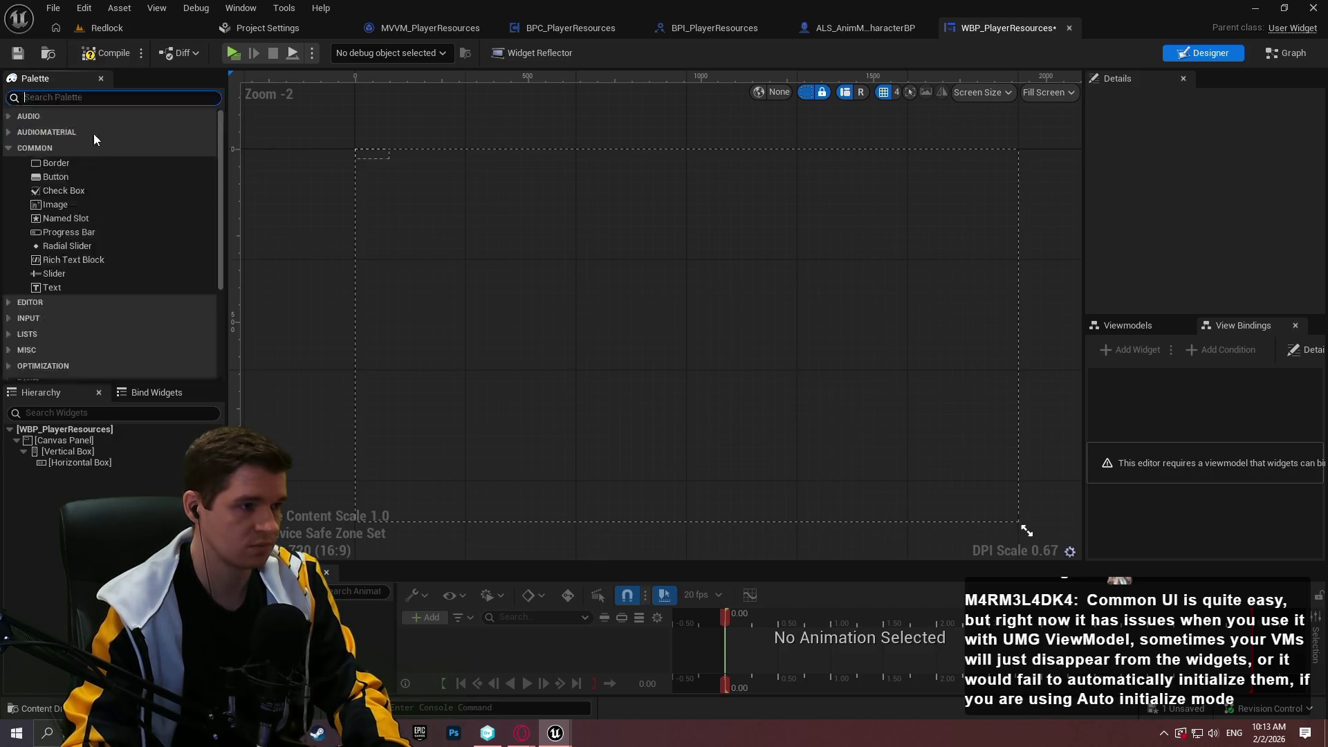
mouse_move(50, 287)
left_mouse_down()
mouse_move(42, 415)
mouse_move(69, 462)
left_mouse_up()
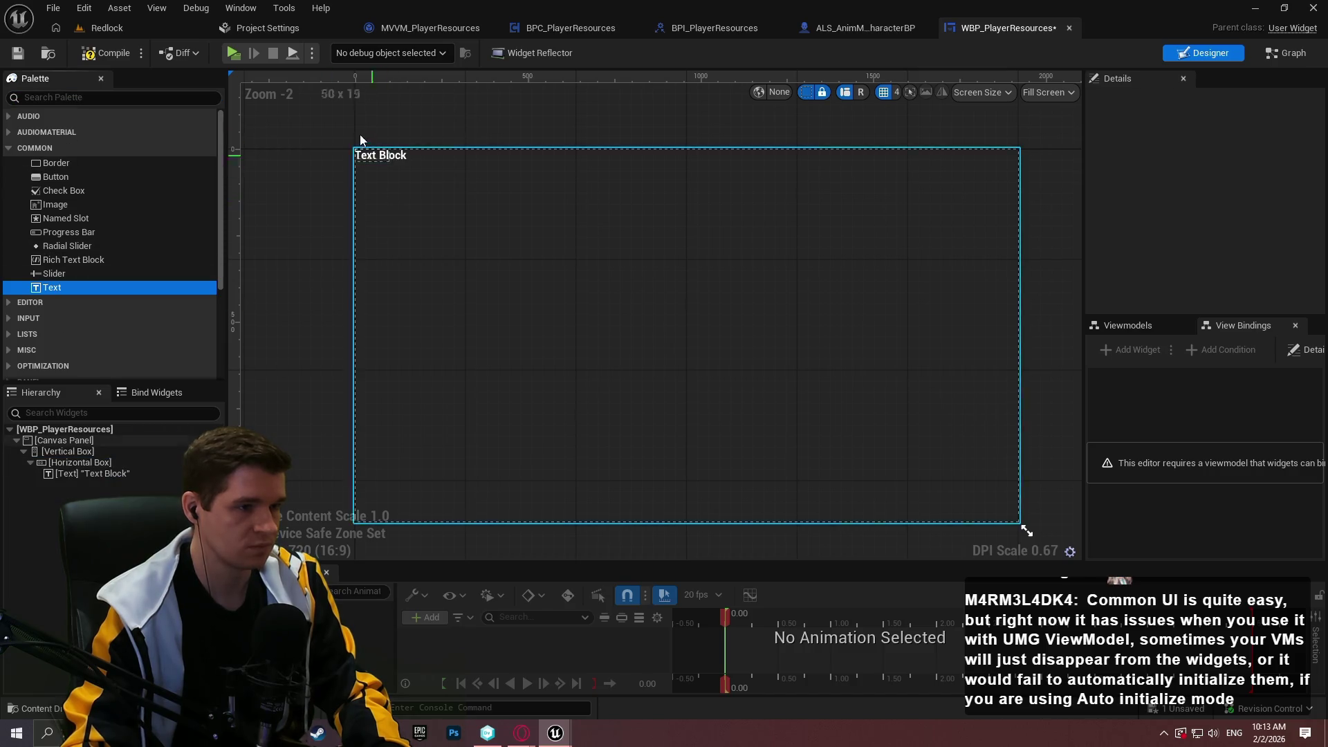
left_click(375, 156)
- Turn on Size To Content for the Vertical Box
scroll(388, 206, "up", 2)
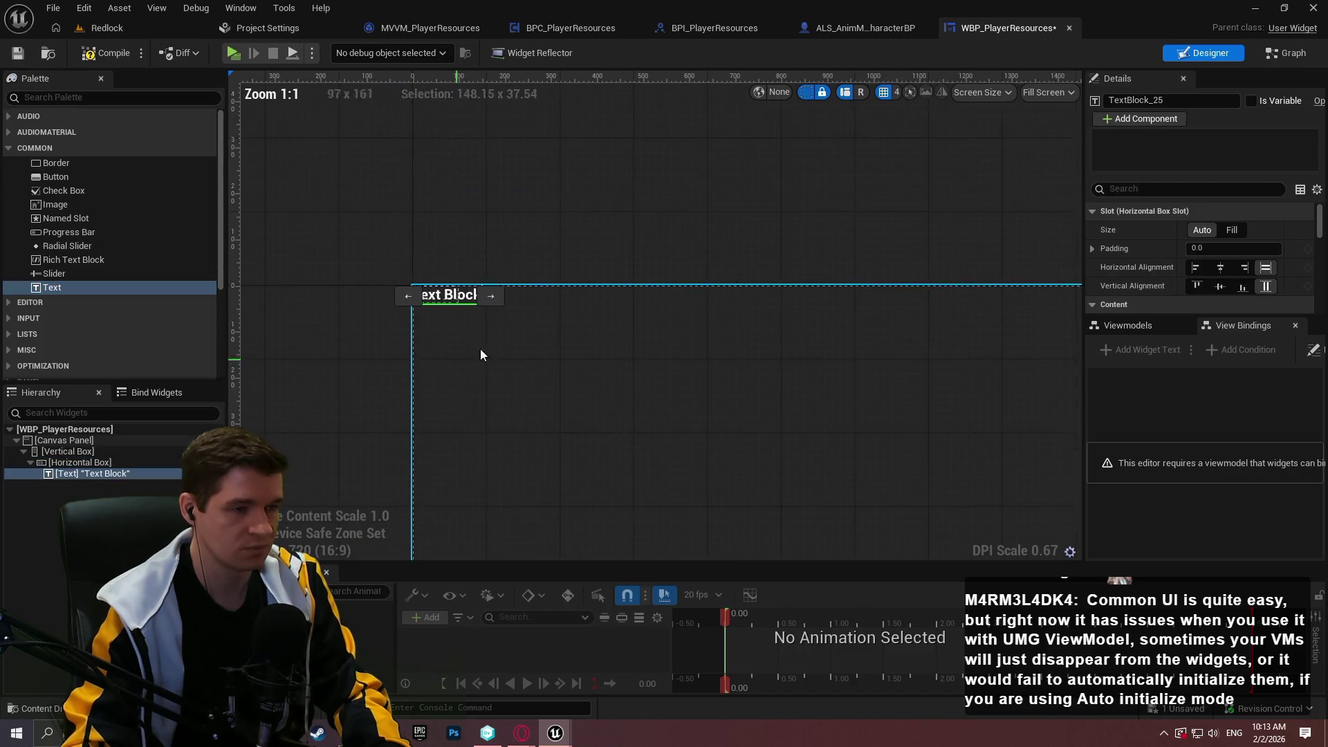
left_click(119, 454)
left_click(119, 451)
scroll(1142, 235, "down", 3)
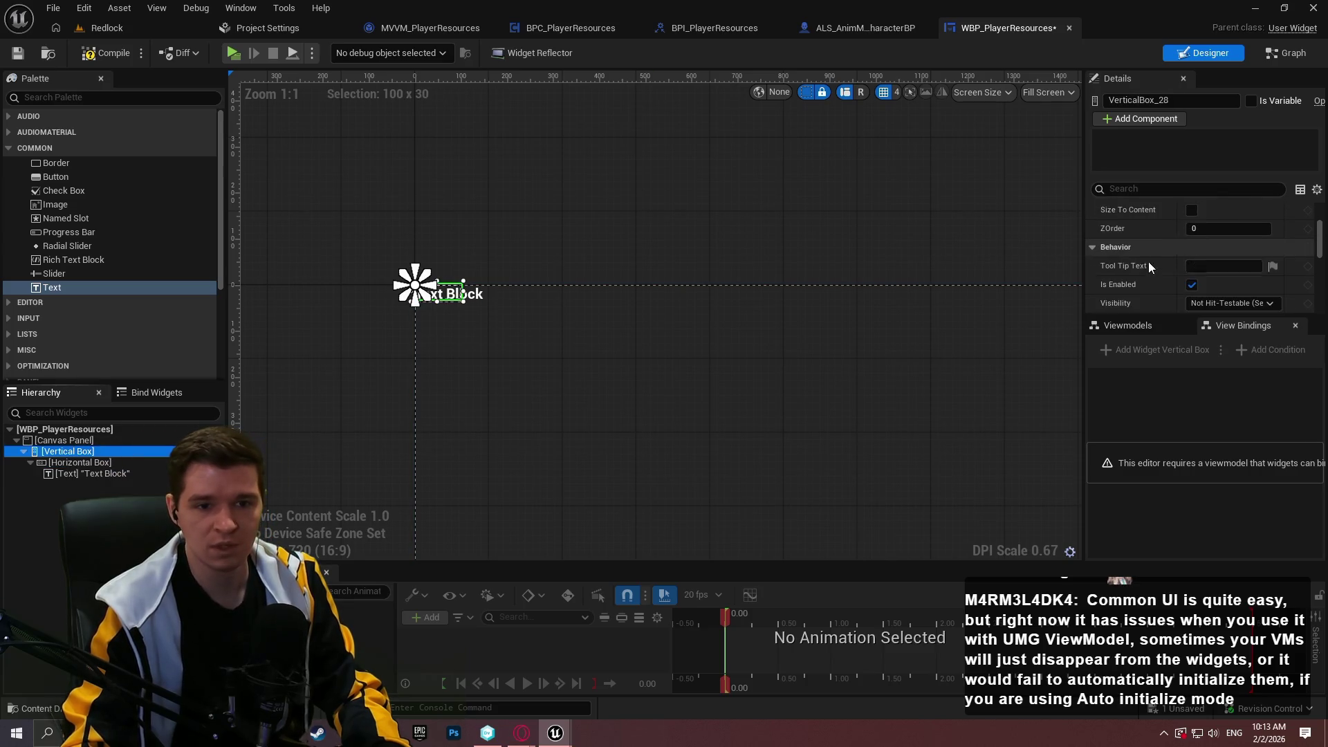
left_click(1190, 211)
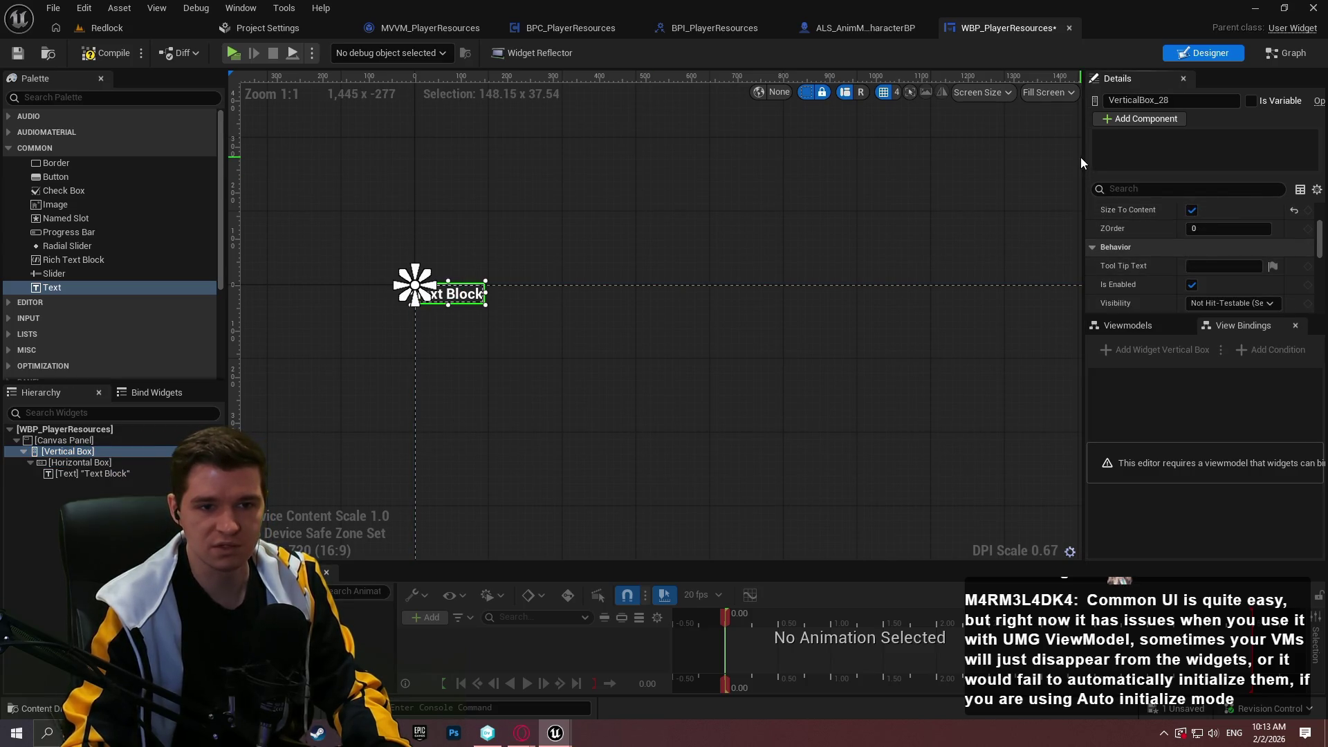
- Rearrange the editor panels, docking the Viewmodels panel beside Details
left_click_drag(1045, 159, 990, 159)
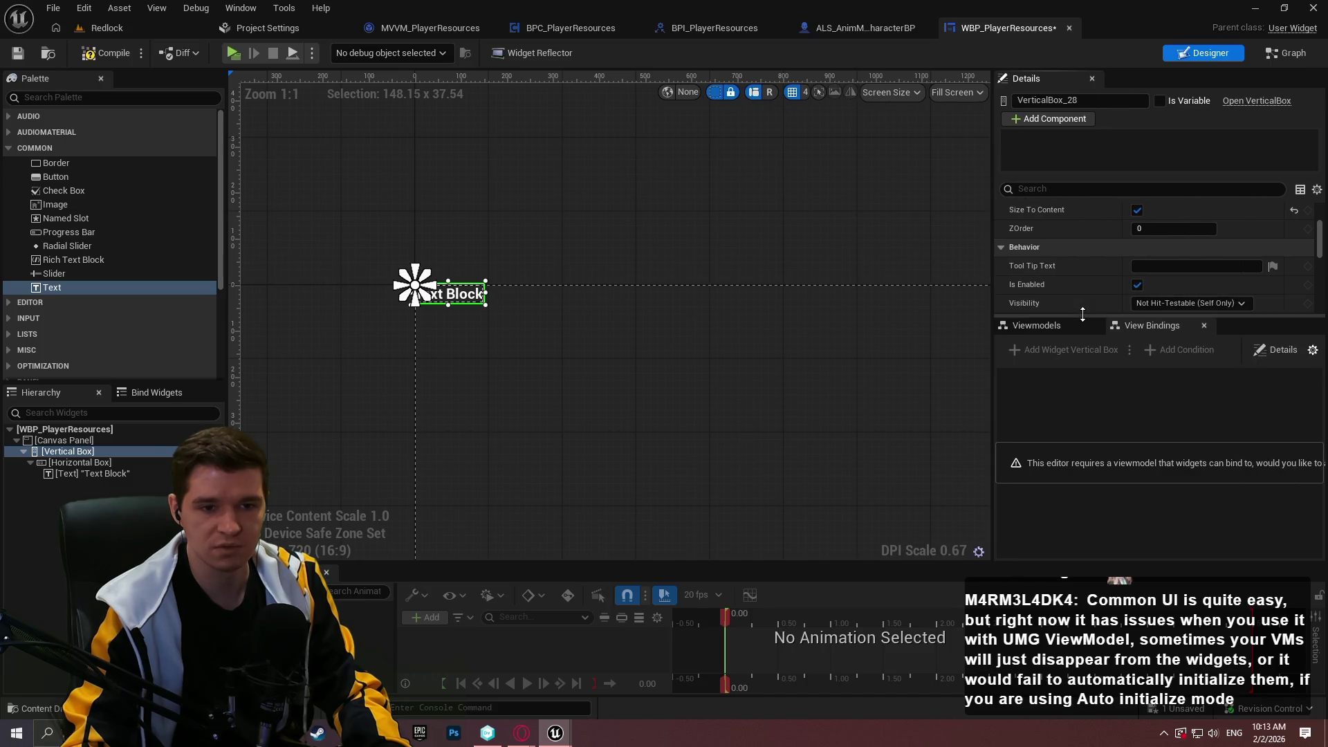
mouse_move(1080, 317)
left_mouse_down()
mouse_move(1066, 393)
mouse_move(1056, 375)
mouse_move(1198, 121)
mouse_move(1194, 80)
left_mouse_up()
left_click_drag(1036, 388, 1121, 84)
left_click(1039, 80)
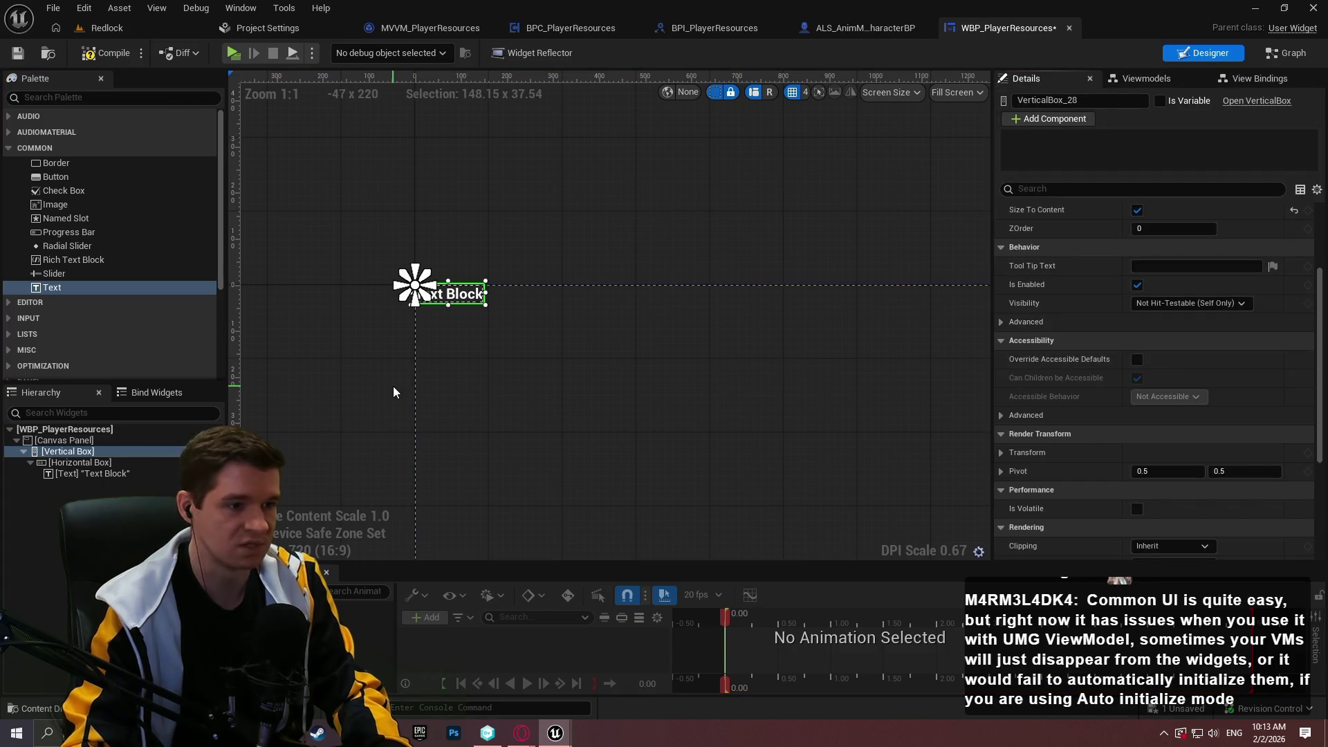
- Set the text block's slot Size to Fill
left_click(79, 473)
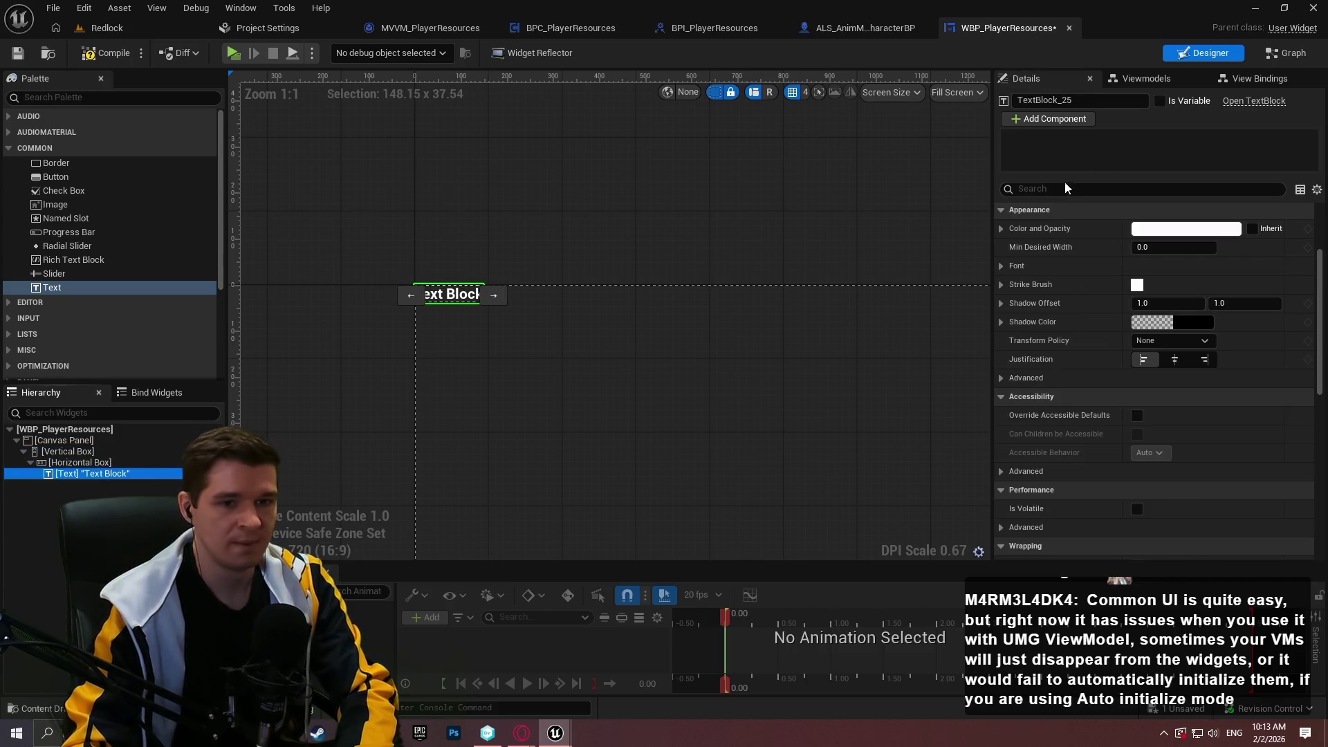
left_click(1204, 359)
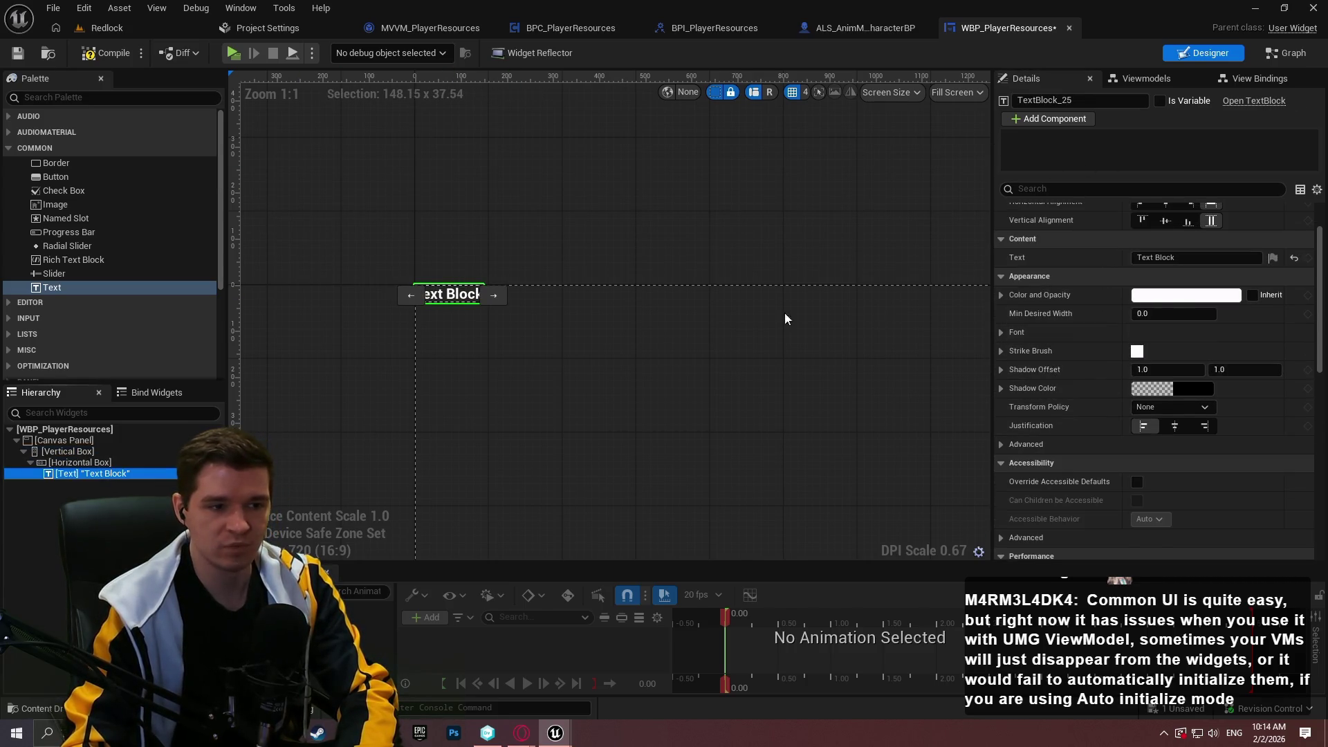
scroll(1194, 355, "up", 2)
scroll(1101, 309, "up", 2)
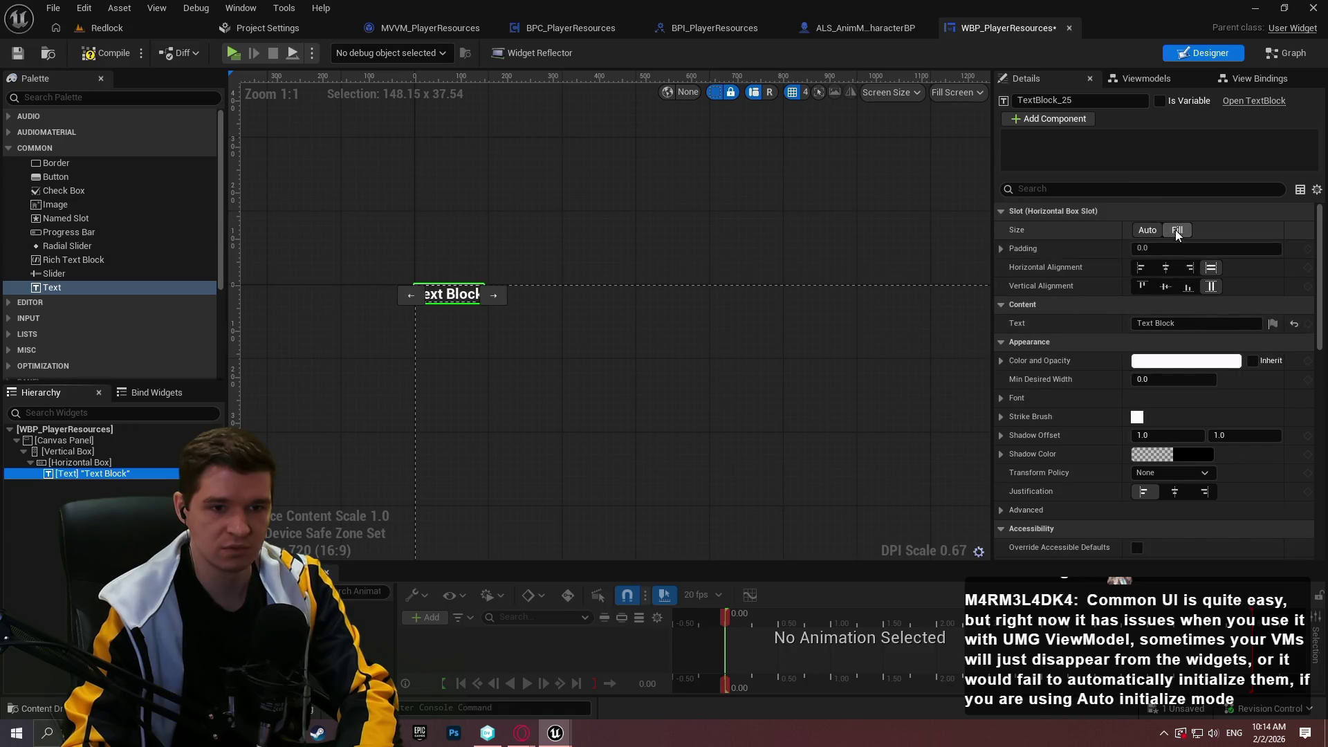
left_click(1178, 231)
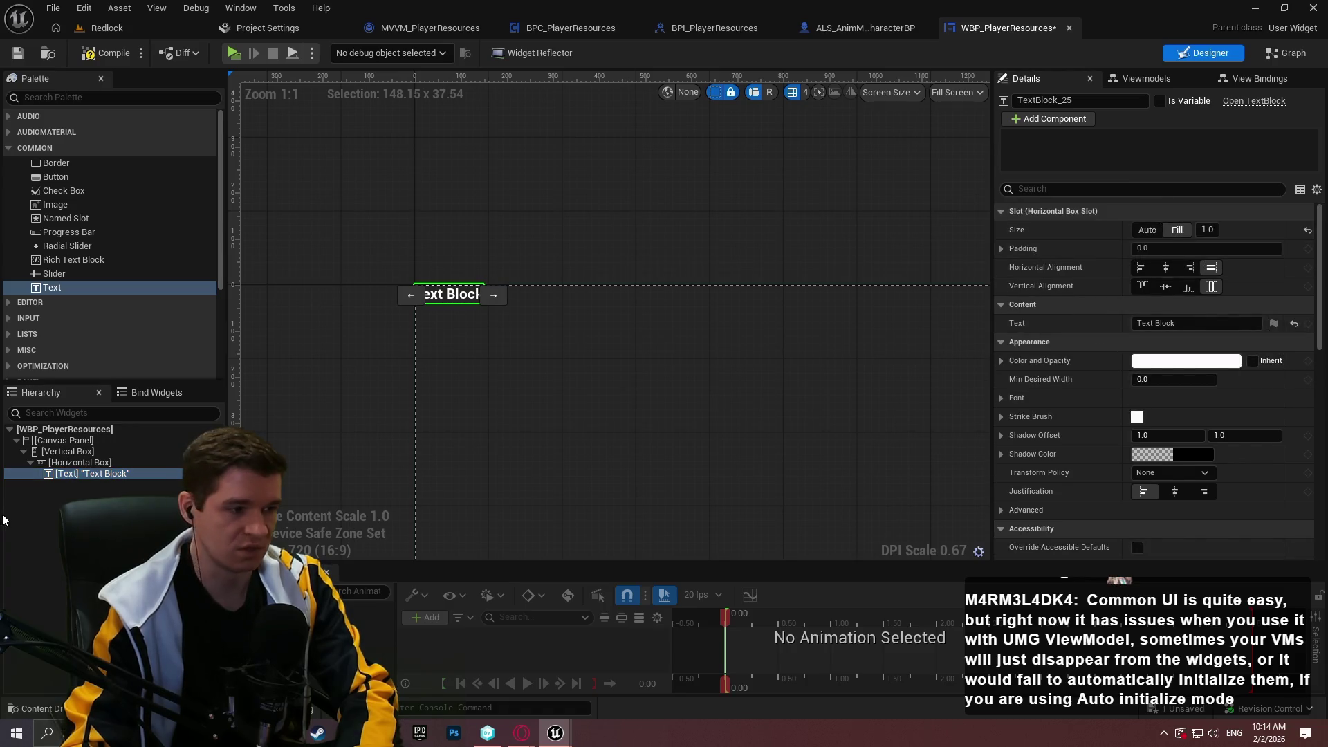
- Duplicate the text block, setting the copy to '0' and the original to 'Health:'
left_click(82, 476, "ctrl")
left_click(81, 476)
key("ctrl+d")
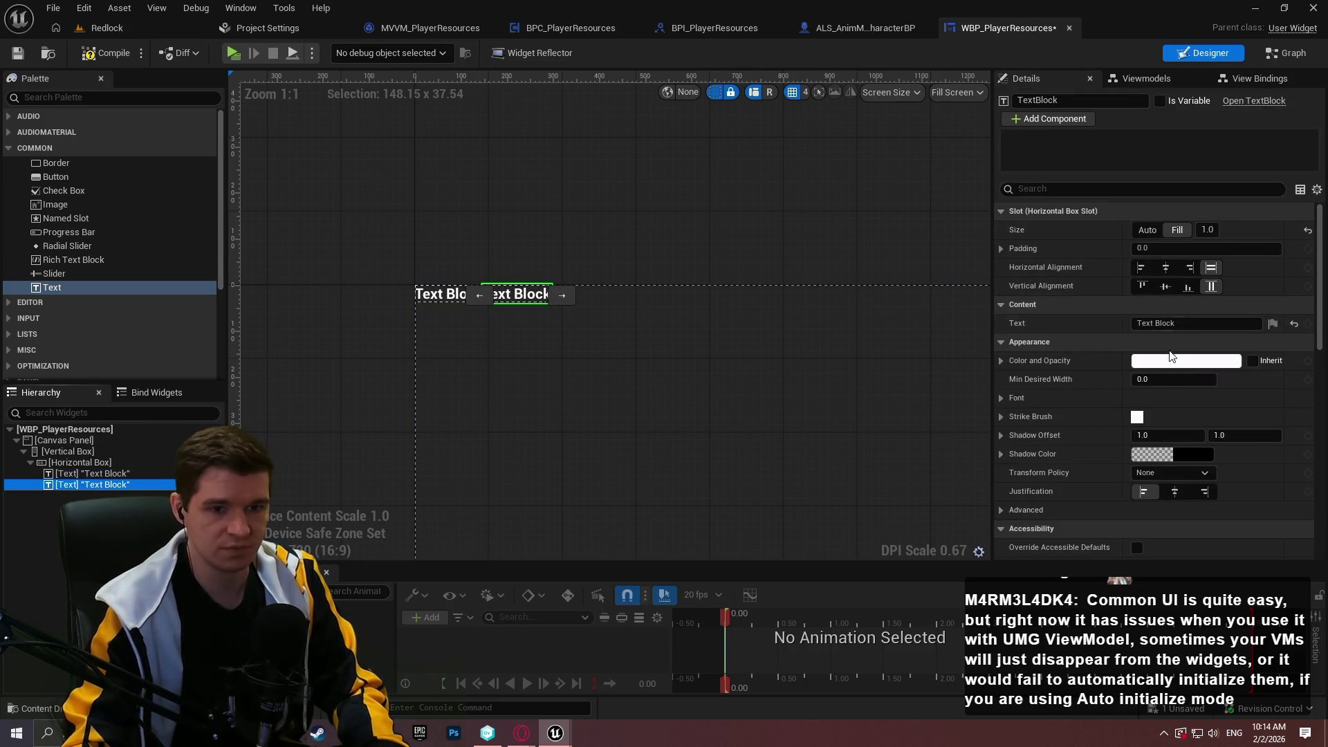
left_click(1191, 326)
type("0")
left_click(434, 297)
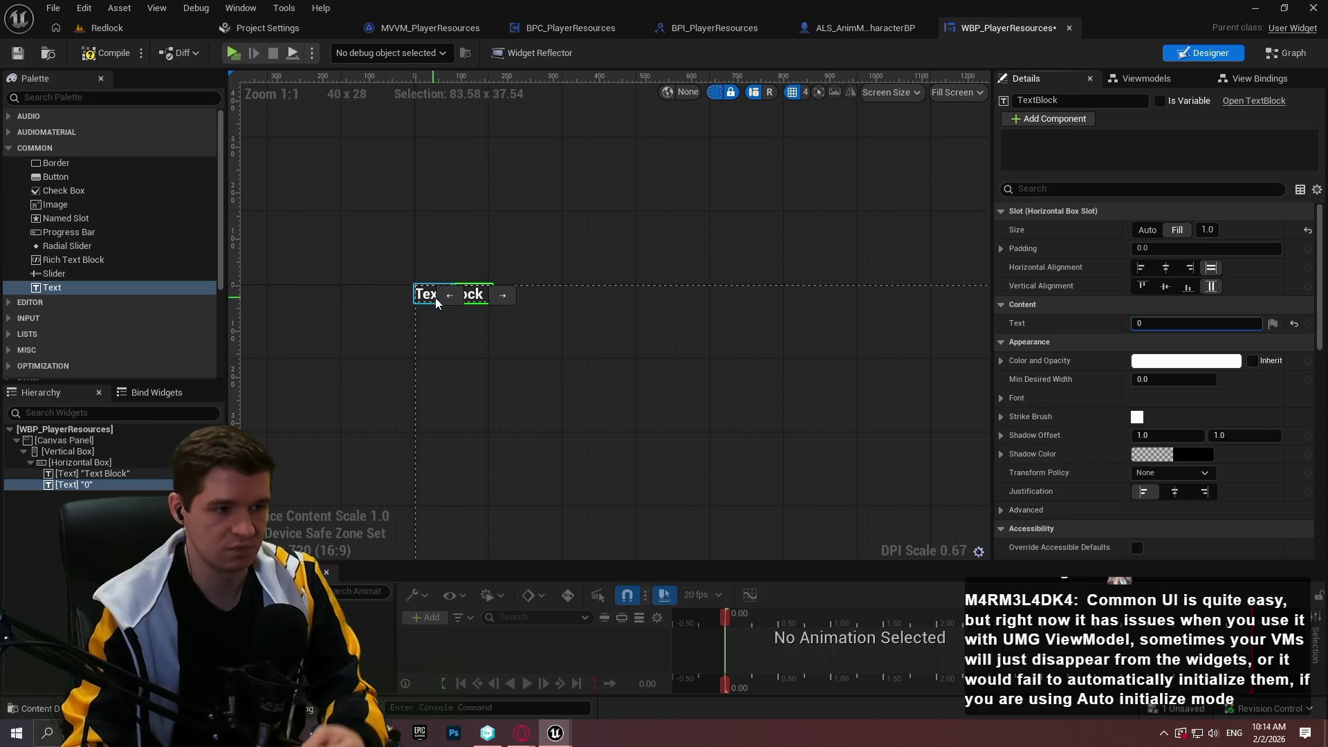
left_click(1201, 323)
type("Play")
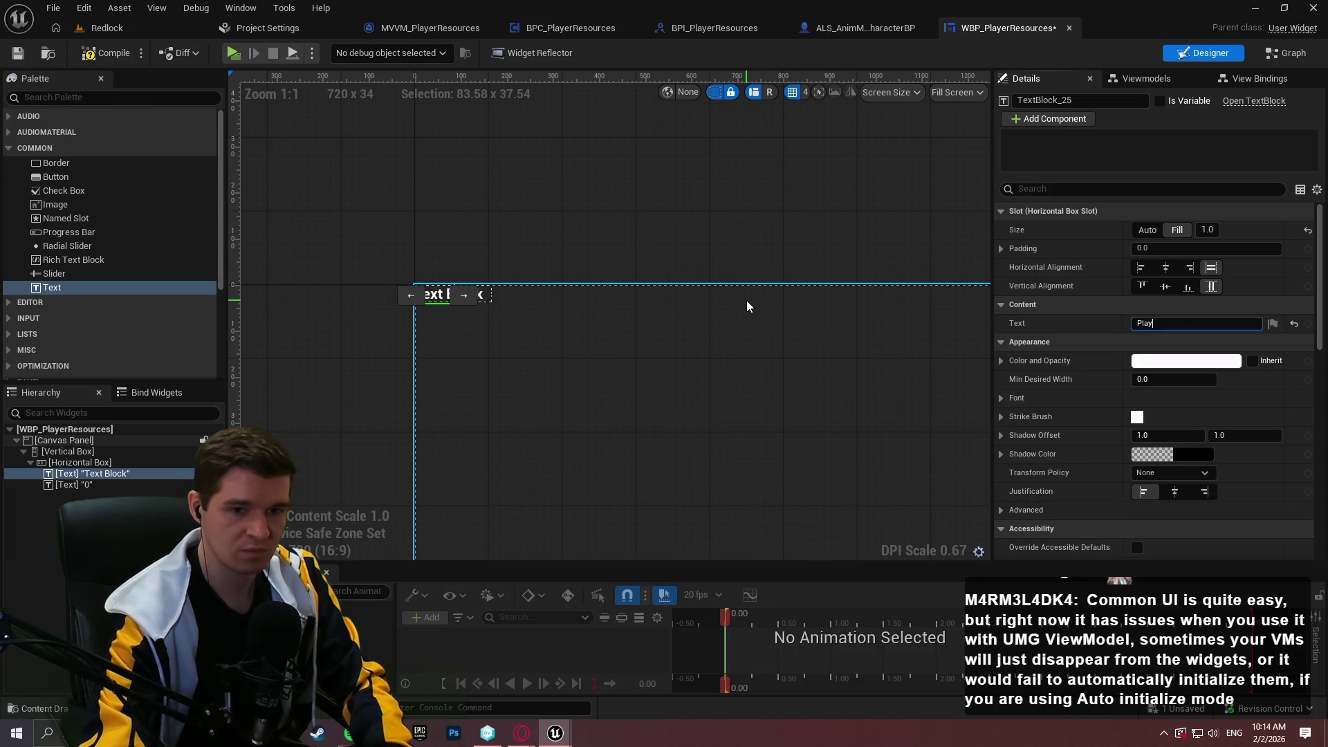
type("Health:")
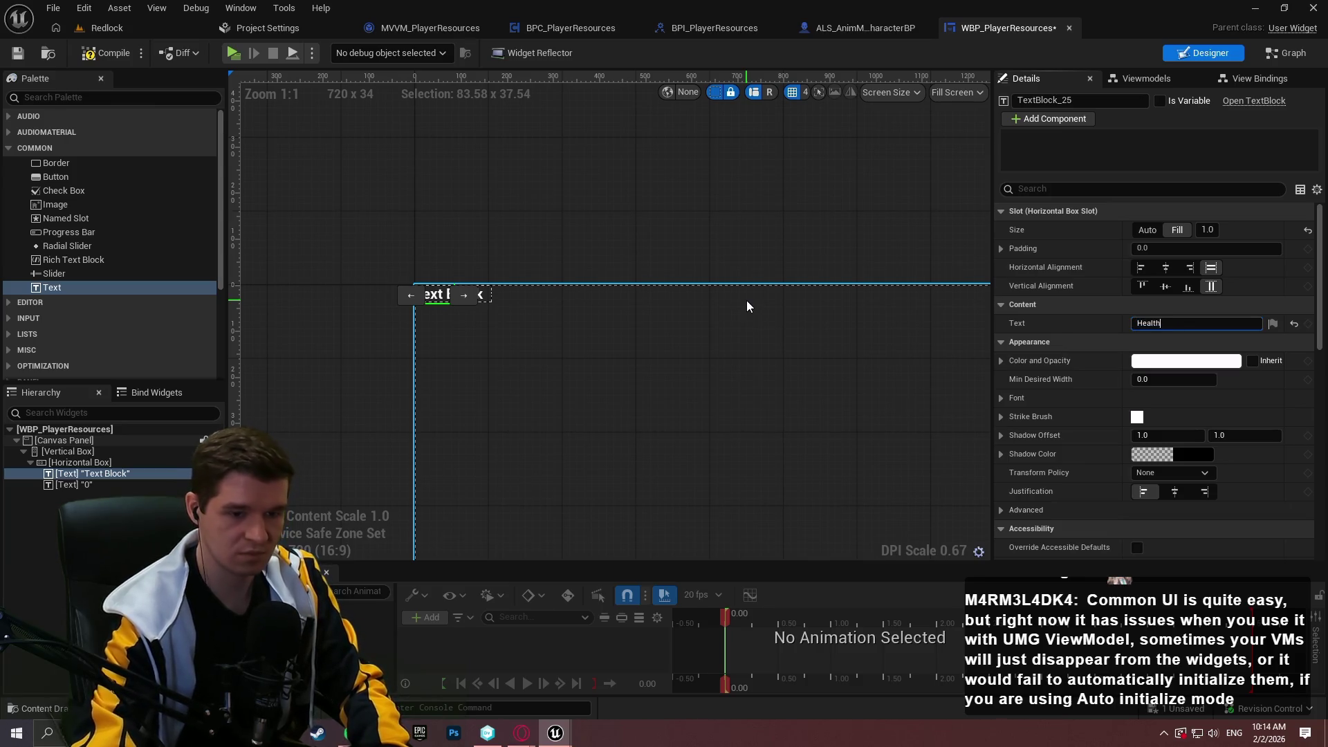
key("Return")
- Select the Vertical Box and bring up its context menu
left_click(746, 307)
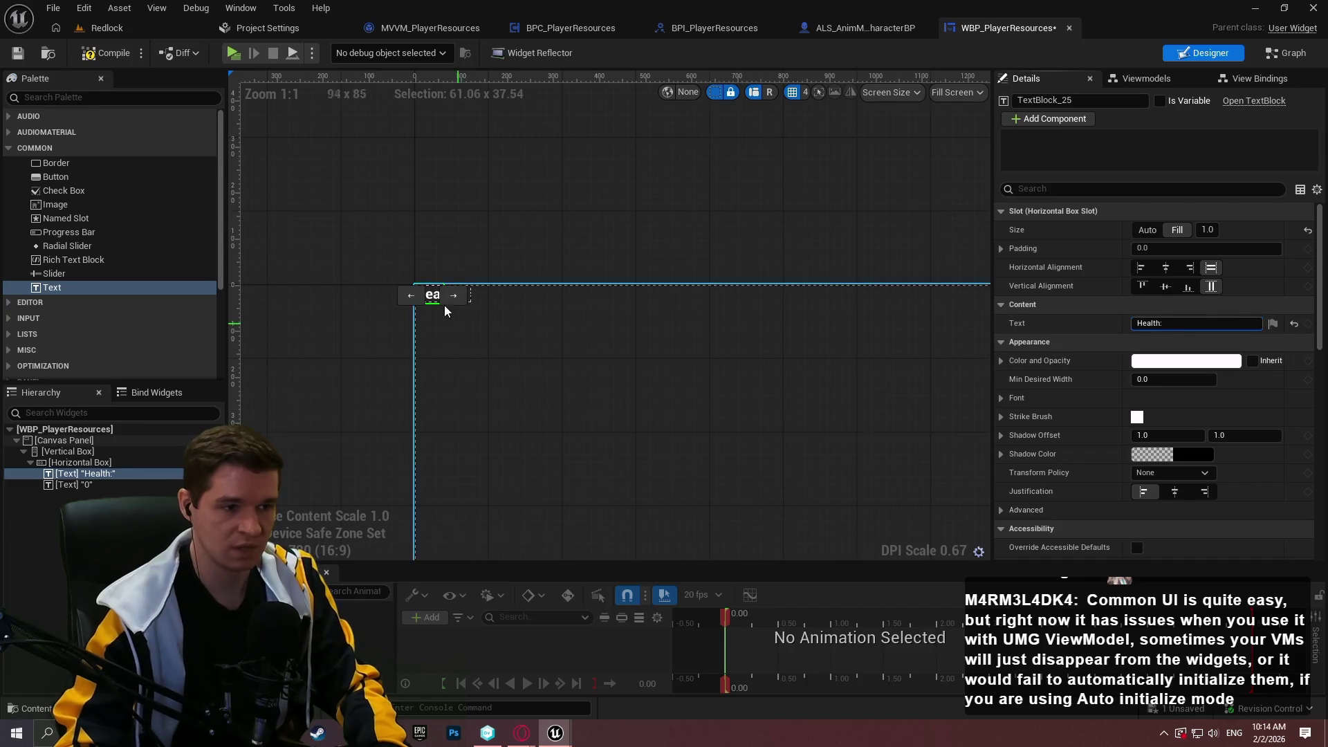
scroll(443, 297, "up", 3)
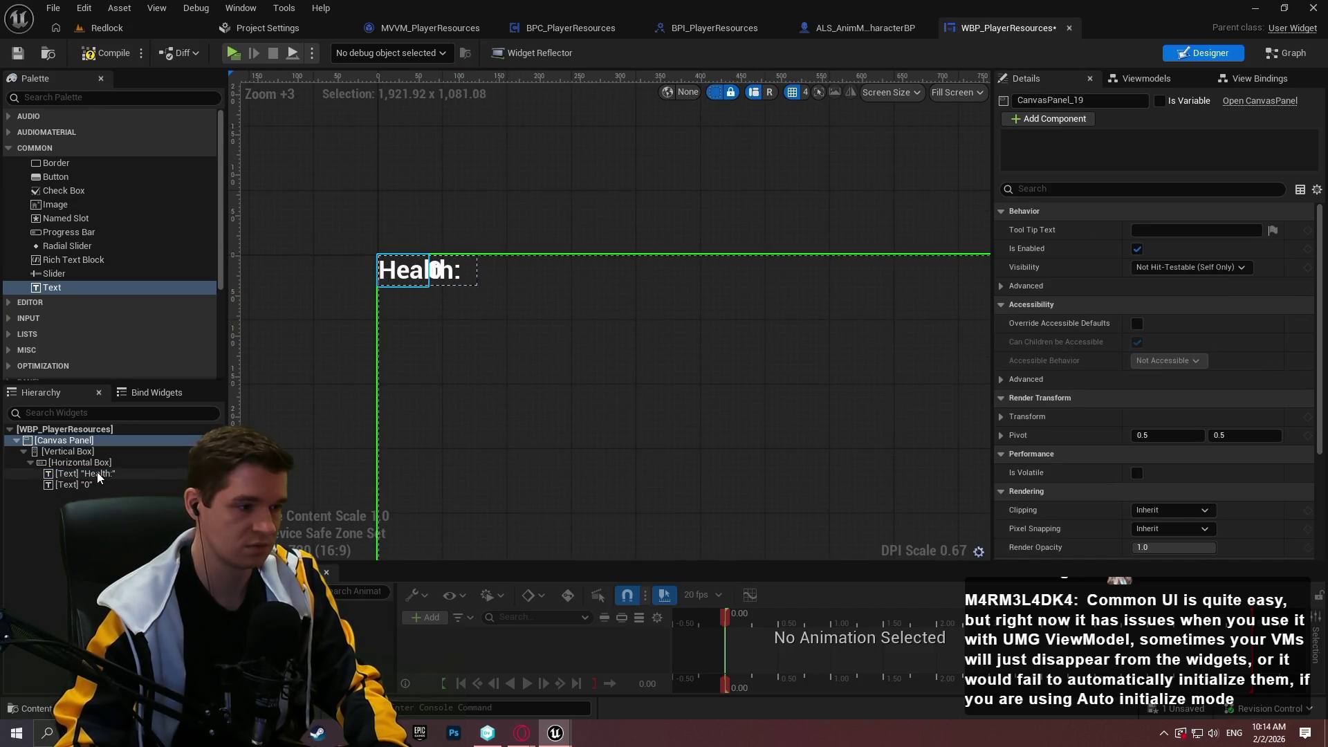
left_click(83, 448)
left_click(83, 443)
left_click(70, 454)
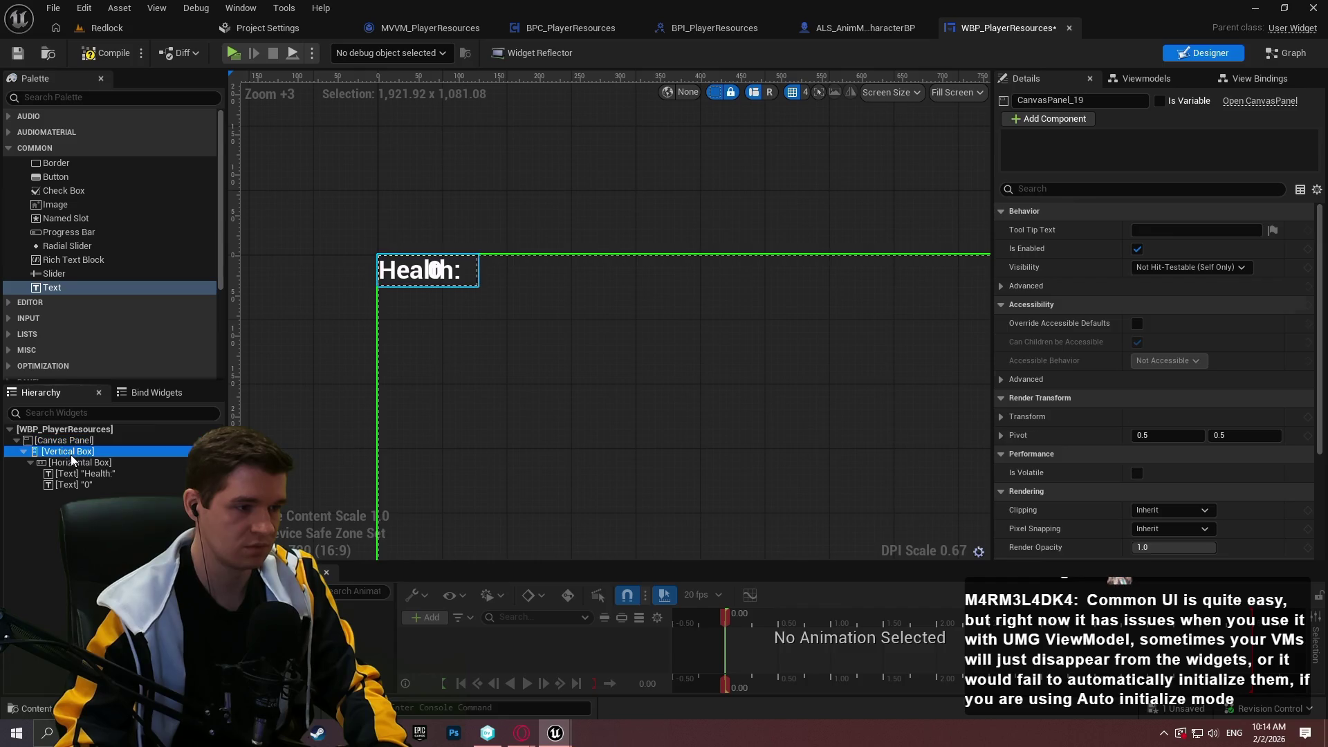
right_click(73, 455)
- Wrap the Vertical Box in a Size Box with a width override of about 351
mouse_move(132, 595)
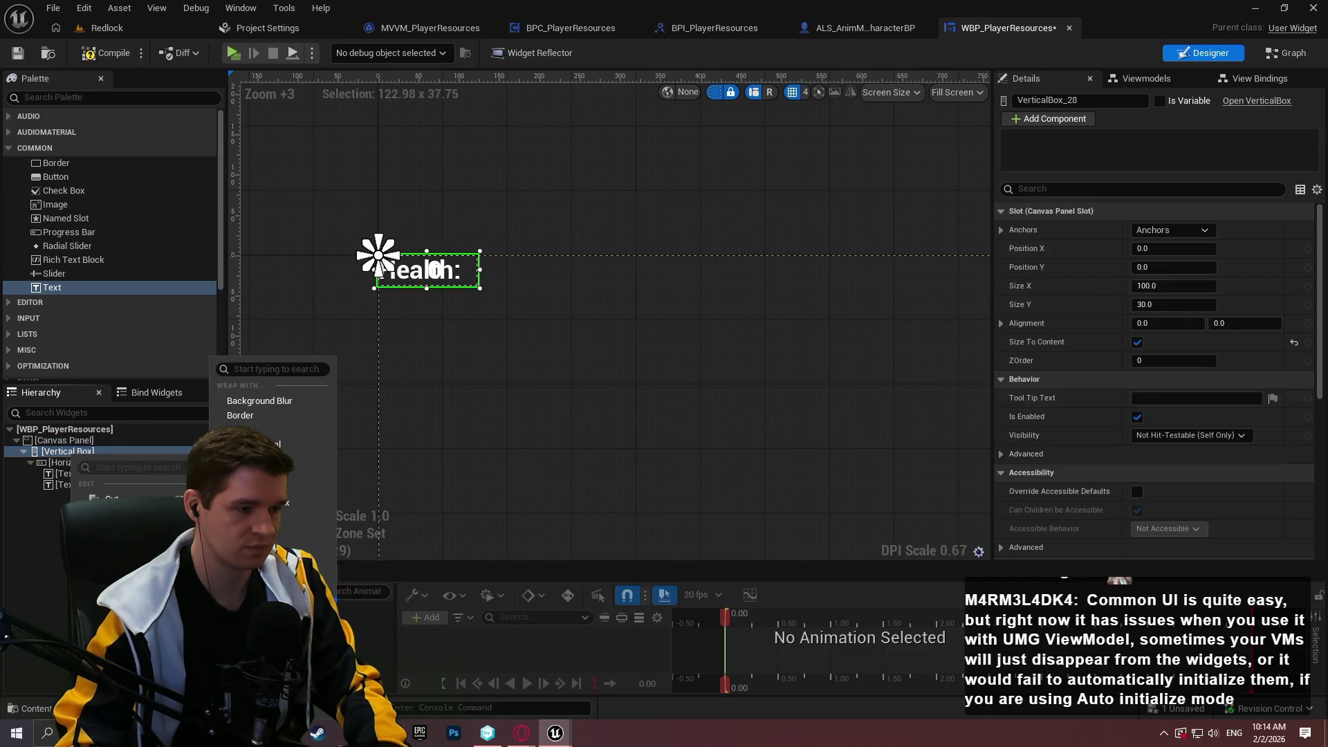
left_click(256, 560)
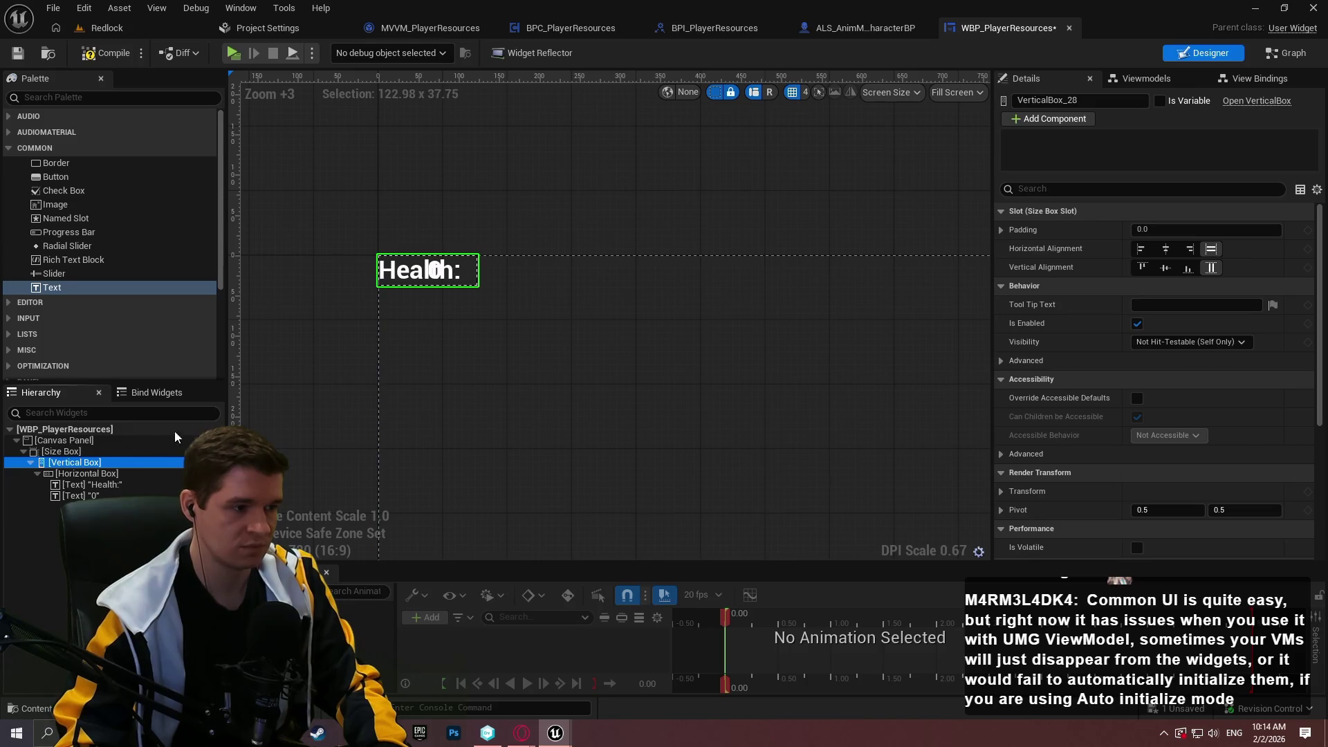
left_click(69, 452)
scroll(1098, 276, "down", 5)
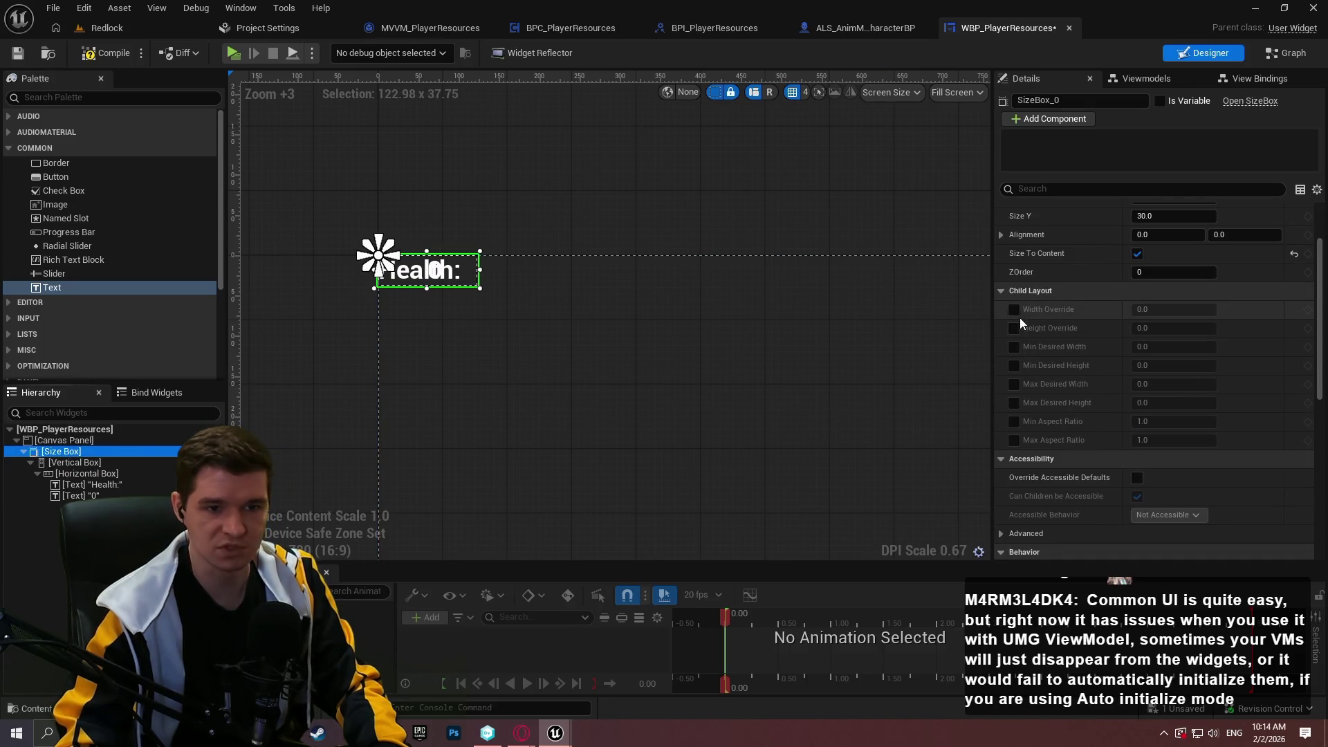
left_click(1014, 309)
left_click(1014, 328)
mouse_move(1161, 309)
left_mouse_down()
mouse_move(1249, 310)
mouse_move(1150, 322)
left_mouse_up()
left_click(1014, 328)
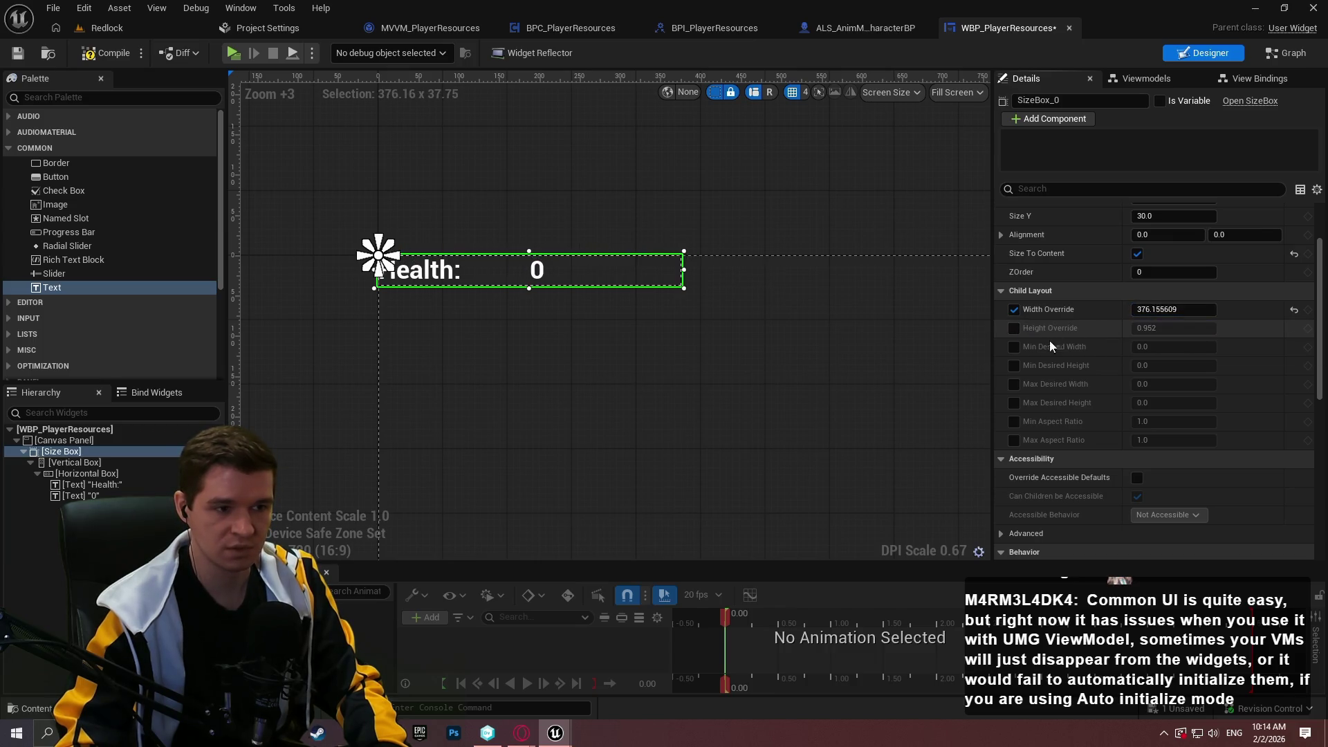
- Right-justify both the Health: label and the 0 value text
left_click(530, 271)
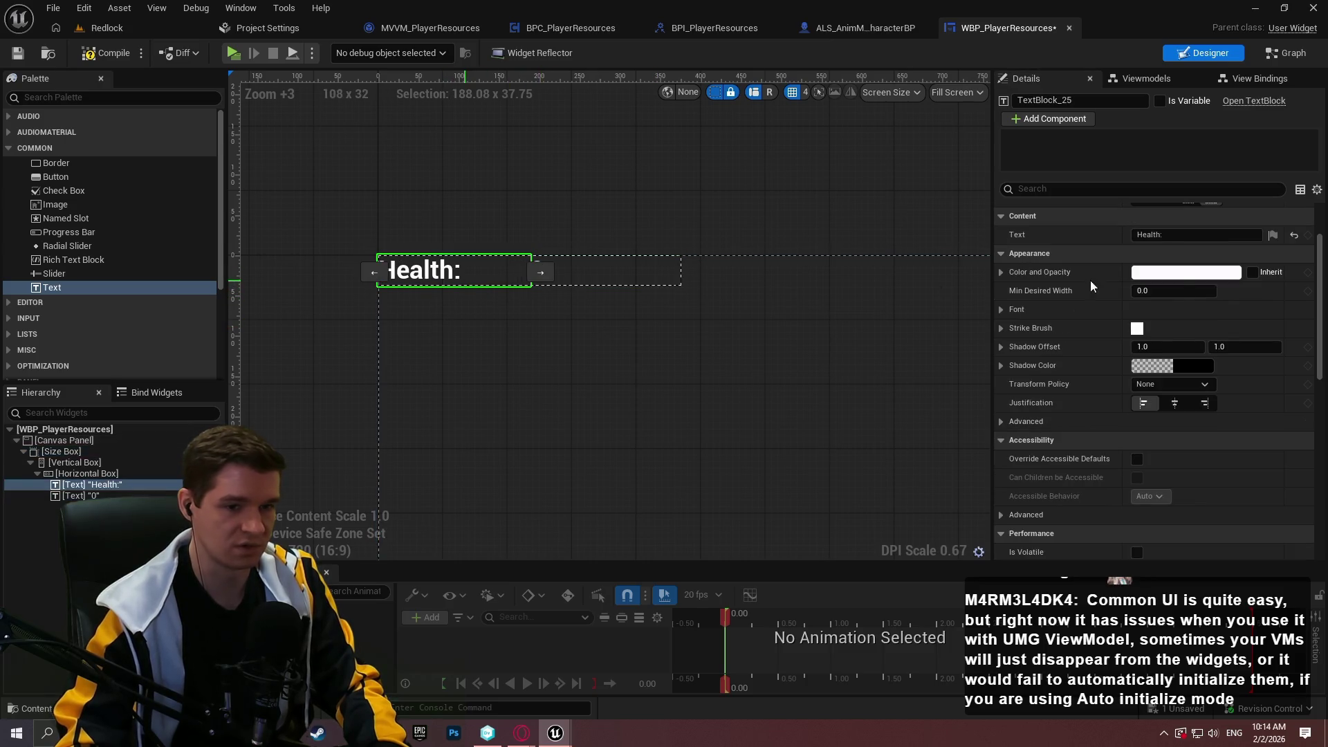
left_click(1205, 403)
left_click(608, 279)
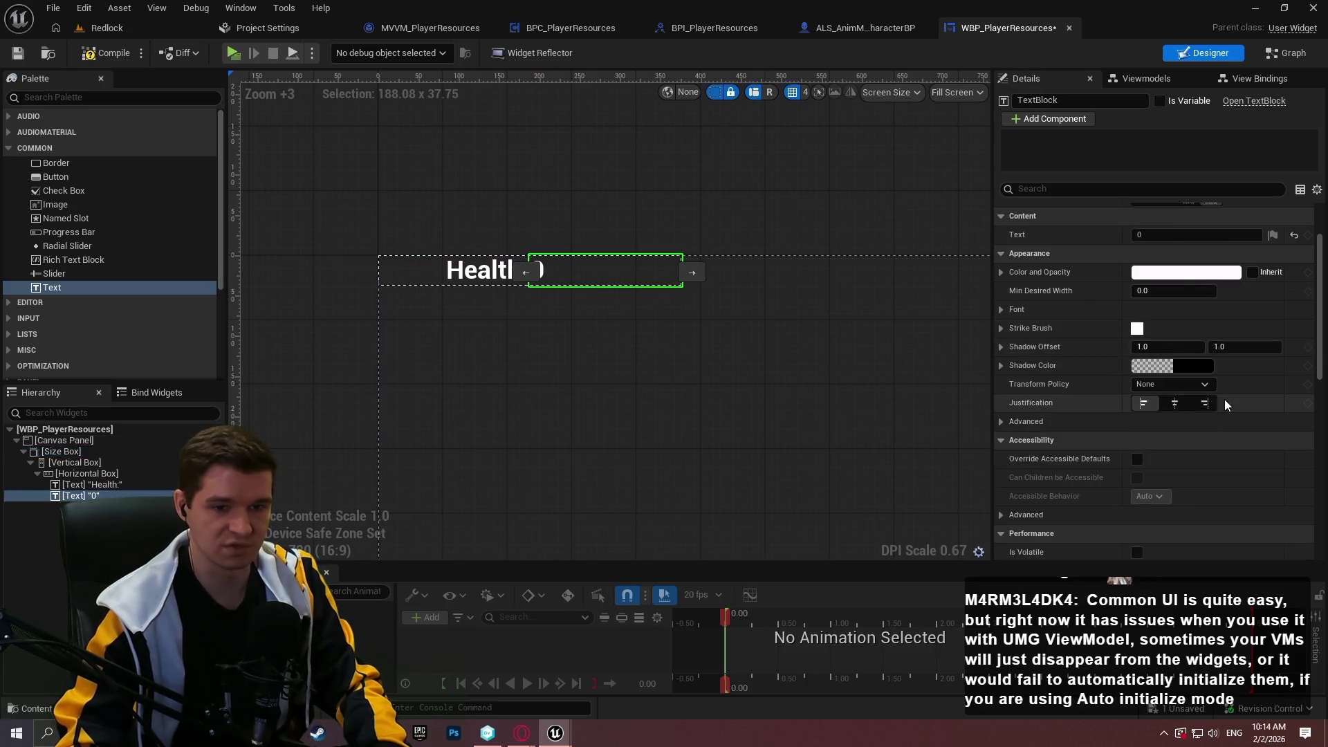
left_click(1205, 403)
- Set the 0 value's slot Size to Auto with a left padding of 20
left_click(632, 276)
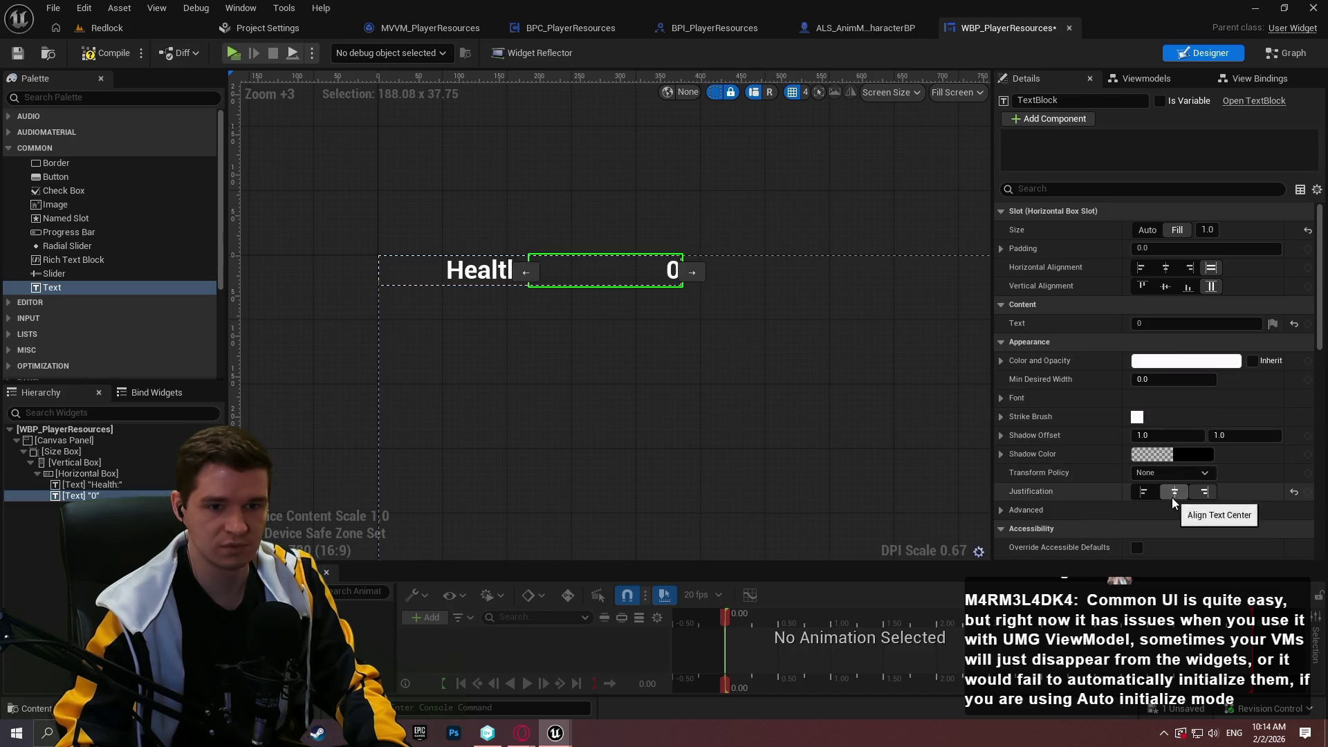
left_click(1155, 228)
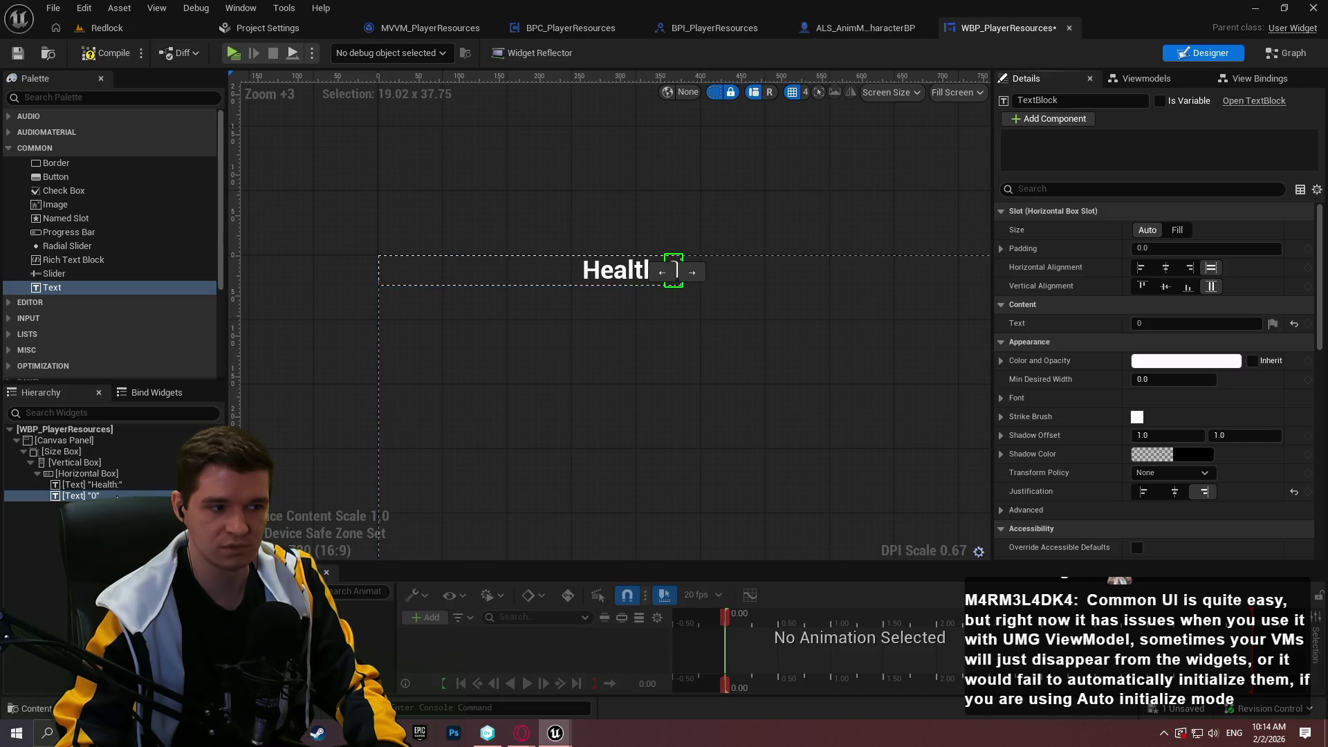
left_click(1176, 230)
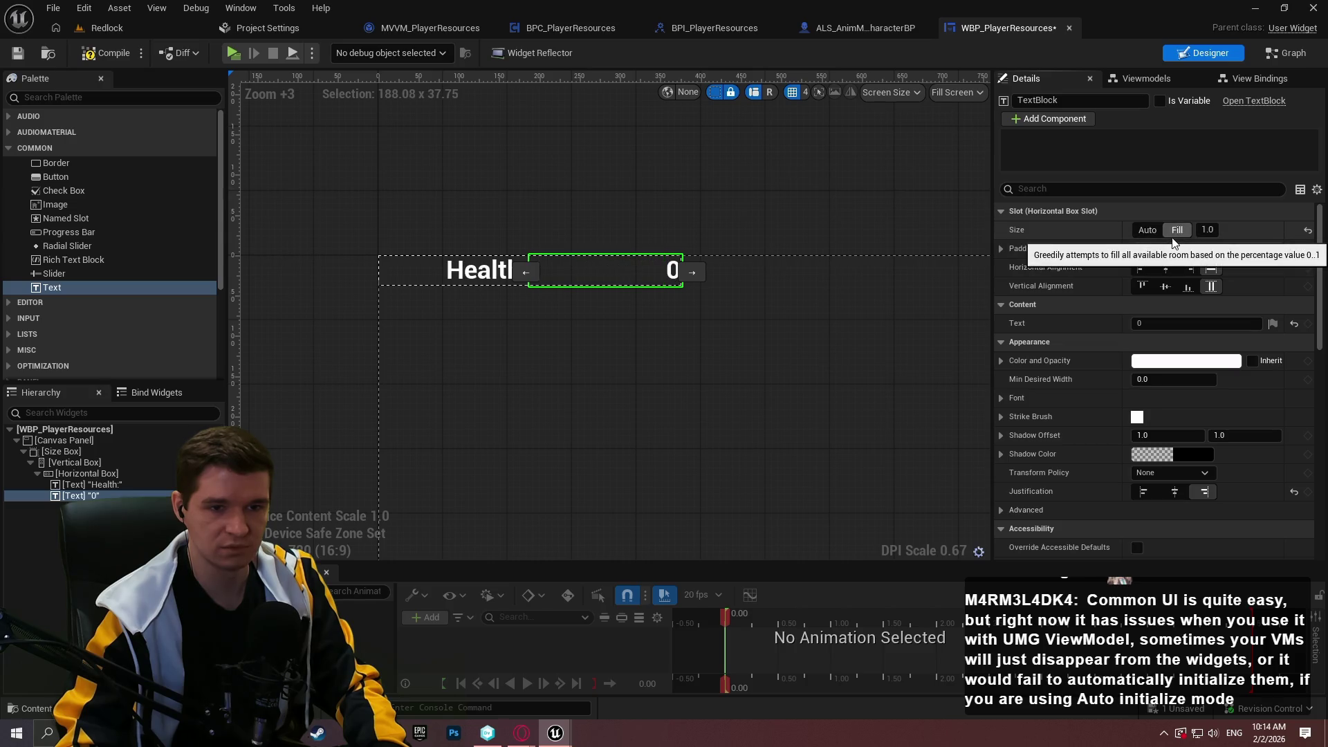
left_click(1155, 230)
left_click(1001, 248)
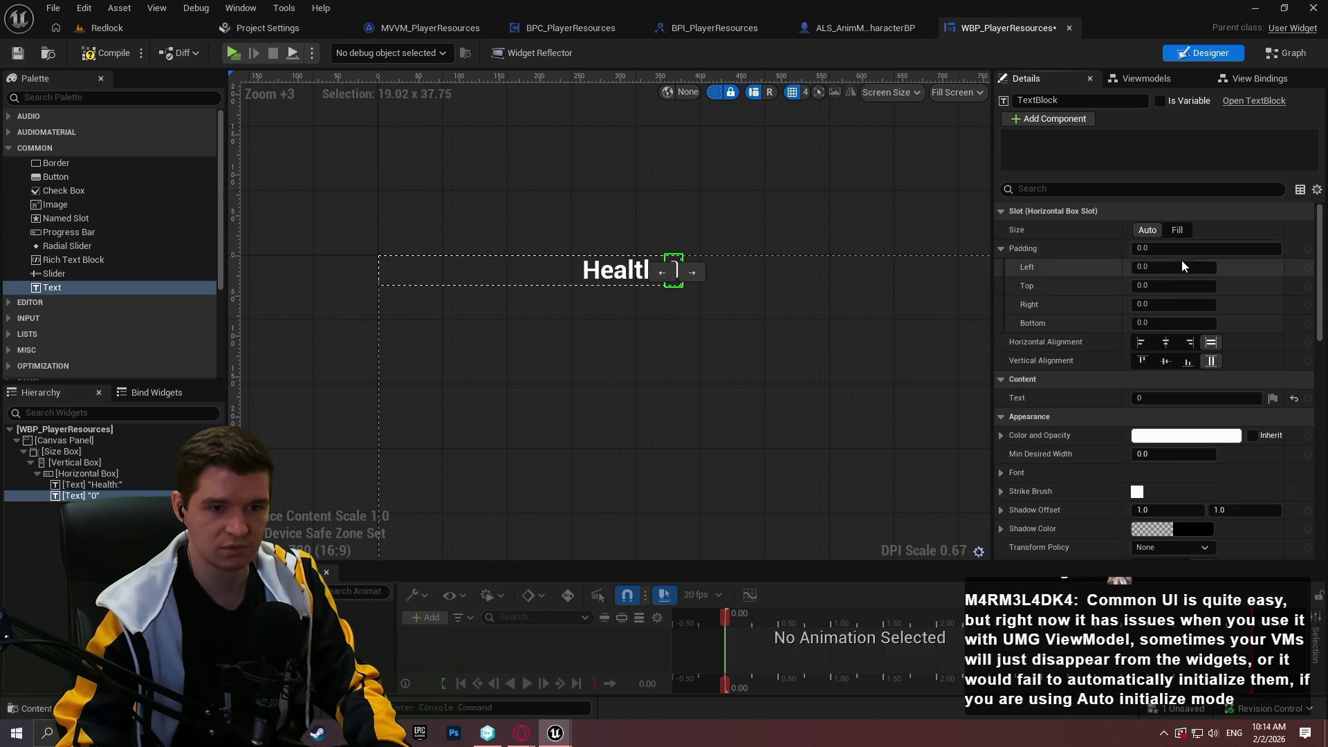
left_click(1153, 266)
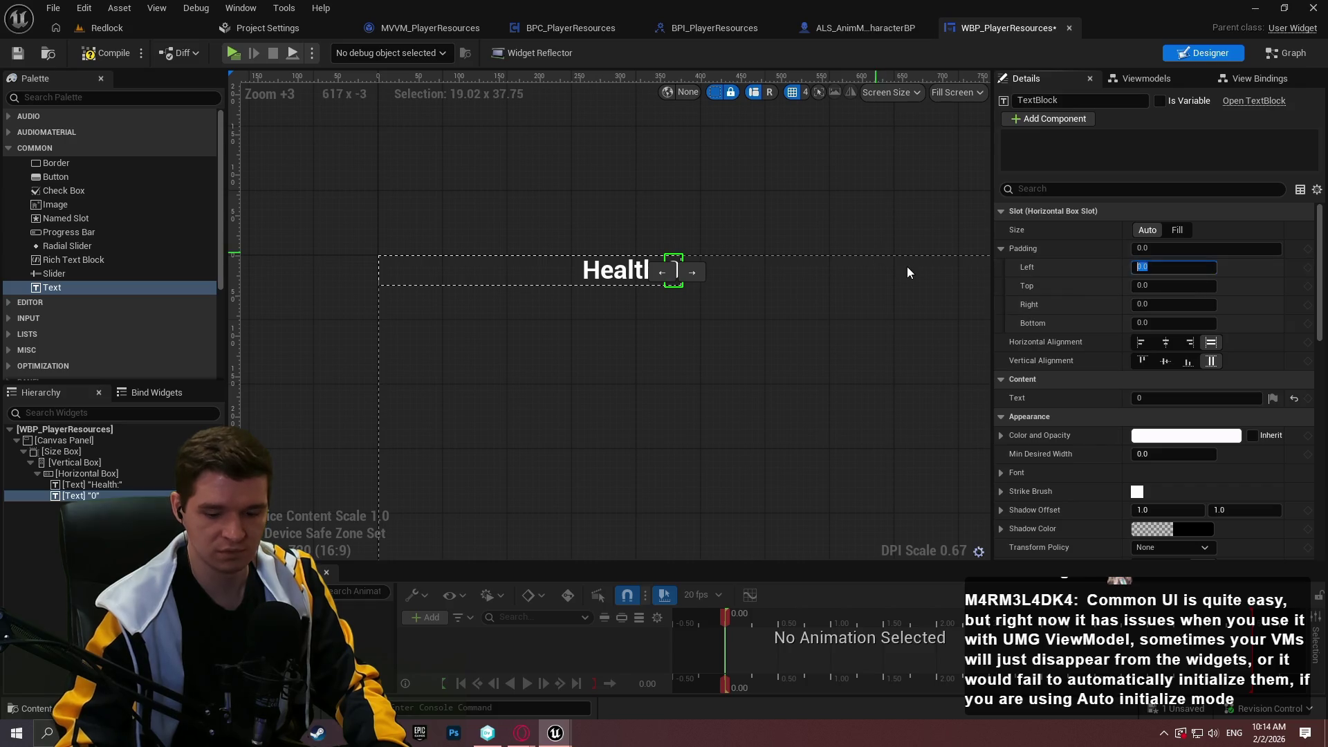
type("20")
key("Return")
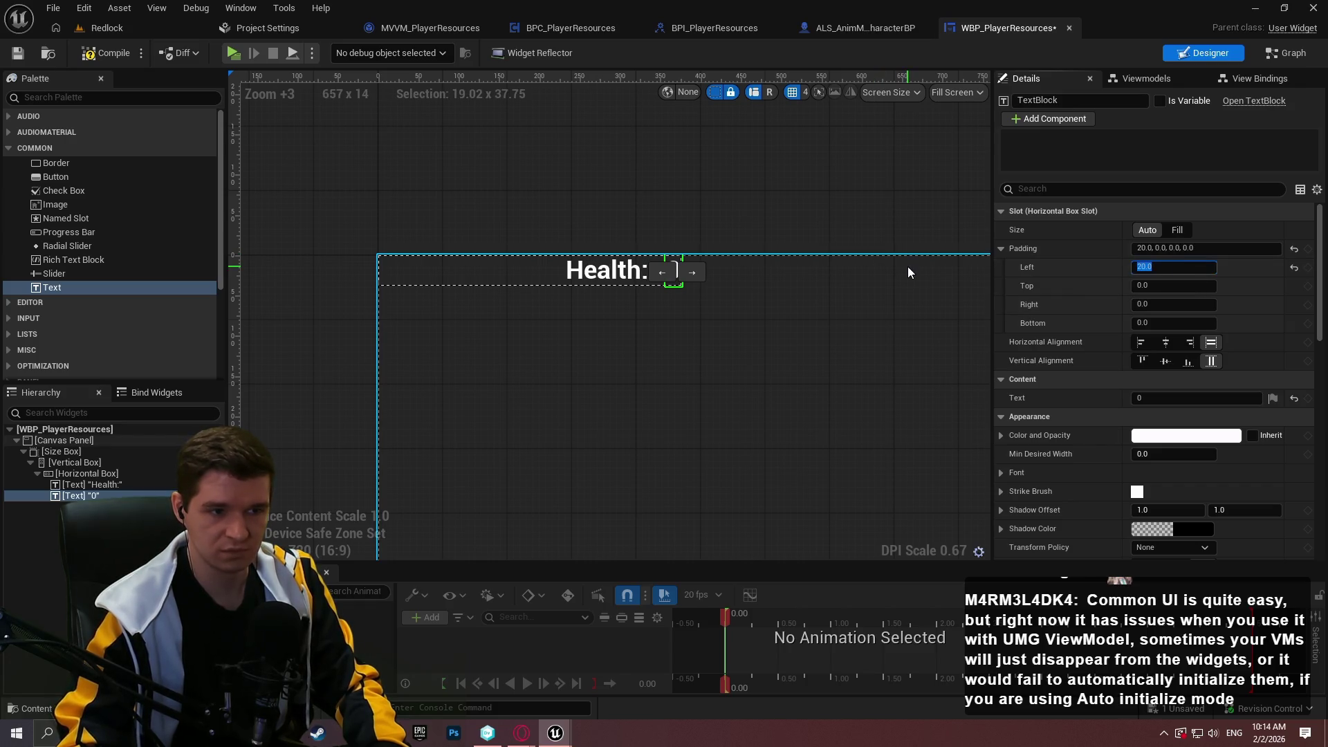
left_click(399, 228)
scroll(668, 182, "down", 2)
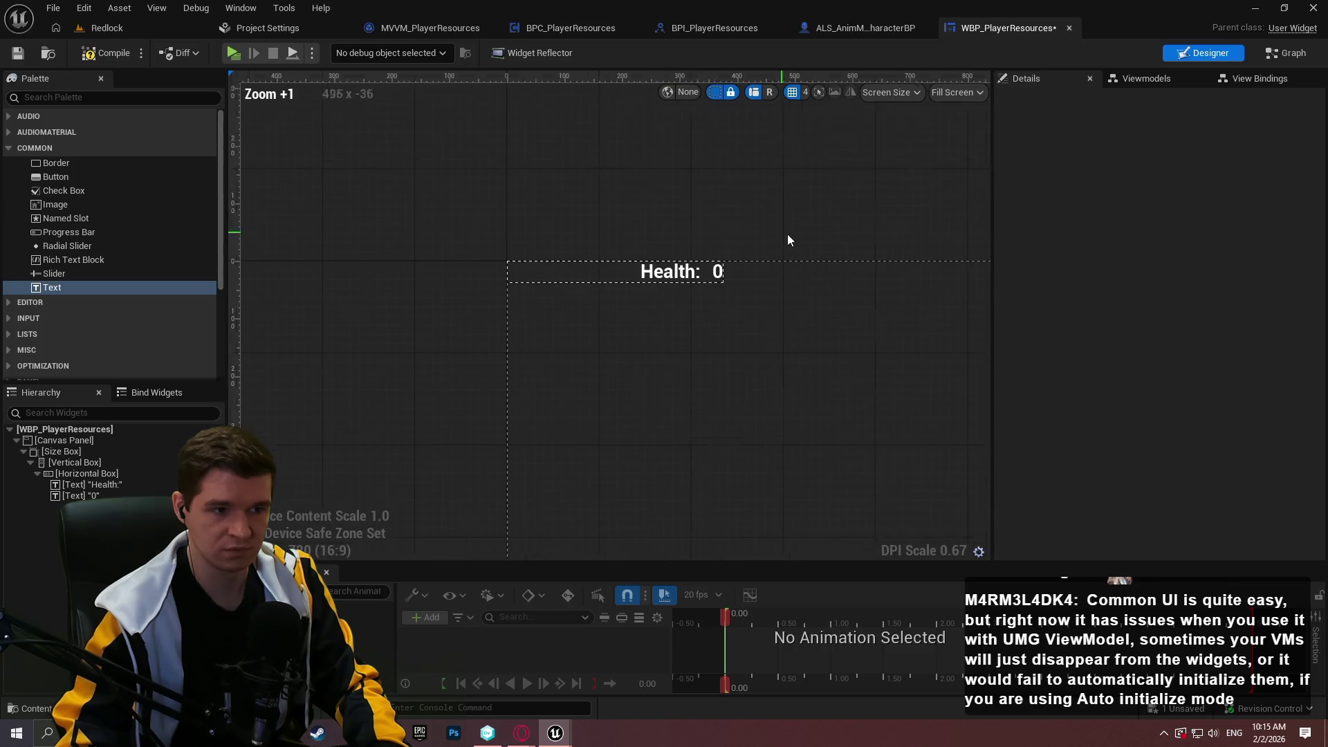
- Duplicate the Health row with Ctrl+D to build out four rows
left_click(560, 287)
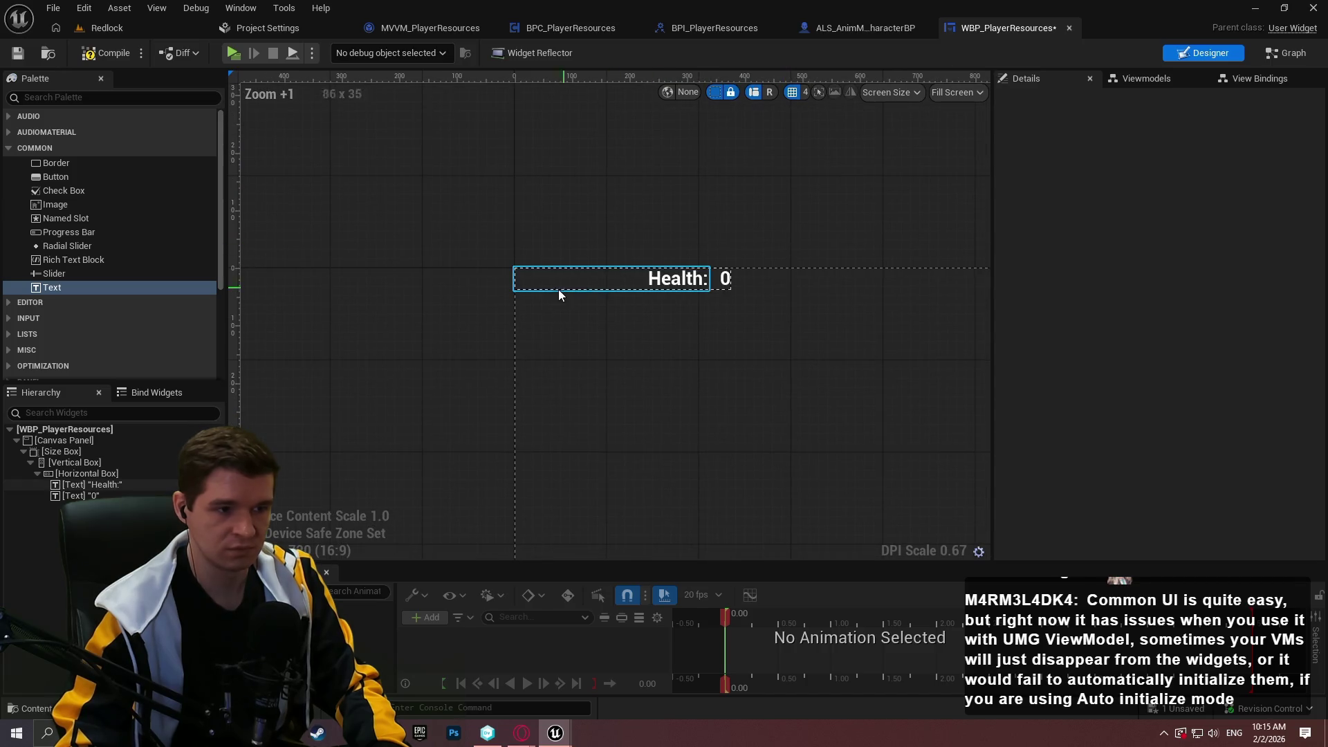
left_click(76, 473)
key("ctrl+d")
key("ctrl+d")
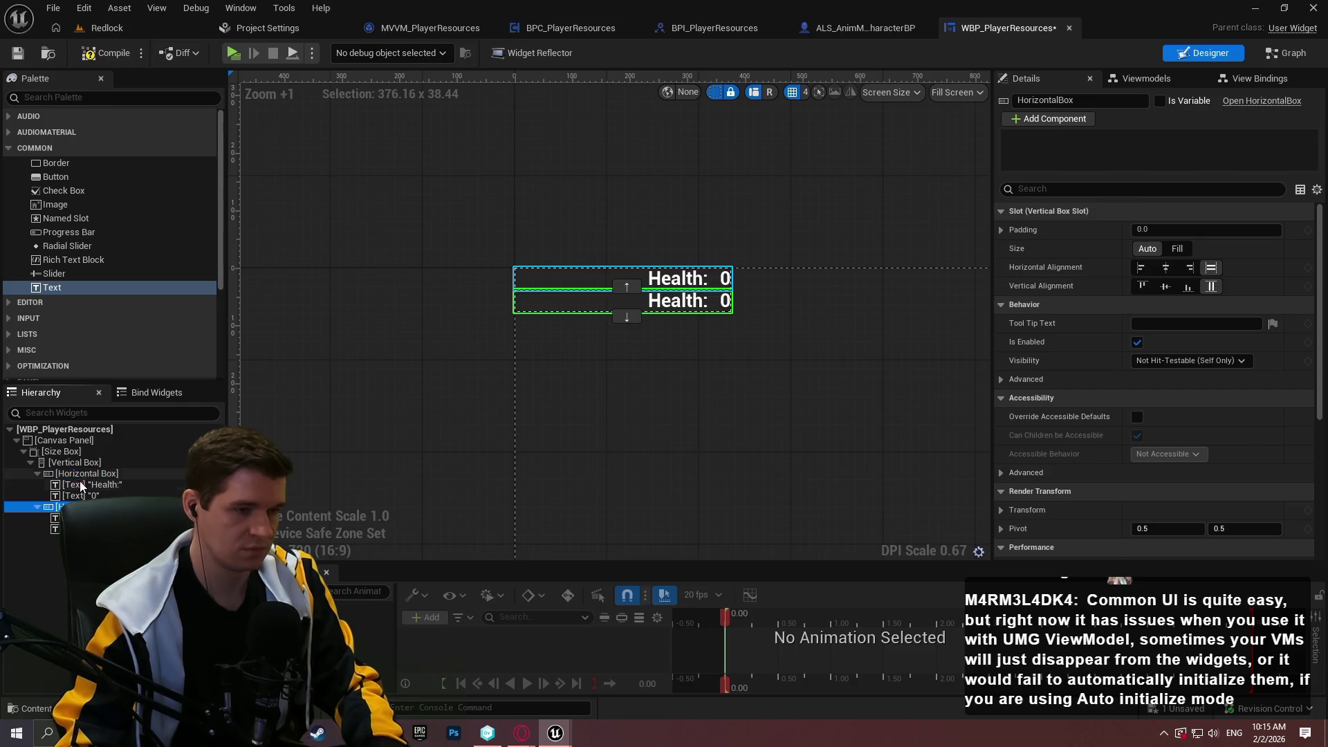
key("ctrl+d")
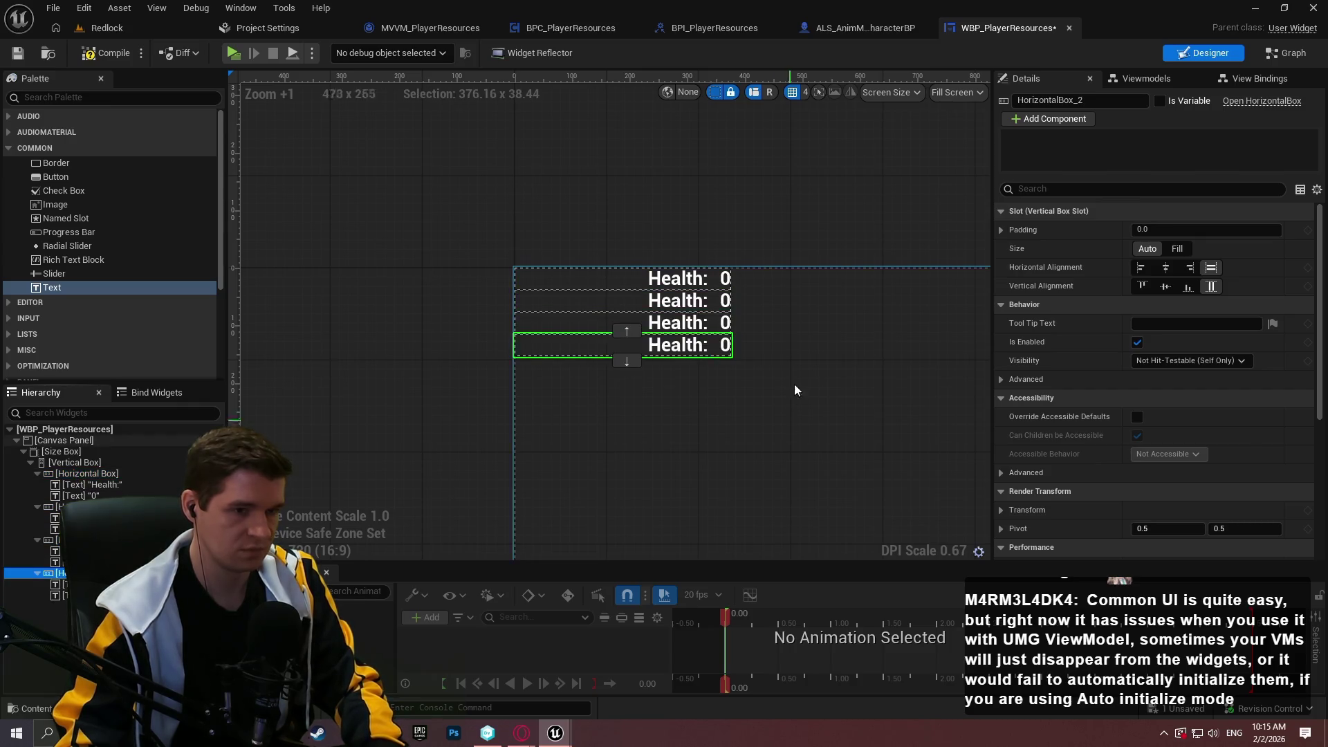
scroll(794, 384, "up", 4)
- Relabel the copied rows 'Ablative:', 'Hydrogen:' and 'Building Components:'
left_click(657, 296)
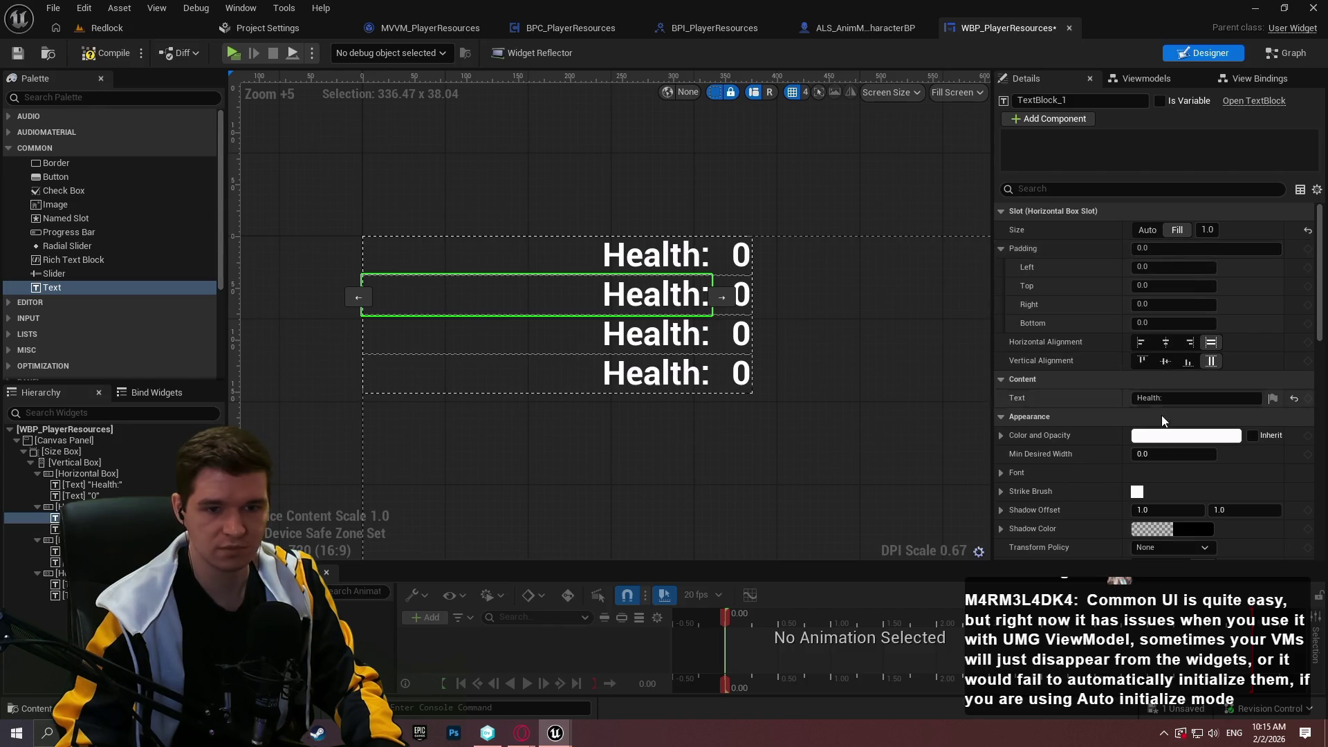
left_click(1154, 399)
type("Ablative:")
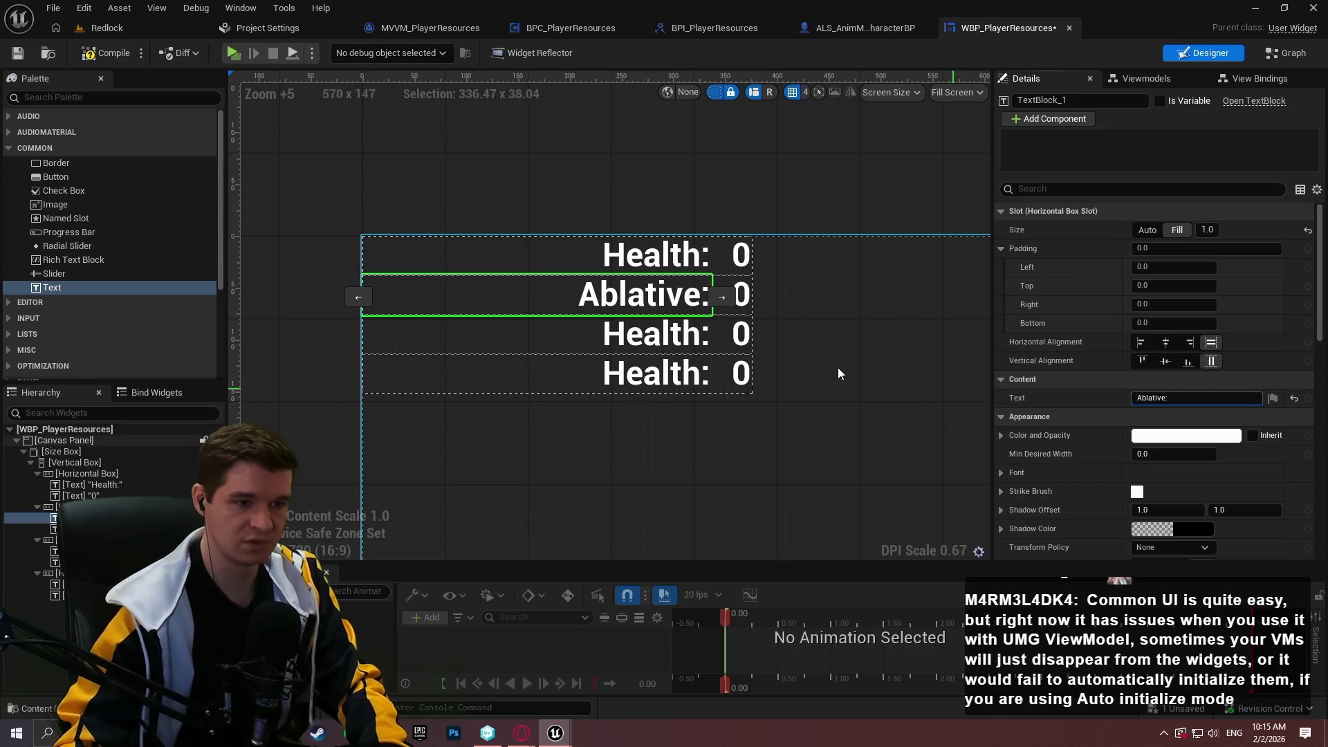
left_click(363, 333)
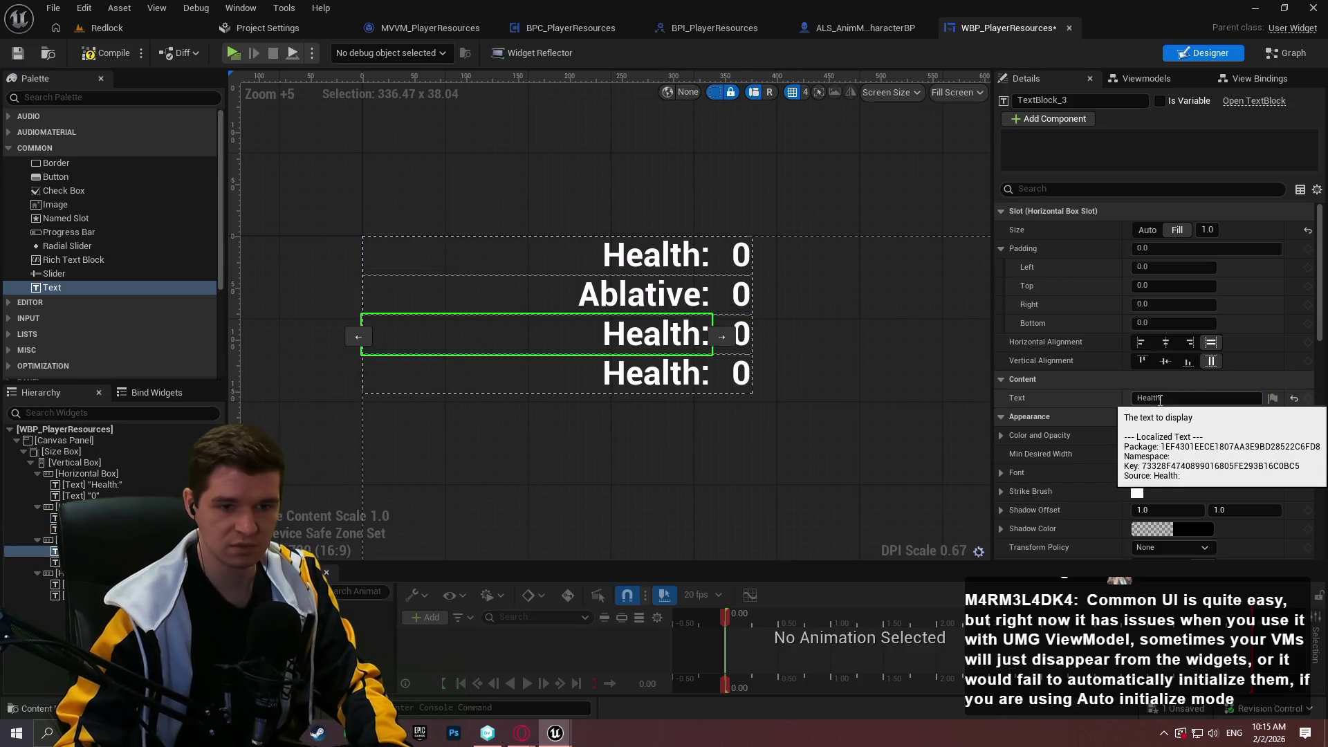
double_click(1153, 398)
type("Hyt")
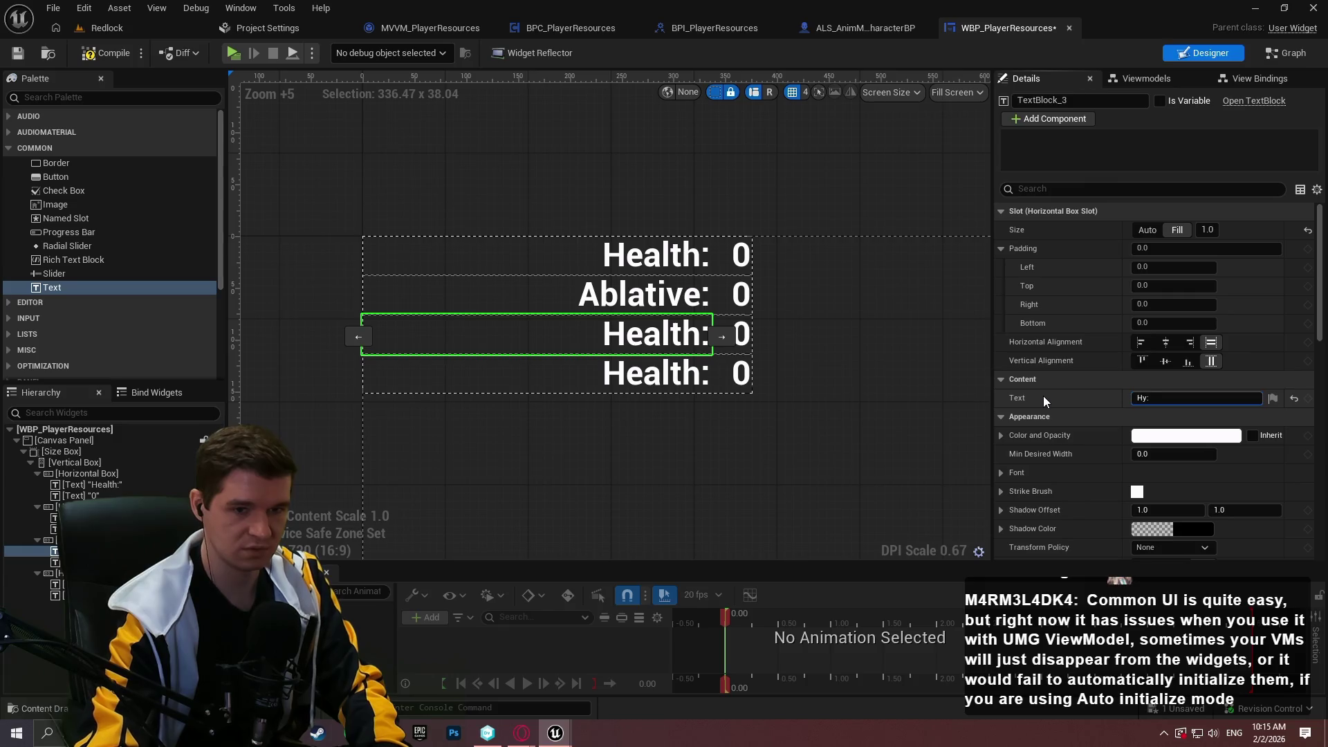
key("BackSpace")
type("drogen")
key("Return")
left_click(626, 379)
type("Building Components:")
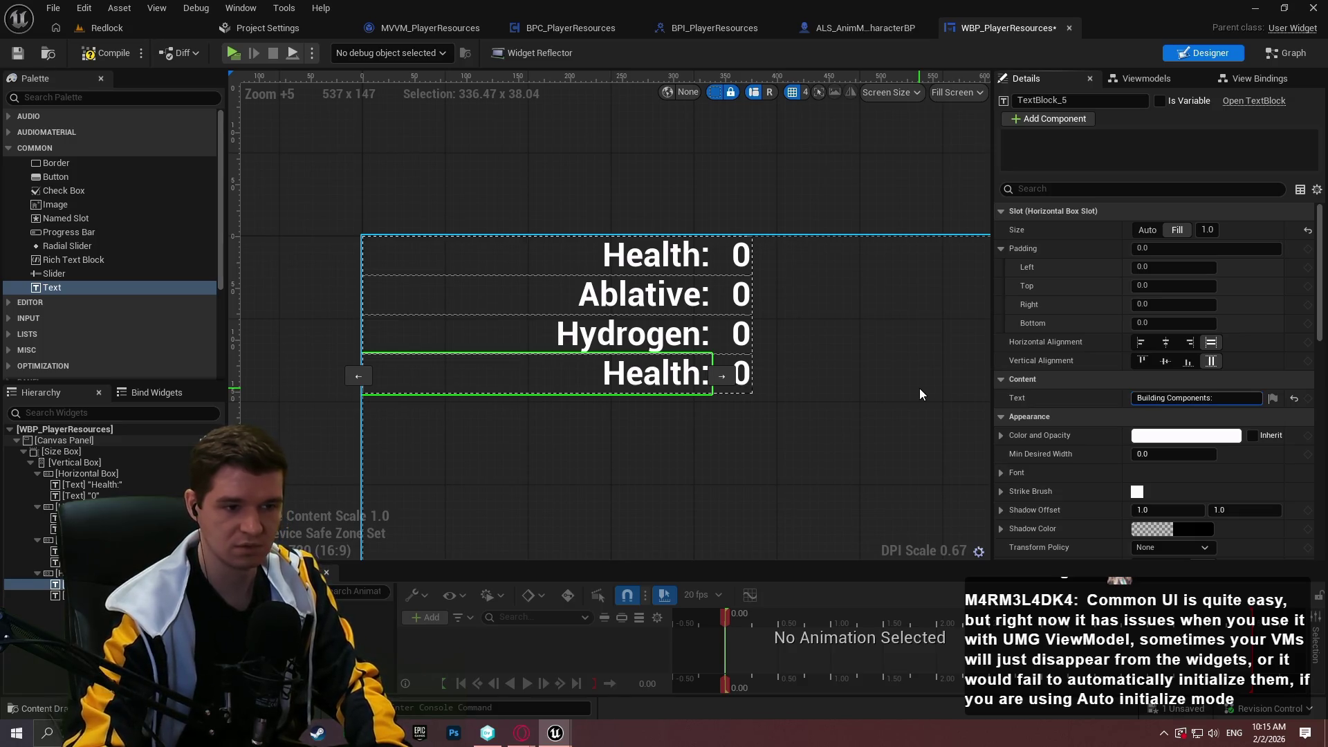
key("Return")
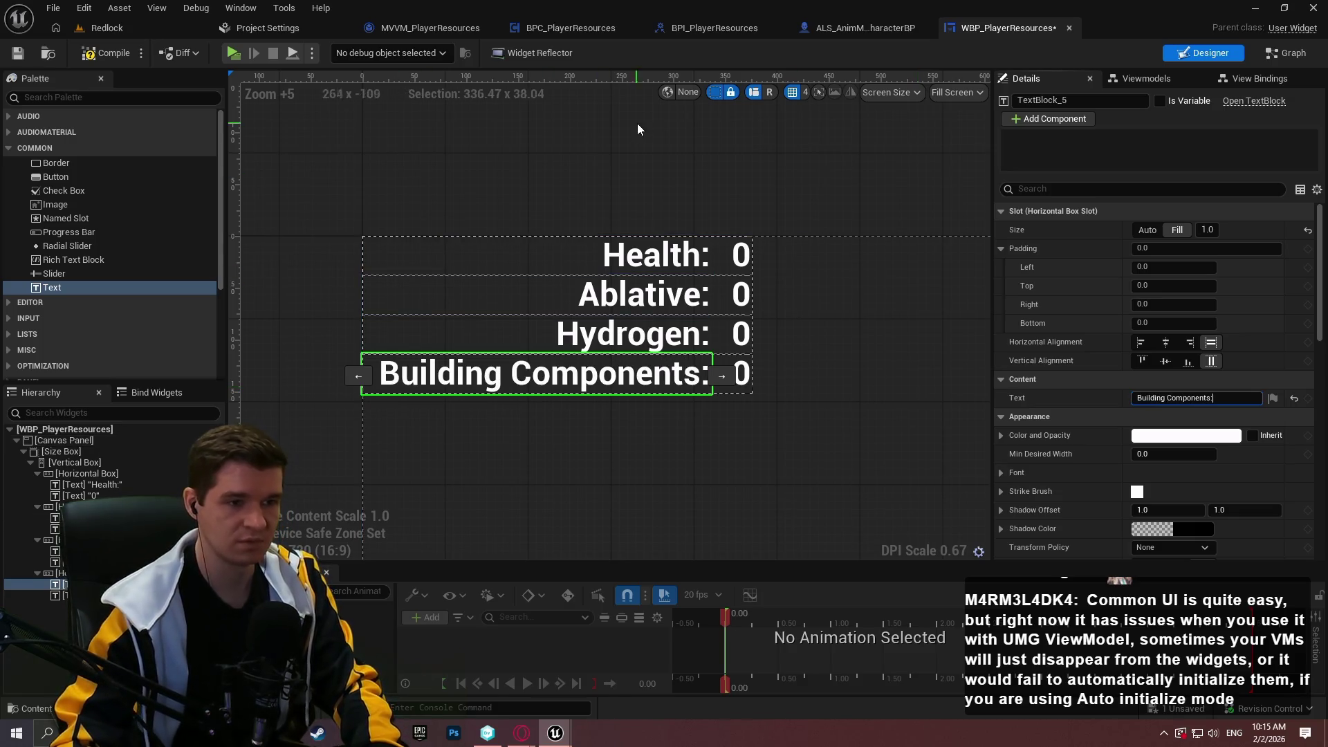
left_click(637, 123)
- Try a two-line Building Components: label, then restore it to a single line
left_click_drag(917, 270, 697, 169)
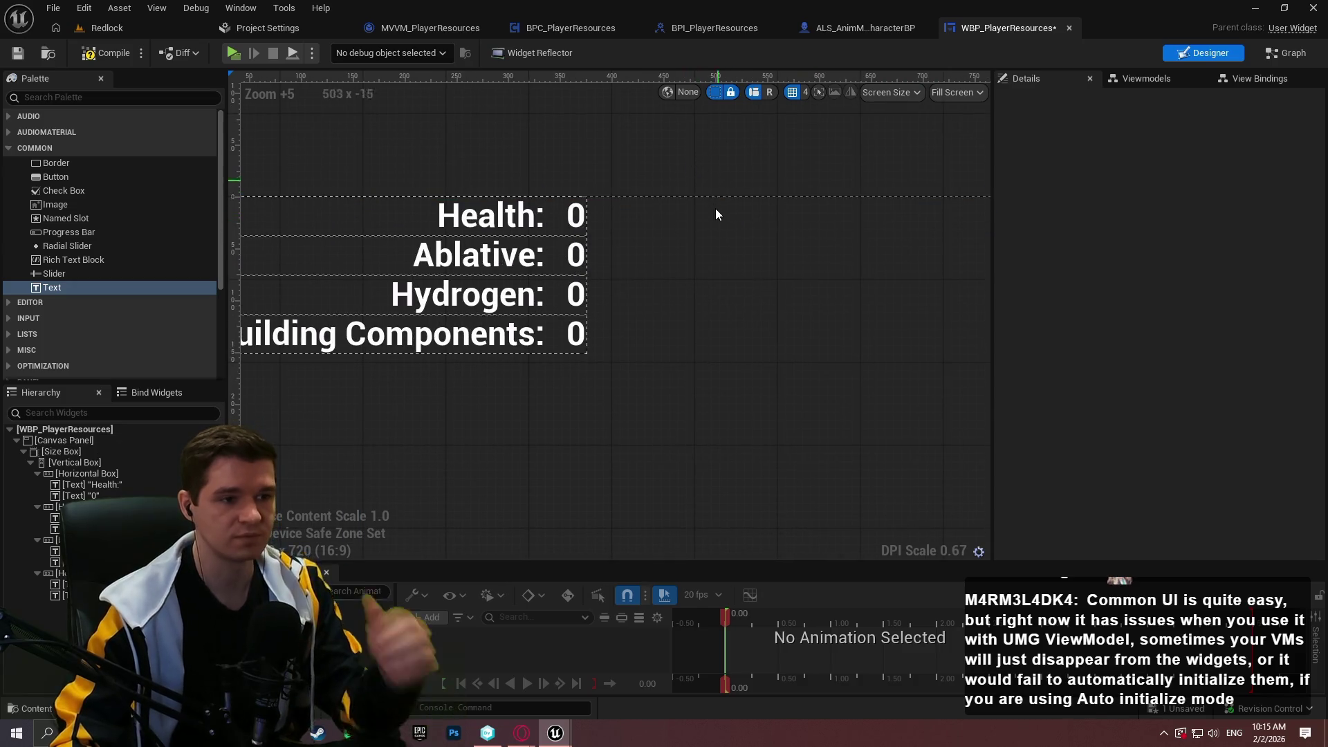
scroll(716, 214, "down", 2)
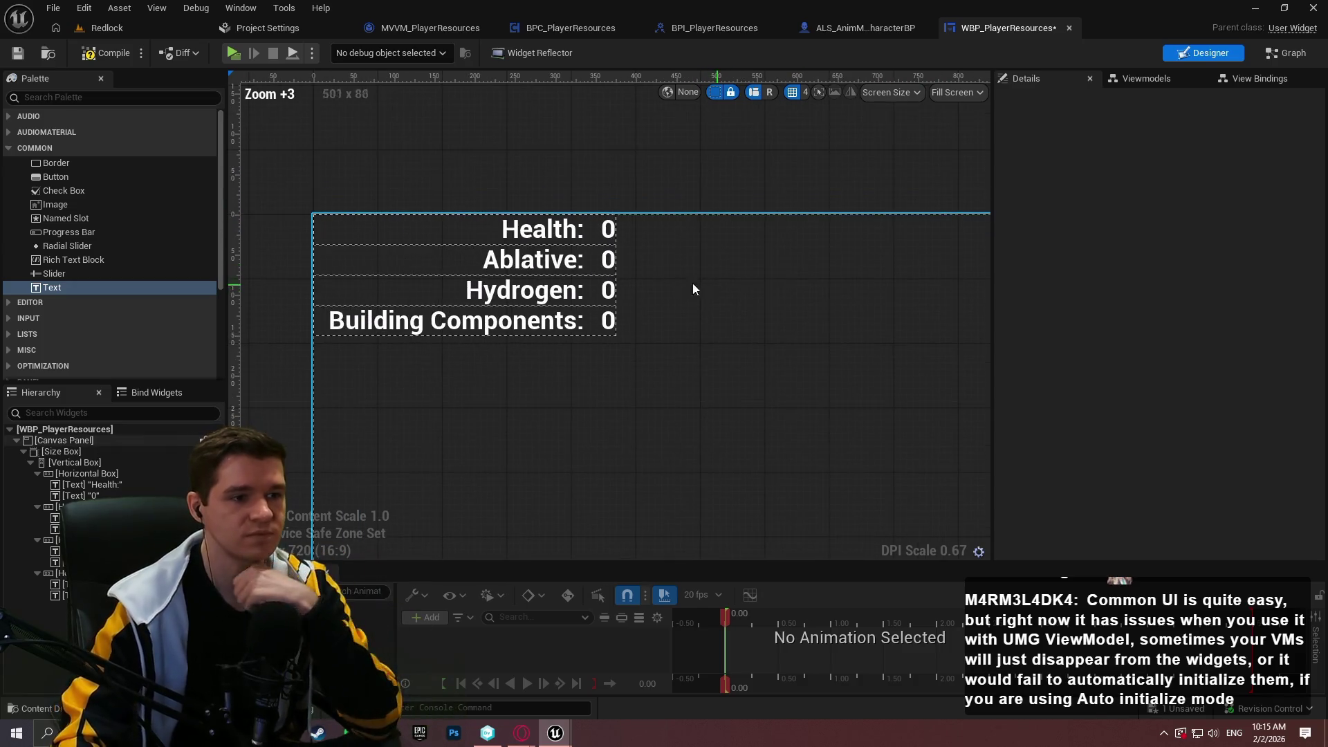
left_click(474, 326)
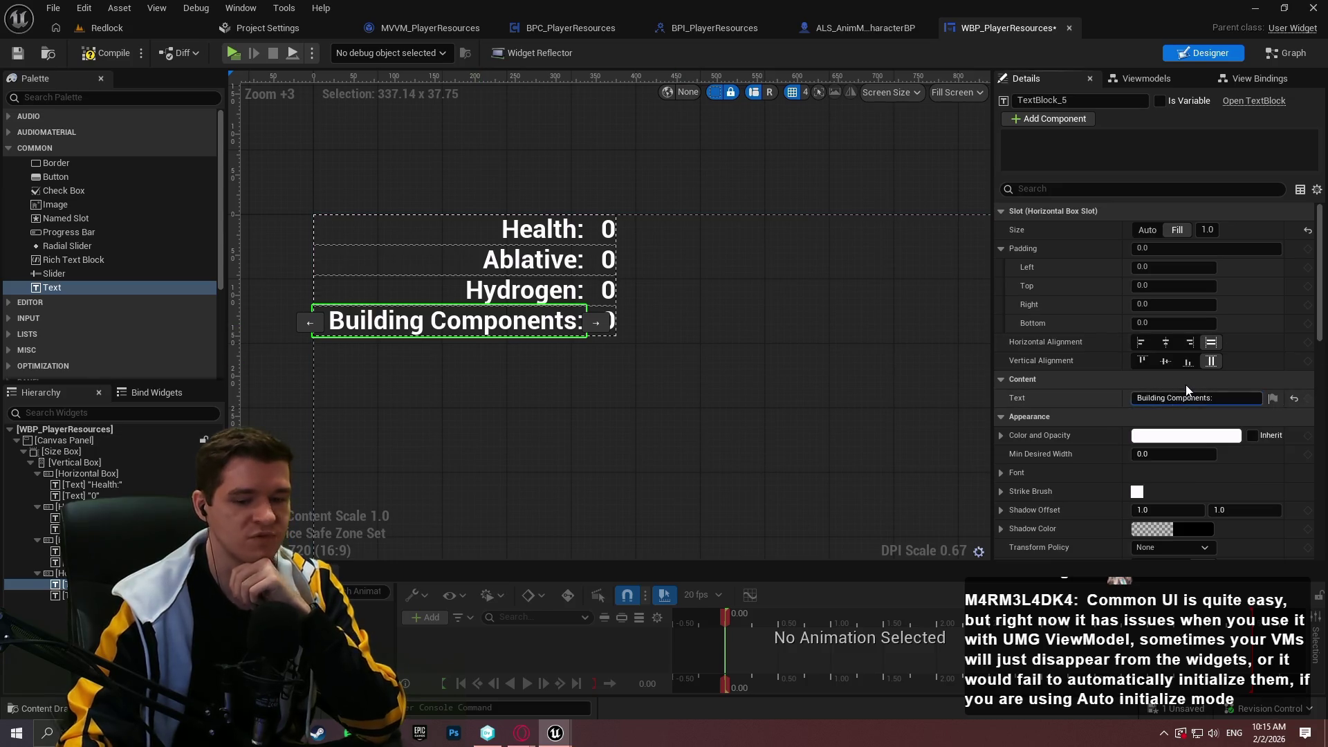
key("shift+Return")
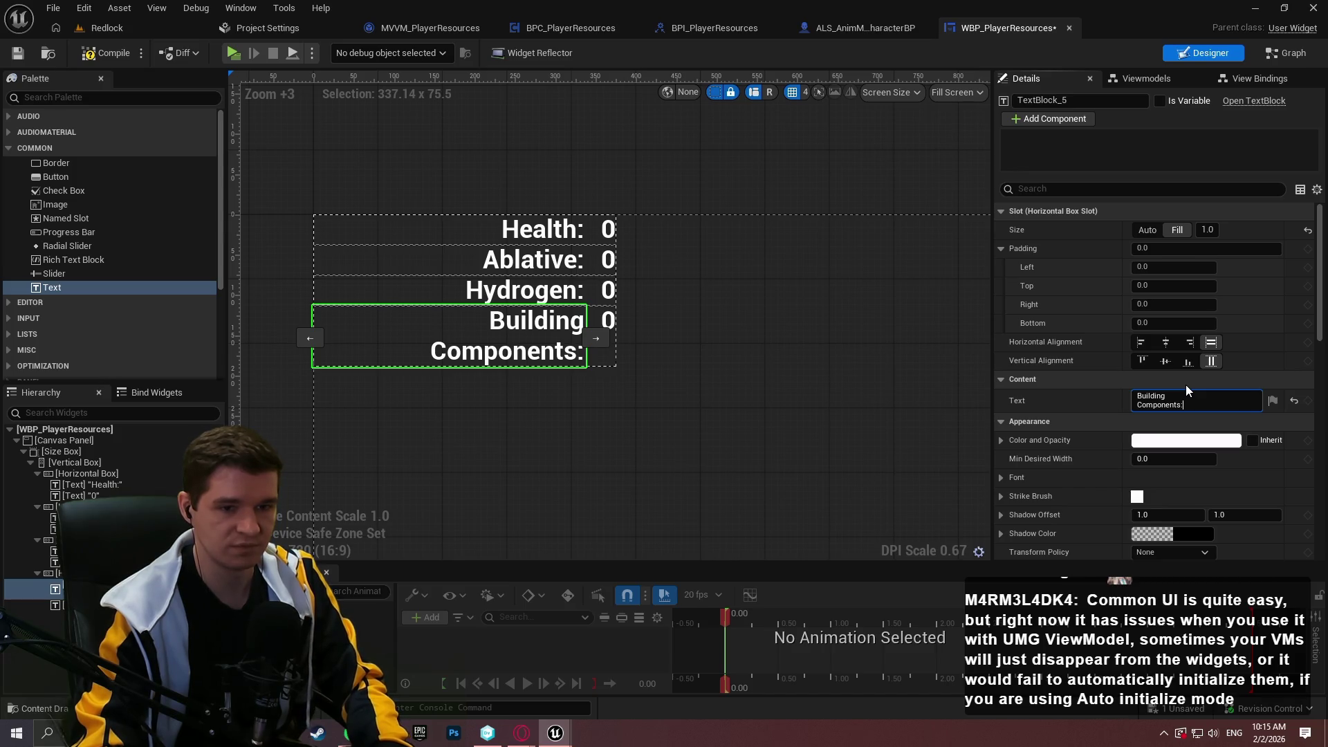
left_click(1092, 379)
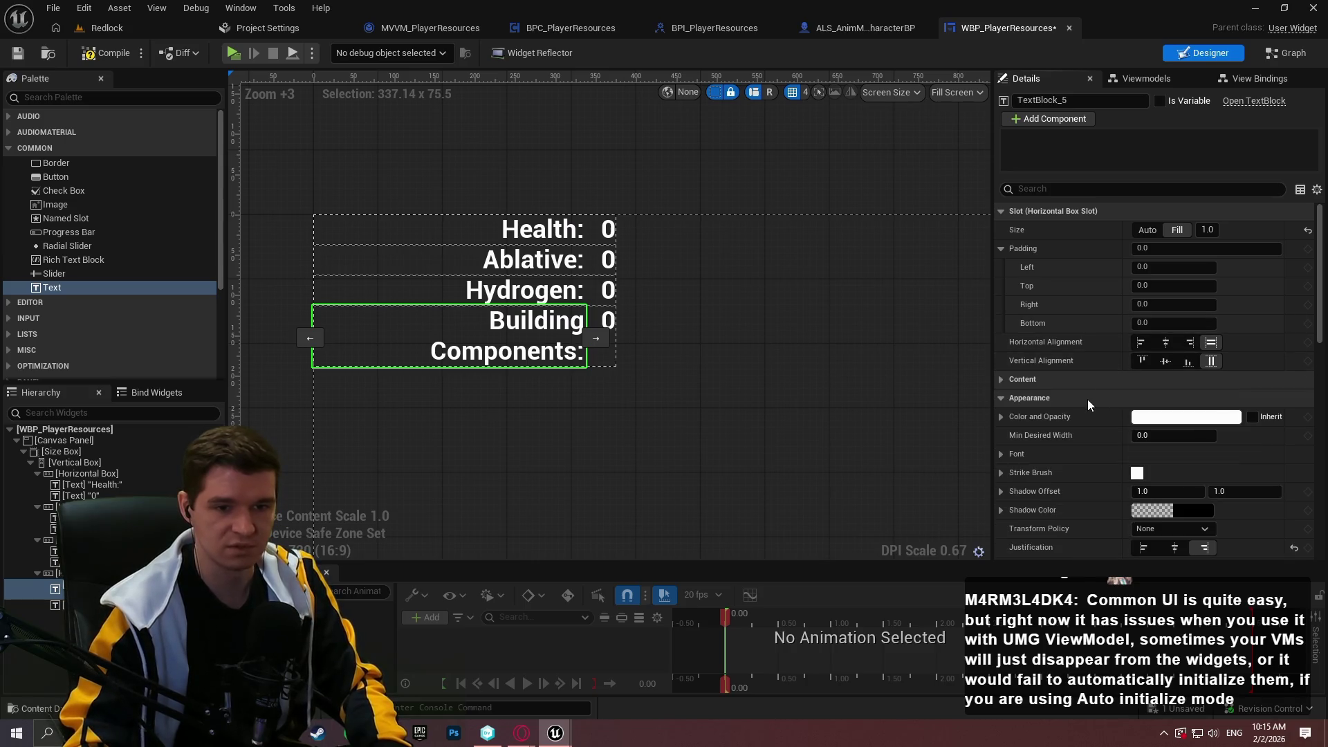
left_click(1001, 379)
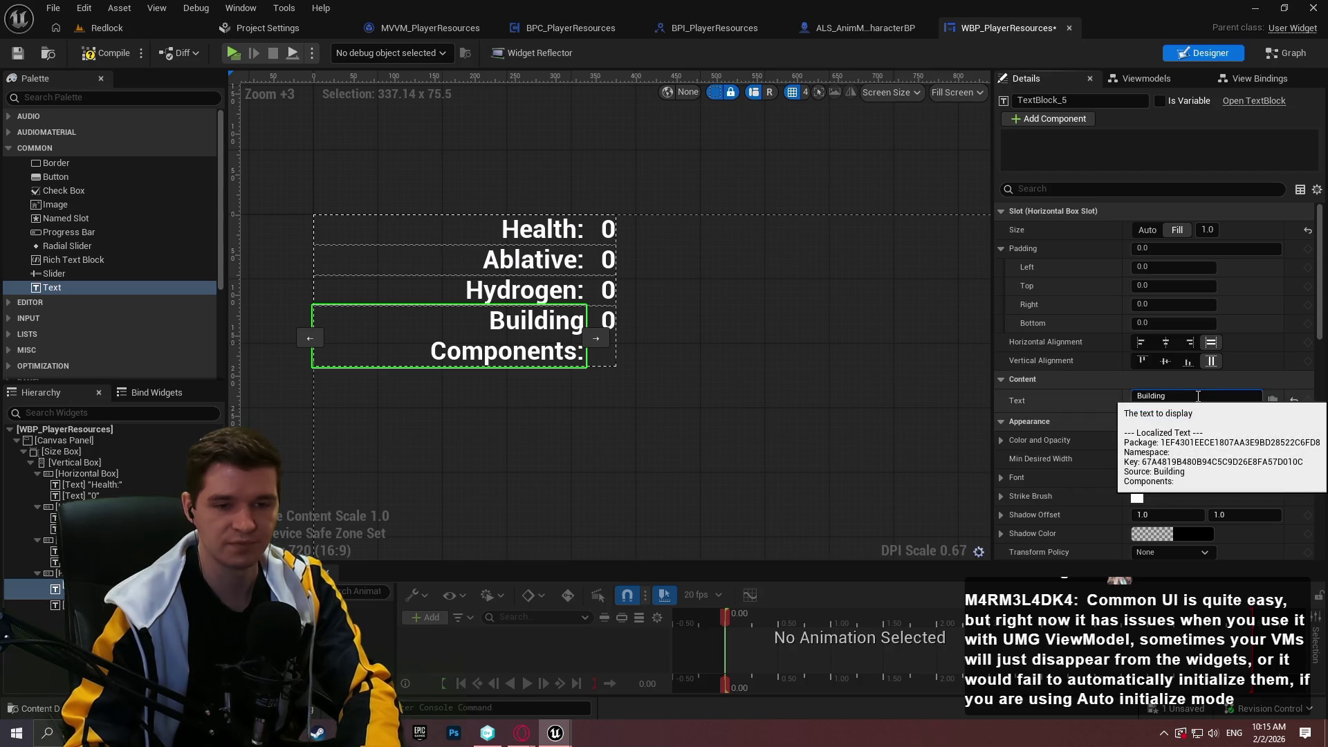
key("Delete")
key("Return")
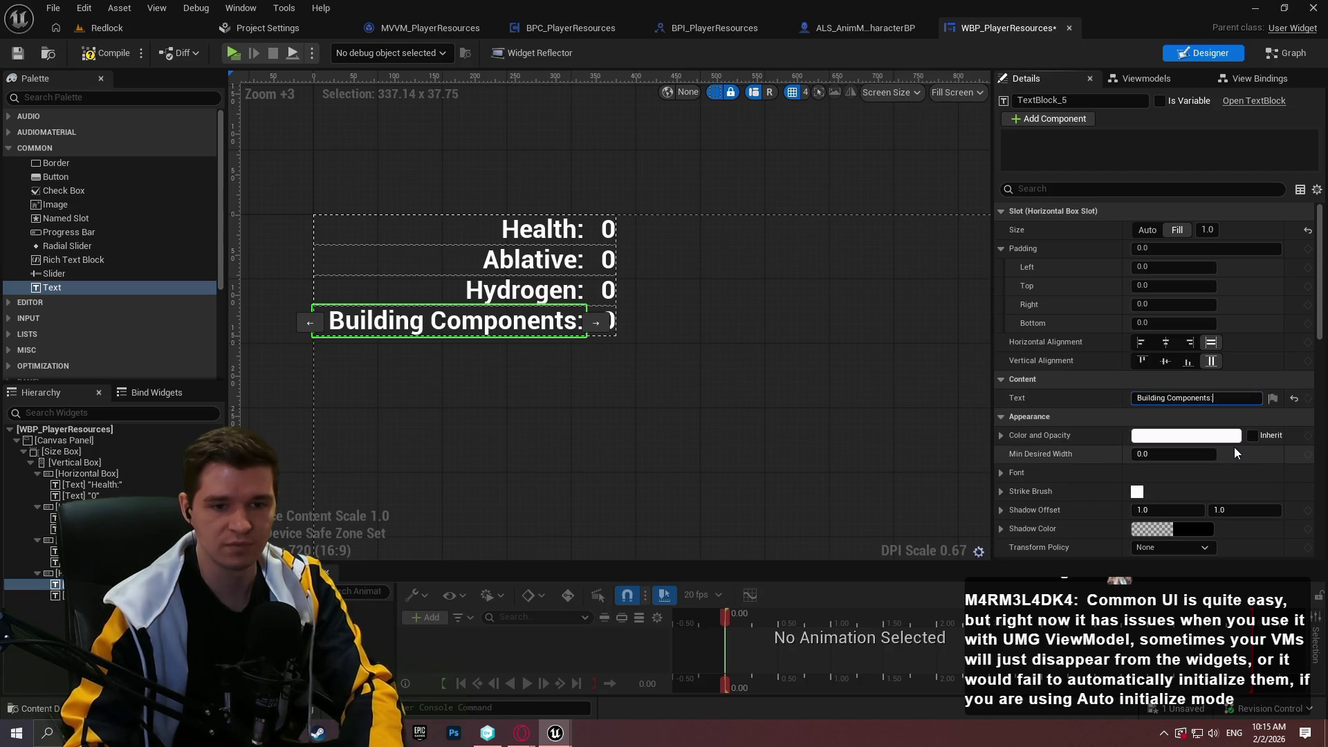
left_click(663, 285)
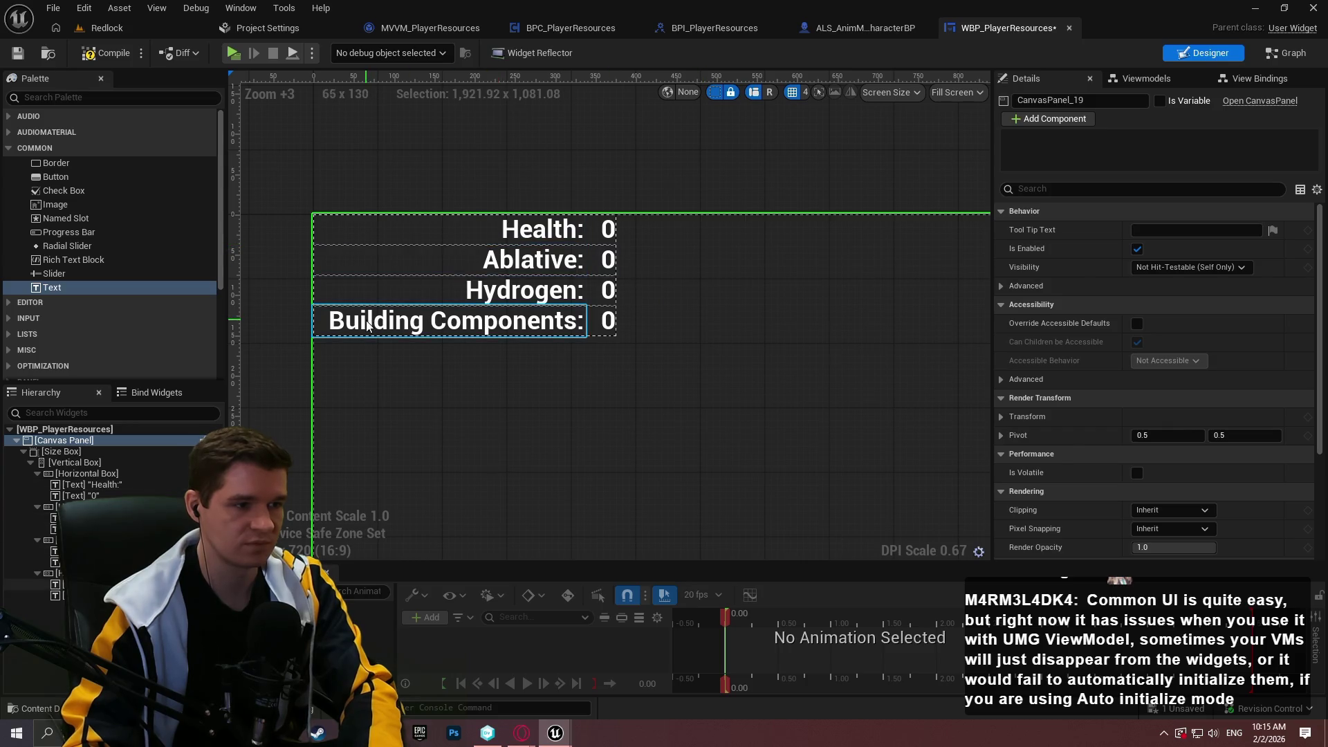
left_click(430, 164)
- Zoom and pan the canvas around the four rows, then show the empty Viewmodels list
scroll(442, 177, "down", 2)
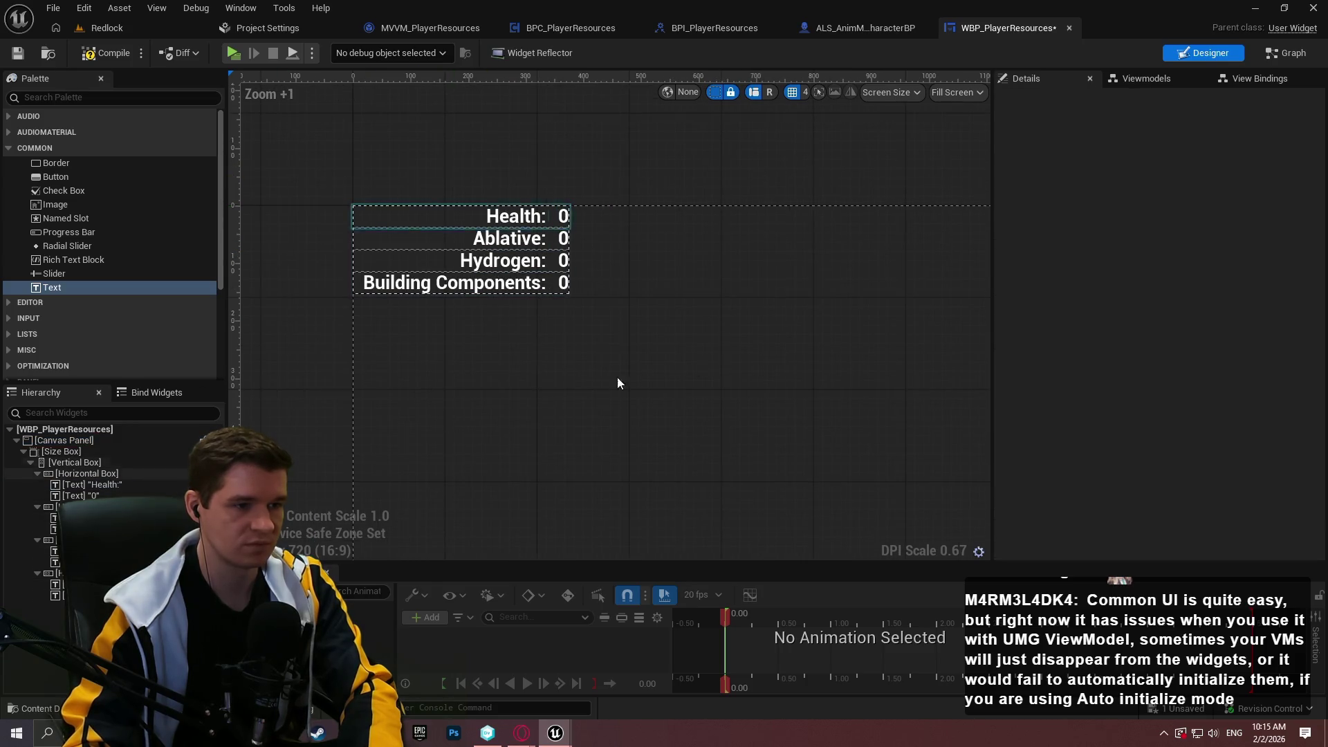
scroll(658, 247, "up", 3)
scroll(695, 257, "down", 2)
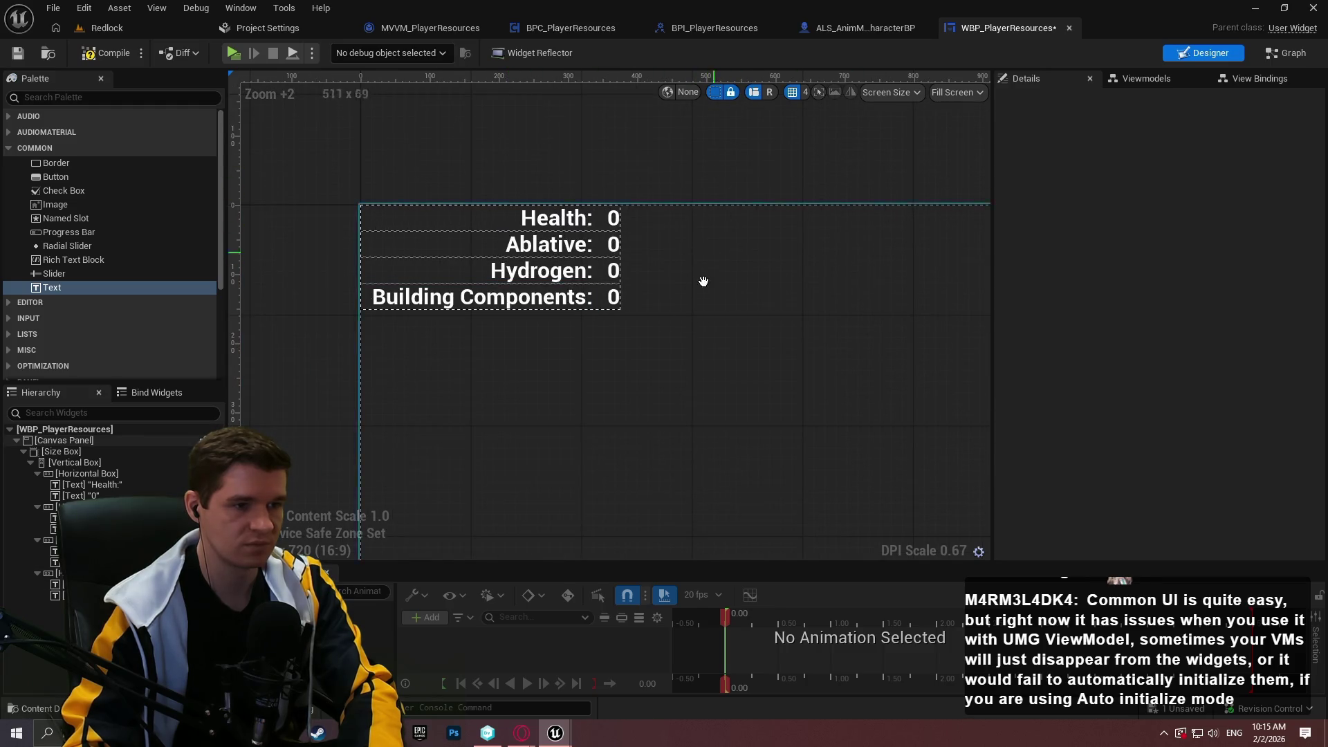
left_click_drag(703, 281, 703, 289)
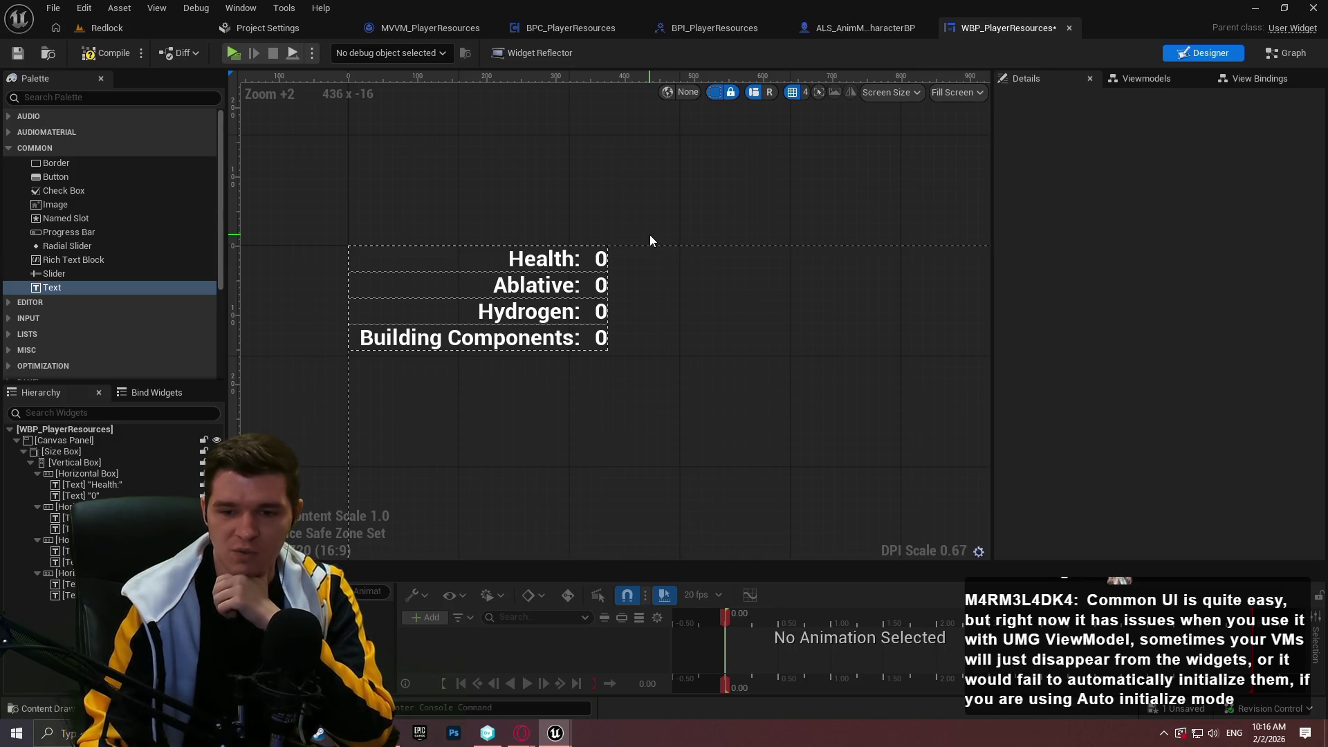
left_click(1148, 80)
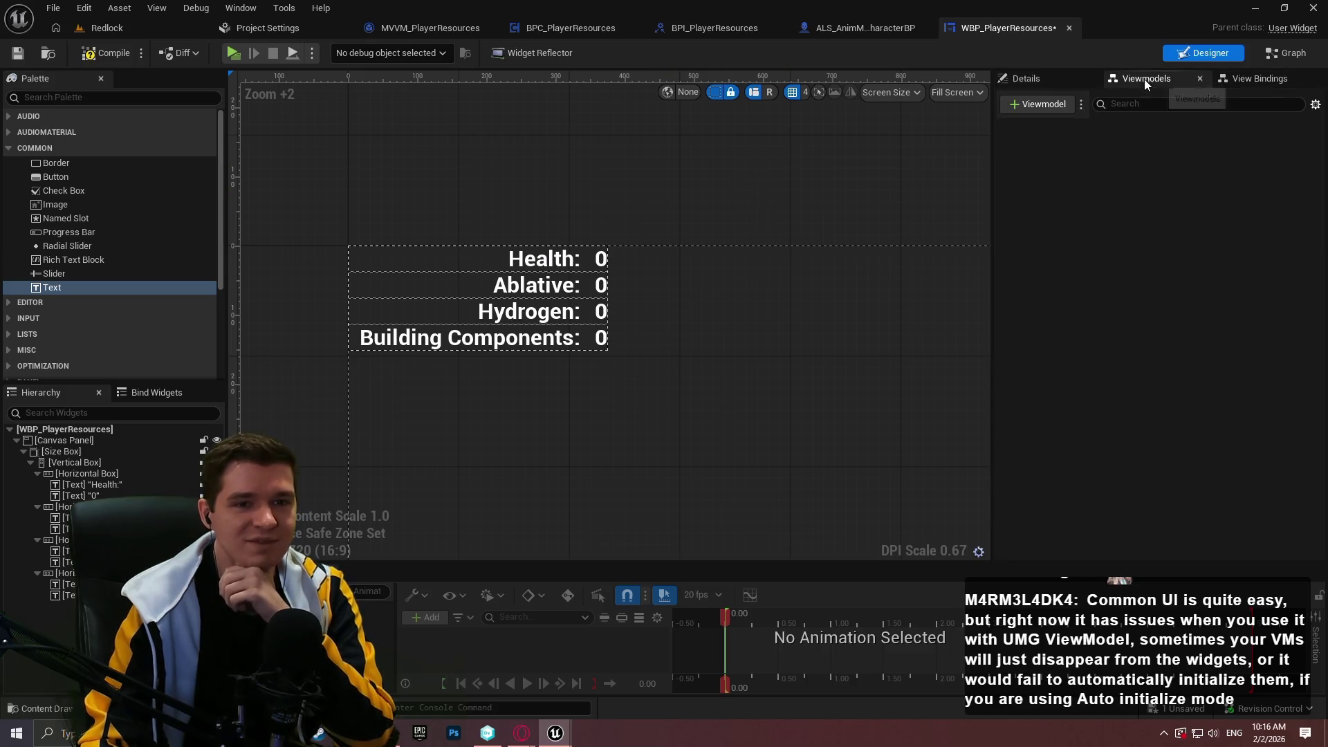
- Add MVVM_PlayerResources as the widget's viewmodel
left_click(1047, 111)
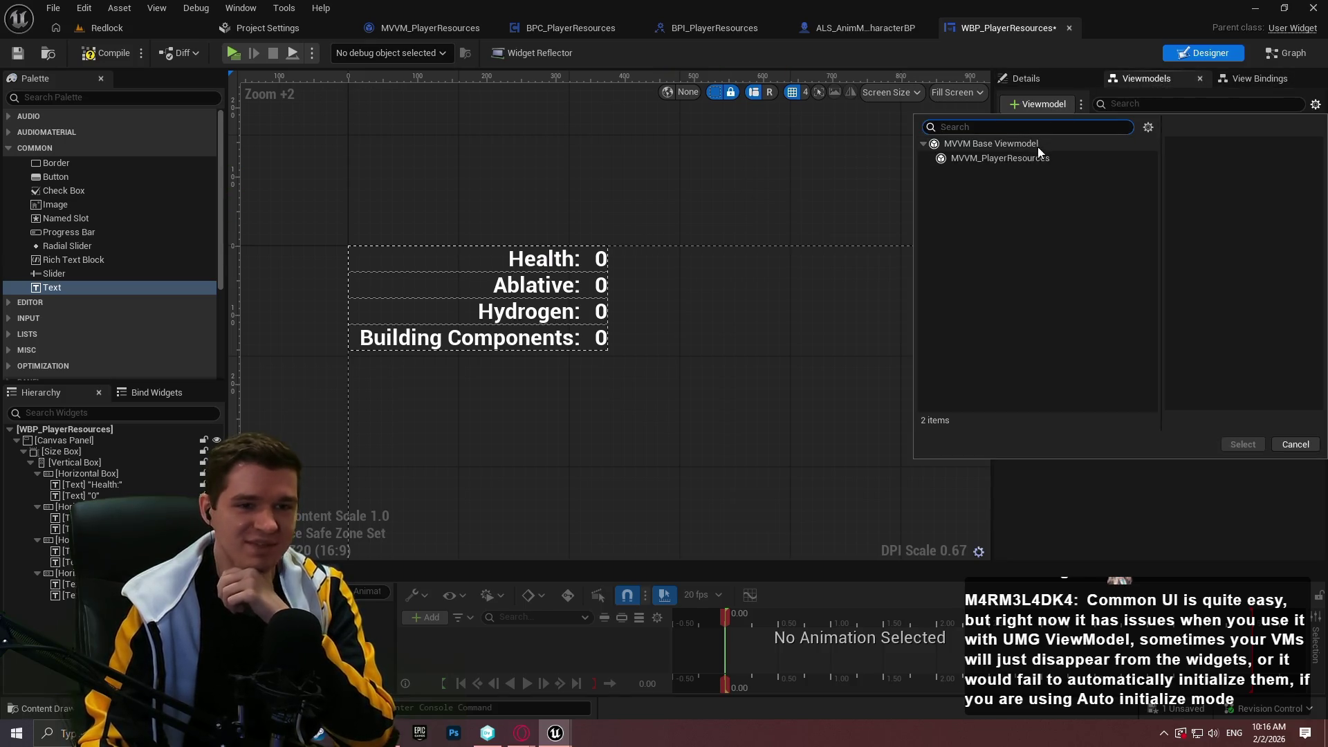
left_click(1001, 152)
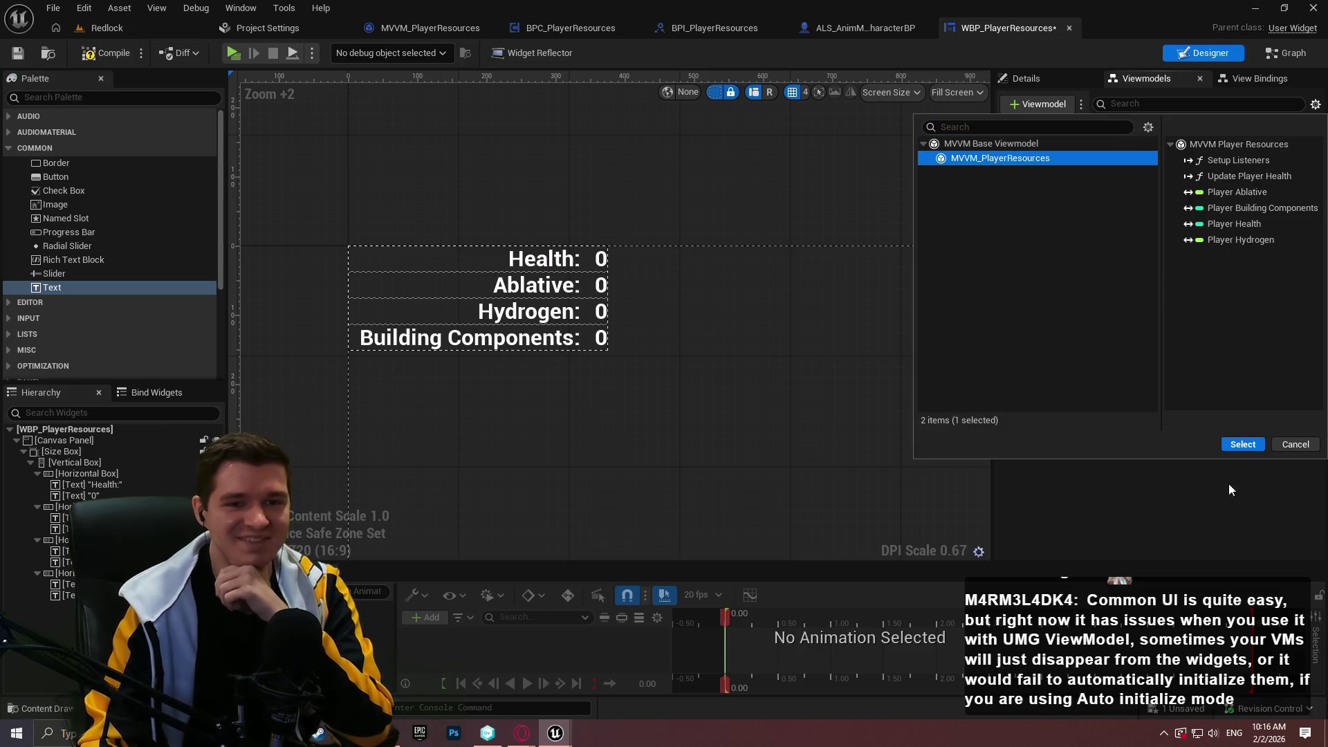
left_click(1243, 445)
left_click(1055, 130)
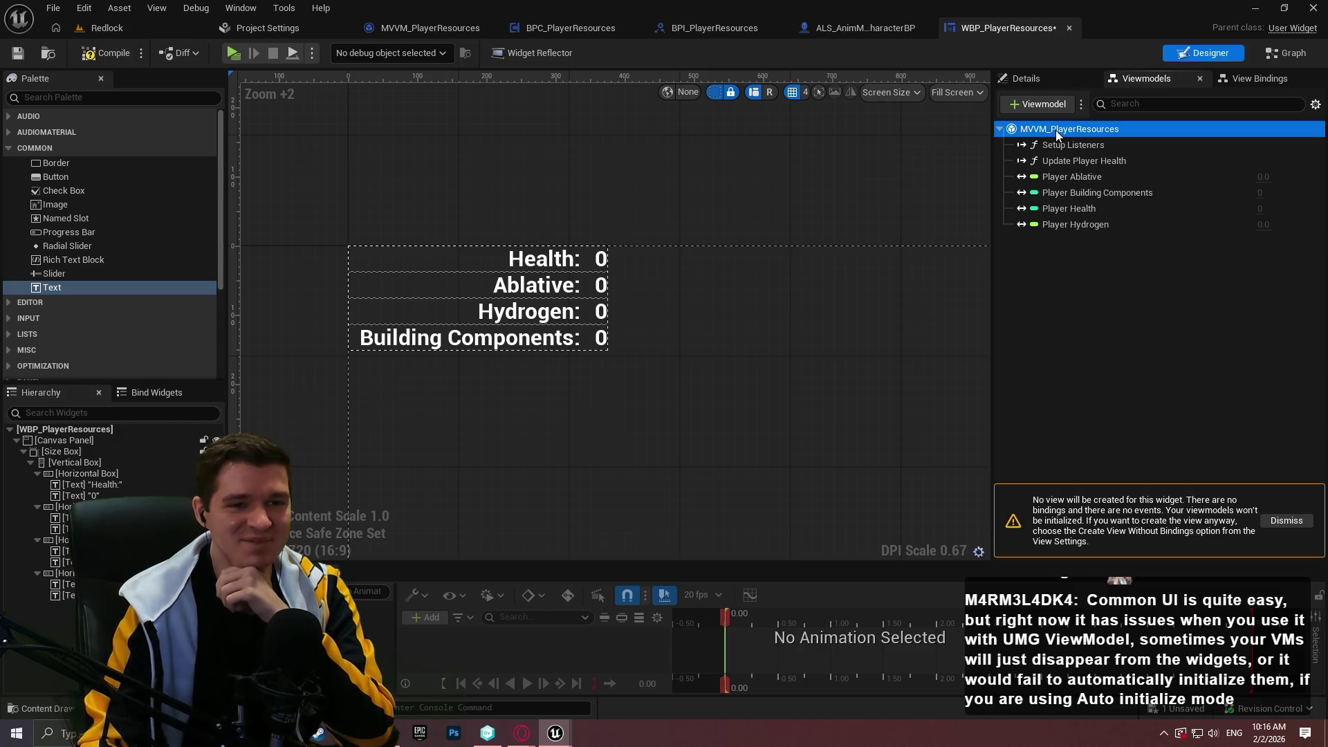
left_click(1246, 82)
left_click(1139, 79)
left_click(1025, 76)
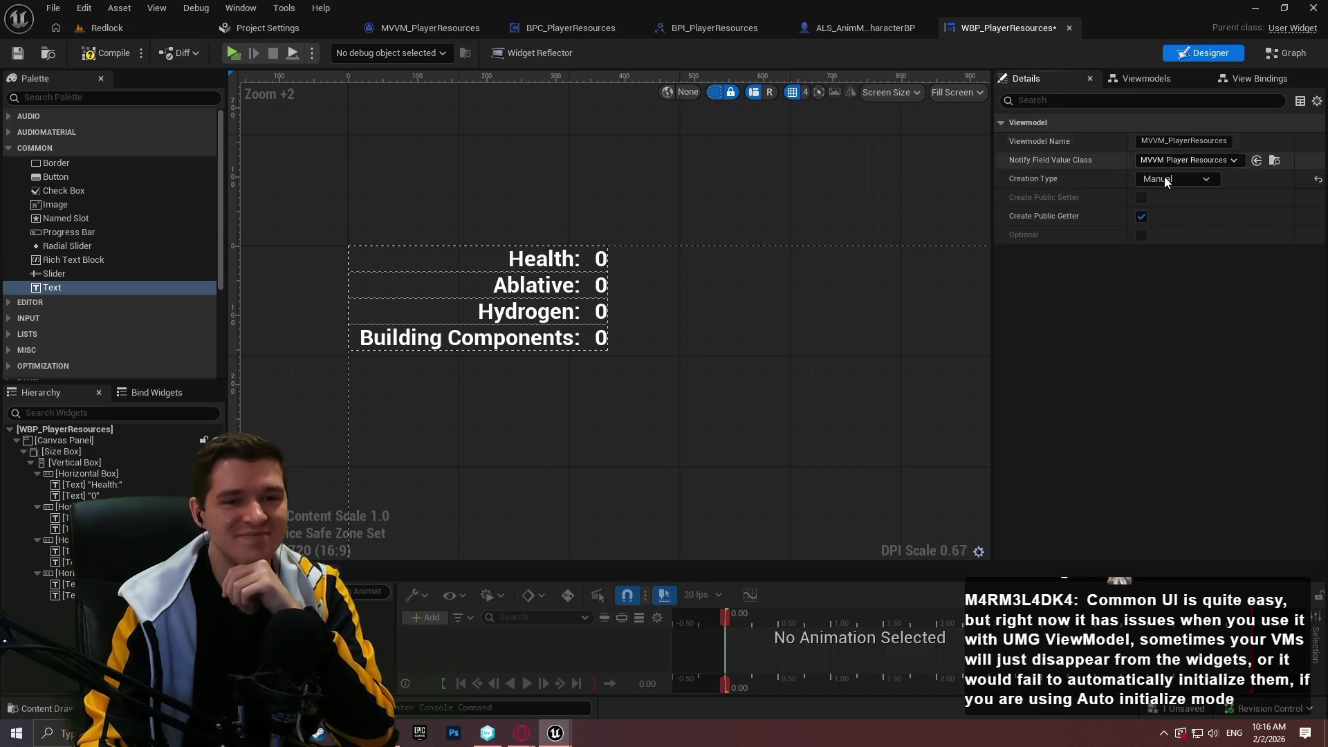
- Set Creation Type to Global View Model Collection, identifier PlayerResources, then compile and save
left_click(1184, 178)
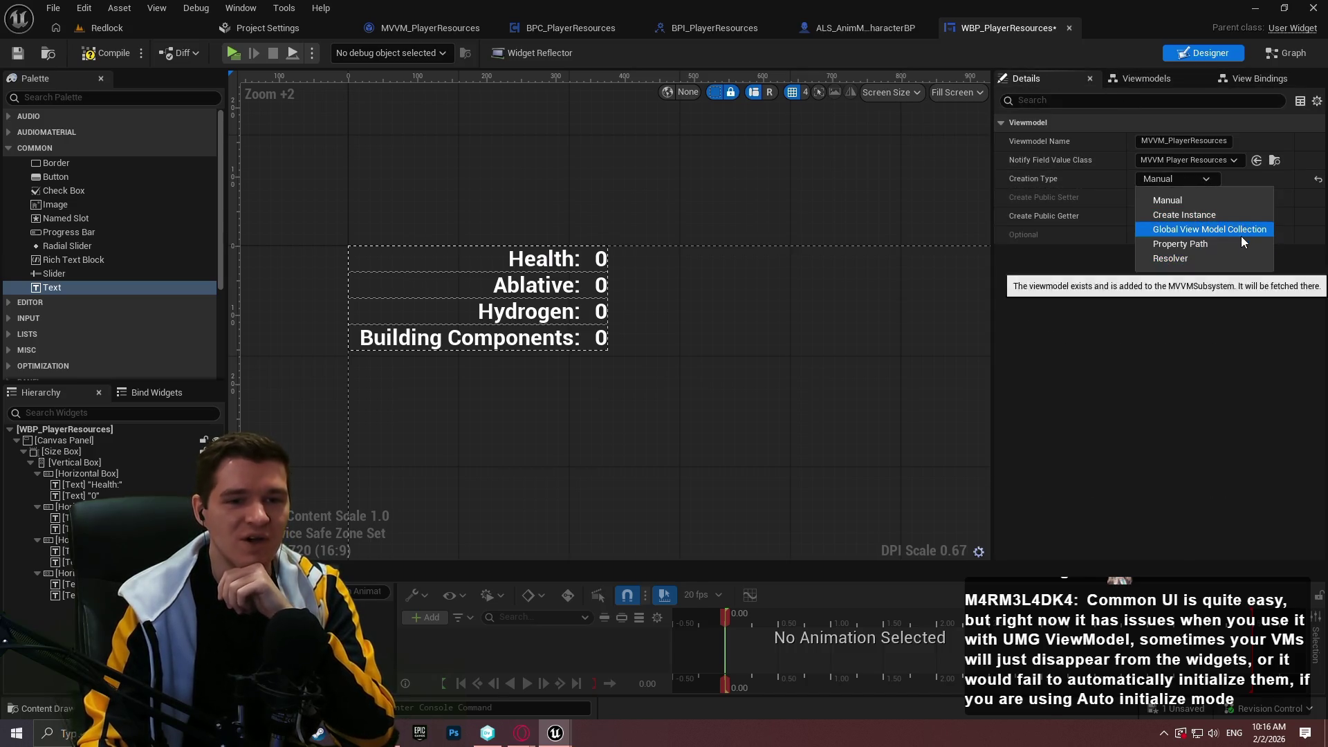
left_click(1193, 229)
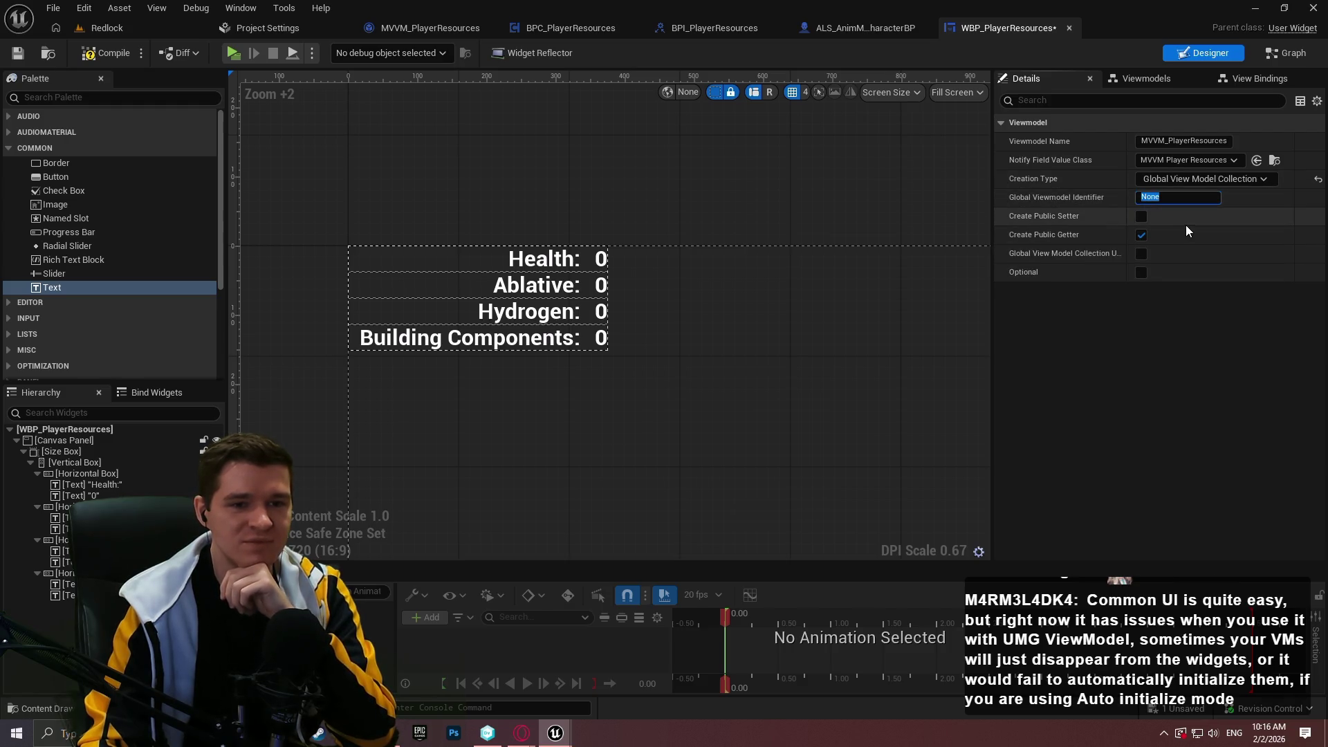
left_click(1142, 253)
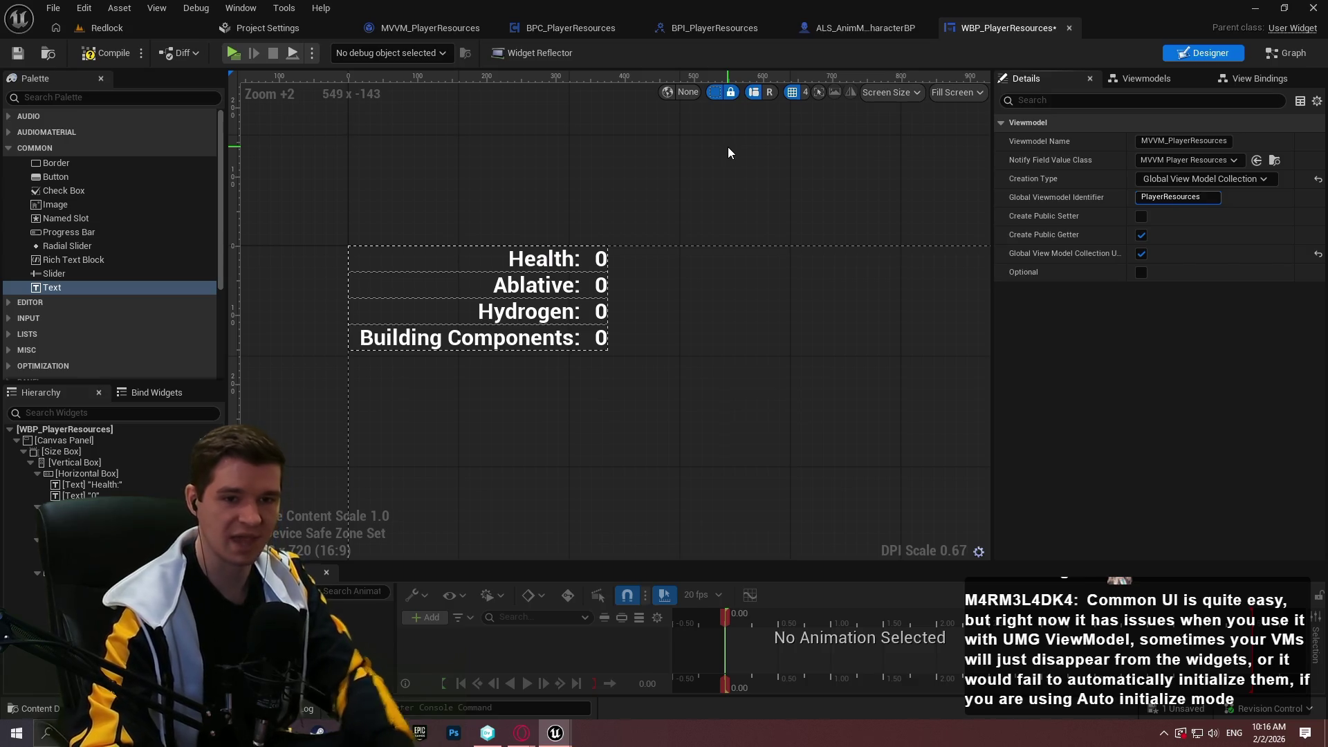
key("Return")
left_click(1244, 192)
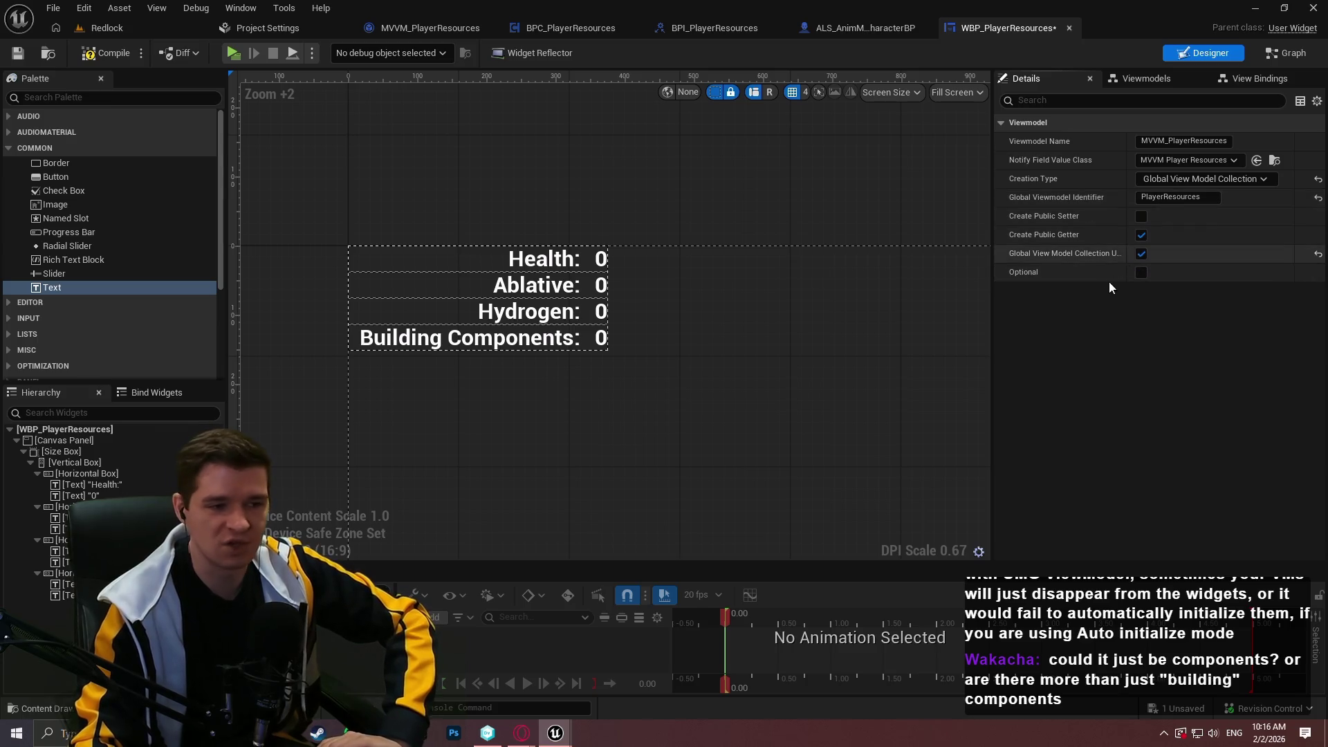
left_click(102, 55)
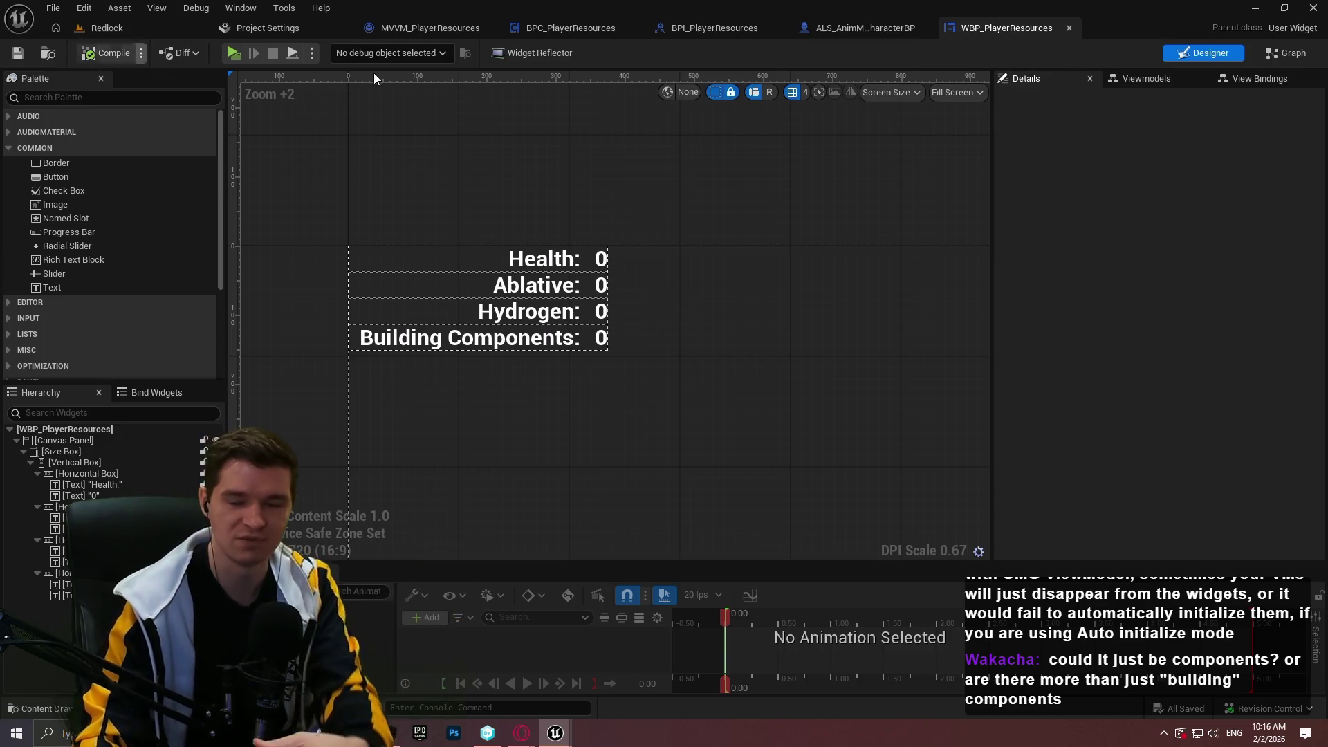
- Bind the Health value text's Text property to Player Health
left_click(1135, 76)
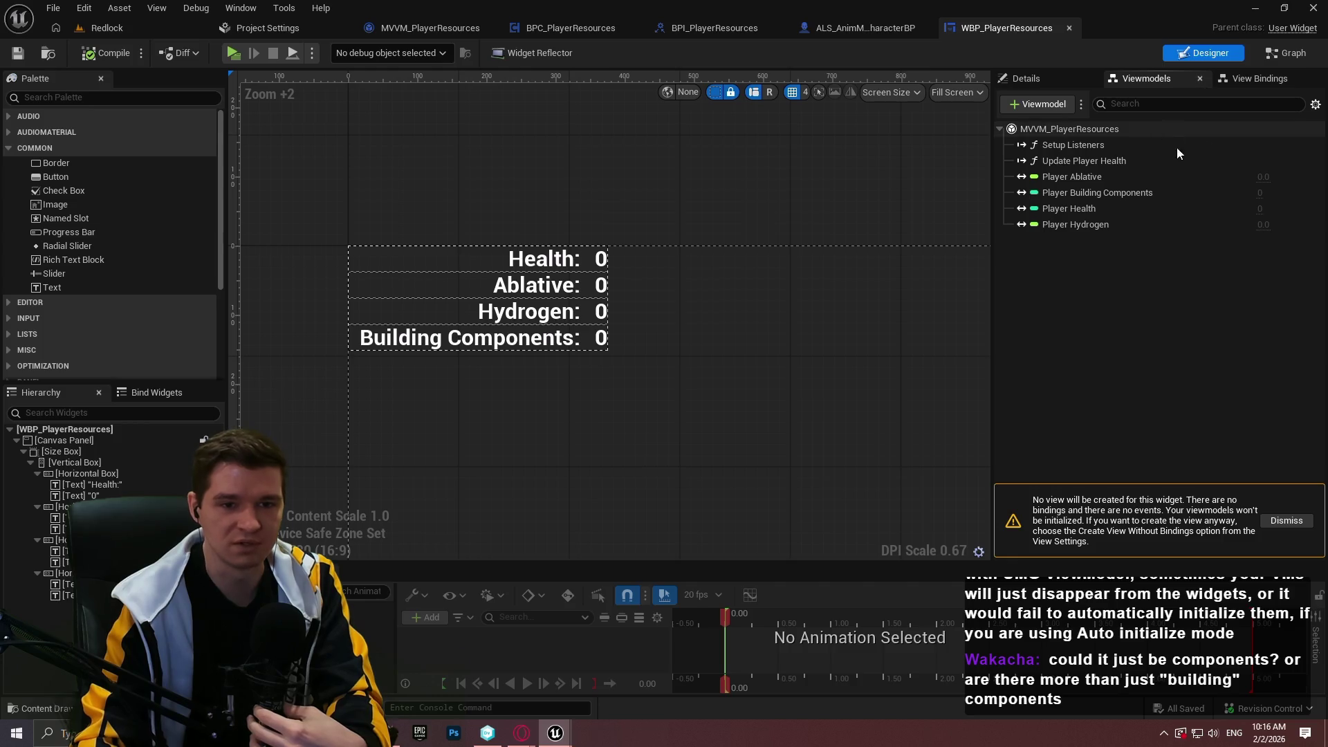
left_click(1276, 77)
left_click(1118, 80)
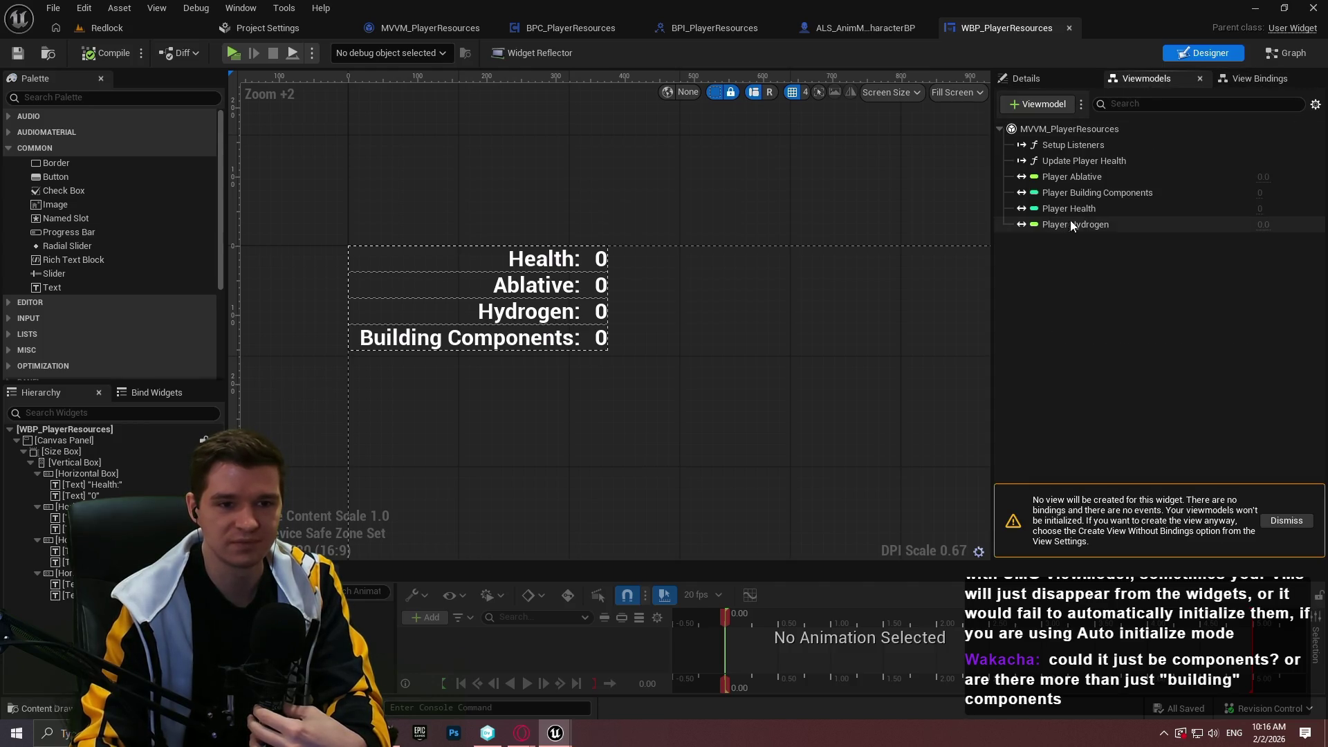
left_click(601, 266)
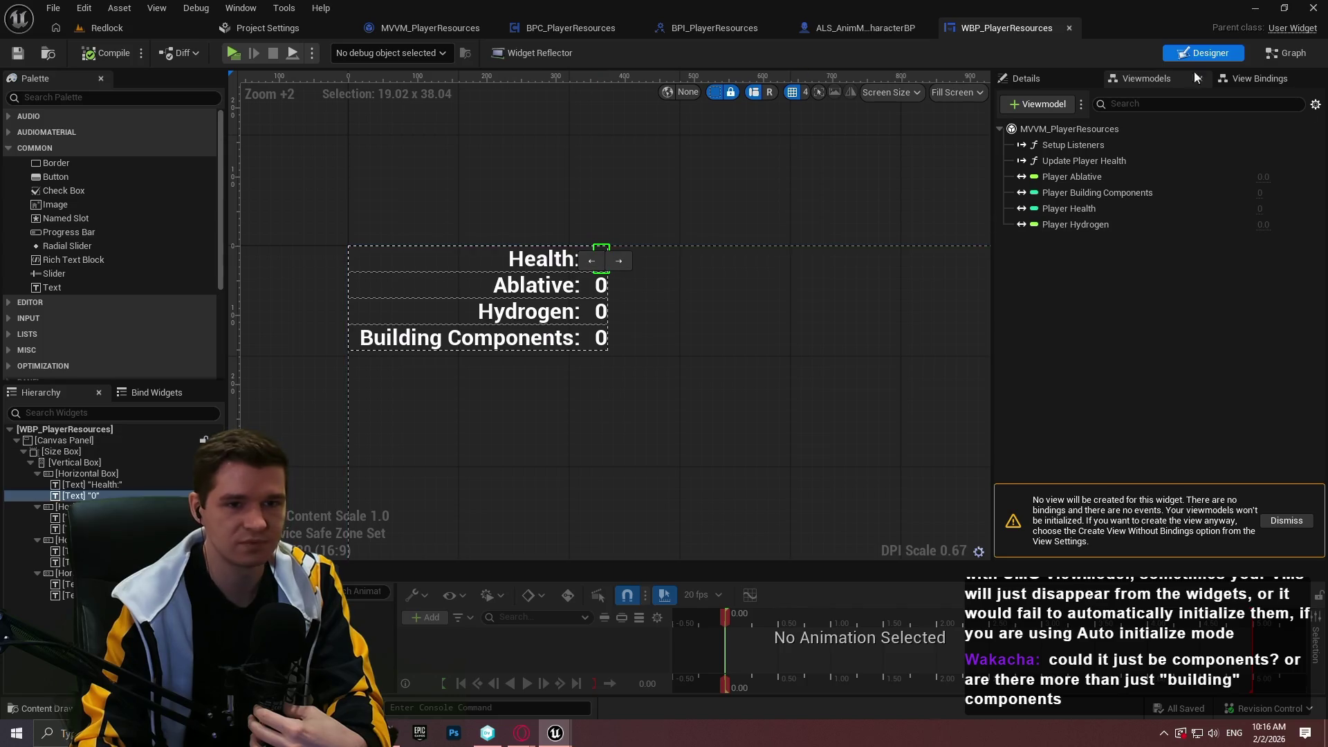
left_click(1043, 86)
left_click(1261, 82)
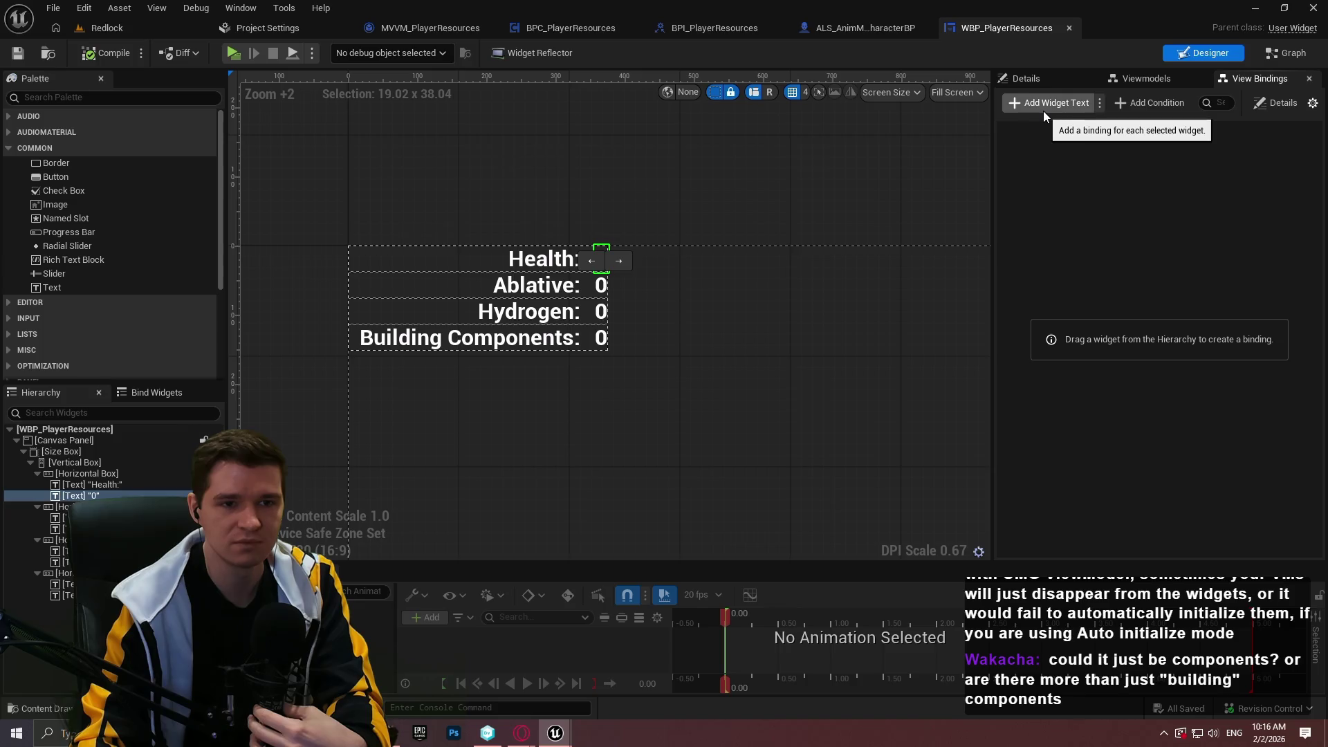
left_click(1025, 78)
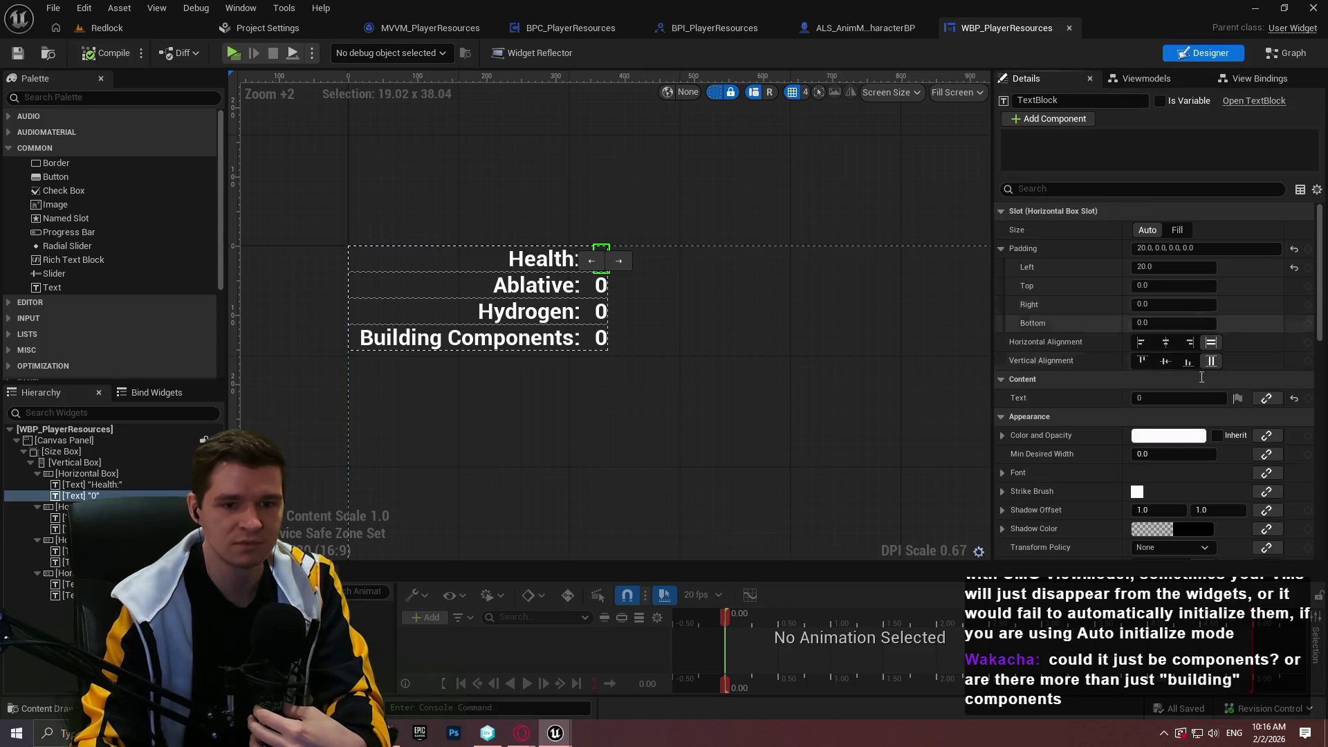
scroll(1283, 324, "down", 3)
left_click(1266, 332)
mouse_move(1220, 375)
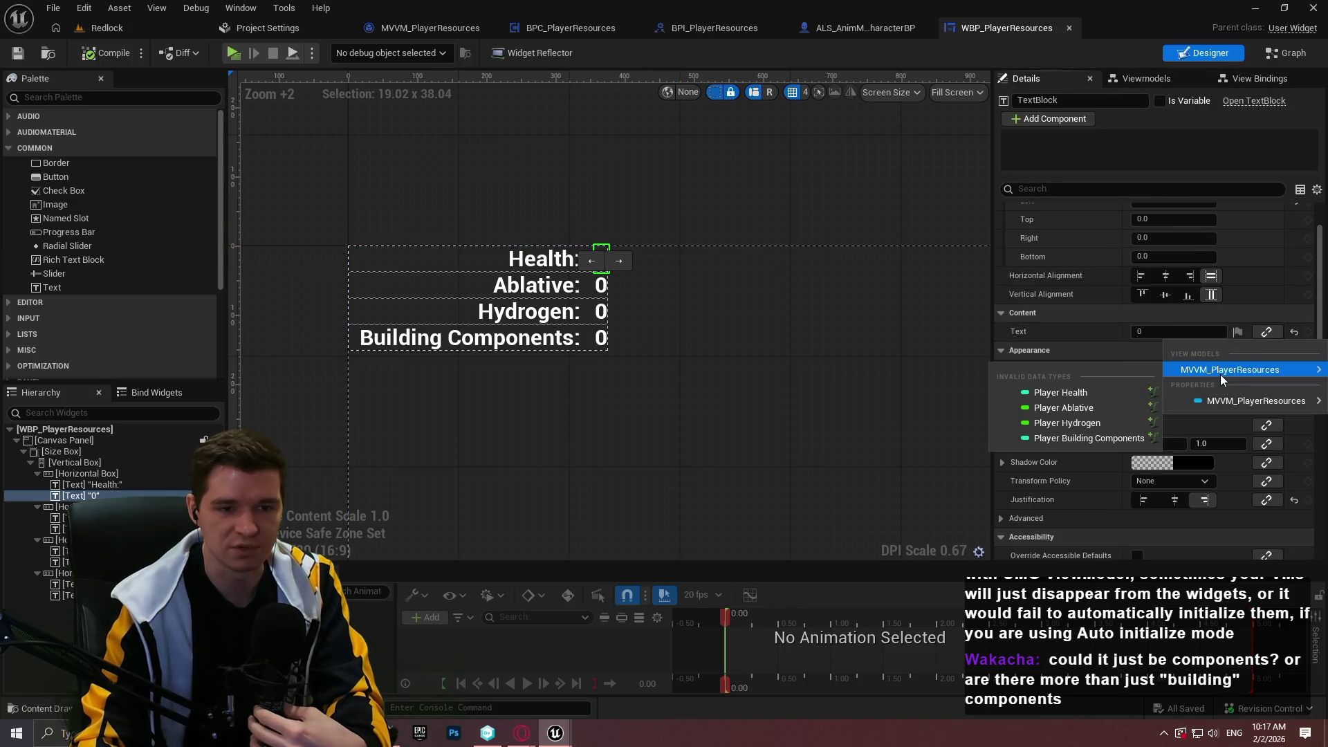
left_click(1065, 392)
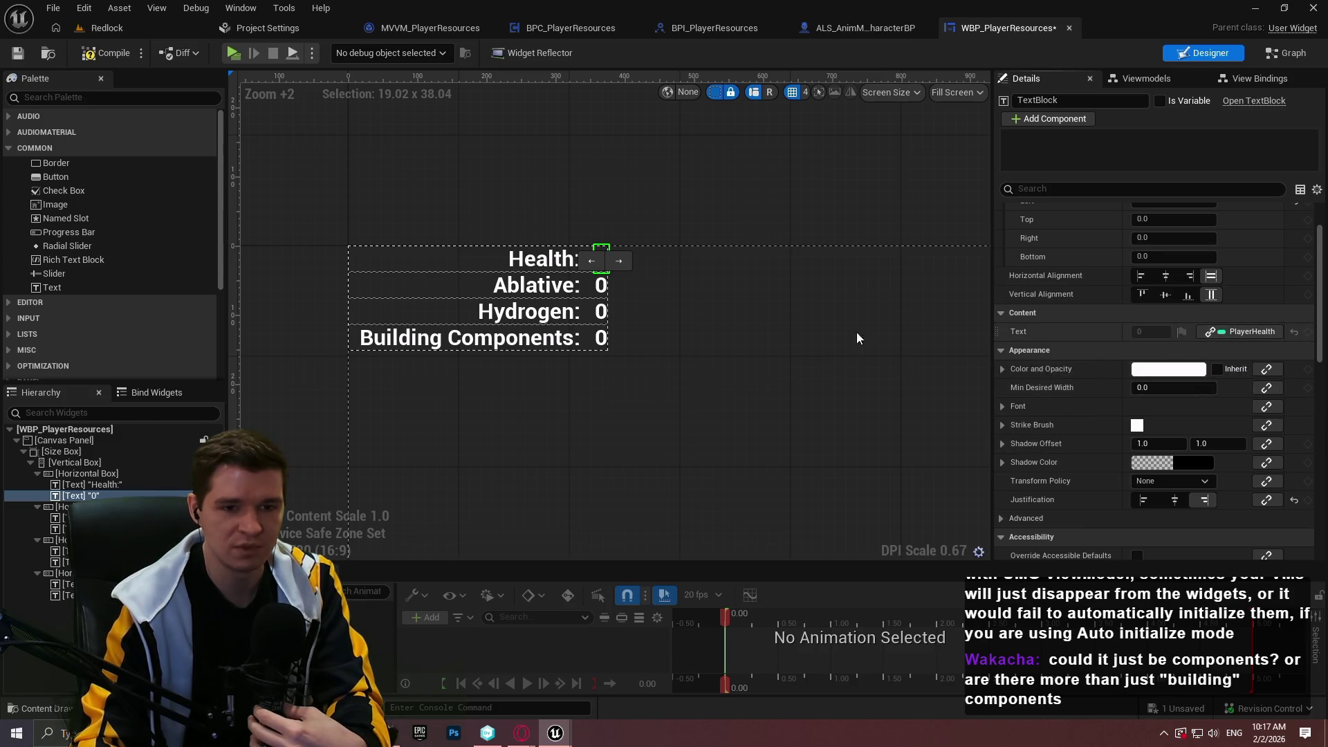
- Bind the other values to Player Ablative, Hydrogen and Building Components, then compile and review bindings
left_click(600, 289)
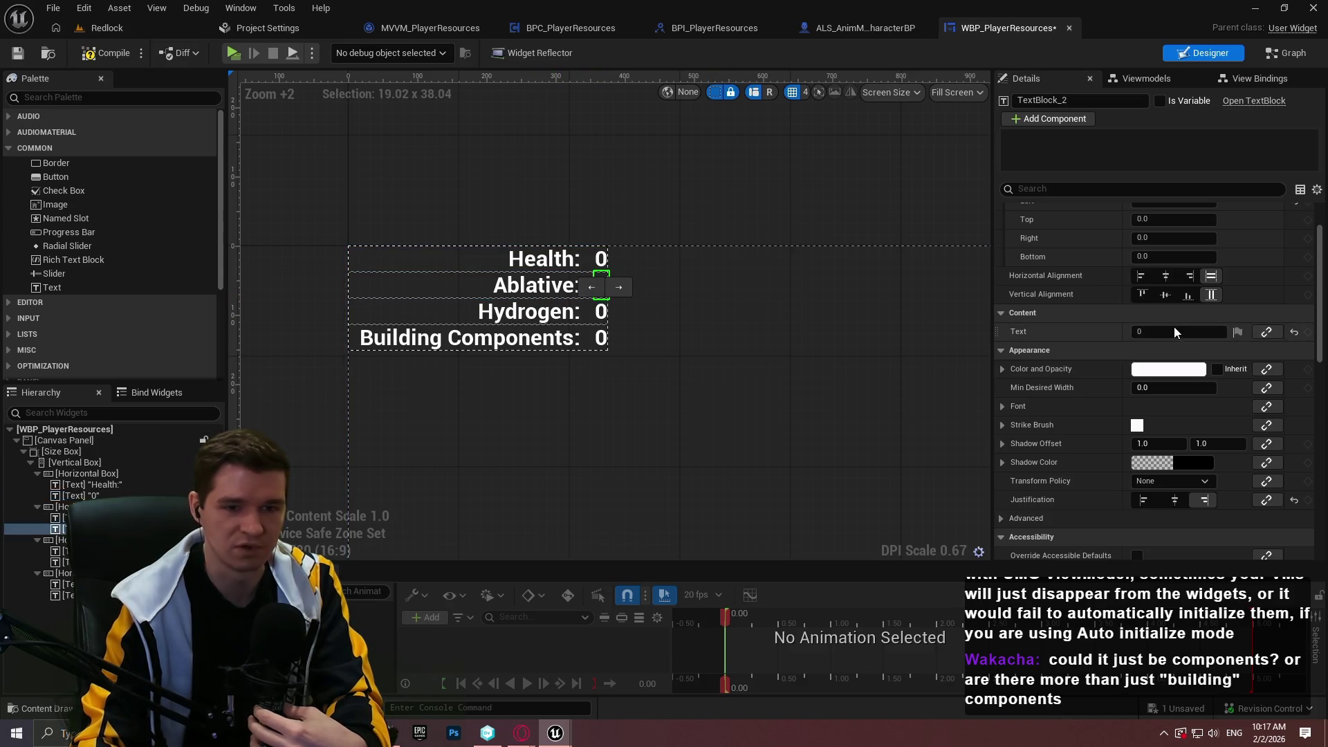
left_click(1263, 338)
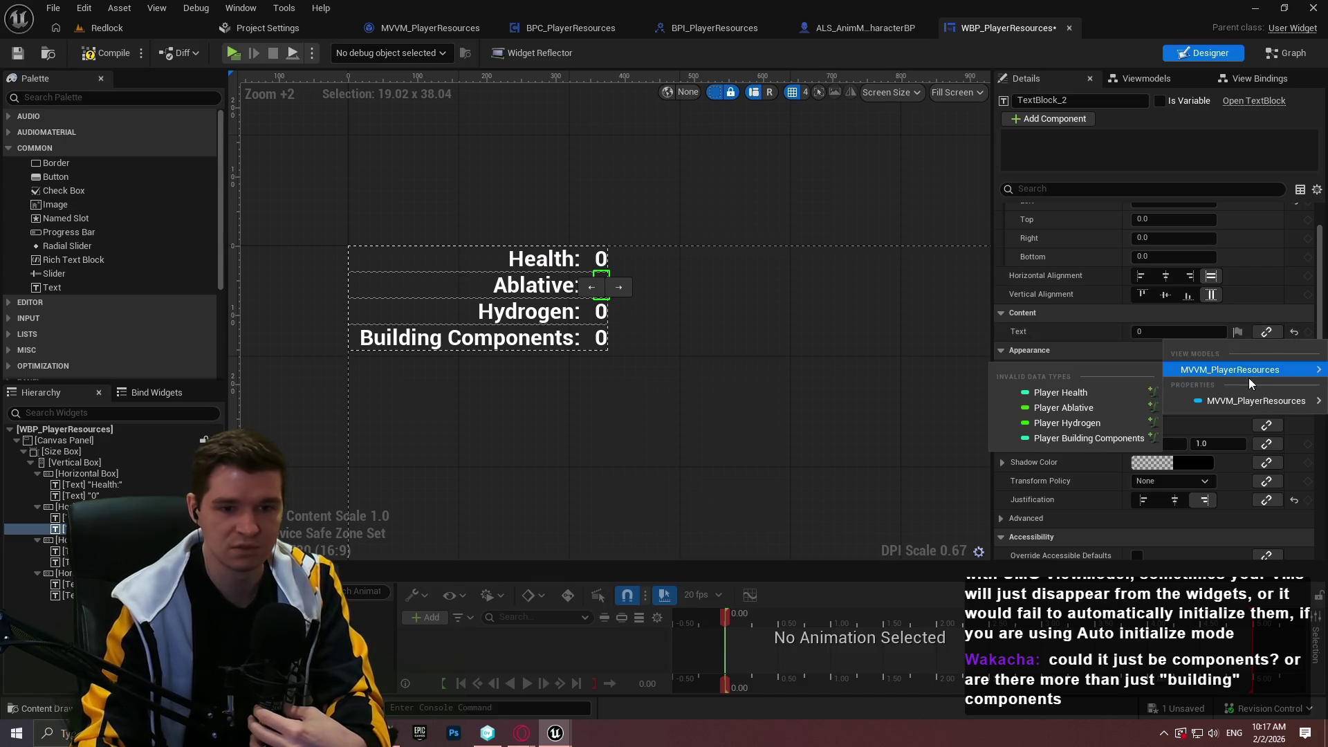
left_click(1062, 403)
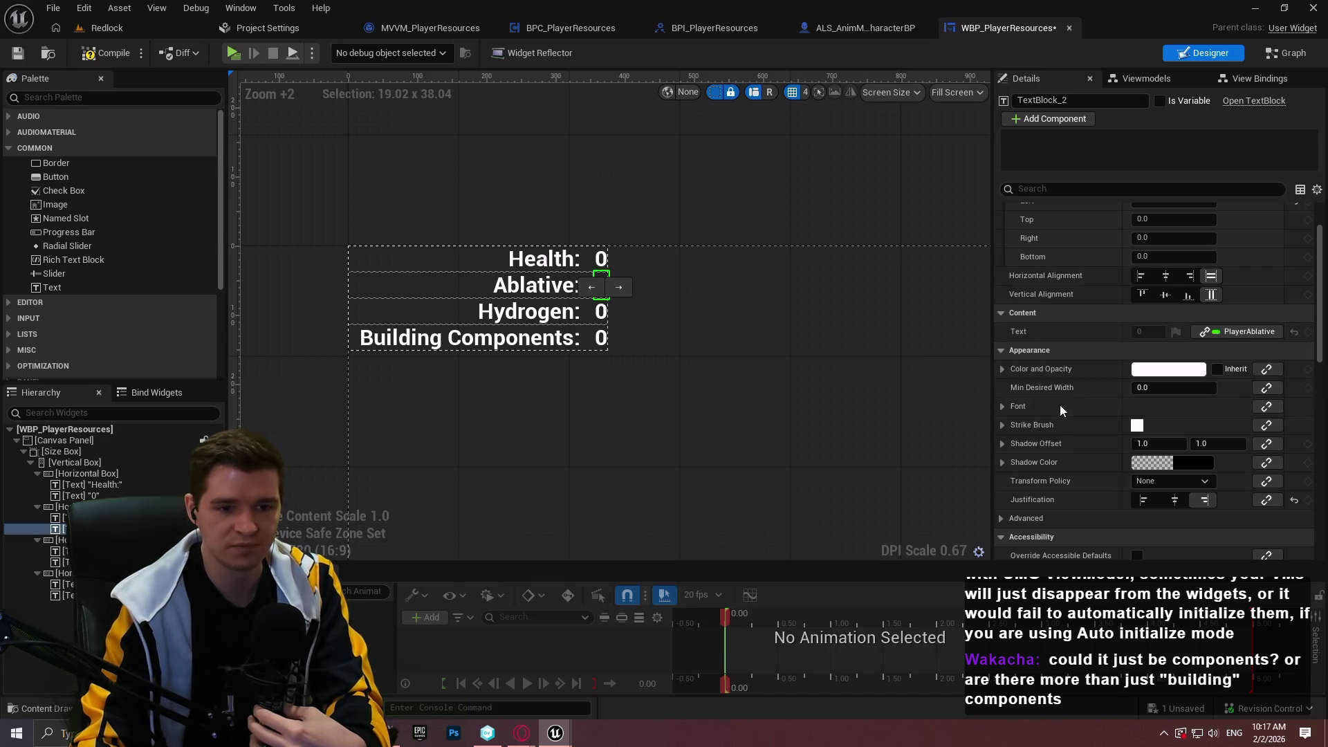
left_click(600, 311)
left_click(1266, 332)
mouse_move(1207, 369)
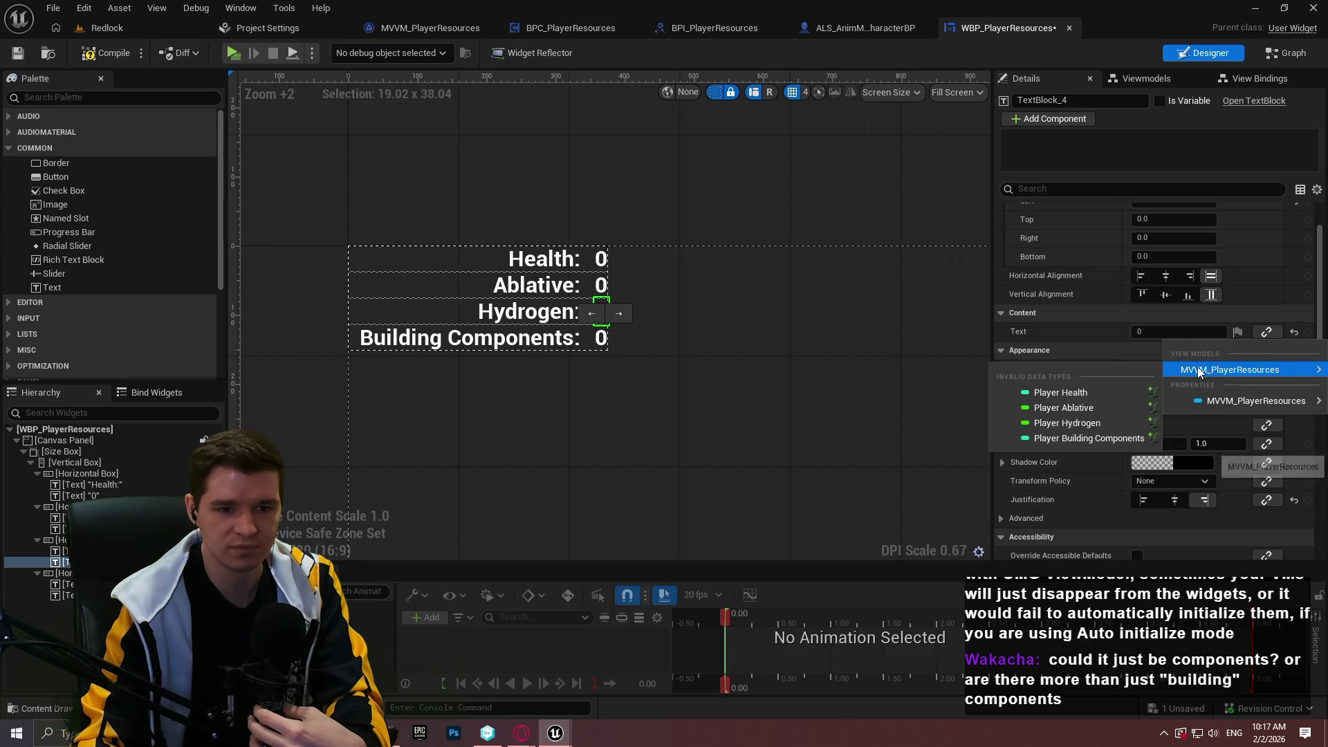
left_click(1067, 422)
left_click(600, 338)
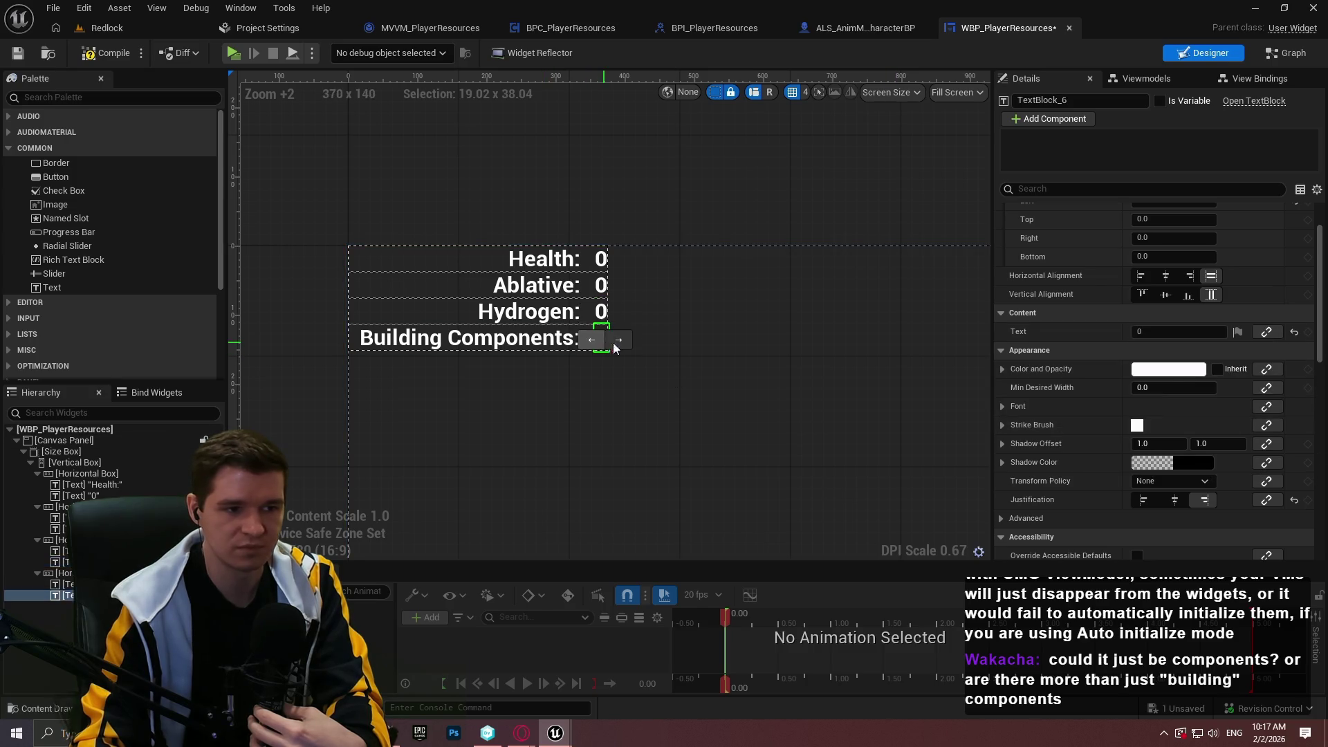
left_click(1266, 332)
mouse_move(1206, 369)
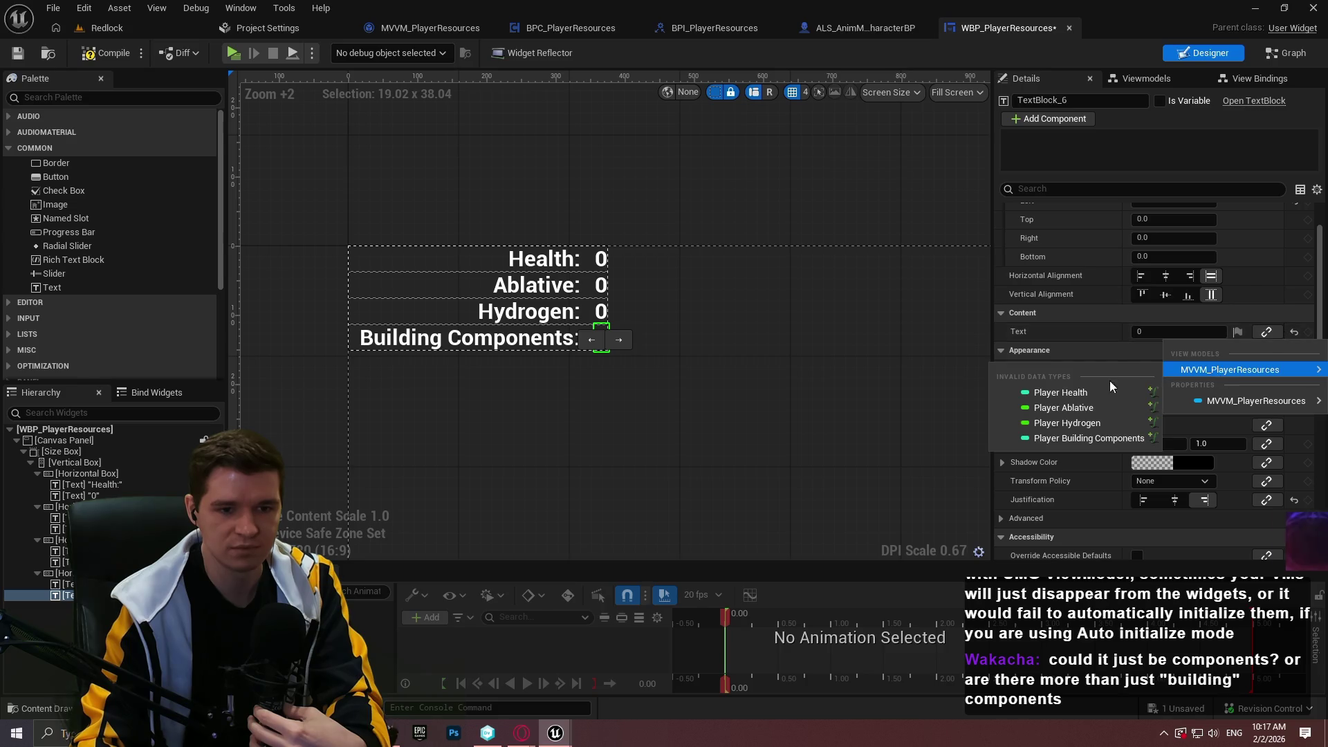
left_click(1068, 441)
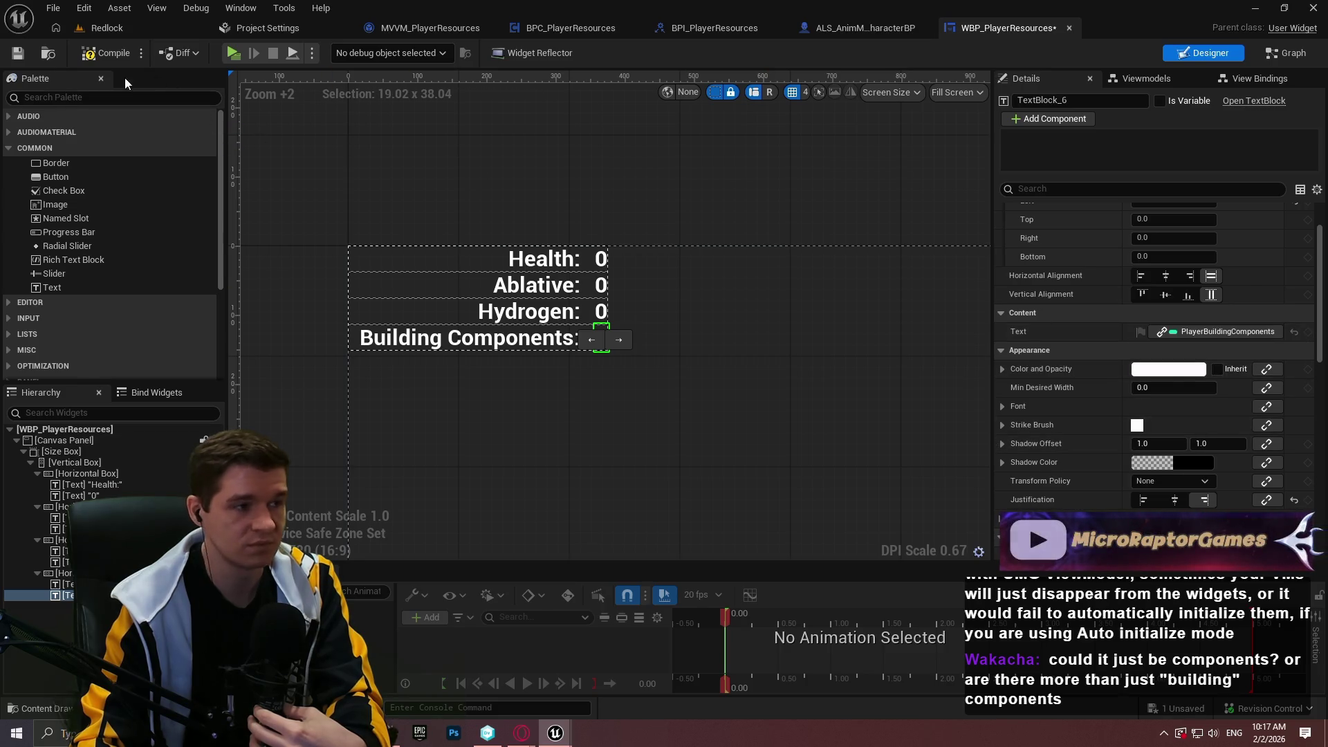
left_click(105, 53)
left_click(1253, 79)
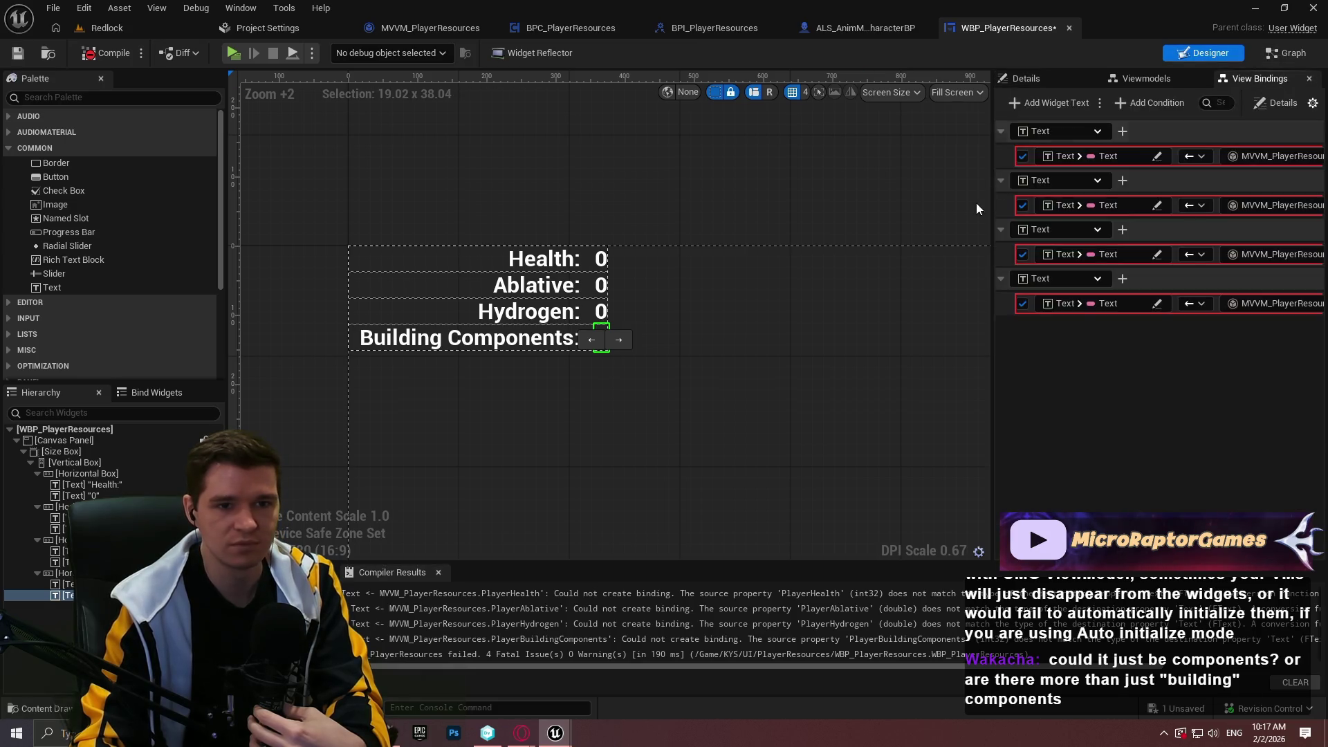
- Route the Health binding through the Utilities > Text conversion To Text (Integer)
left_click_drag(993, 102, 579, 148)
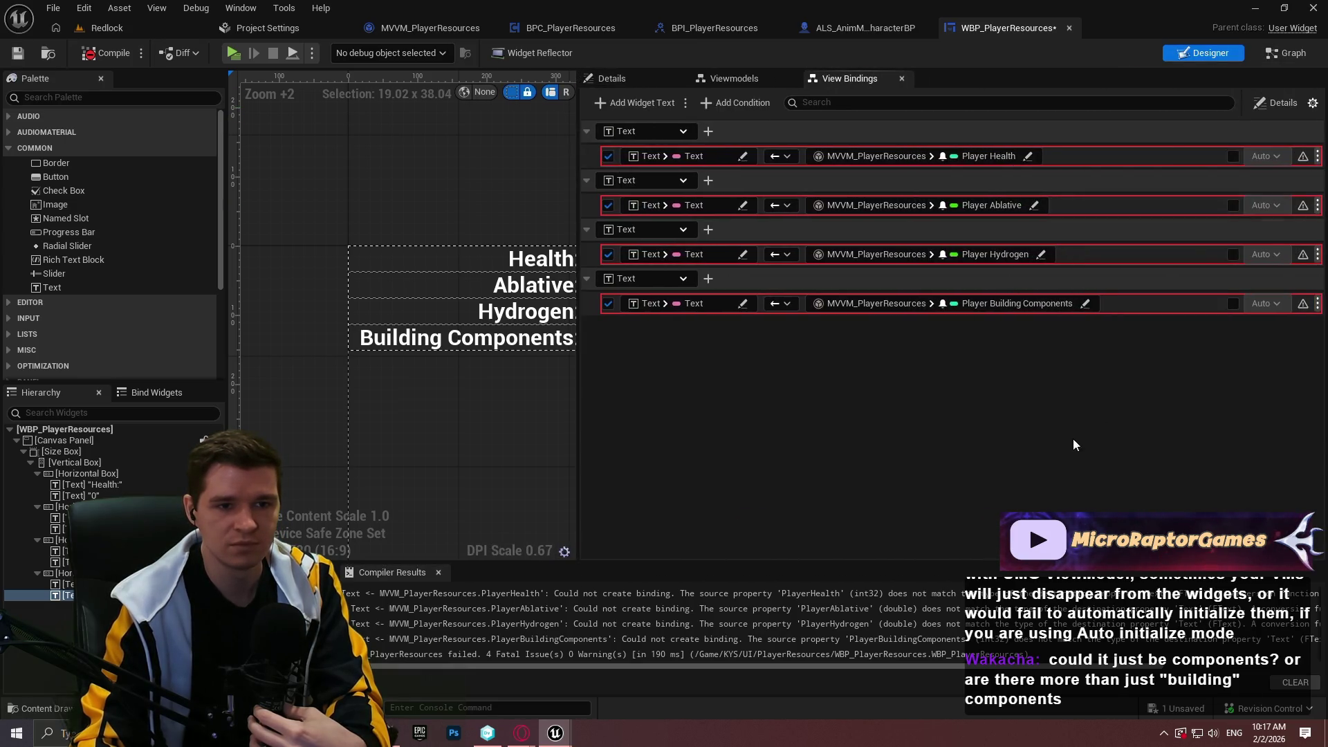
left_click(941, 157)
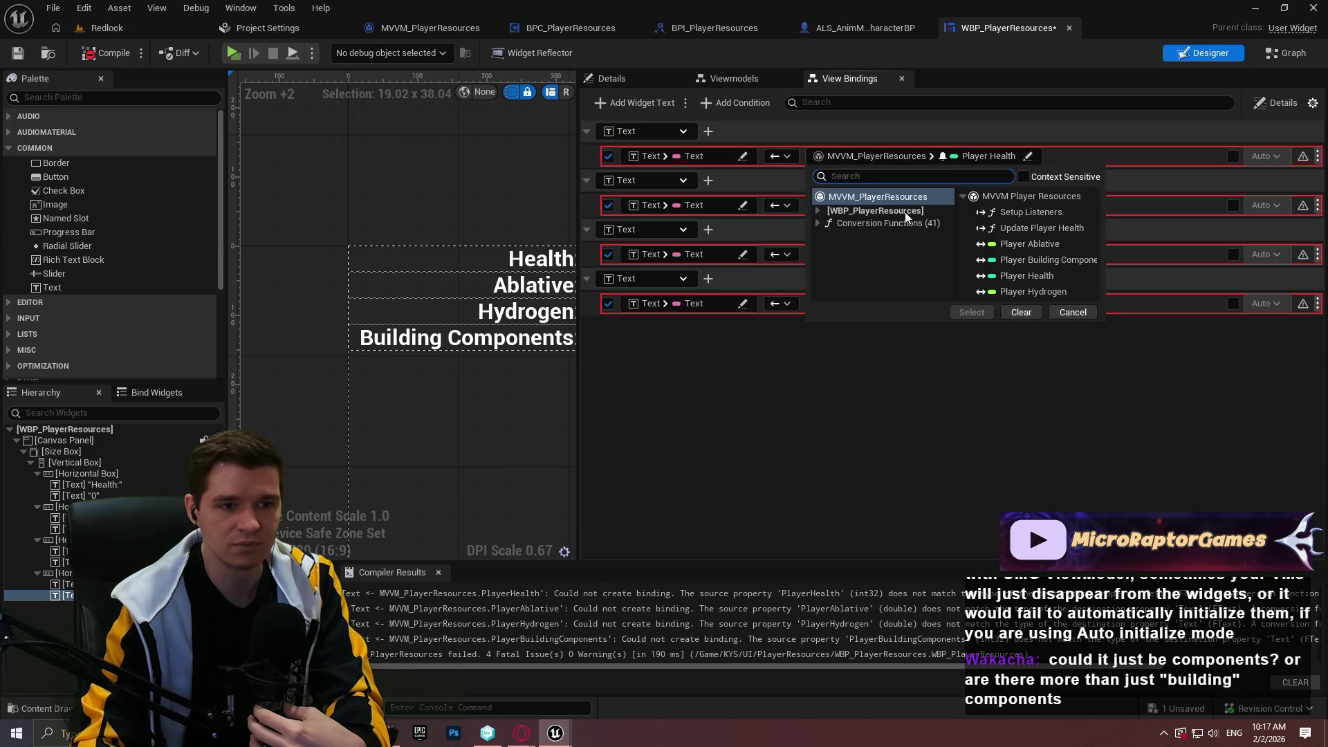
left_click(864, 223)
left_click(819, 223)
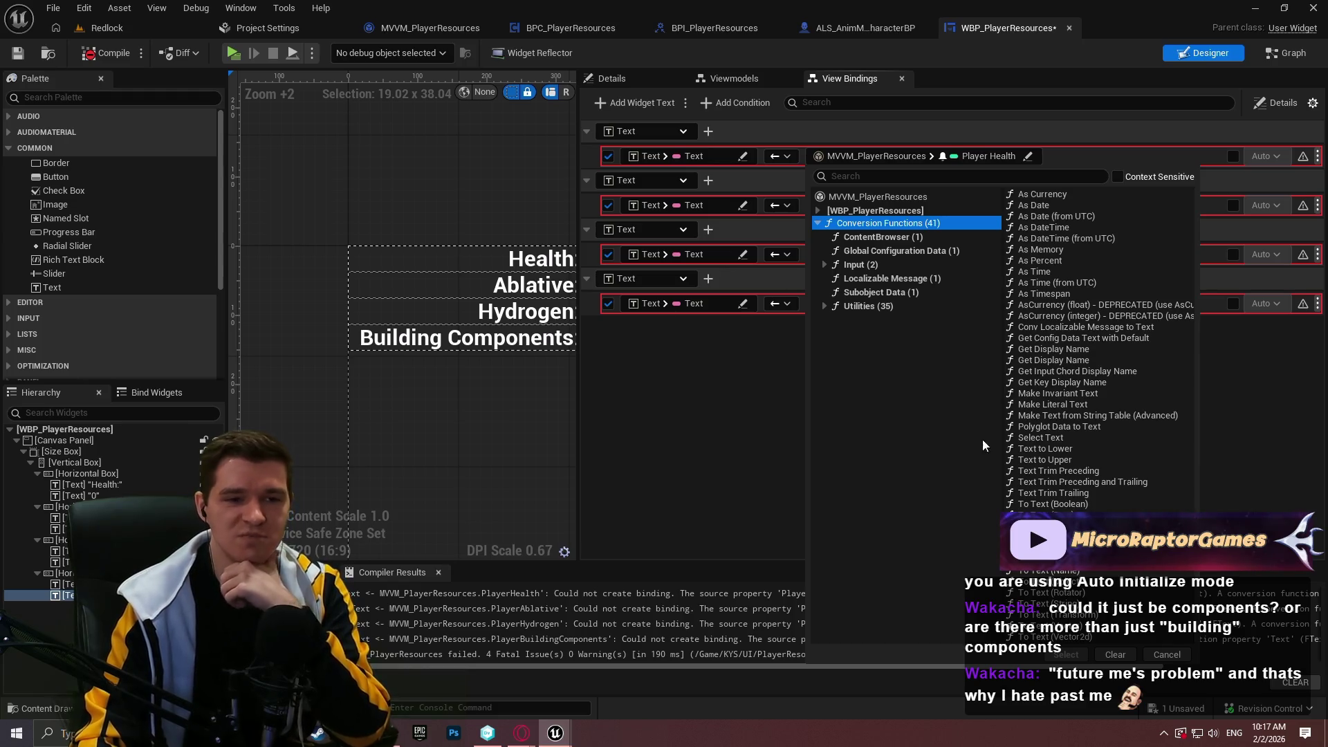
left_click(825, 308)
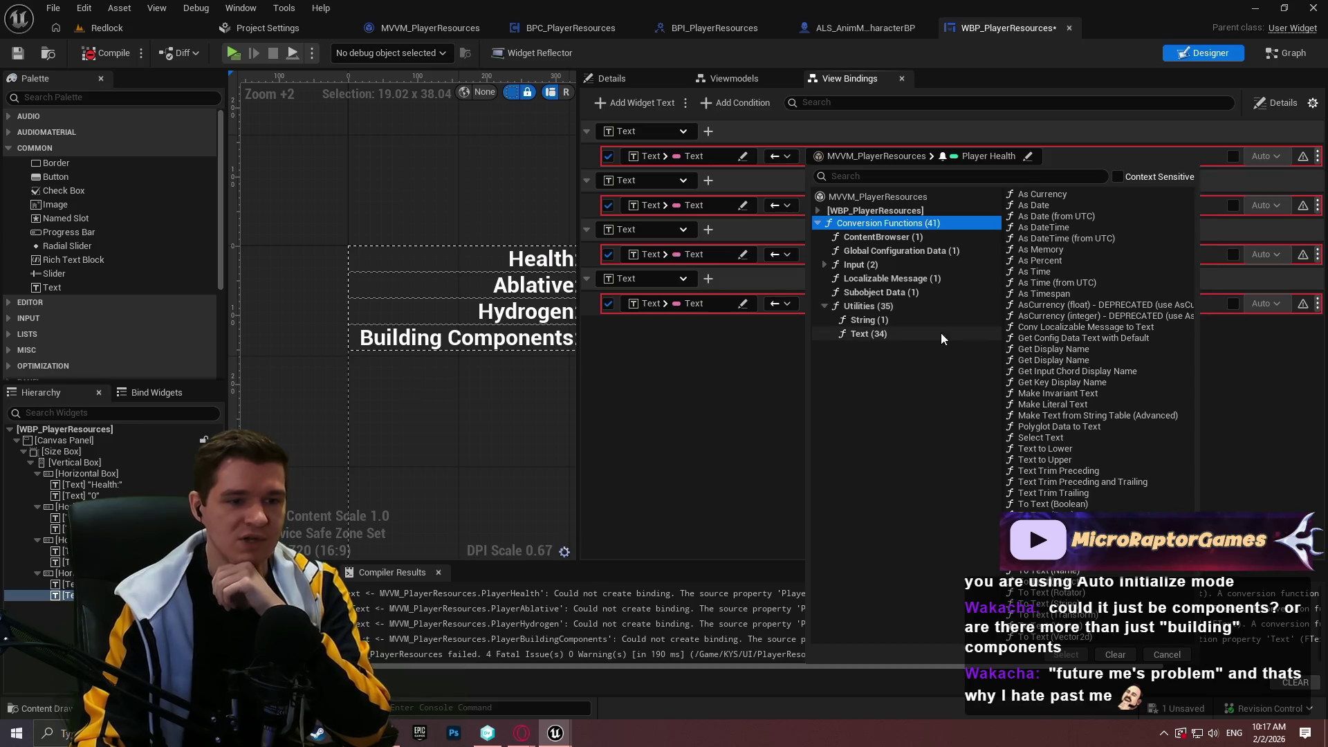
left_click(888, 337)
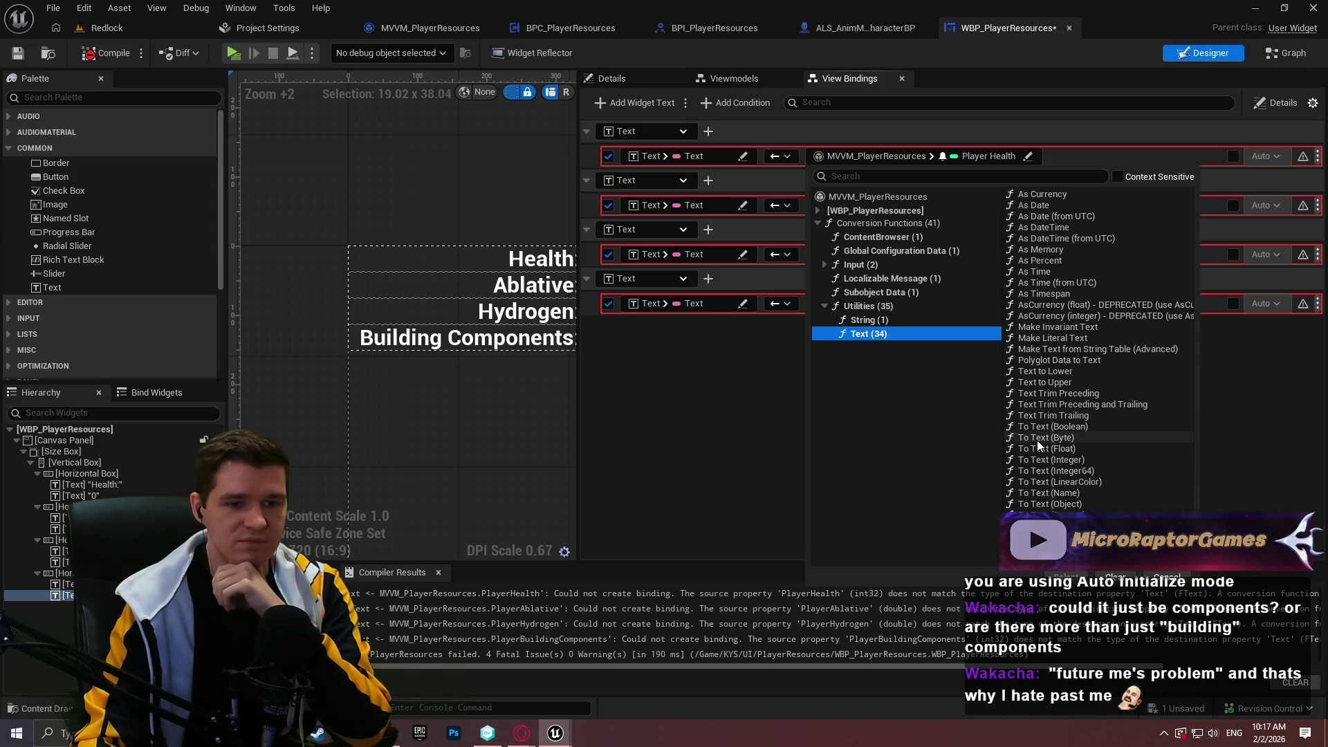
left_click(1073, 460)
left_click(1062, 578)
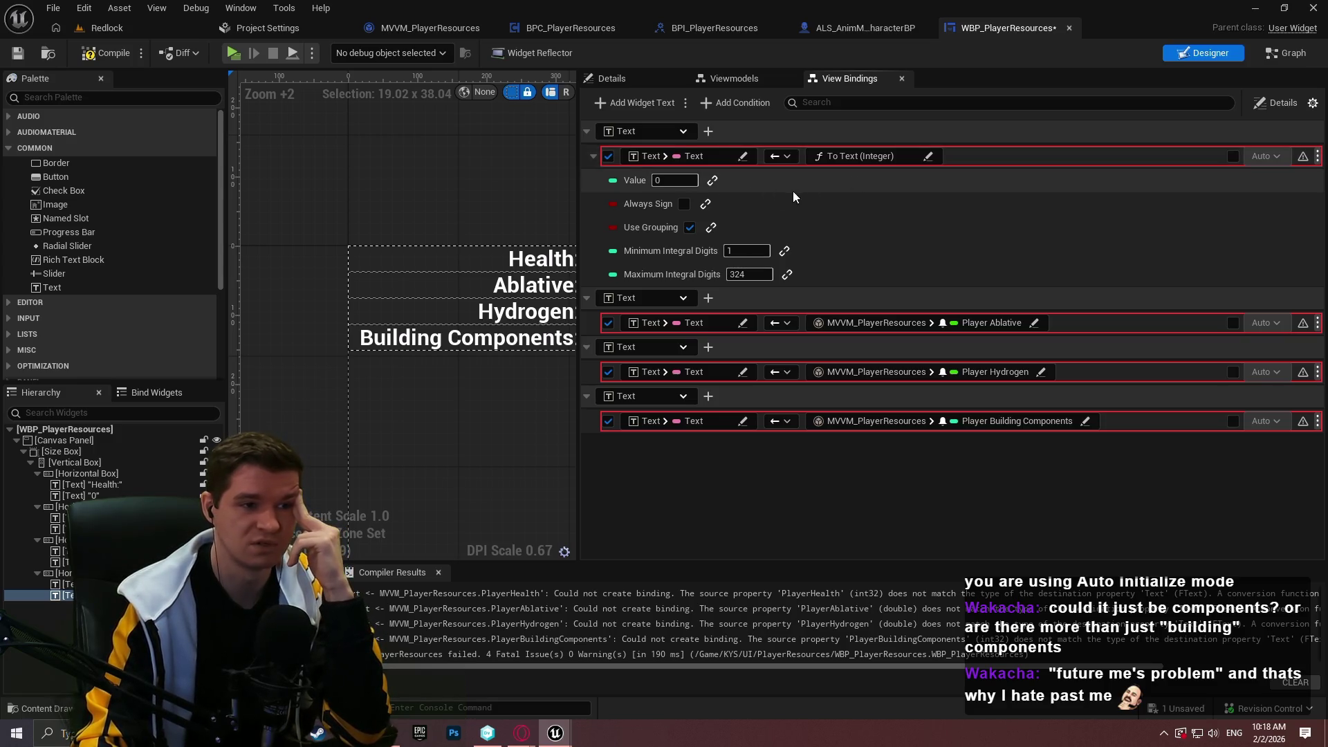
- Bind the Health To Text (Integer) Value input to MVVM_PlayerResources Player Health
left_click(713, 181)
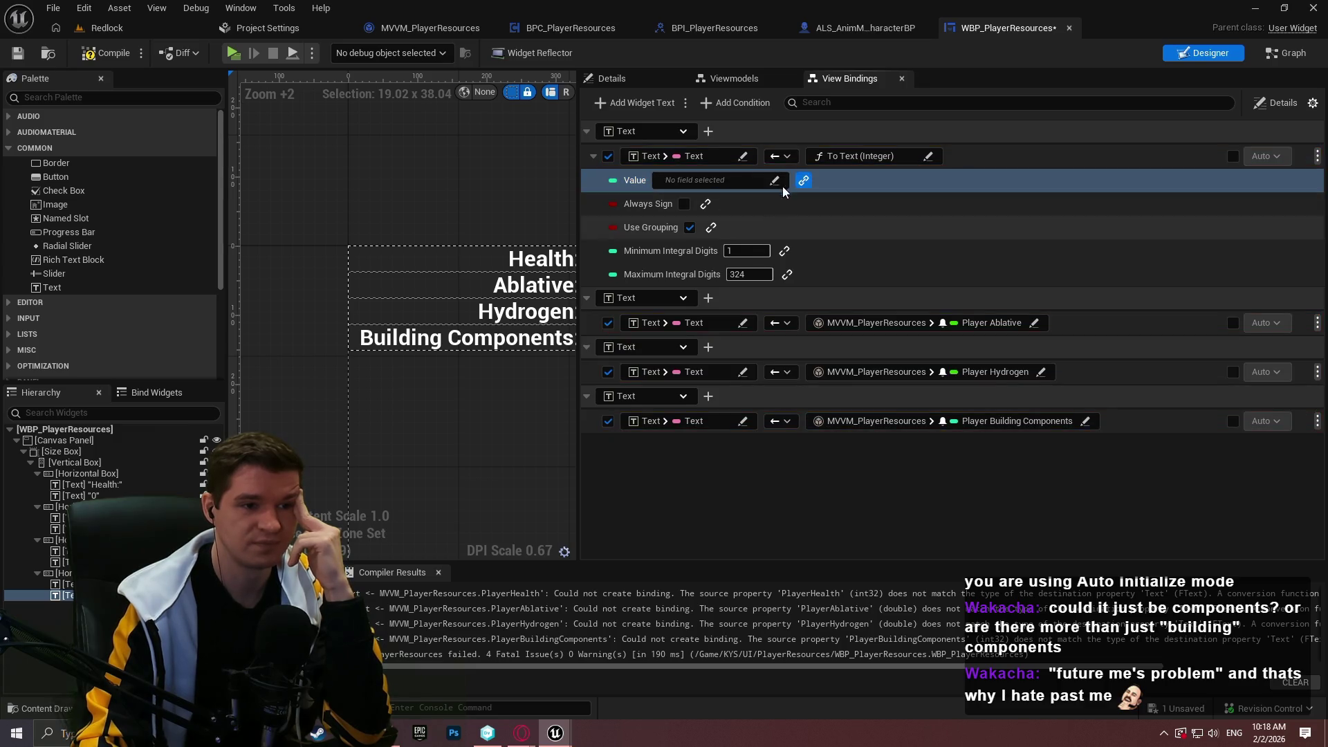
left_click(709, 179)
left_click(685, 221)
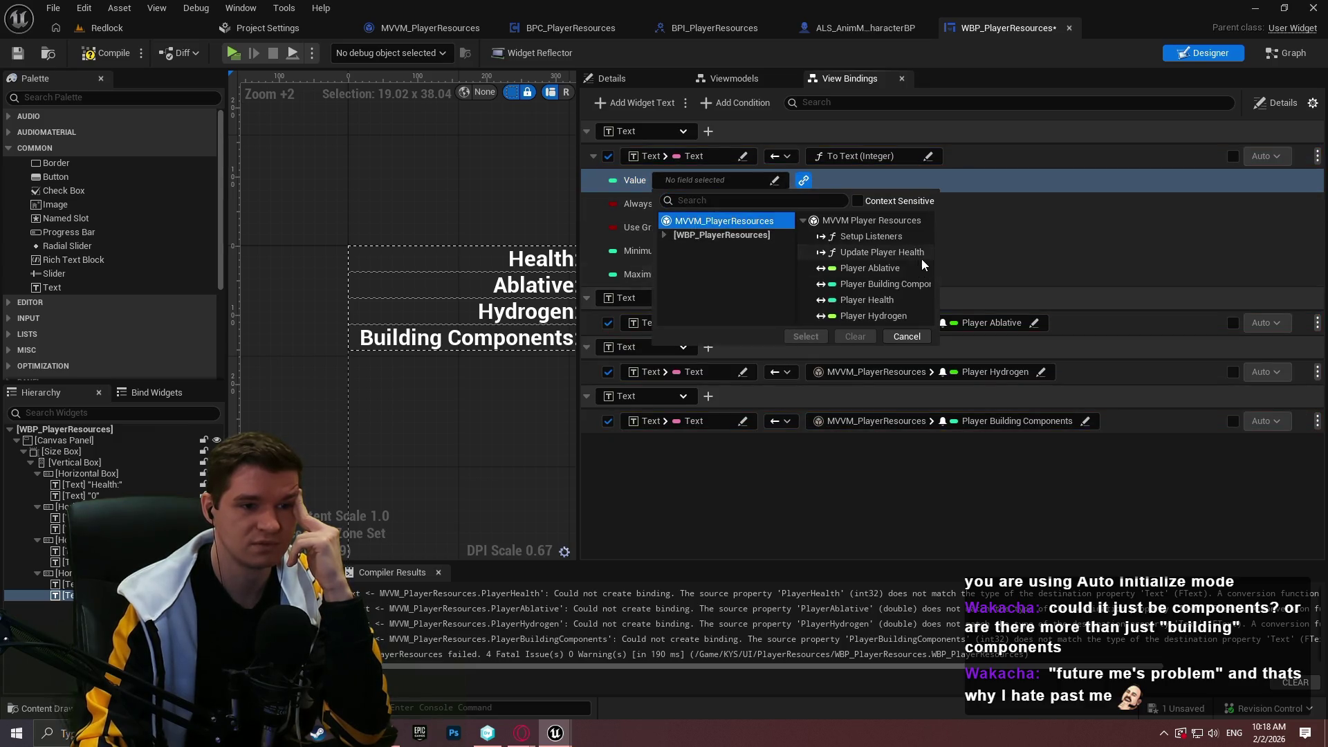
left_click(891, 298)
left_click(805, 336)
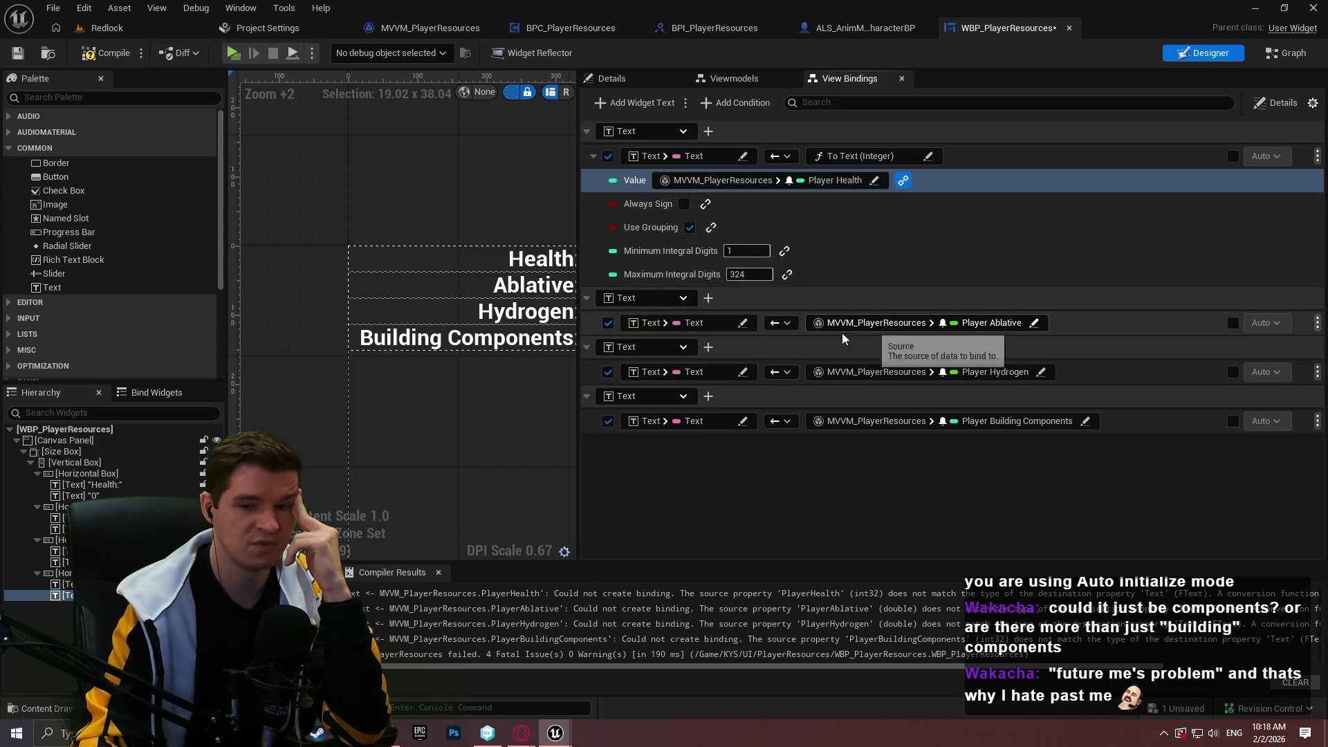
- List the Conversion Functions > Utilities > Text options for the Ablative binding
left_click(908, 322)
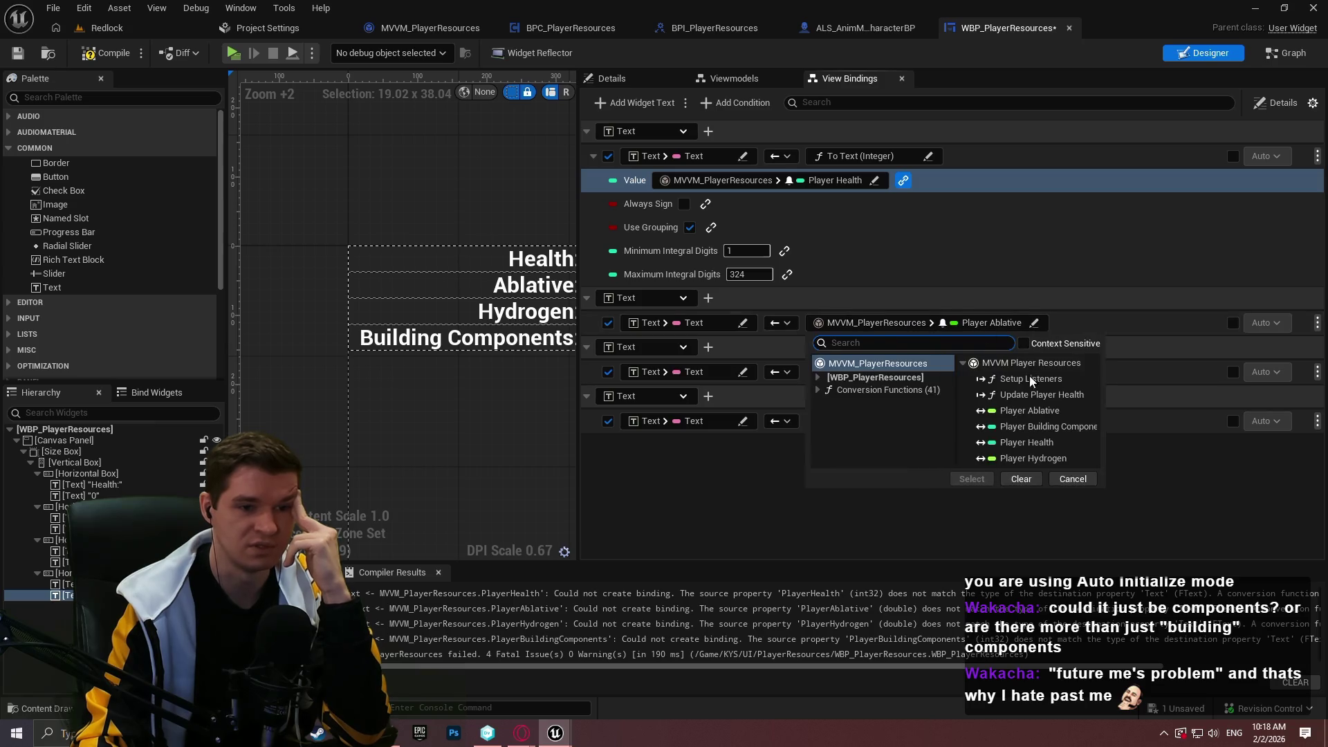
left_click(819, 389)
left_click(840, 473)
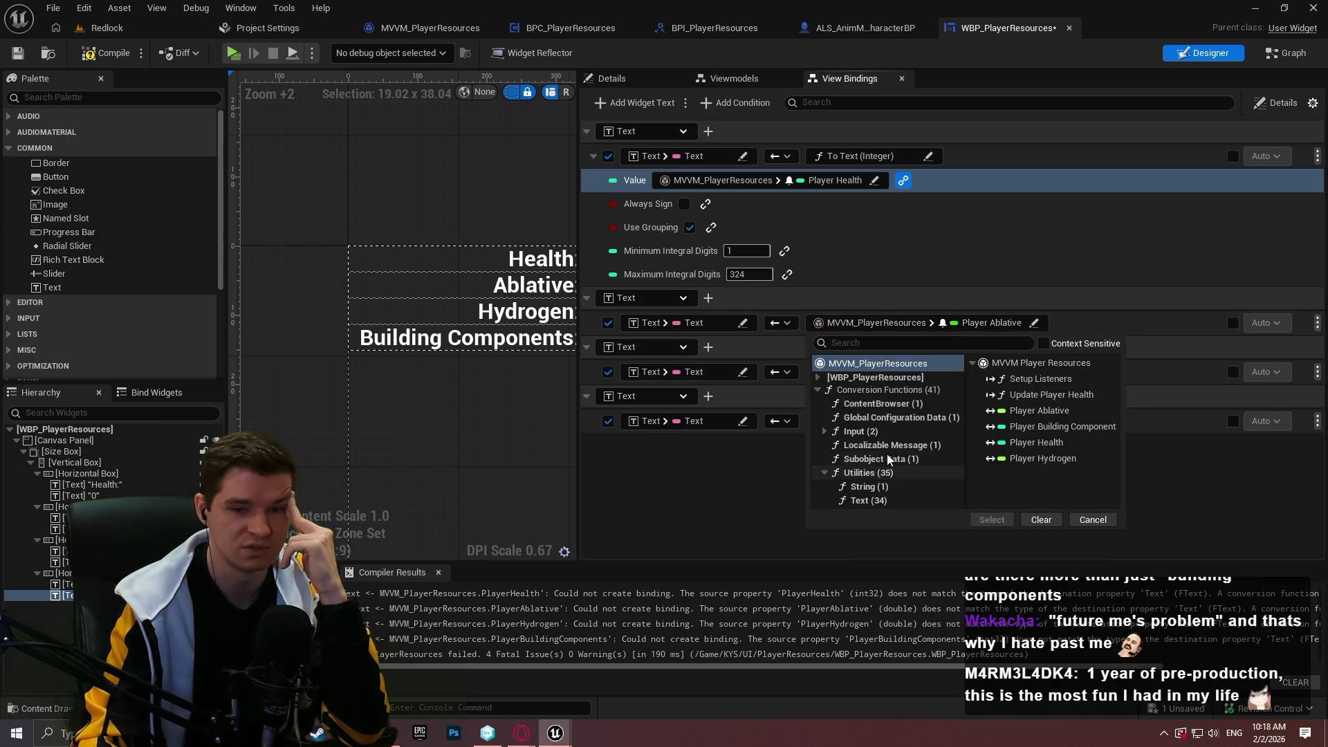
left_click(866, 500)
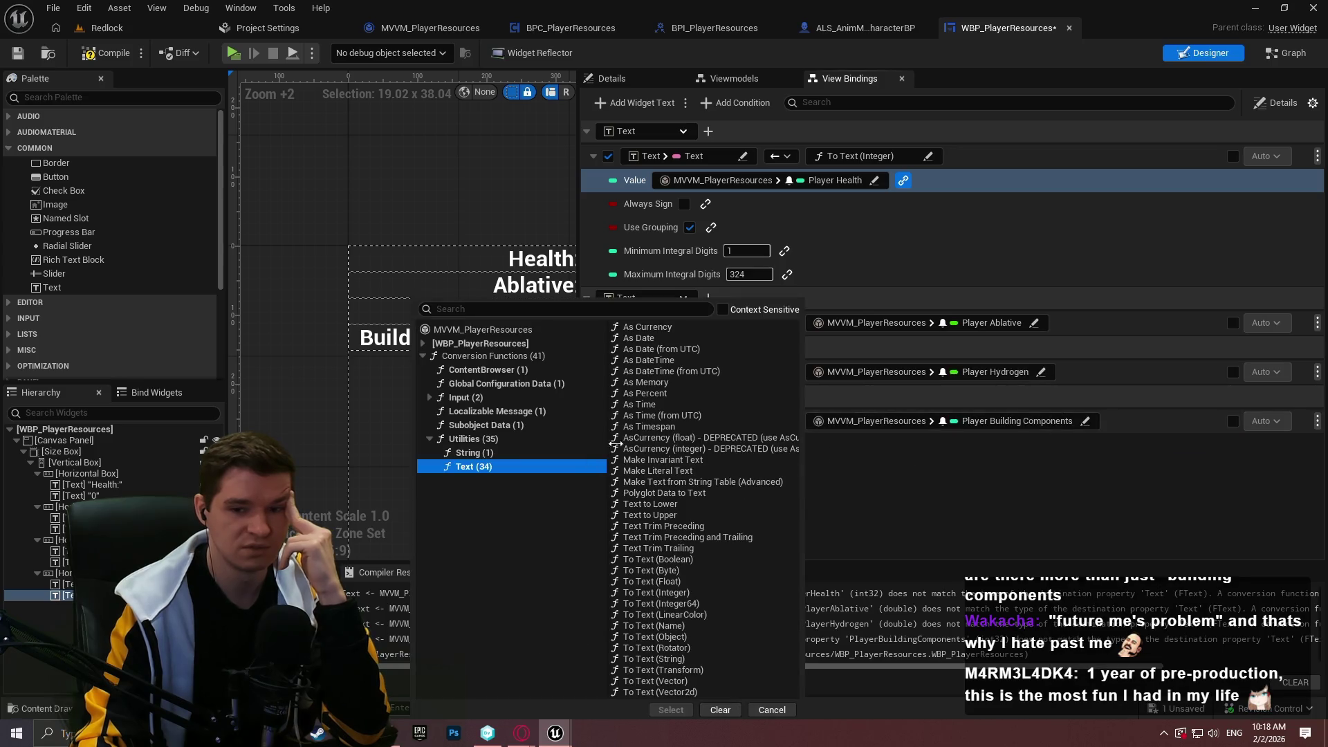
- Give the Ablative binding a To Text (Float) conversion with its Value bound to Player Ablative
left_click(685, 581)
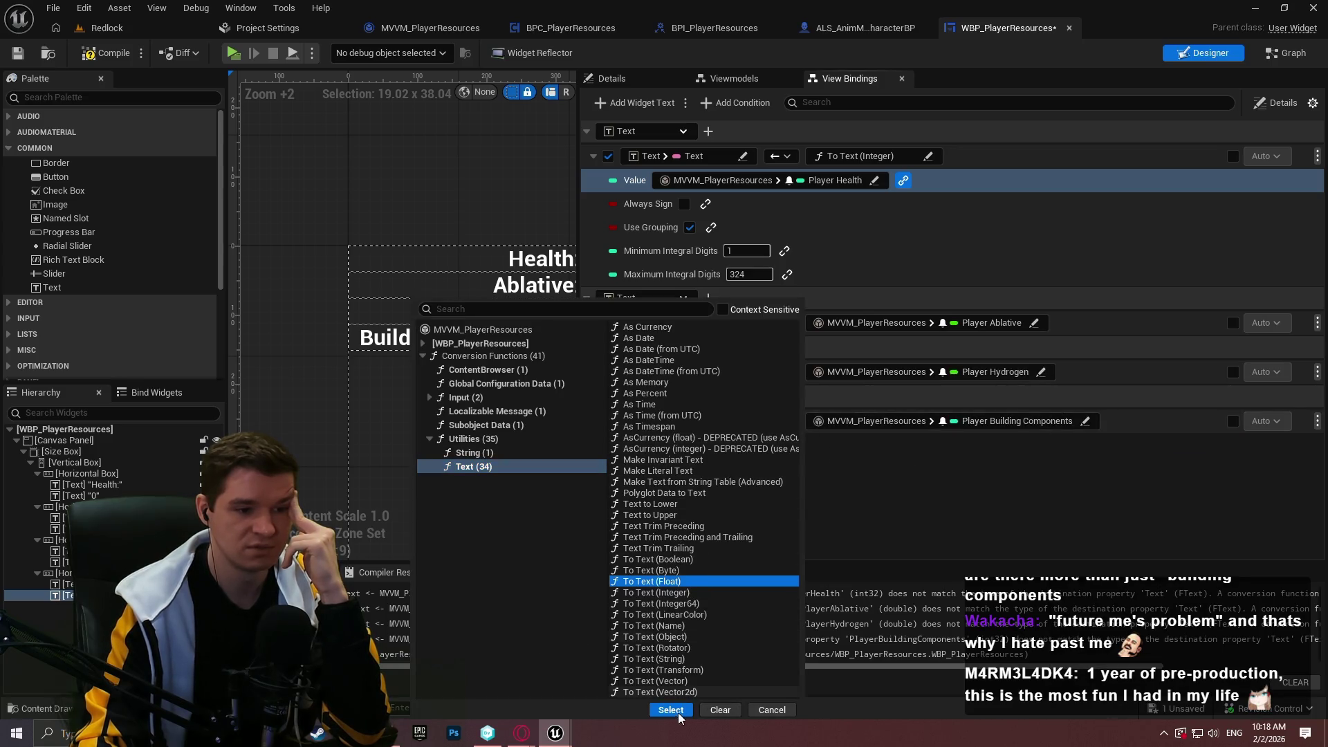
left_click(671, 710)
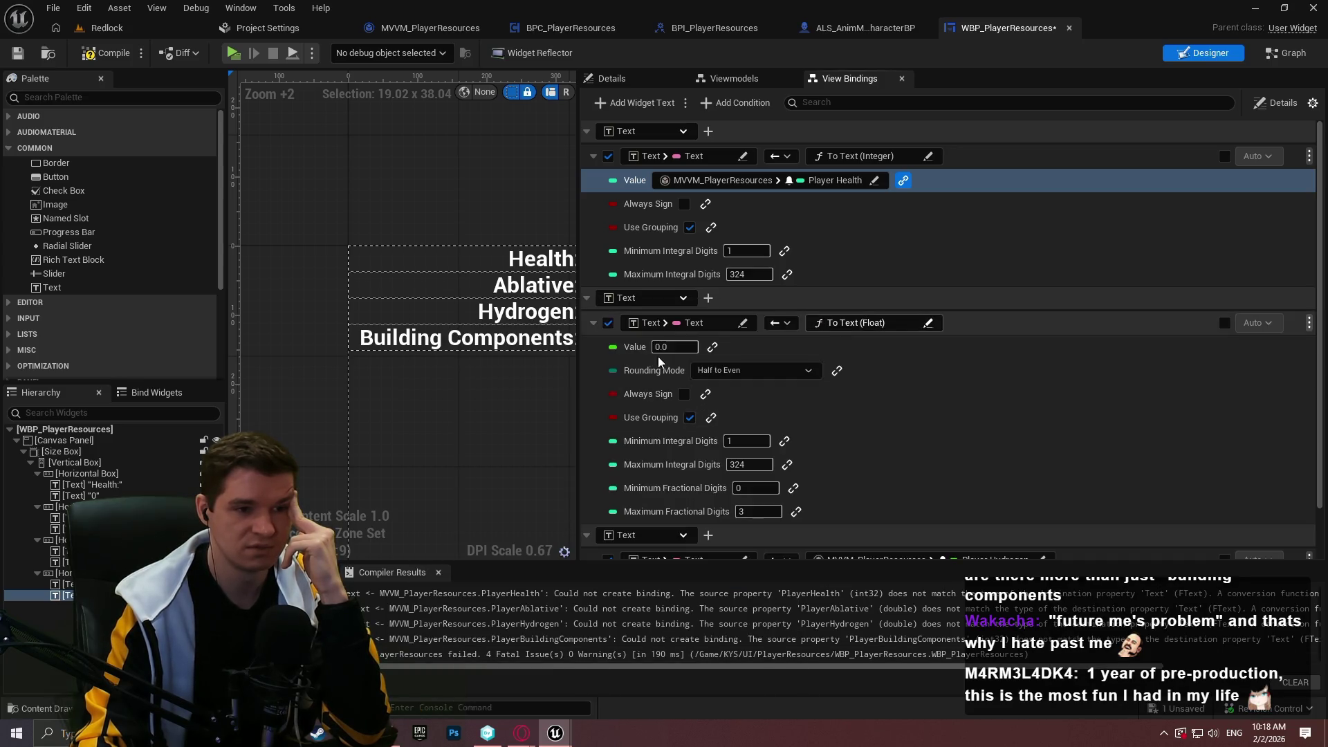
left_click(712, 347)
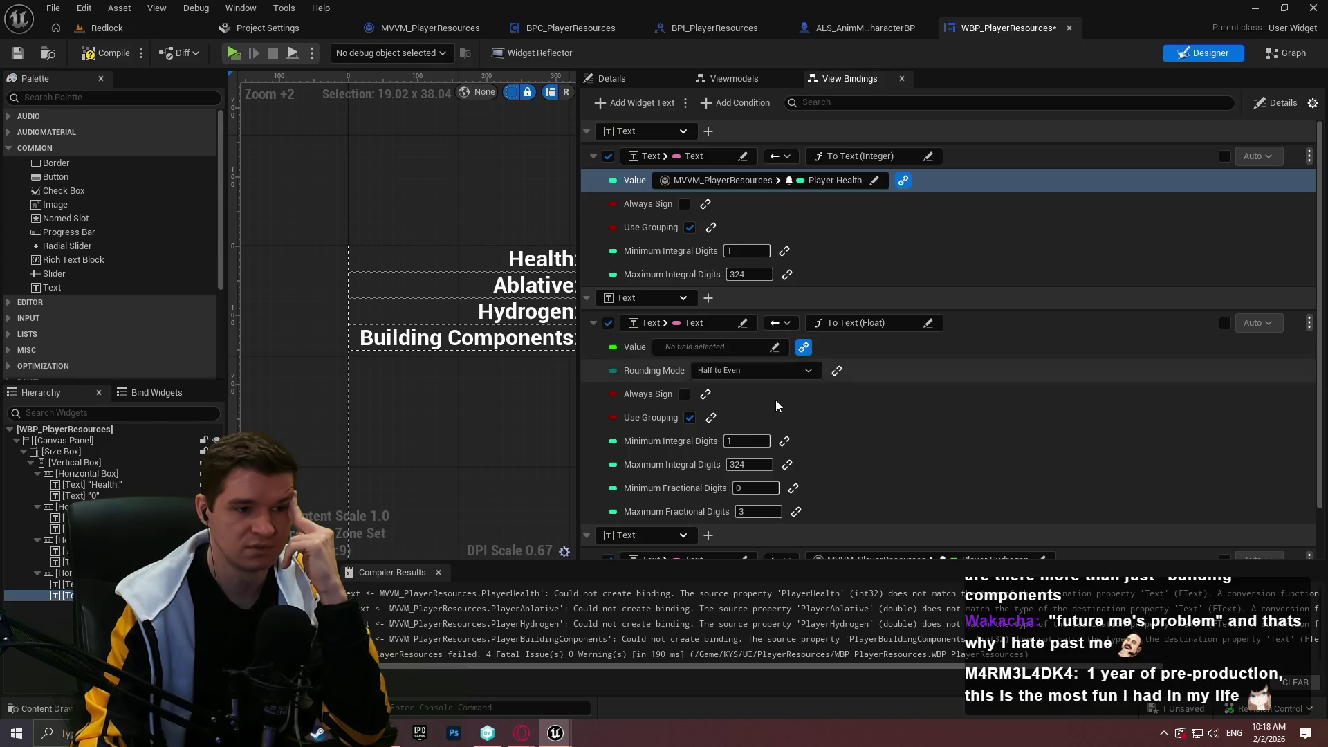
left_click(776, 347)
left_click(713, 388)
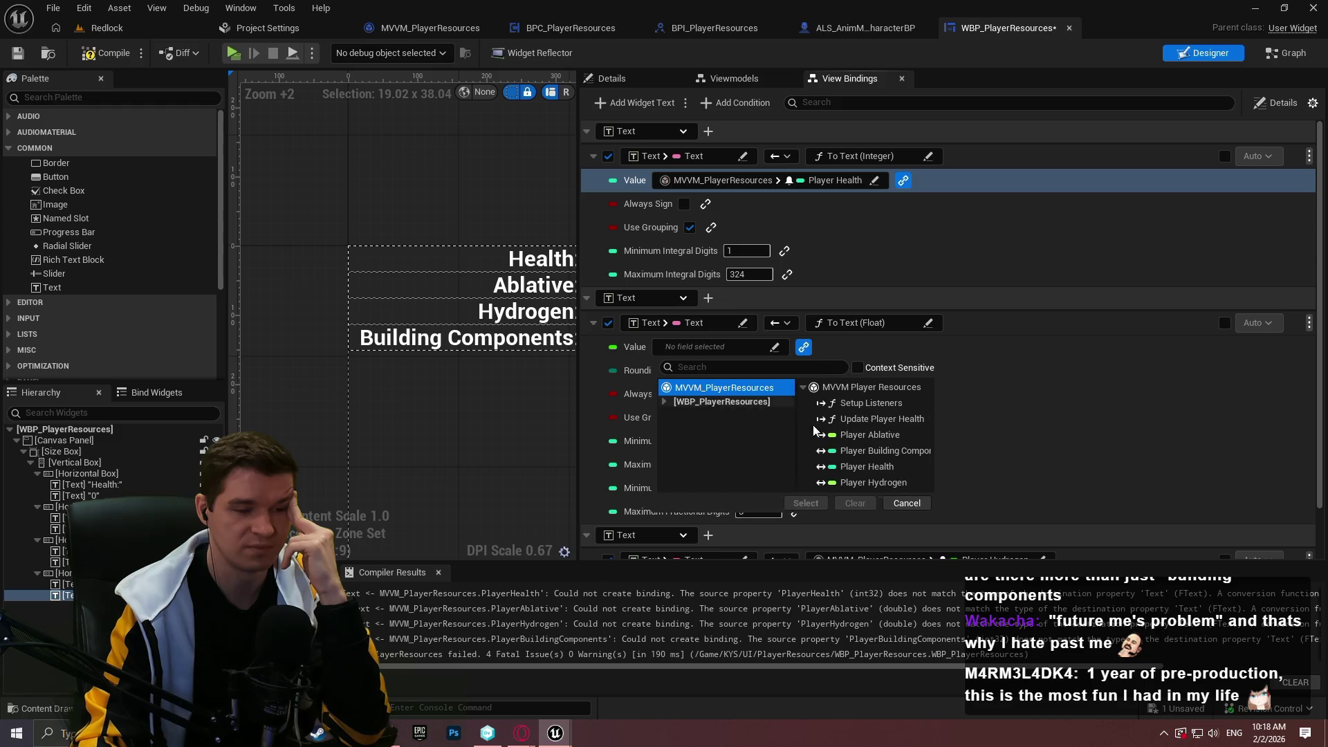
double_click(870, 434)
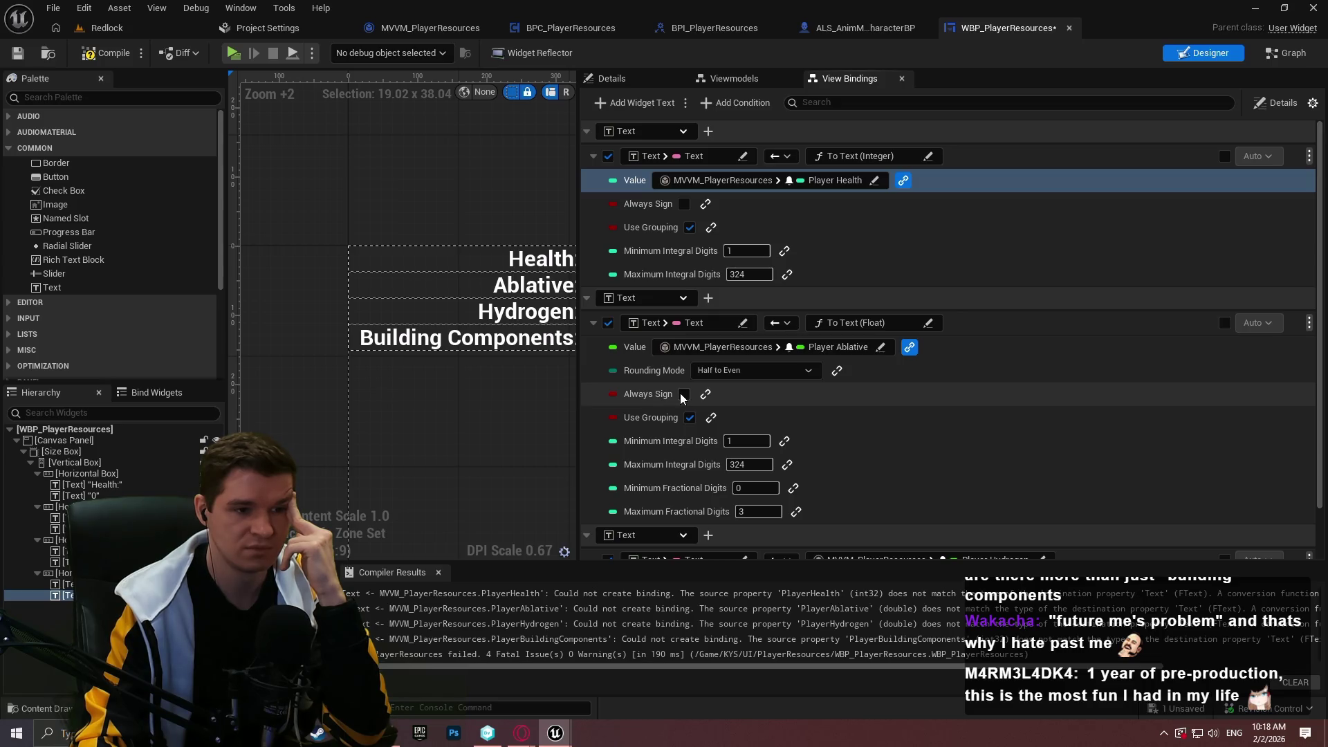
left_click(892, 323)
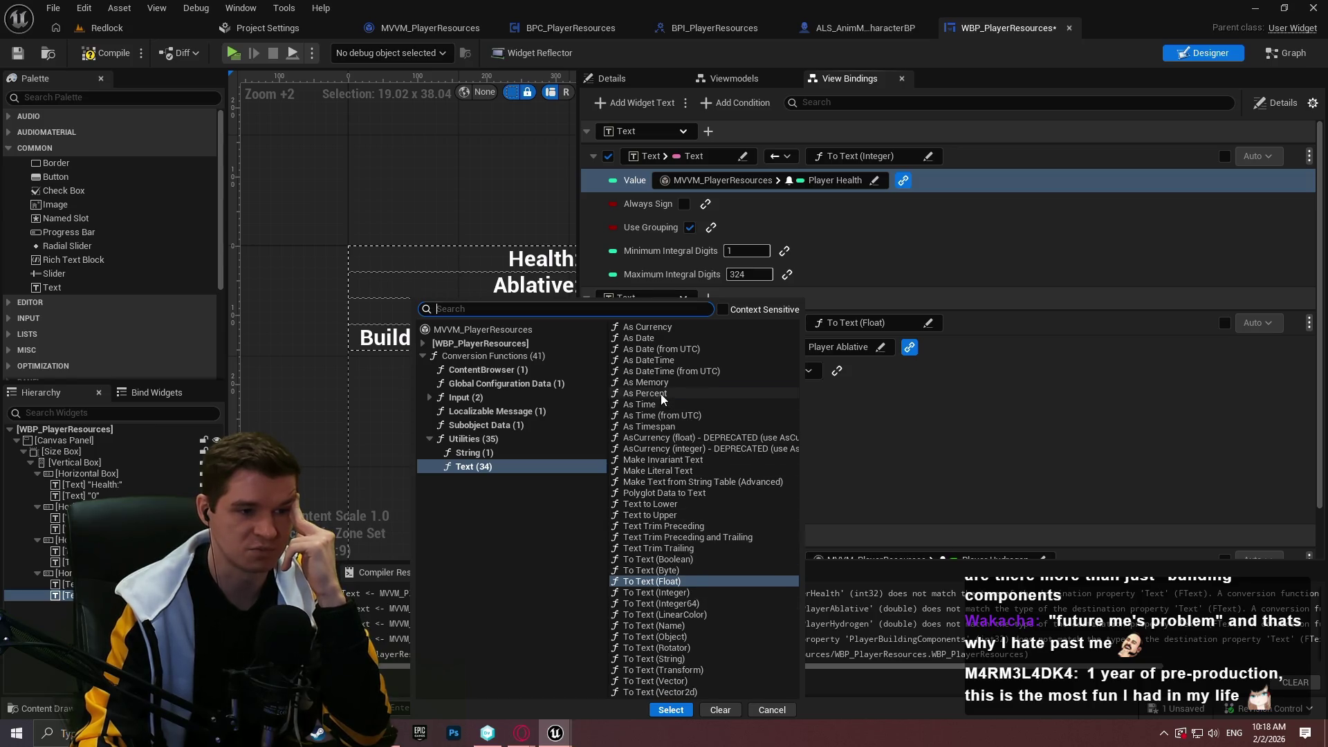
- Replace the Ablative conversion with As Percent, binding its Value to Player Ablative, Half to Even rounding
left_click(671, 710)
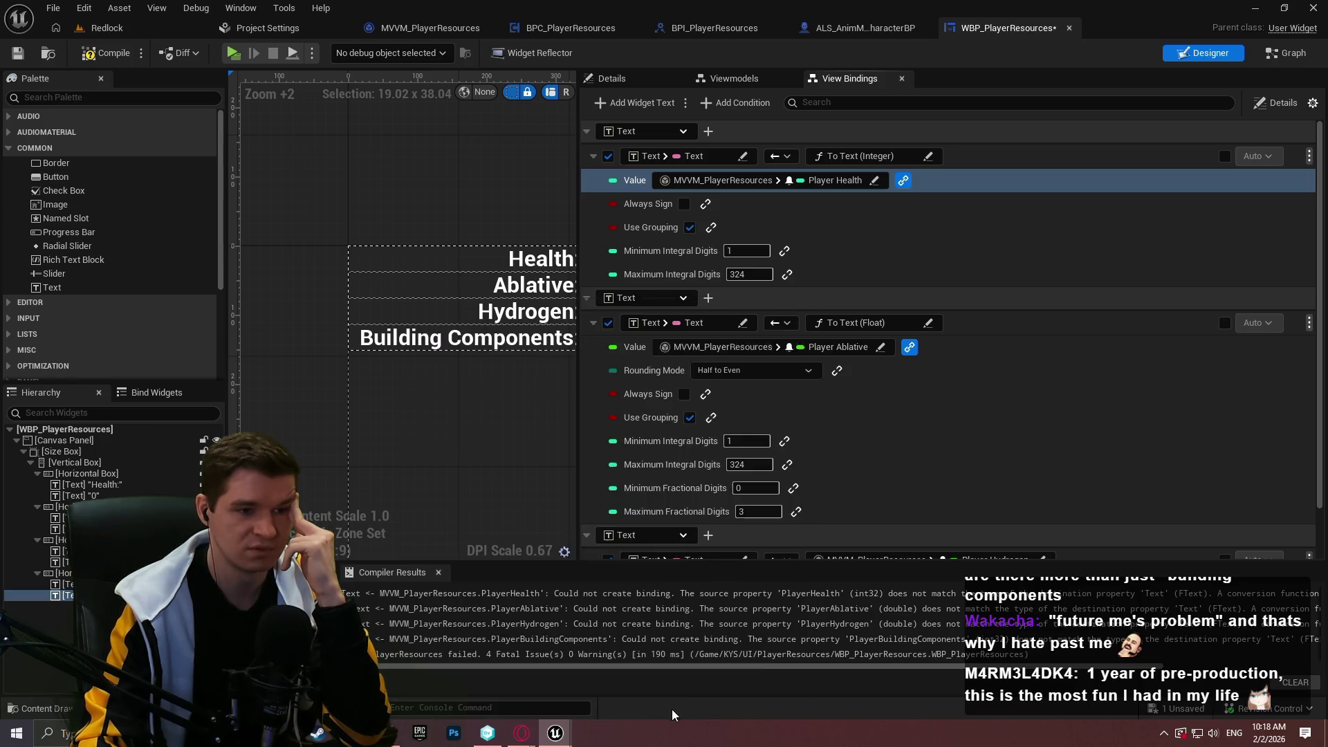
left_click(864, 372)
left_click(713, 346)
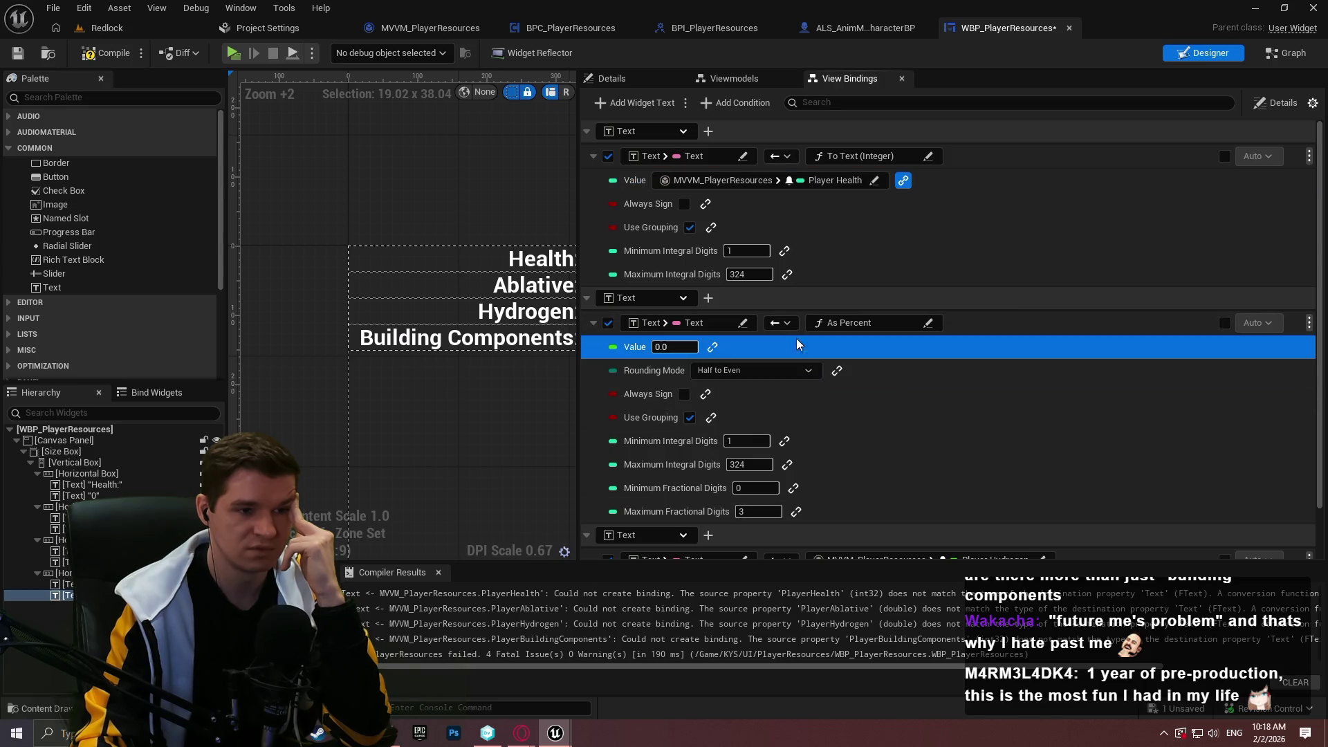
left_click(805, 347)
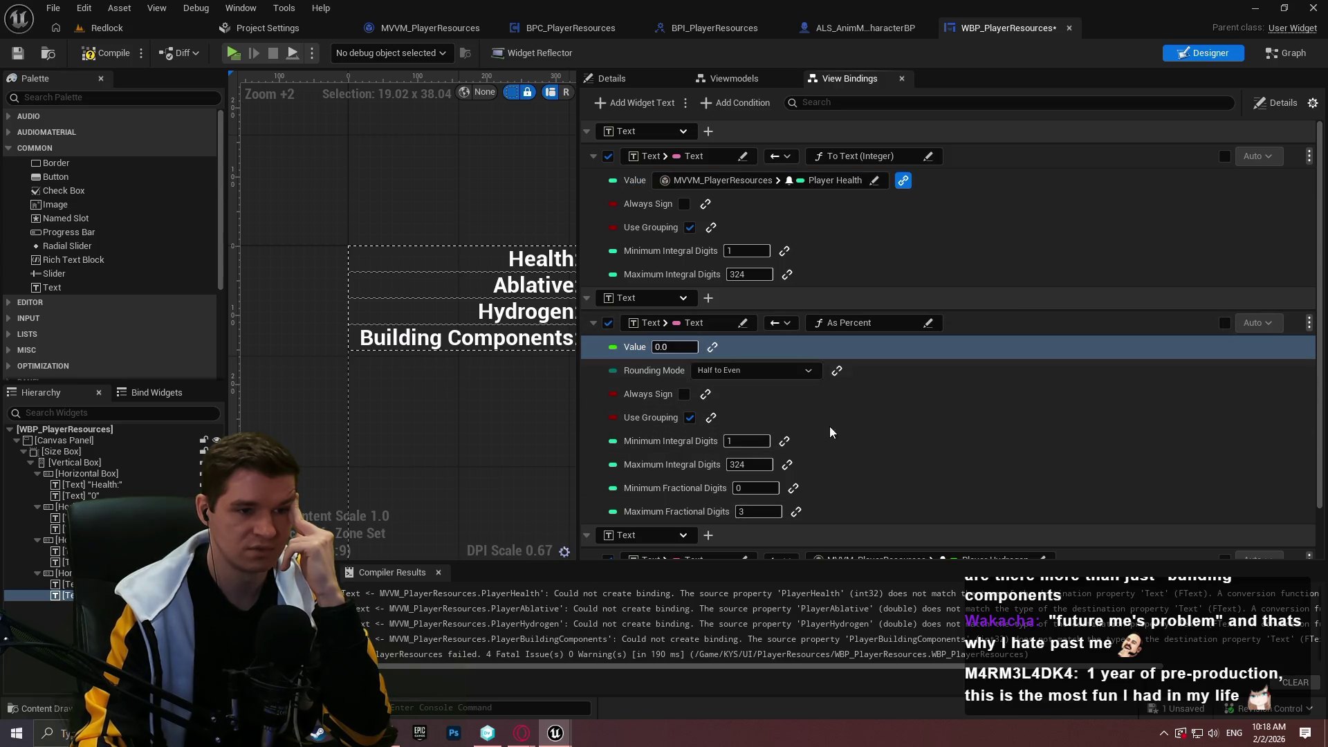
left_click(713, 346)
left_click(774, 346)
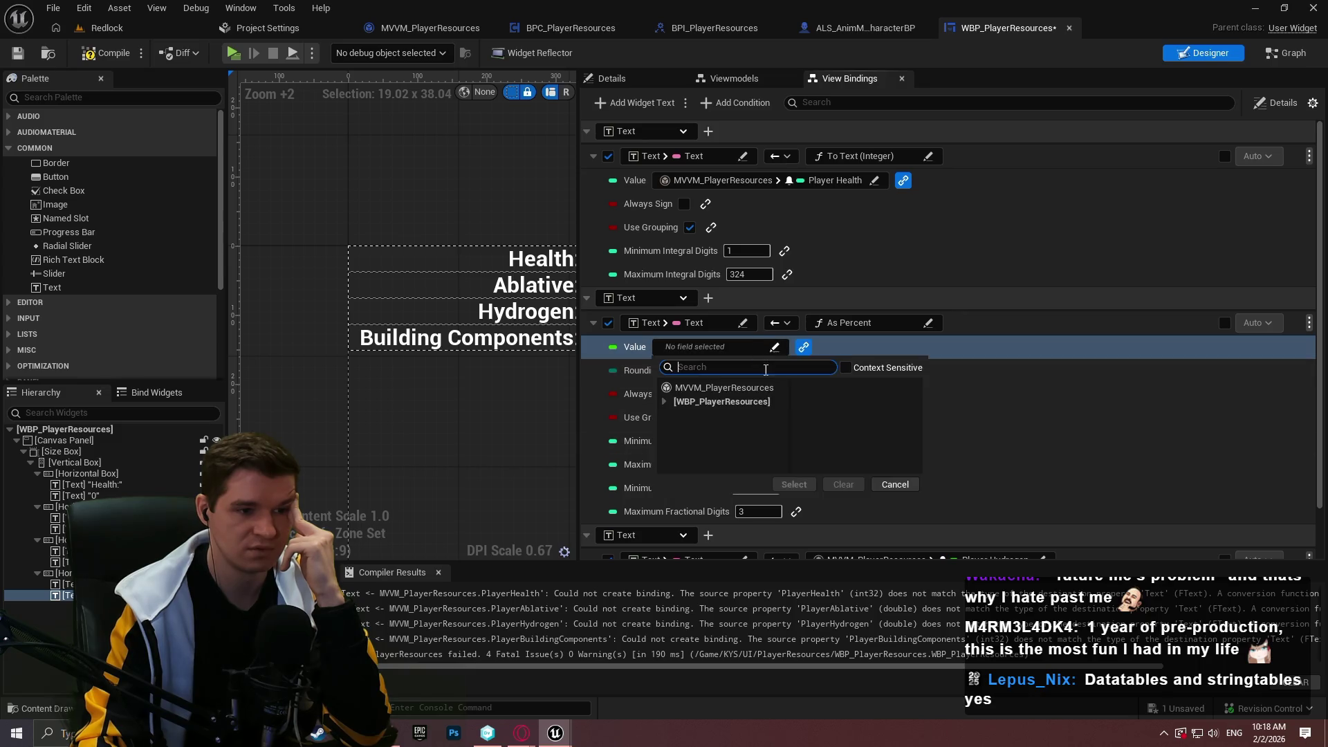
left_click(724, 387)
double_click(851, 435)
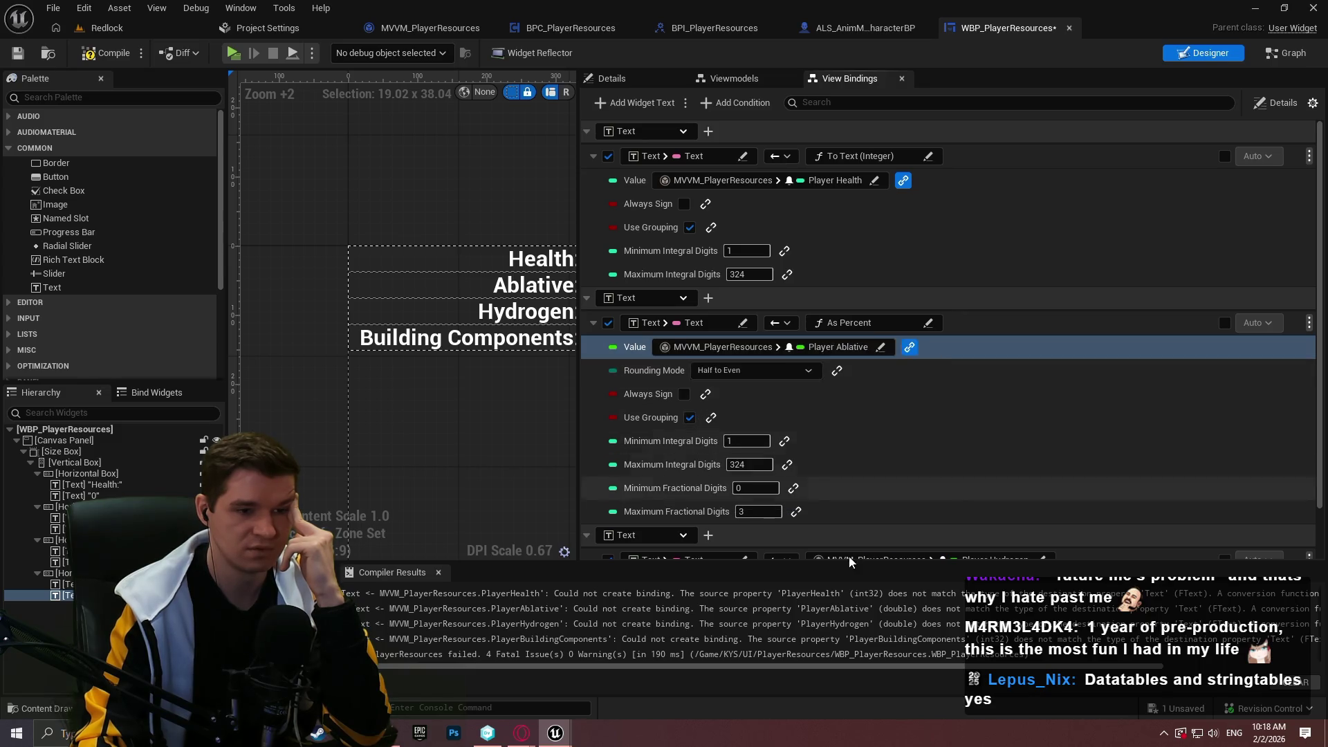
left_click(982, 370)
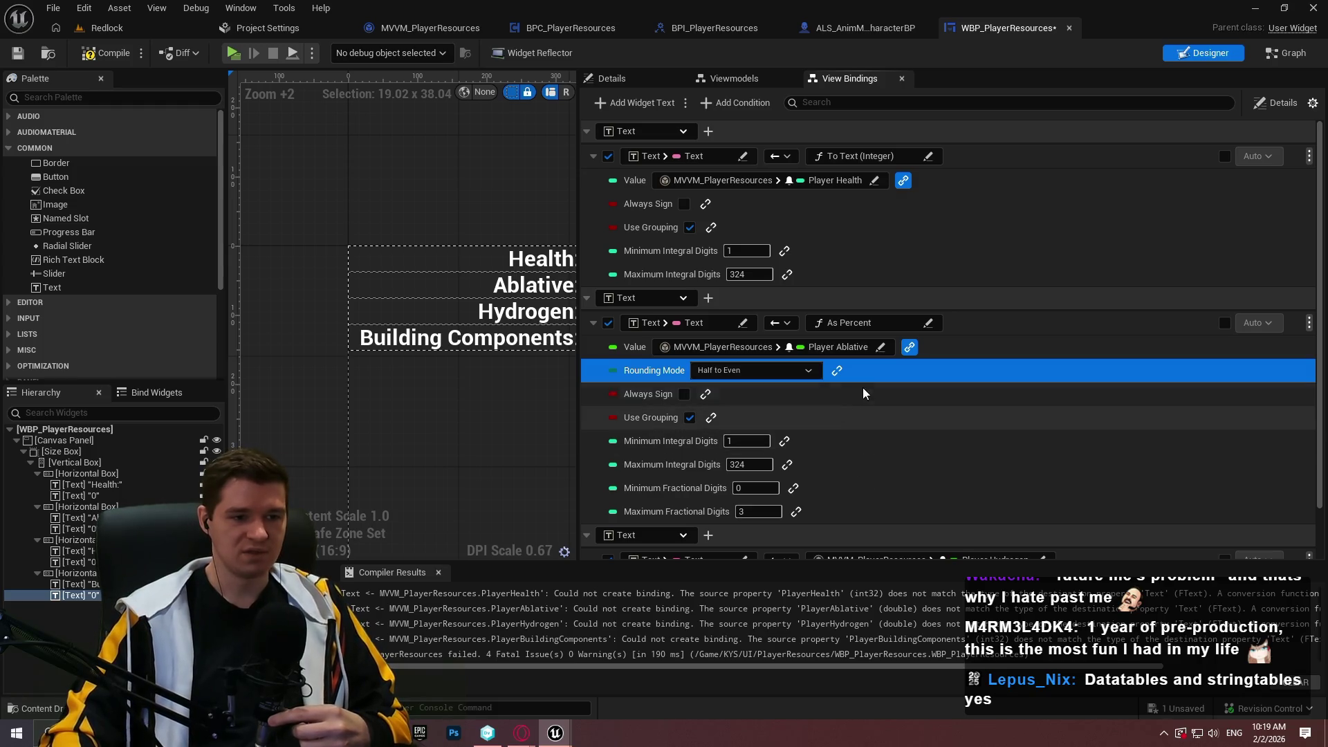
- Review the Ablative As Percent options (grouping, Always Sign, integral digits), then open Player Hydrogen's picker
scroll(869, 392, "down", 2)
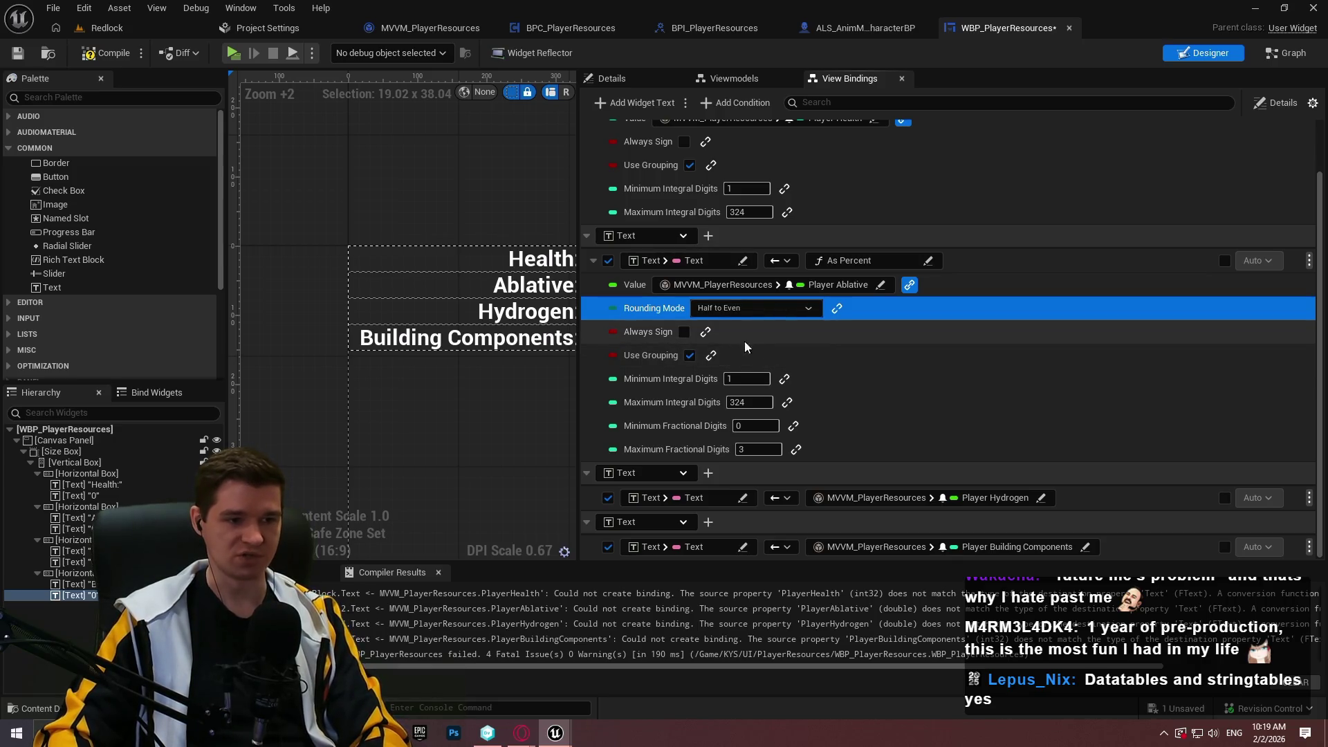
left_click(924, 365)
left_click(852, 392)
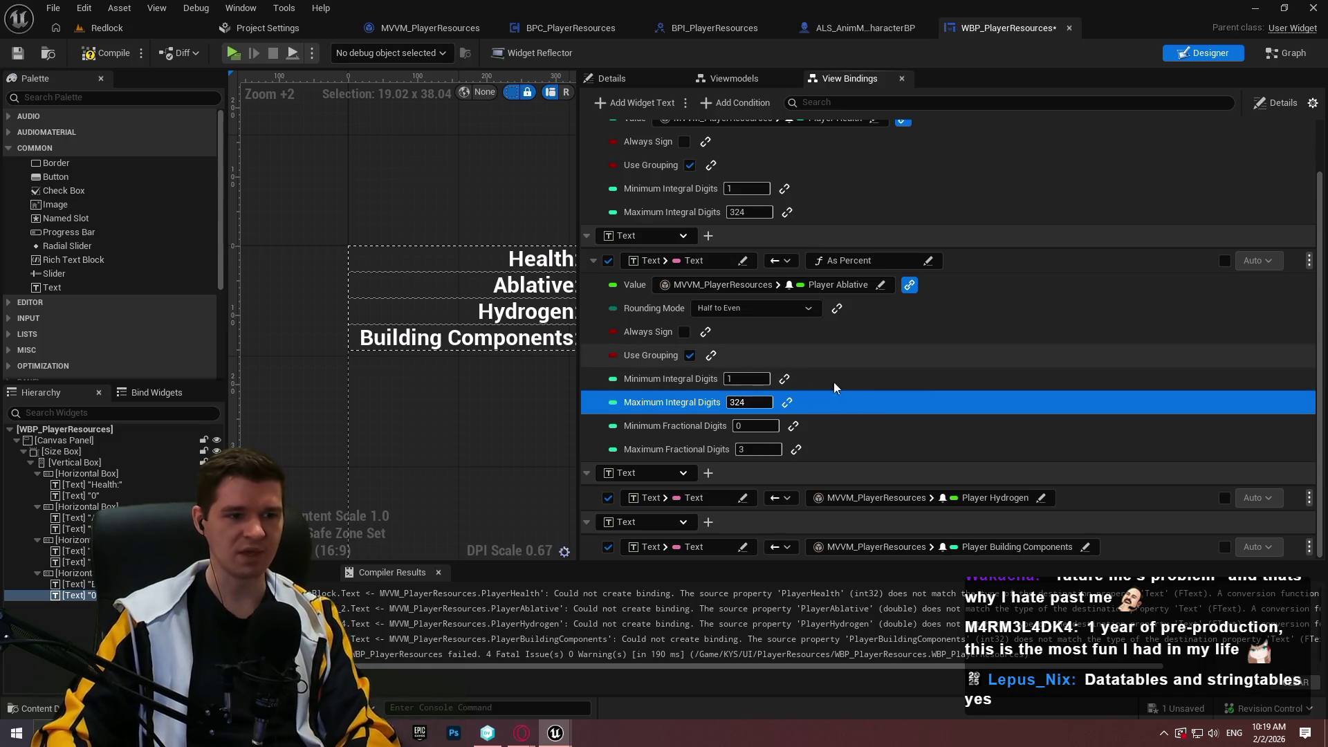
left_click(858, 334)
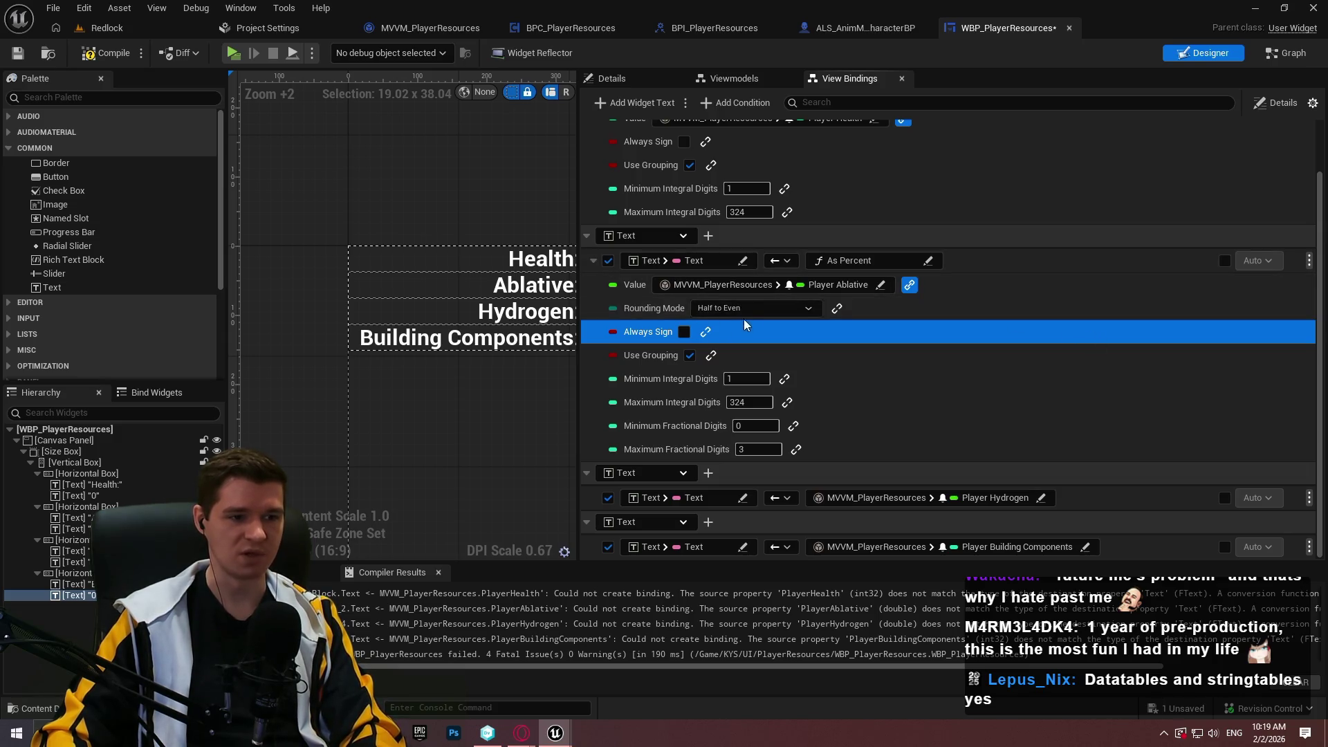
left_click(792, 352)
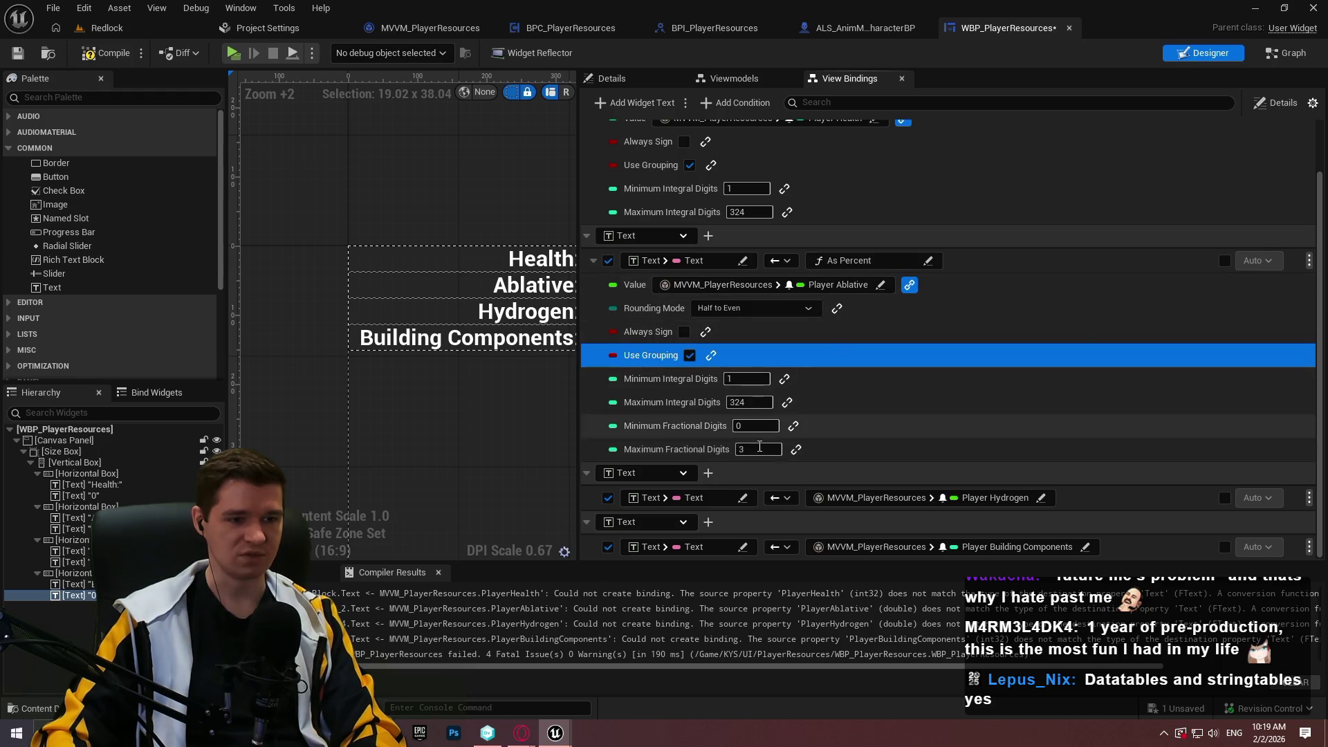
left_click(948, 335)
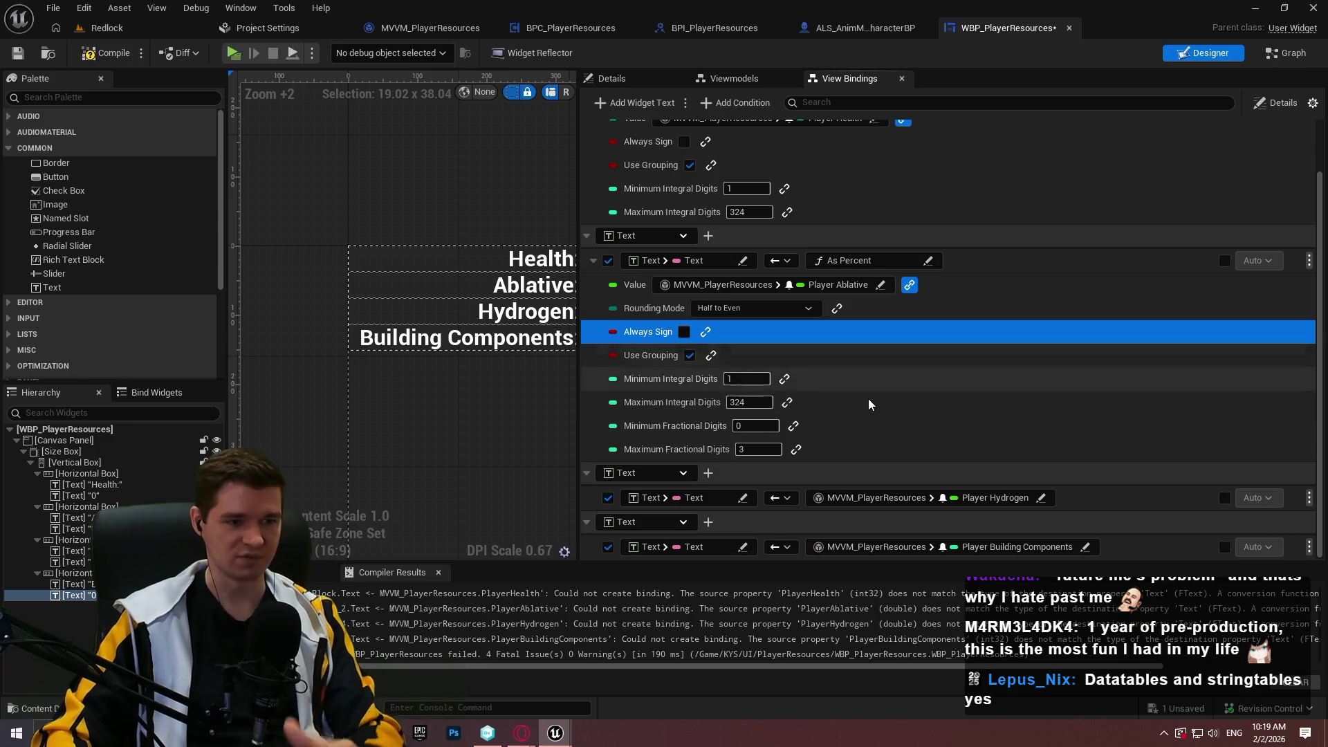
left_click(886, 498)
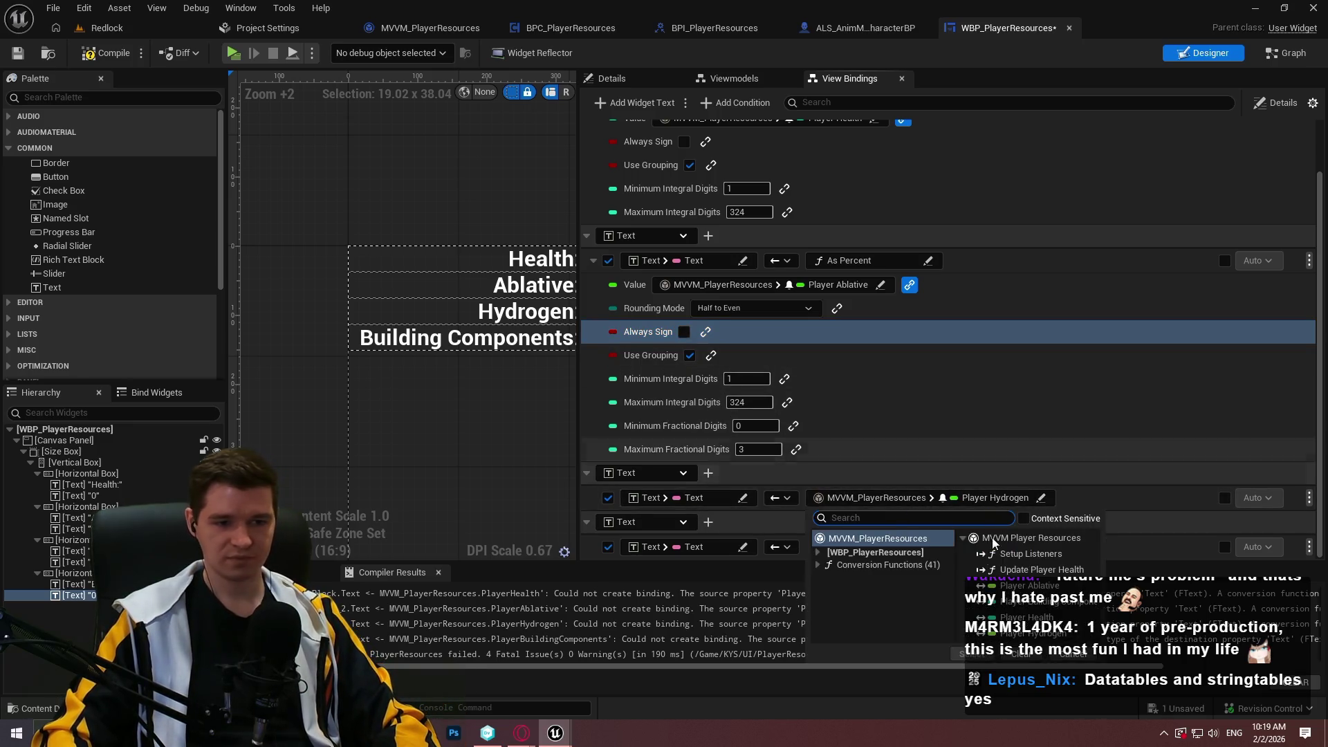
- Apply the As Percent conversion from Conversion Functions > Utilities > Text to the Hydrogen binding
left_click(837, 566)
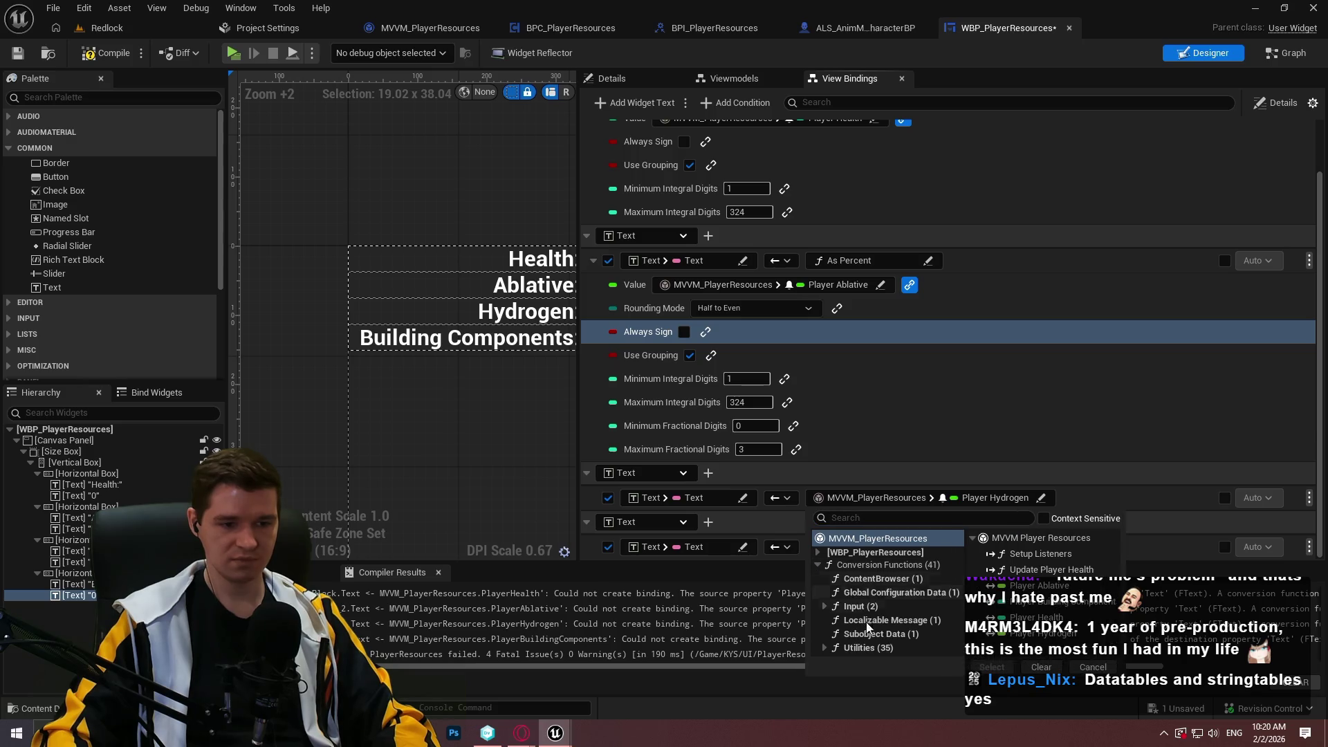
left_click(859, 648)
left_click(865, 675)
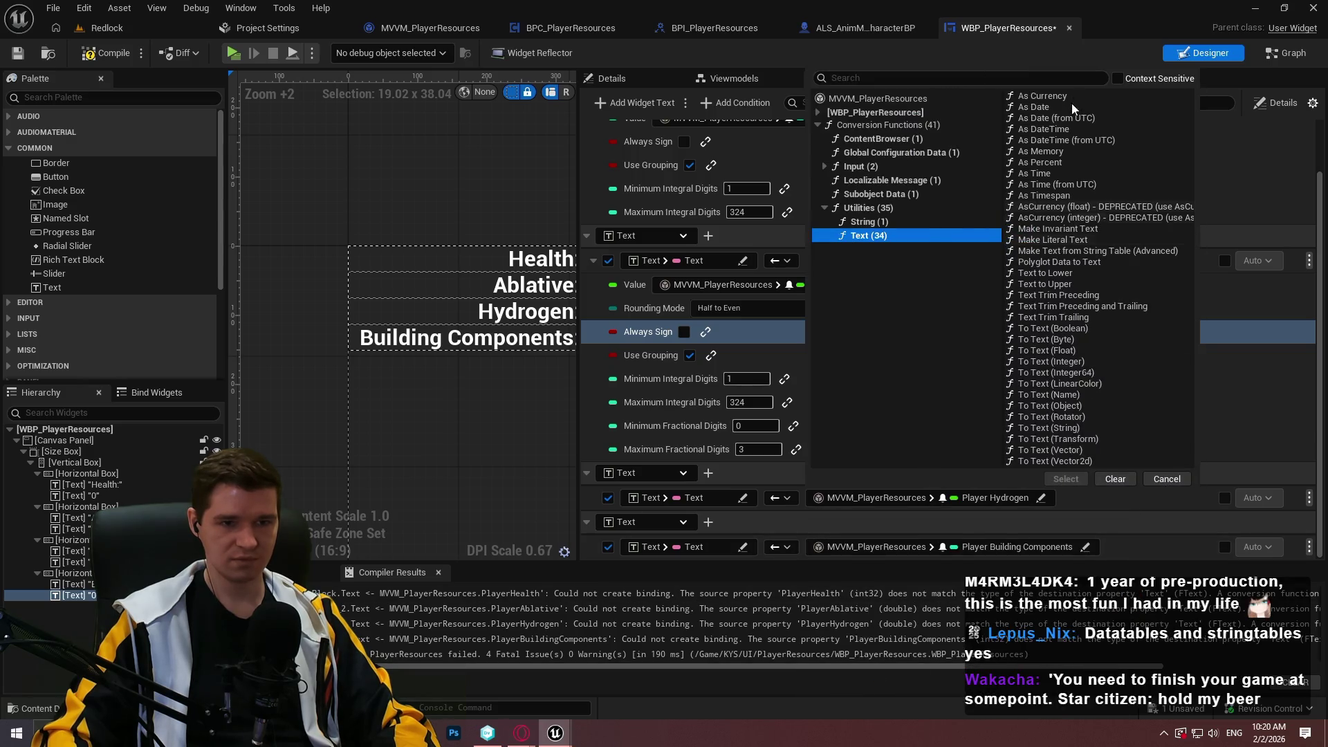
left_click(1050, 163)
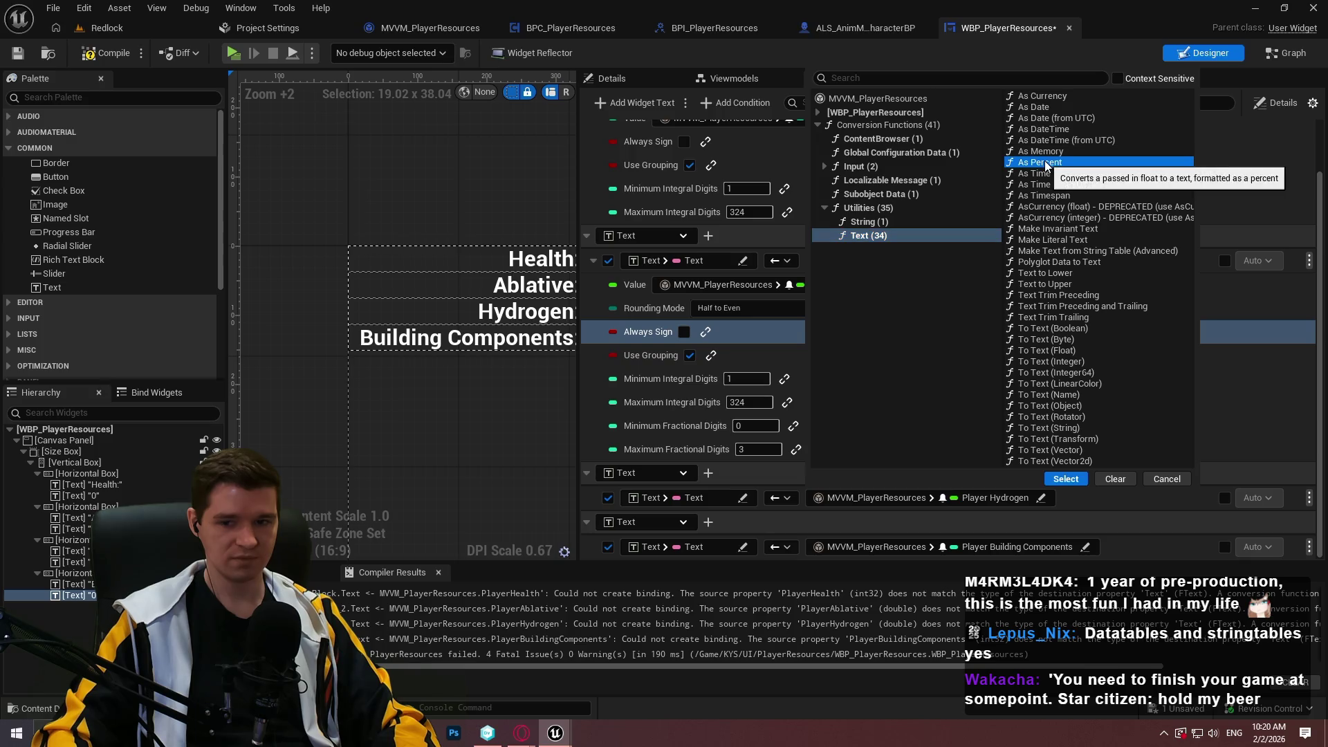
left_click(1065, 479)
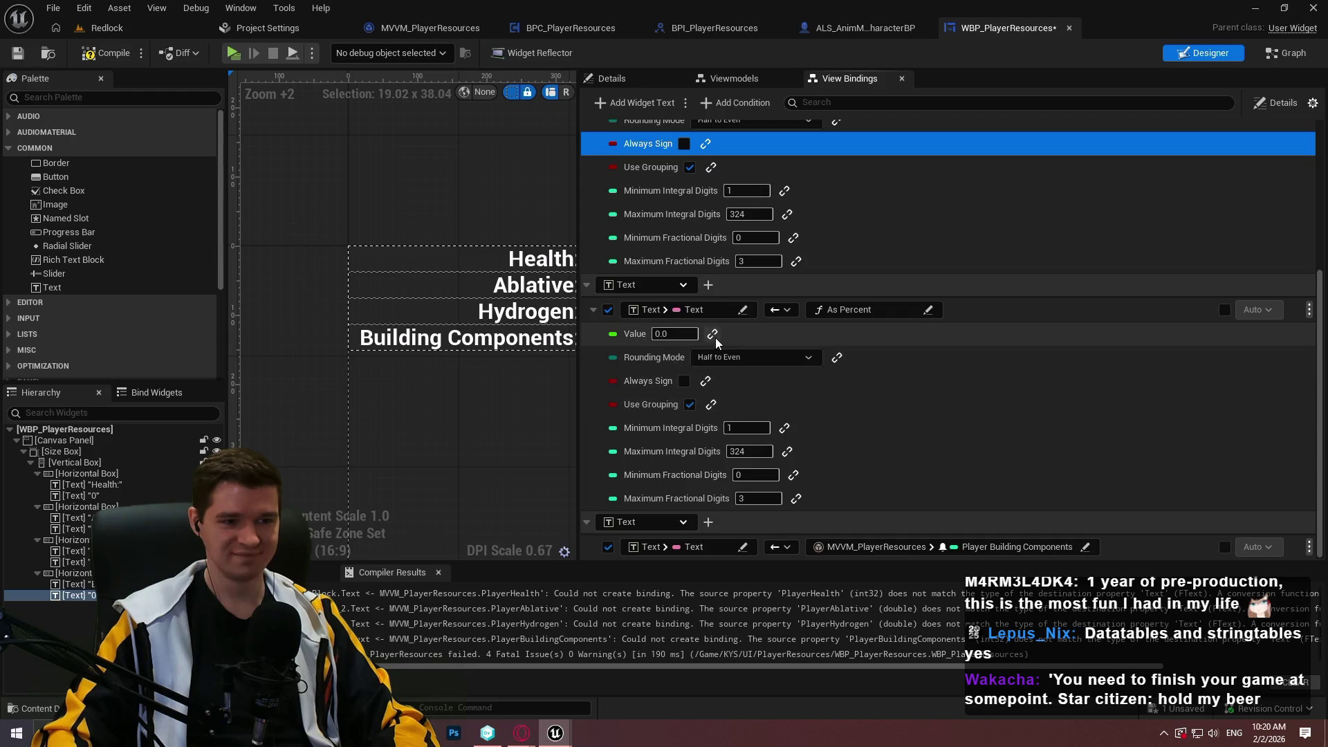
- Bind the As Percent Value to MVVM_PlayerResources Player Hydrogen
left_click(712, 333)
left_click(803, 334)
left_click(698, 376)
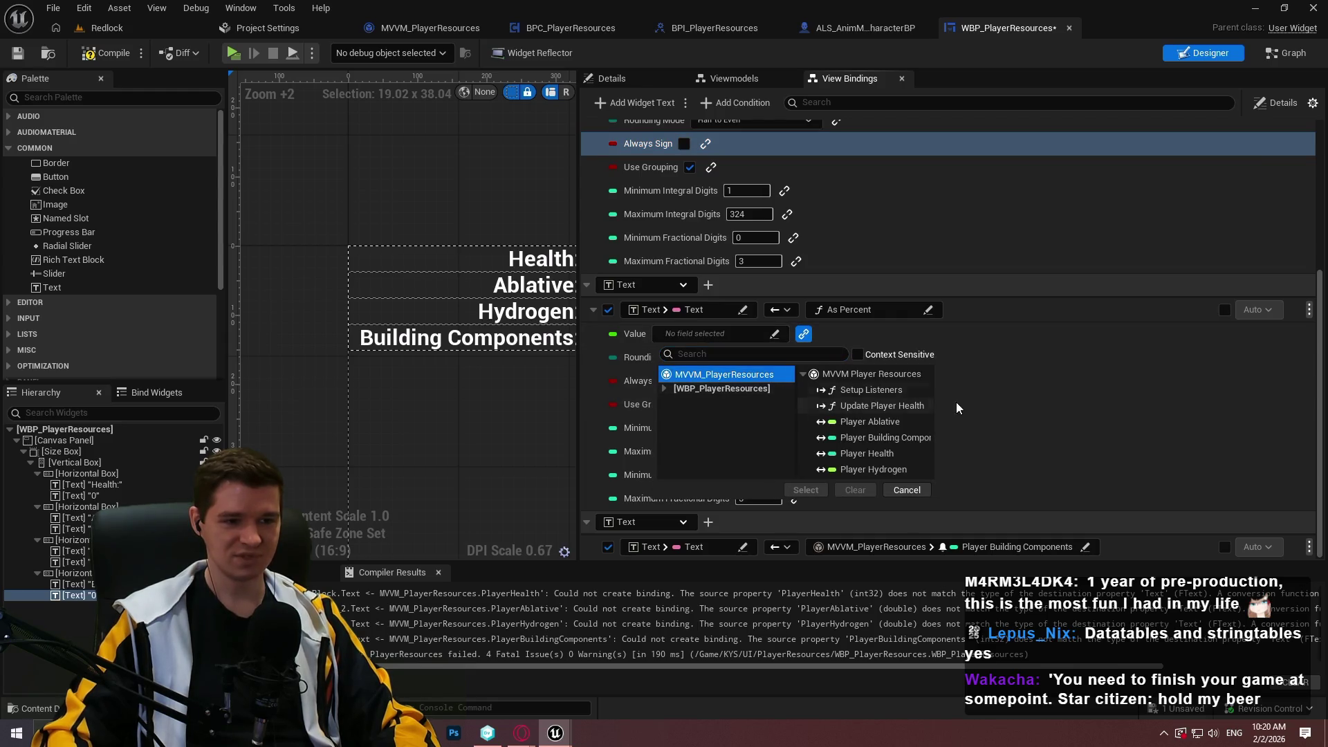
left_click(873, 470)
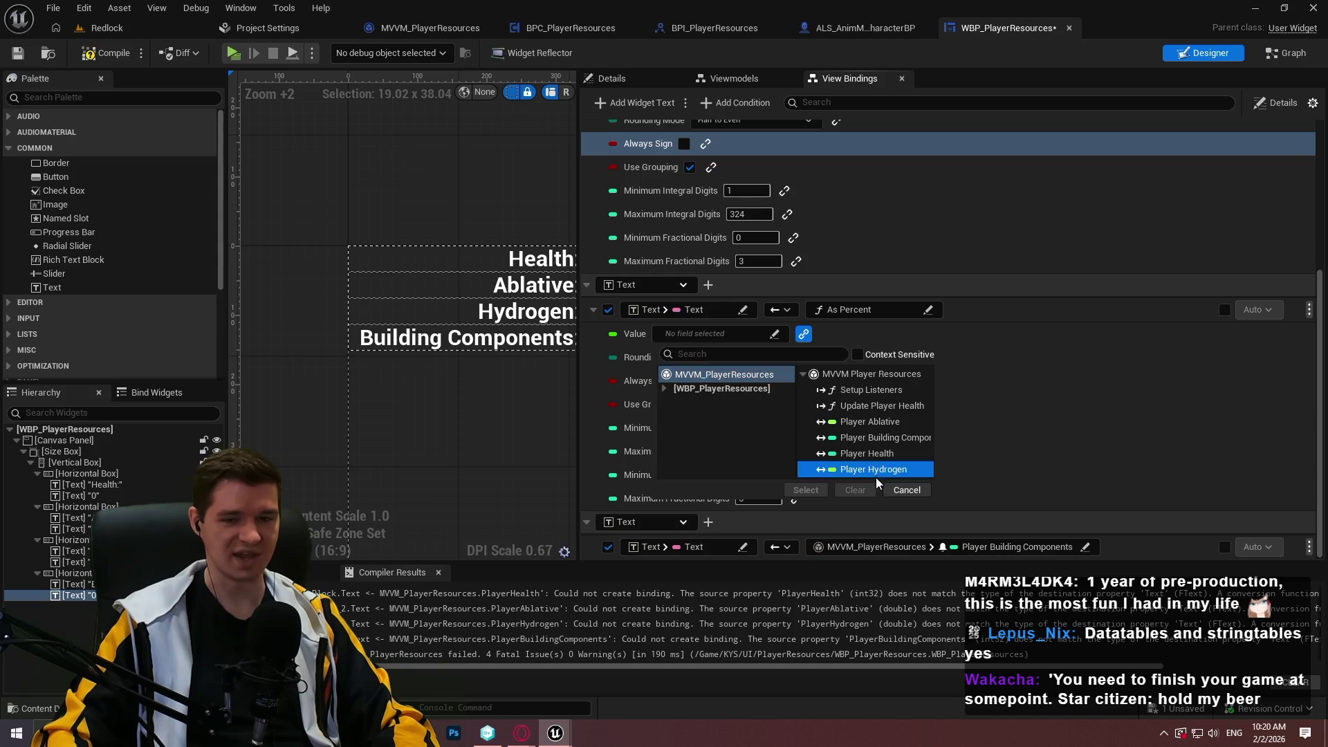
left_click(806, 490)
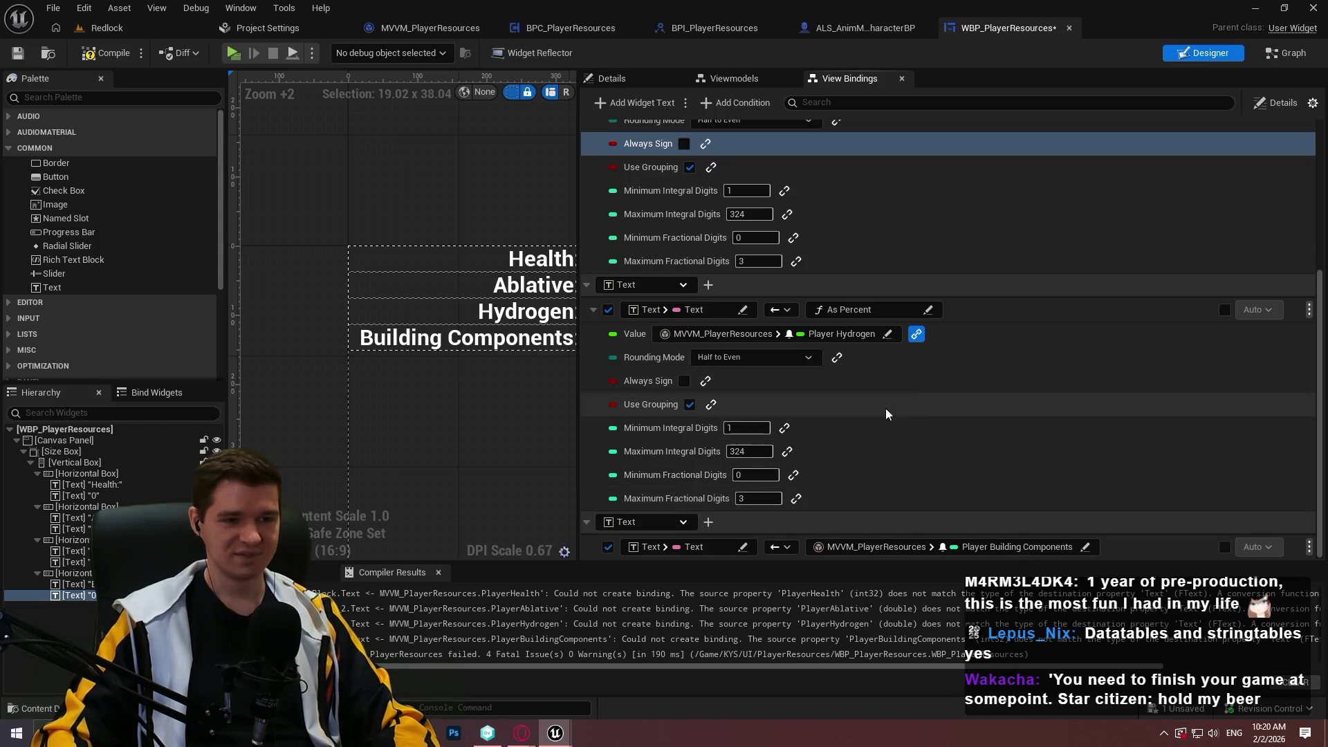
left_click(892, 384)
left_click(825, 551)
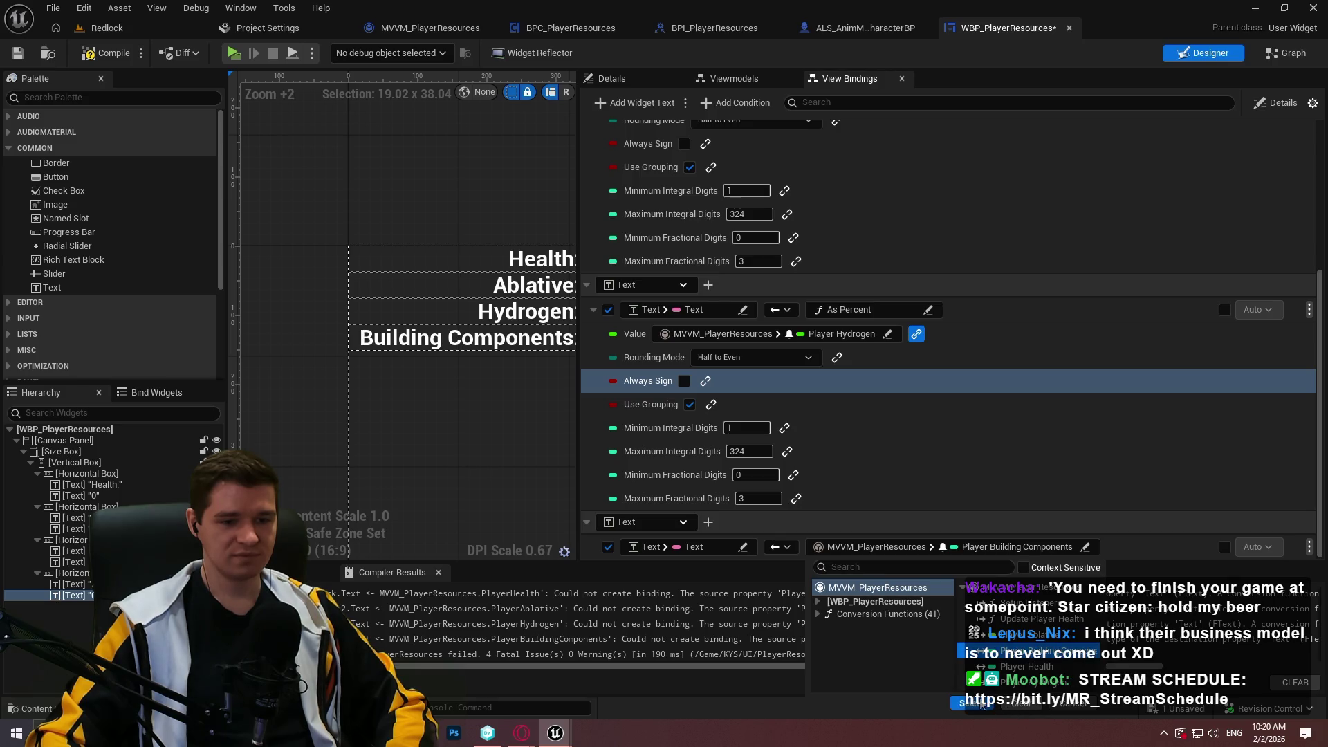
- Set the Building Components binding to the To Text (Integer) conversion
left_click(1027, 650)
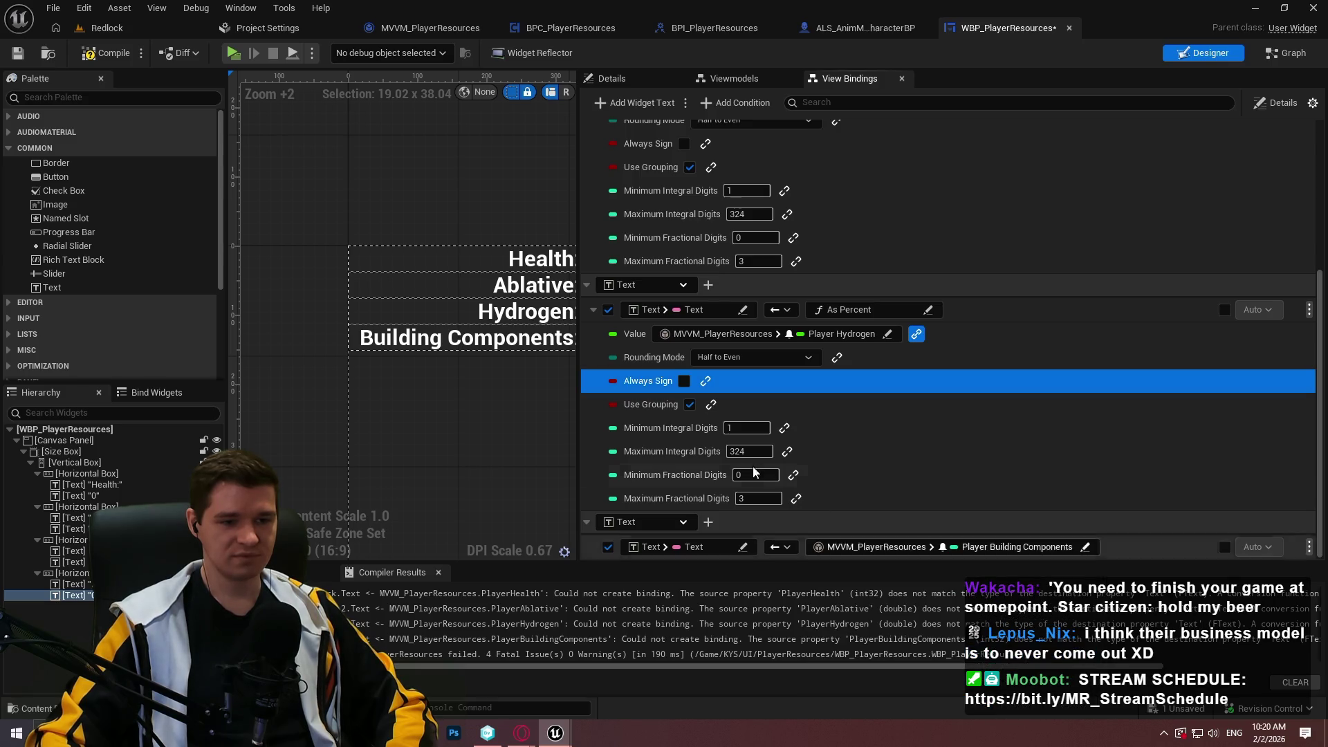
left_click(864, 547)
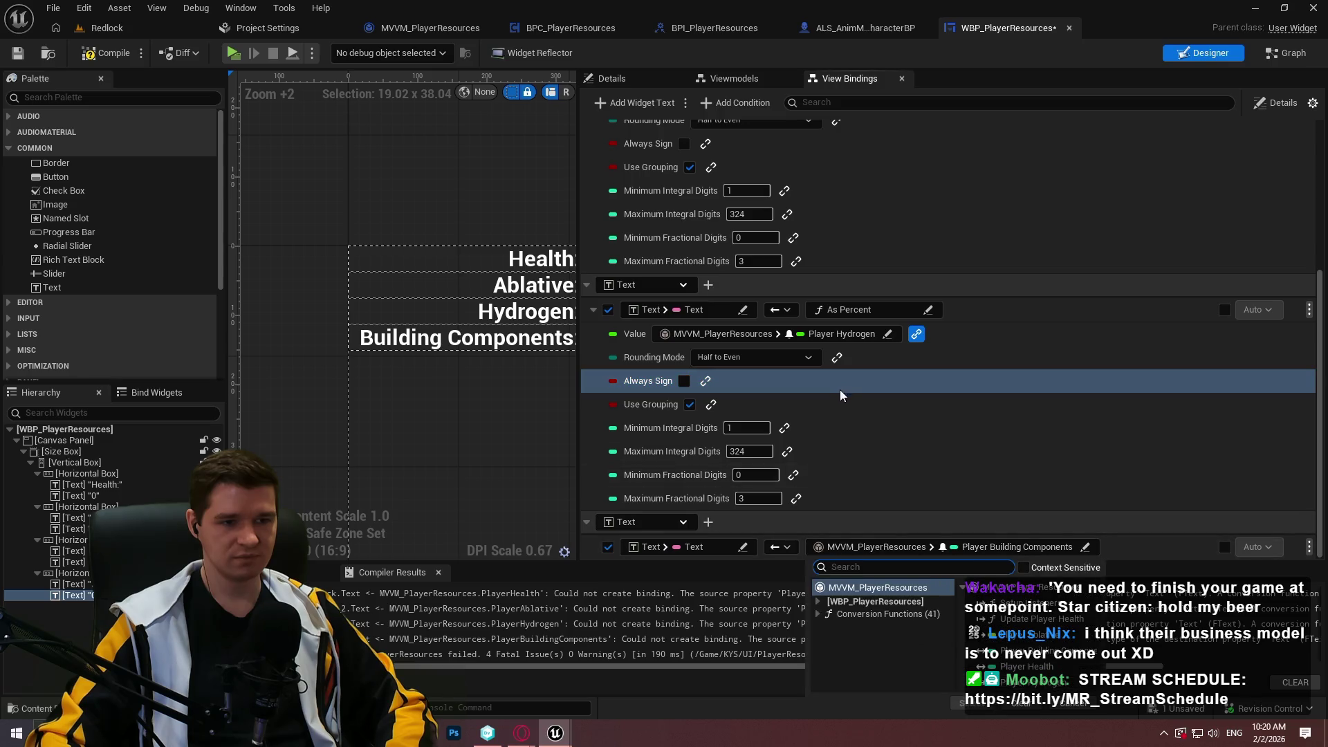
left_click(824, 615)
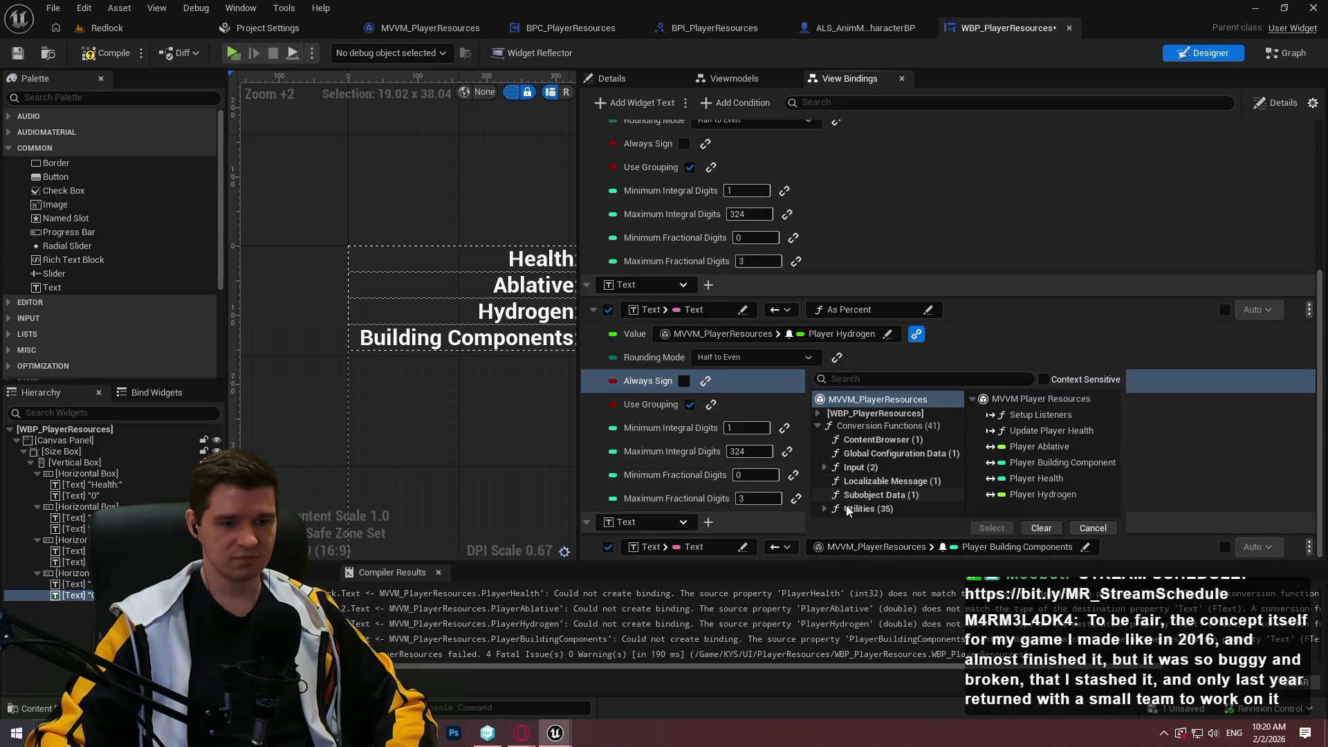
left_click(847, 509)
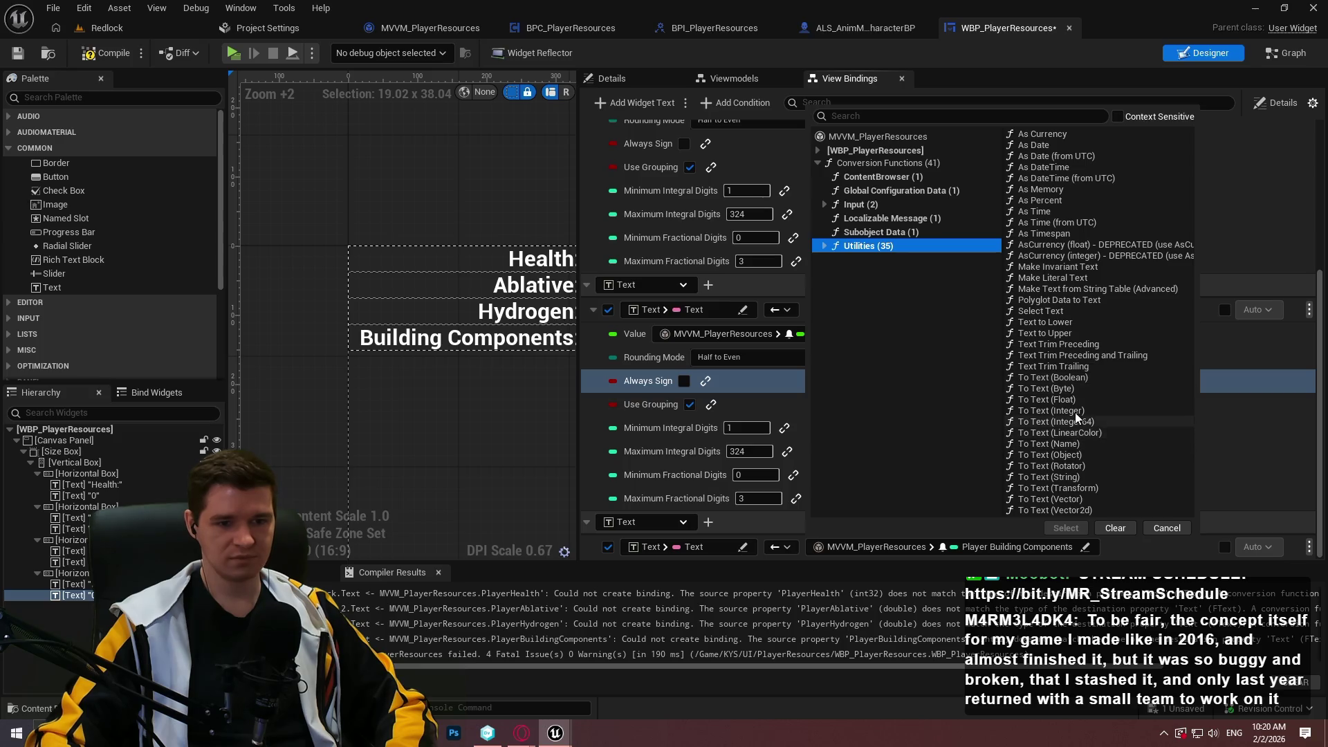
left_click(1075, 411)
left_click(1066, 528)
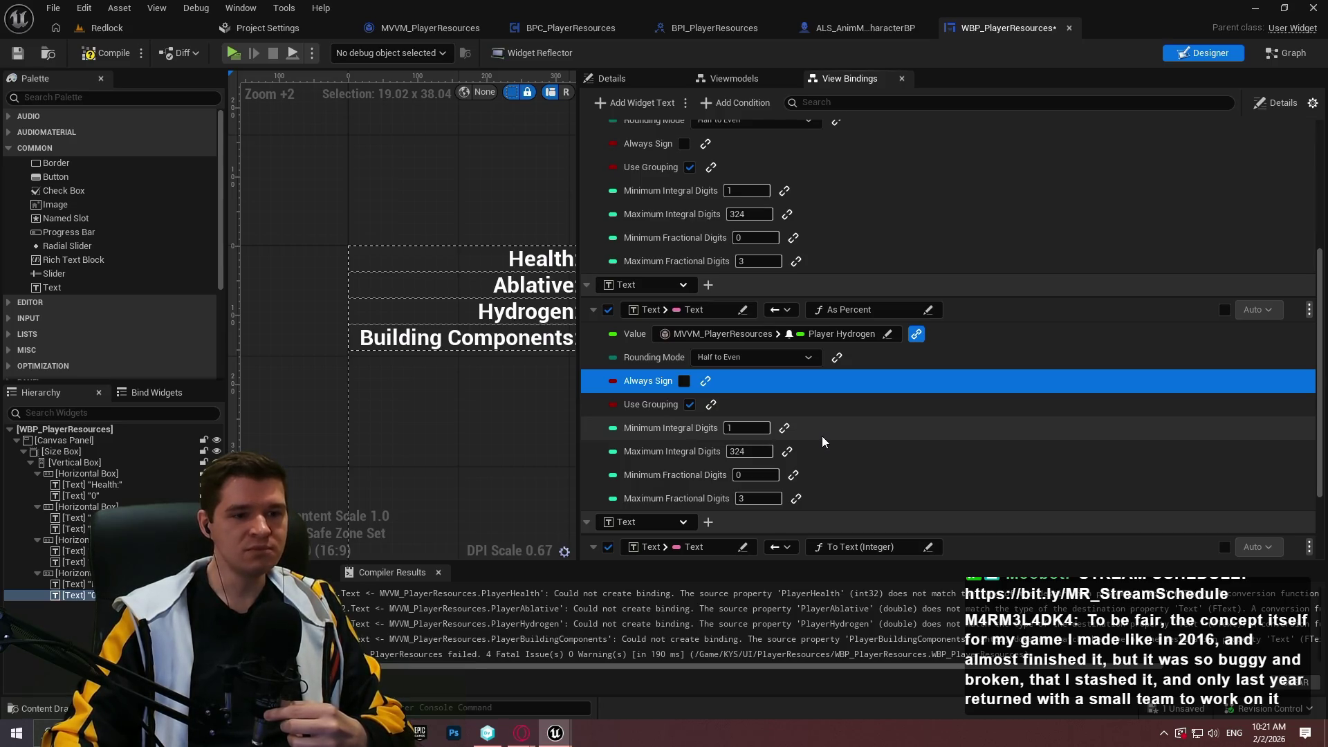
- Bind the integer conversion's Value to MVVM_PlayerResources Player Building Components
scroll(838, 526, "down", 3)
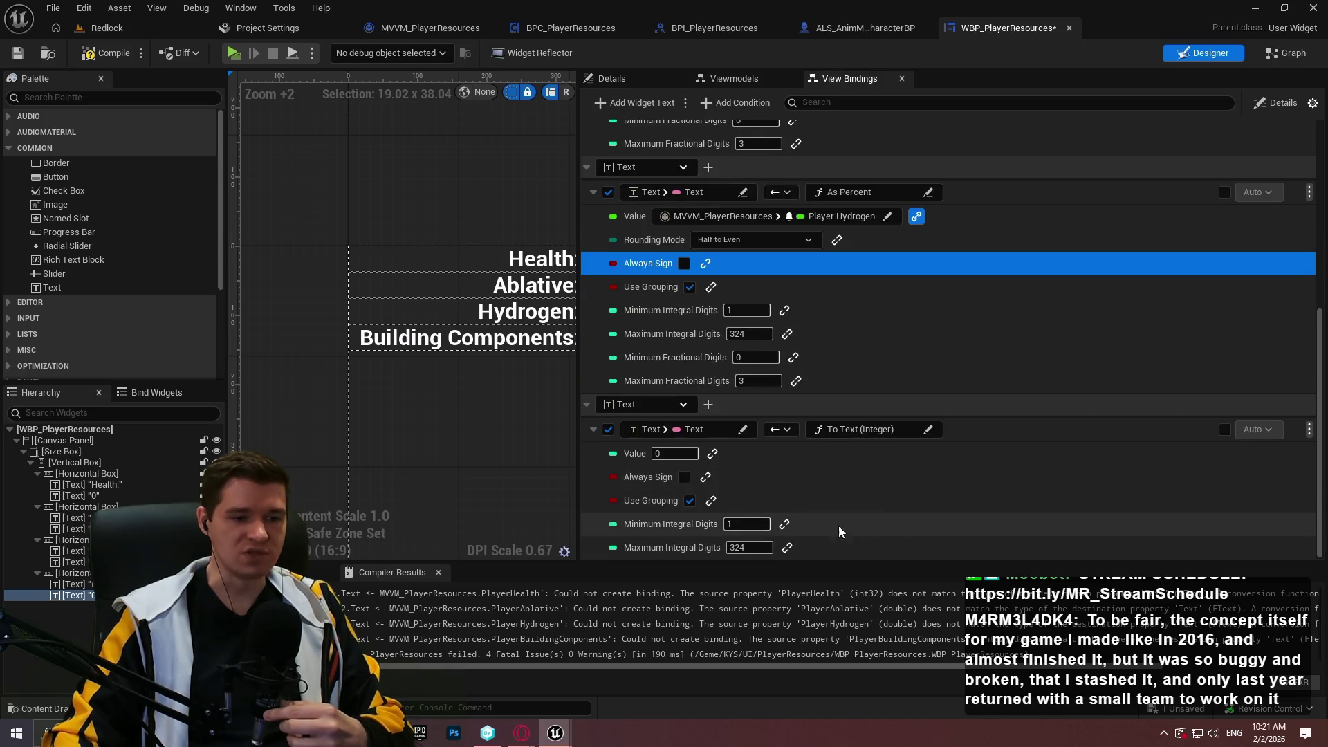
left_click(793, 457)
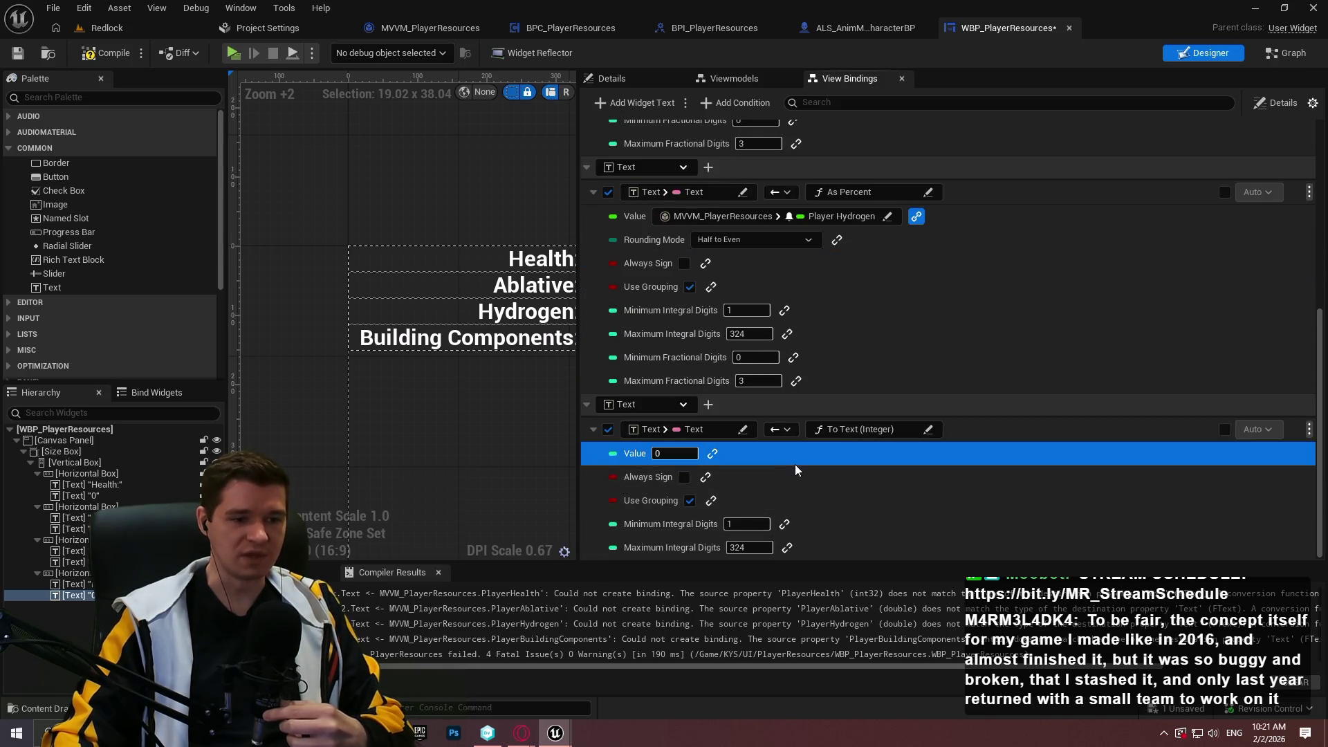
left_click(714, 453)
left_click(732, 455)
left_click(712, 495)
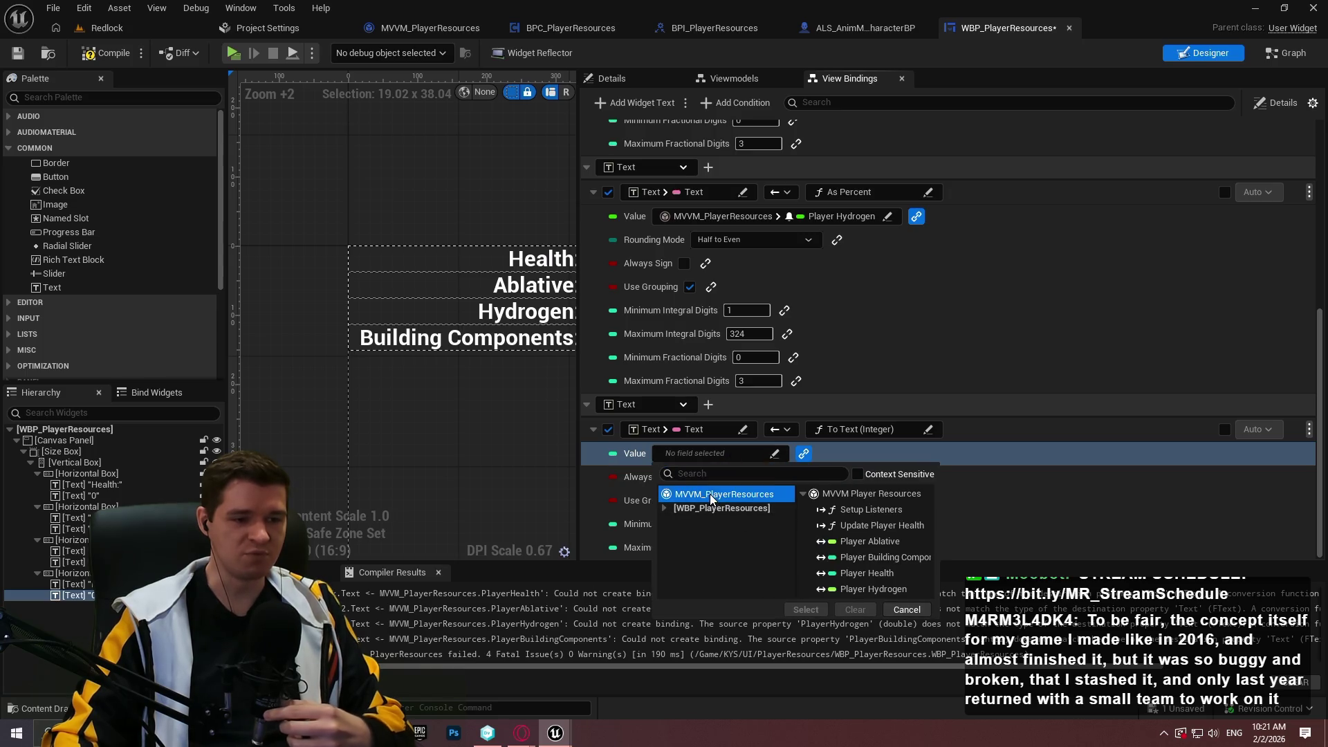
left_click(885, 557)
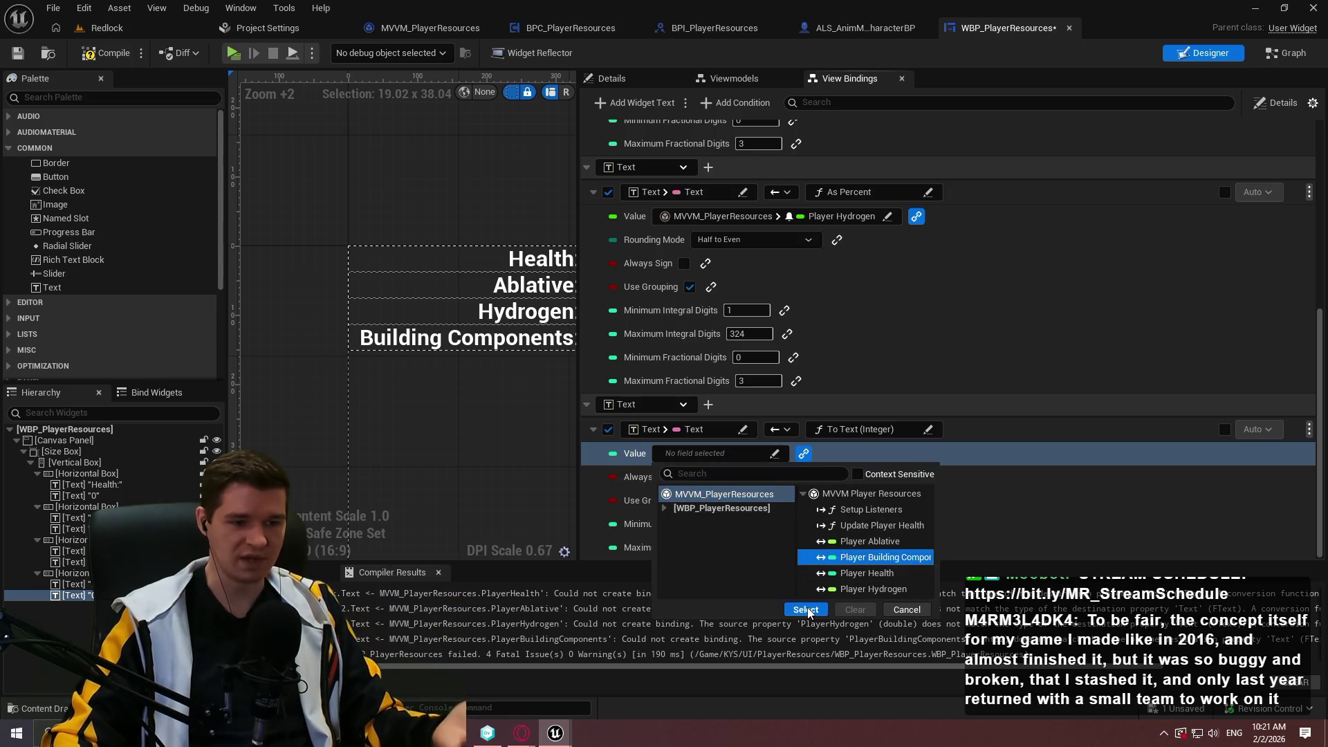
left_click(806, 609)
left_click(977, 519)
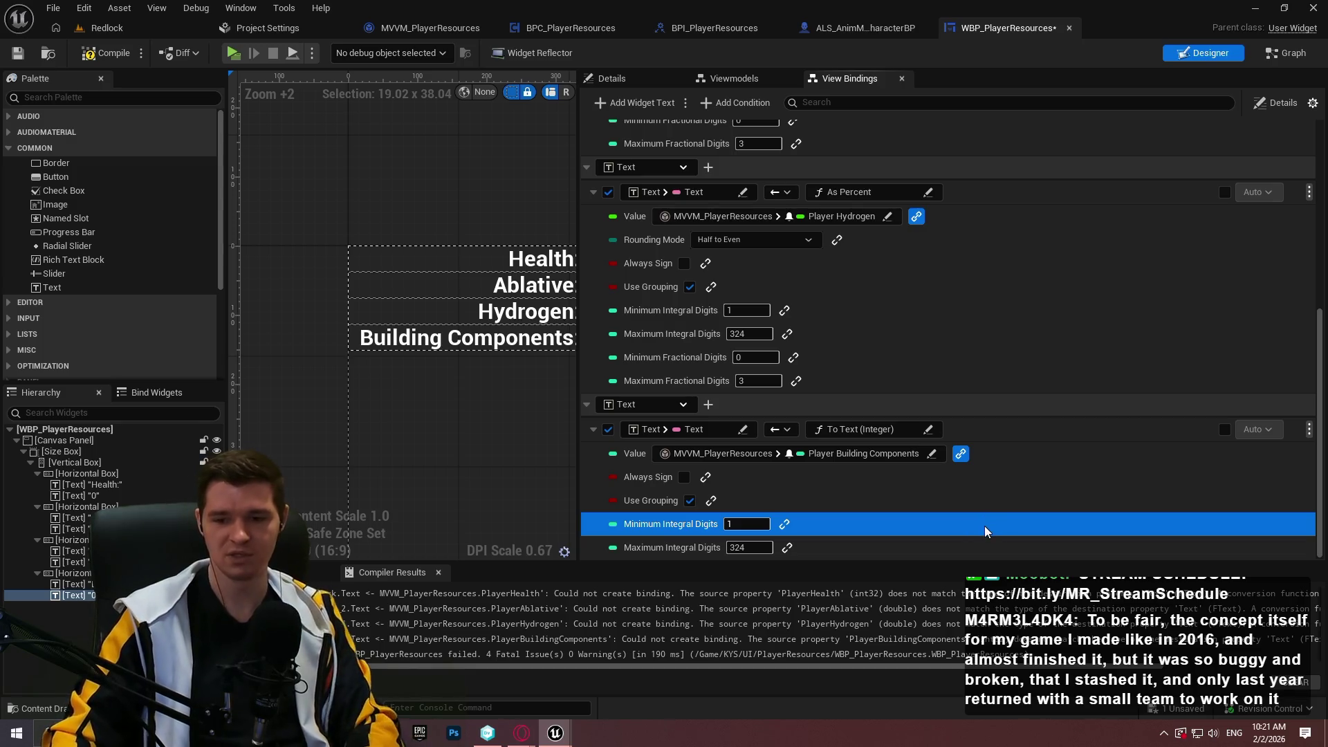
left_click(955, 496)
left_click(893, 485)
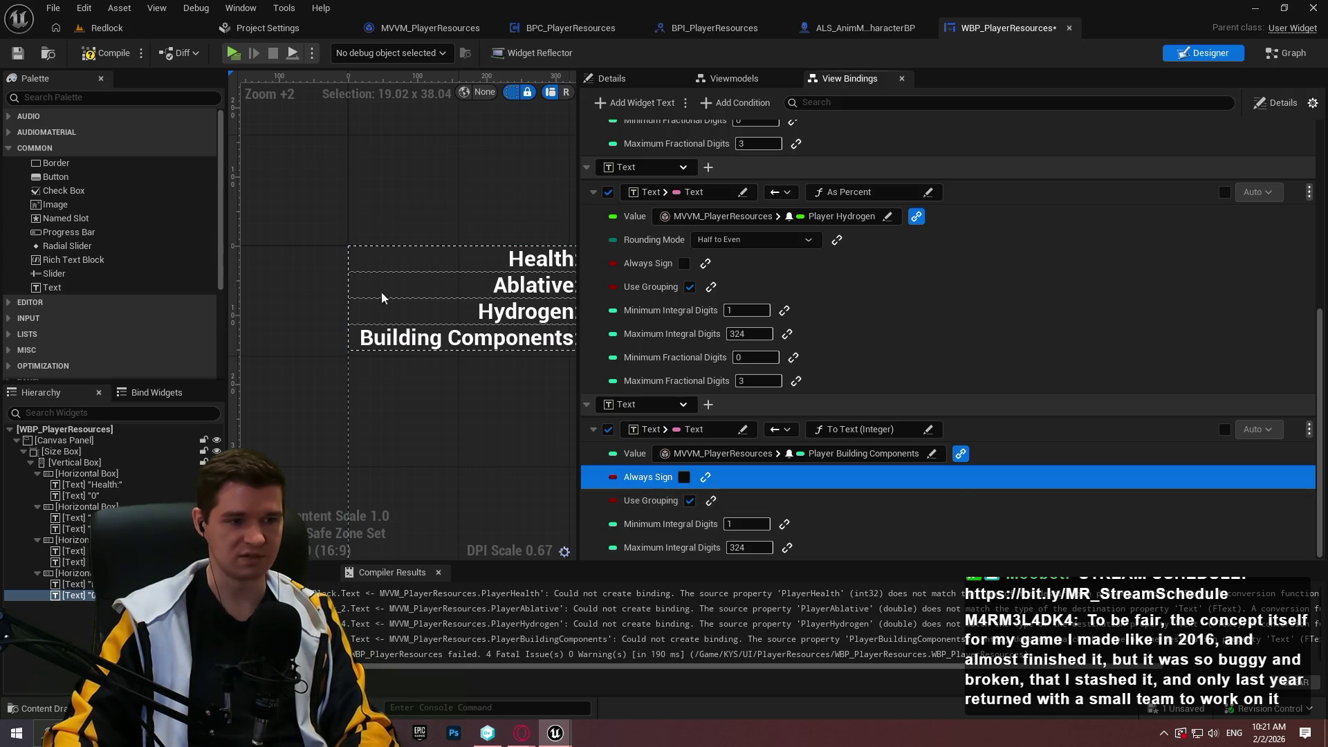
- Widen the designer preview and compile WBP_PlayerResources so every label shows 0
left_click(611, 78)
left_click_drag(597, 124, 892, 123)
left_click(104, 55)
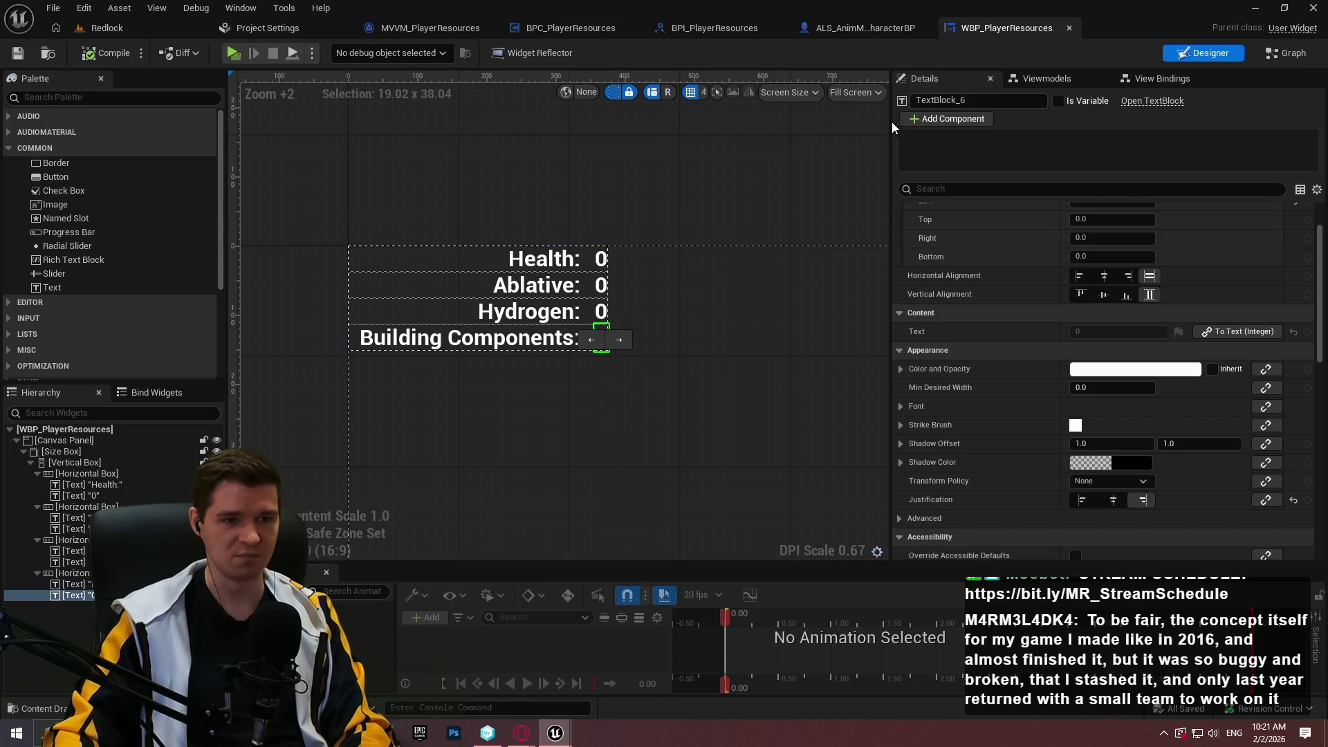
left_click_drag(1001, 122, 1047, 123)
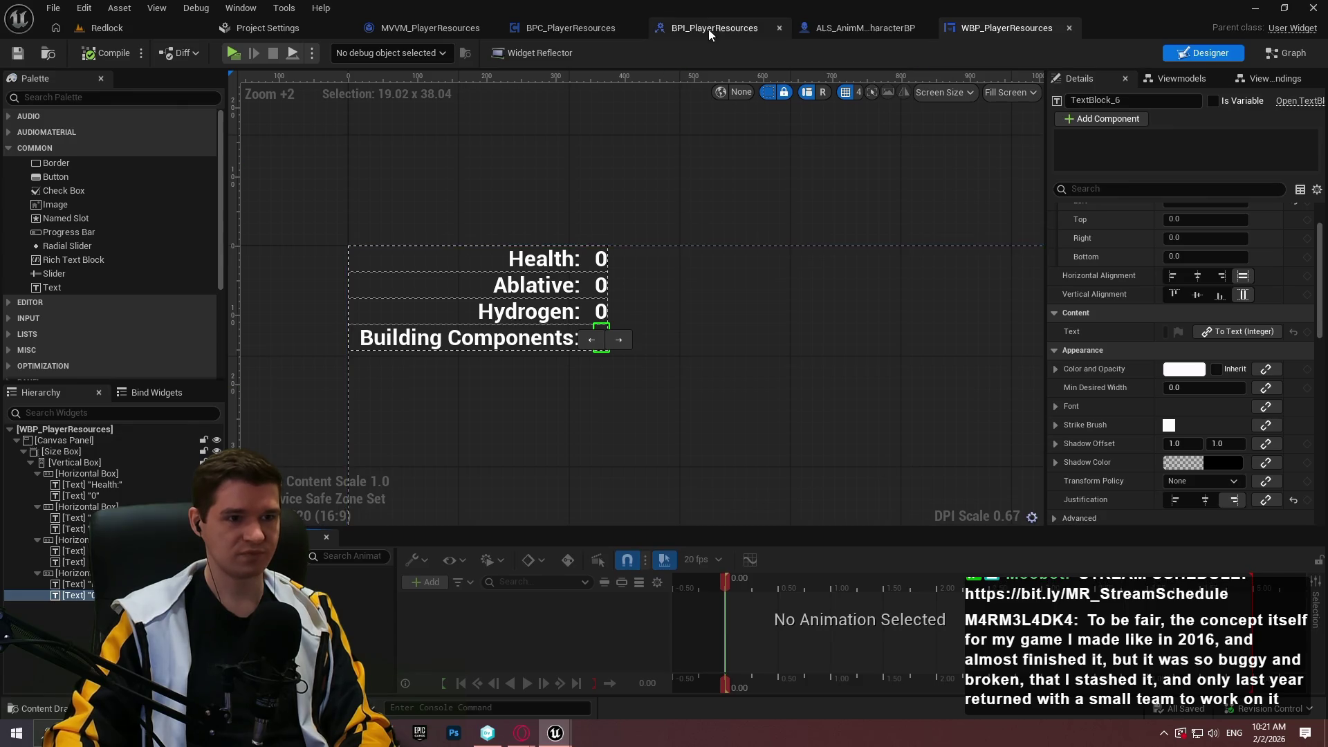
- Bring up the BPC_PlayerResources UpdatePlayerHealth graph
left_click(876, 25)
left_click(655, 28)
left_click(574, 27)
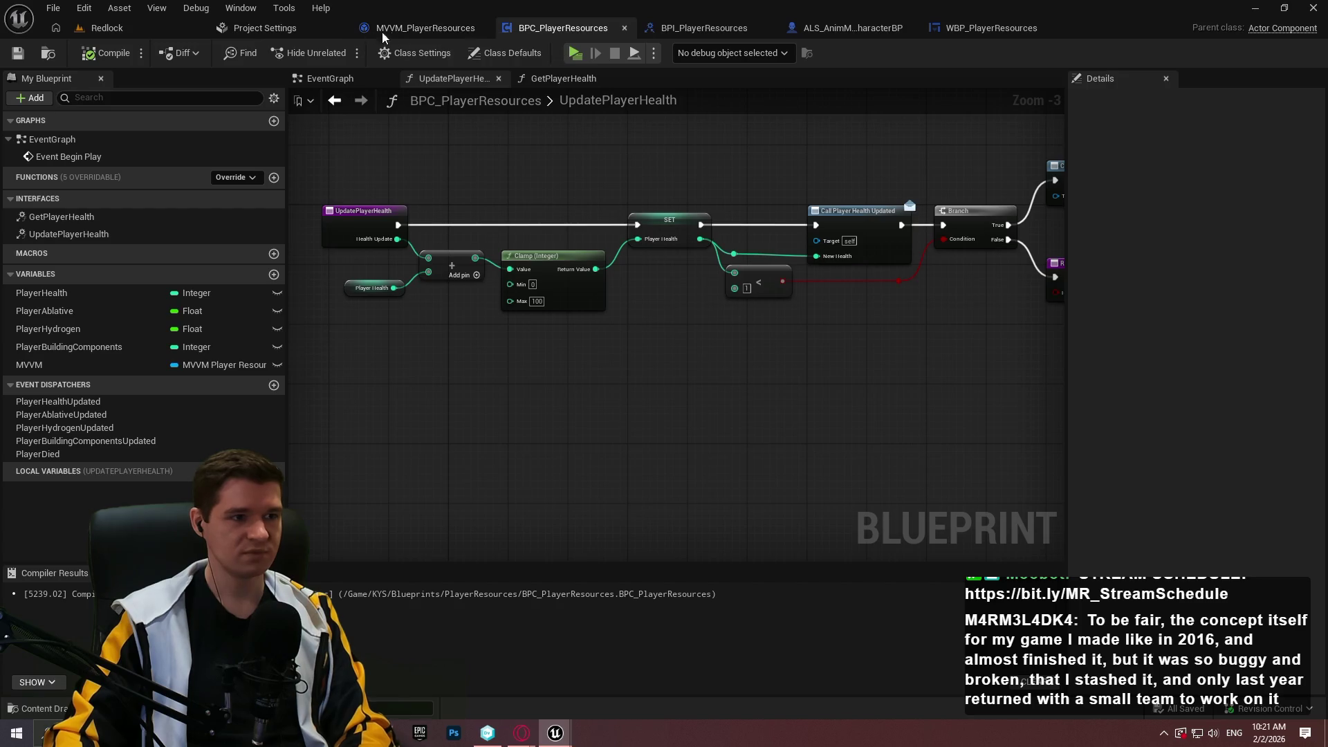
- From the level editor's Content Browser, open WBP_MainGameHUD in the UI > MainGameHUD folder
left_click(722, 27)
left_click(864, 28)
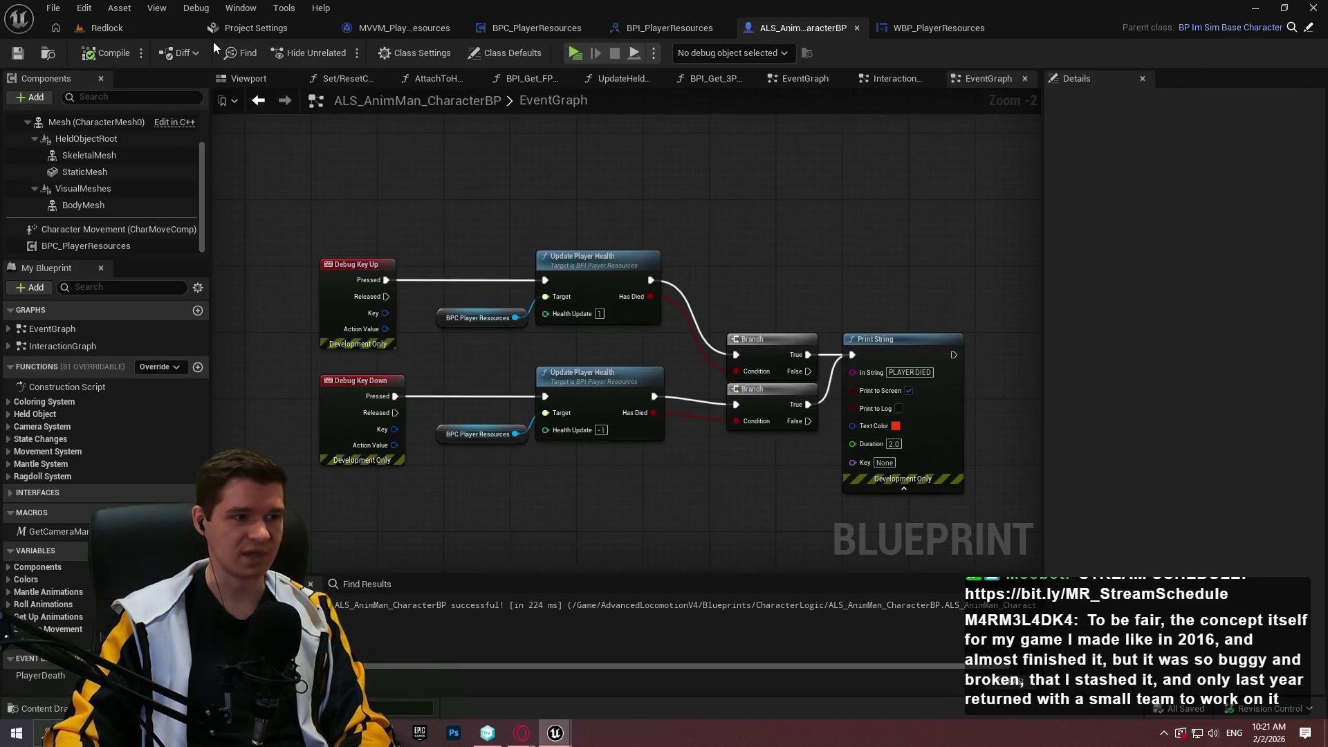
left_click(107, 27)
left_click(711, 420)
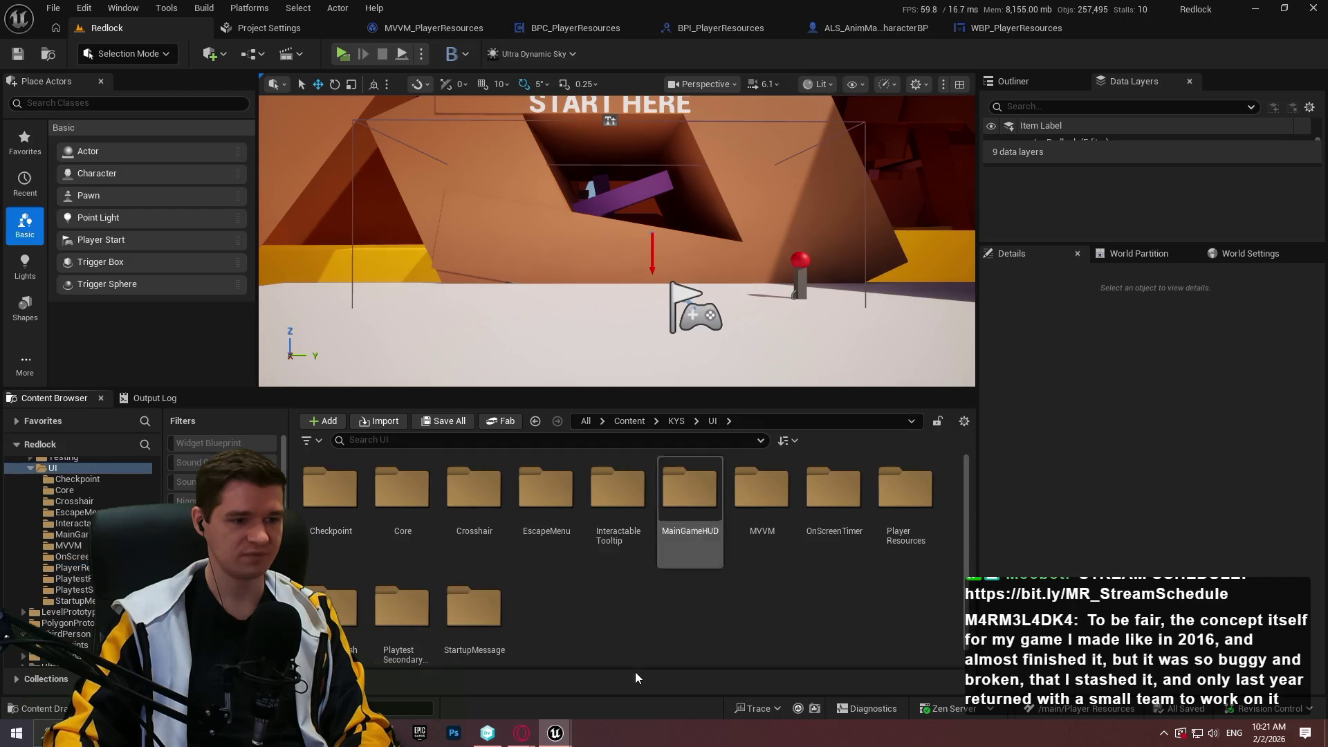
double_click(761, 495)
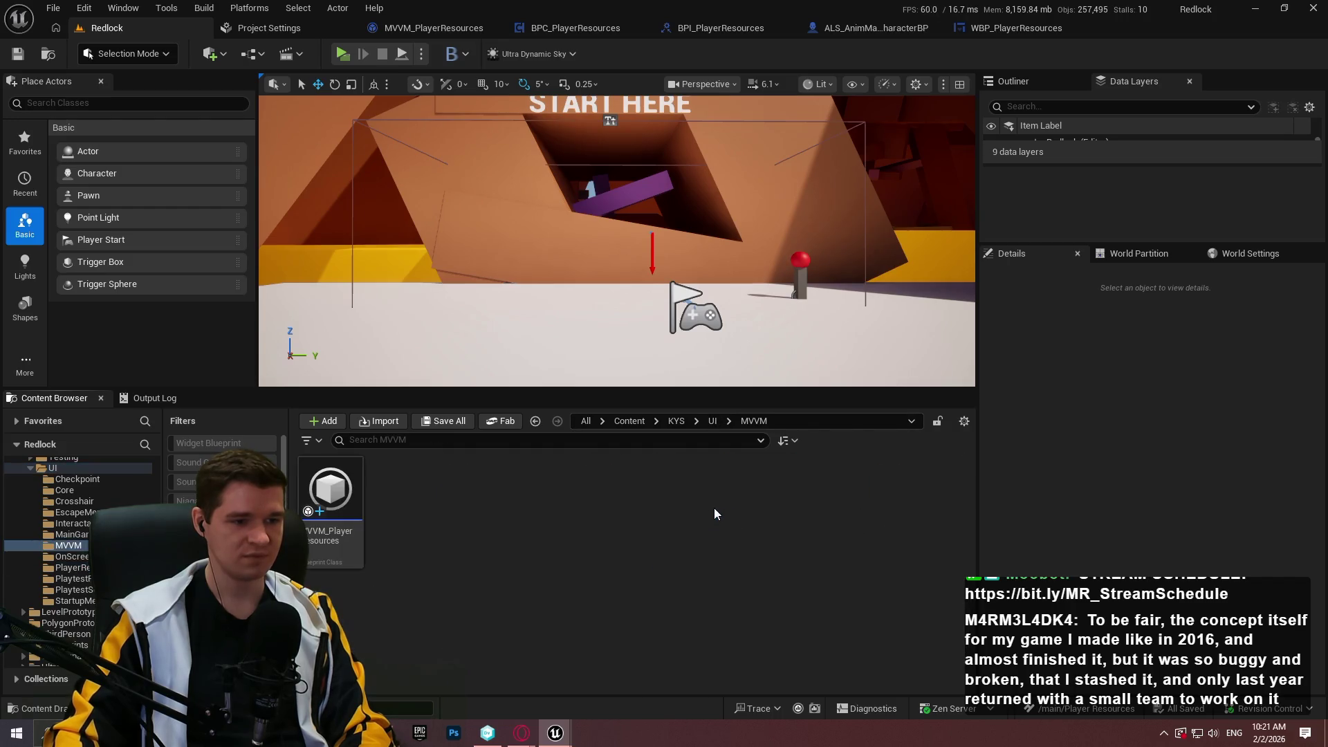
left_click(711, 420)
double_click(690, 508)
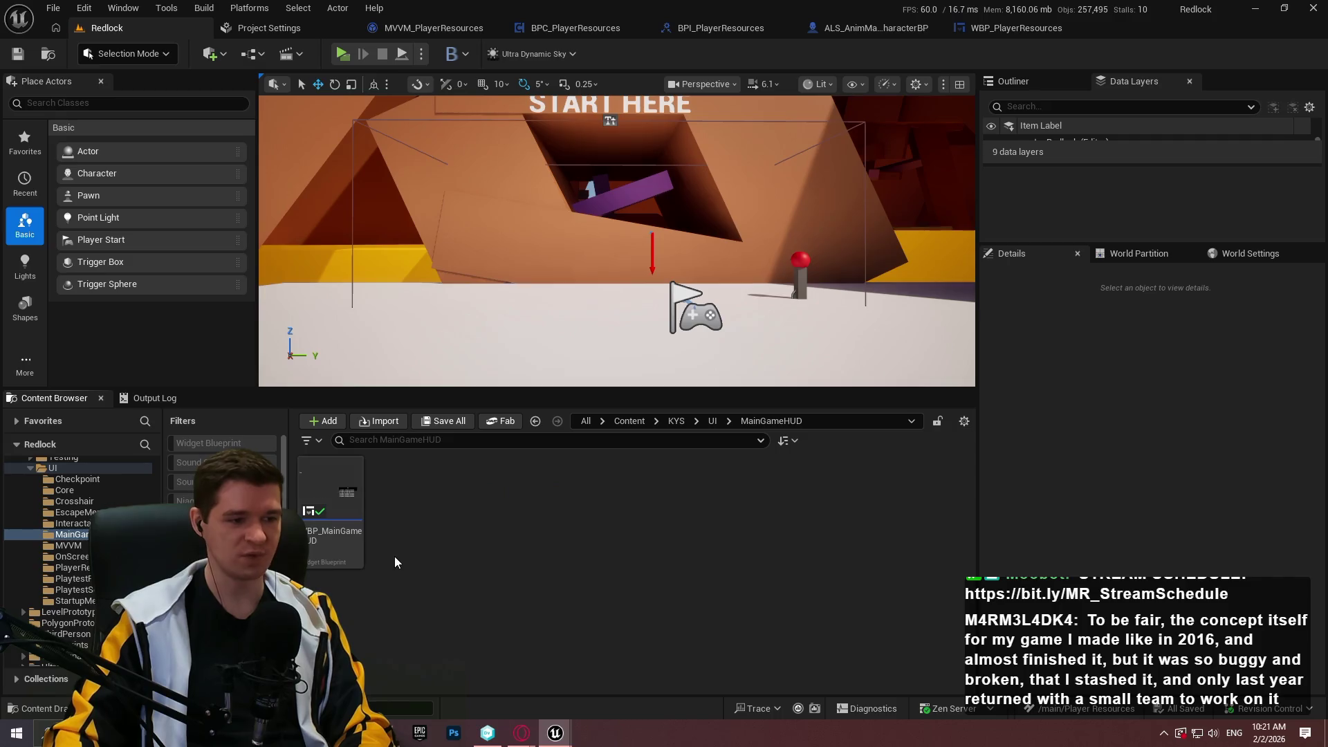
double_click(346, 545)
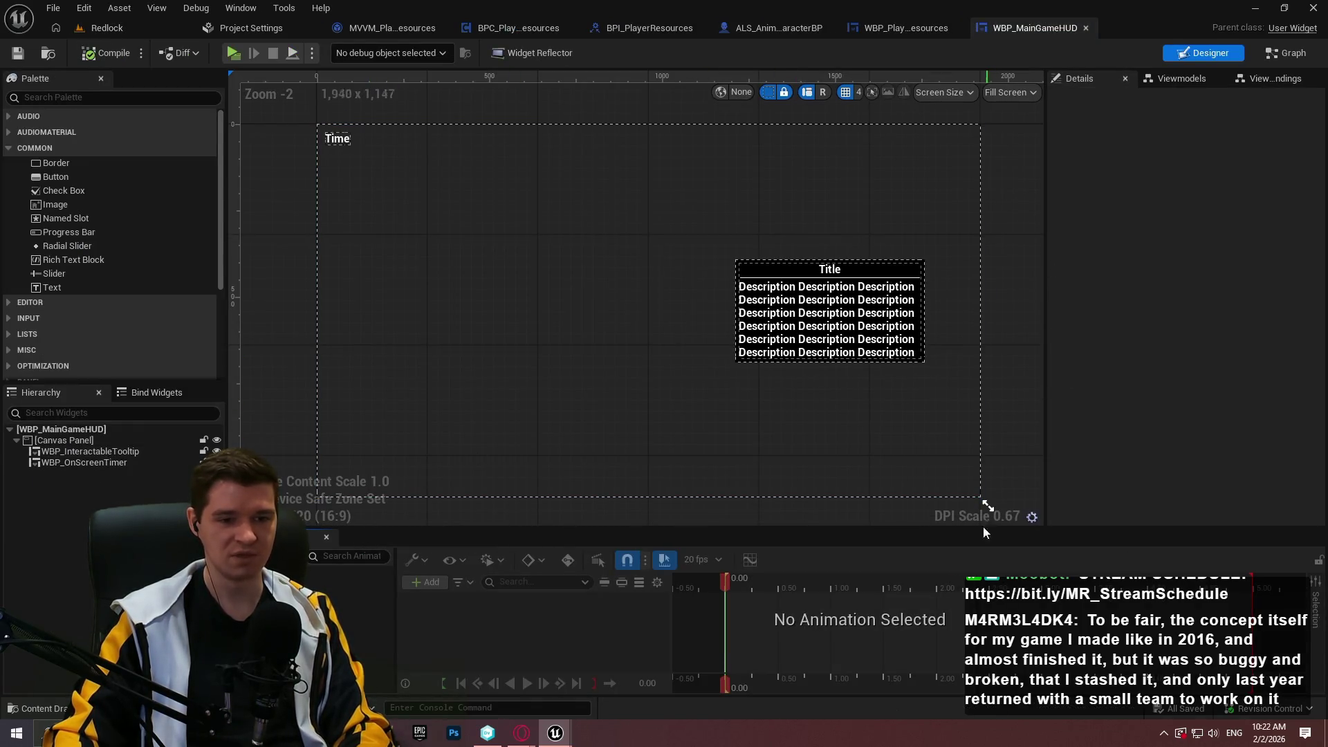
mouse_move(986, 507)
left_mouse_down()
mouse_move(831, 389)
mouse_move(697, 401)
left_mouse_up()
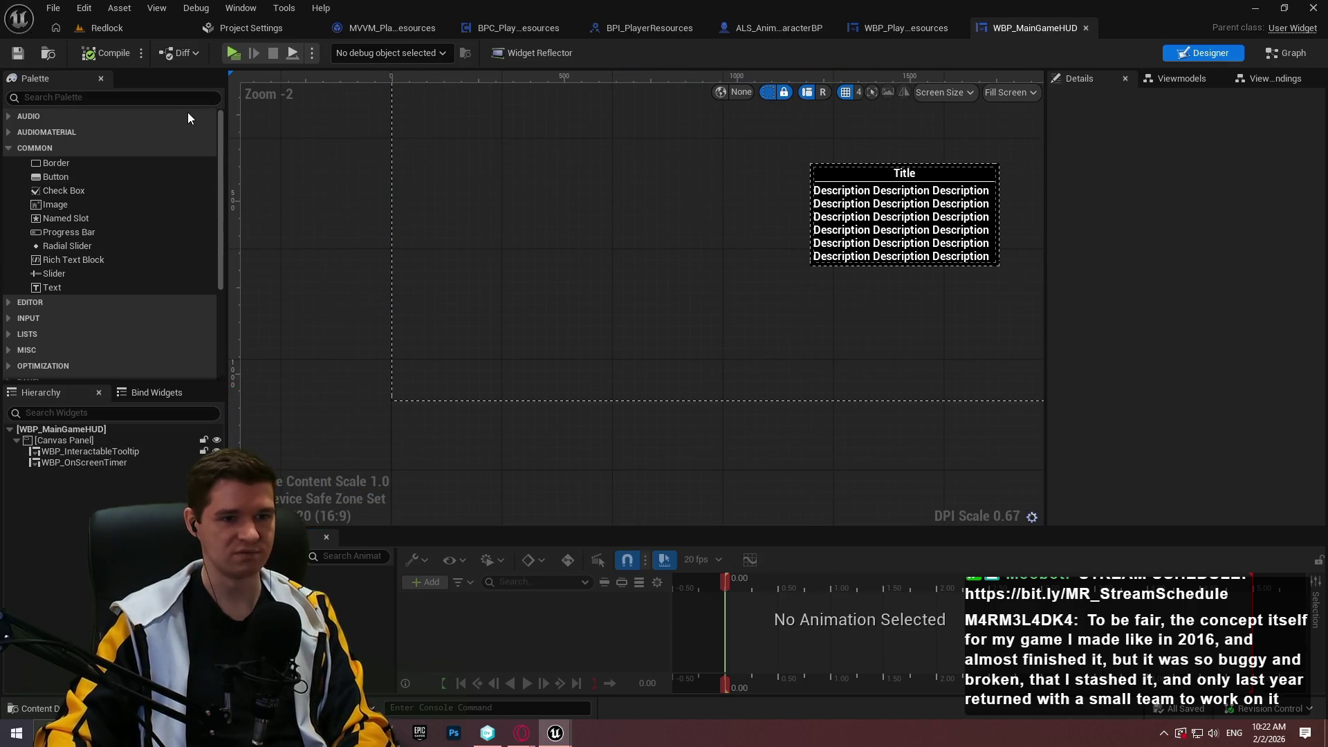
- Search the Palette for 'player', drop WBP_PlayerResources into the Canvas Panel, and size it to content
mouse_move(222, 136)
left_mouse_down()
mouse_move(222, 221)
mouse_move(201, 125)
left_mouse_up()
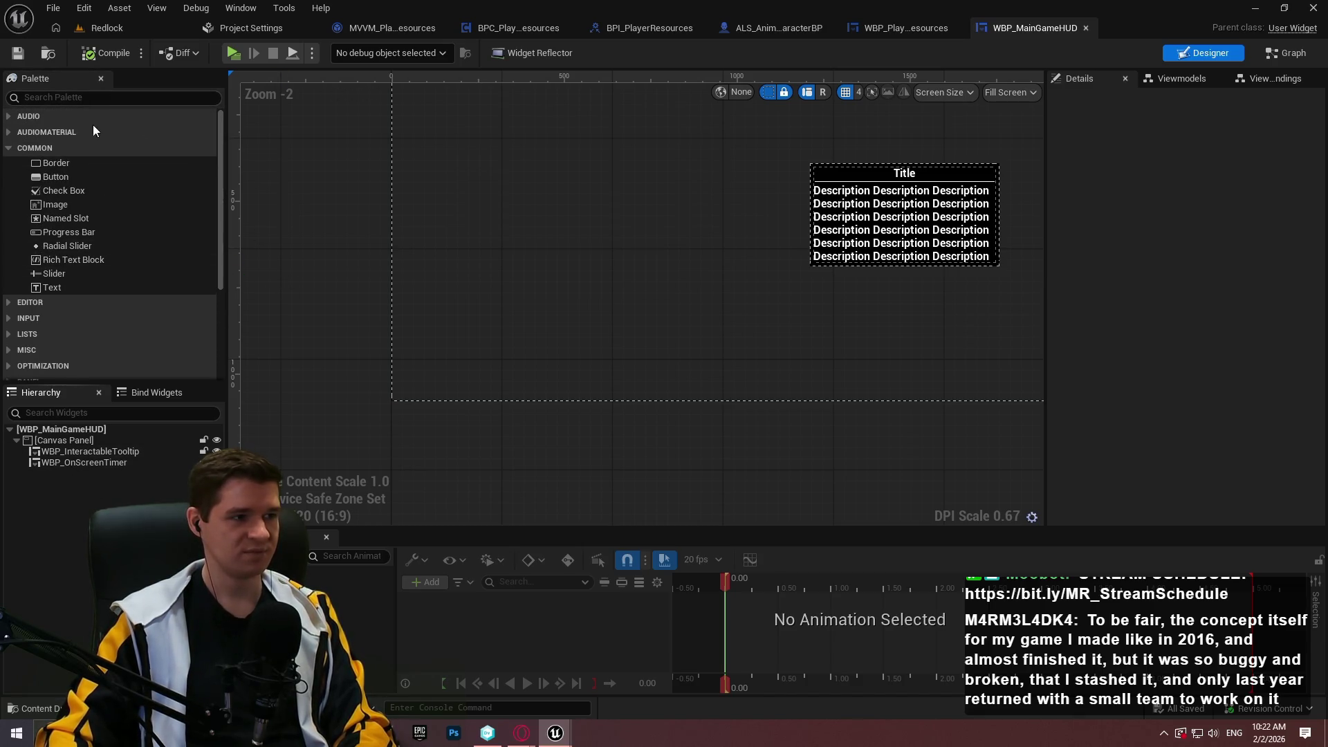
left_click(67, 97)
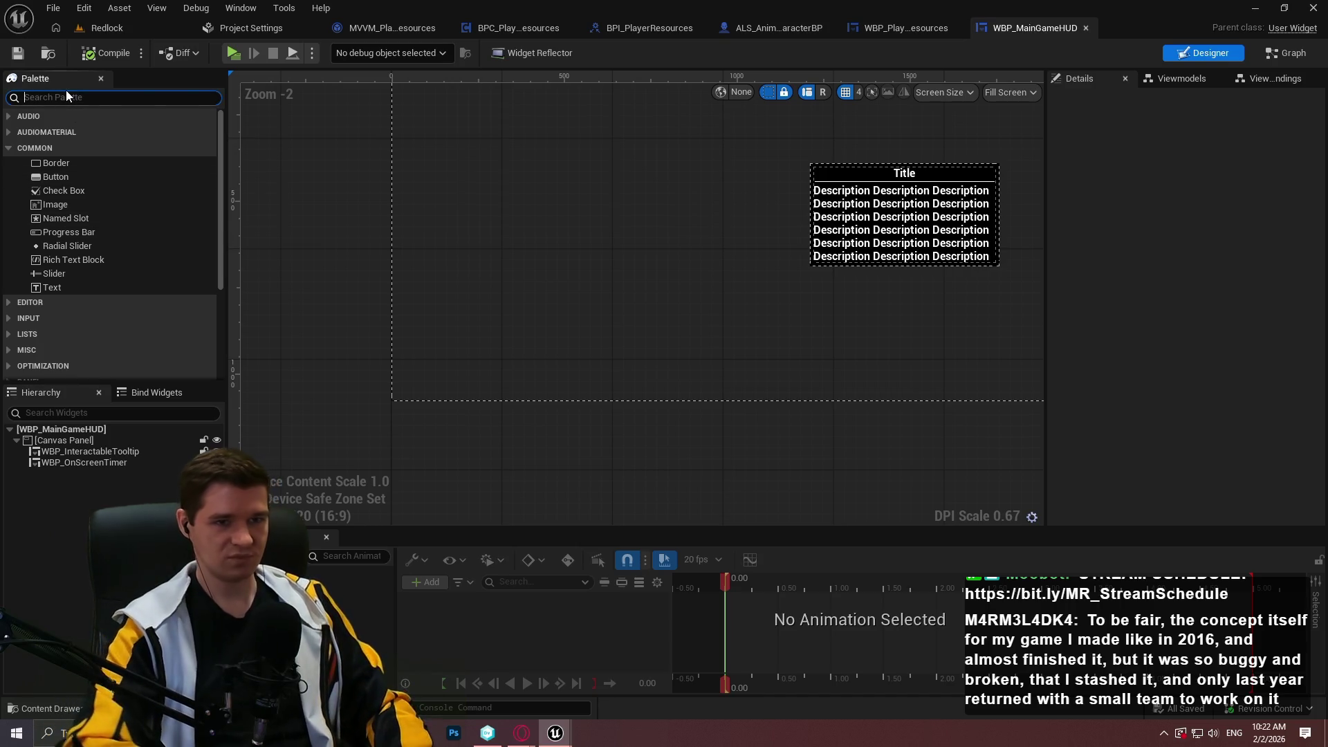
type("player")
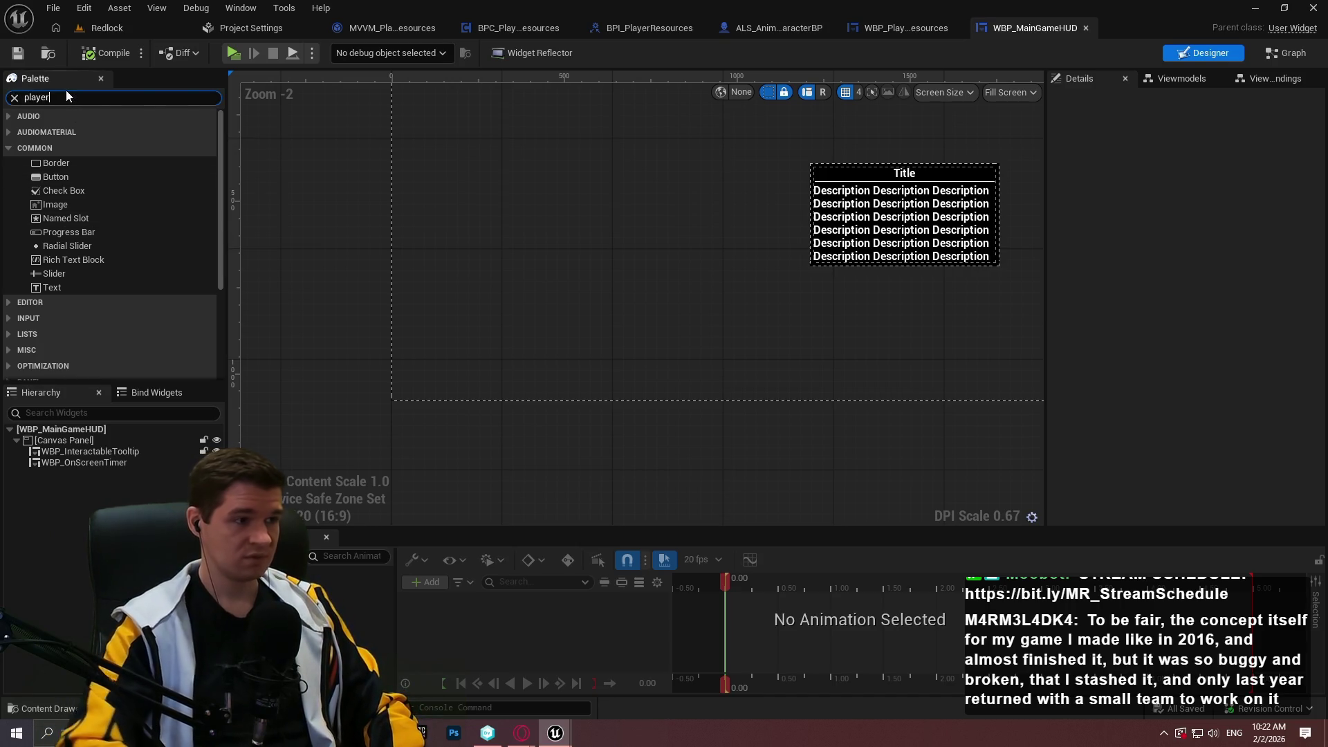
mouse_move(94, 133)
left_mouse_down()
mouse_move(8, 440)
mouse_move(32, 438)
left_mouse_up()
left_click(74, 475)
left_click_drag(599, 381, 595, 413)
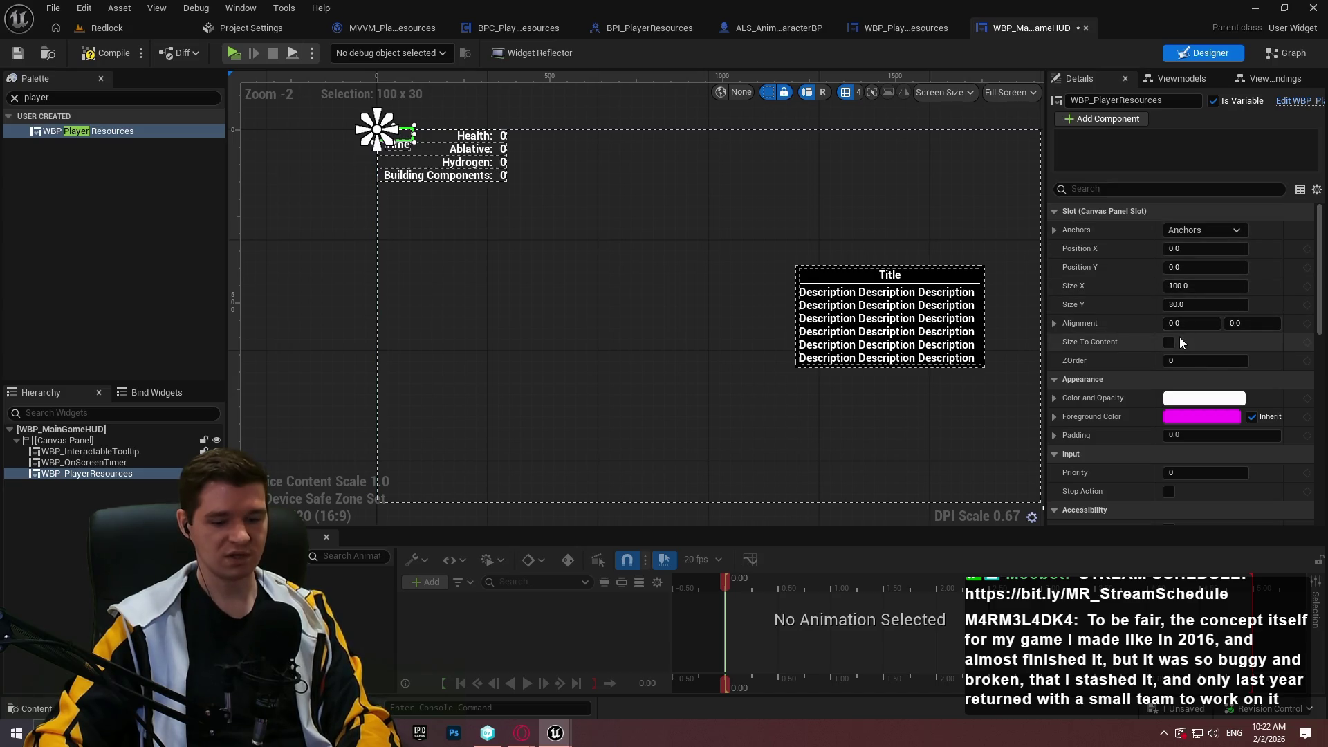
left_click(1169, 342)
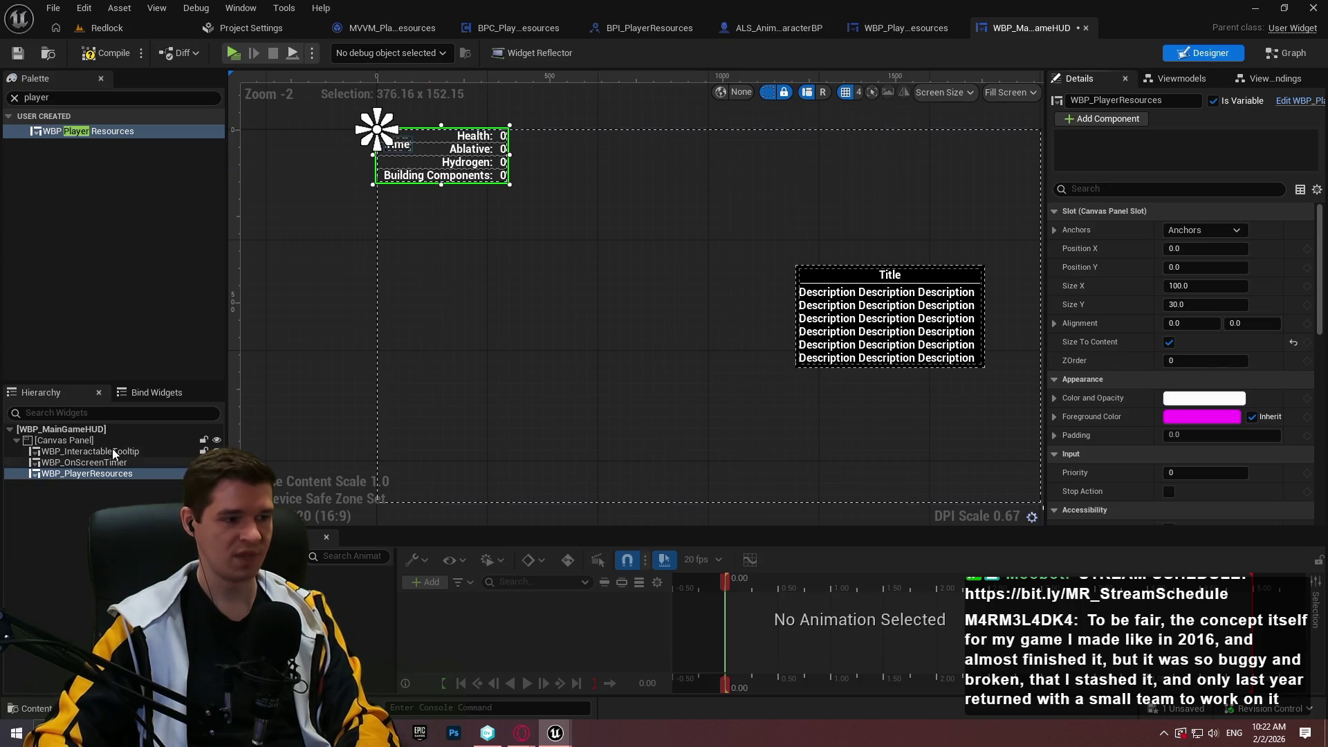
- Anchor the resources widget bottom-left with Position Y 0 and alignment 0.0, 1.0
left_click(1203, 230)
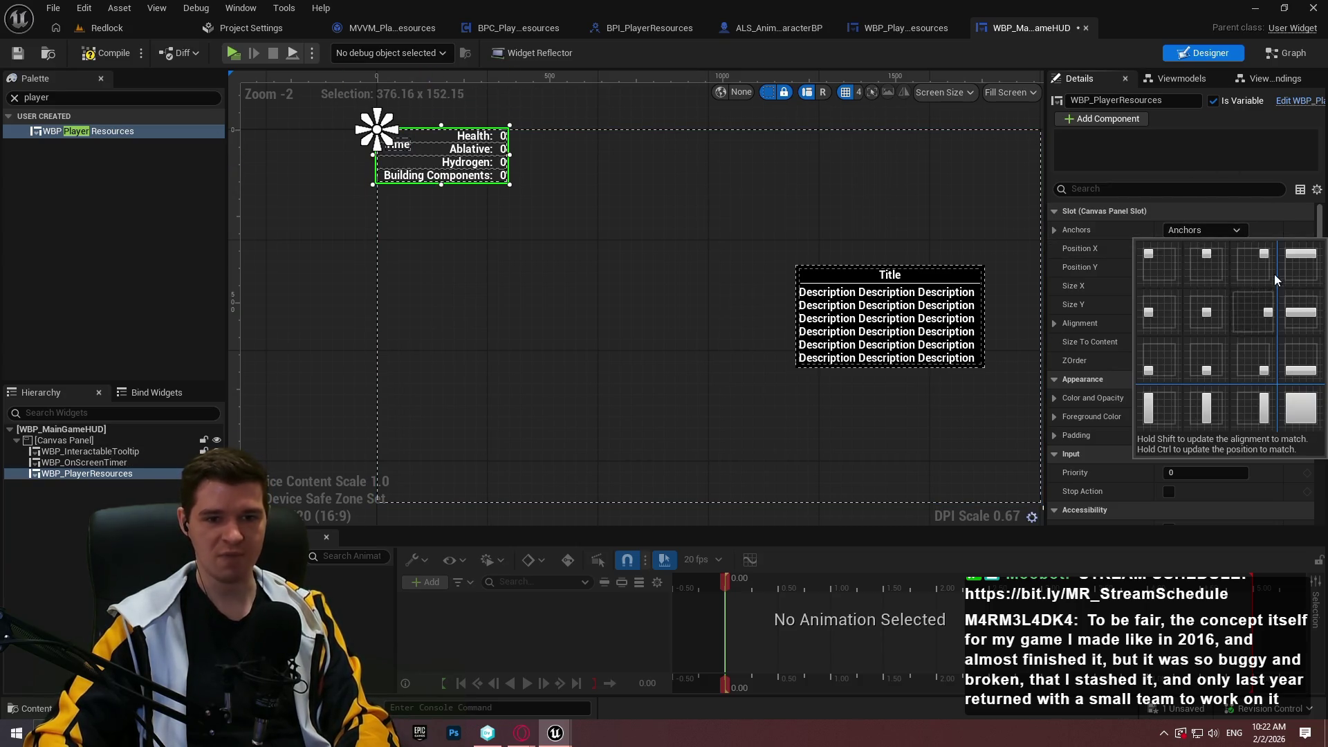
left_click(1153, 374)
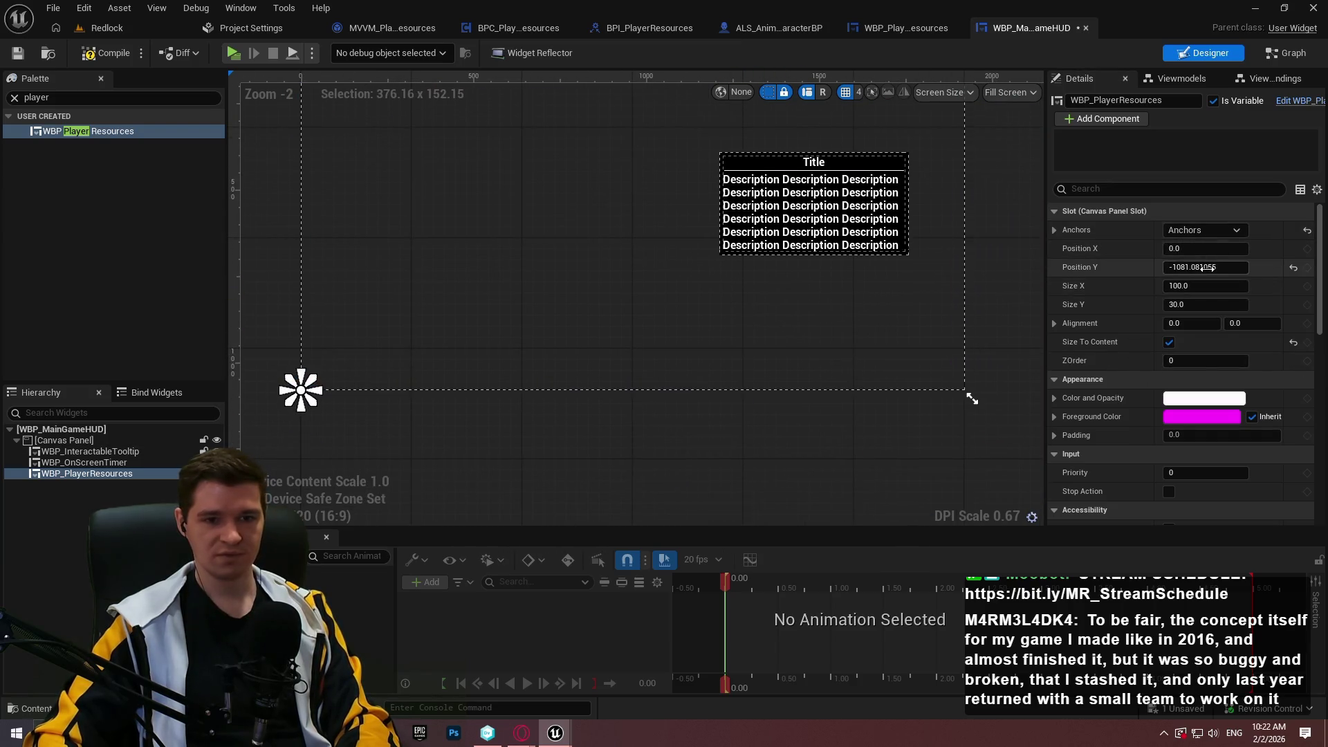
type("0")
key("Return")
left_click(1214, 323)
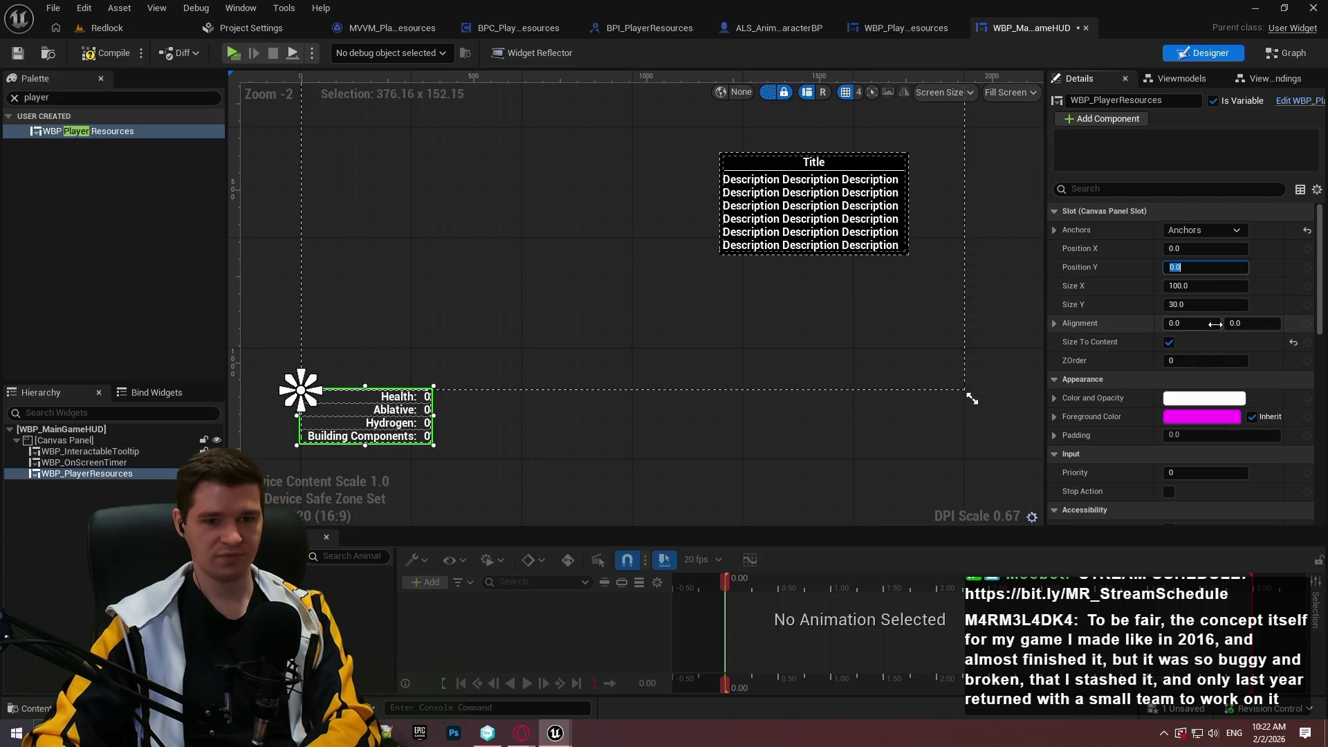
type("1")
key("Return")
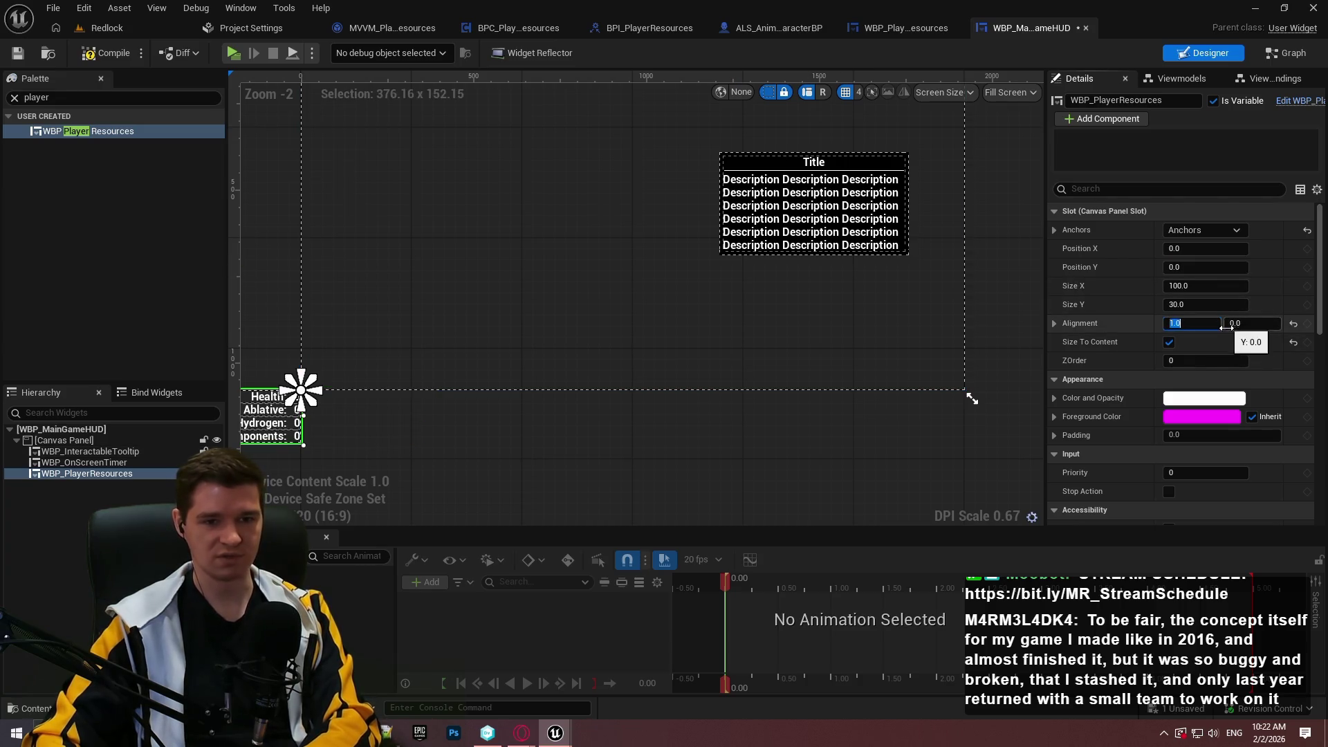
type("0")
key("Tab")
type("1")
key("Return")
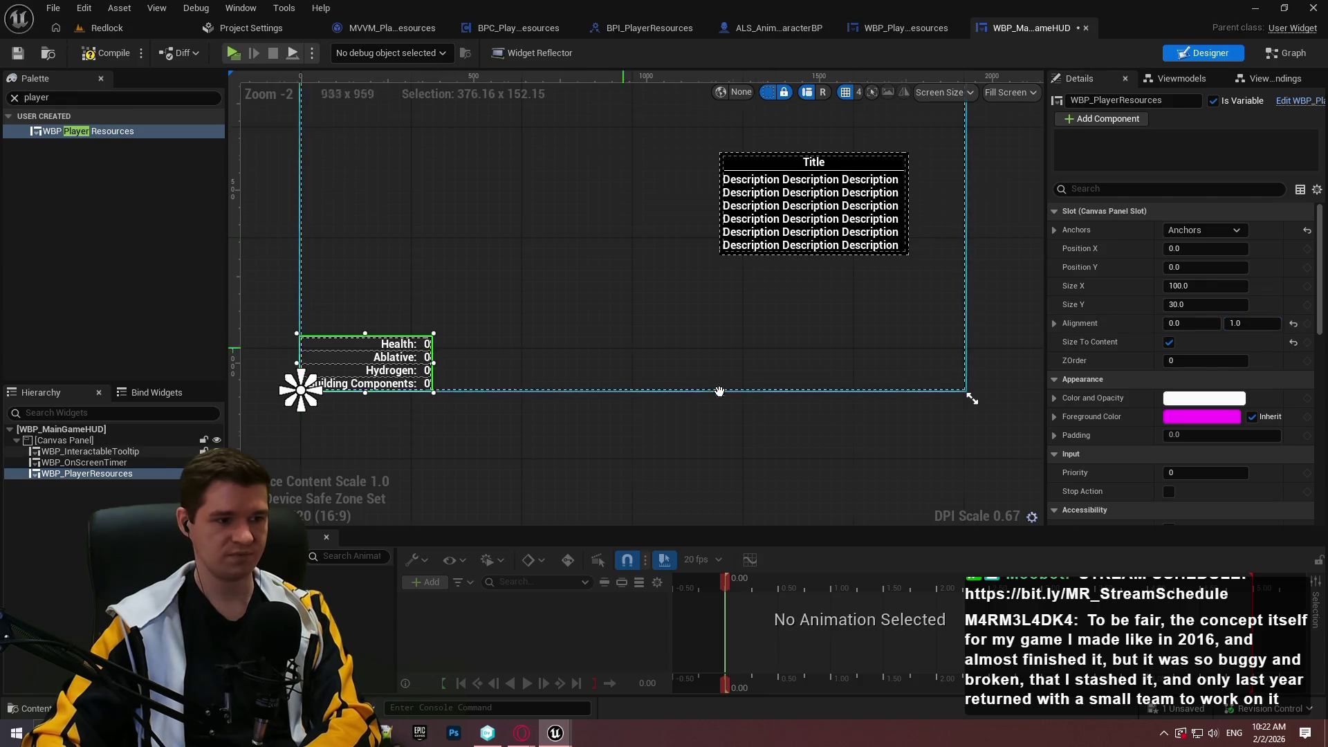
scroll(719, 392, "up", 2)
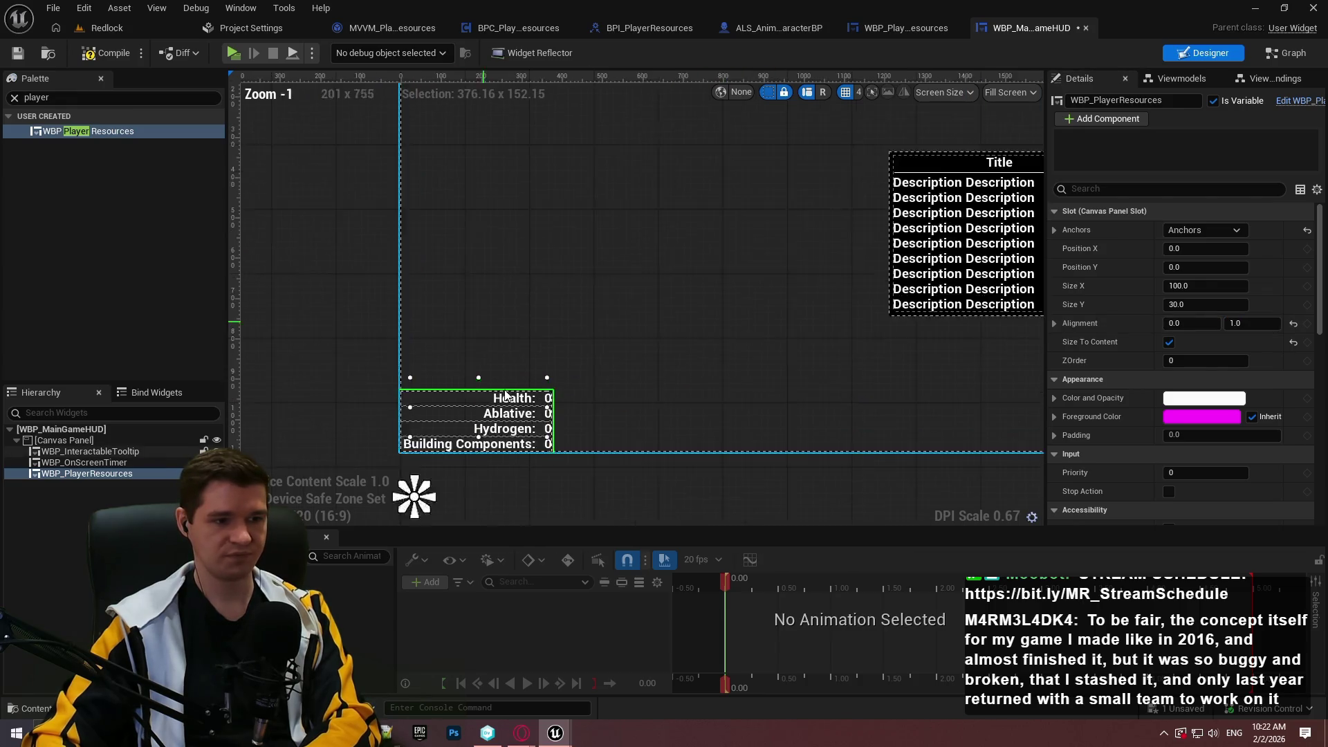
- Offset the widget to Position X 25 and Position Y -25
left_click_drag(1195, 248, 1220, 247)
left_click(1200, 248)
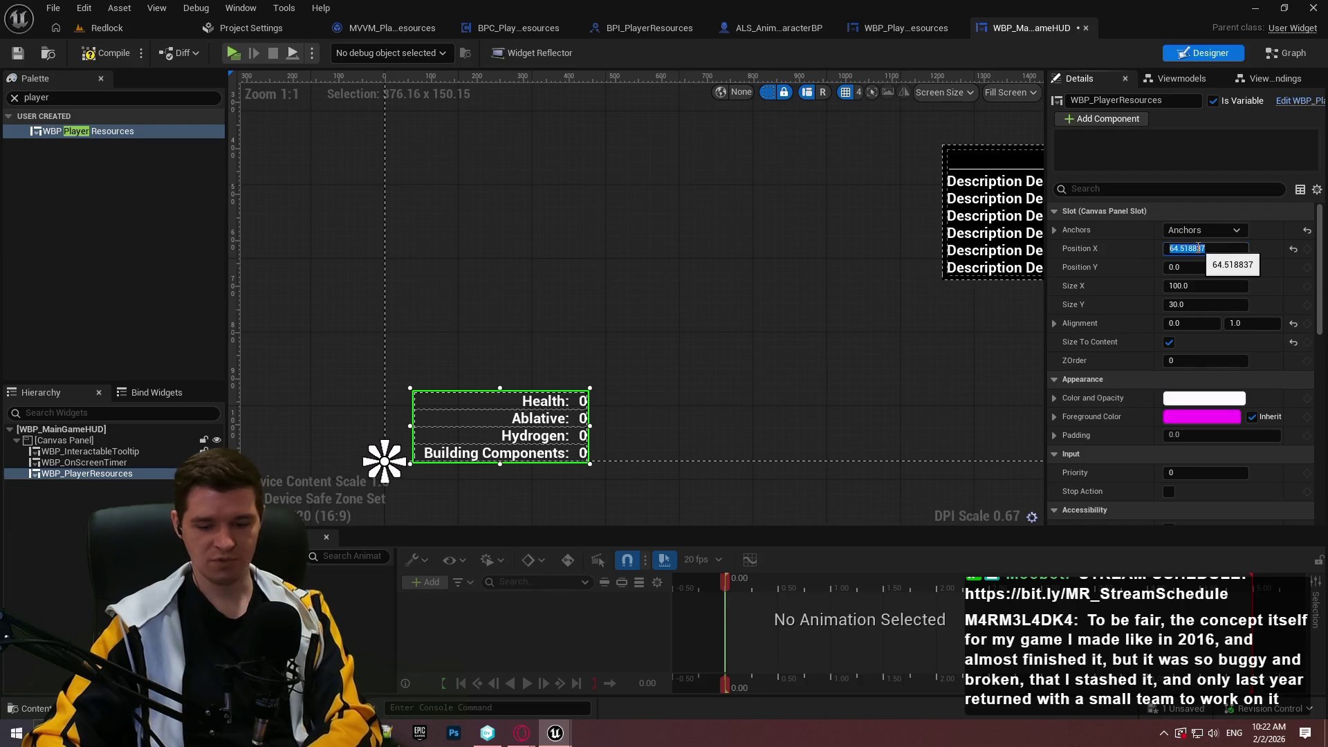
type("25")
key("Return")
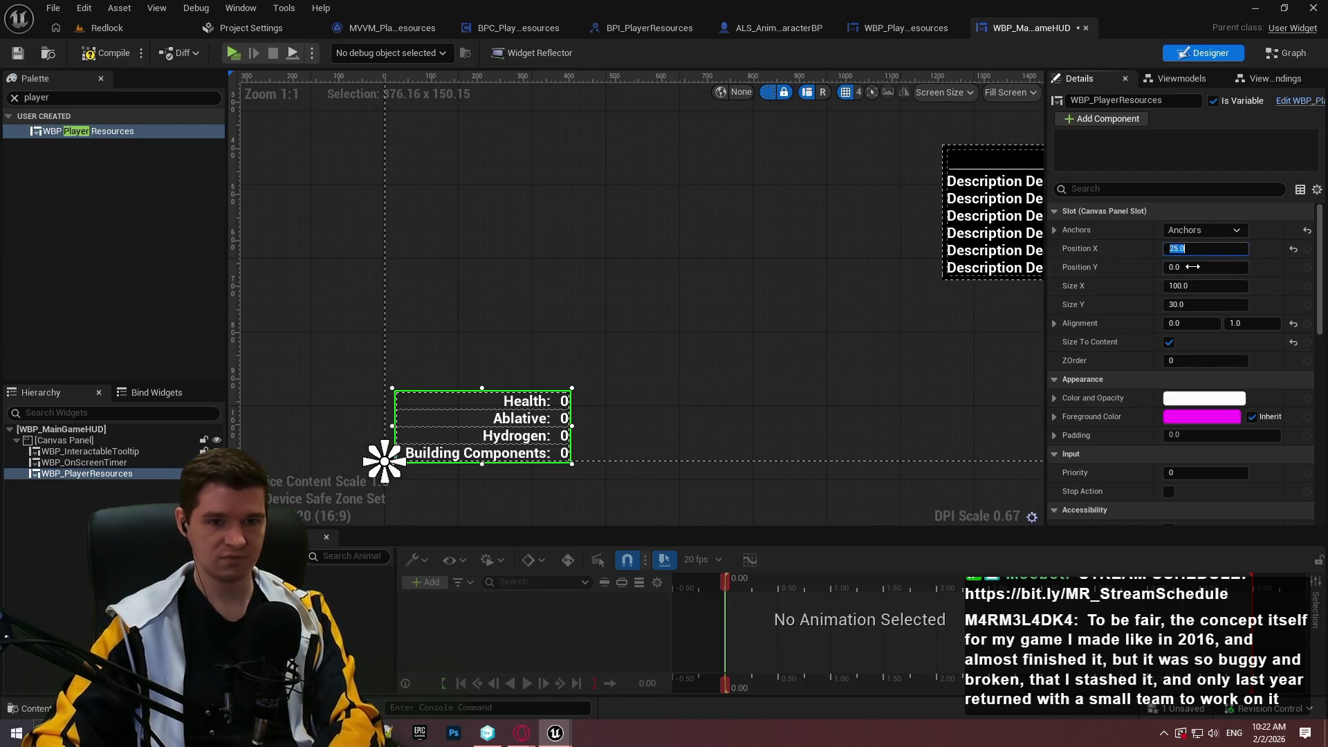
left_click(1193, 267)
type("25")
key("Return")
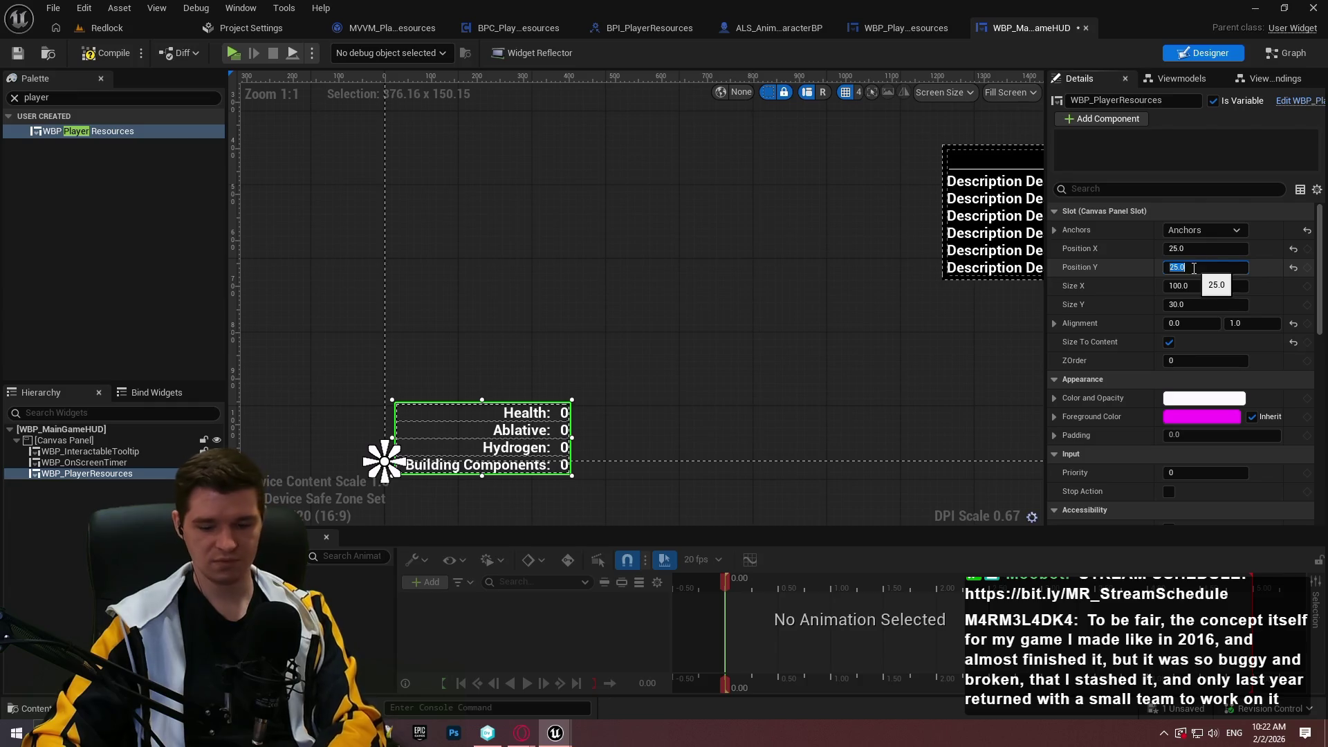
type("-25")
key("Return")
- Save WBP_MainGameHUD
scroll(633, 319, "down", 5)
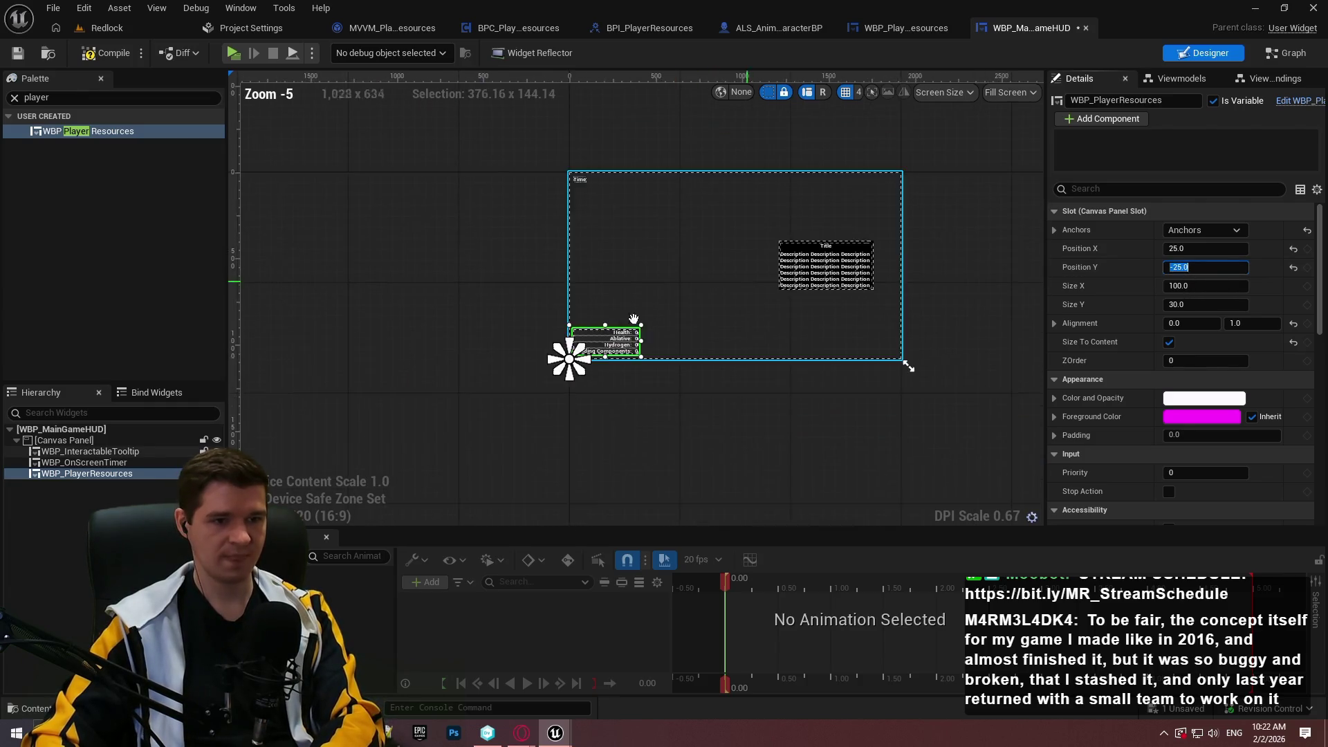
scroll(633, 319, "up", 2)
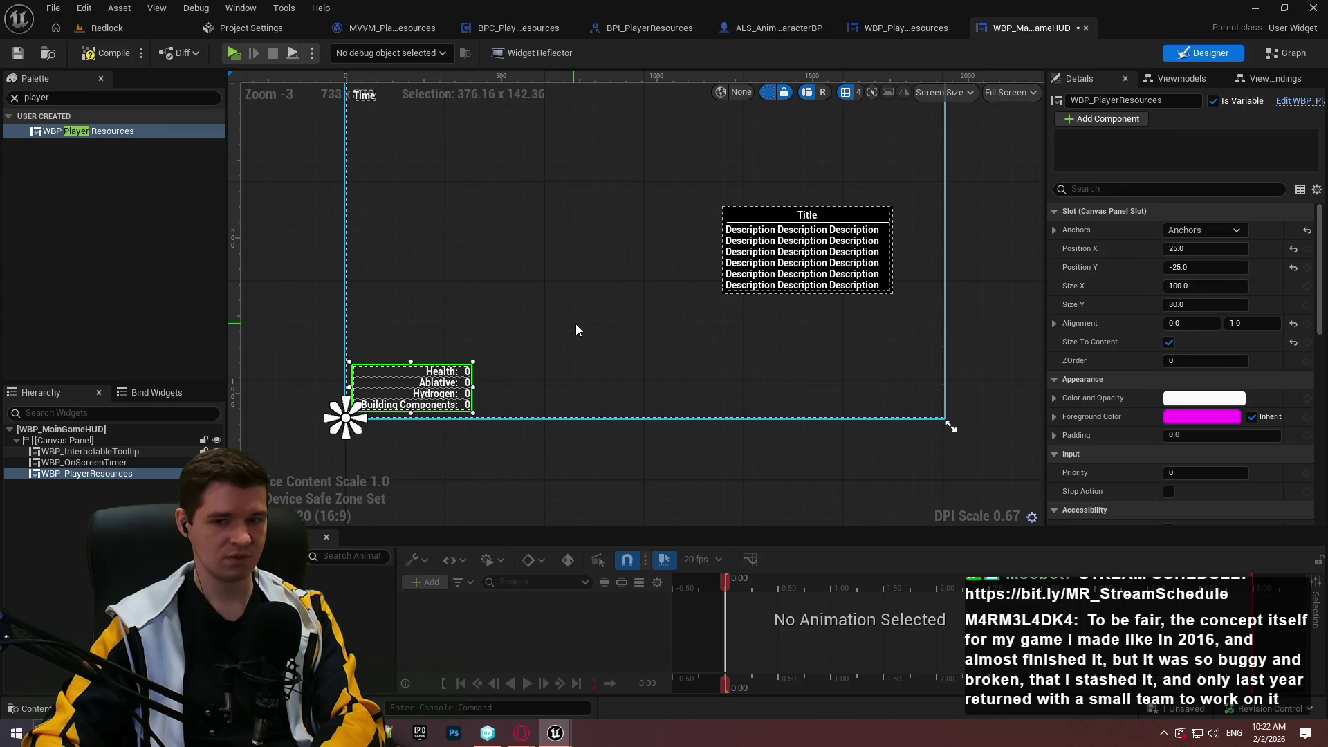
mouse_move(576, 324)
left_mouse_down()
mouse_move(654, 403)
mouse_move(619, 359)
mouse_move(658, 374)
mouse_move(733, 287)
mouse_move(556, 325)
mouse_move(533, 409)
mouse_move(562, 342)
mouse_move(685, 332)
mouse_move(712, 279)
left_mouse_up()
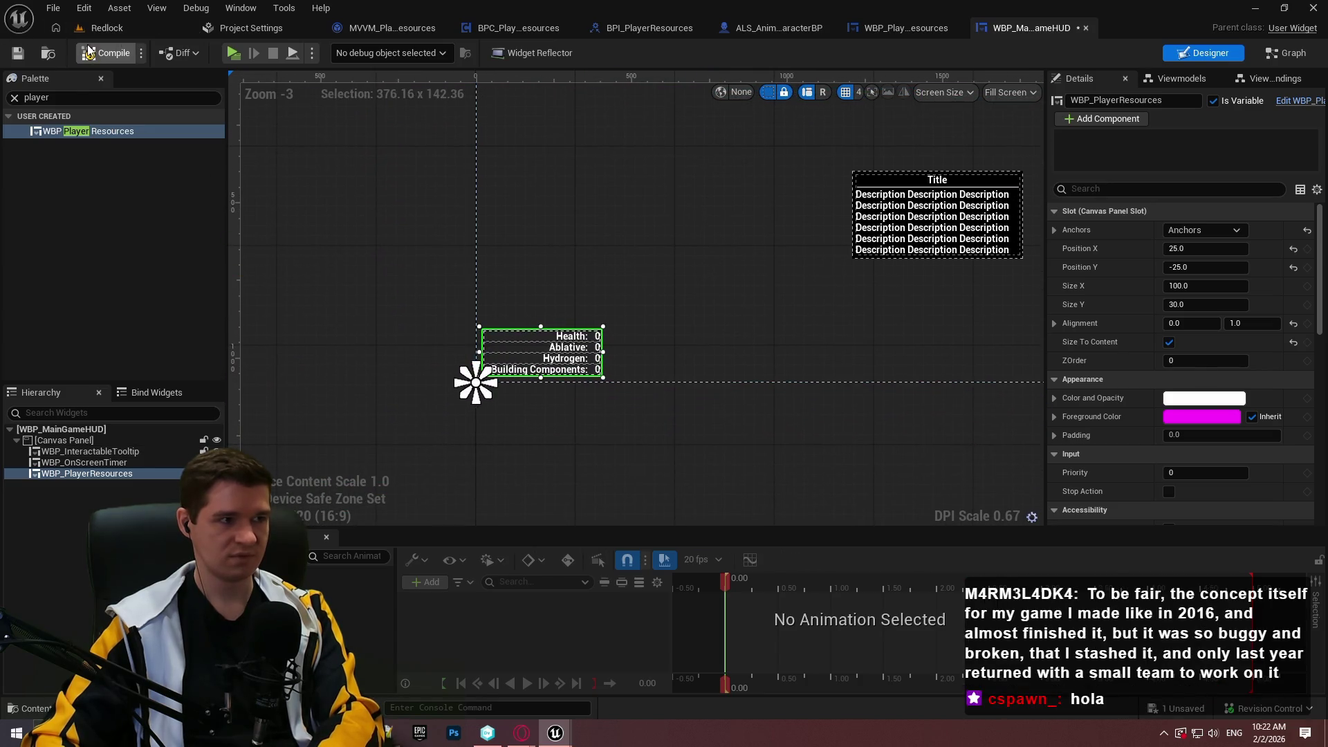
left_click(18, 54)
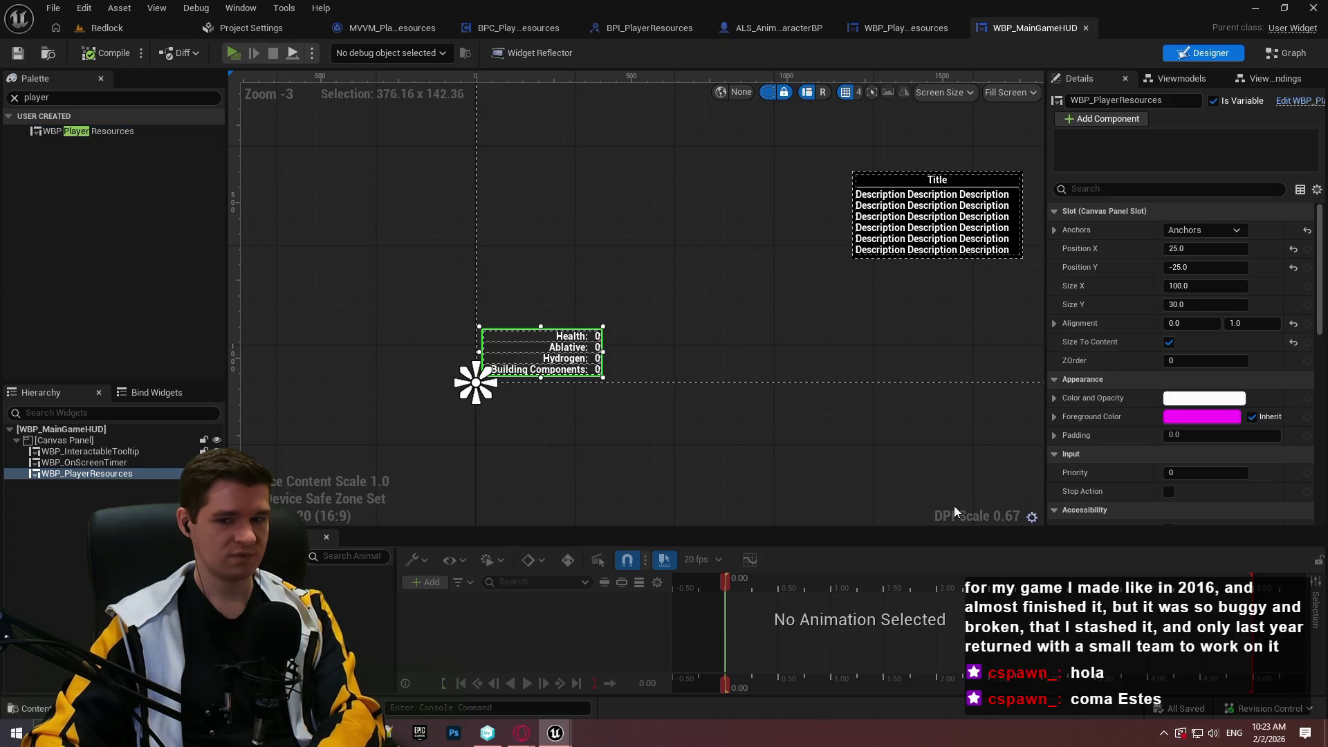
- Run a play preview of the HUD and stop it with Escape
key("alt+p")
left_click(691, 594)
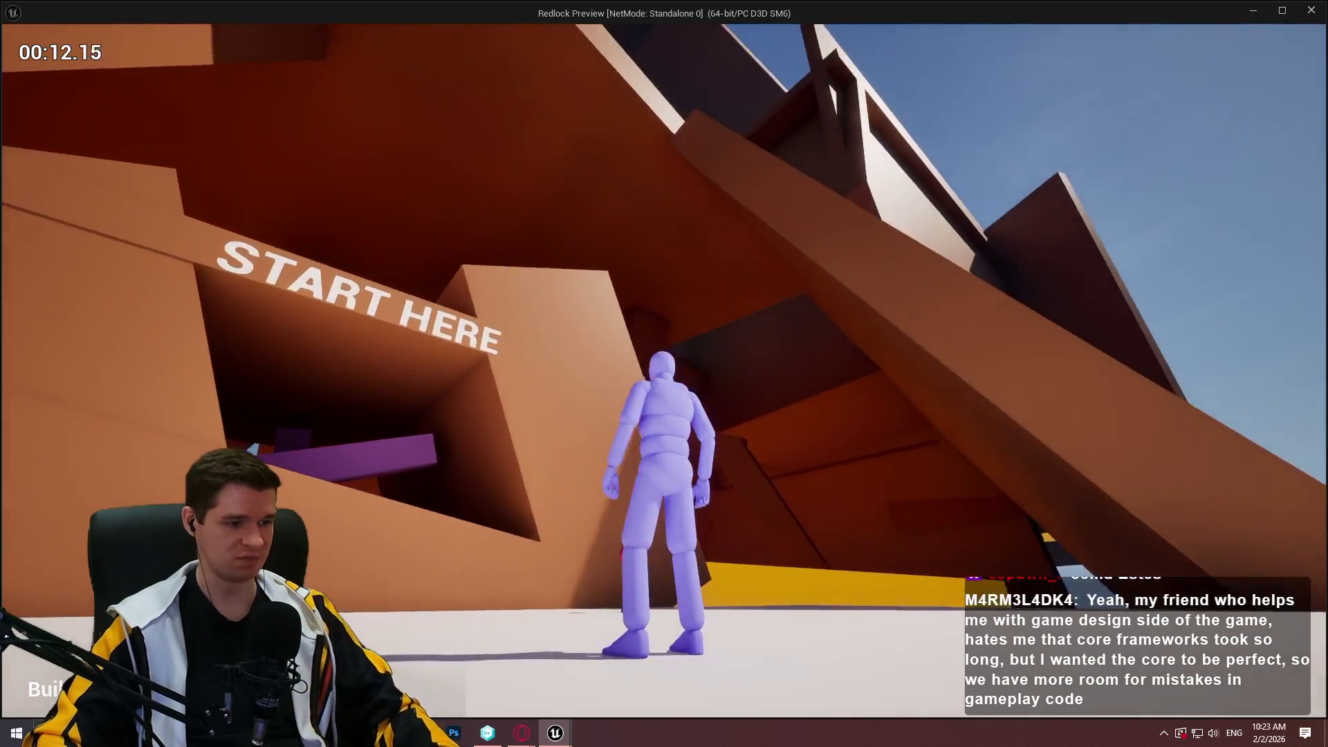
key("Escape")
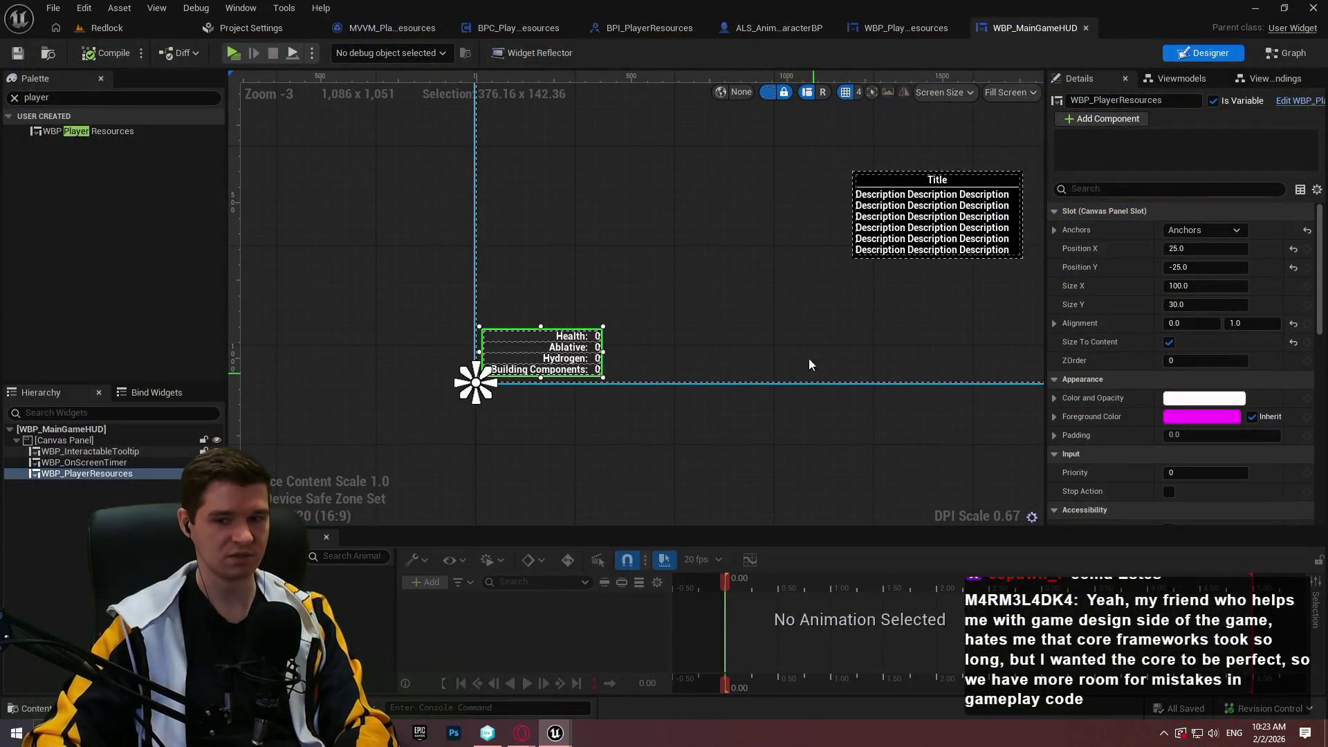
- Clear the Palette search filter and bring up the WBP_PlayerResources widget for editing
scroll(808, 358, "up", 3)
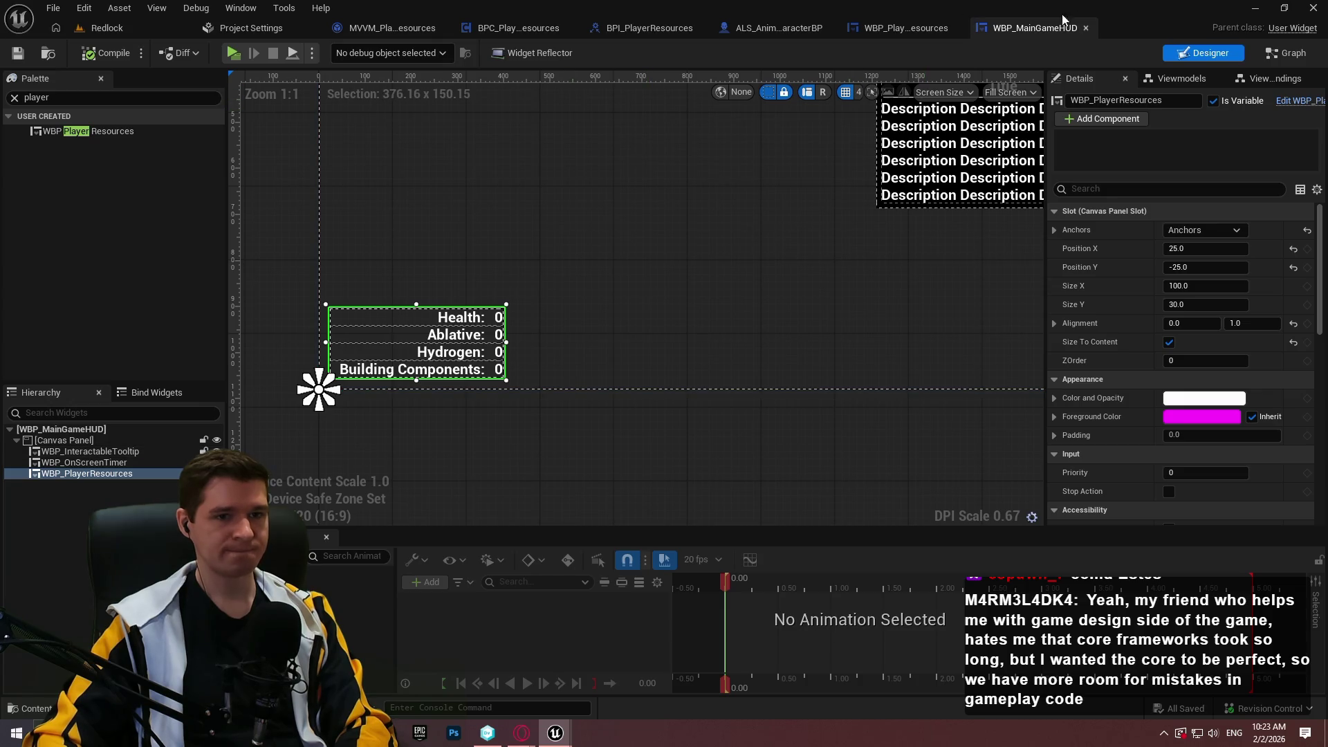
left_click(912, 29)
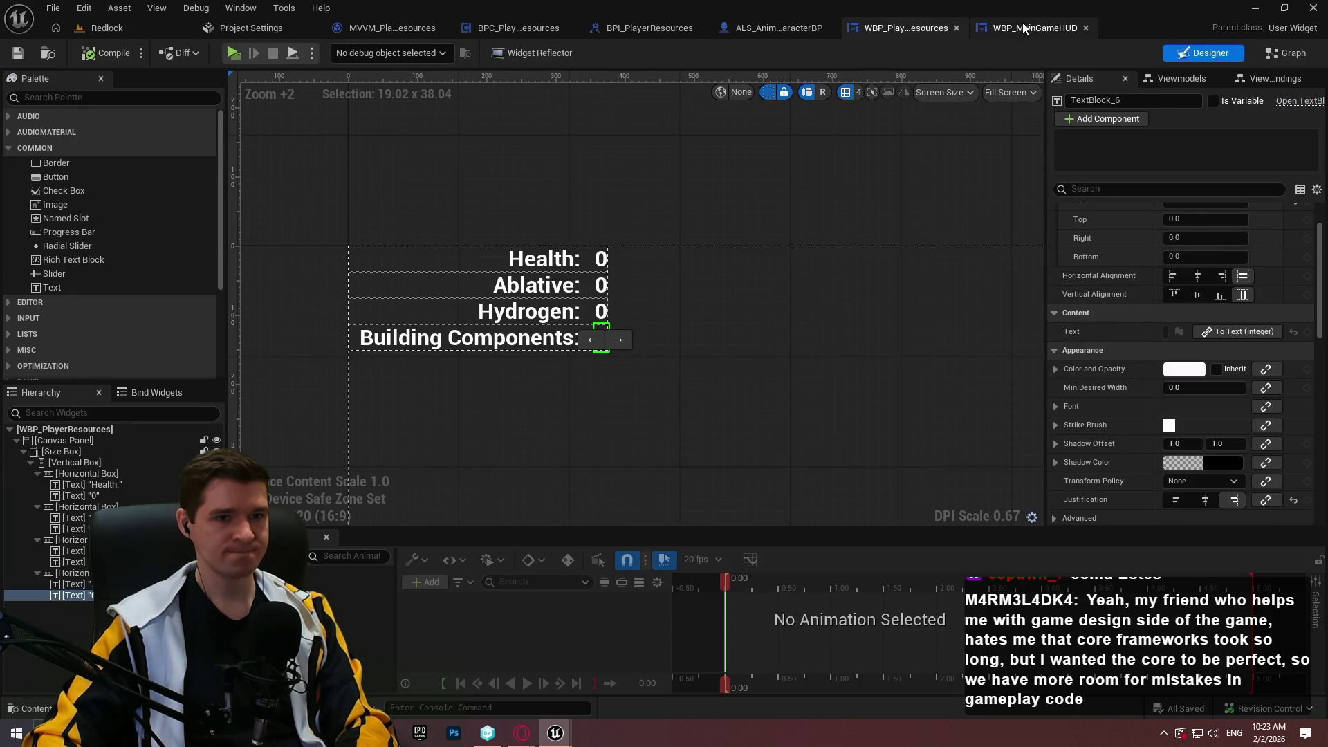
left_click(1068, 27)
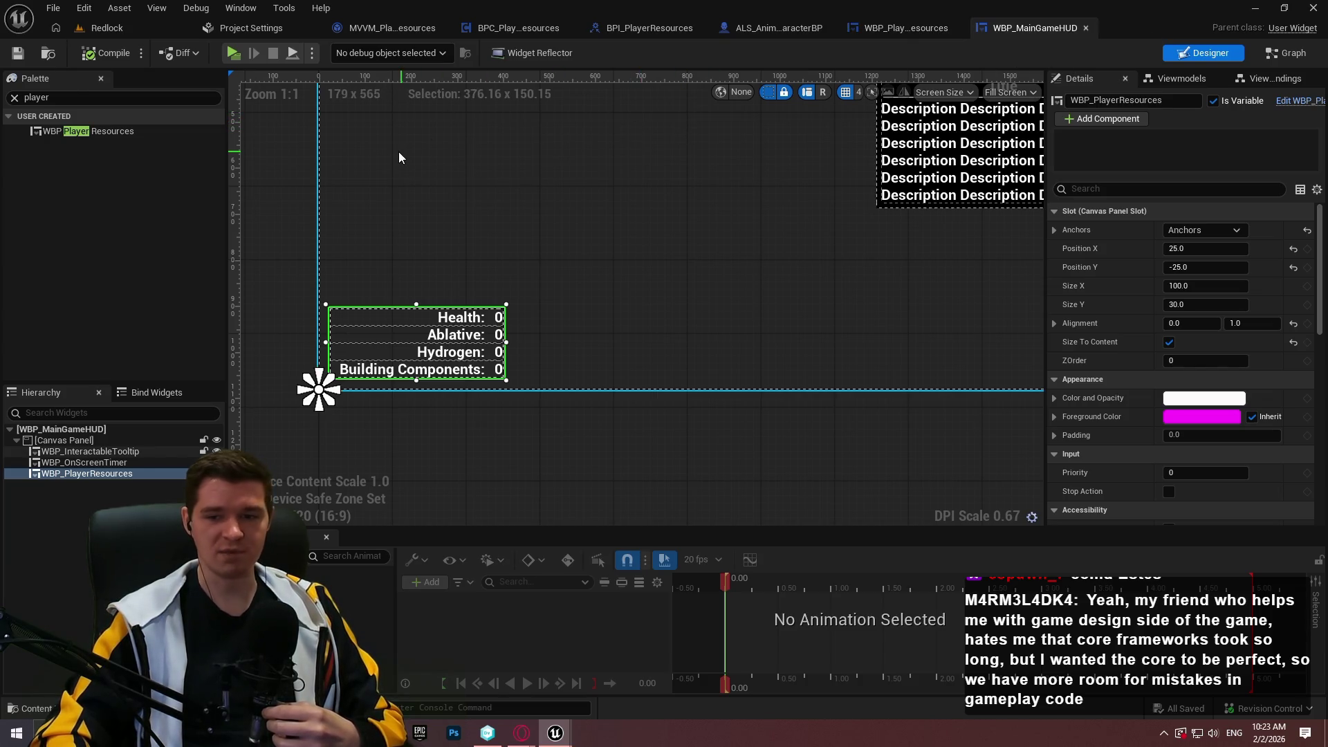
left_click(14, 98)
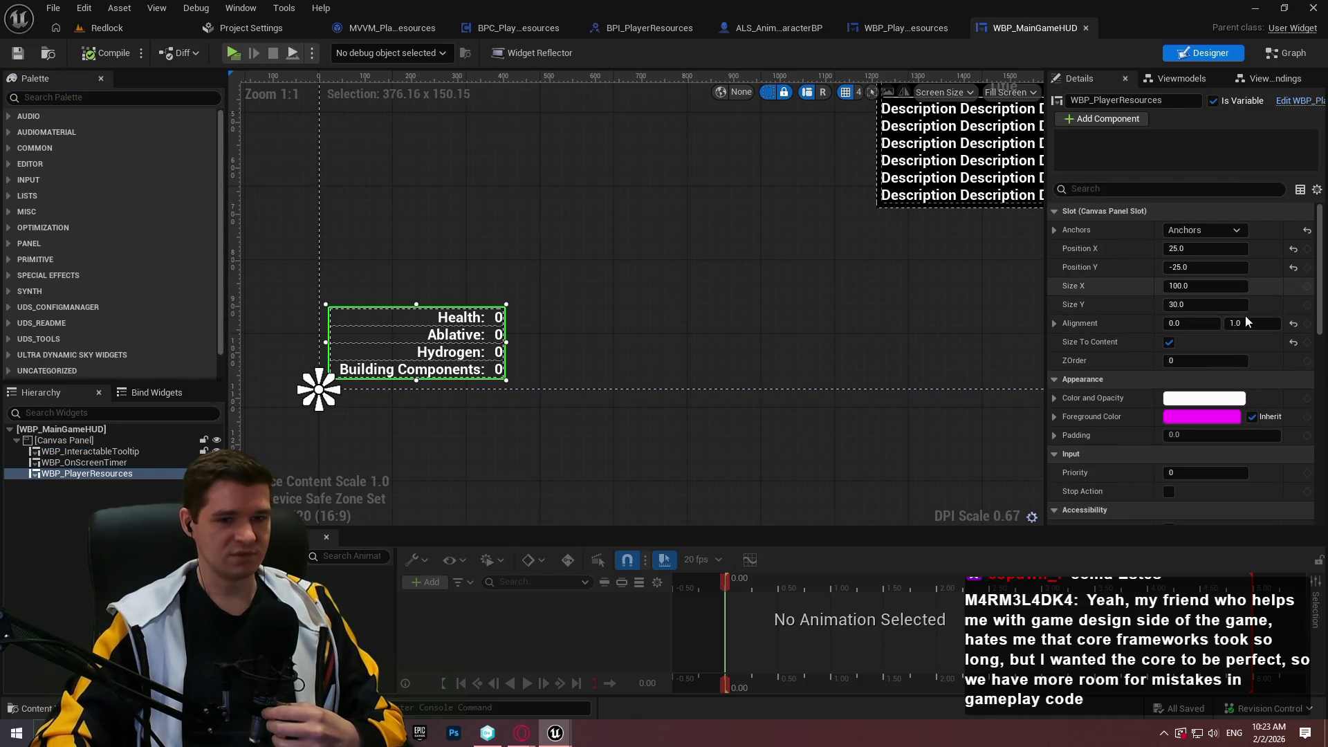
scroll(477, 353, "up", 3)
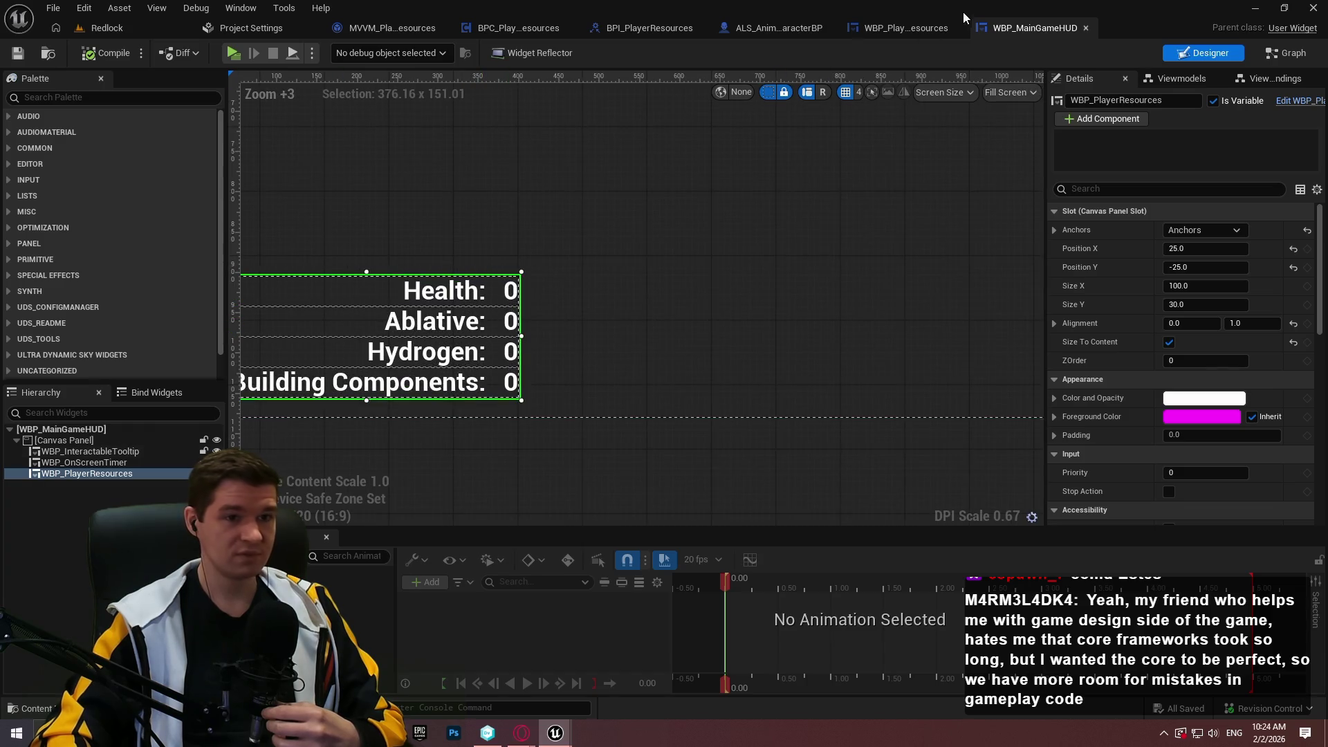
left_click(911, 27)
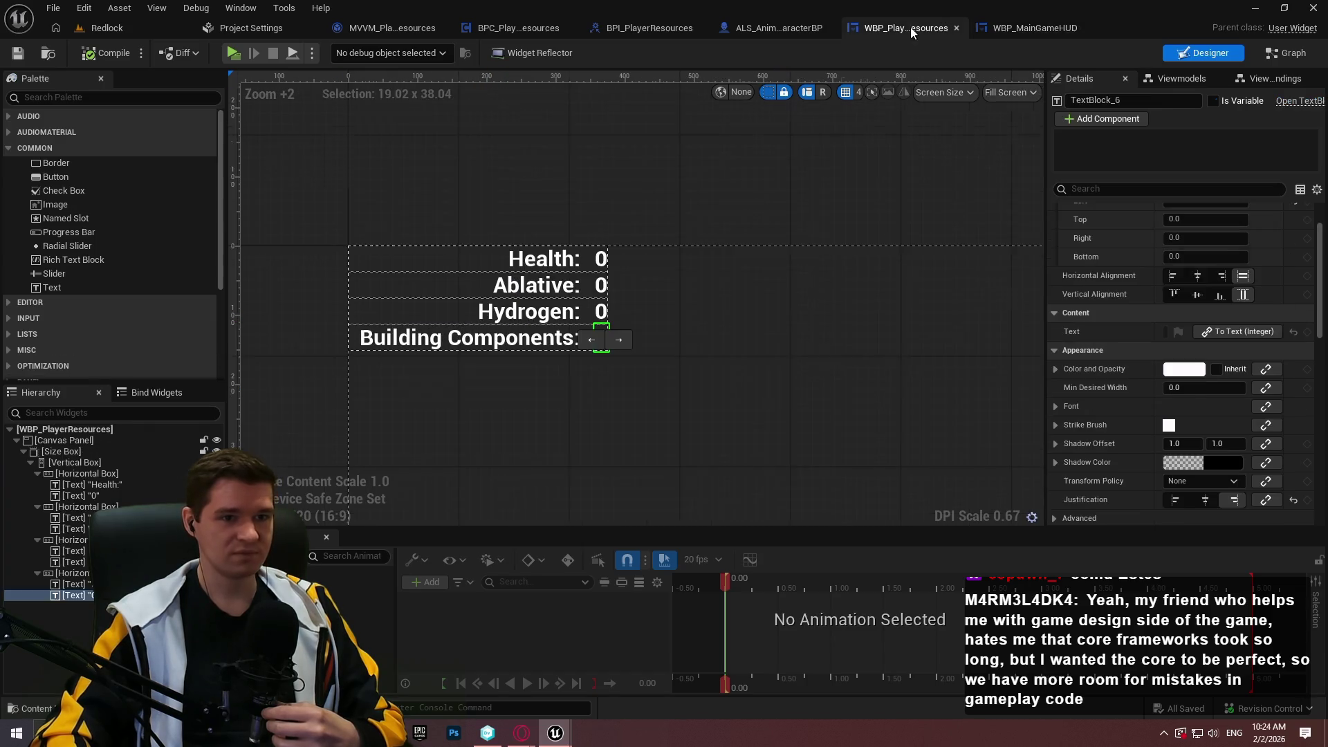
- Wrap the Health value text in a Size Box and enable a wider width override
left_click(599, 262)
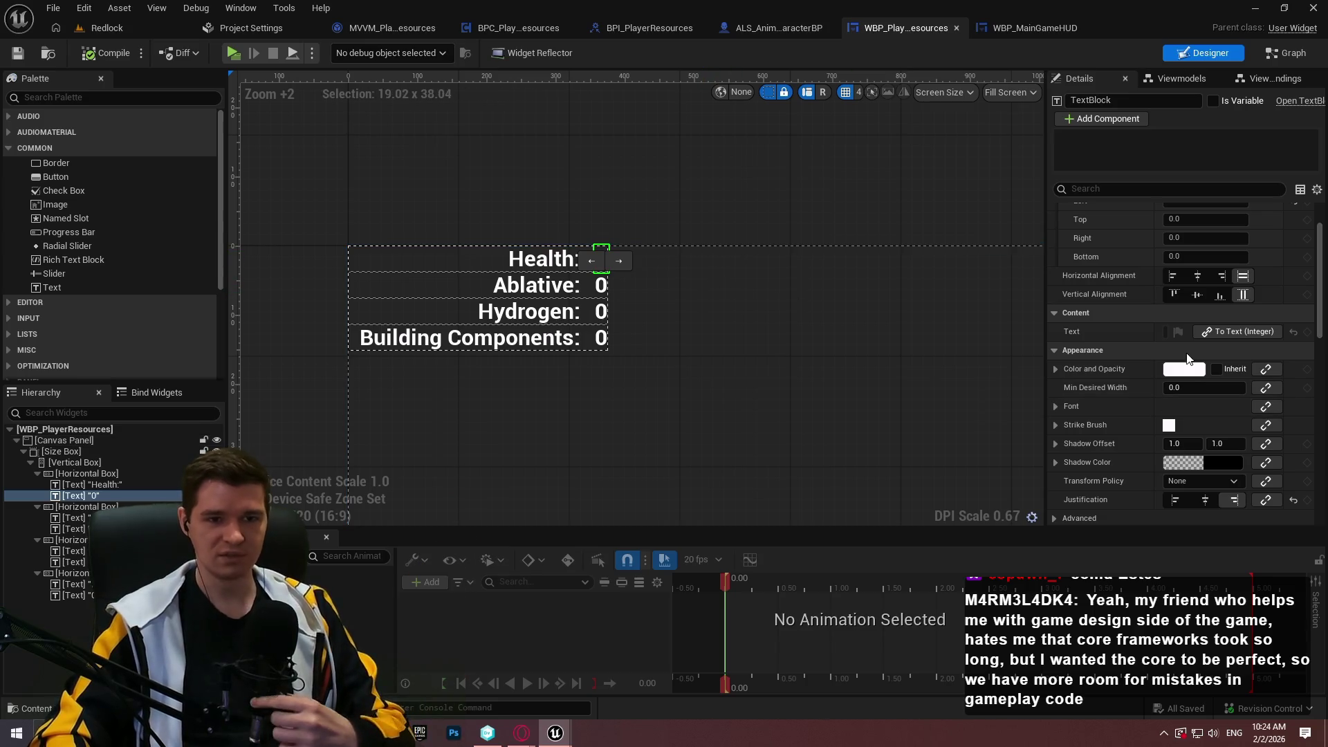
scroll(1097, 232, "up", 1)
scroll(1097, 235, "up", 1)
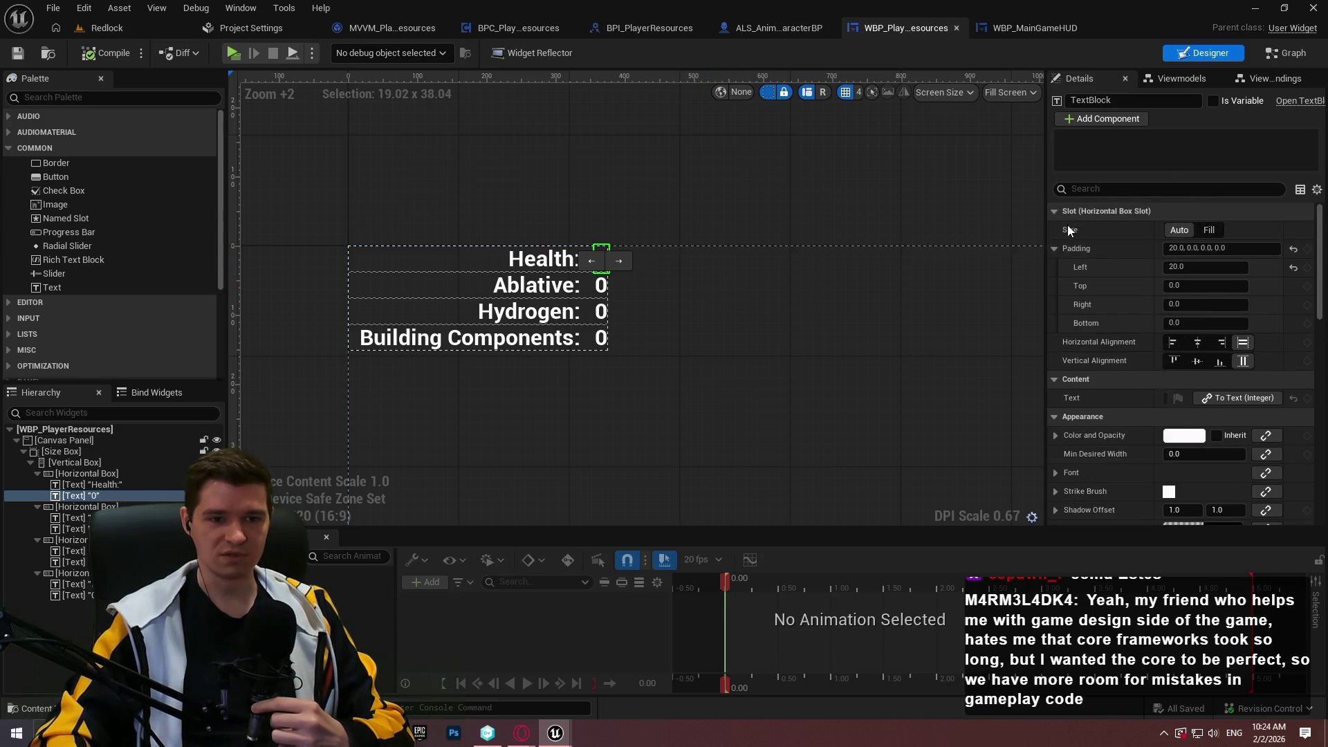
left_click(89, 476)
left_click(86, 495)
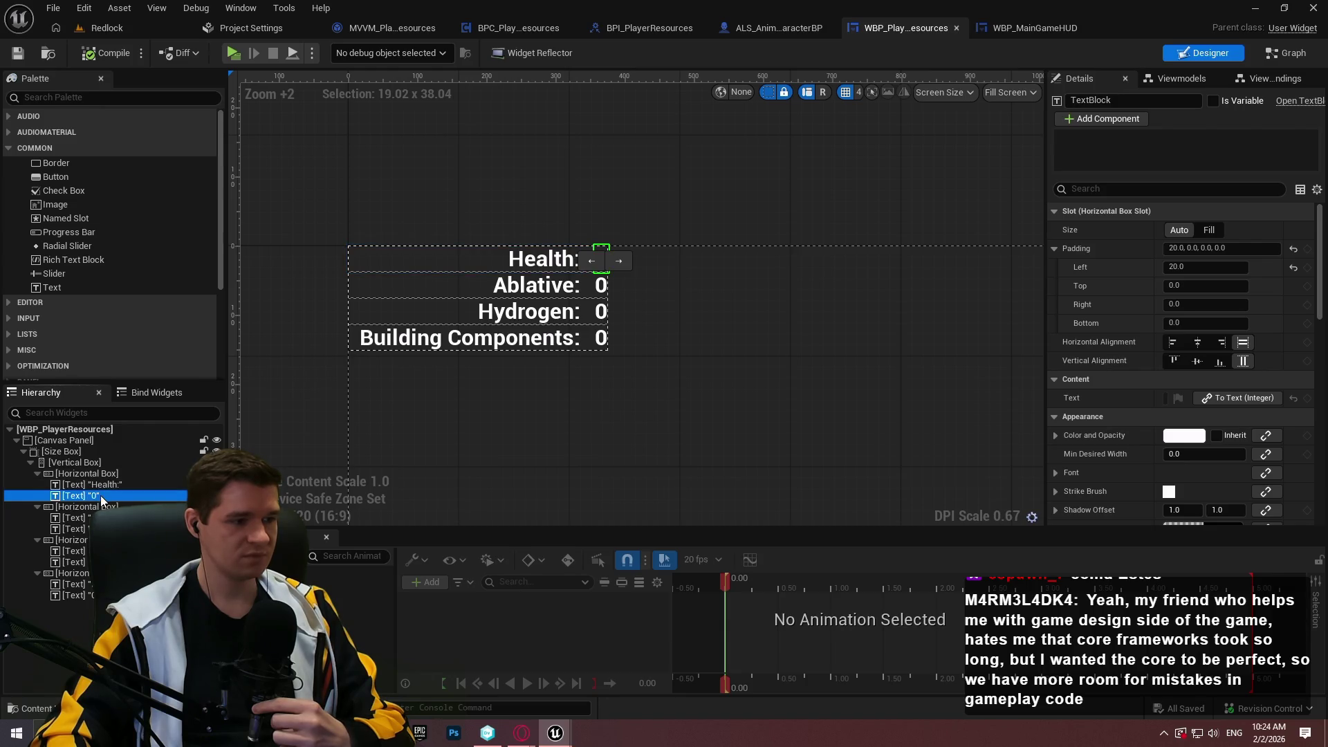
right_click(97, 494)
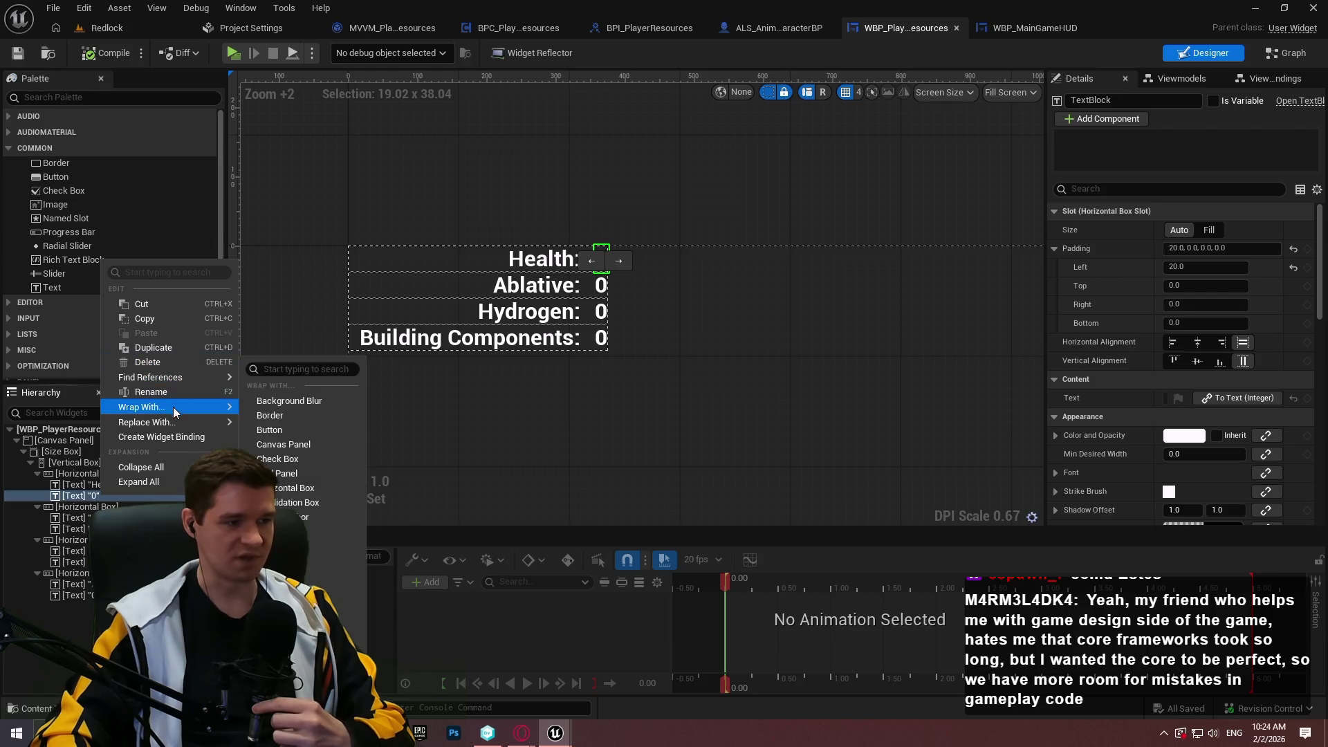
mouse_move(172, 421)
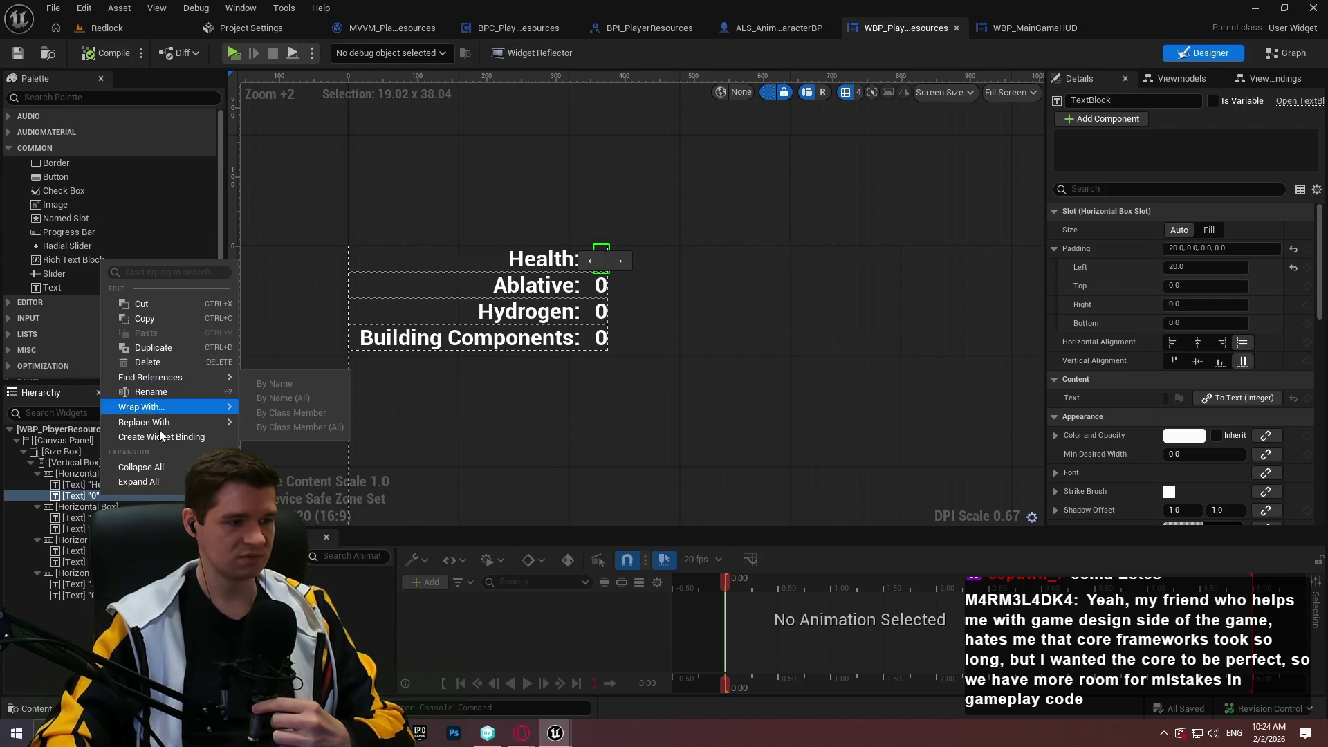
left_click(284, 603)
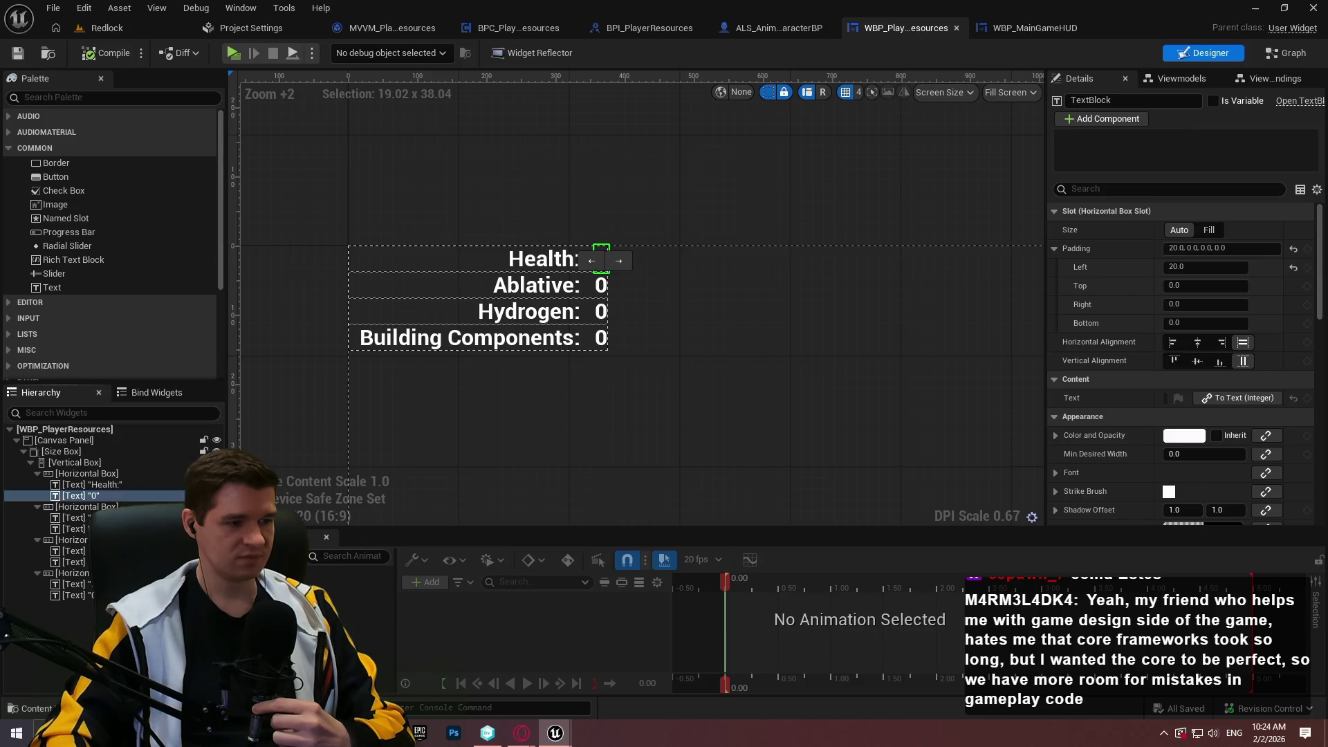
left_click(103, 496)
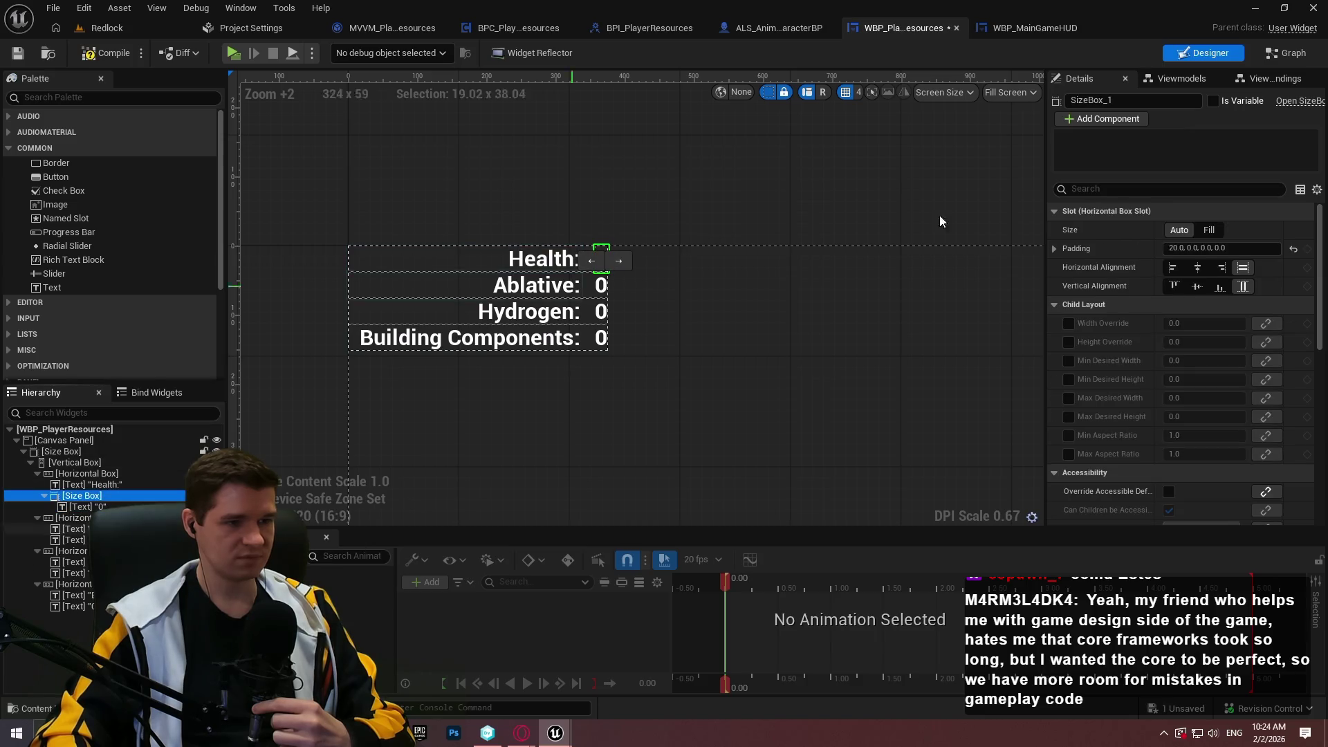
left_click(1069, 323)
left_click_drag(1199, 319, 1247, 319)
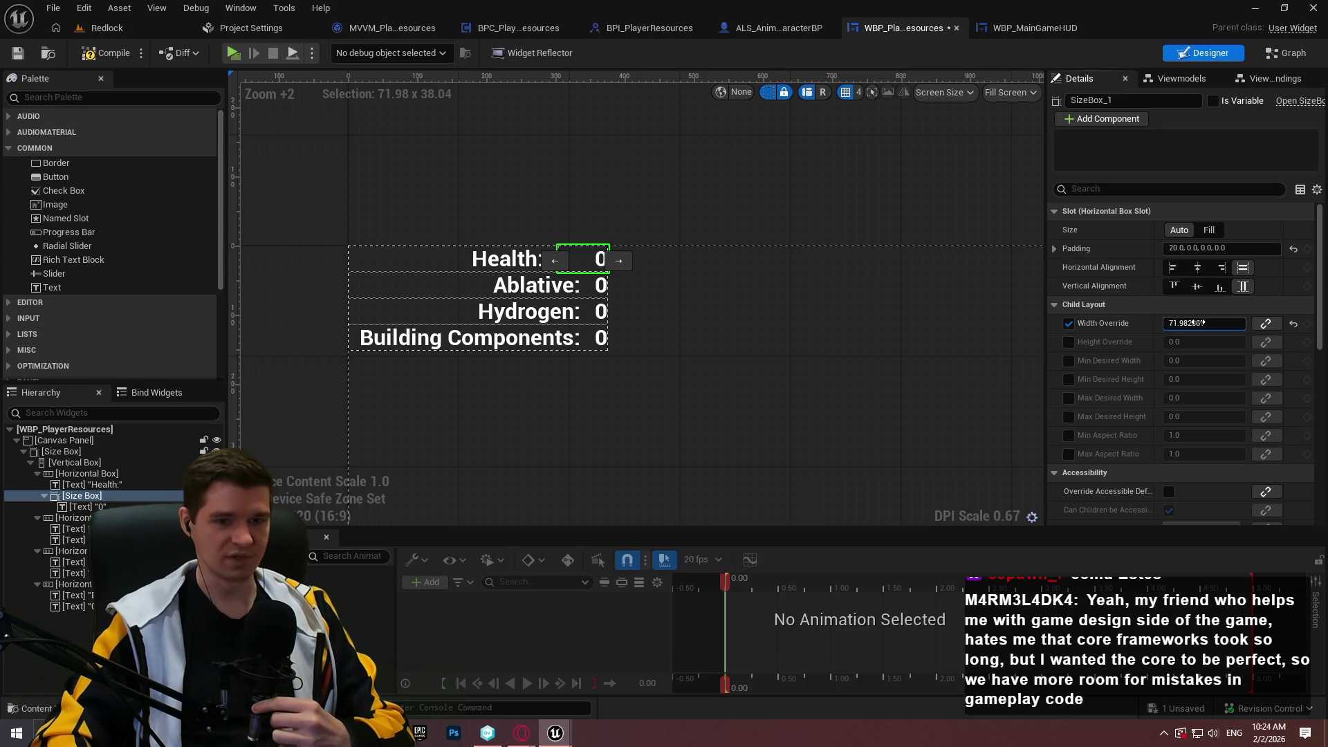
- Remove that Size Box with Replace With Child, leaving Health's 0 text in its row
left_click(73, 562)
left_click(82, 495)
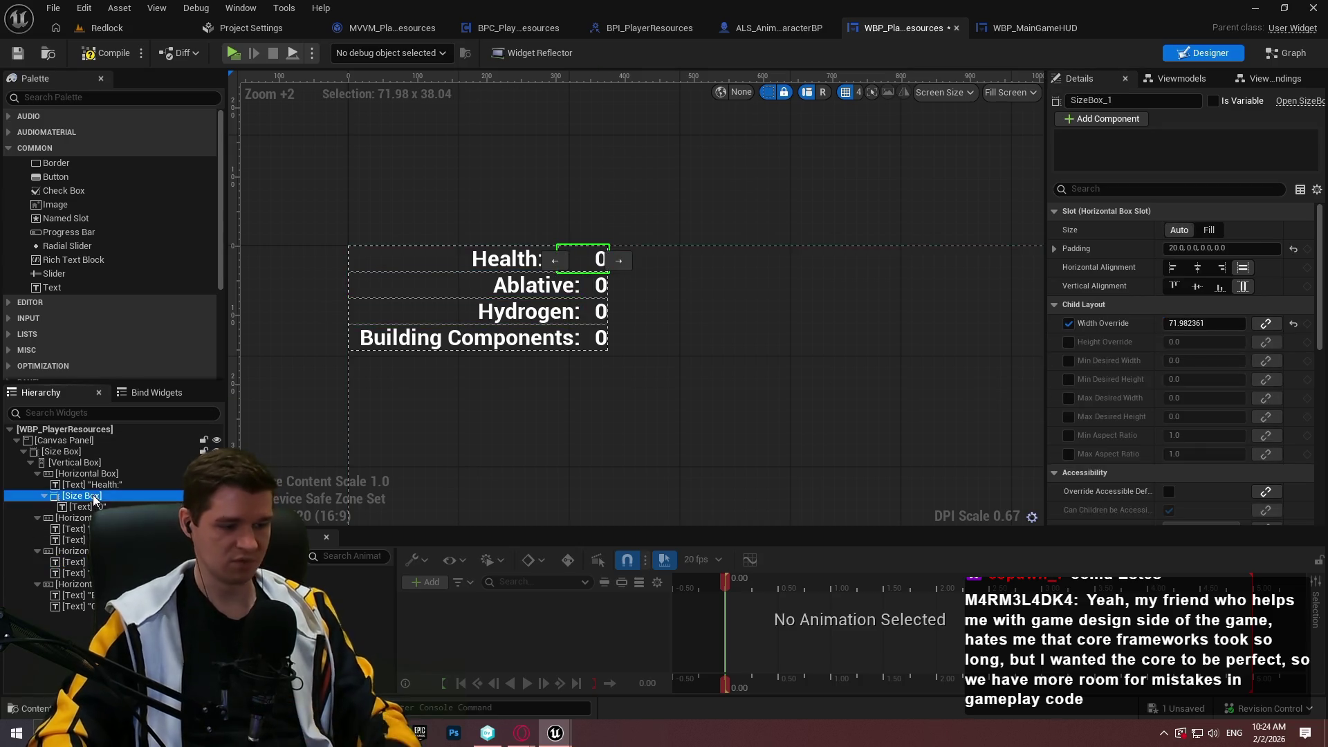
right_click(83, 495)
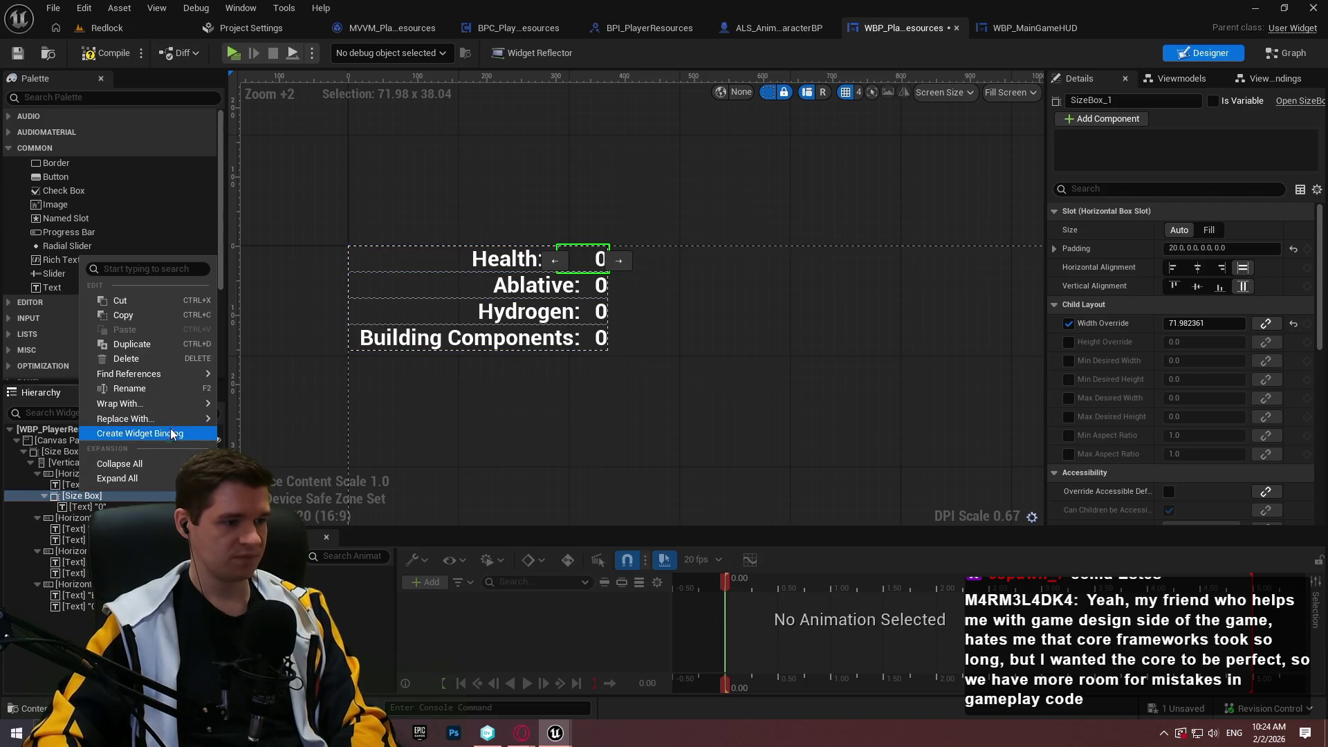
mouse_move(173, 418)
left_click(291, 479)
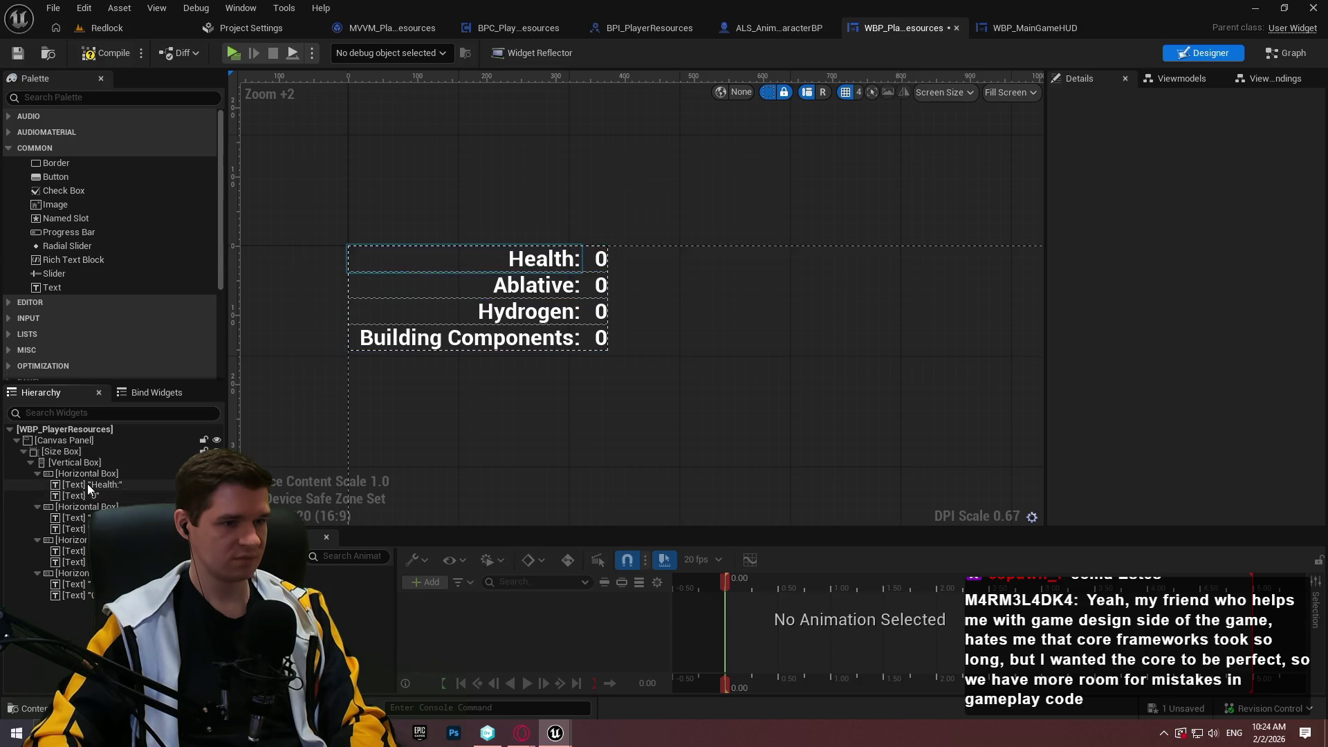
left_click(148, 494)
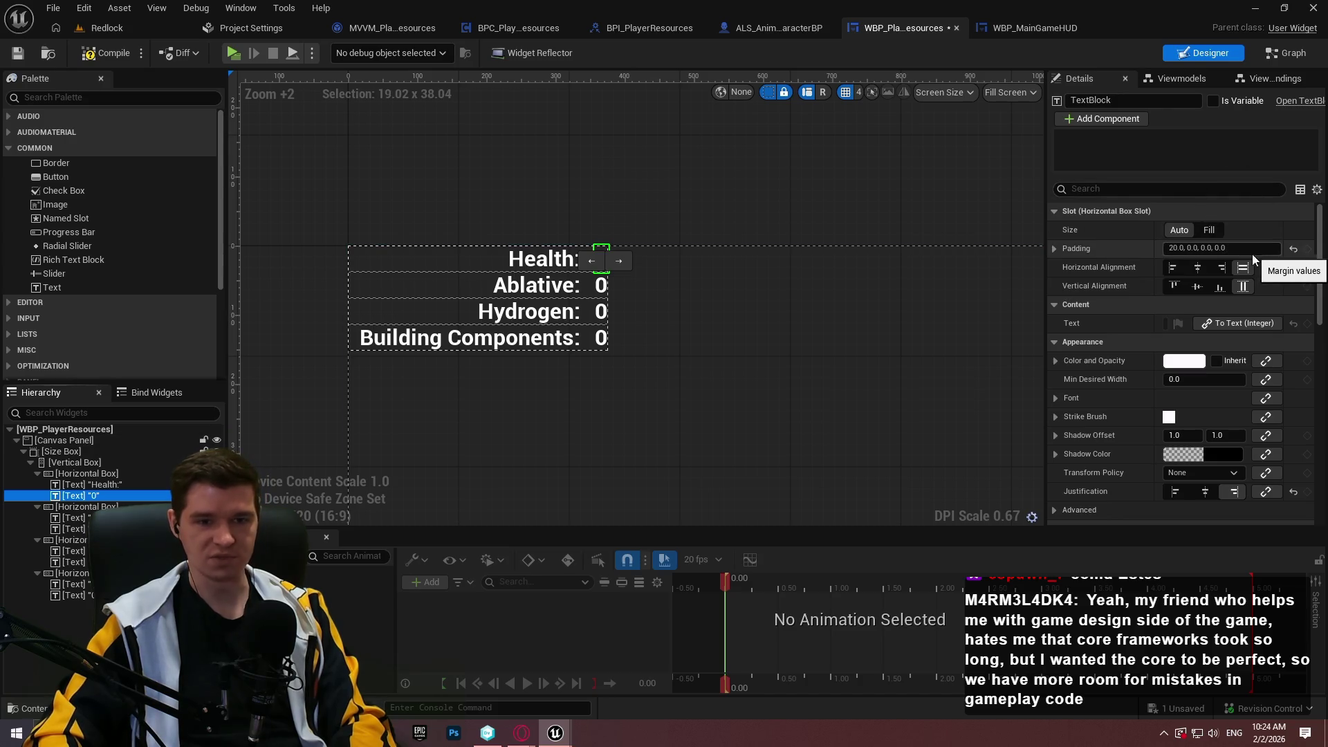
- Reset the padding to zero on the Health, Ablative, Hydrogen and Building Components values
left_click(1293, 250)
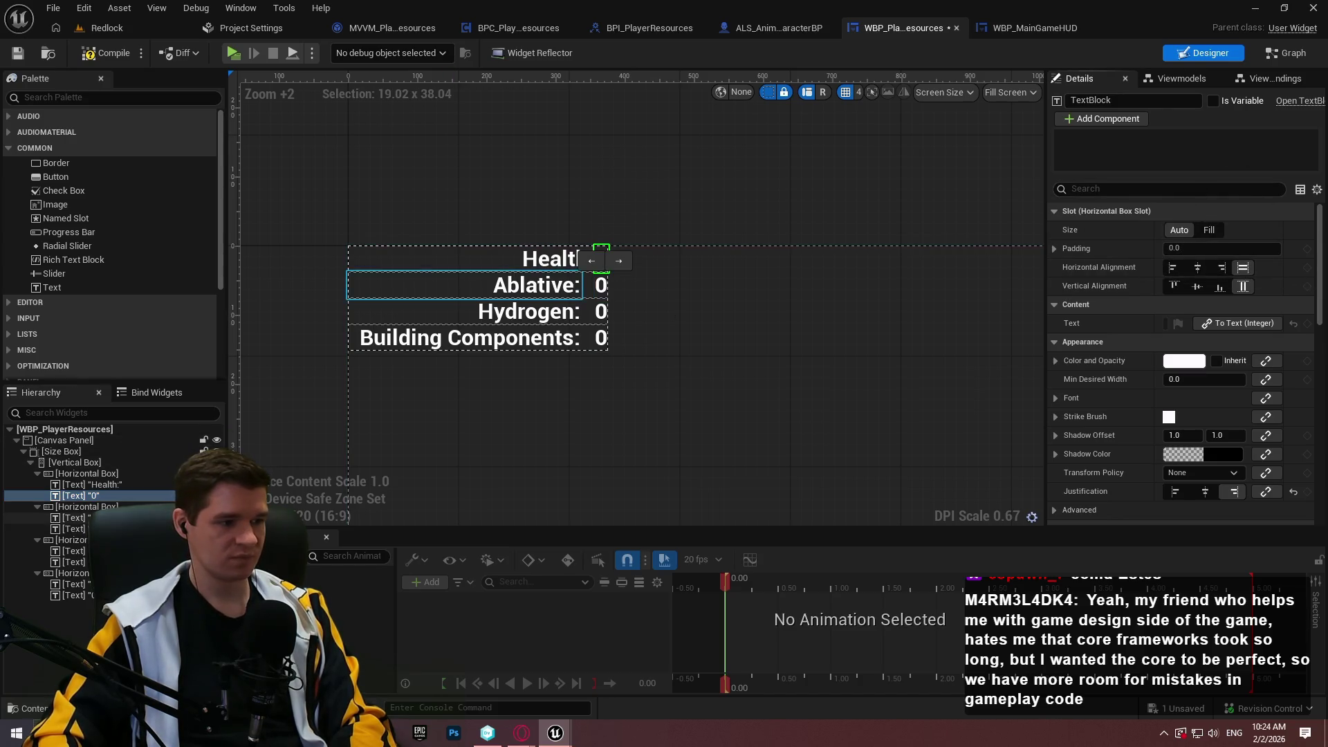
key("Down")
key("Down")
key("Down")
left_click(1293, 250)
key("Down")
key("Down")
key("Down")
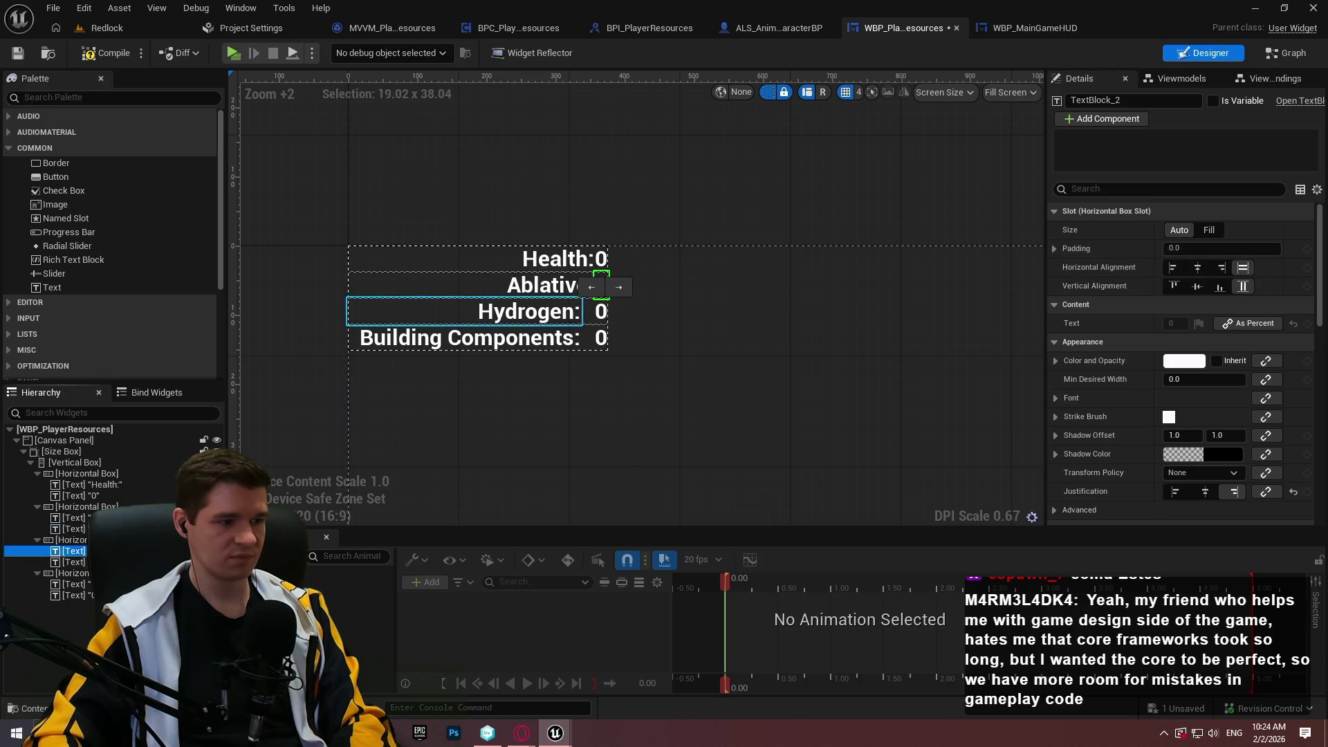
left_click(1293, 249)
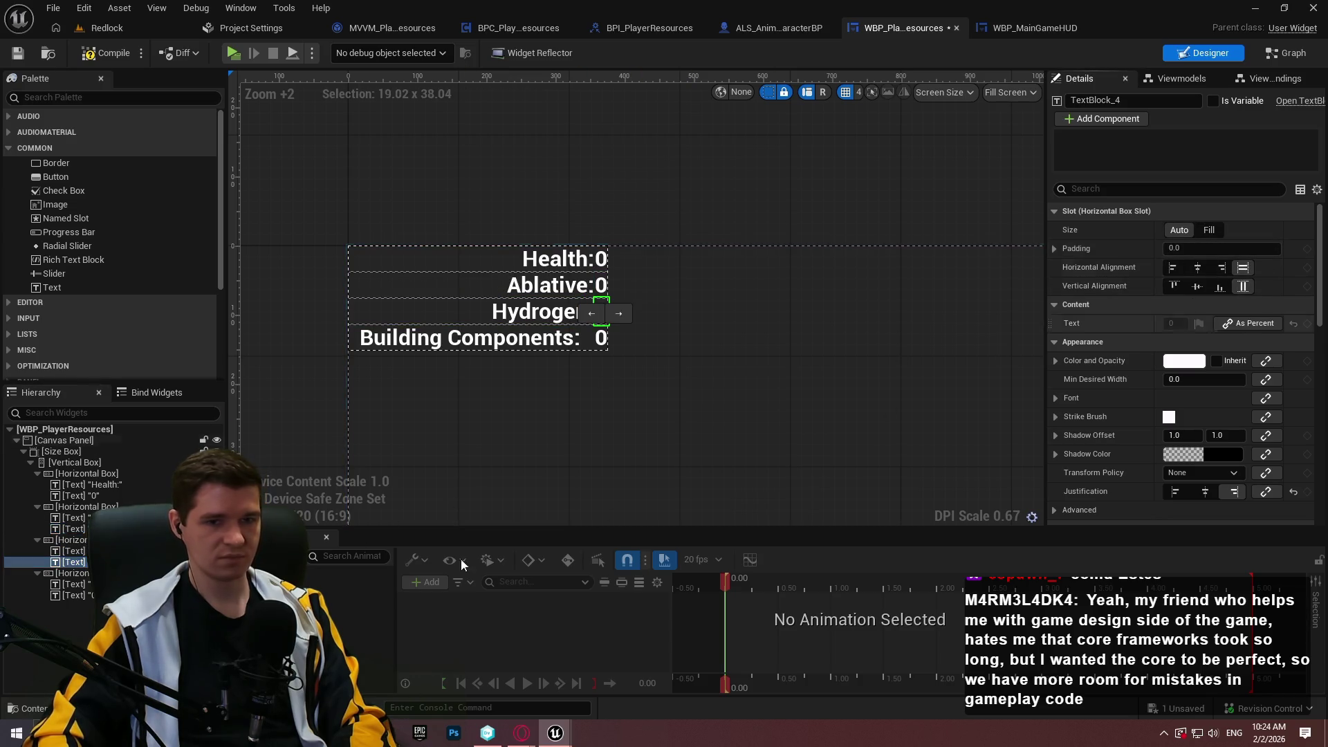
key("Down")
key("Down")
key("Down")
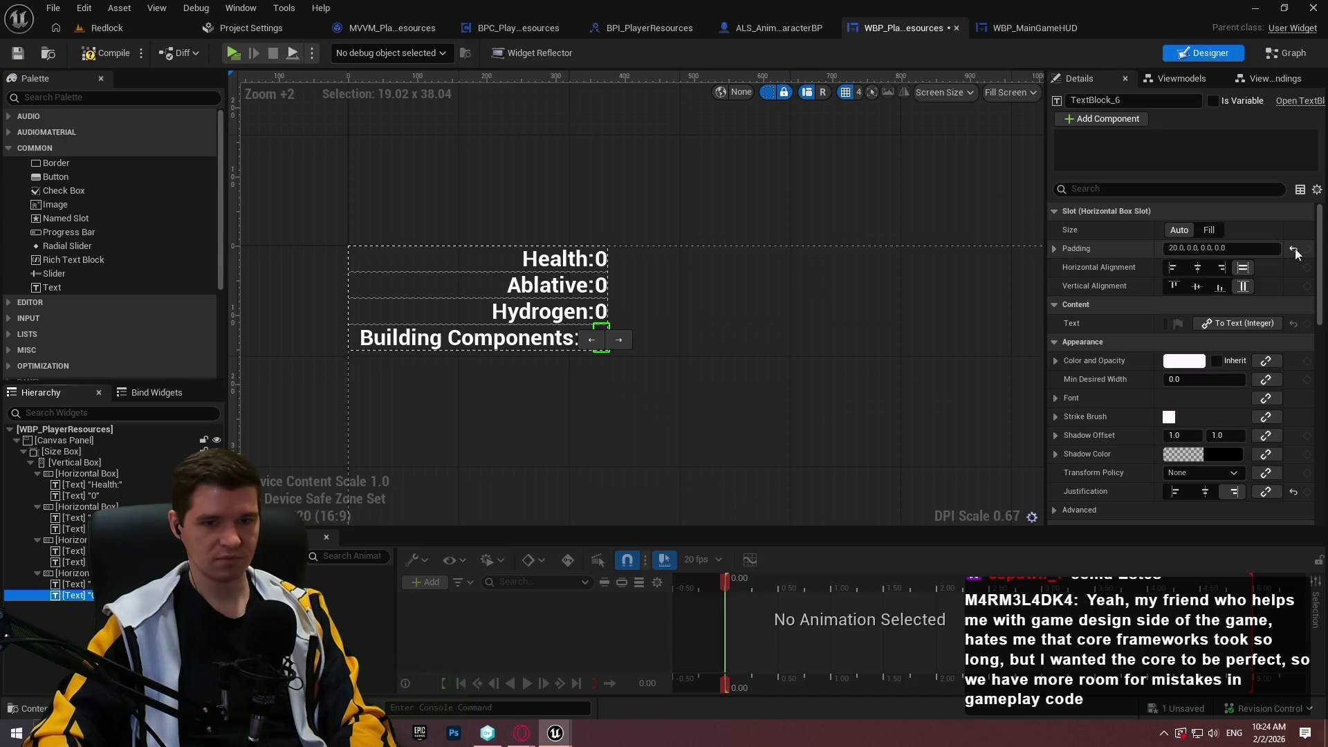
left_click(1293, 249)
- Collapse the rows' Vertical Box and drag a new Vertical Box from the Palette search 'vert'
left_click(64, 462)
key("Left")
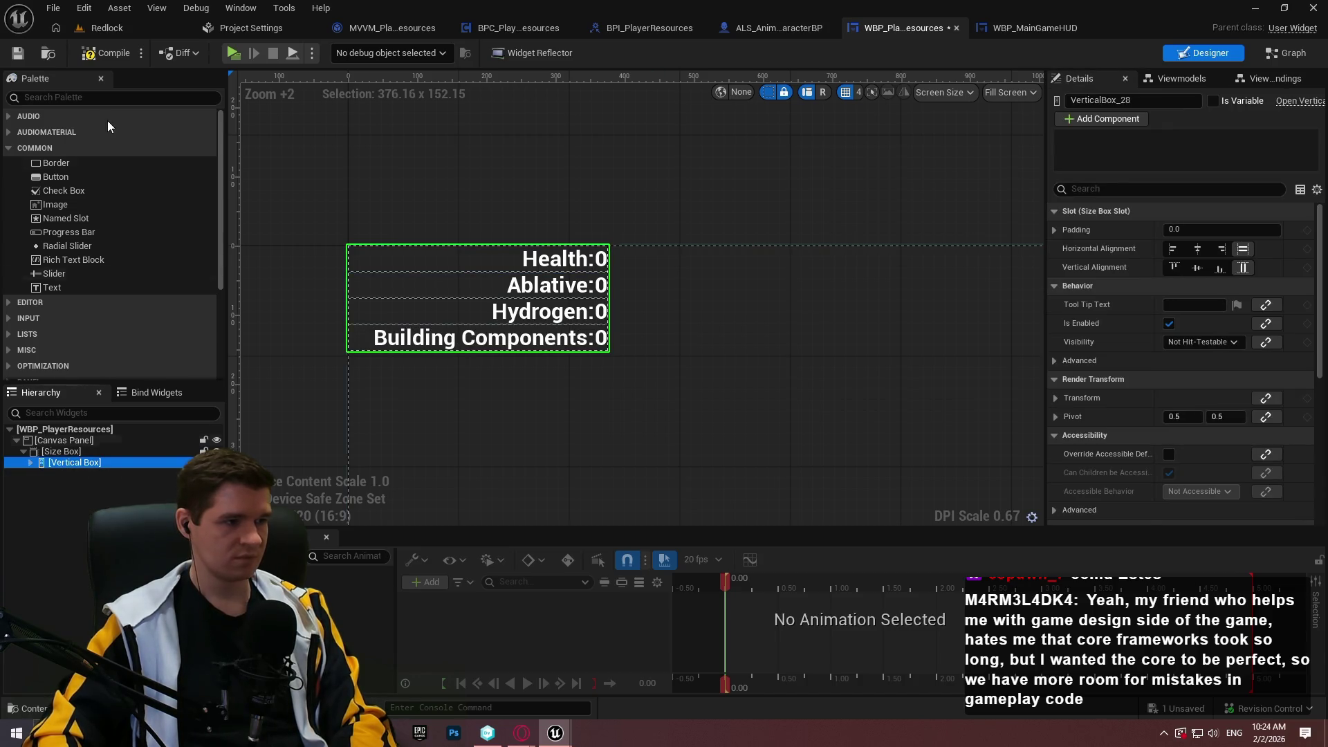
left_click(79, 98)
type("vert")
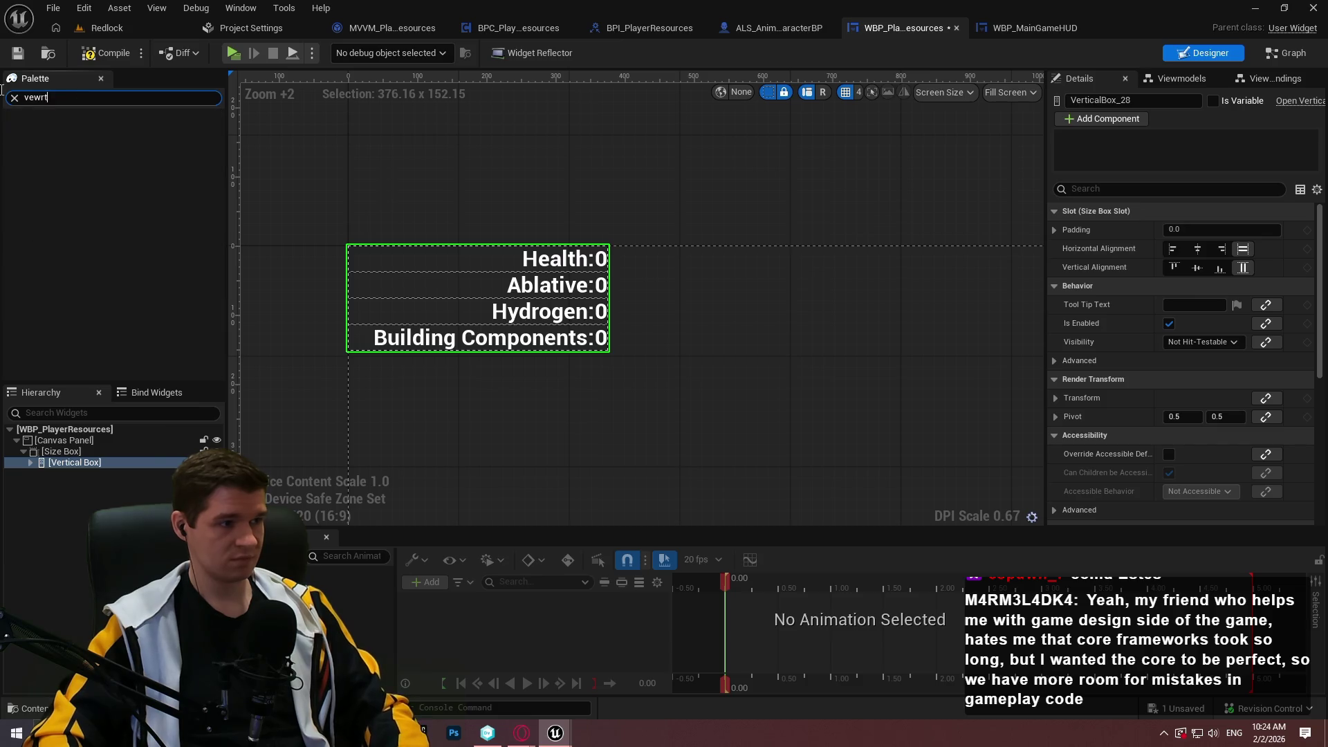
left_click(67, 135)
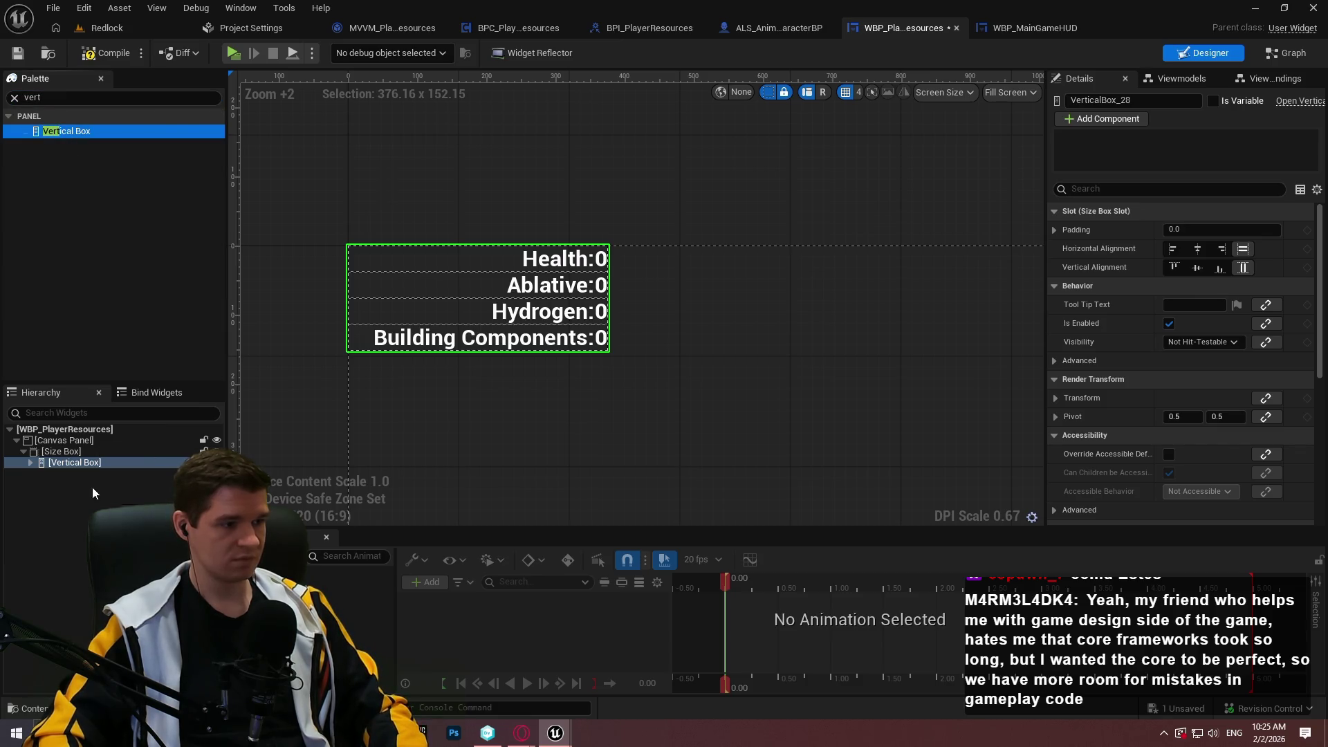
mouse_move(68, 454)
left_mouse_down()
mouse_move(84, 473)
mouse_move(69, 567)
mouse_move(34, 450)
left_mouse_up()
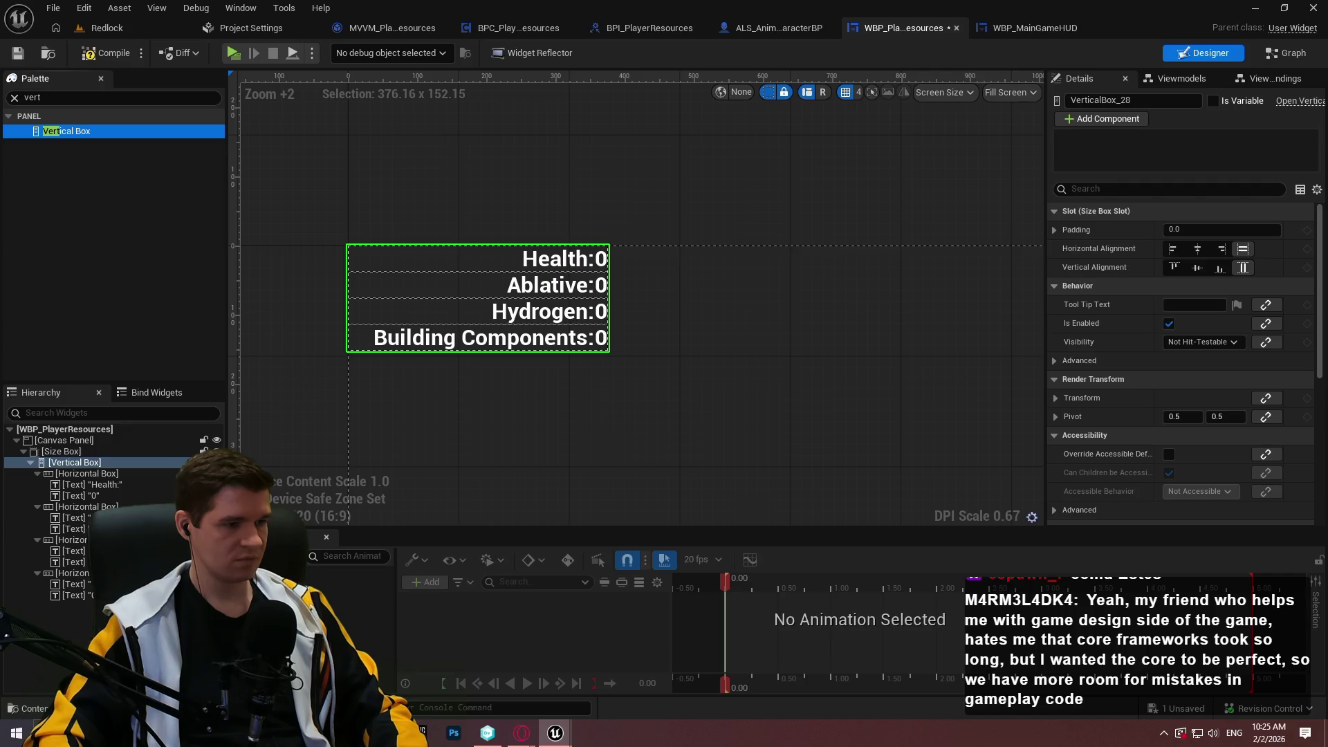
- Replace the outer Vertical Box with a Horizontal Box and add two Vertical Boxes inside it
right_click(67, 473)
mouse_move(84, 626)
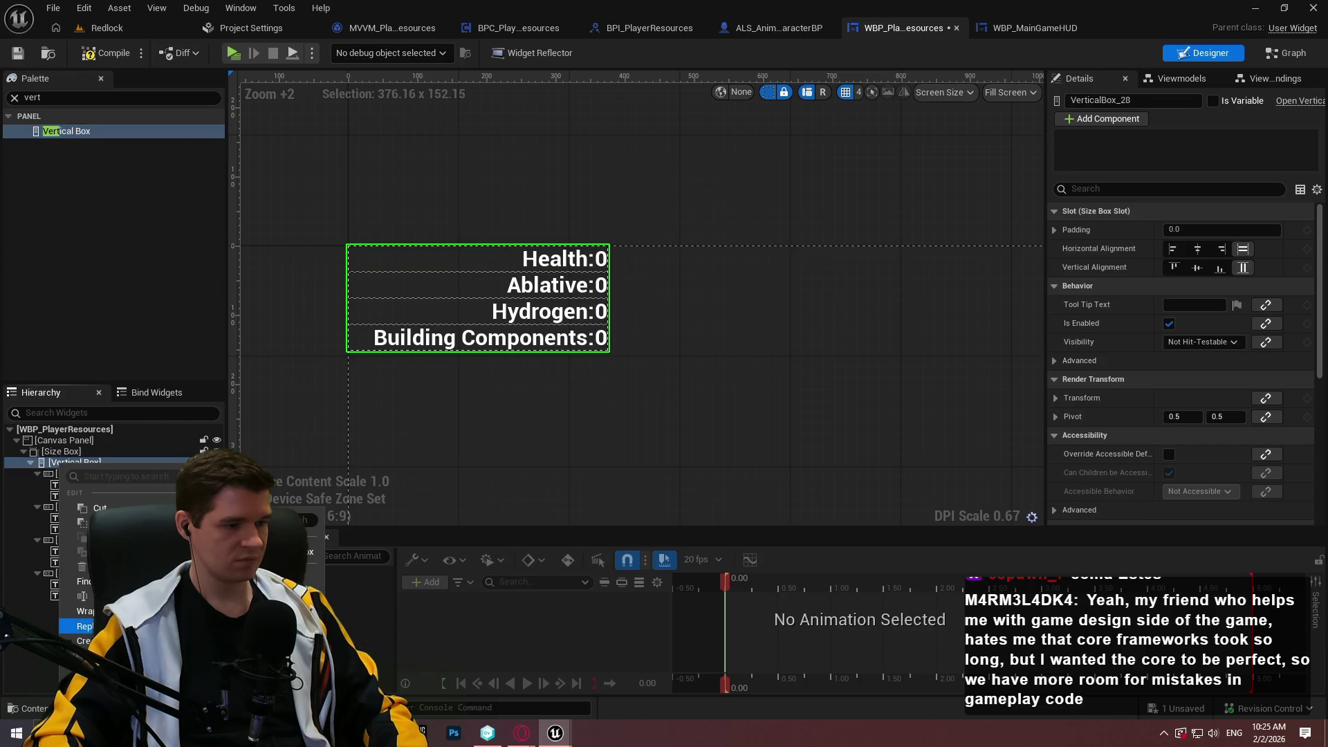
left_click(359, 643)
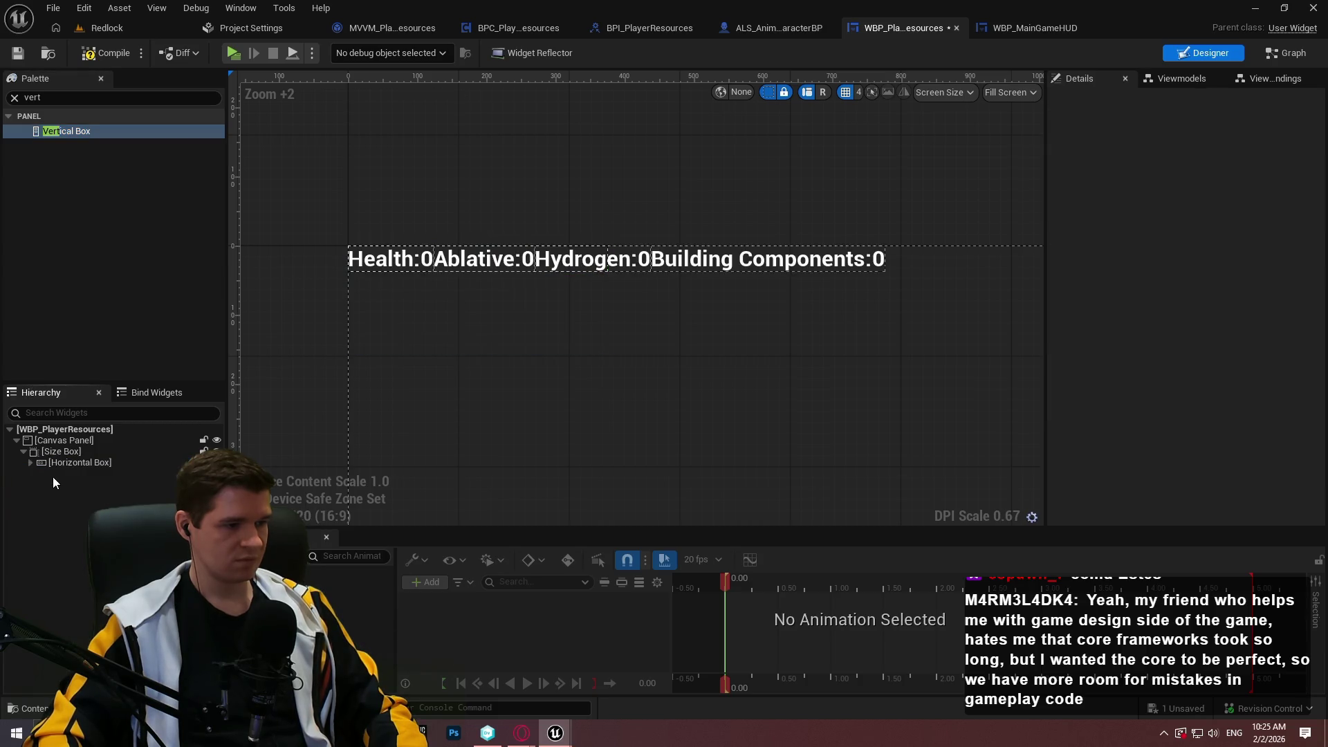
left_click(14, 98)
type("ert")
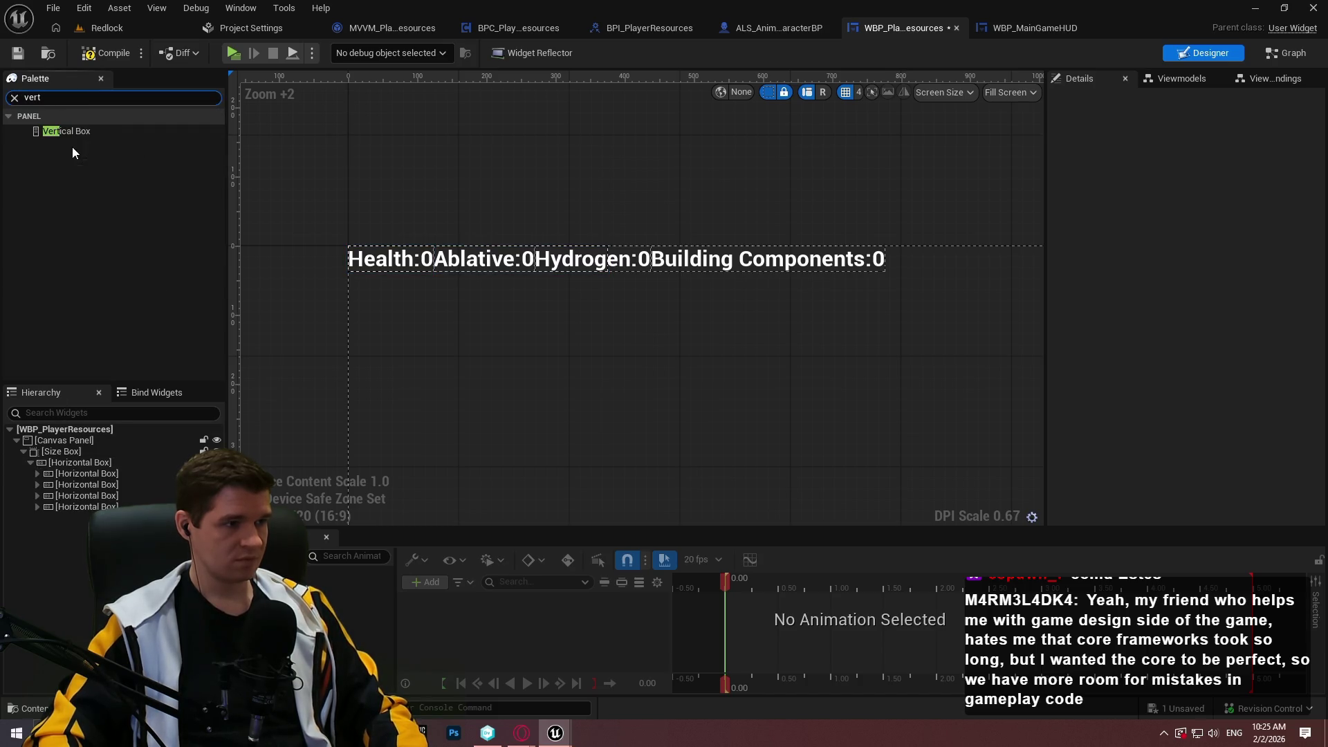
mouse_move(64, 131)
left_mouse_down()
mouse_move(71, 477)
mouse_move(61, 458)
left_mouse_up()
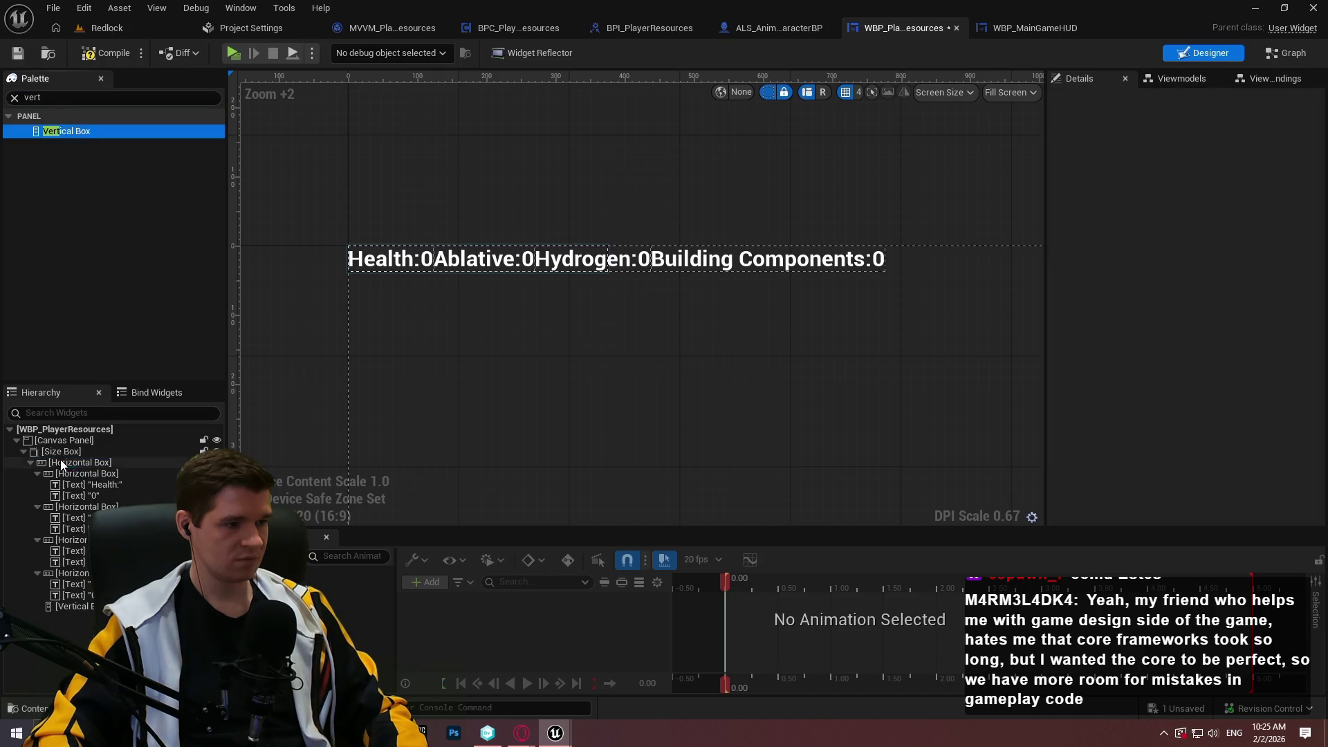
mouse_move(48, 131)
left_mouse_down()
mouse_move(59, 481)
mouse_move(65, 467)
left_mouse_up()
- Move the Health, Ablative, Hydrogen and Building Components labels into the first Vertical Box
left_click(30, 463)
left_click(32, 463)
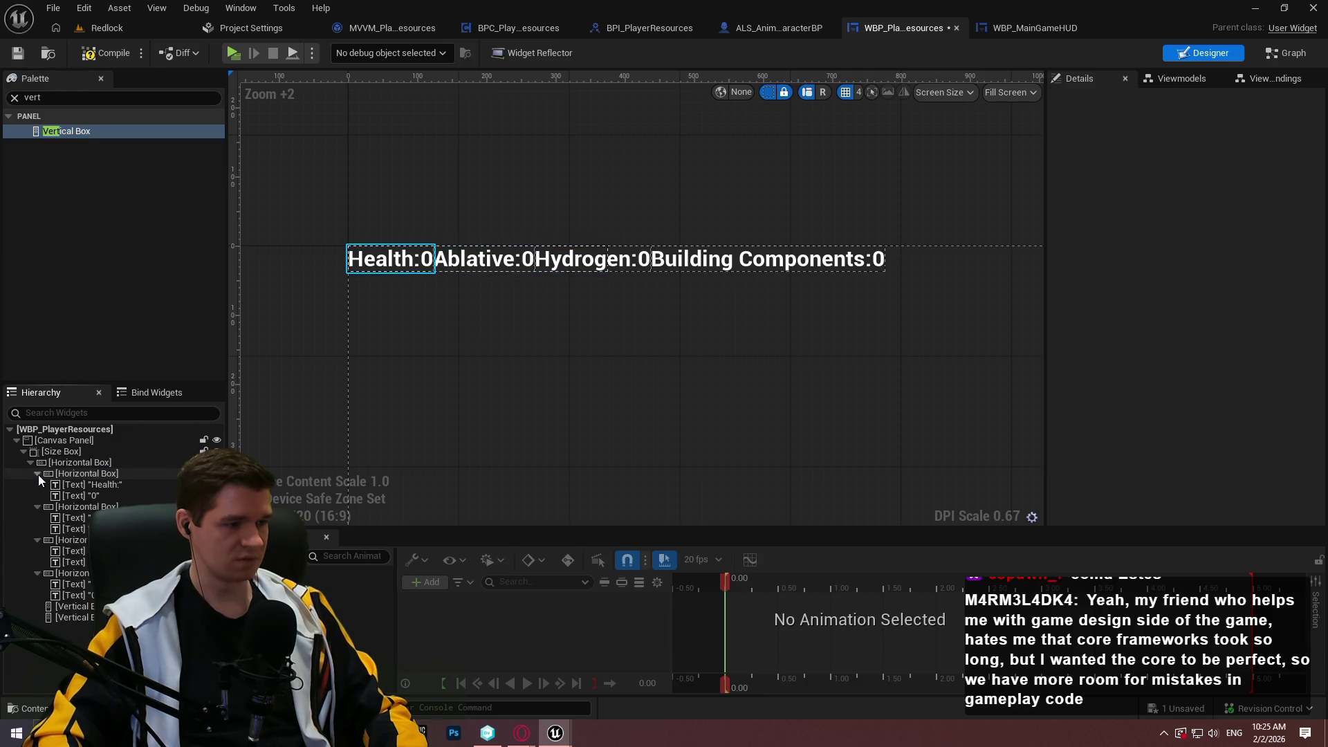
left_click(39, 475)
left_click(38, 473)
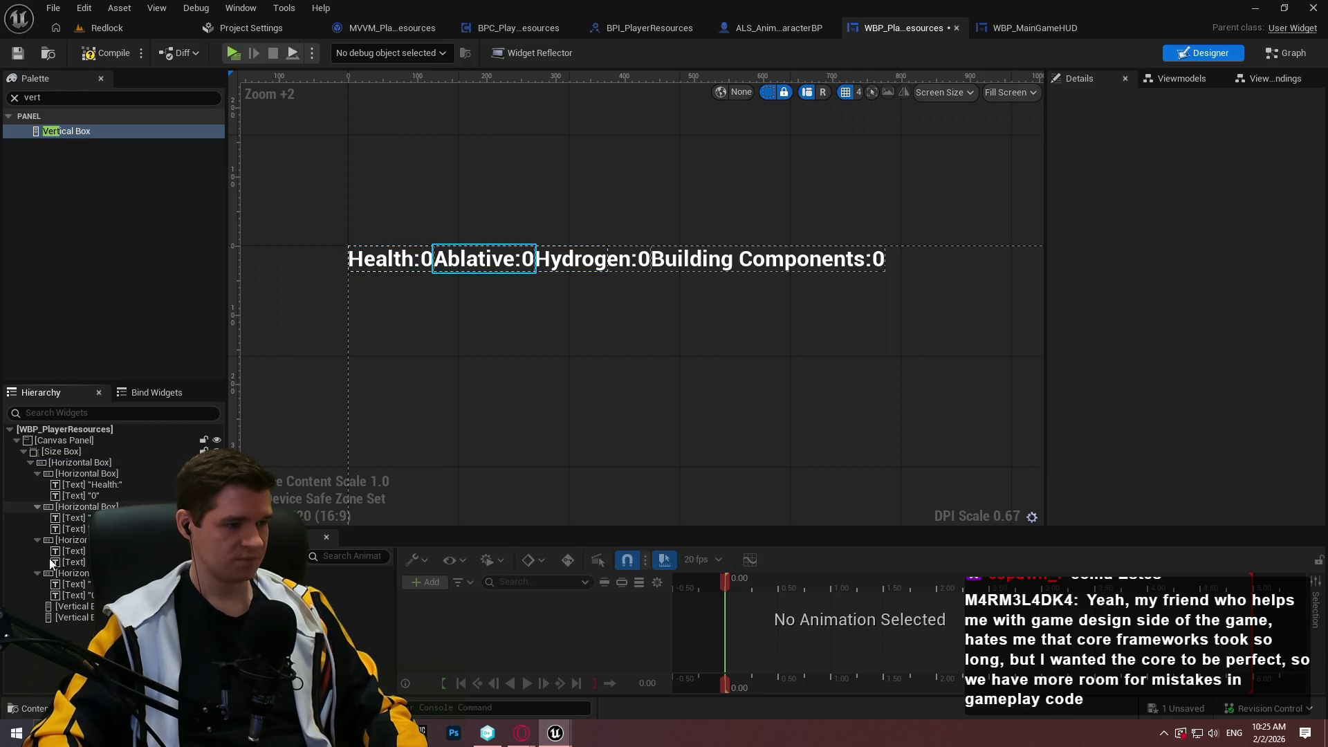
left_click_drag(86, 484, 86, 607)
mouse_move(86, 506)
left_mouse_down()
mouse_move(89, 616)
mouse_move(89, 602)
left_mouse_up()
left_click_drag(72, 528, 89, 608)
left_click(73, 550)
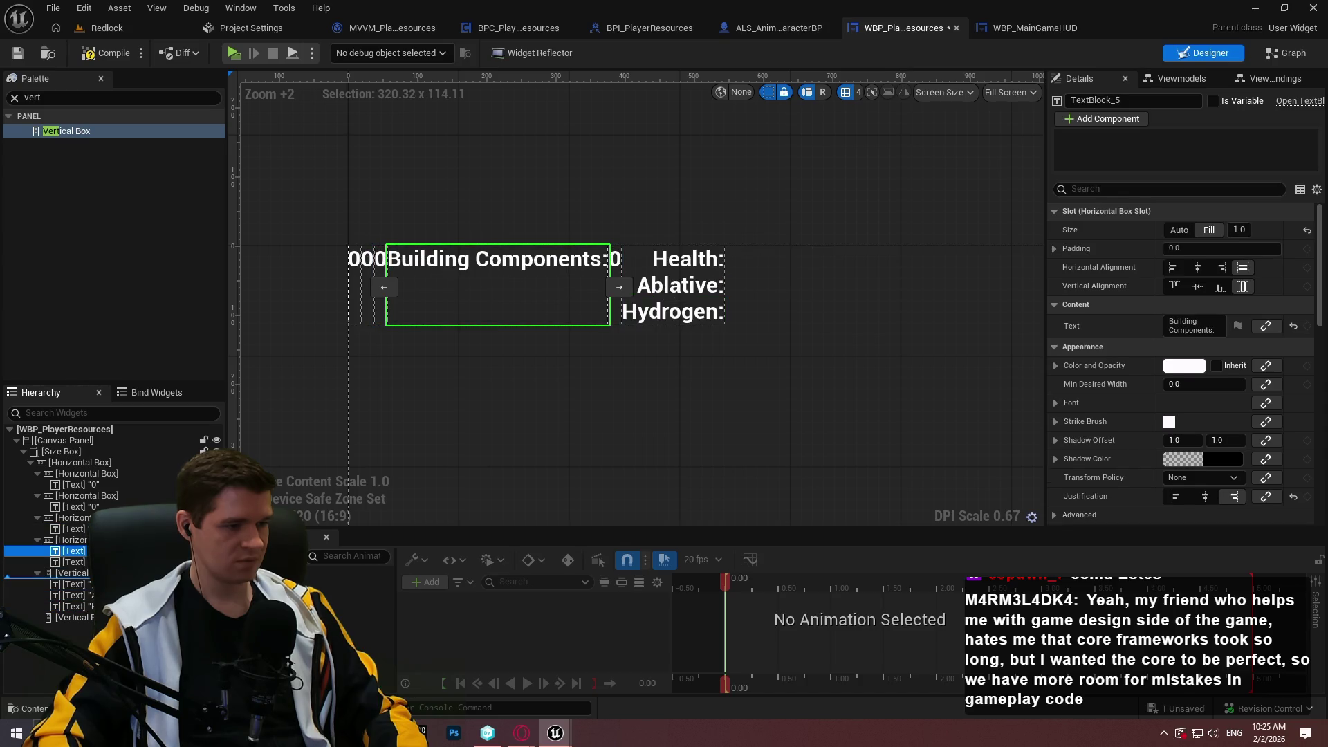
left_click_drag(73, 550, 76, 608)
- Move the four 0 values into the second Vertical Box and delete the empty row containers
left_click(73, 484)
left_click(73, 506, "ctrl")
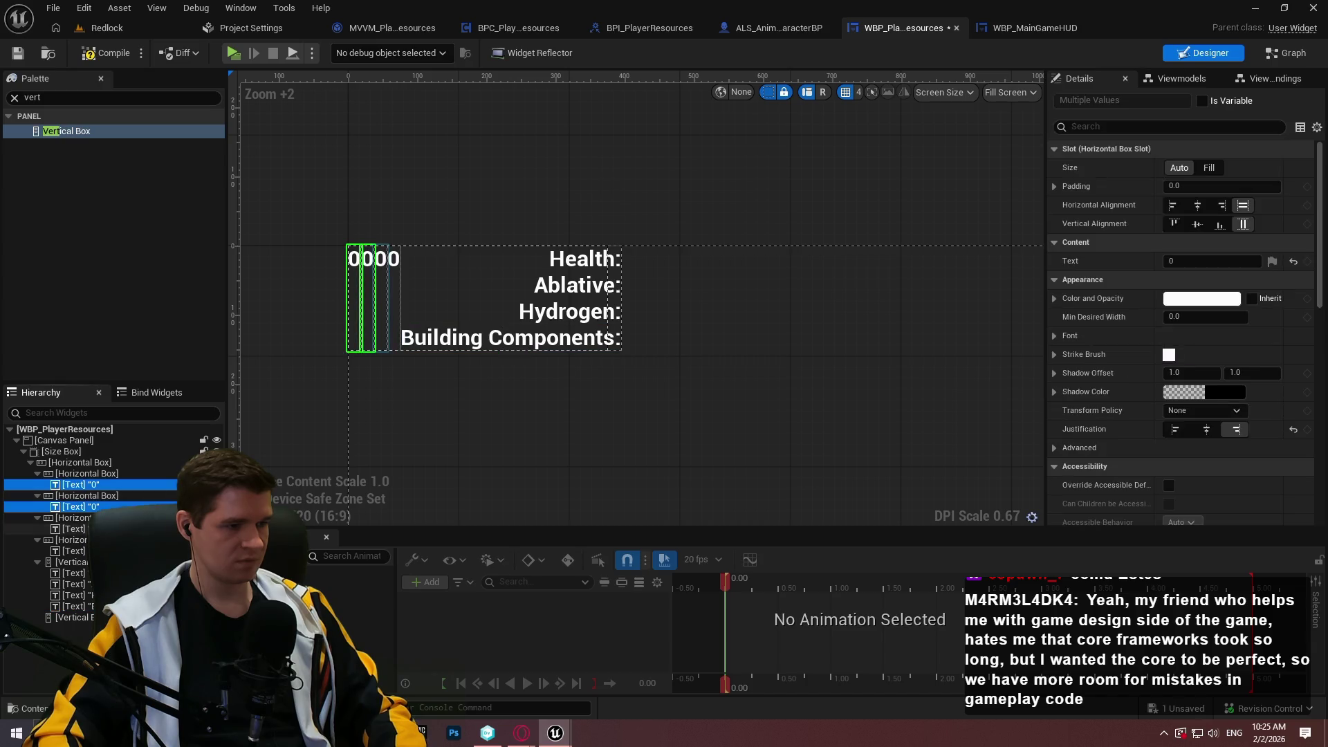
left_click(73, 528, "ctrl")
left_click_drag(68, 617, 68, 617)
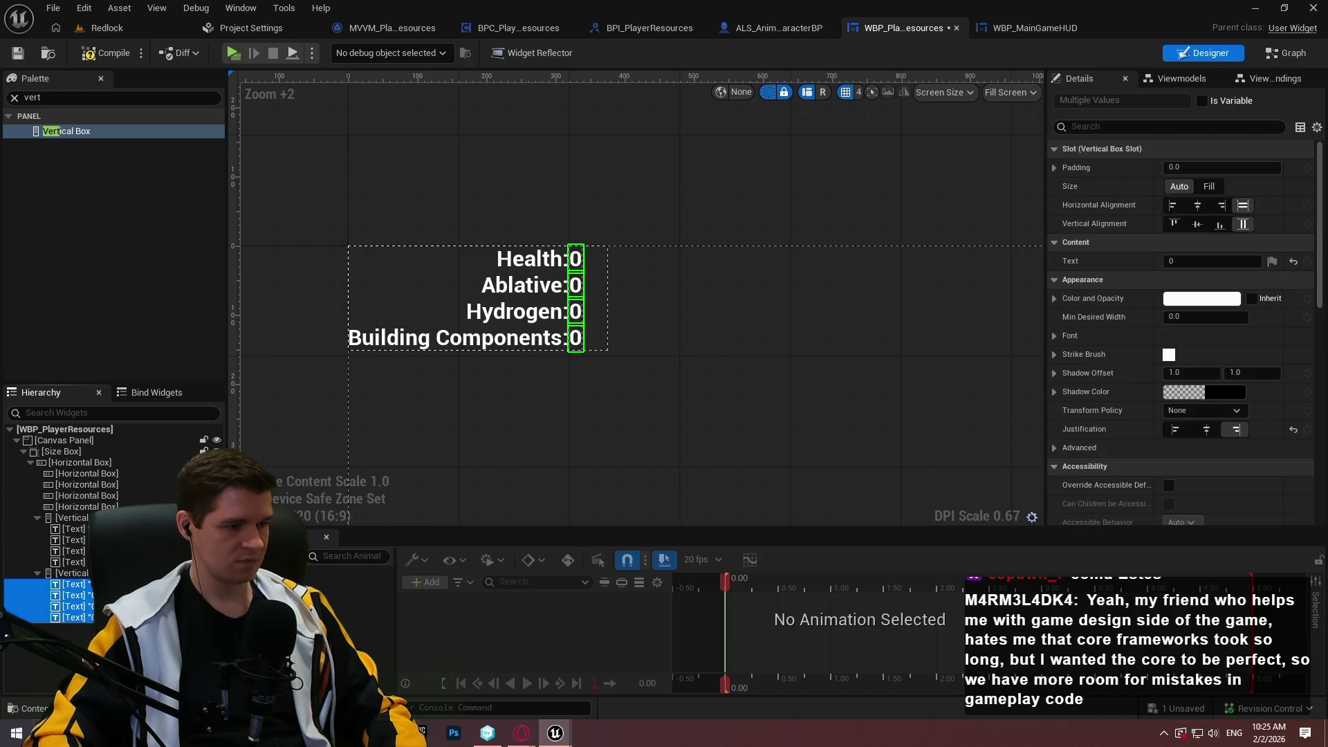
left_click(67, 633)
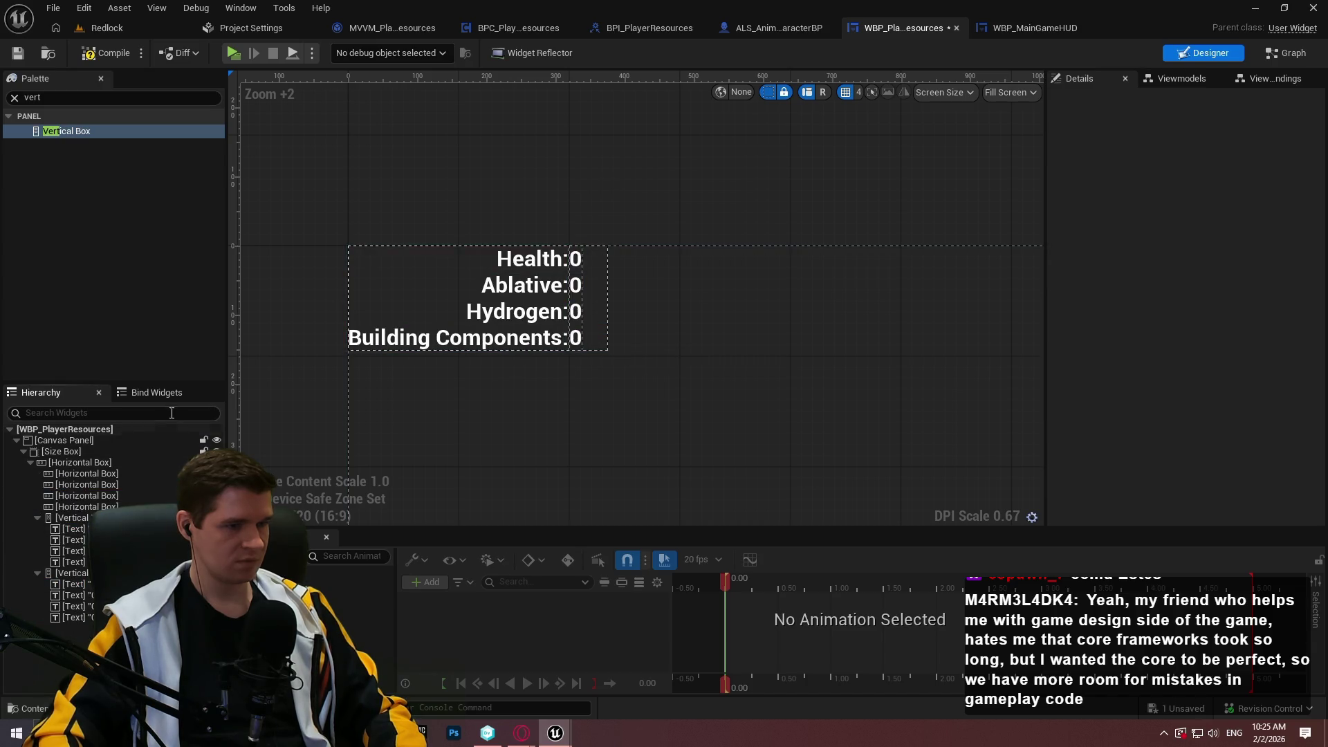
left_click(78, 506)
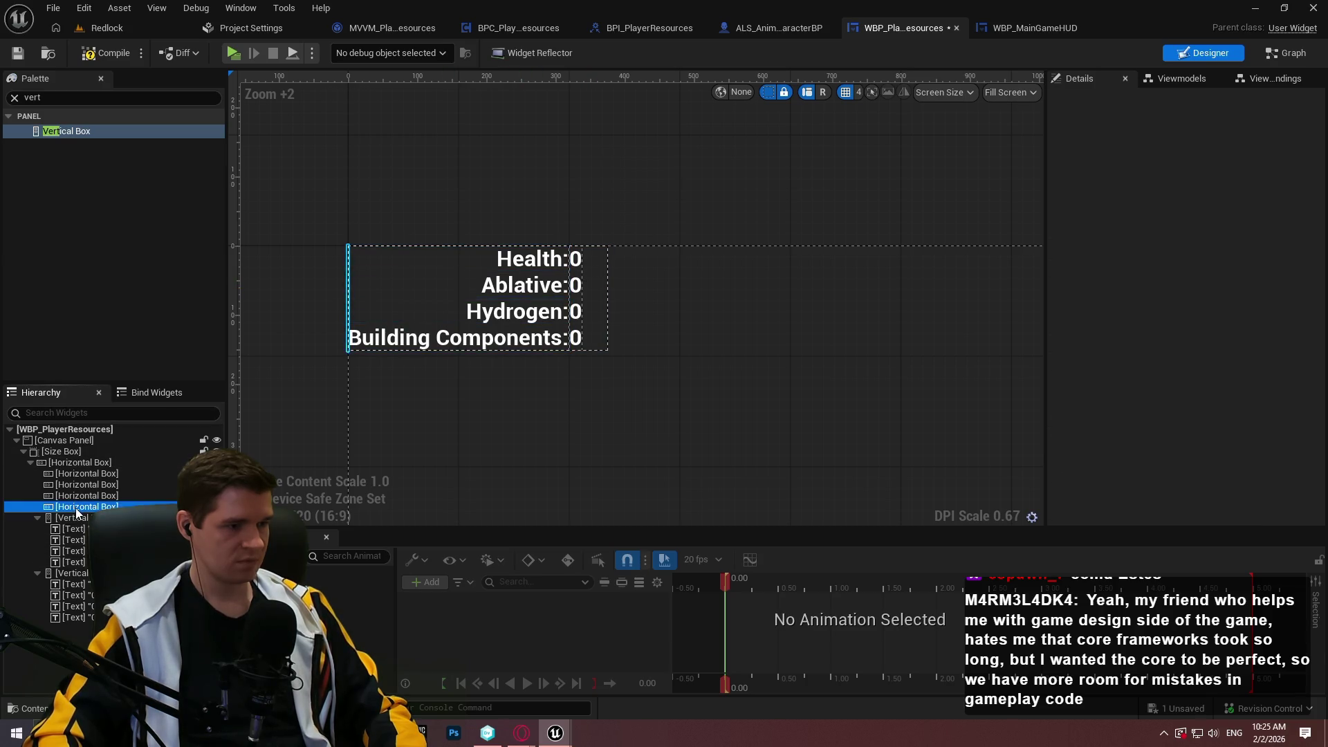
key("Delete")
left_click(78, 478)
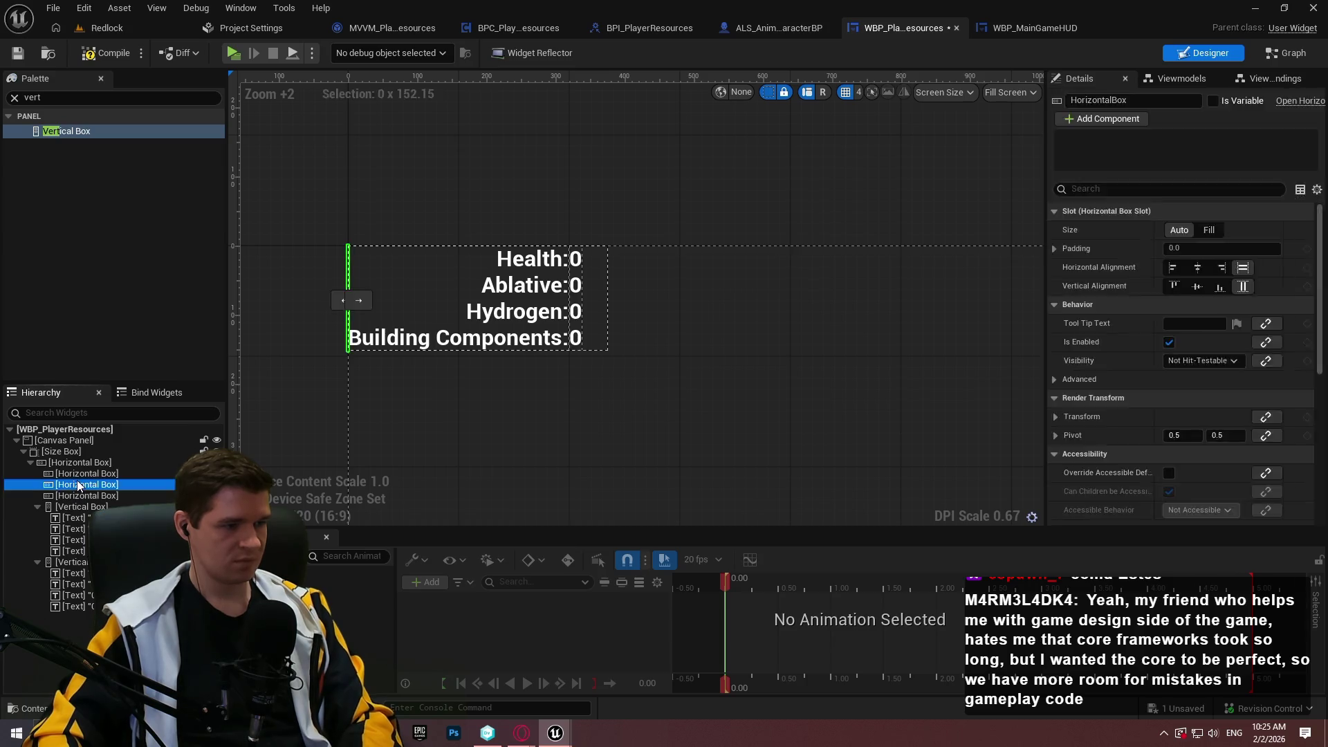
key("Delete")
- Set the label column to Fill and give the value column a padding of 20
left_click(77, 475)
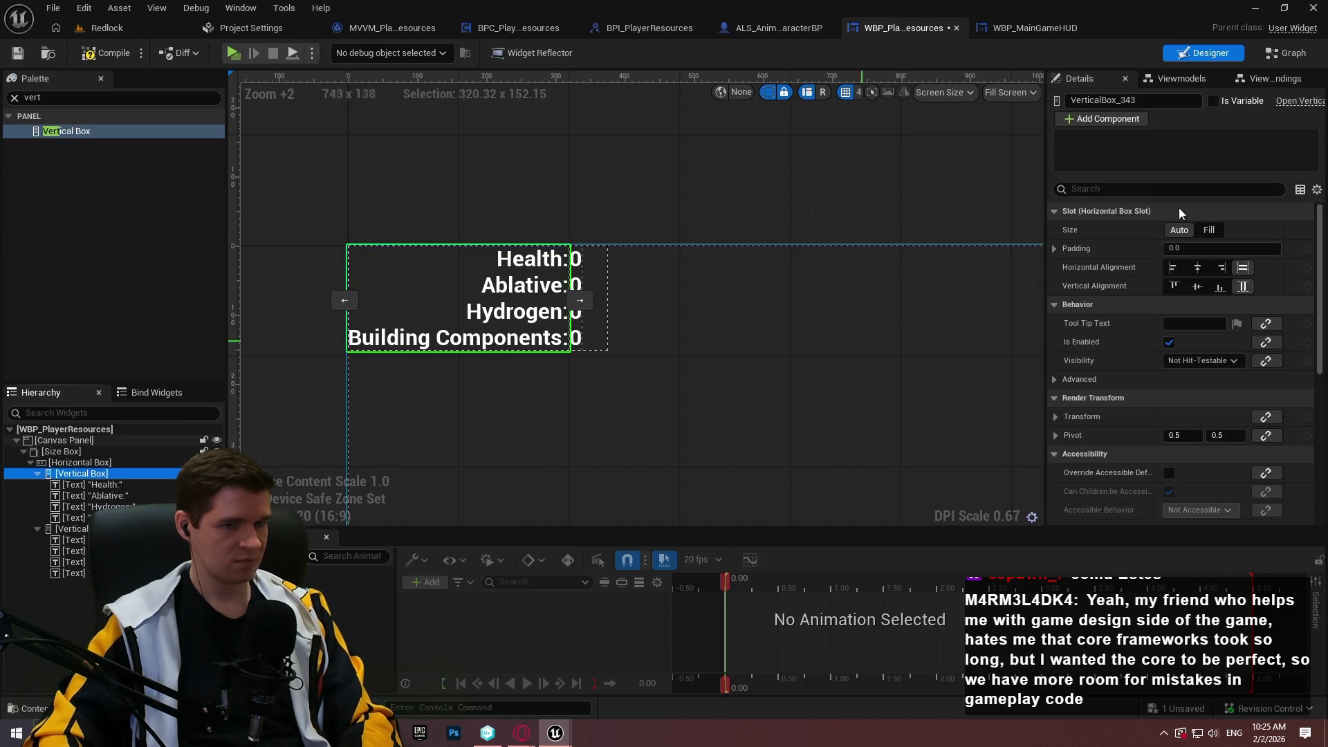
left_click(1209, 231)
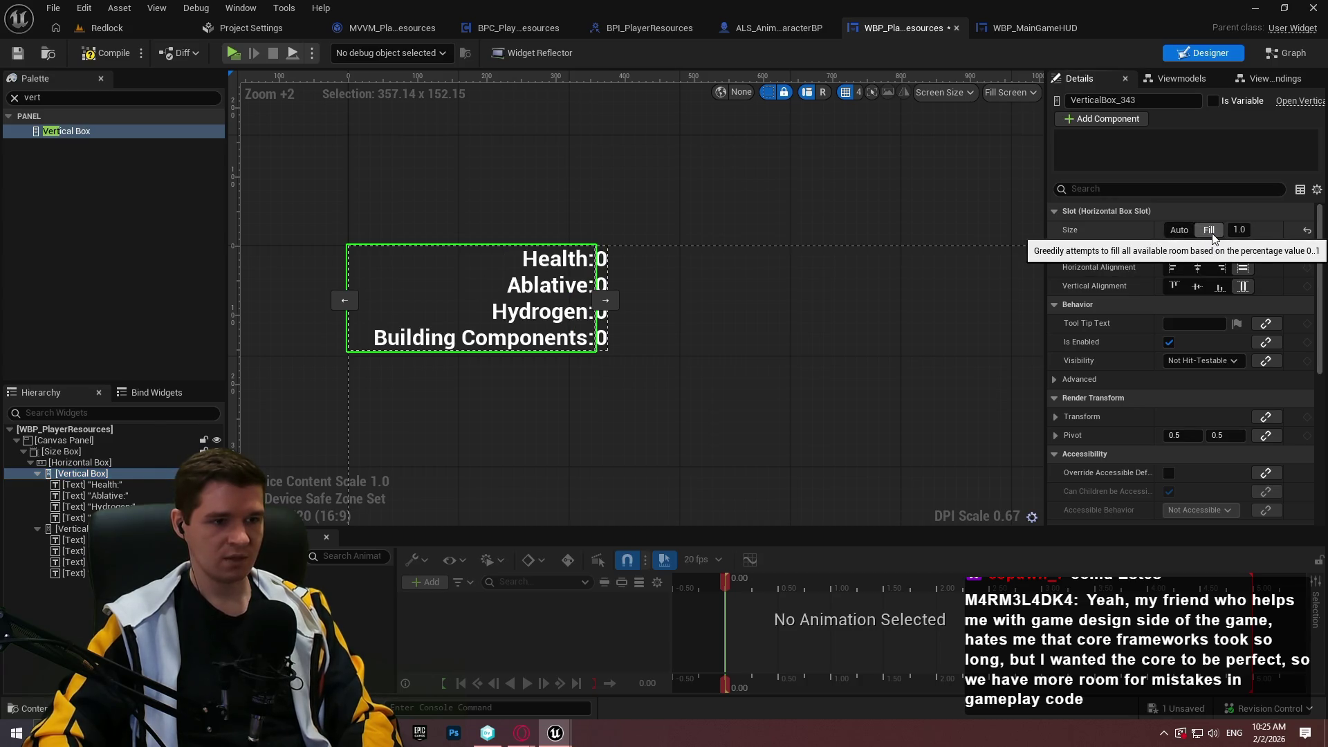
left_click(72, 529)
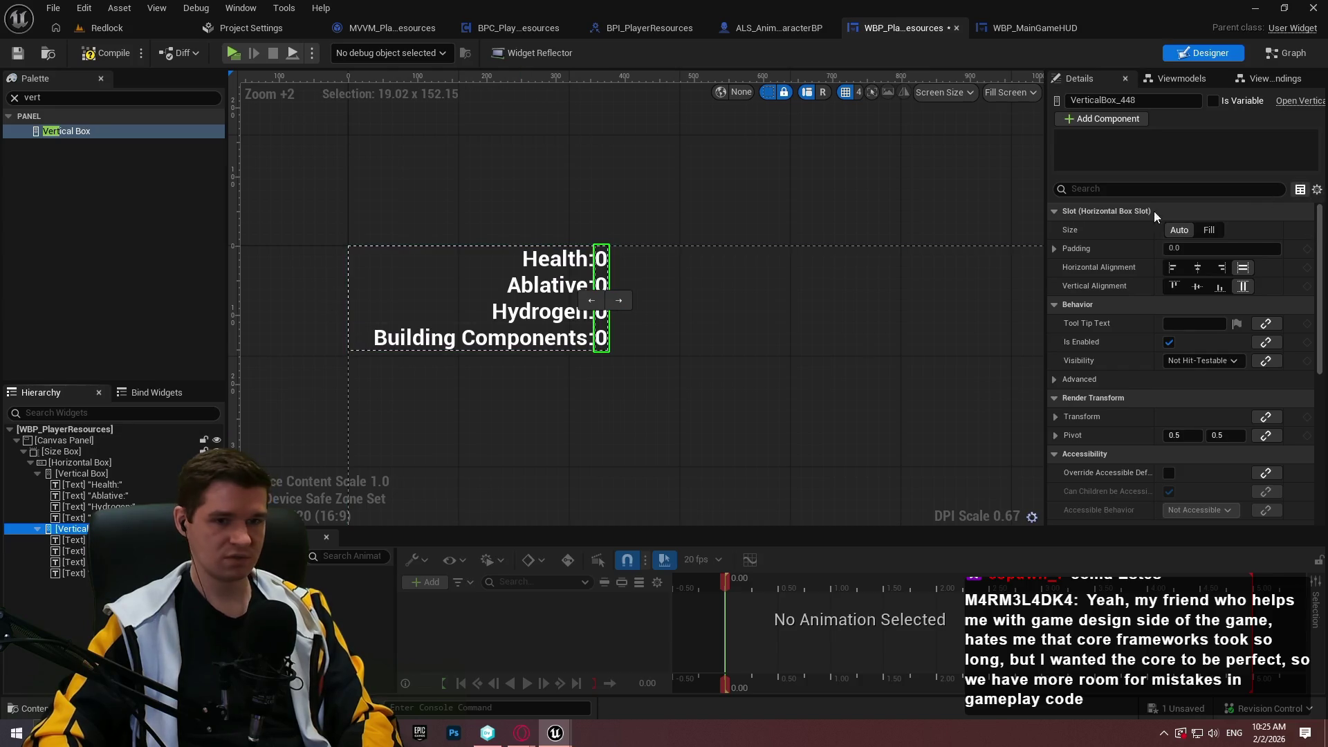
left_click(1224, 248)
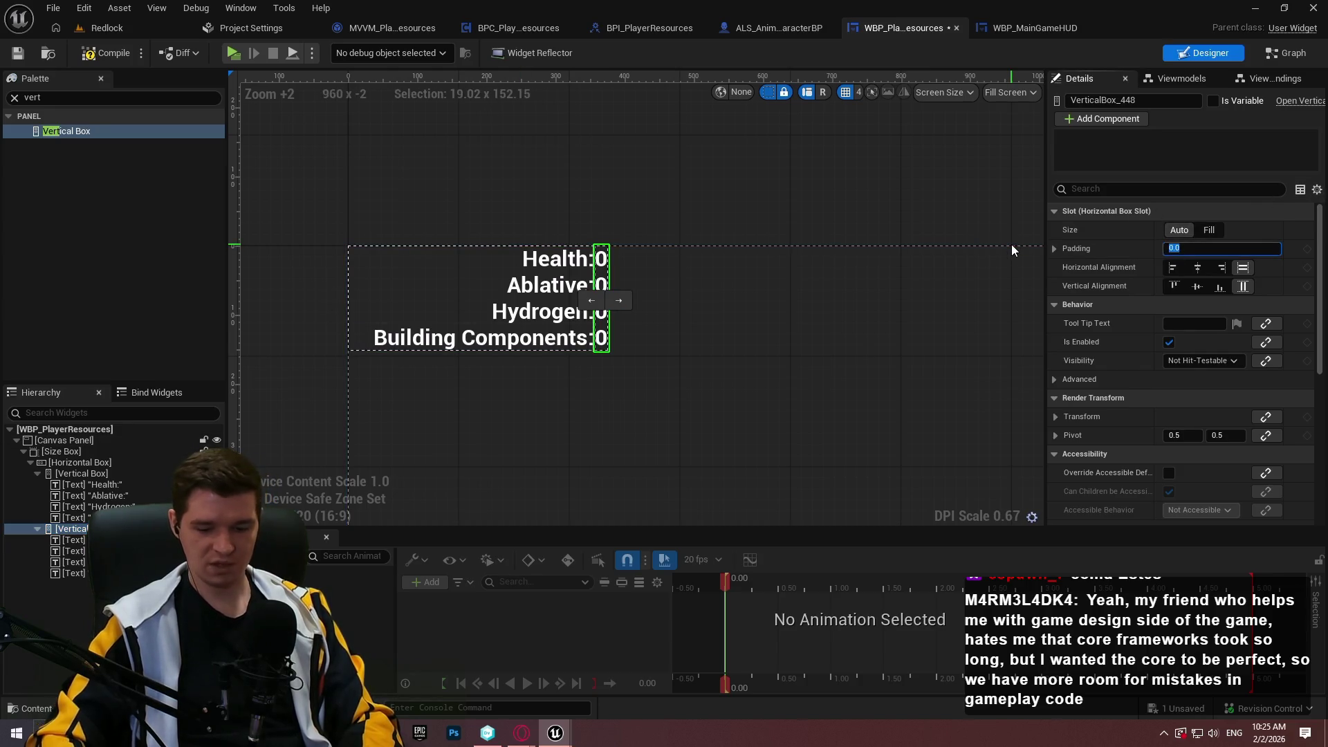
type("20")
key("Return")
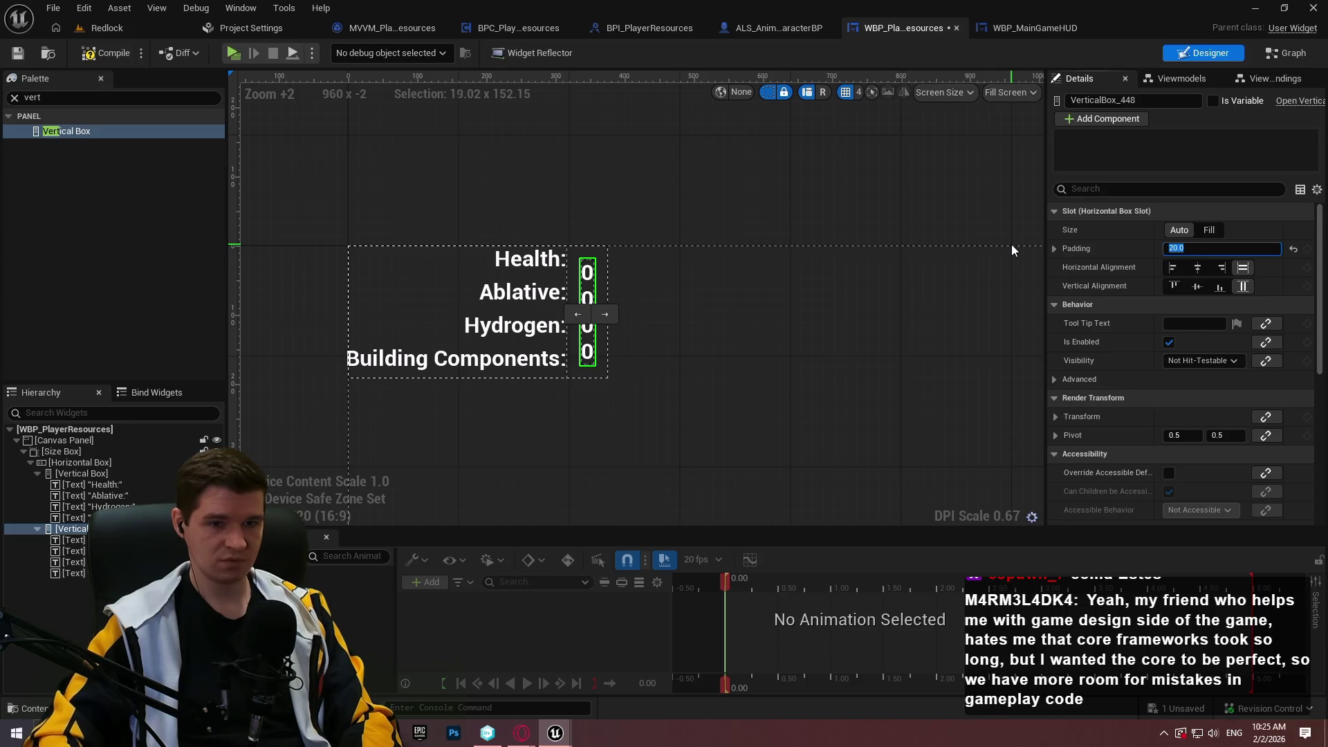
- Try a left-only padding of 20 on the value column, then reset its padding to 0
left_click(1054, 248)
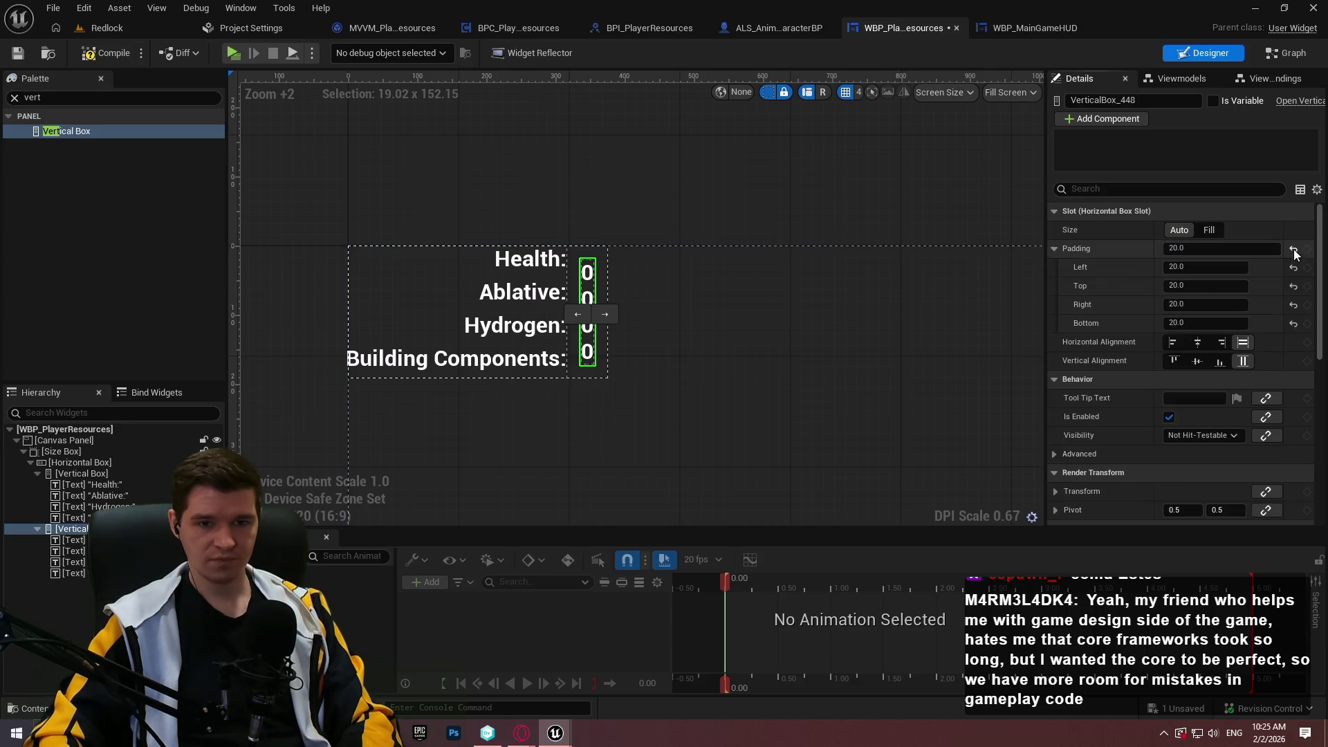
left_click(1293, 250)
left_click(1204, 267)
type("25")
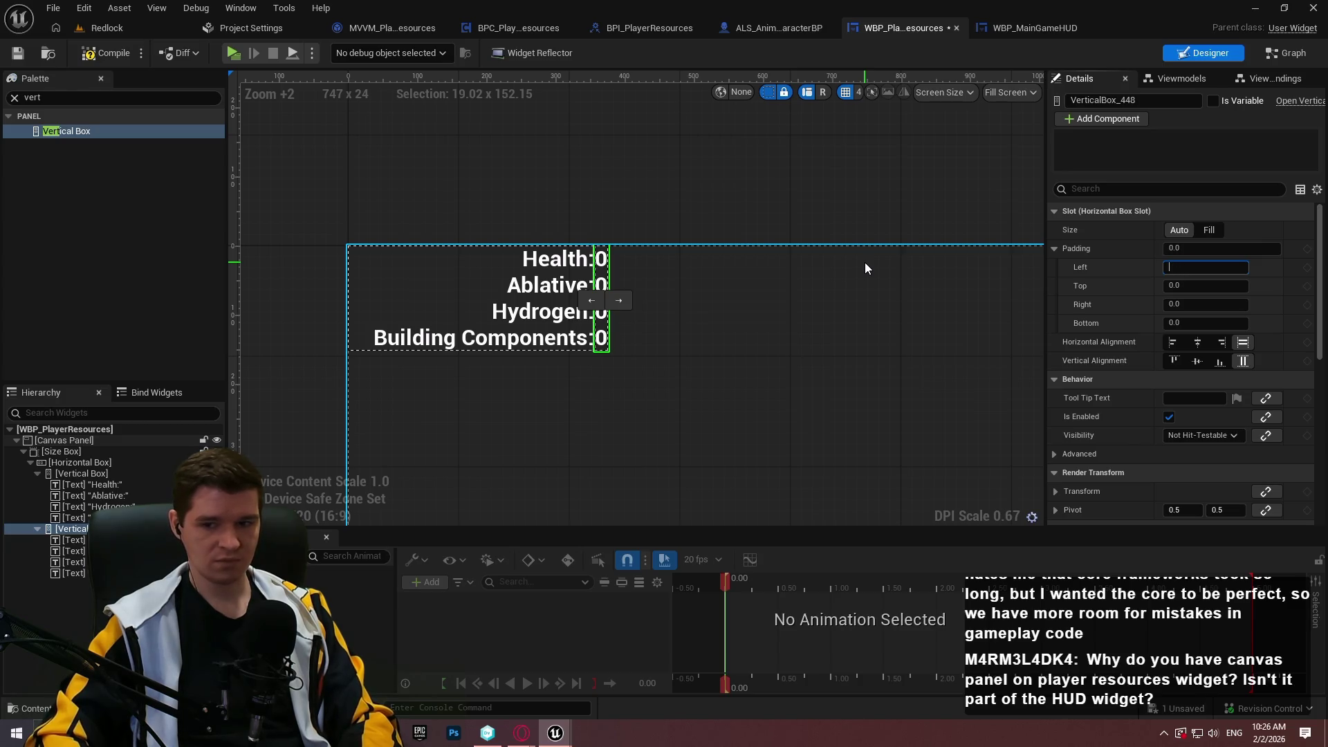
type("20")
key("Return")
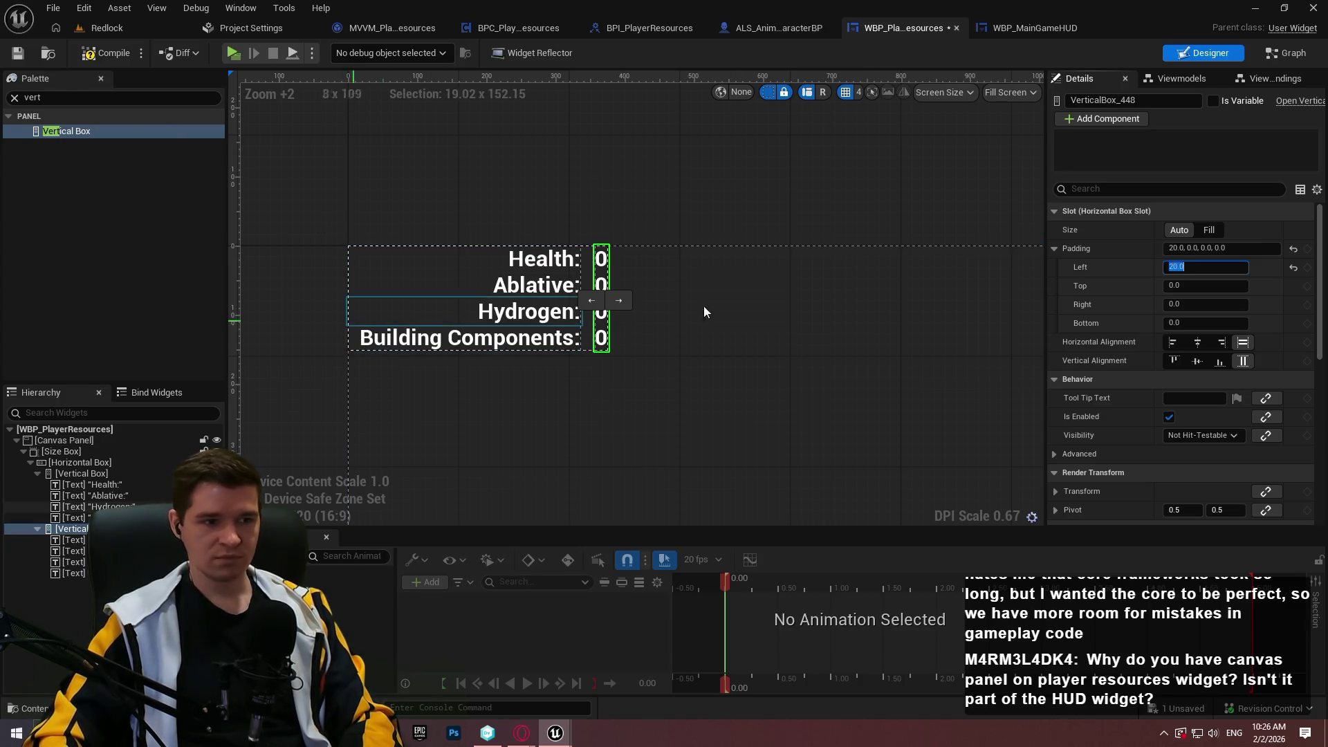
left_click(17, 58)
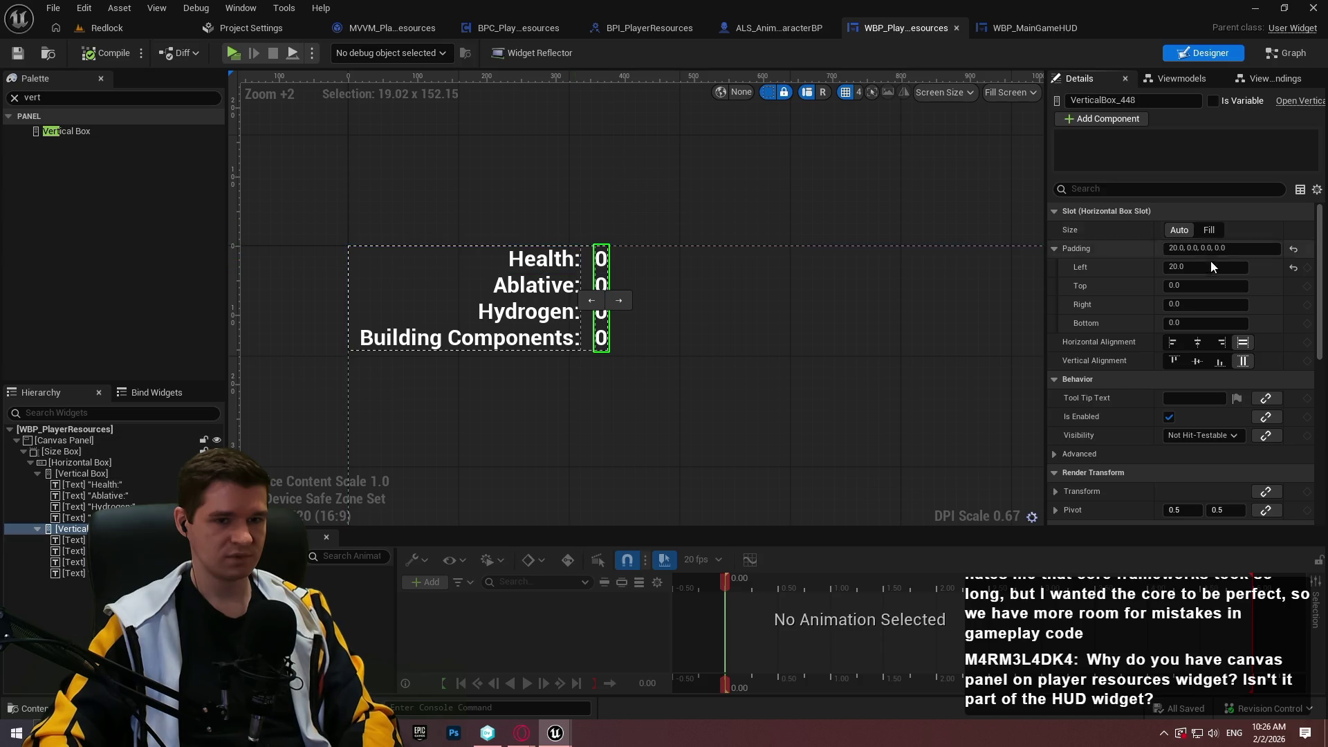
left_click(1294, 248)
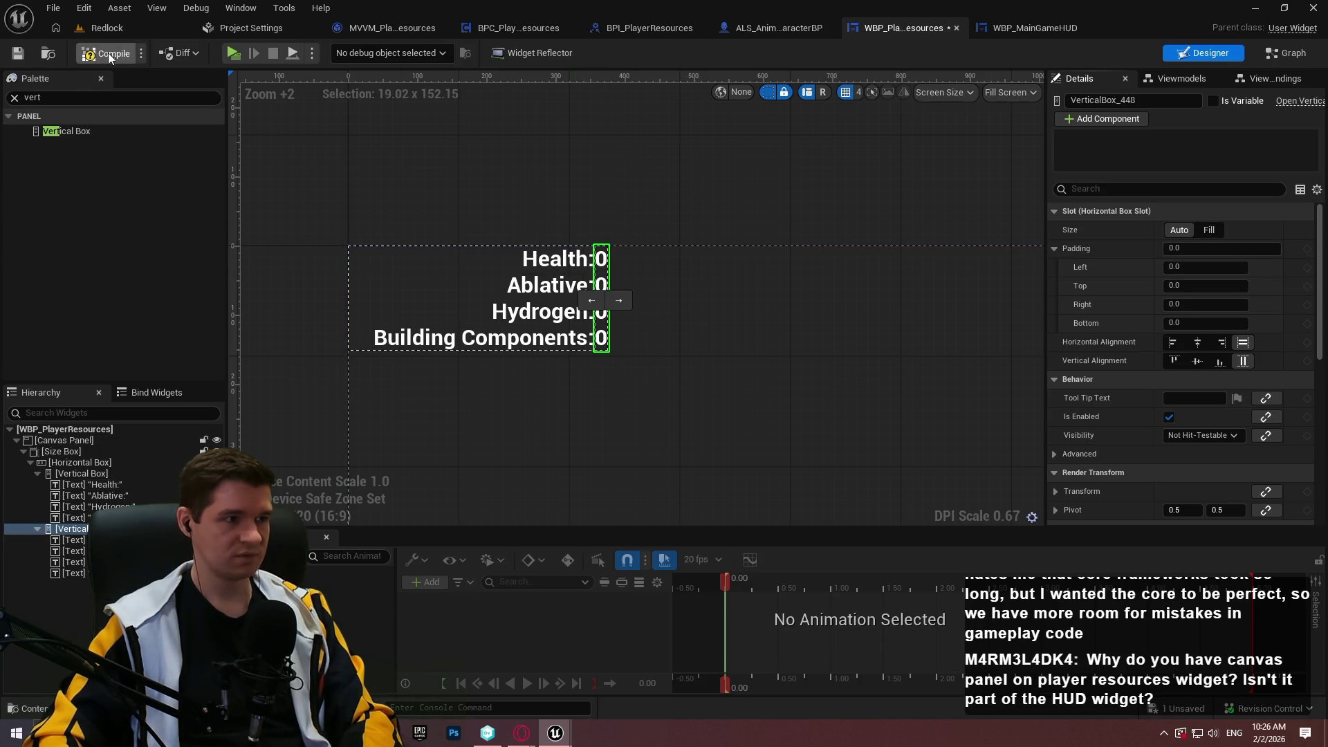
- Save the widget and wrap the values Vertical Box in a Size Box
left_click(17, 53)
right_click(86, 528)
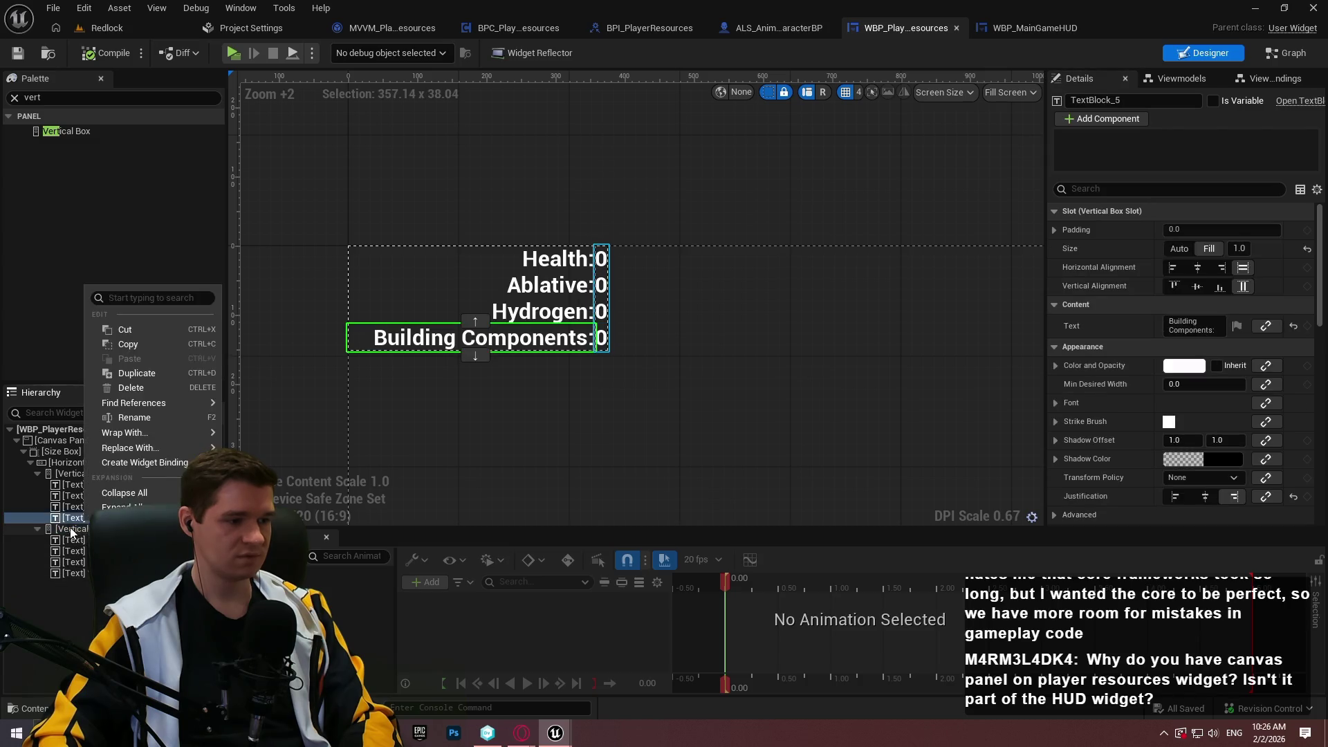
mouse_move(138, 439)
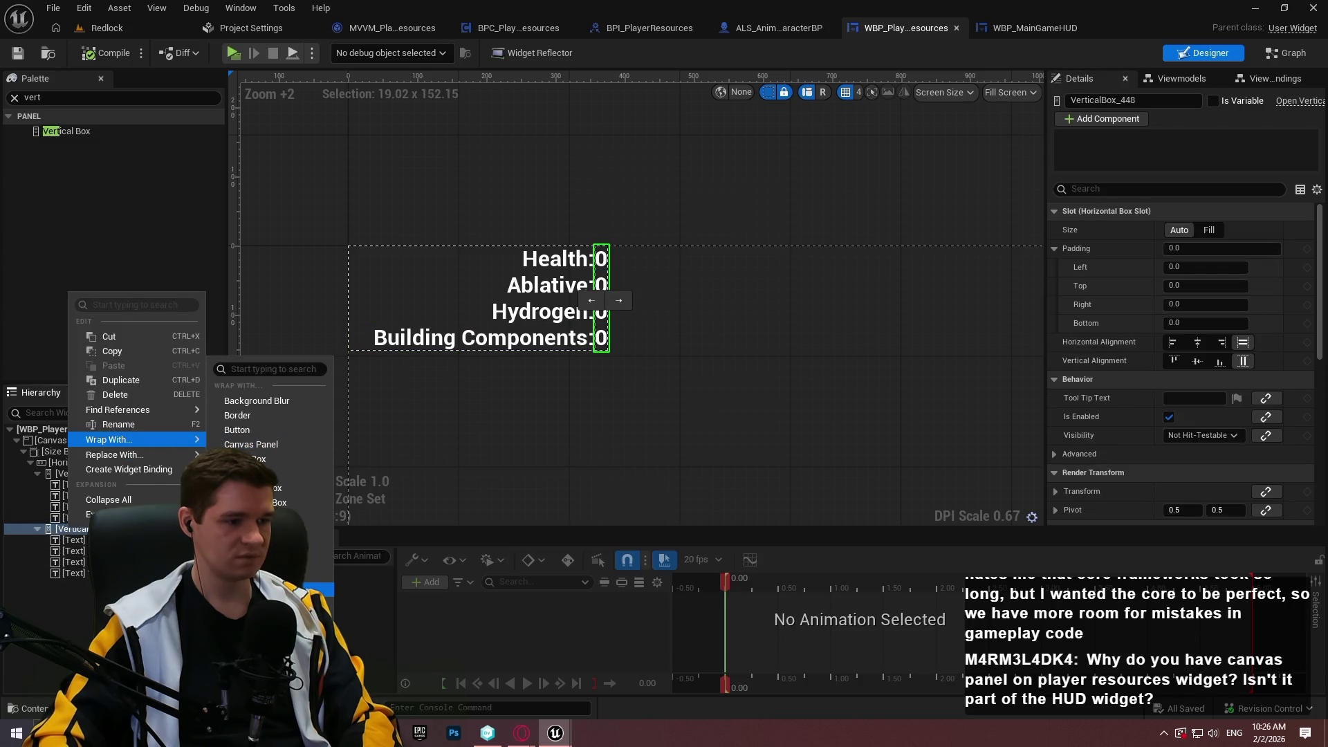
left_click(249, 603)
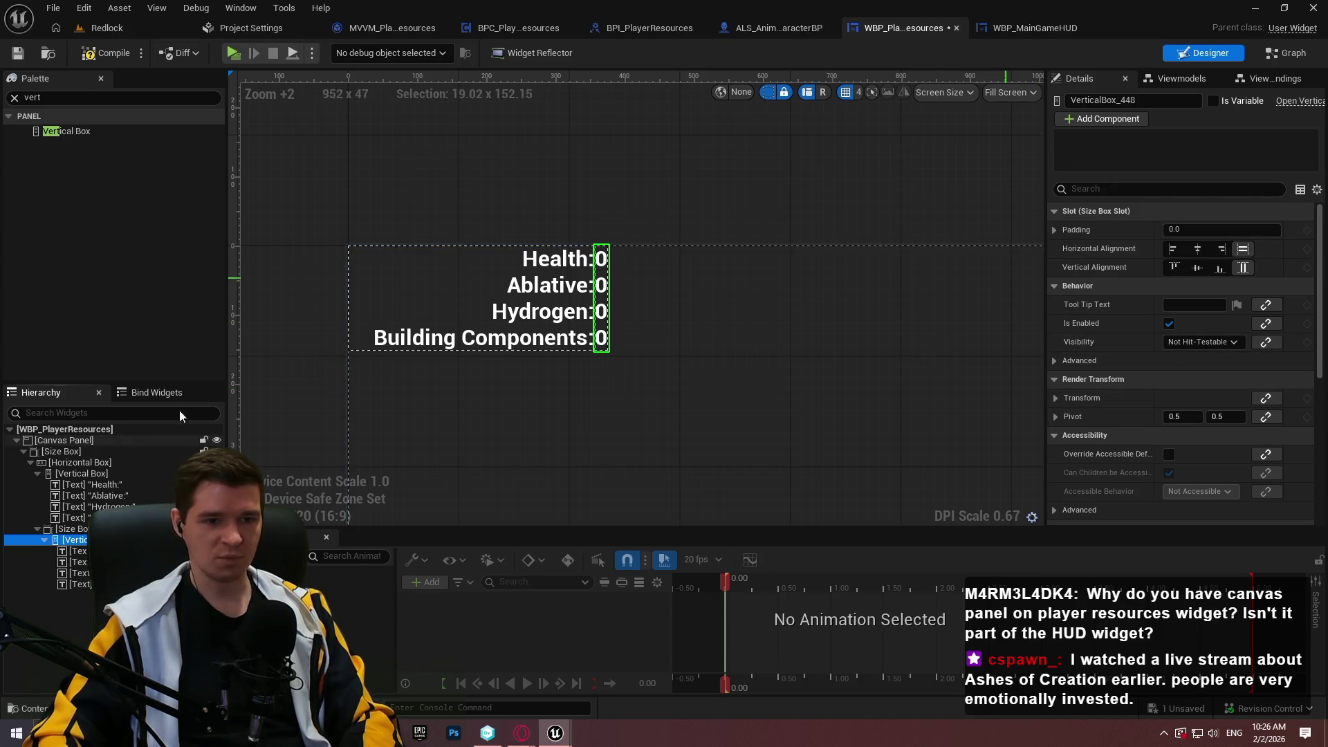
- Set the new Size Box slot to Auto with a 60-unit width override
key("Up")
left_click(1181, 233)
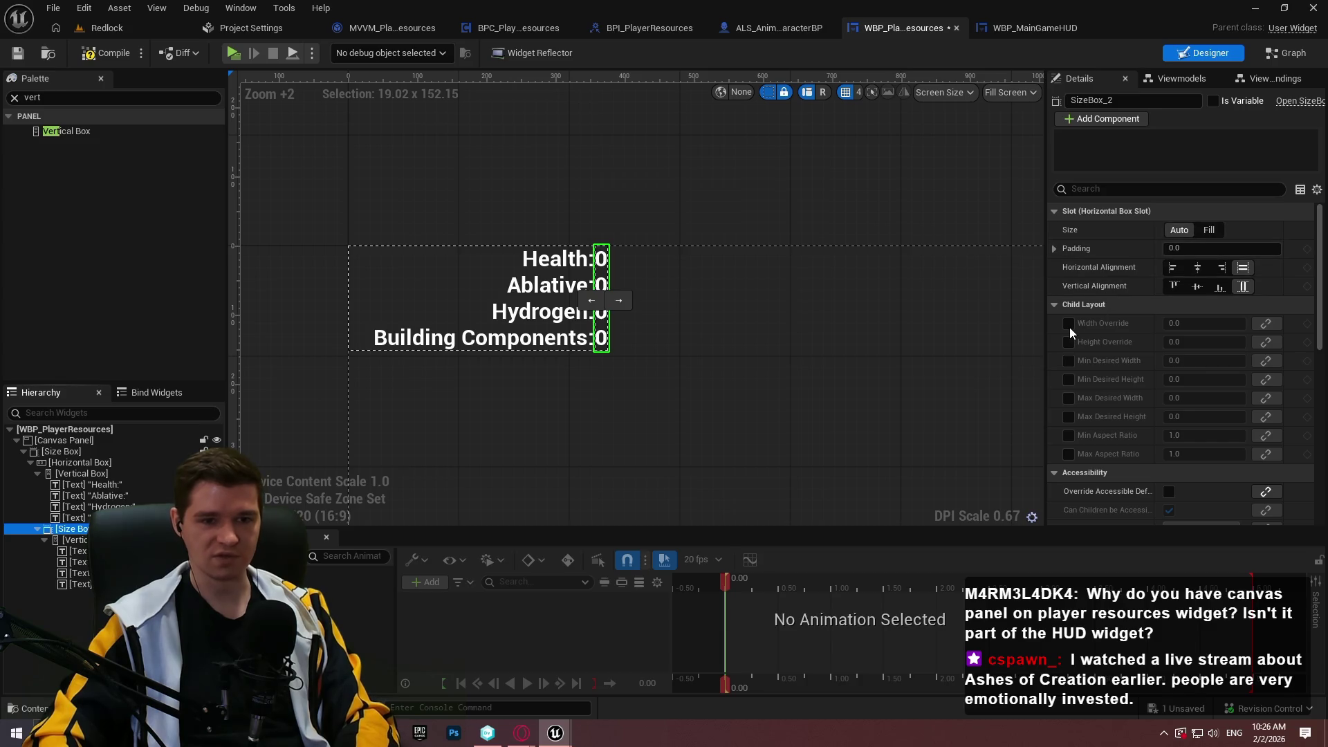
left_click(1070, 324)
left_click_drag(1204, 323, 1235, 323)
left_click(1230, 323)
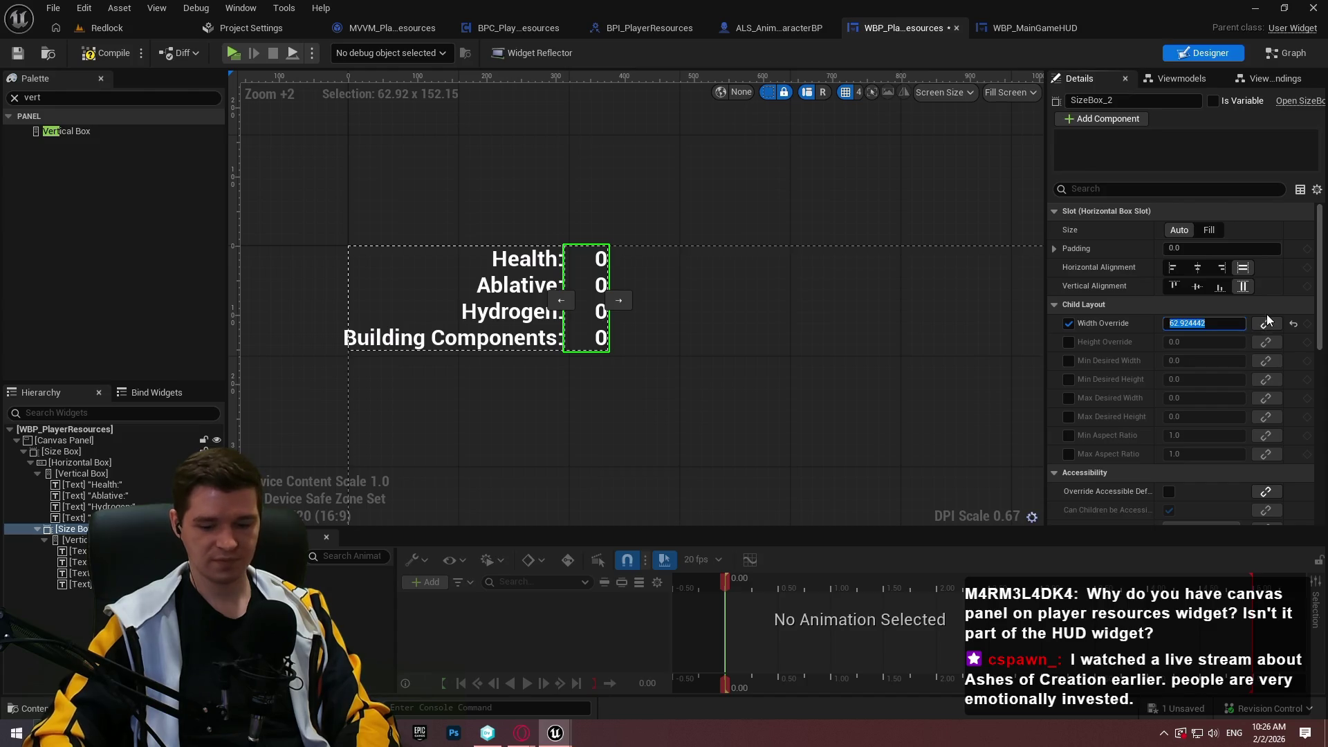
key("BackSpace")
type("60")
key("Return")
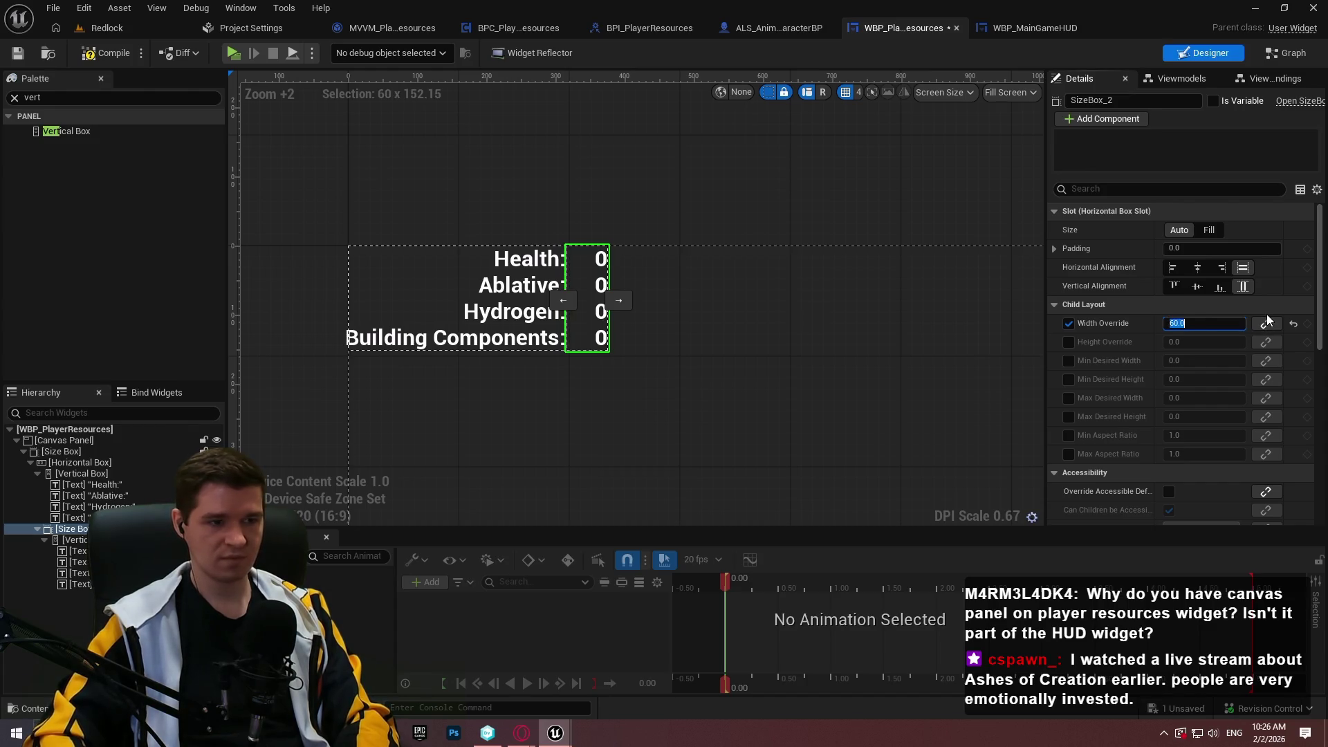
left_click(795, 334)
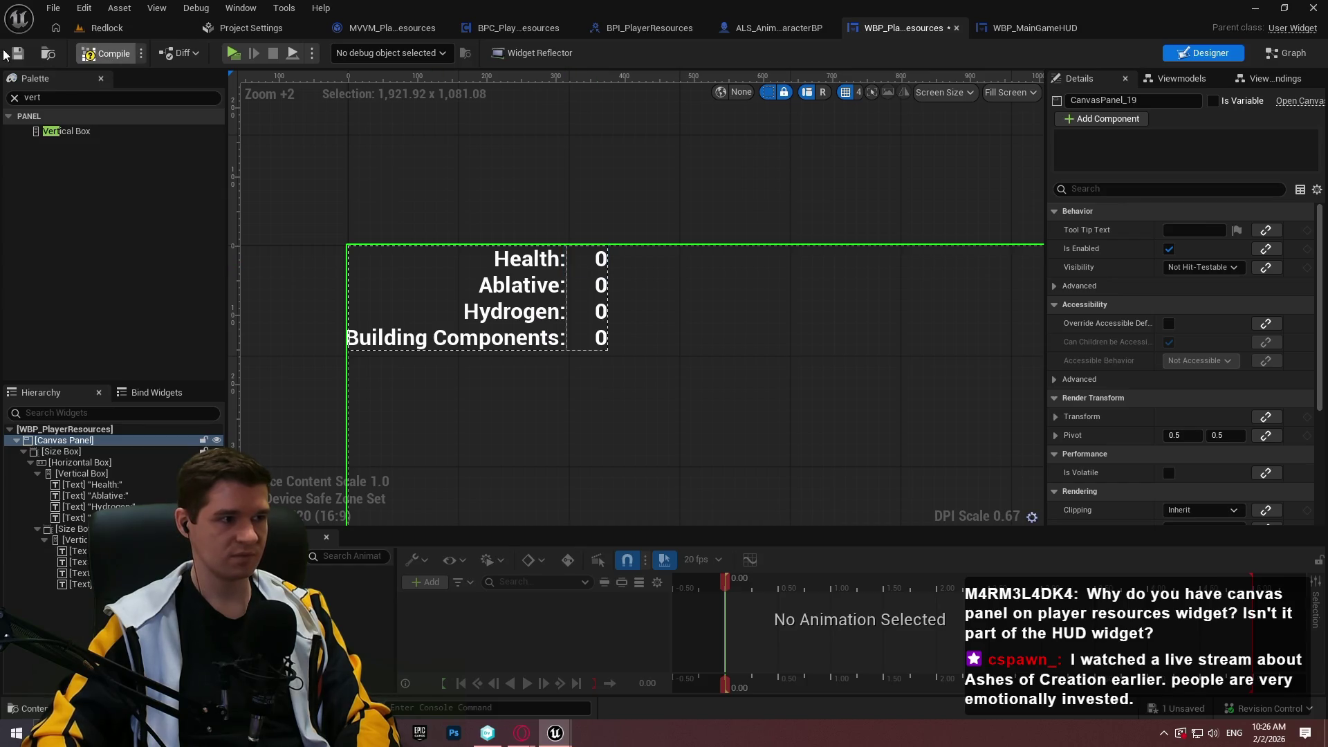
- Select all four 0 value texts and set their Justification to Center
left_click(595, 260)
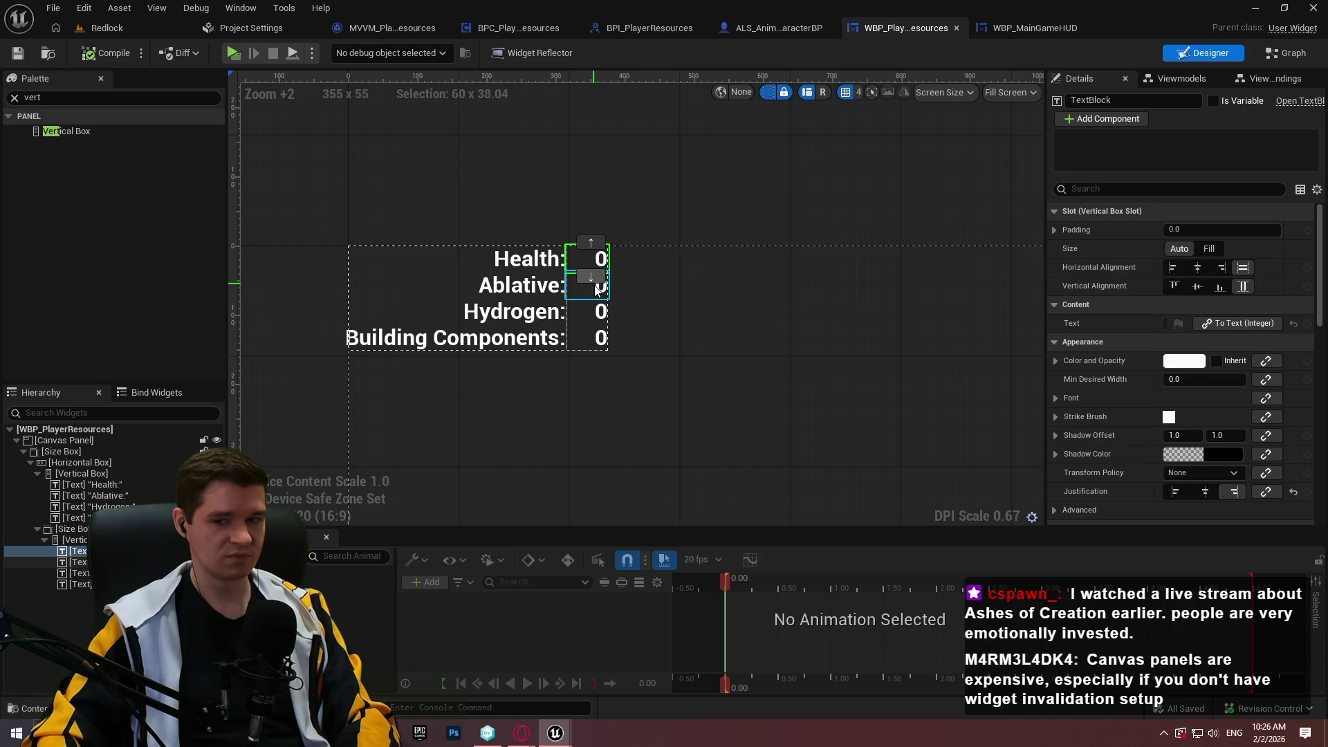
left_click(78, 584, "shift")
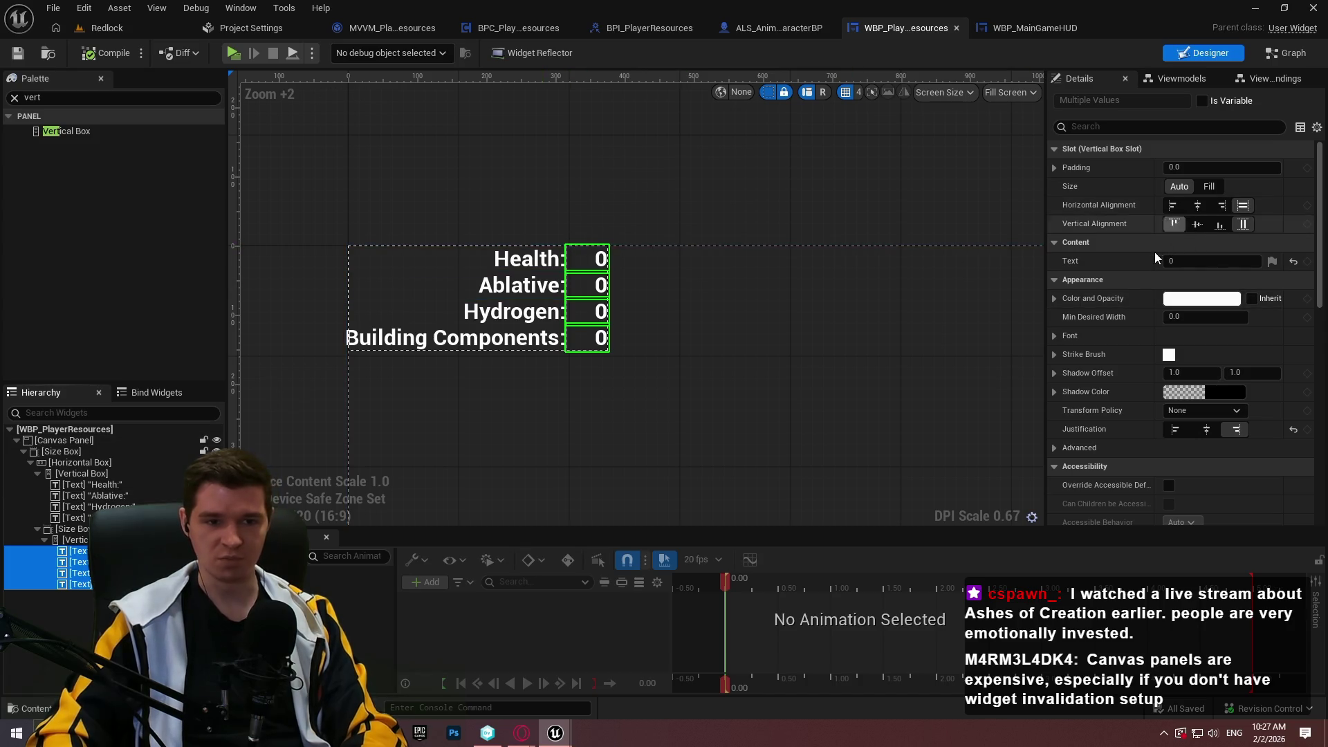
scroll(1189, 311, "down", 2)
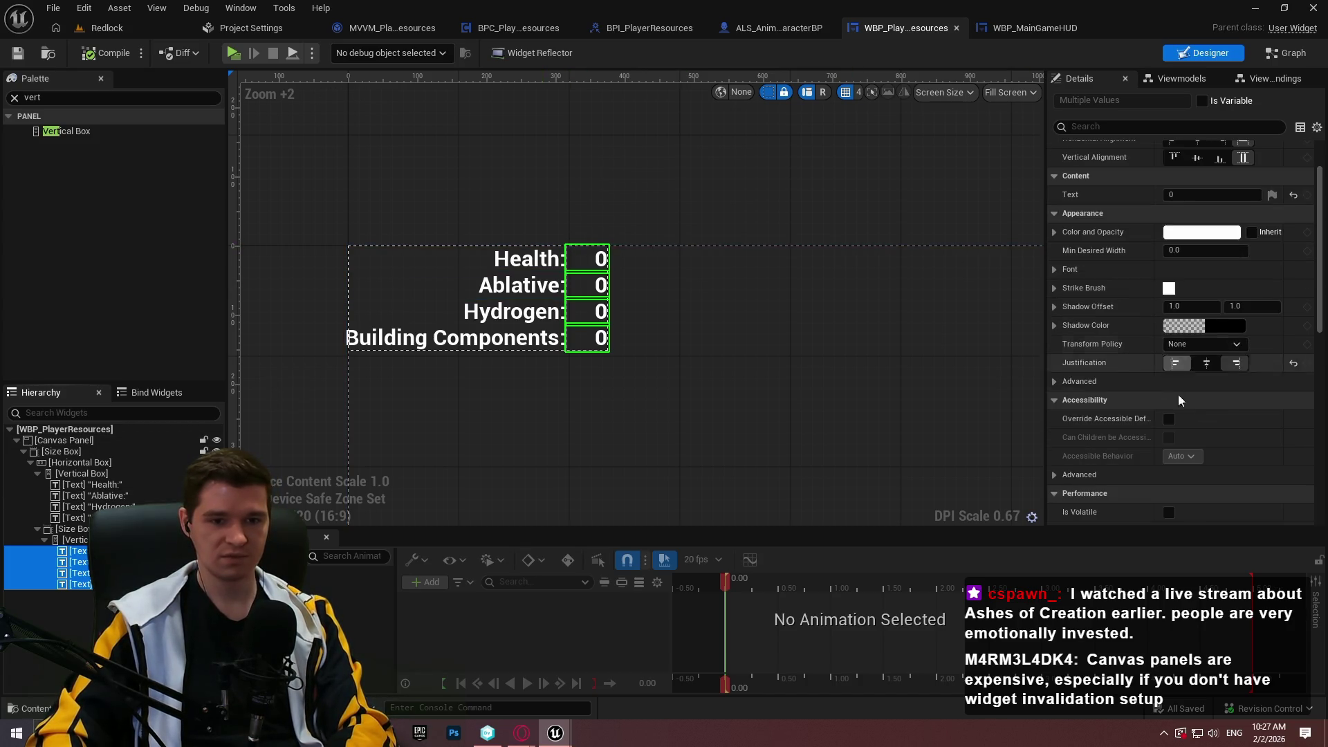
left_click(1206, 363)
- Compile and save the widget blueprint, then launch a test play
left_click(107, 54)
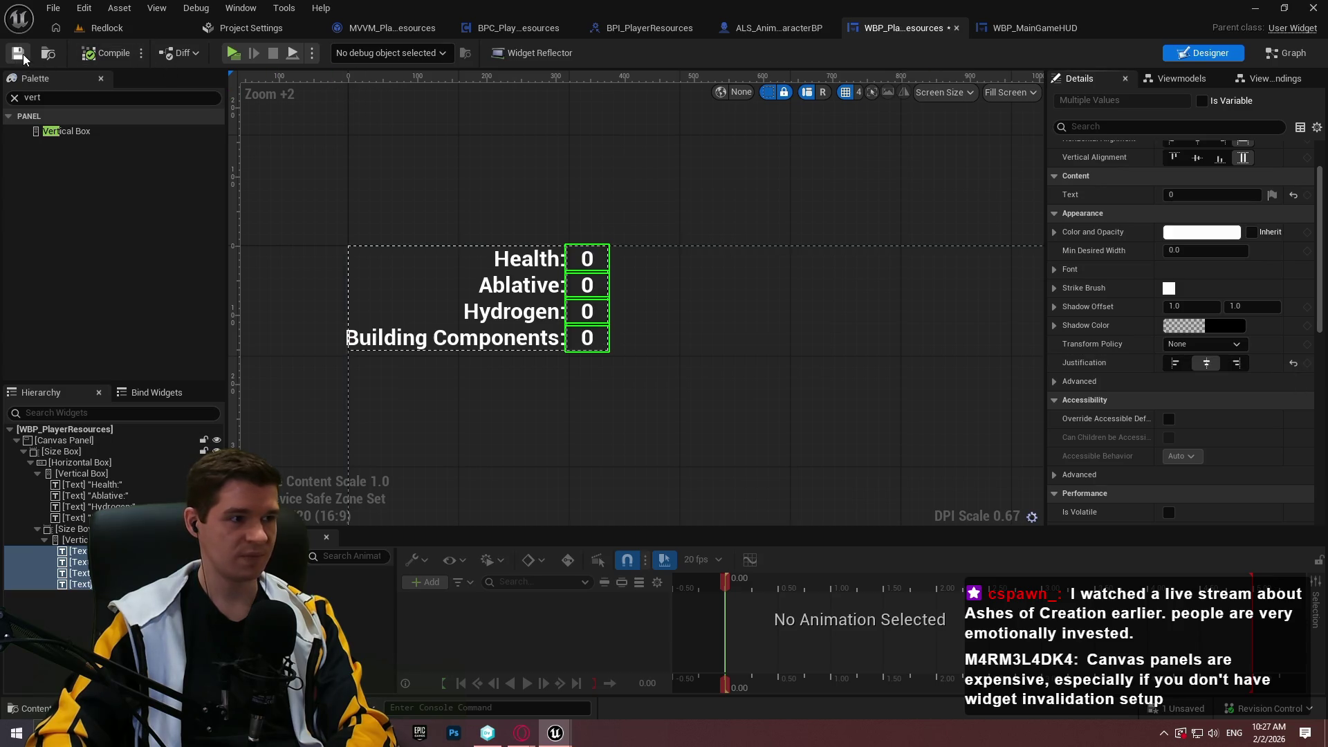
left_click(613, 163)
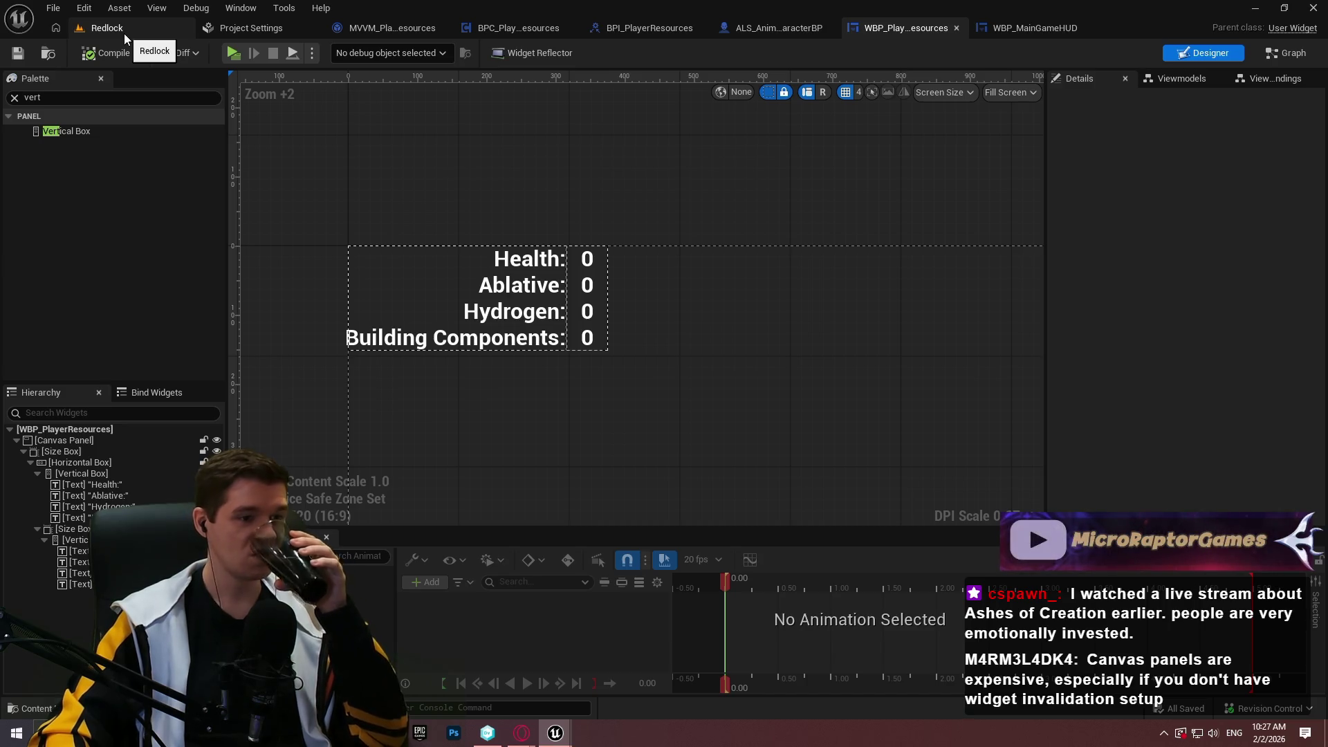
left_click(233, 52)
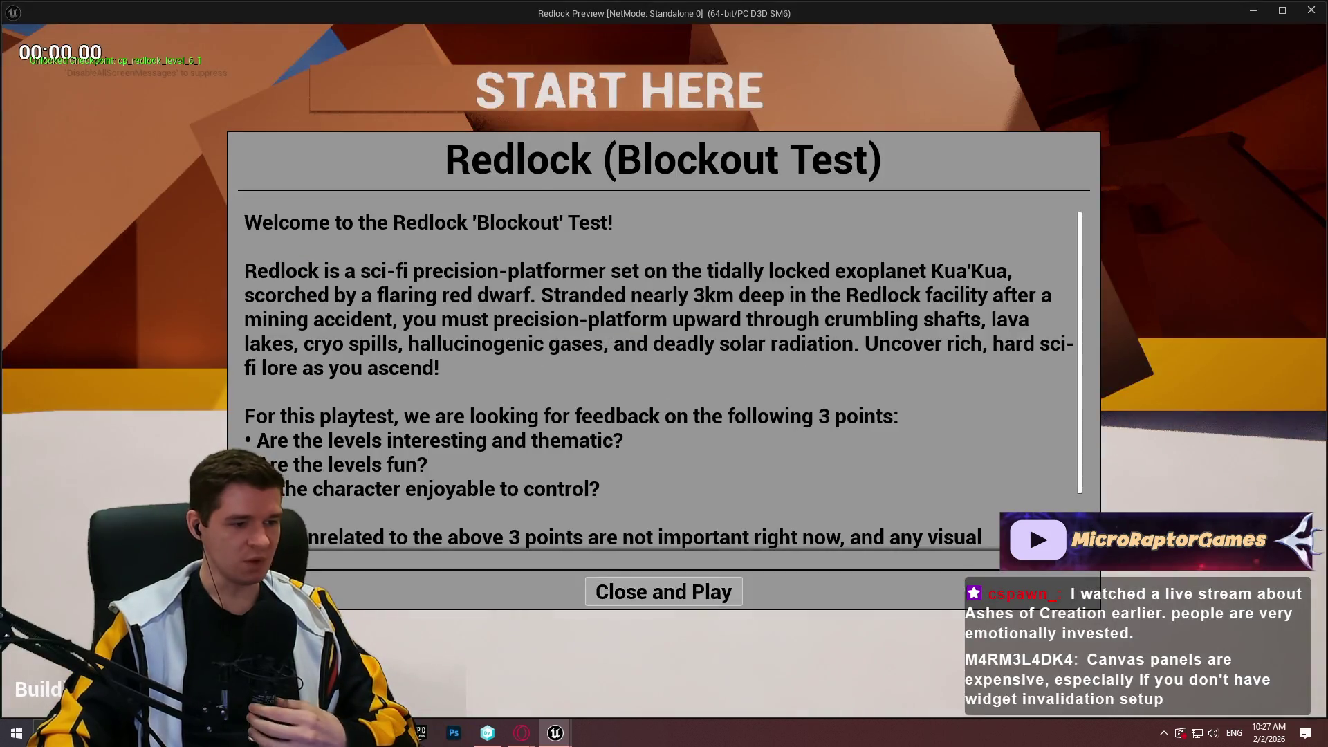
left_click(663, 592)
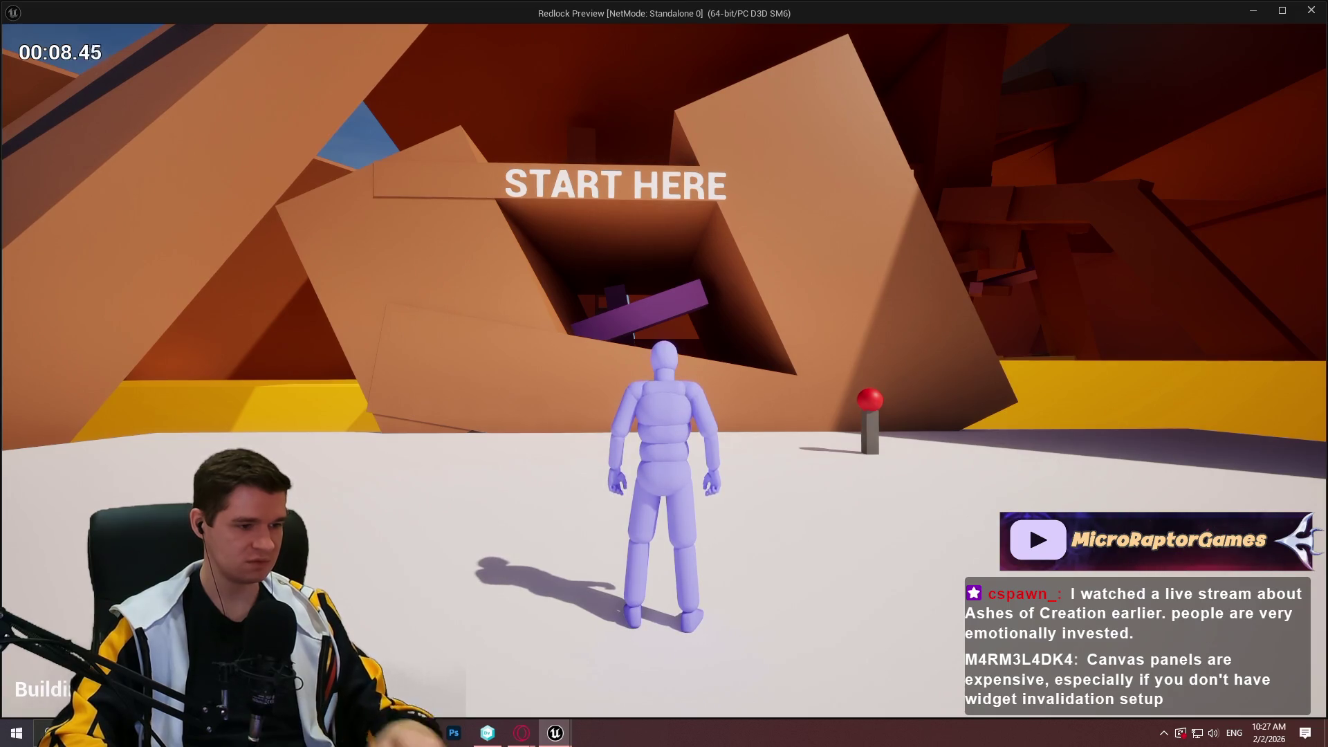
key("Escape")
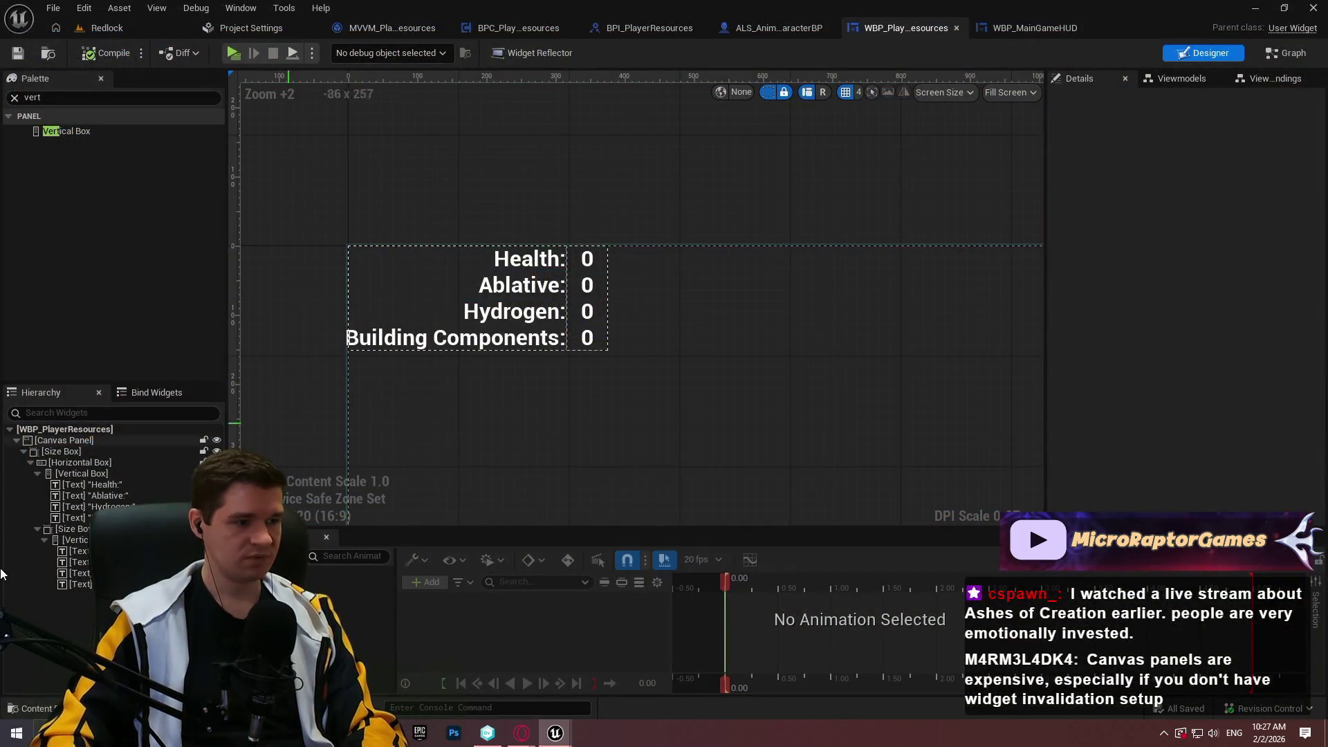
left_click(587, 304)
- Set the value Size Box width override to 70, then compile and save
left_click_drag(1201, 330, 1193, 336)
left_click(88, 54)
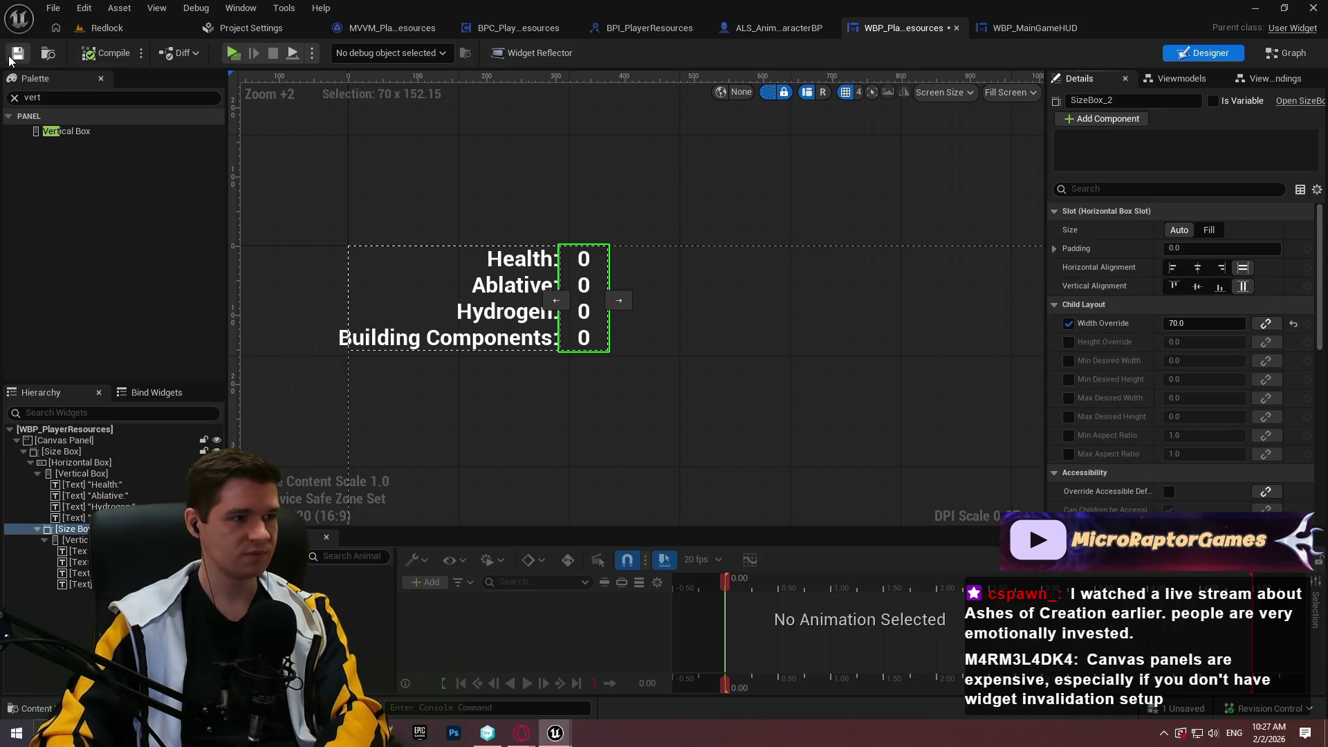
left_click(850, 104)
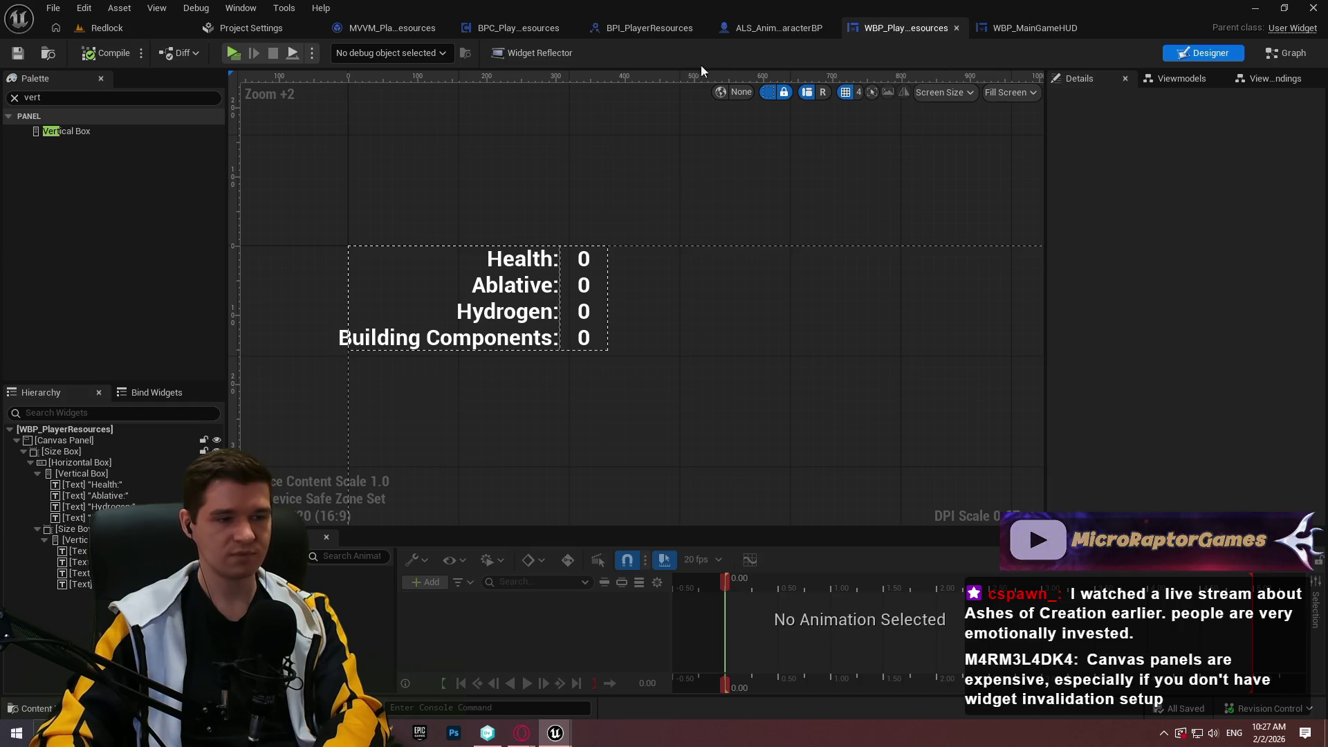
- Turn off the outer Size Box's width override and replace it with a Horizontal Box
left_click(89, 452)
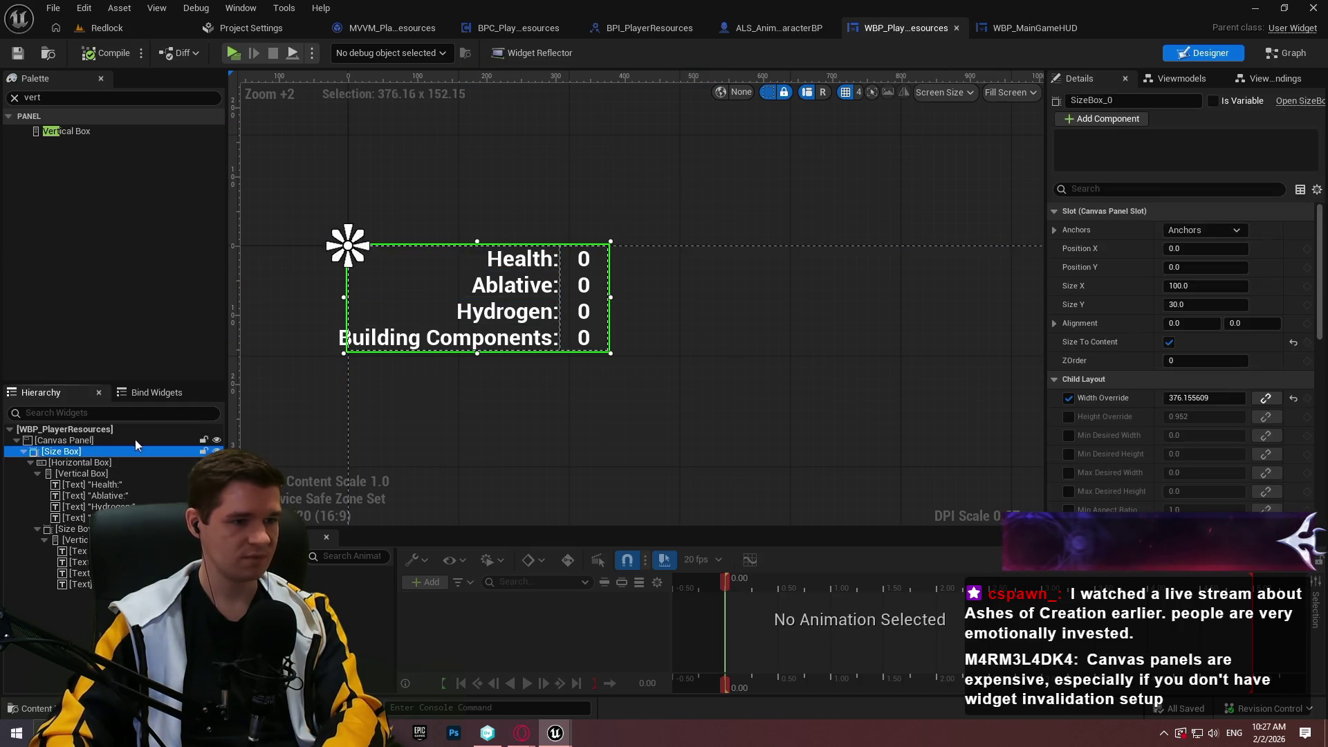
left_click(1065, 399)
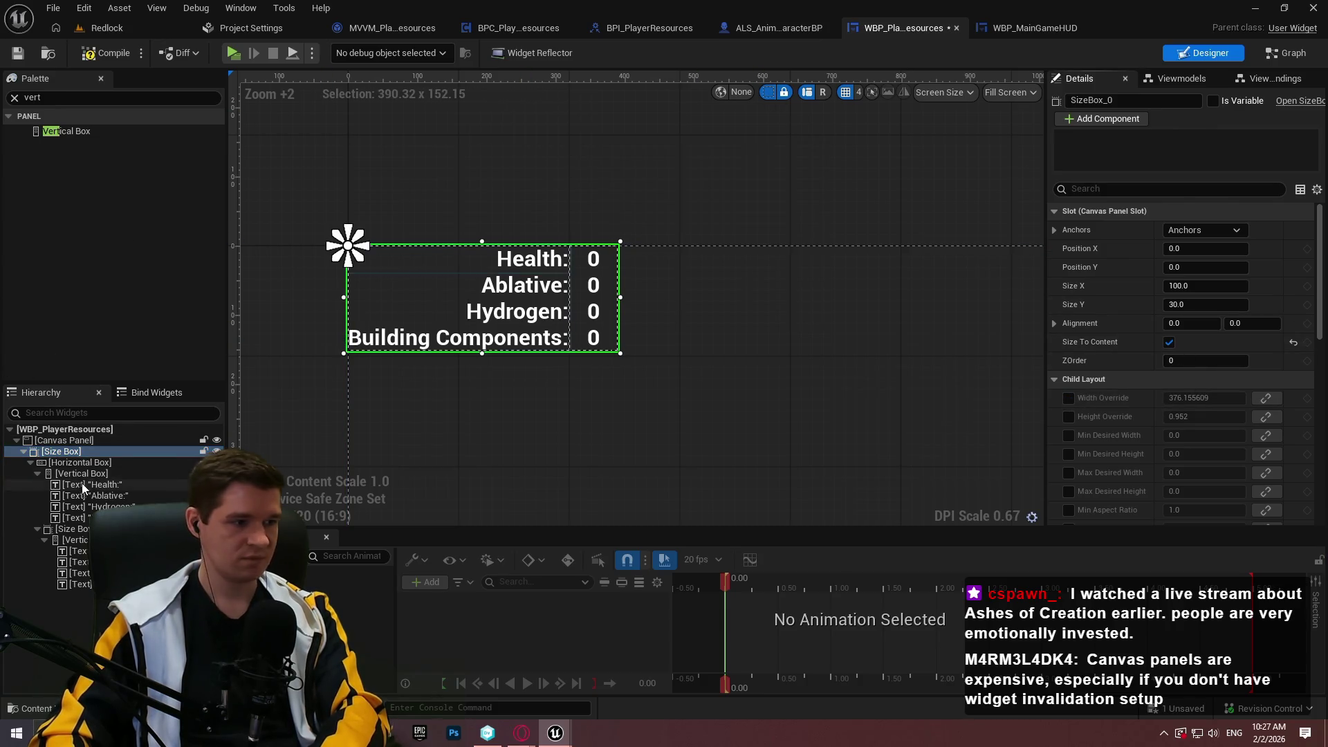
right_click(82, 454)
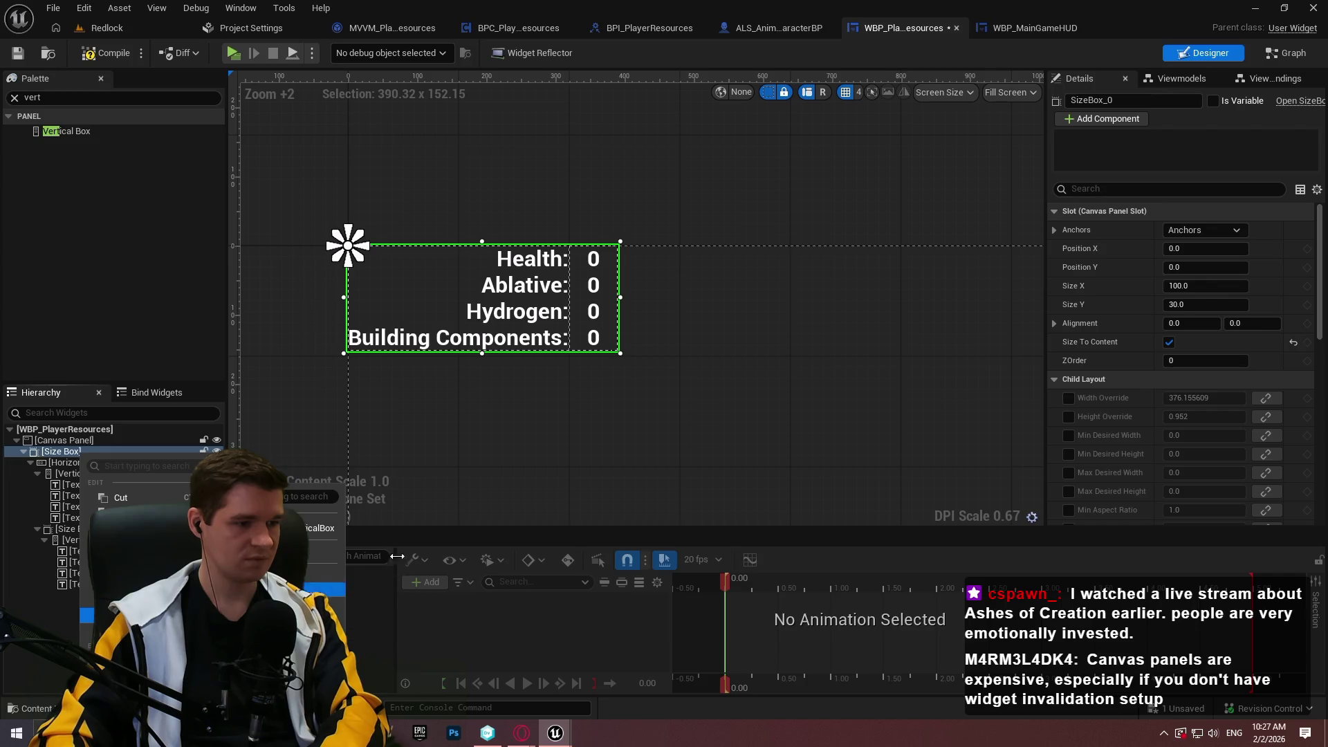
left_click(317, 554)
left_click(83, 450)
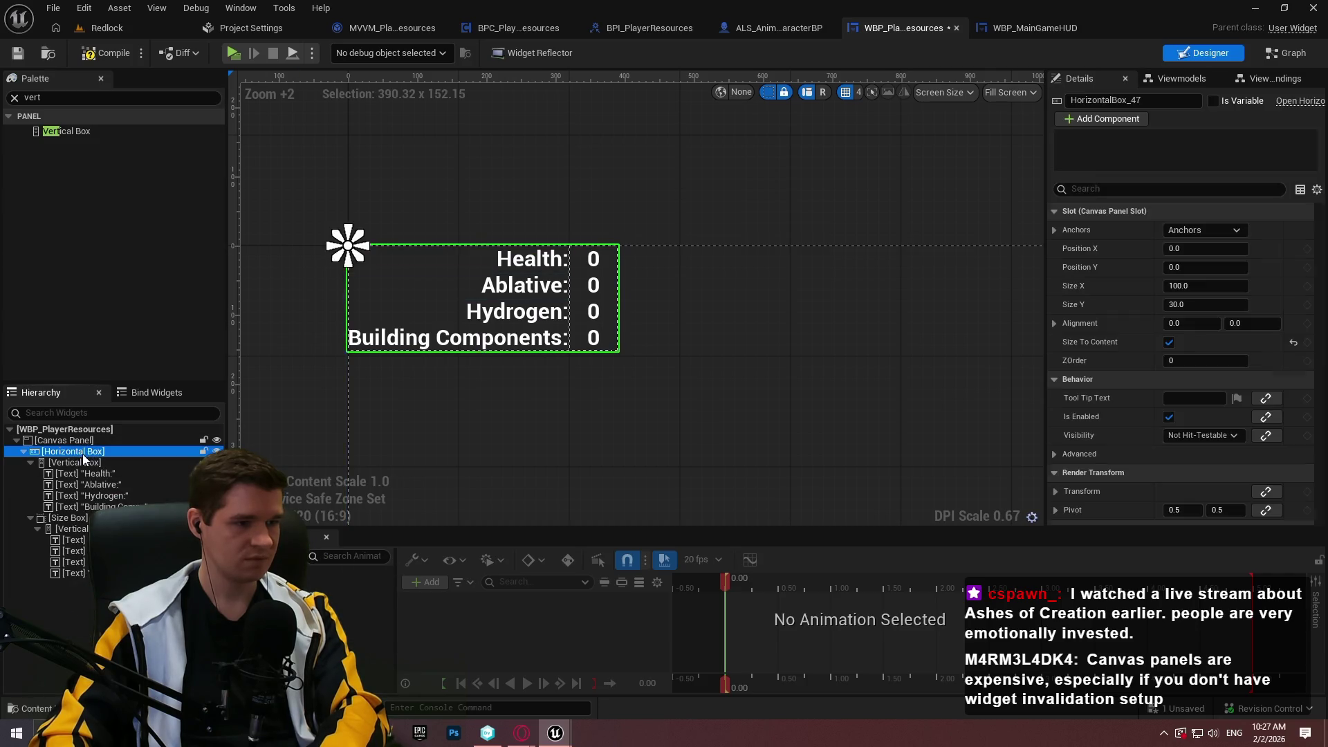
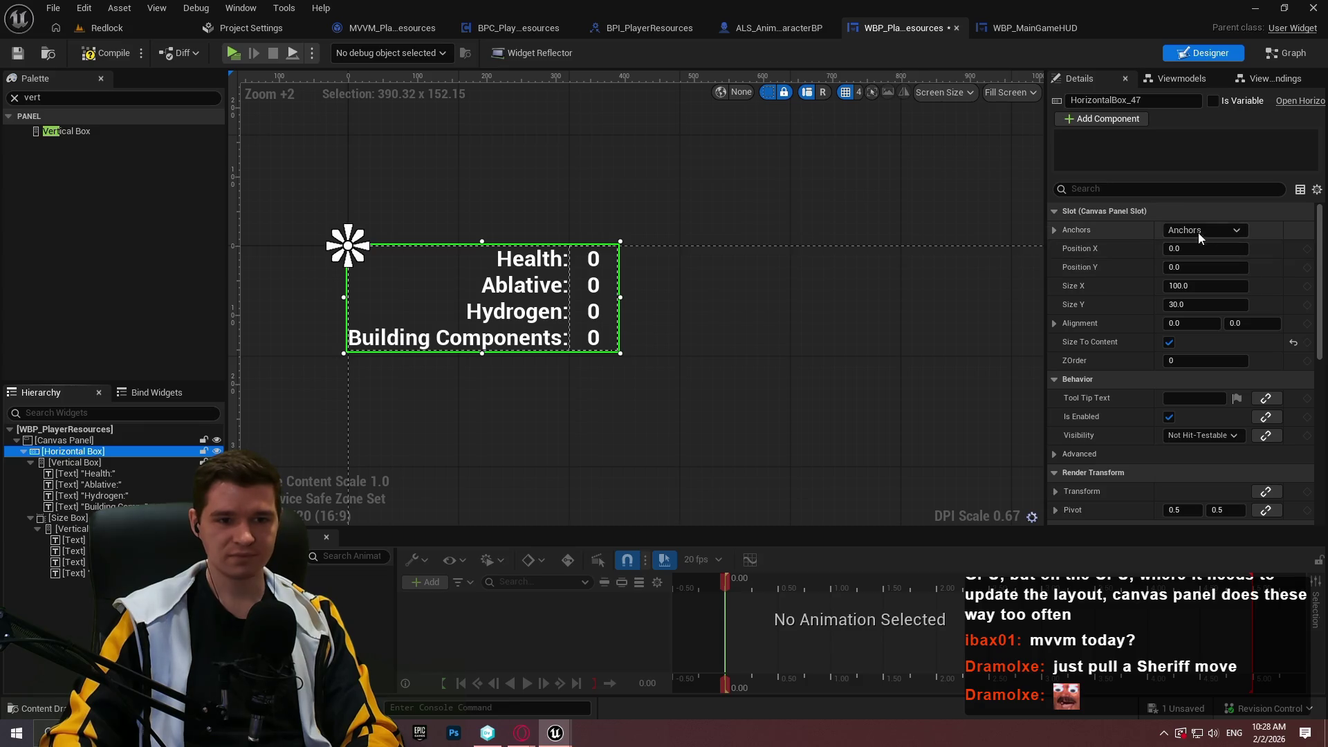
- Set the resource labels' Vertical Box padding to 0, compile and save, then switch to WBP_MainGameHUD
left_click(74, 462)
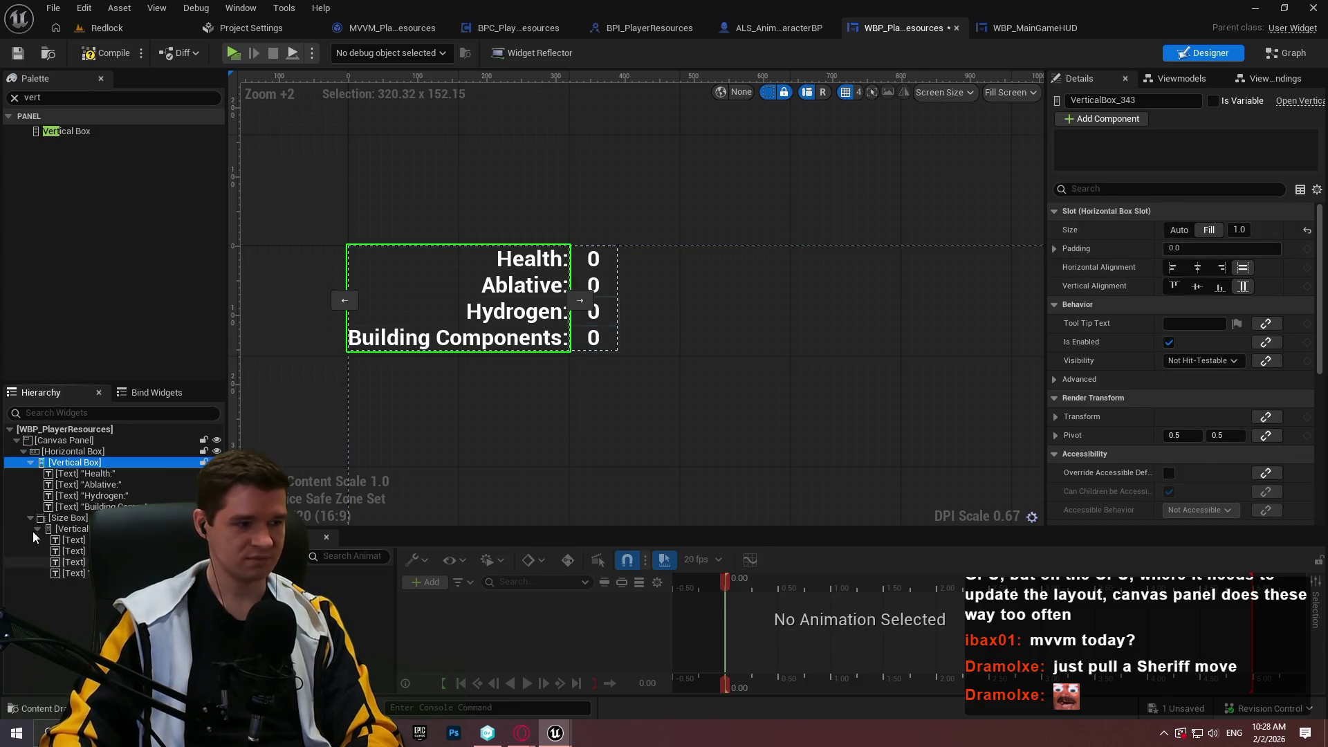
left_click(31, 461)
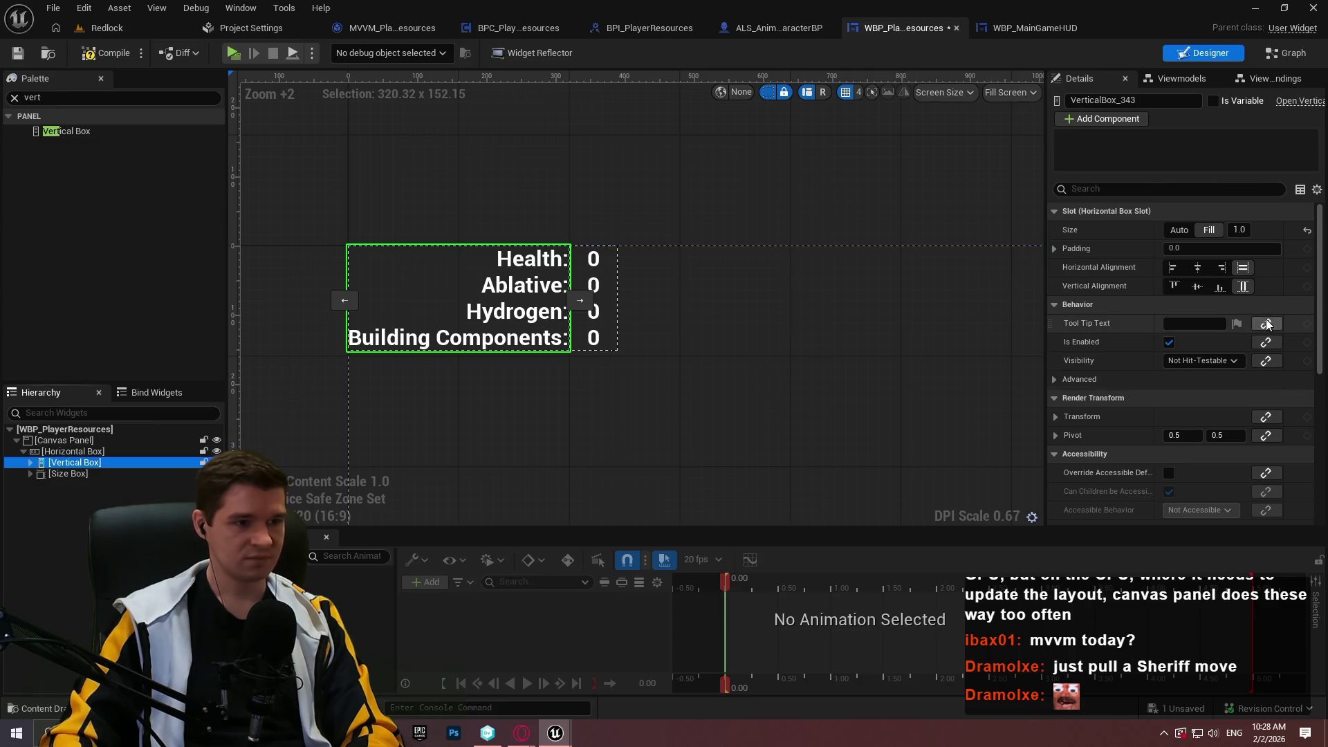
left_click(1221, 248)
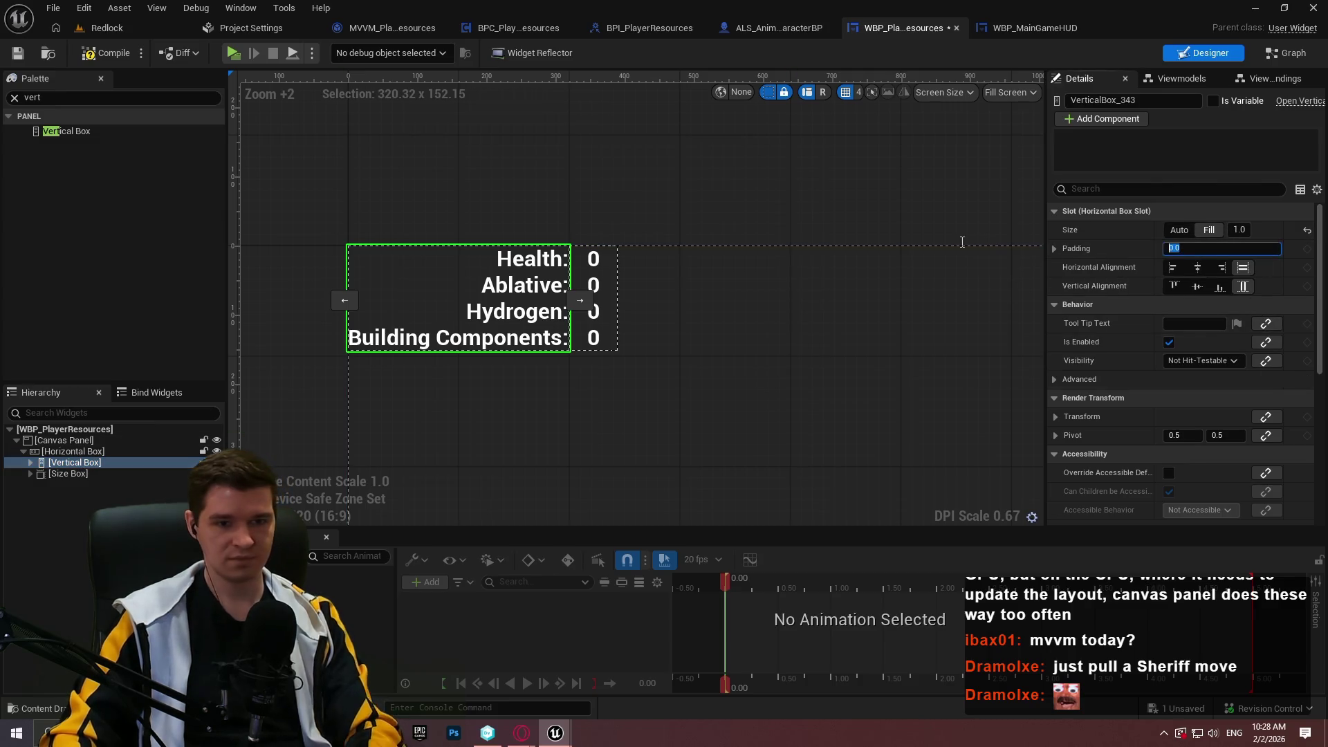
type("0")
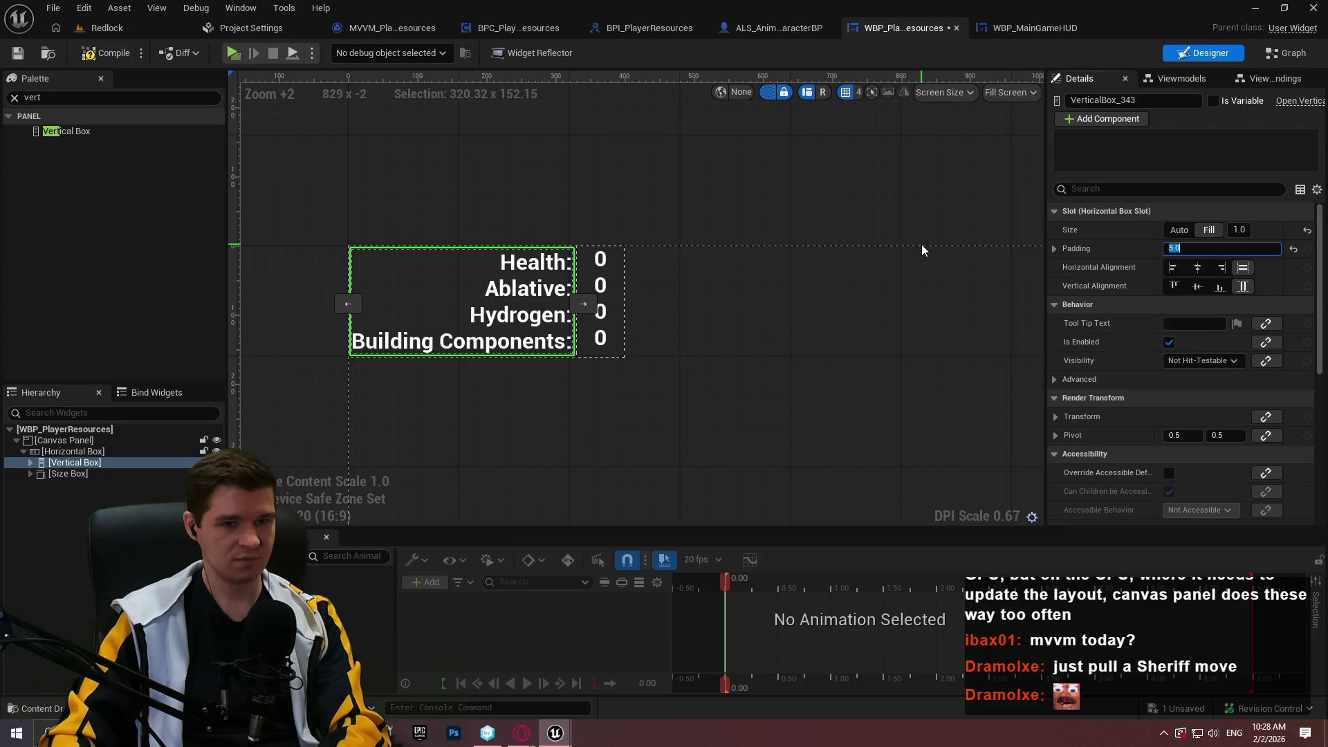
key("Return")
left_click(97, 54)
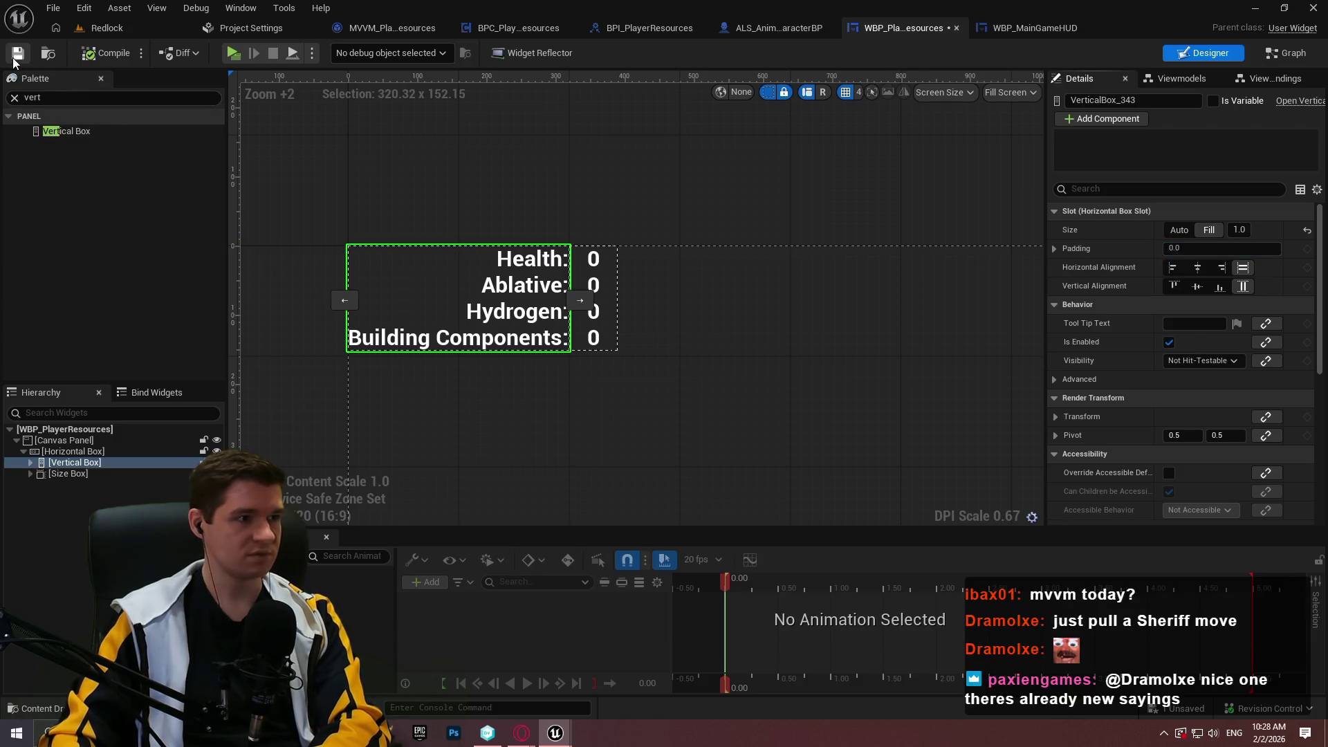
left_click(1033, 28)
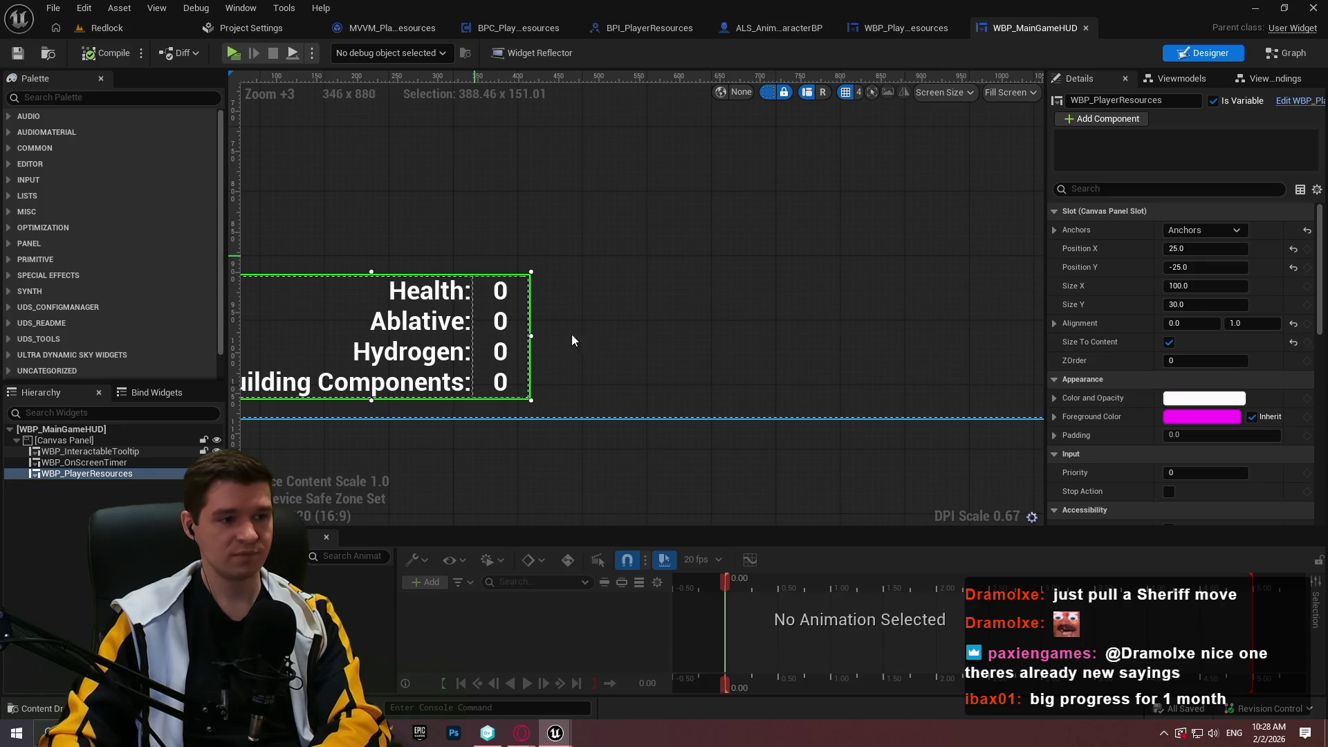
- Launch a quick game preview to check the current HUD layout
mouse_move(457, 453)
left_mouse_down()
mouse_move(931, 439)
mouse_move(730, 443)
left_mouse_up()
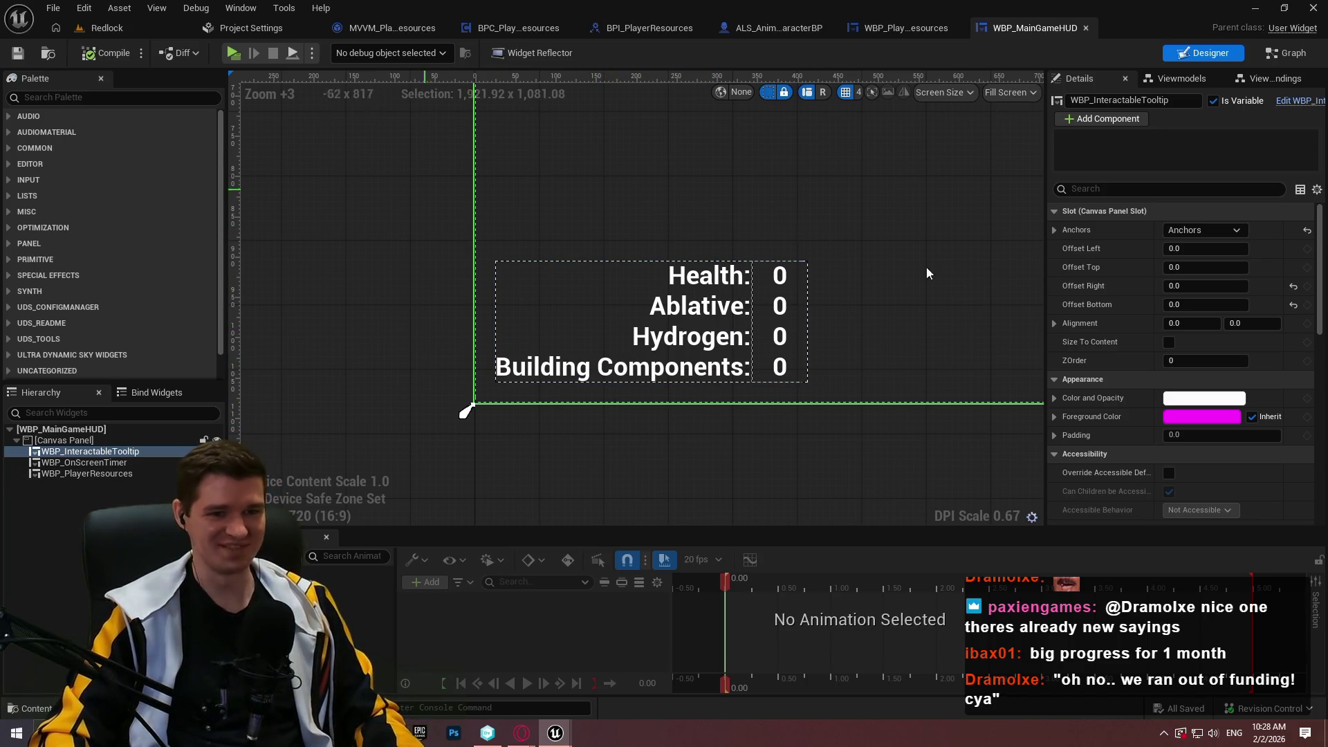
scroll(856, 362, "down", 1)
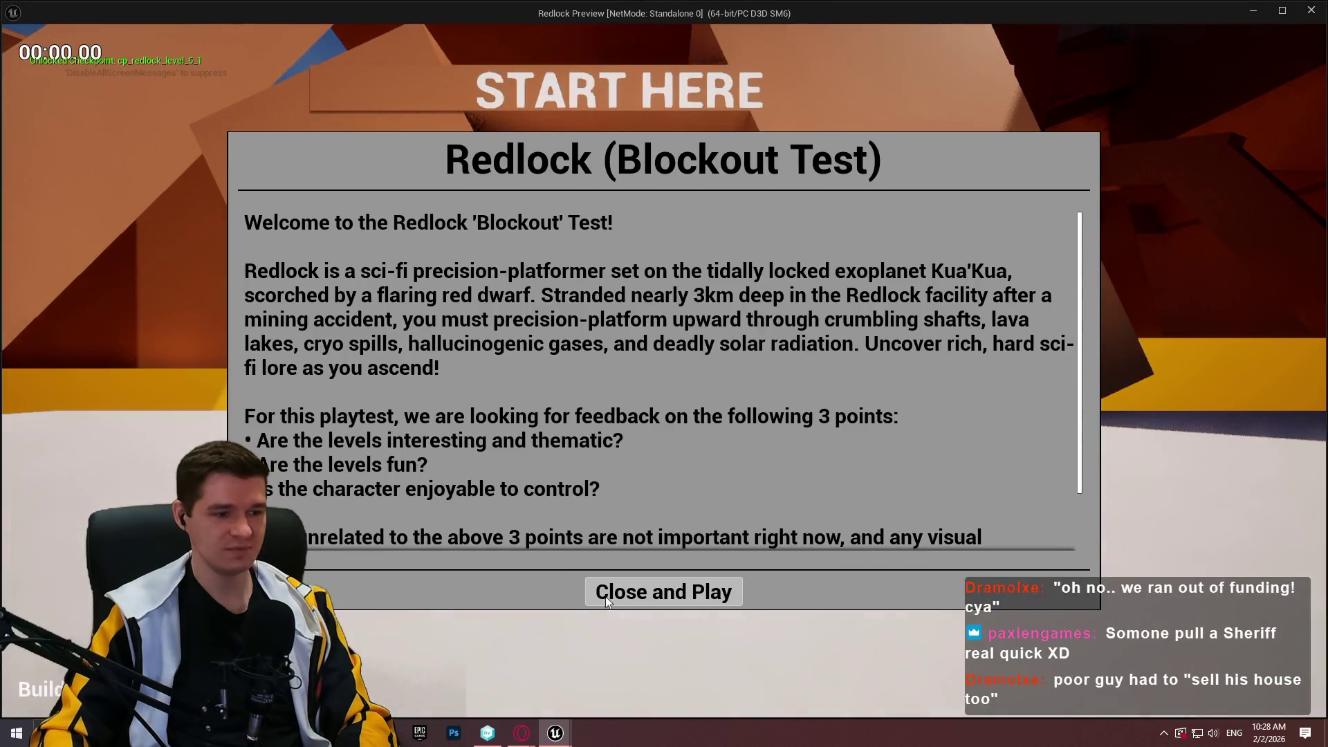
left_click(604, 596)
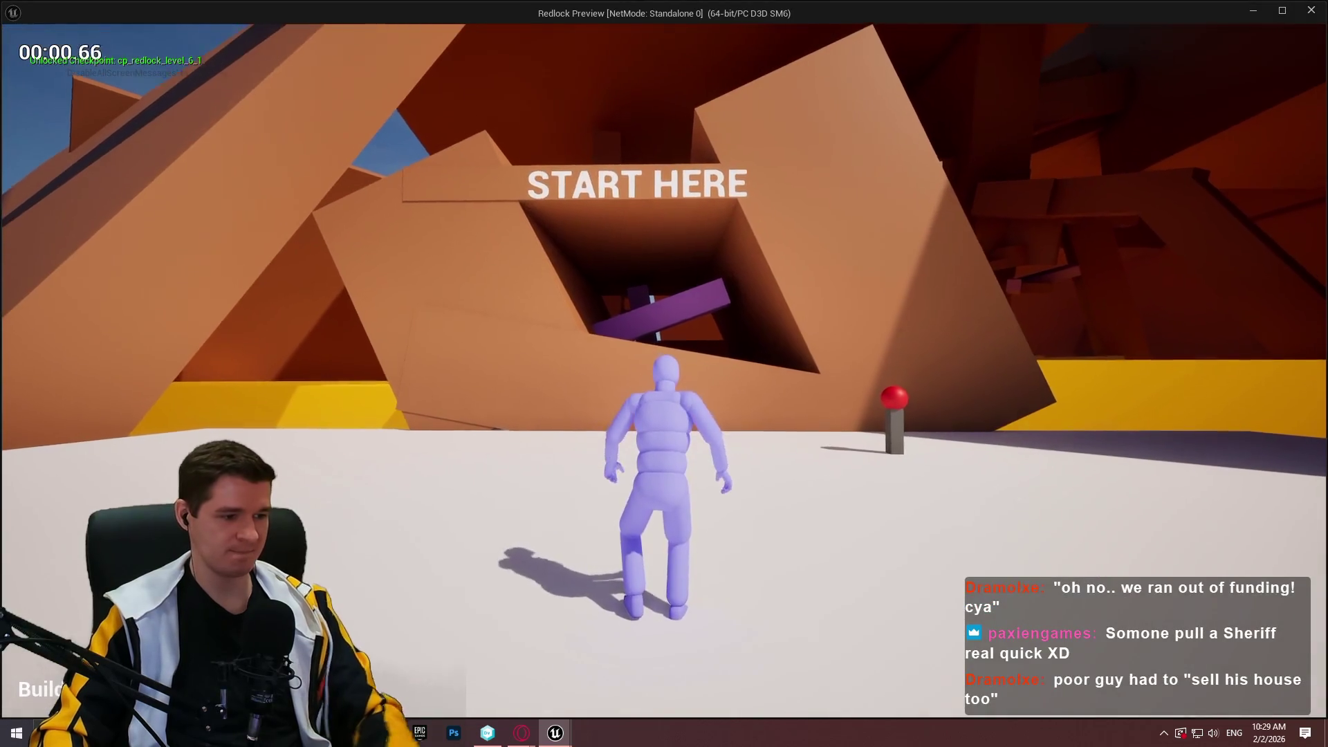
key("Escape")
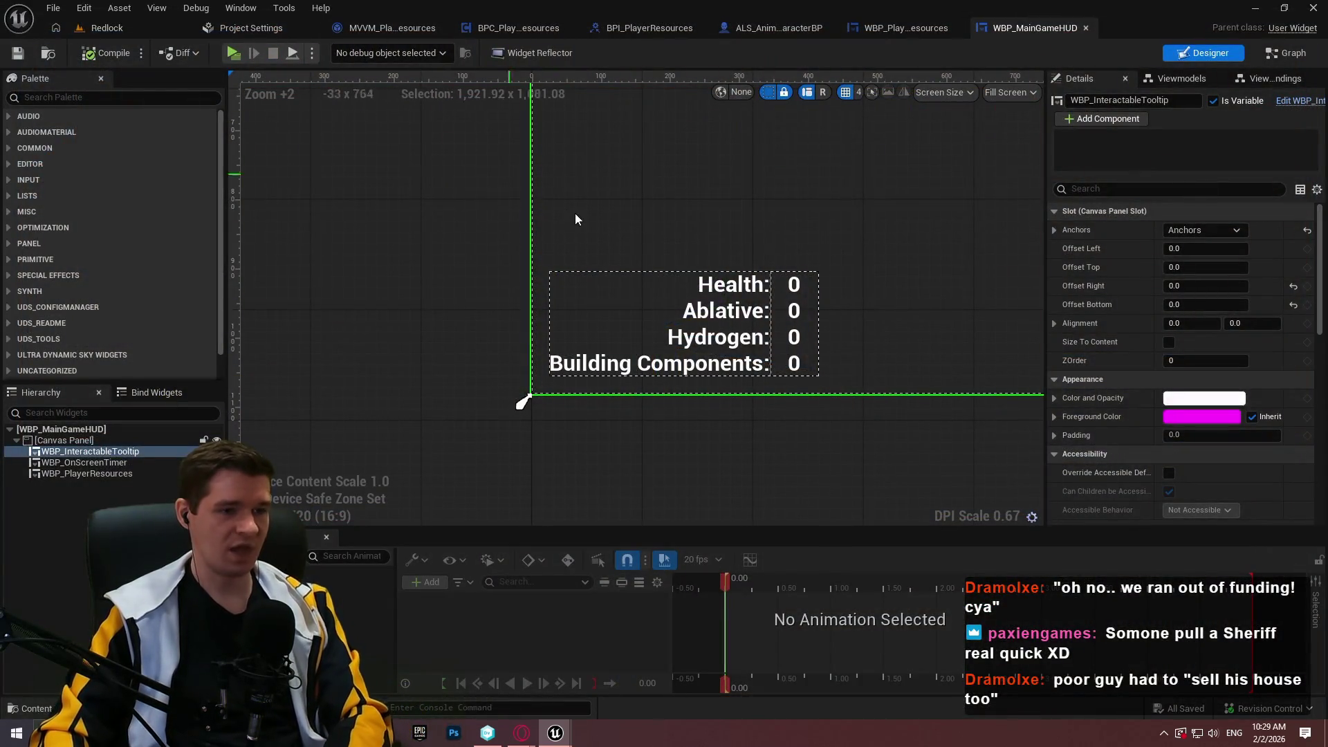
- Place the WBP_PlayerResources widget on the HUD at Position Y -25 and X about 515
scroll(744, 441, "down", 7)
scroll(587, 474, "up", 3)
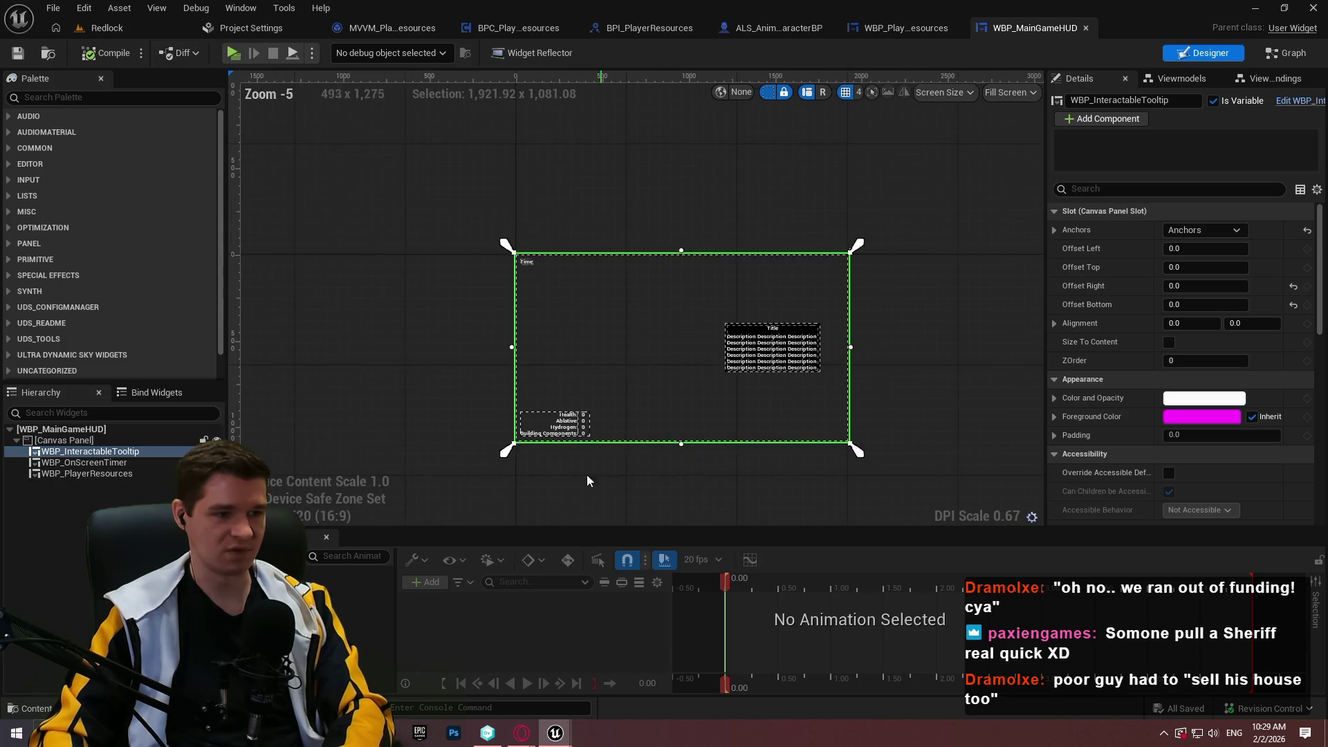
left_click(588, 488)
left_click(72, 473)
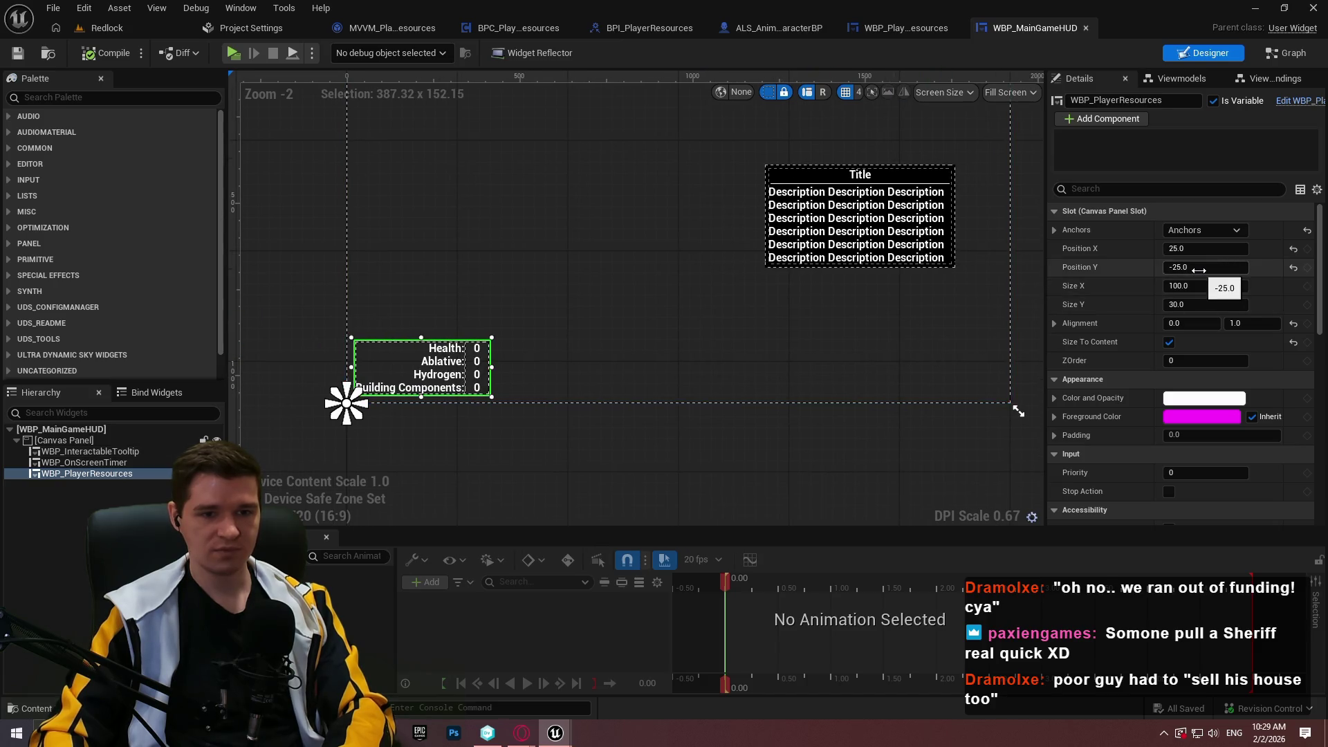
mouse_move(1204, 267)
left_mouse_down()
mouse_move(1162, 267)
mouse_move(1176, 267)
left_mouse_up()
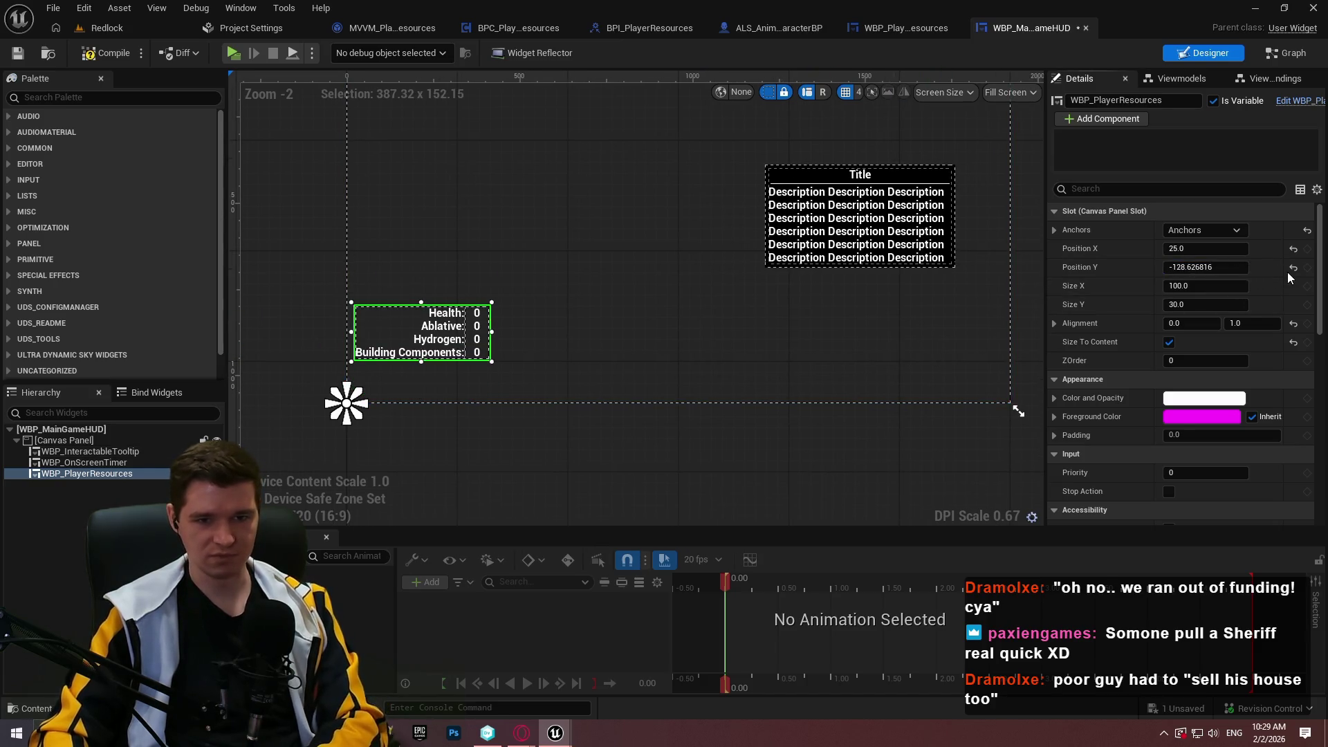
left_click(1293, 268)
left_click(1217, 269)
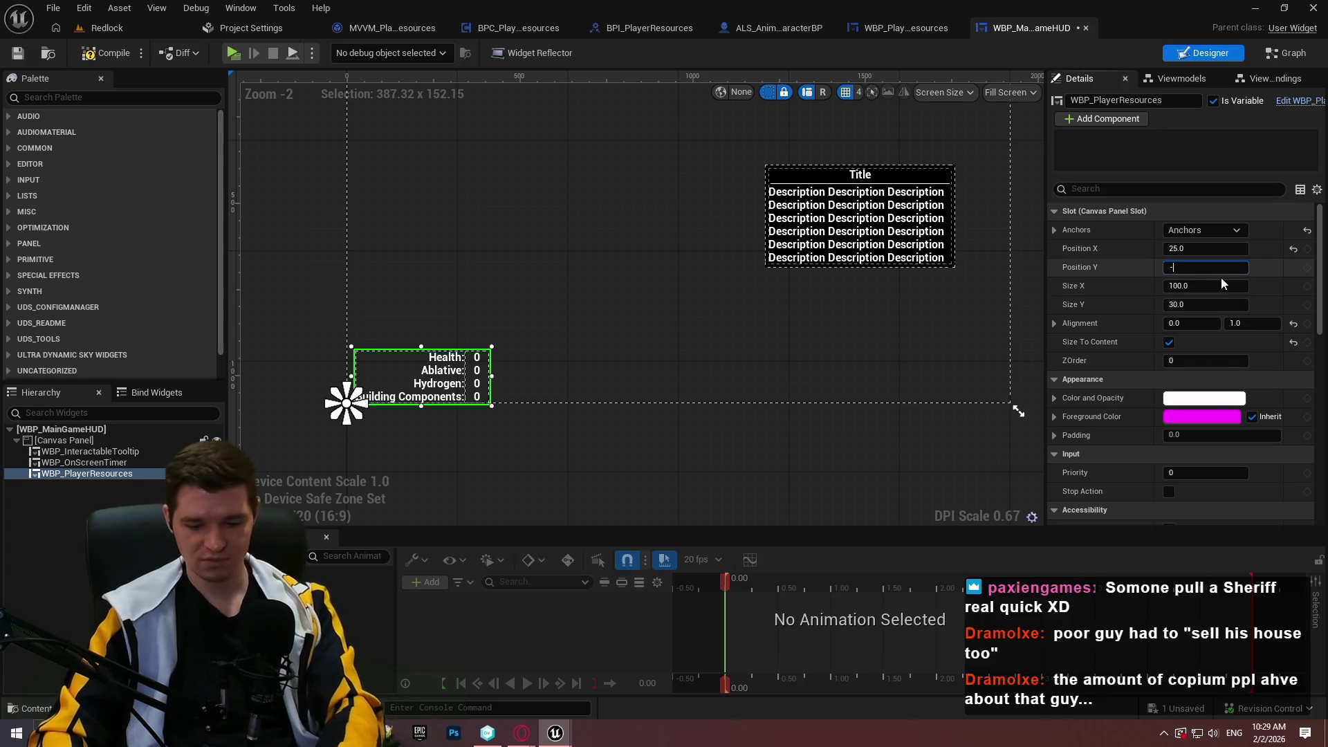
type("-25")
key("Return")
left_click_drag(1203, 248, 1317, 248)
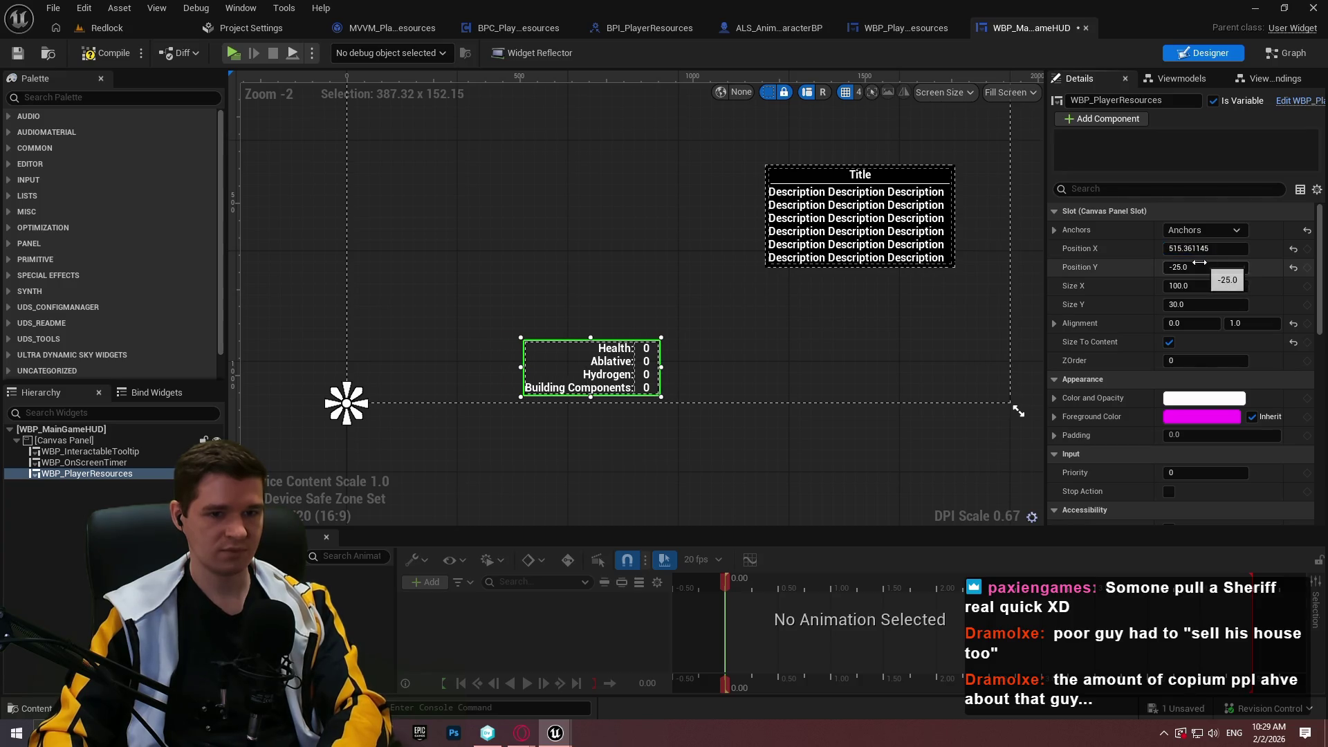
- Save WBP_MainGameHUD and return to the WBP_PlayerResources tab
left_click(17, 53)
left_click(765, 334)
scroll(765, 333, "down", 2)
scroll(735, 378, "up", 3)
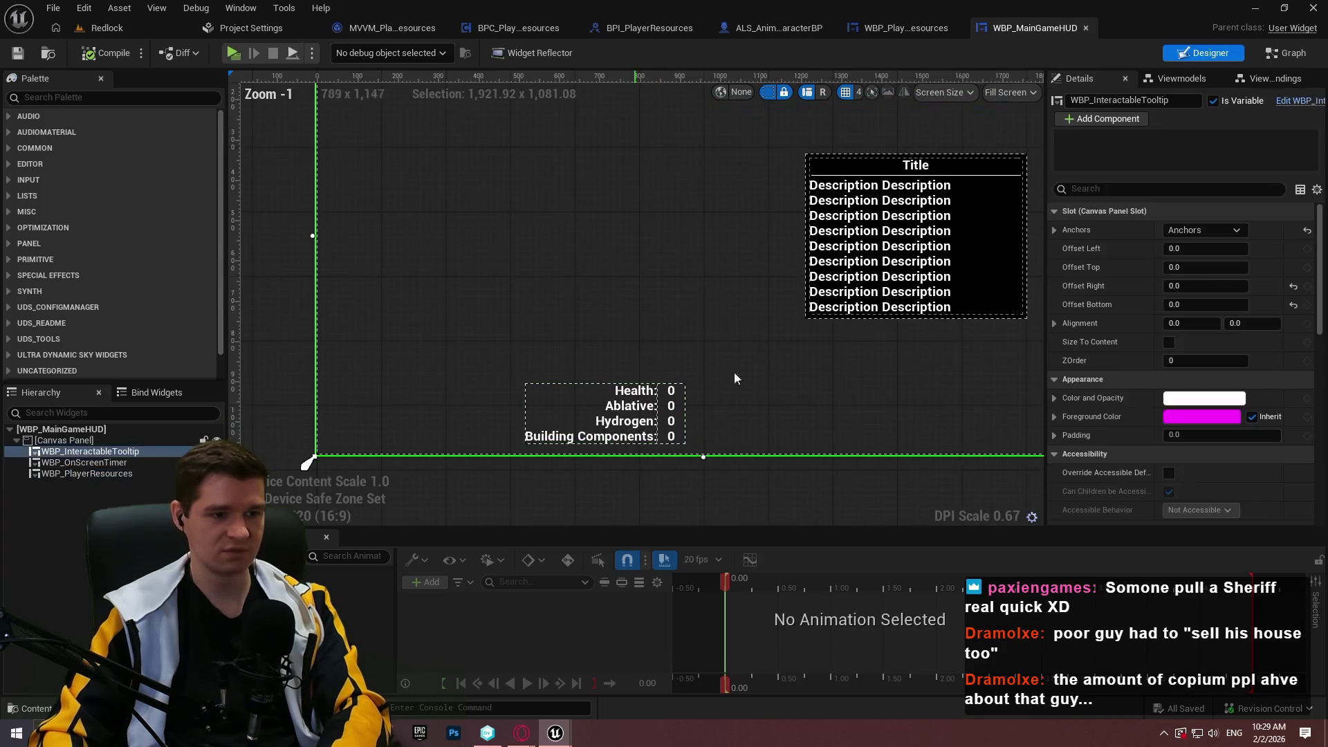
left_click(905, 27)
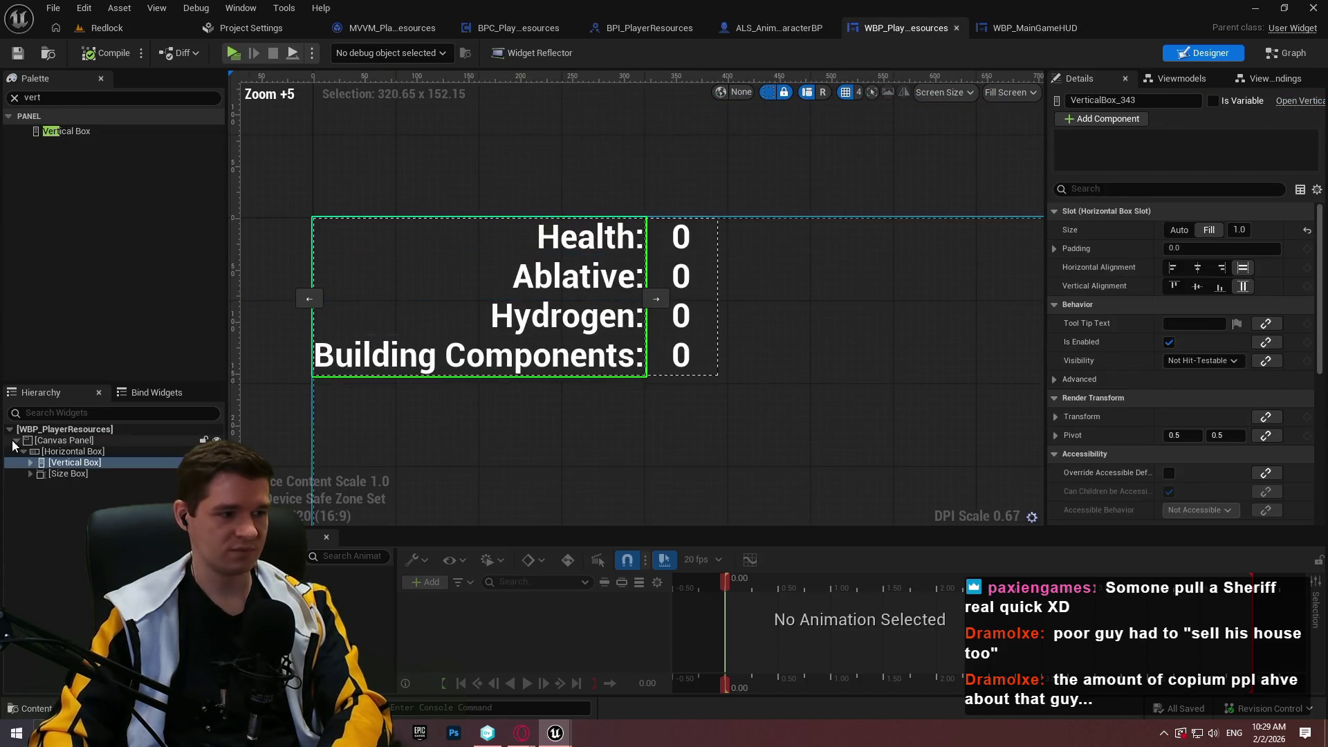
- Multi-select all the resource label and value text blocks in the hierarchy
left_click(30, 462)
left_click(31, 519)
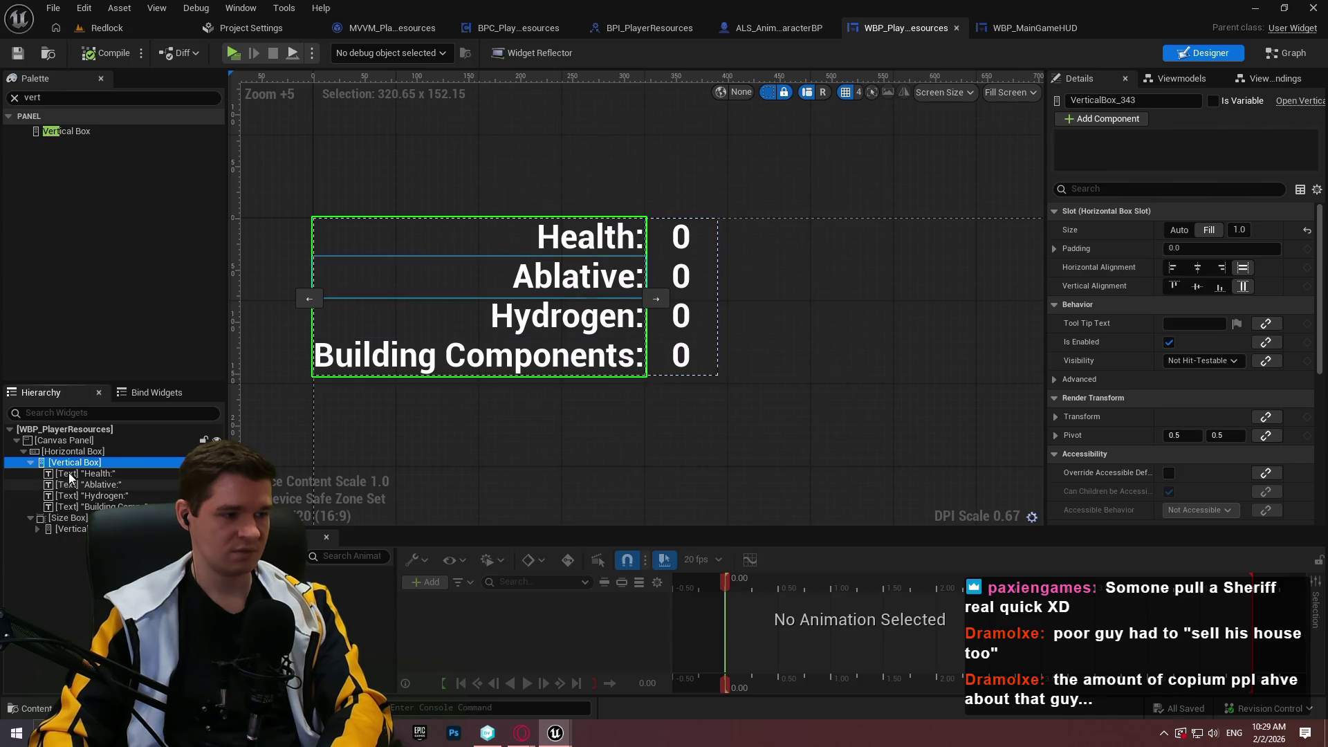
left_click(68, 473)
left_click(38, 528)
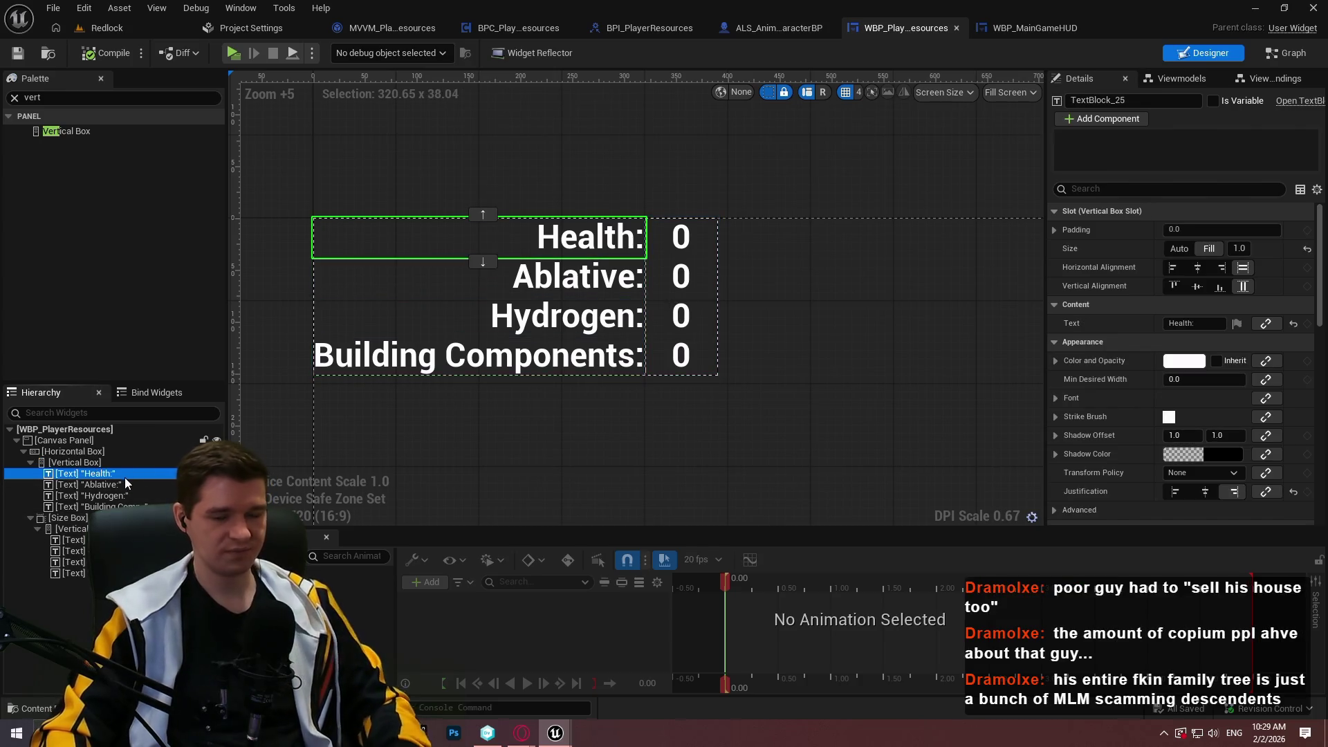
left_click(89, 484, "ctrl")
left_click(111, 495, "ctrl")
left_click(104, 507, "ctrl")
left_click(73, 539, "ctrl")
left_click(73, 550, "ctrl")
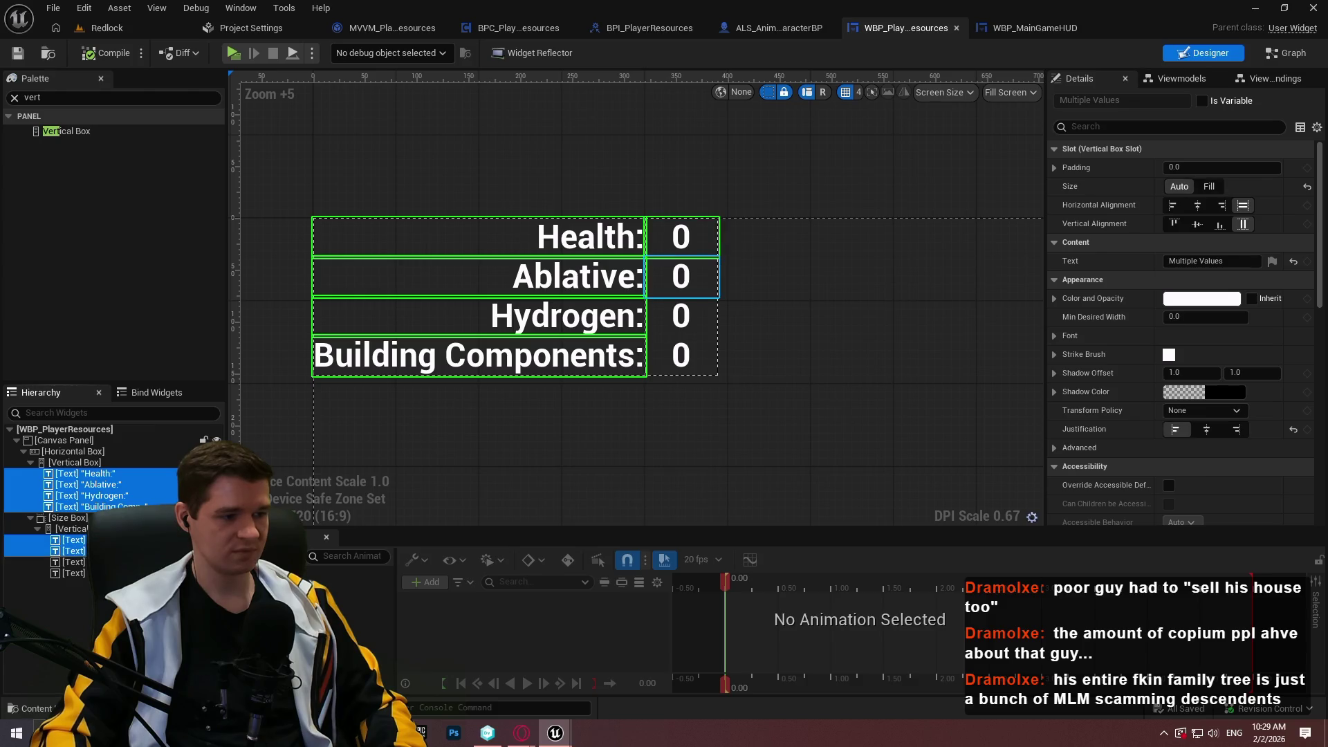
scroll(1212, 311, "down", 5)
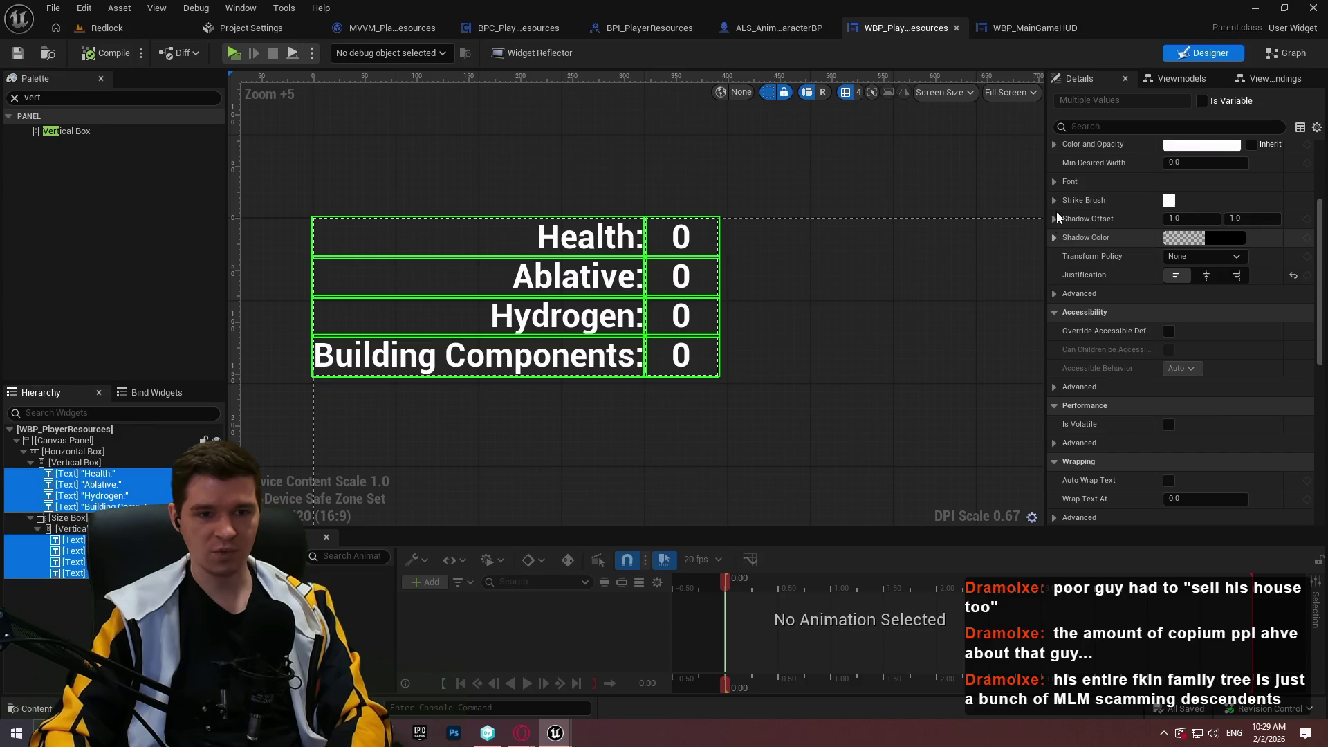
- Give the selected texts a black outline of size 1, compile, save, and launch the game
left_click(1056, 181)
left_click(1065, 369)
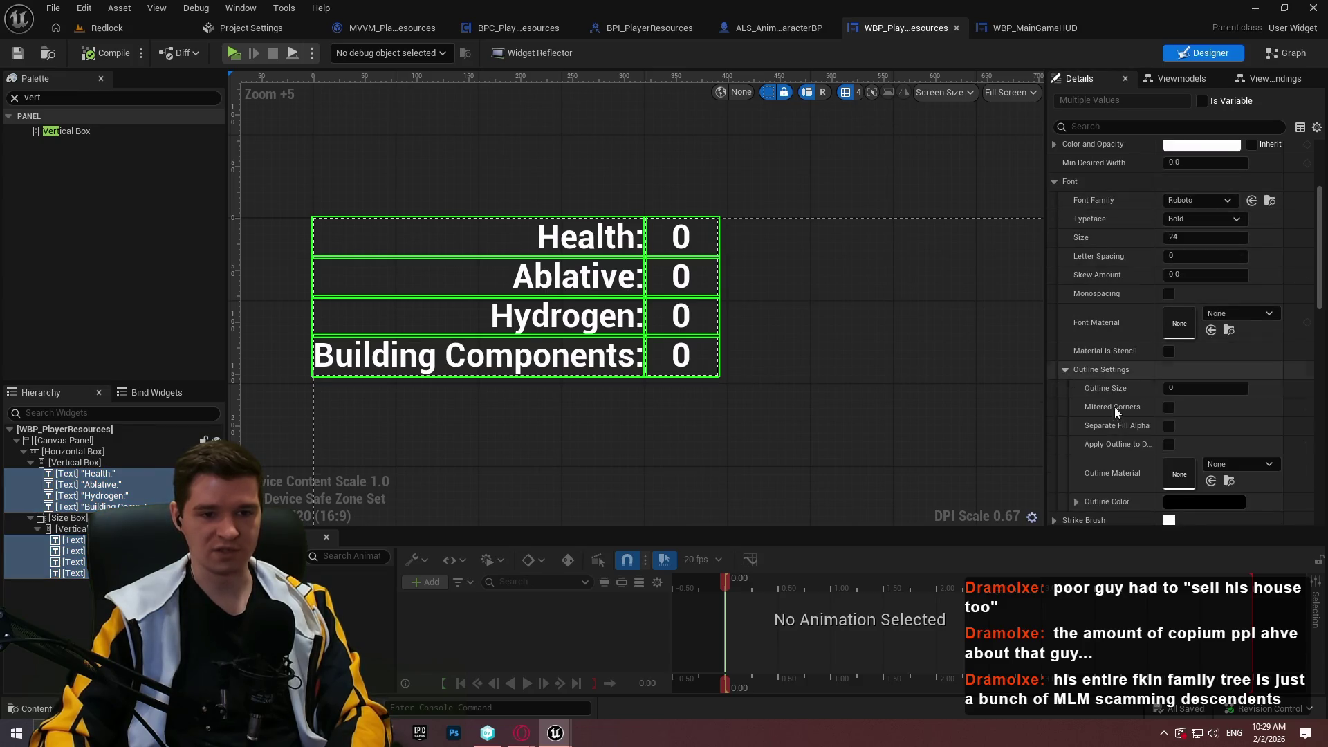
left_click(1186, 388)
type("1")
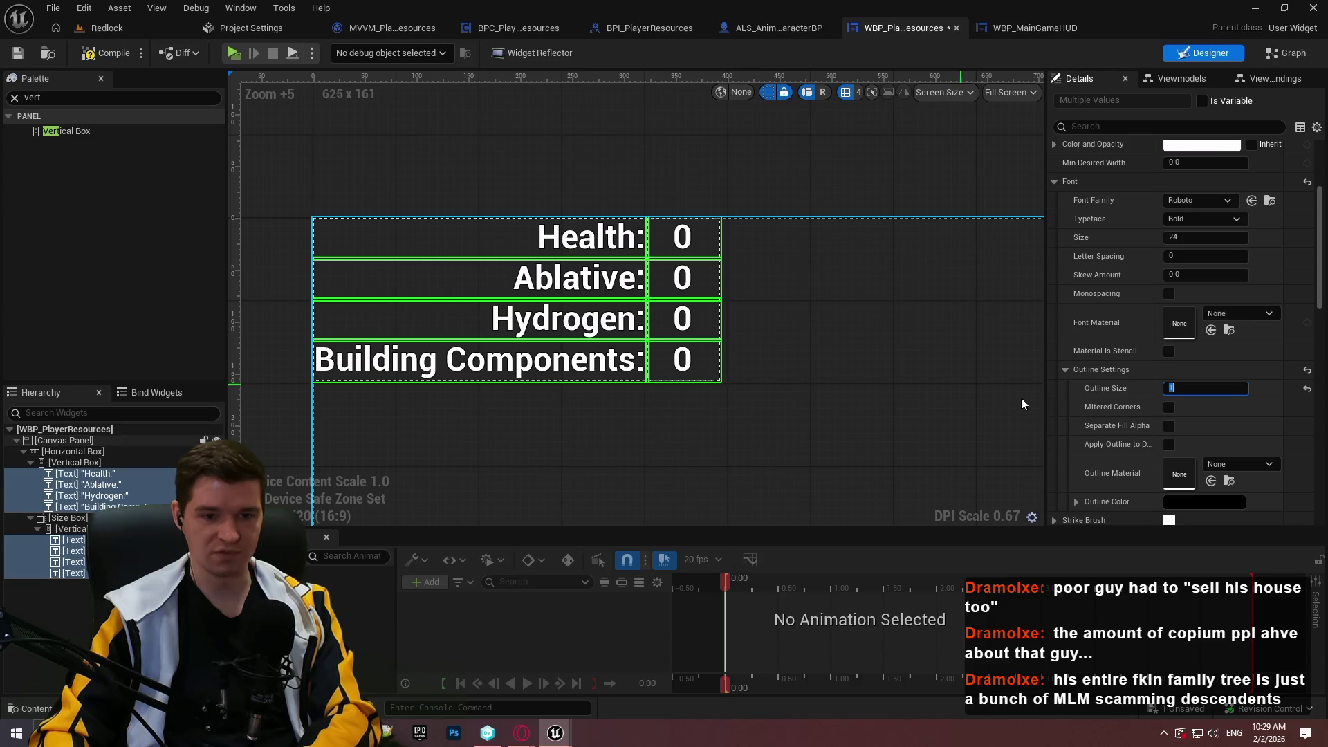
scroll(1175, 440, "down", 3)
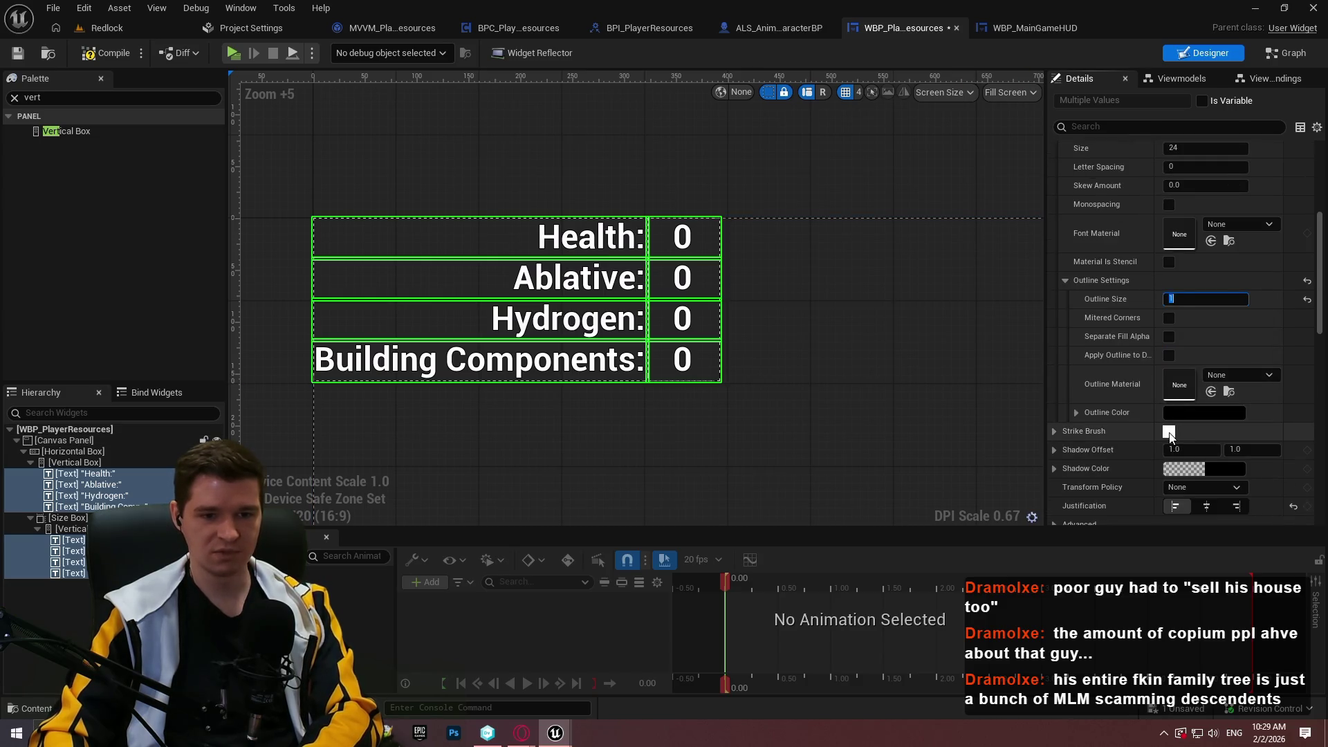
left_click(1077, 413)
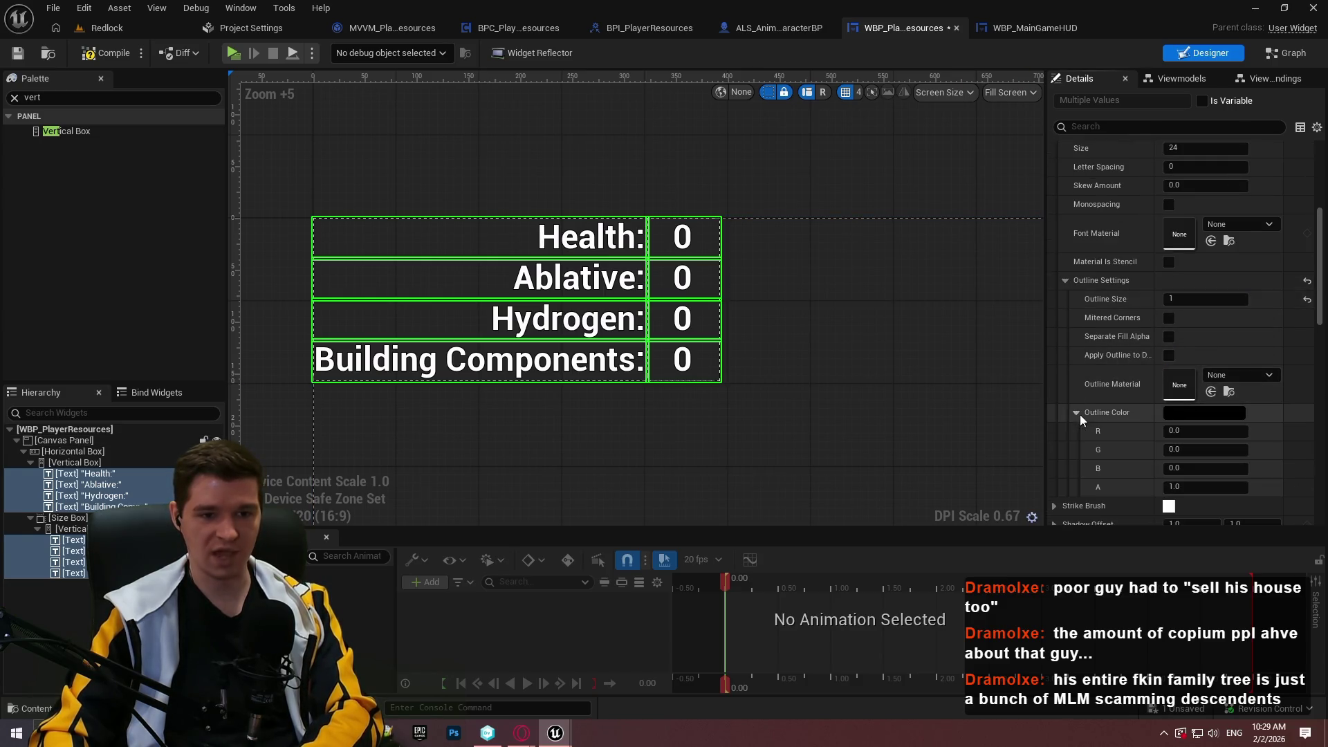
scroll(1183, 383, "down", 3)
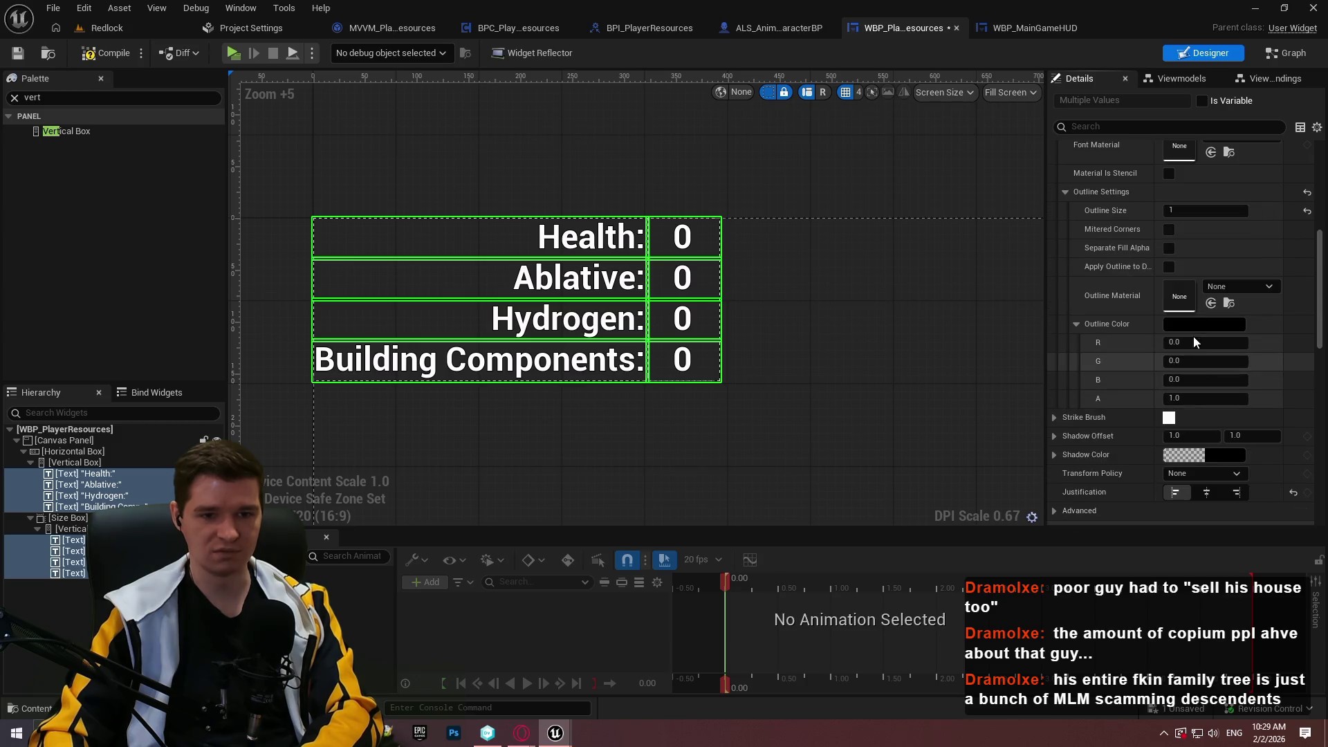
left_click(114, 53)
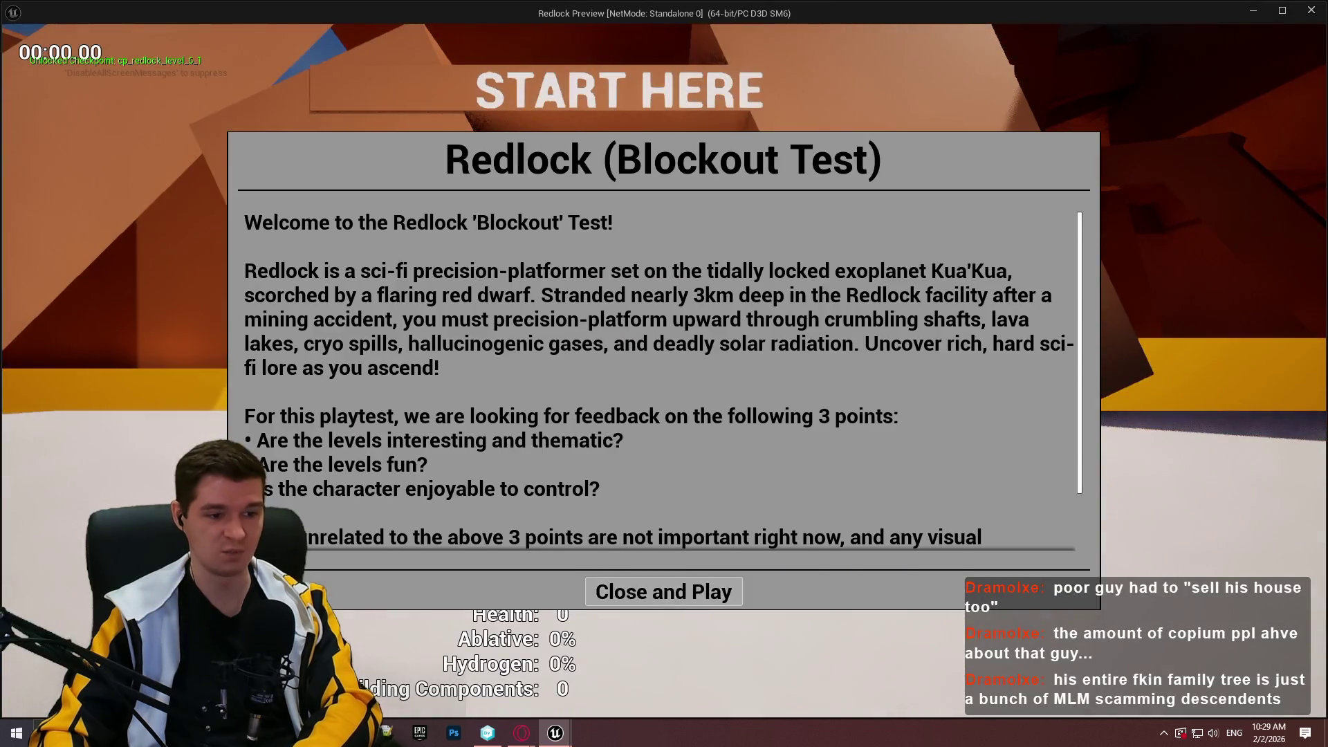
left_click(664, 590)
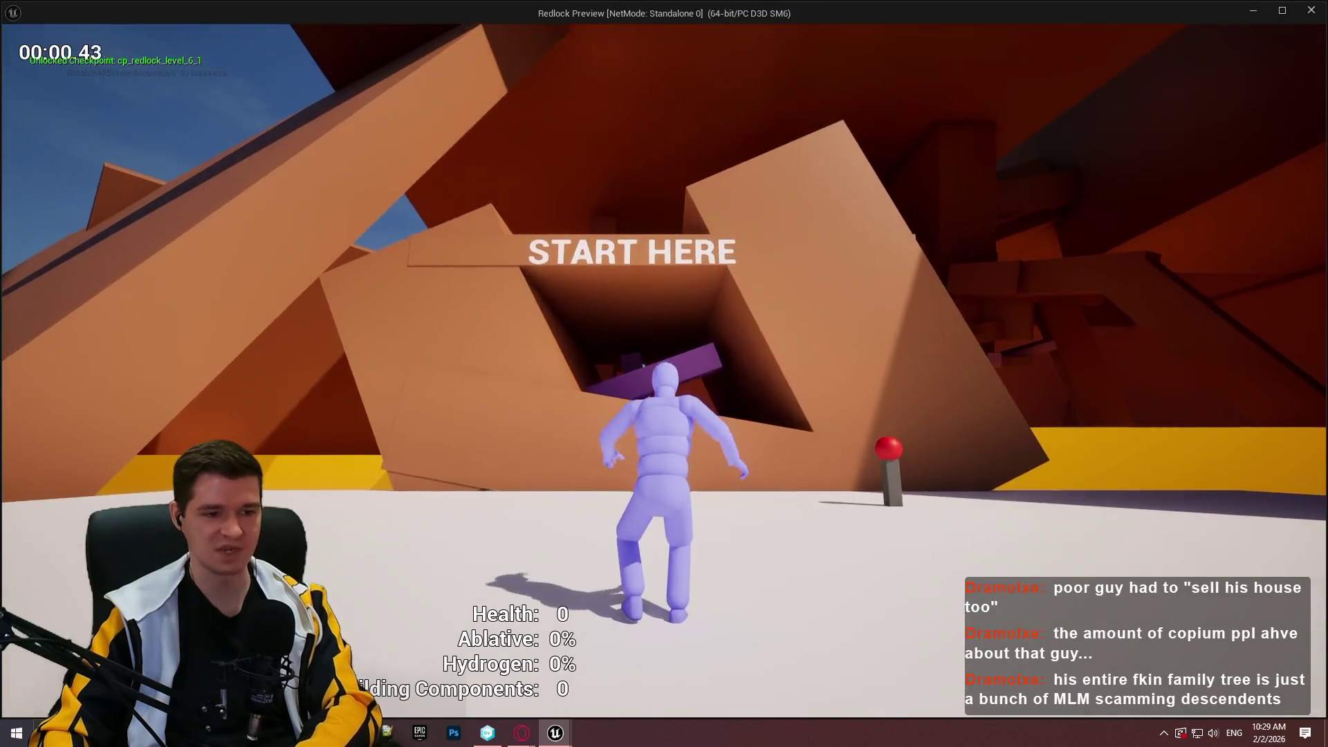
- Toggle the stat game profiling overlay on and off from the in-game console
key("grave")
type("s")
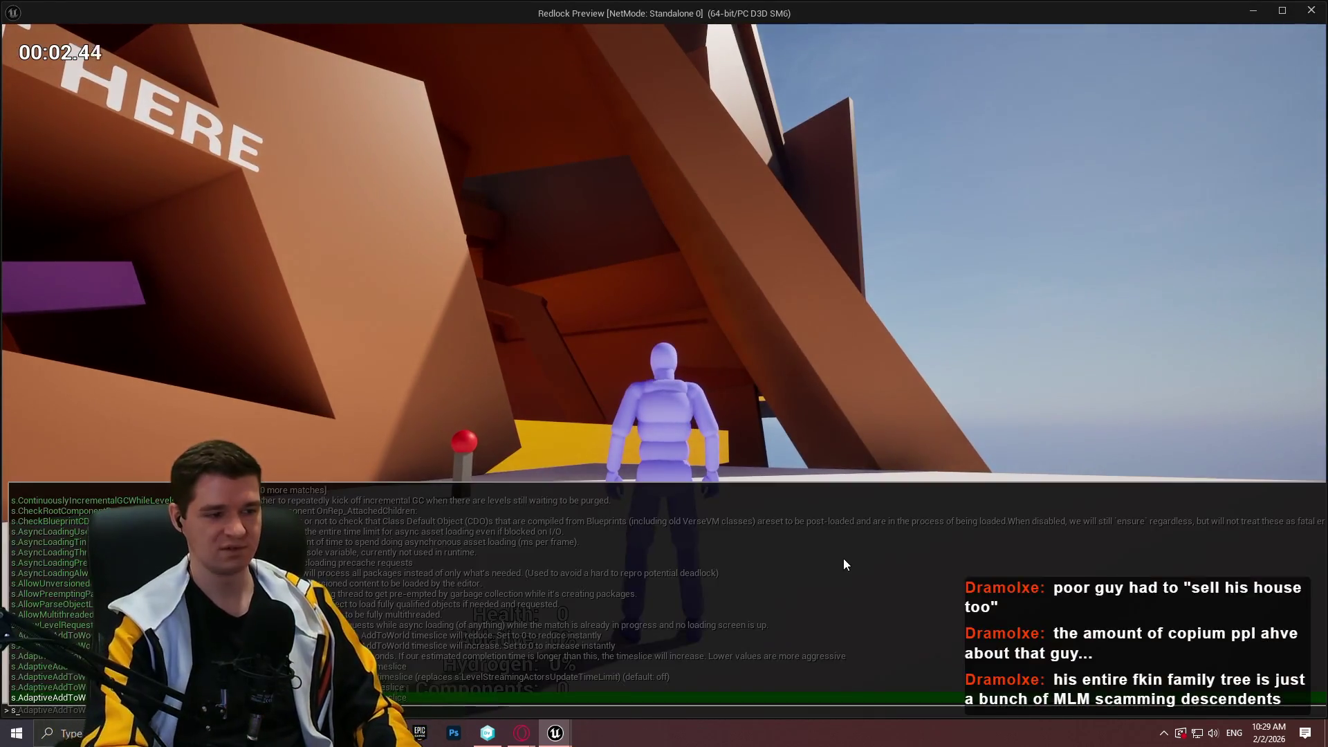
type("tat game")
key("Return")
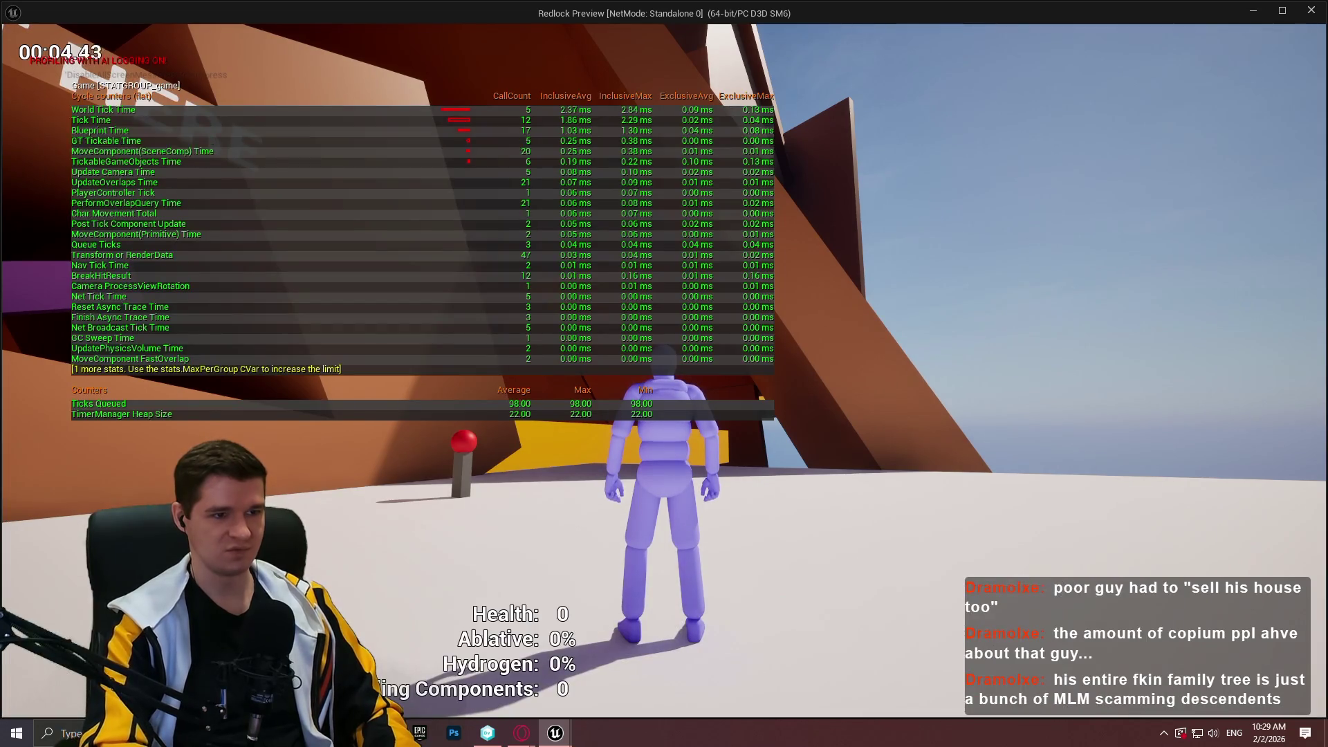
key("grave")
key("Up")
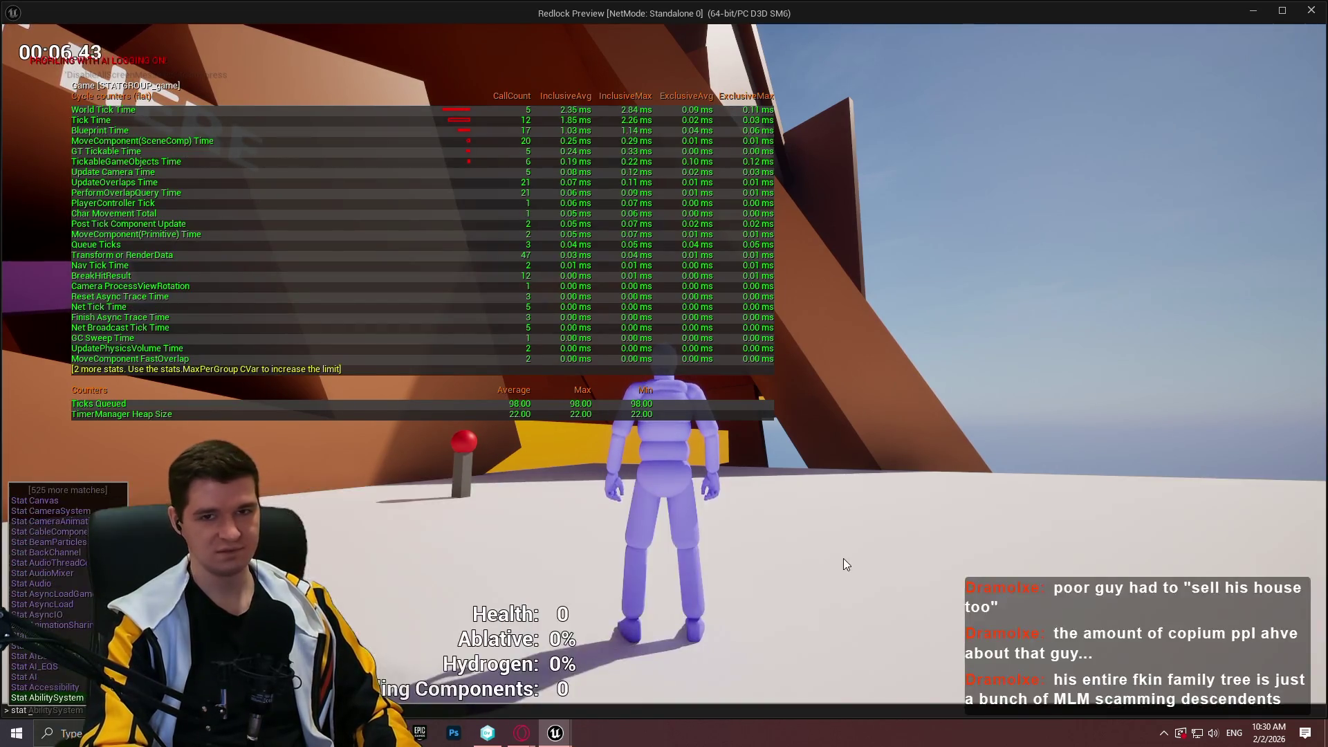
key("Return")
- Show the stat gpu timings, hide them again, and stop the standalone preview
type("st")
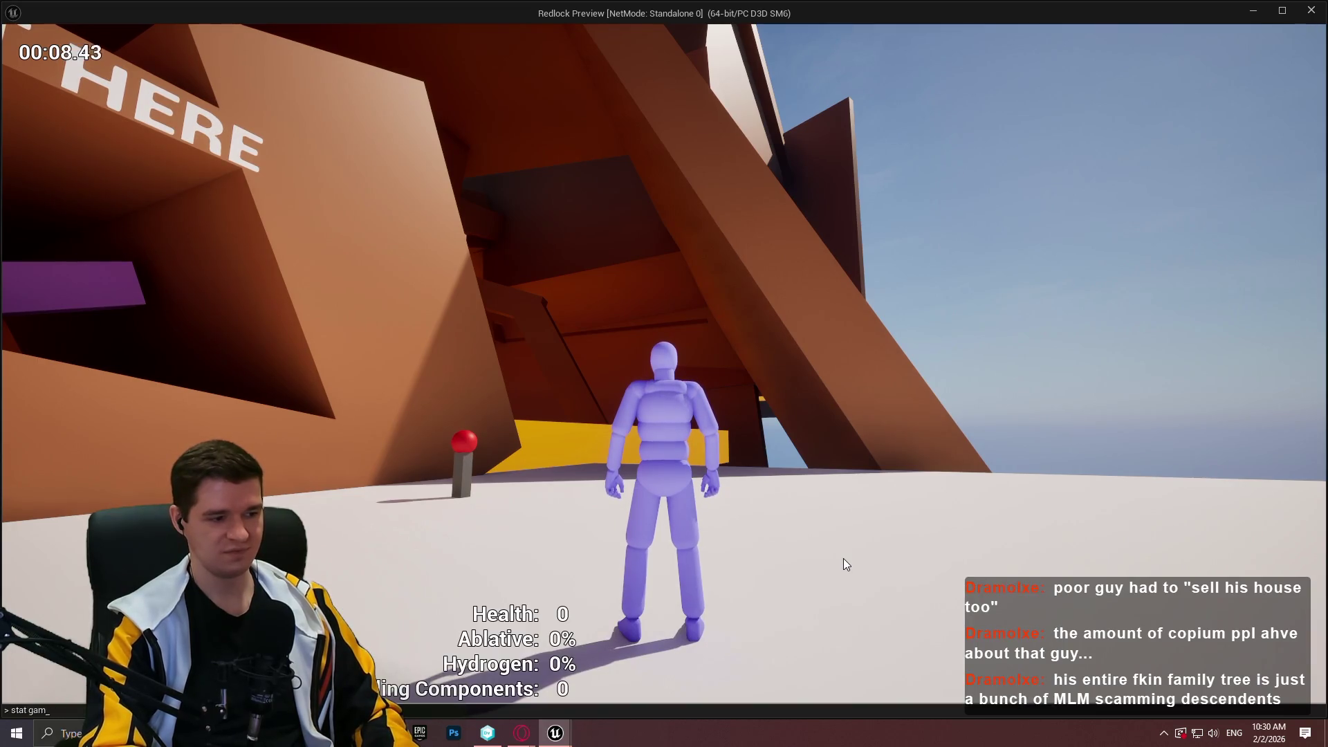
type("gpu")
key("Return")
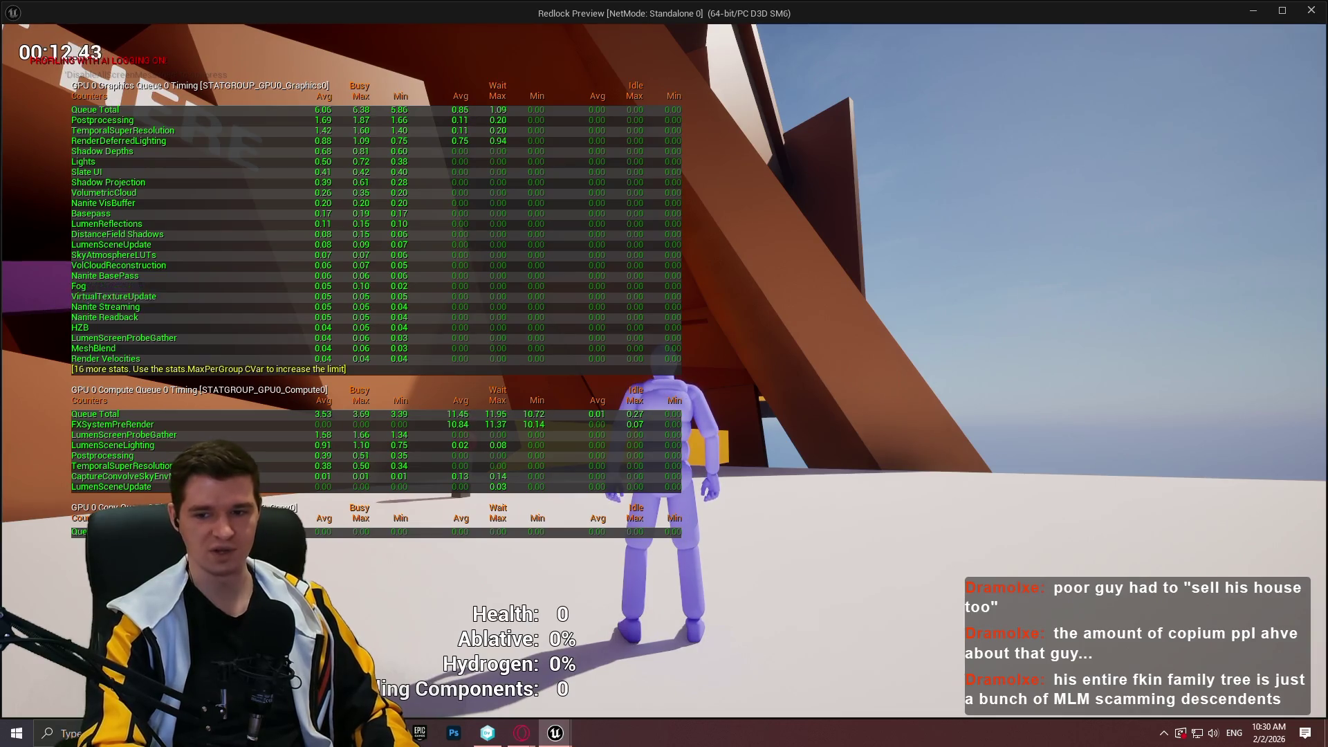
key("grave")
key("Return")
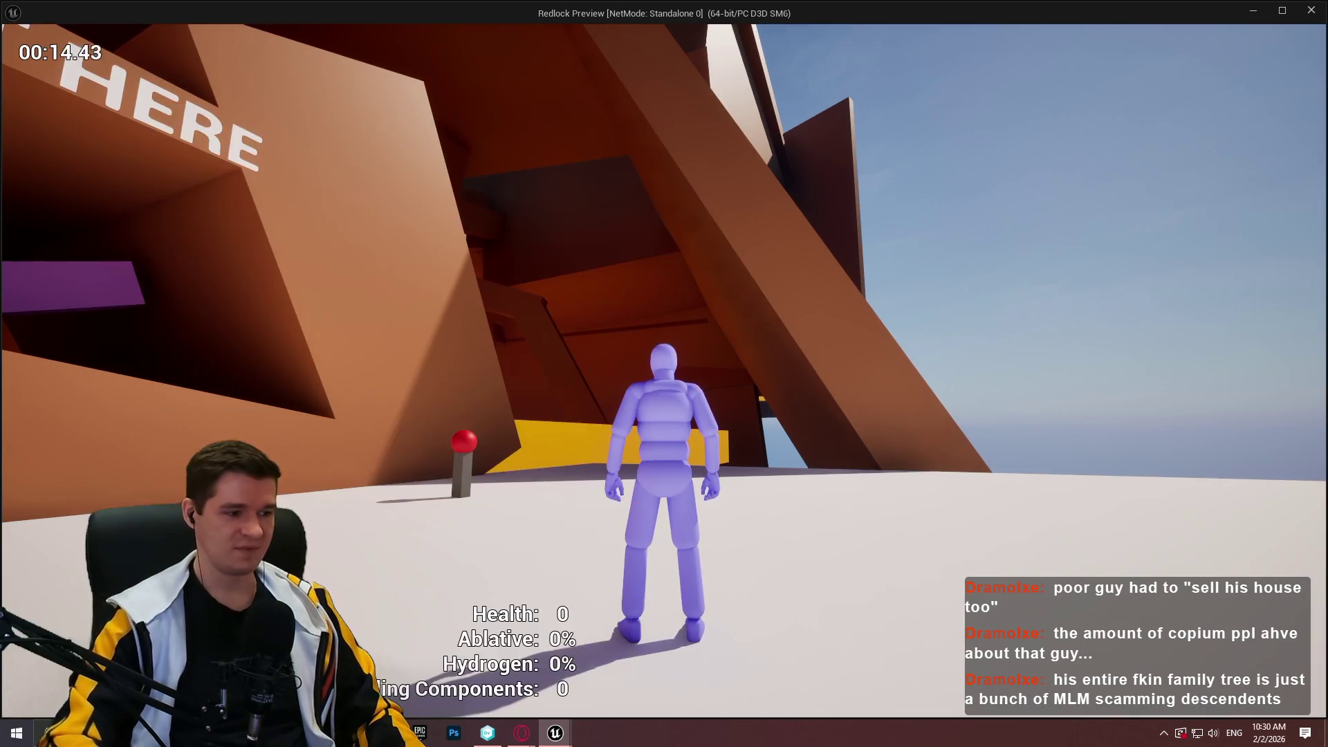
key("Escape")
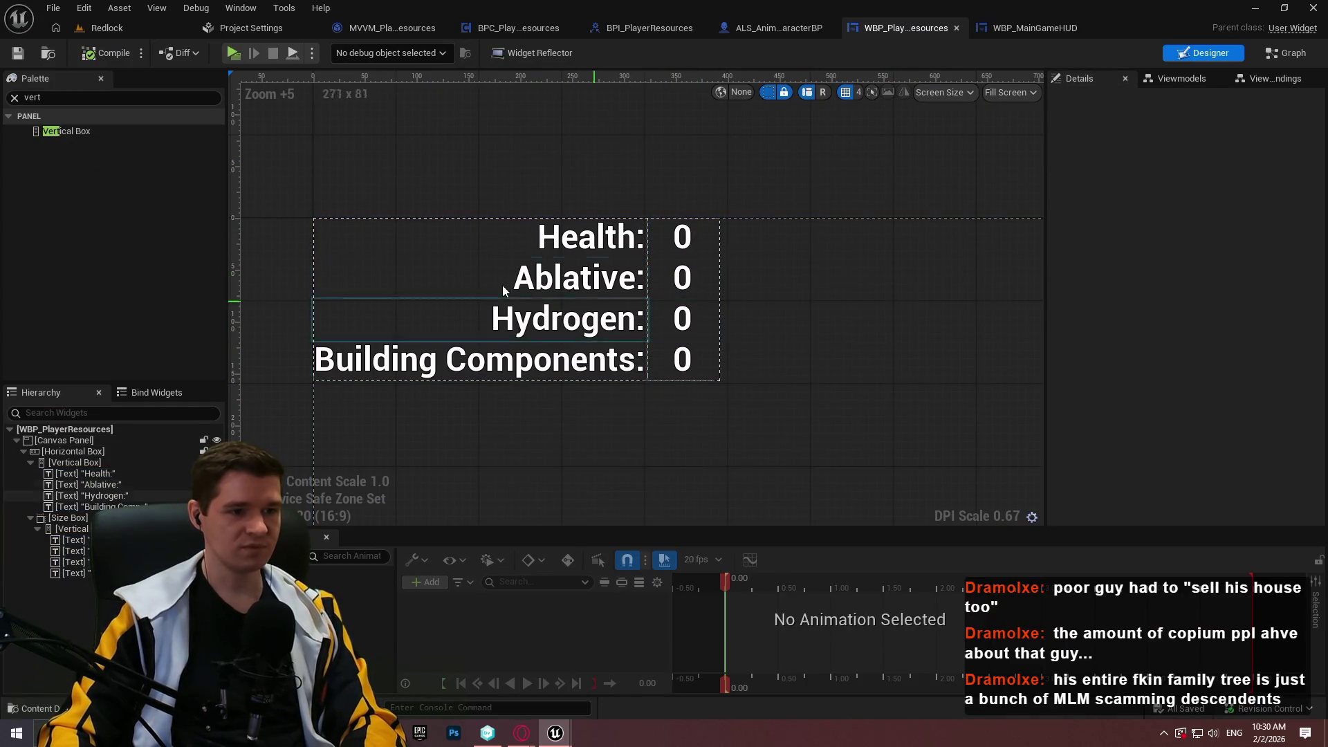
- Select the Building Components text, compile and save WBP_PlayerResources, and close WBP_MainGameHUD
left_click(507, 349)
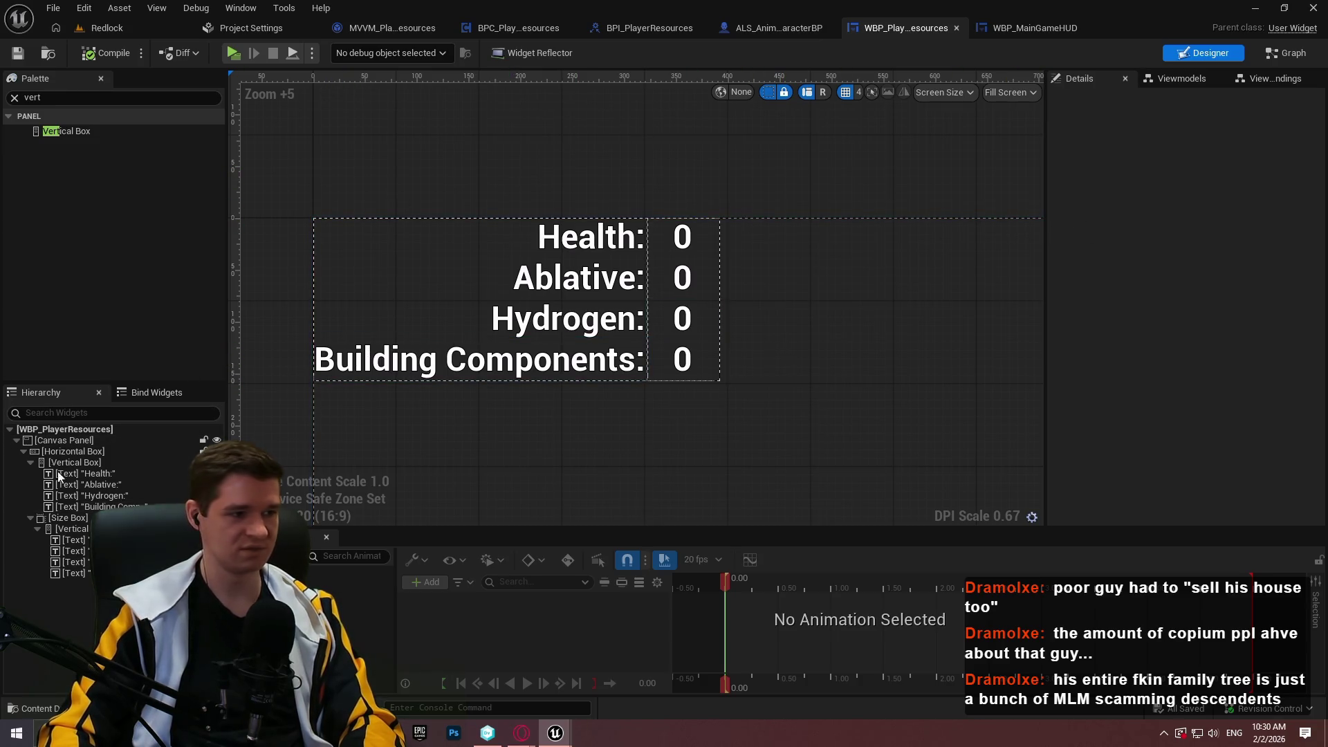
left_click(97, 56)
left_click(19, 53)
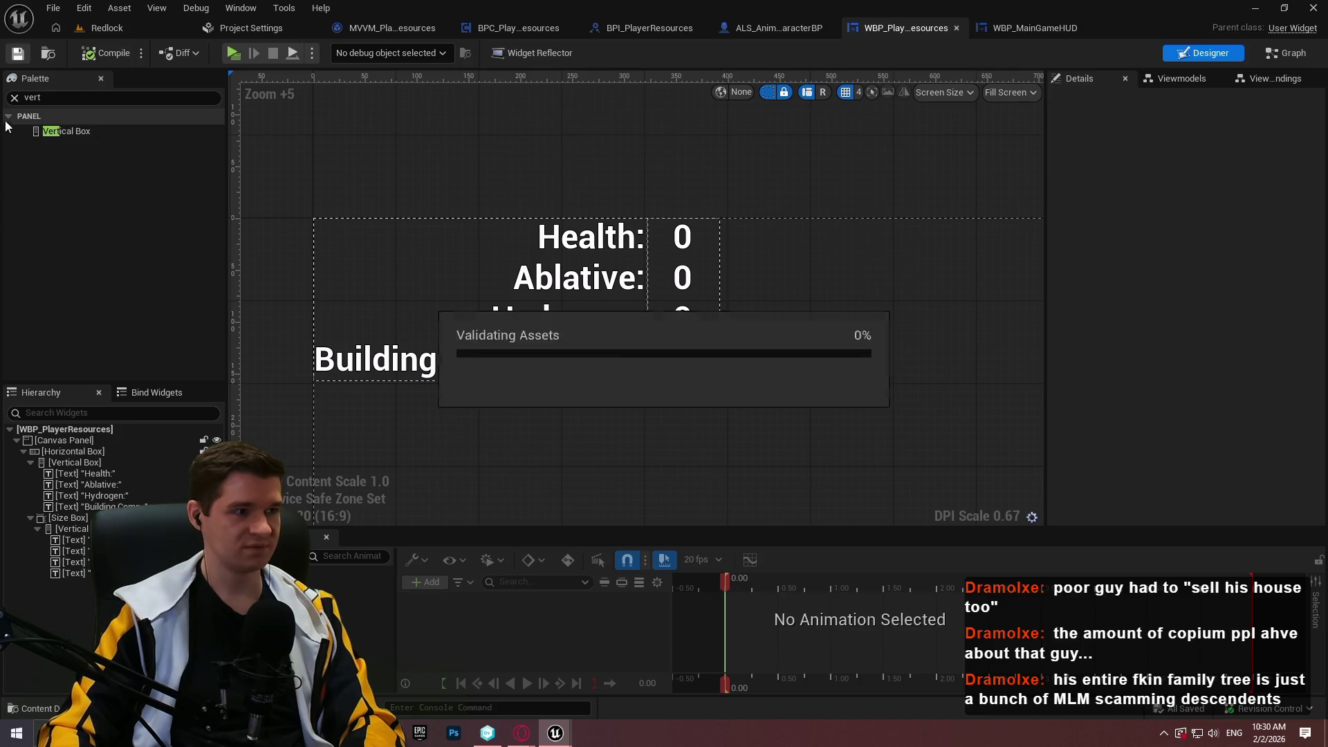
scroll(761, 168, "down", 5)
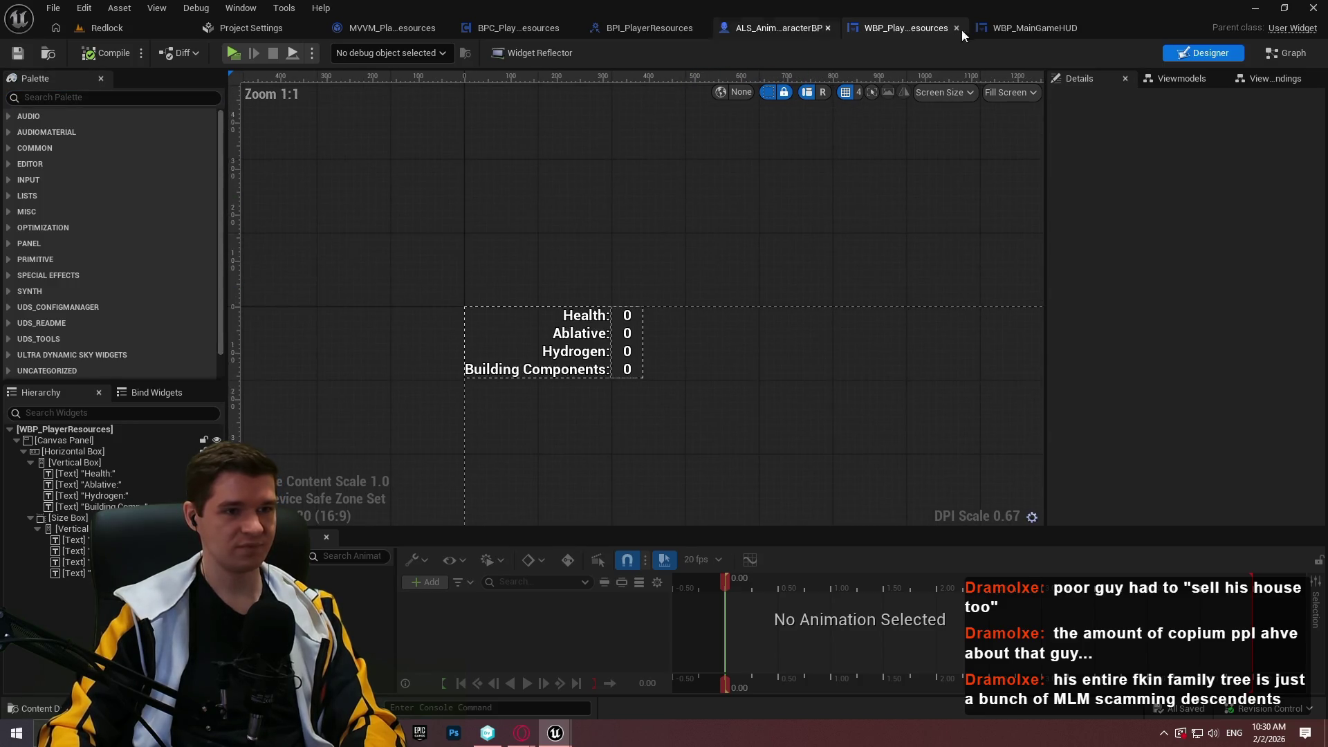
left_click(1087, 28)
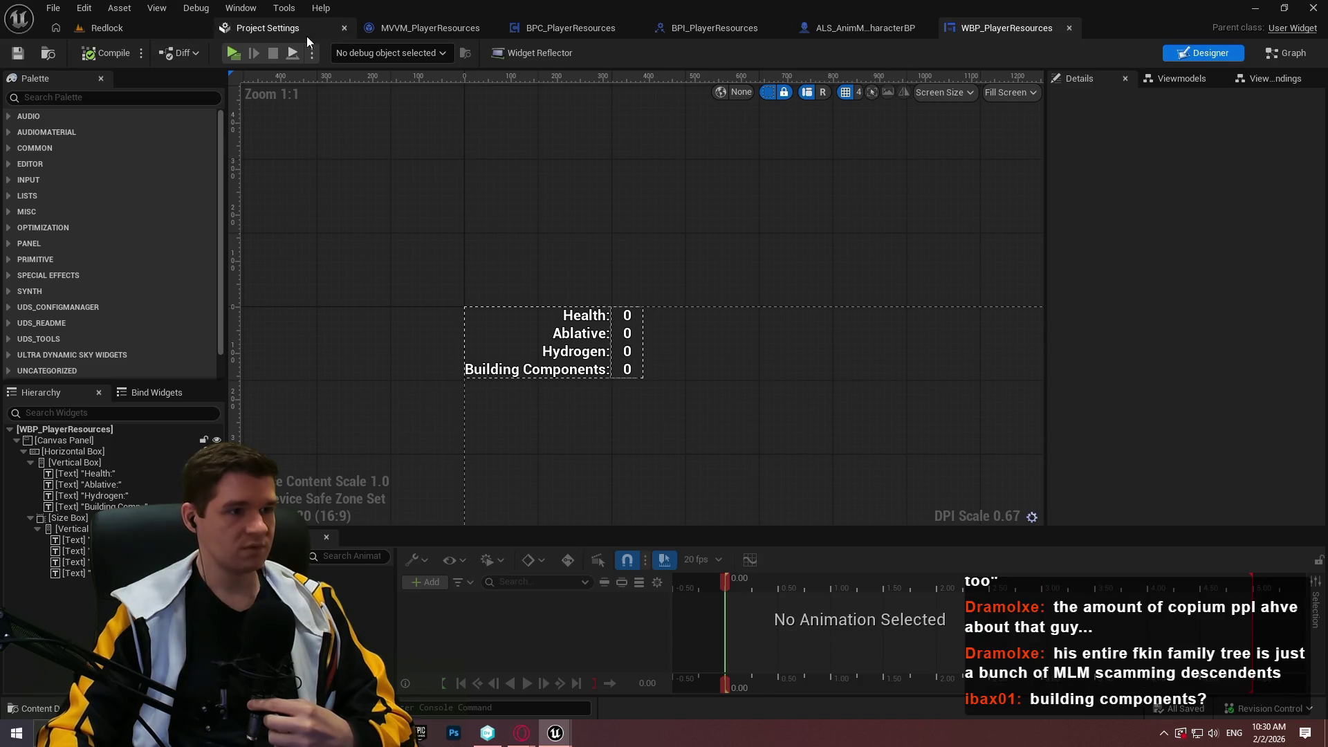
- Bring up Project Settings and close it, leaving MVVM_PlayerResources active
left_click(272, 29)
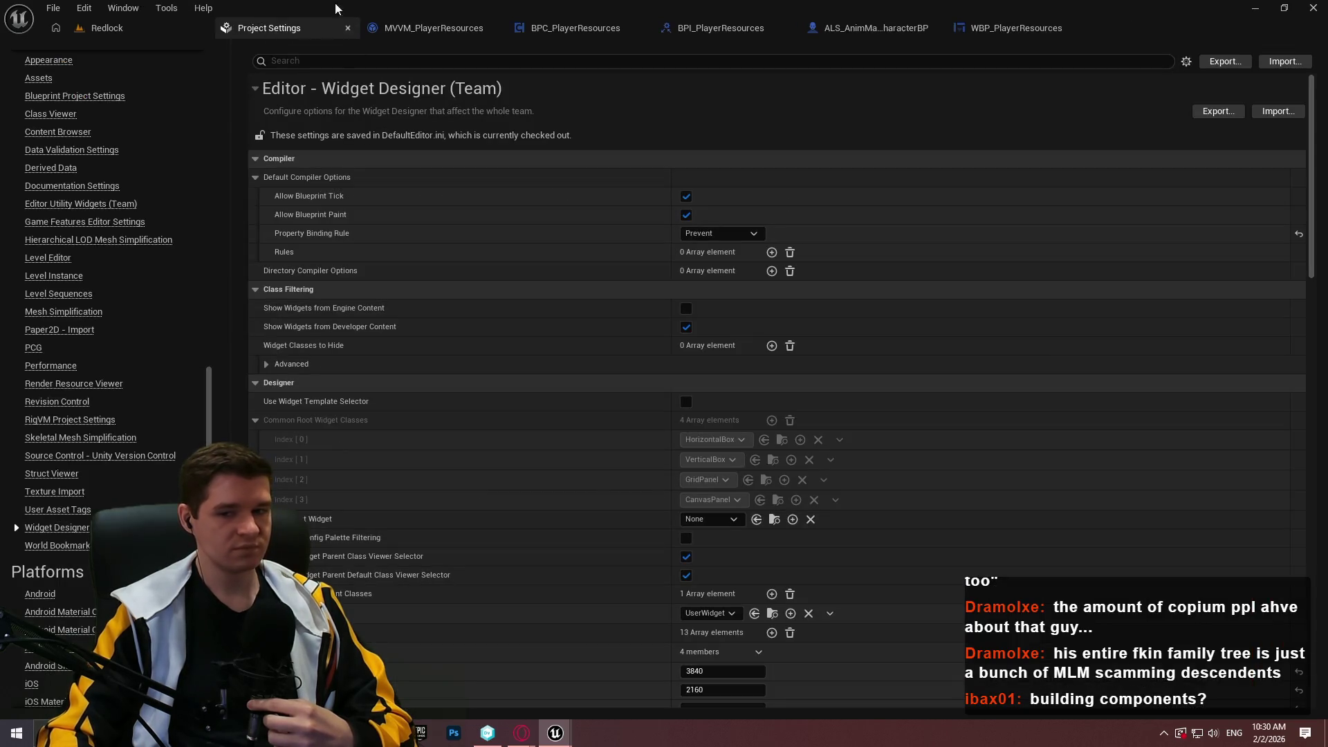
left_click(347, 28)
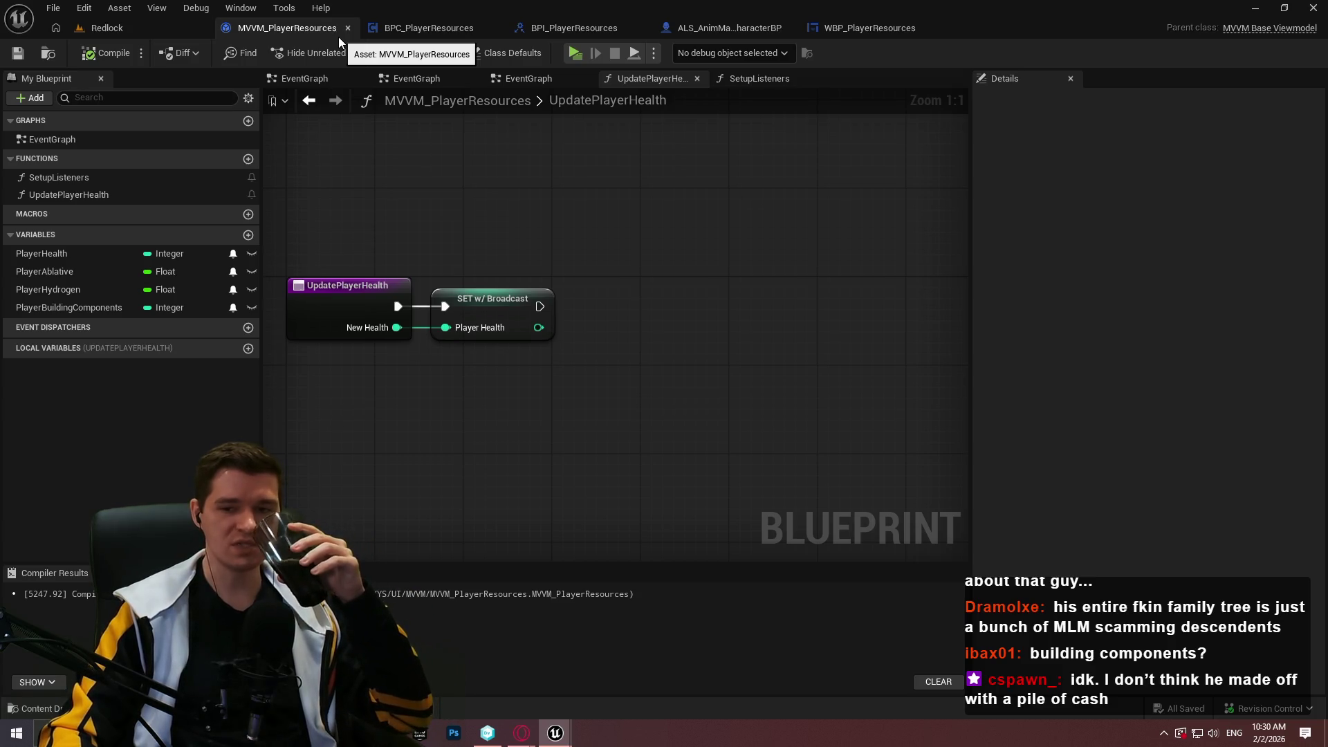
- Review the component's UpdatePlayerHealth graph and the viewmodel's PlayerHealth variable settings
left_click(426, 25)
left_click_drag(646, 258, 474, 316)
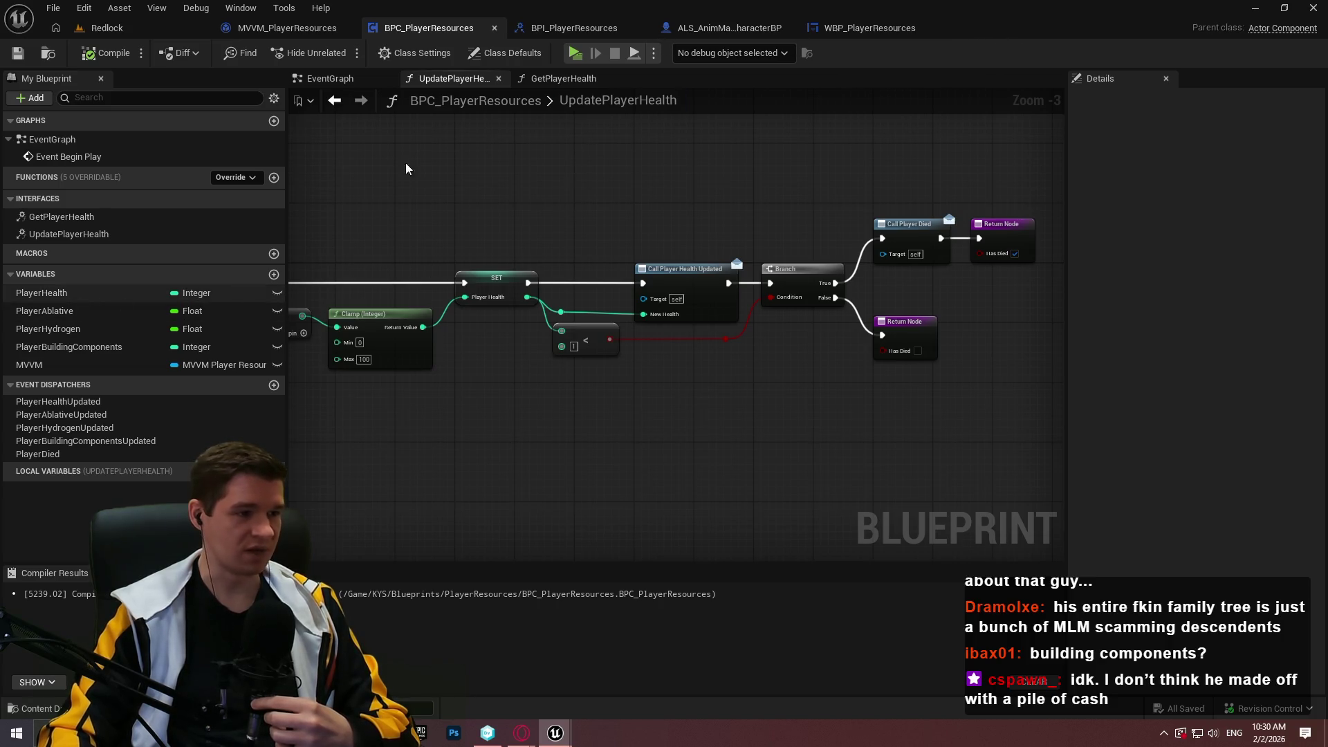
left_click(233, 31)
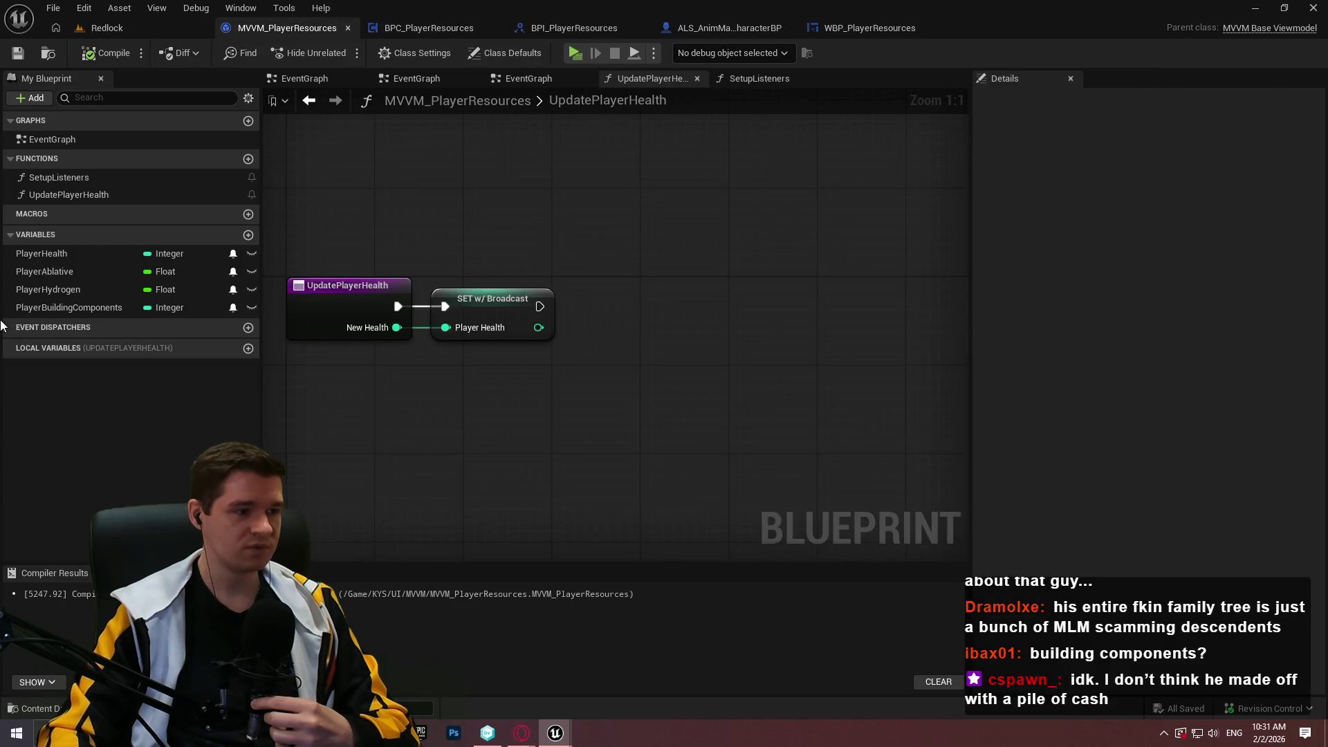
left_click(76, 254)
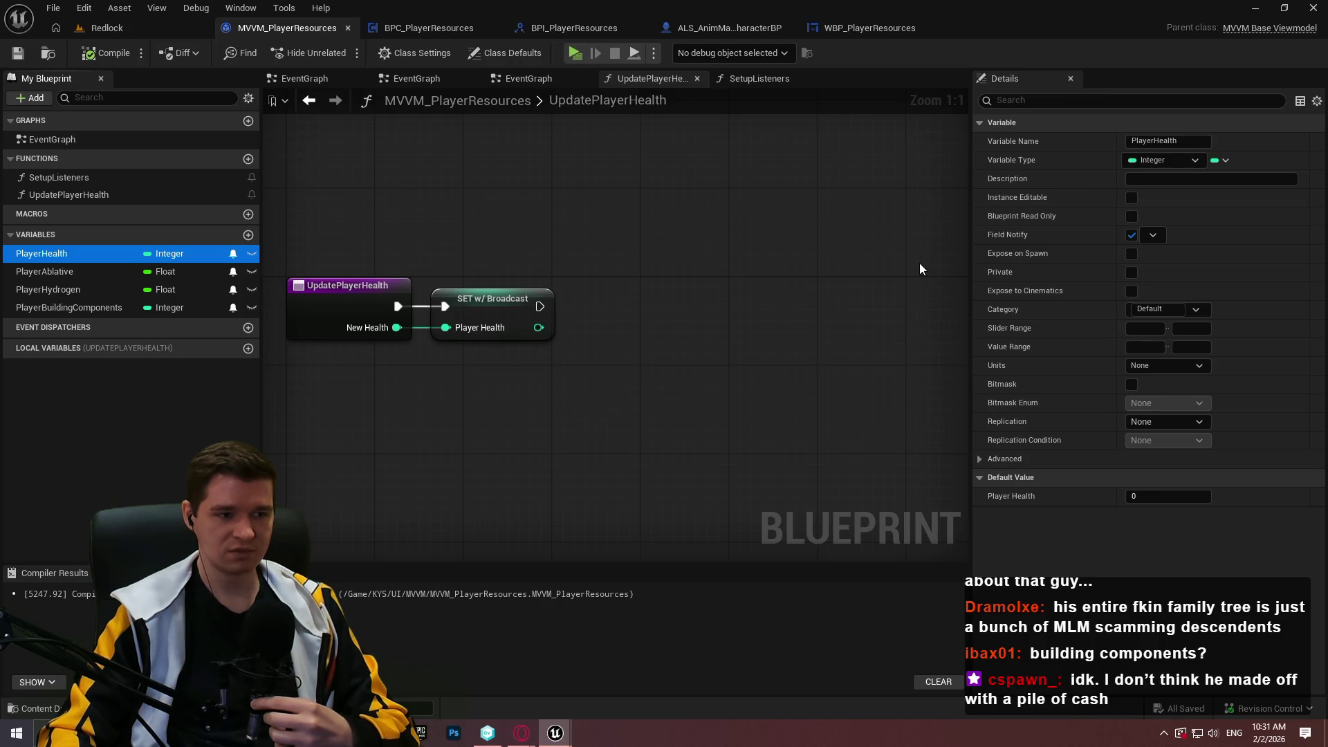
- In SetupListeners, delete Get Player Character and feed a Player getter into World Context
left_click(768, 83)
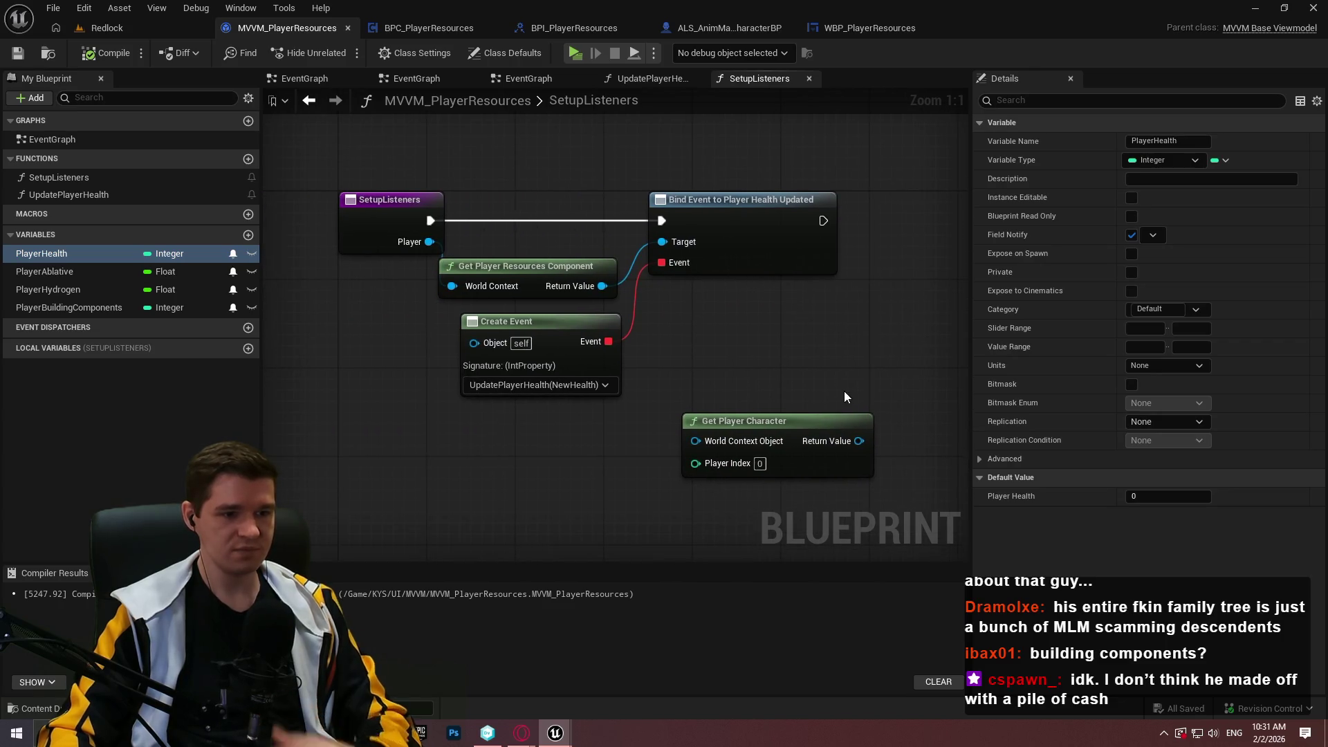
left_click_drag(845, 394, 646, 468)
key("Delete")
left_click_drag(820, 399, 513, 204)
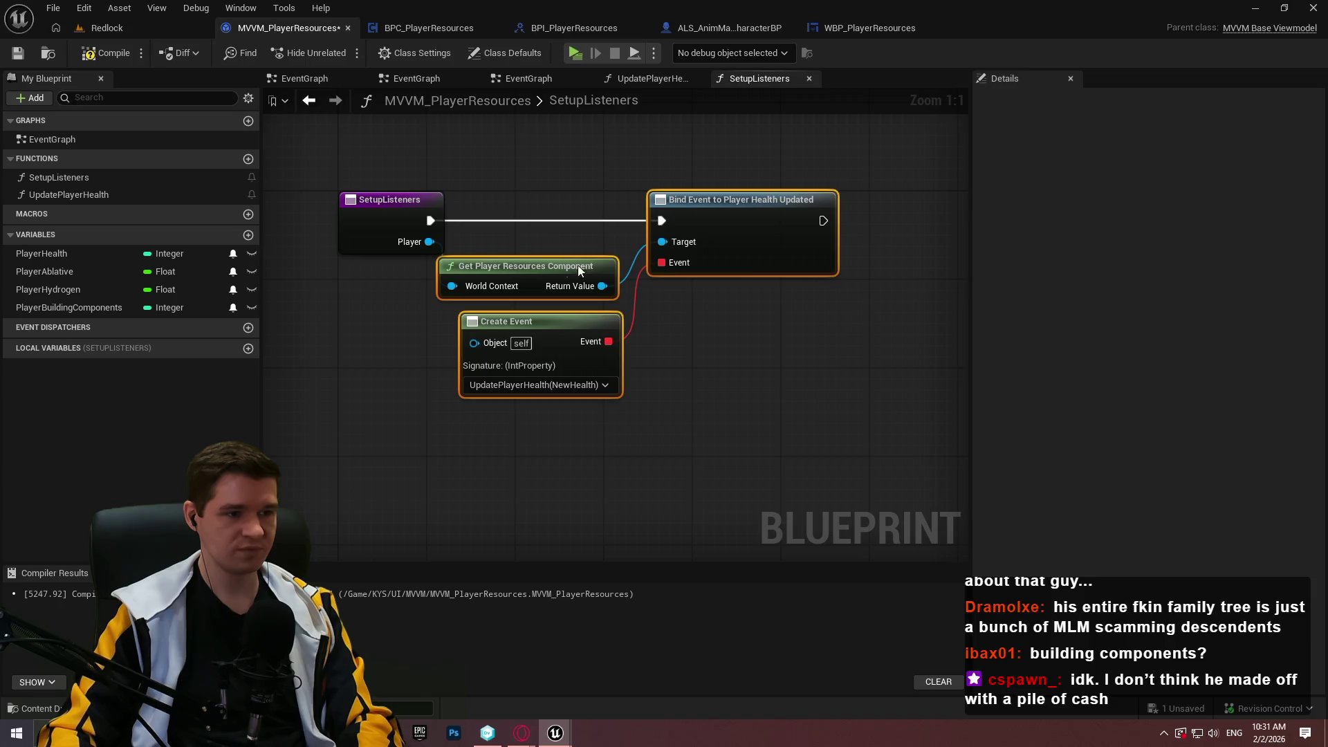
left_click_drag(502, 265, 591, 264)
mouse_move(429, 241)
left_mouse_down()
mouse_move(541, 286)
mouse_move(463, 288)
left_mouse_up()
type("player")
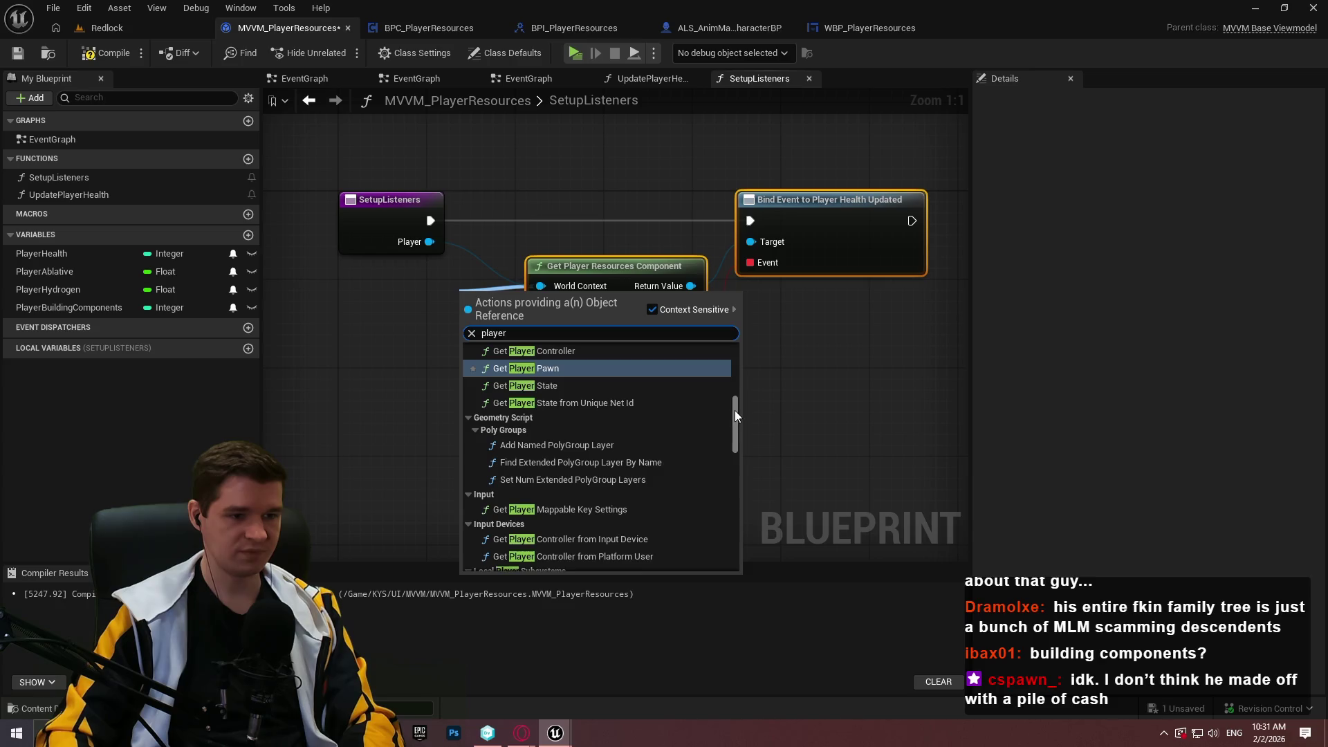
left_click_drag(734, 409, 763, 607)
scroll(650, 481, "down", 2)
scroll(690, 464, "up", 10)
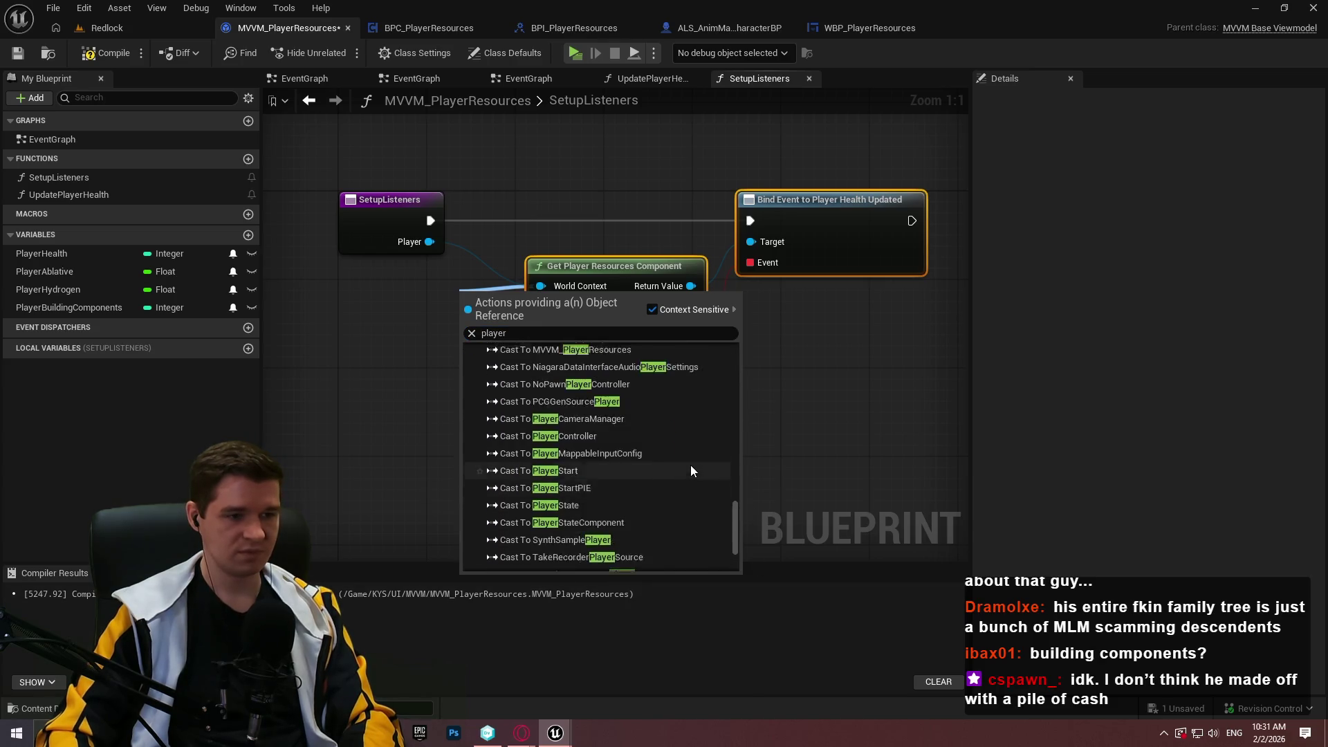
left_click_drag(720, 451, 724, 342)
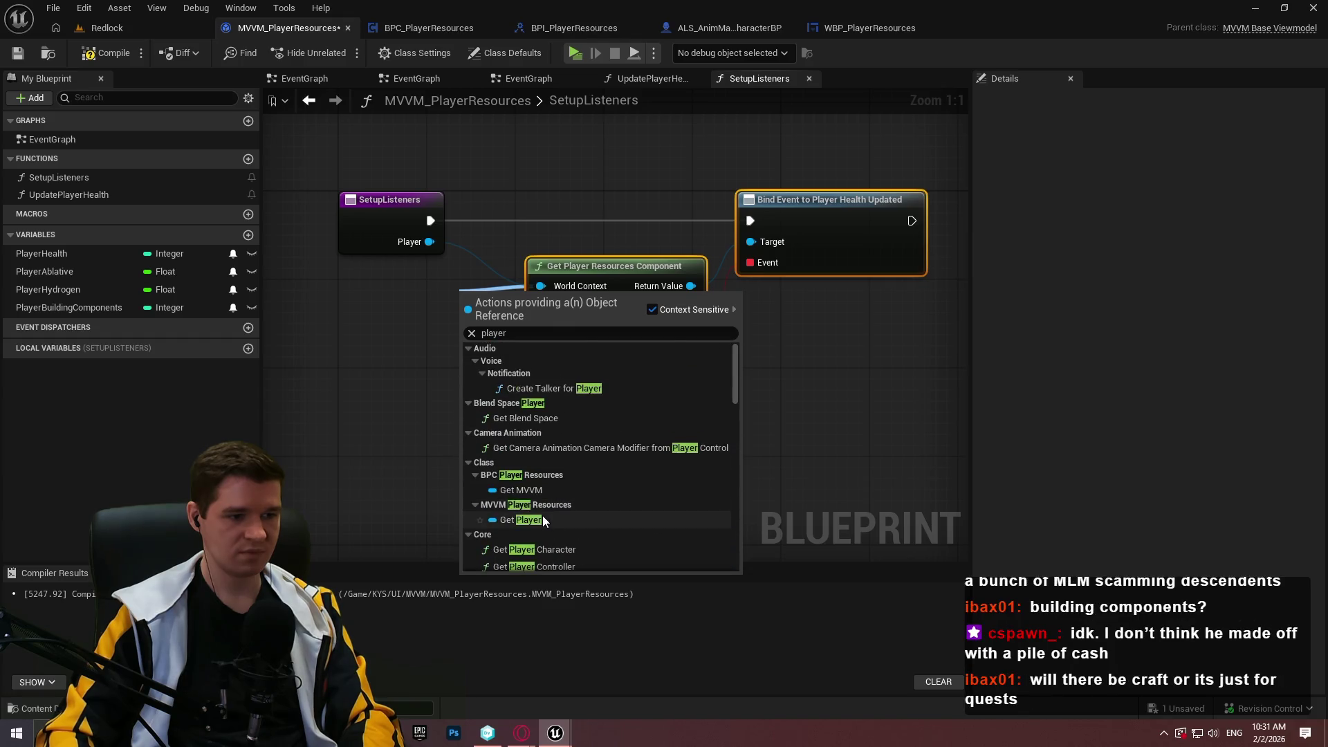
left_click(539, 519)
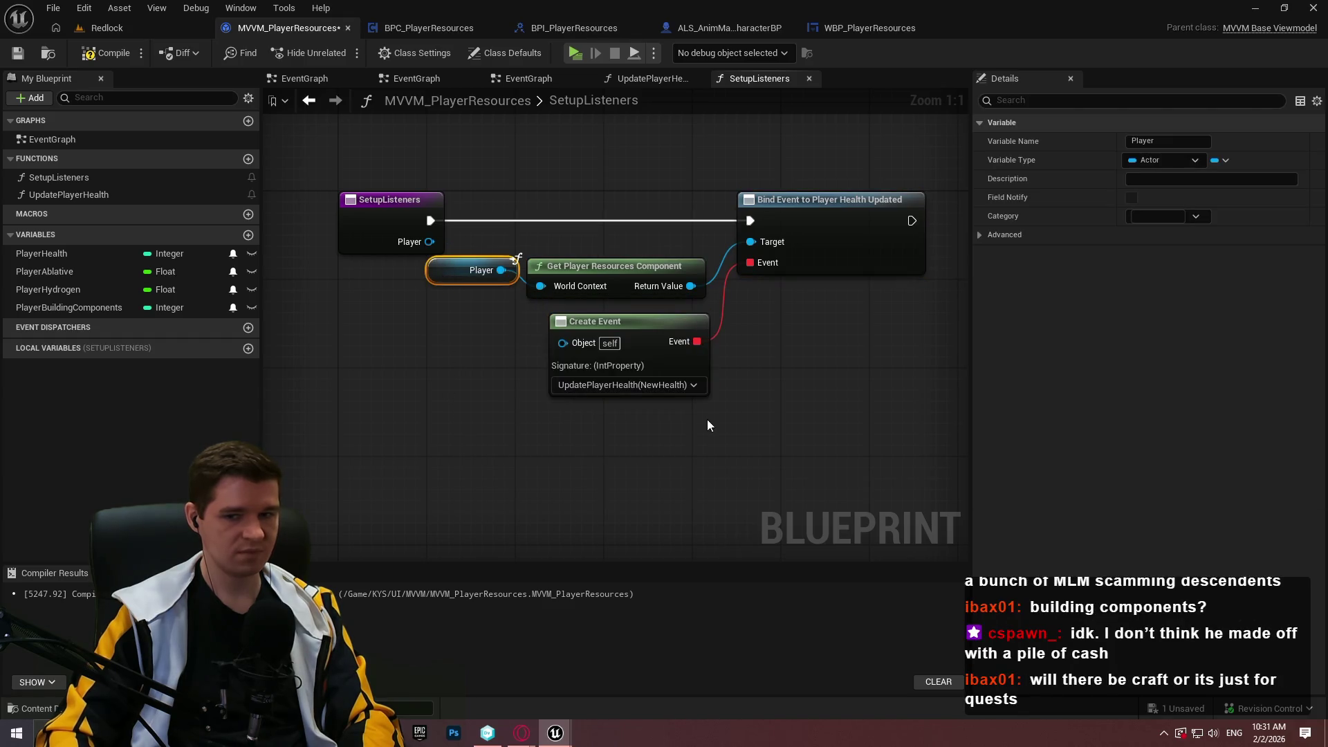
- Rearrange the Player, component, Create Event and Bind Event nodes into a tidy row
left_click_drag(935, 467, 550, 206)
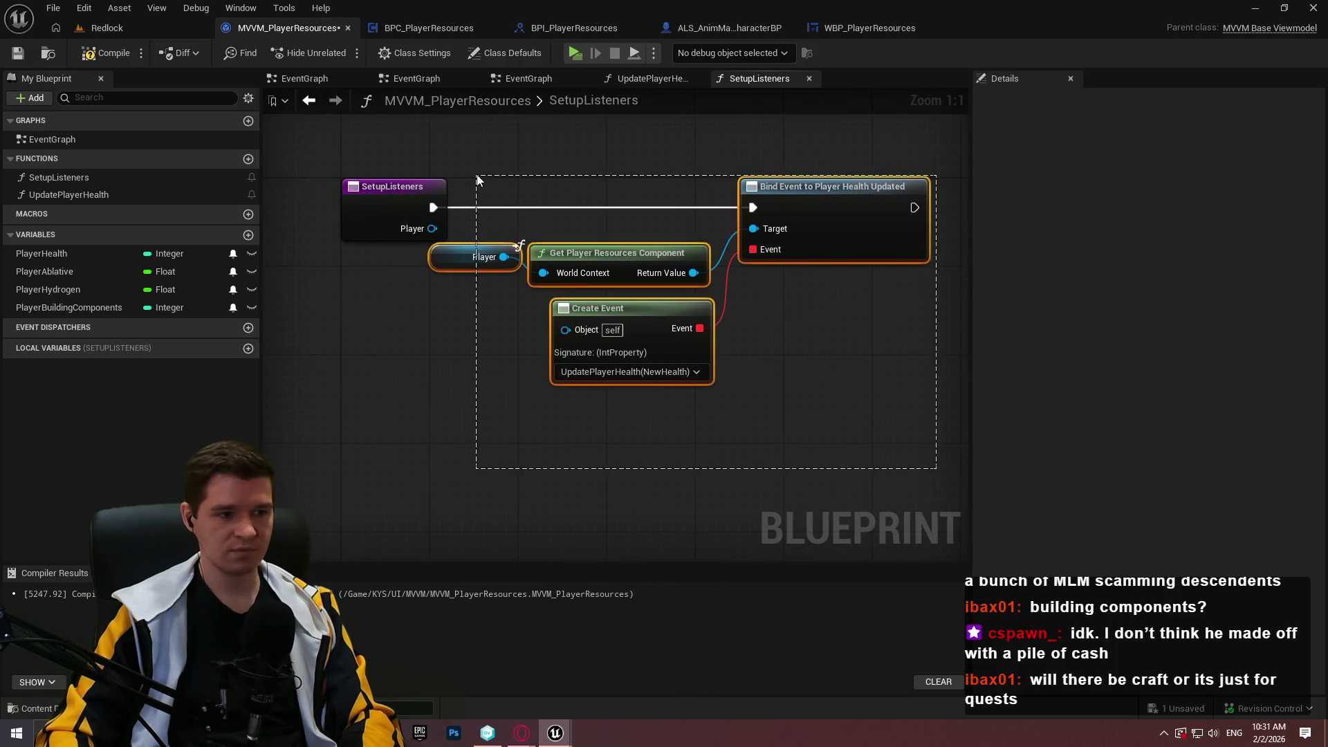
left_click(477, 258, "ctrl")
left_click_drag(450, 260, 549, 263)
left_click(618, 382)
scroll(618, 382, "right", 3)
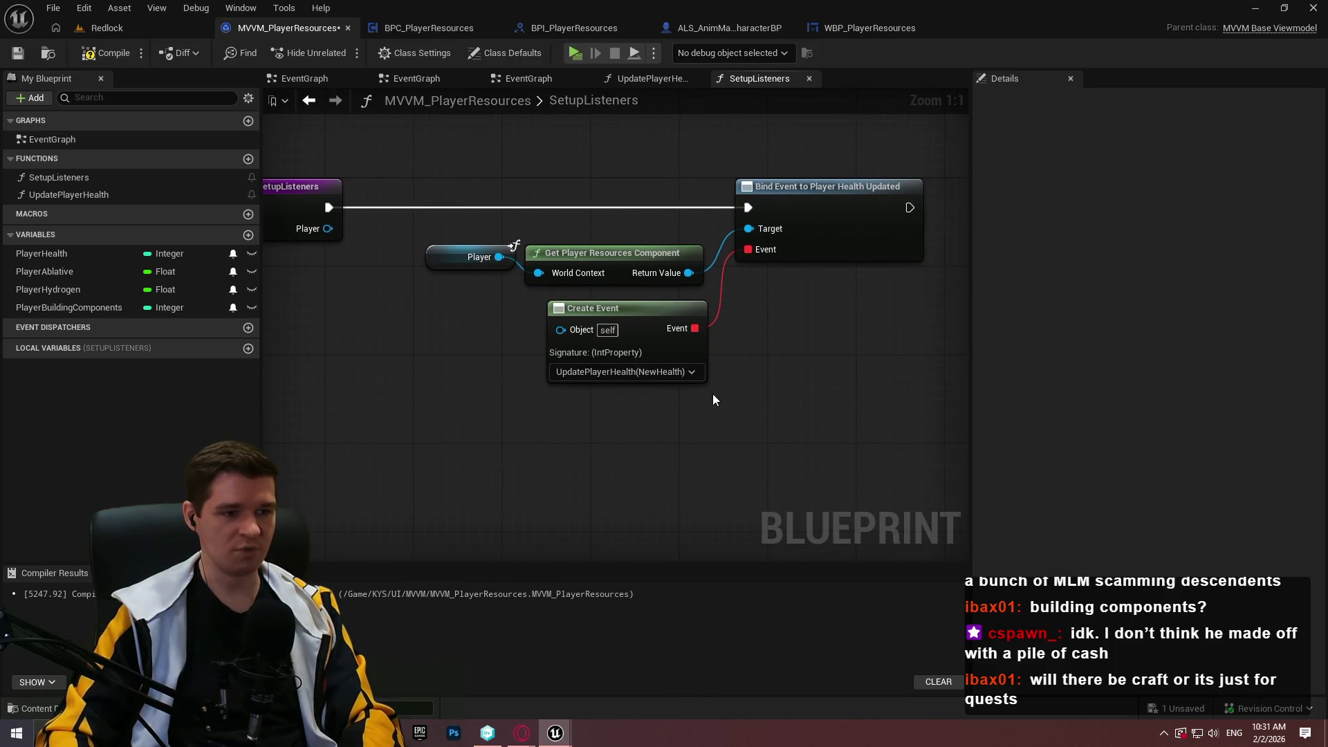
left_click_drag(634, 249, 648, 238)
left_click(452, 258)
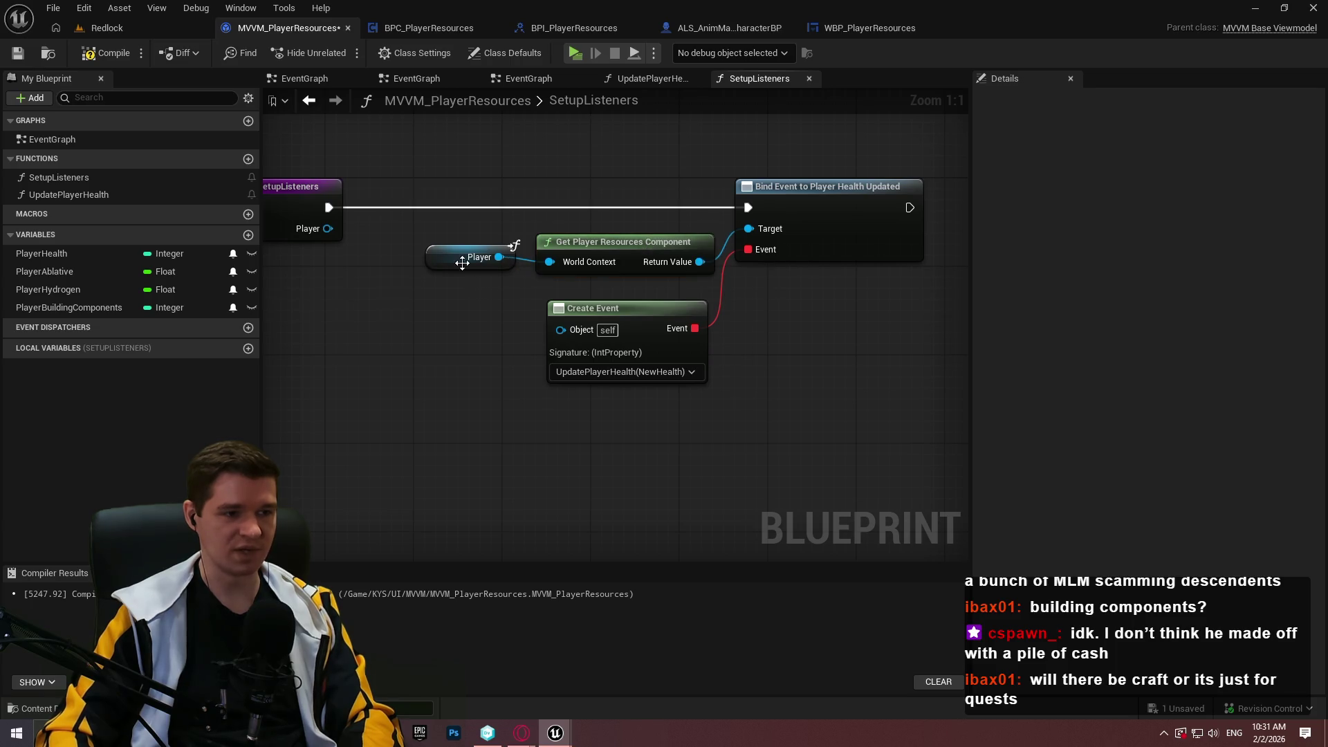
left_click(671, 301)
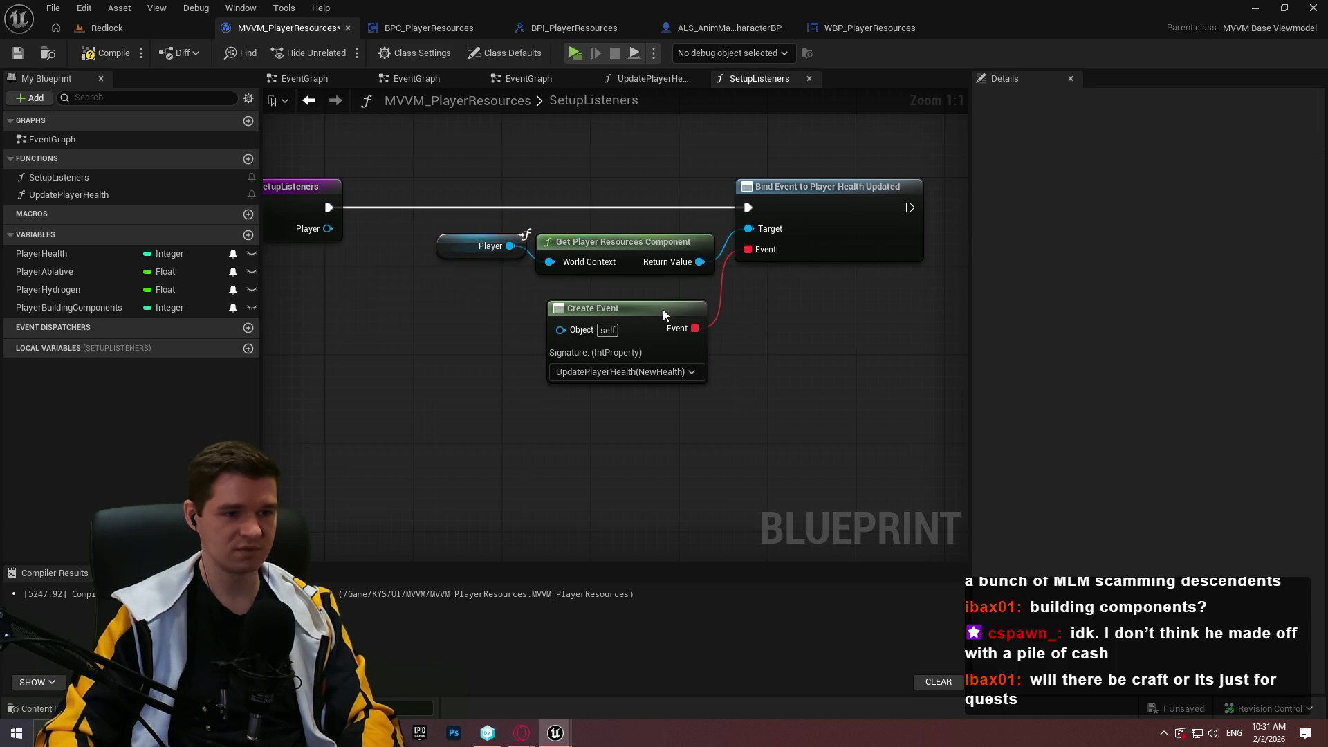
left_click_drag(662, 309, 671, 293)
left_click_drag(817, 209, 856, 228)
left_click(836, 366)
- Save the viewmodel and add a new function
scroll(837, 367, "right", 5)
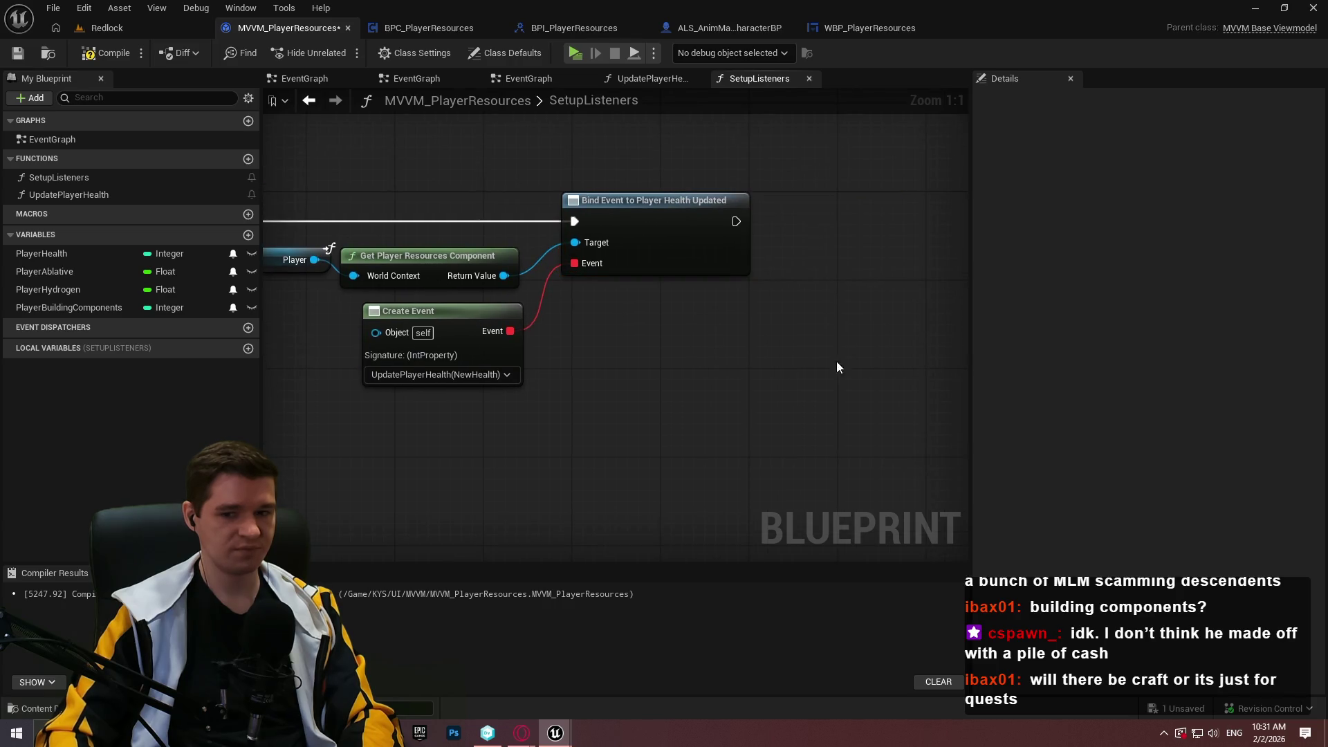
scroll(657, 361, "down", 4)
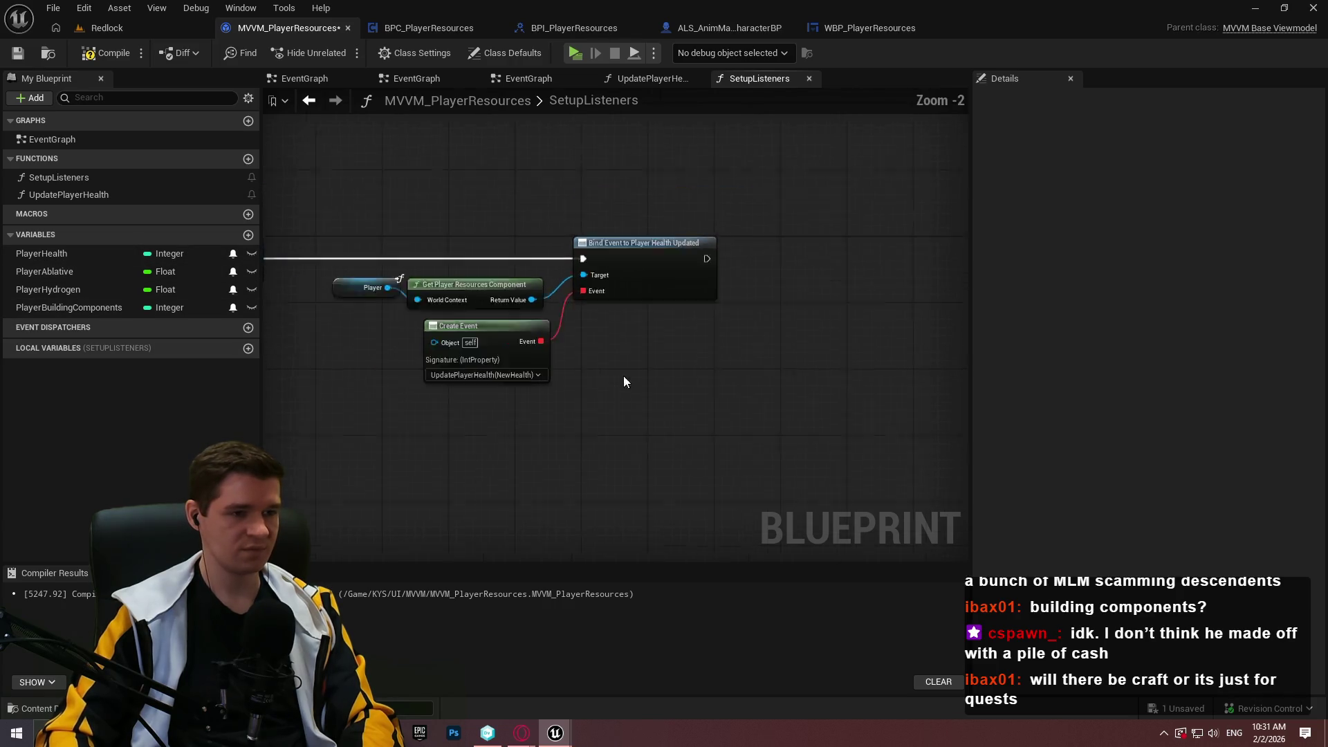
scroll(657, 361, "up", 3)
left_click(25, 59)
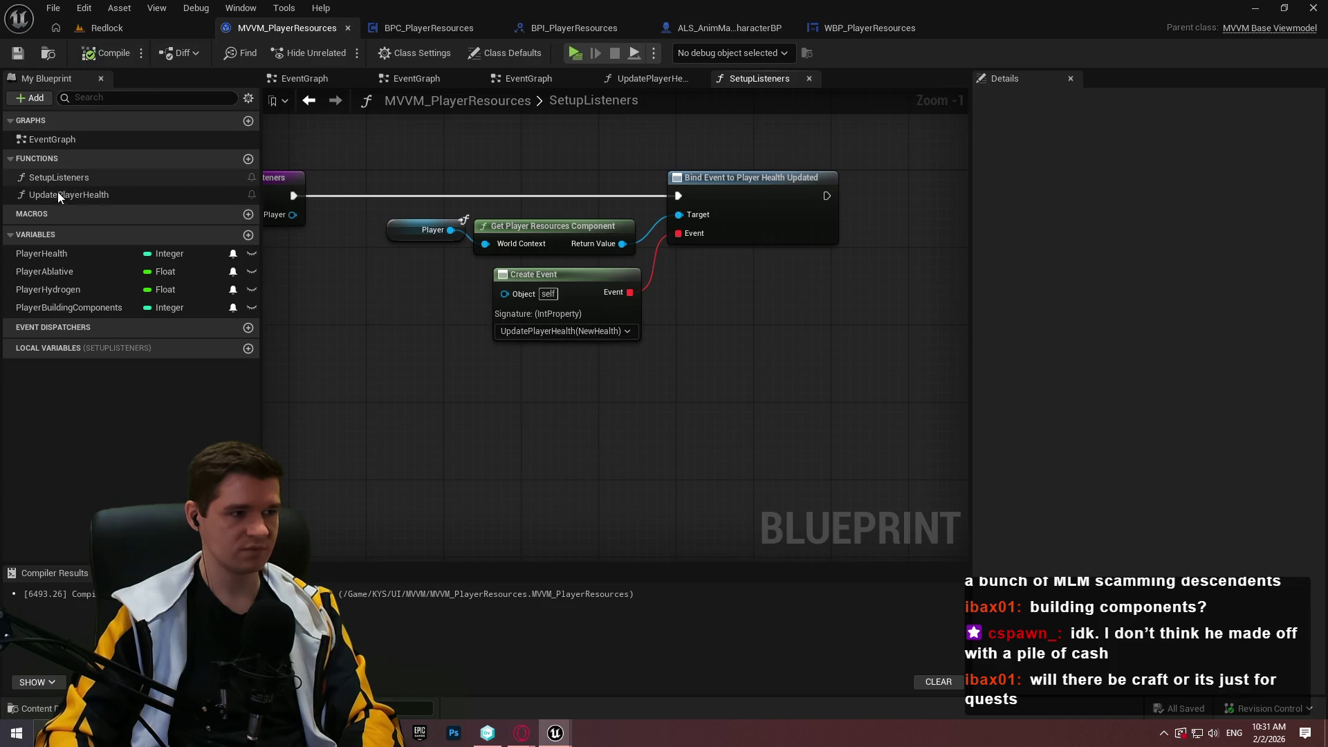
left_click(248, 163)
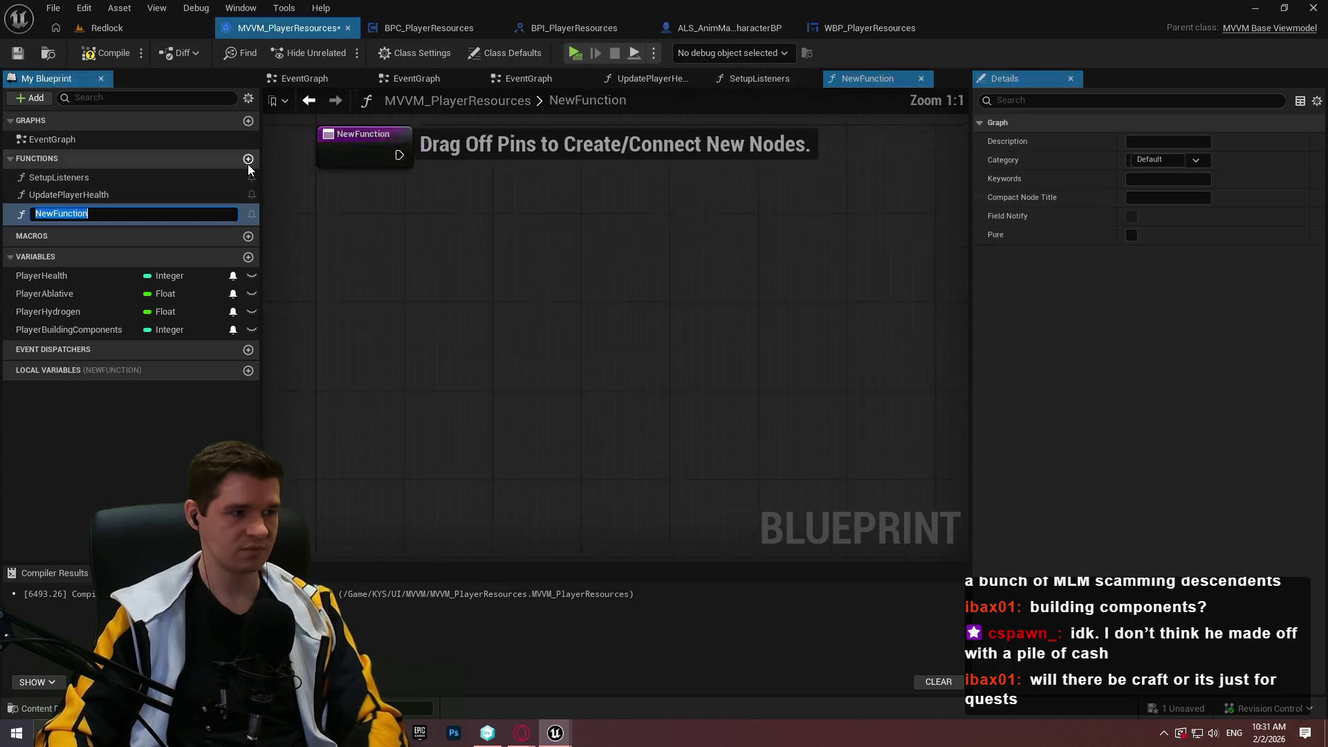
- Name the new function ResourceInitialization
type("Run")
key("BackSpace")
key("BackSpace")
key("BackSpace")
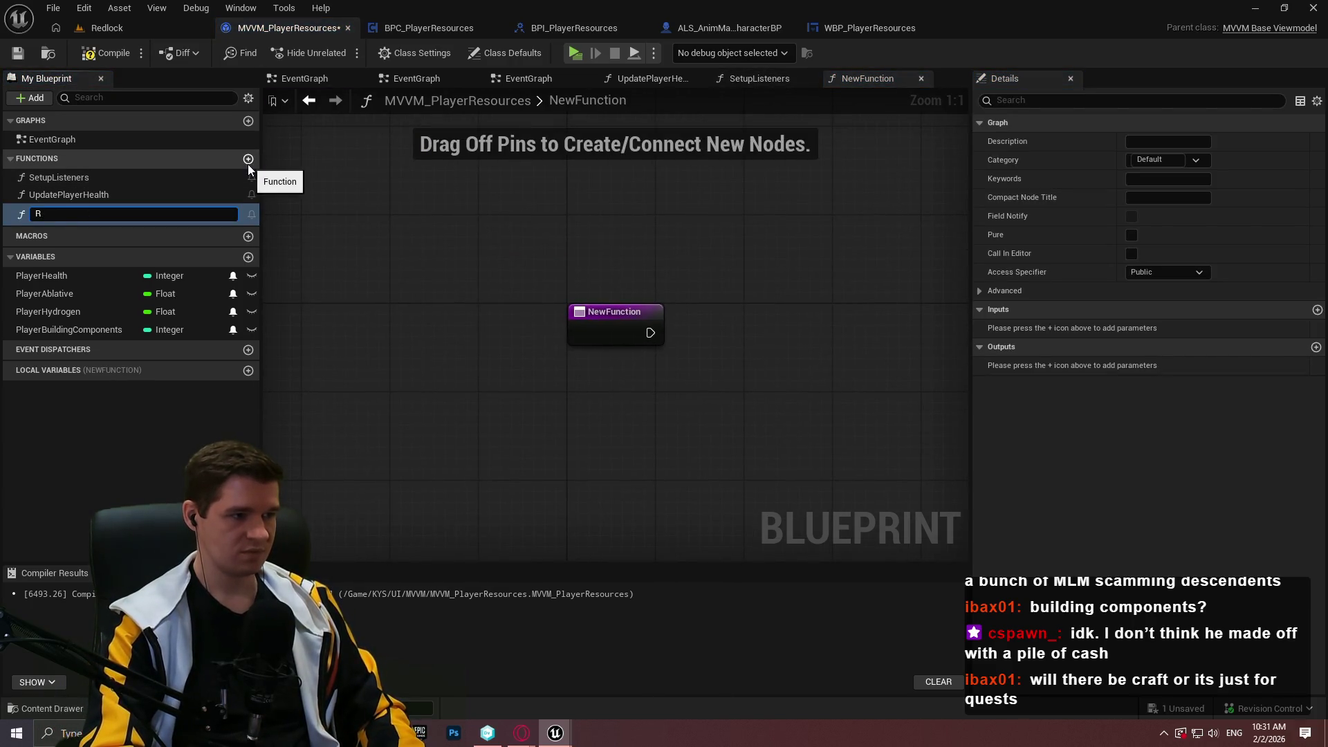
type("ResourceInit")
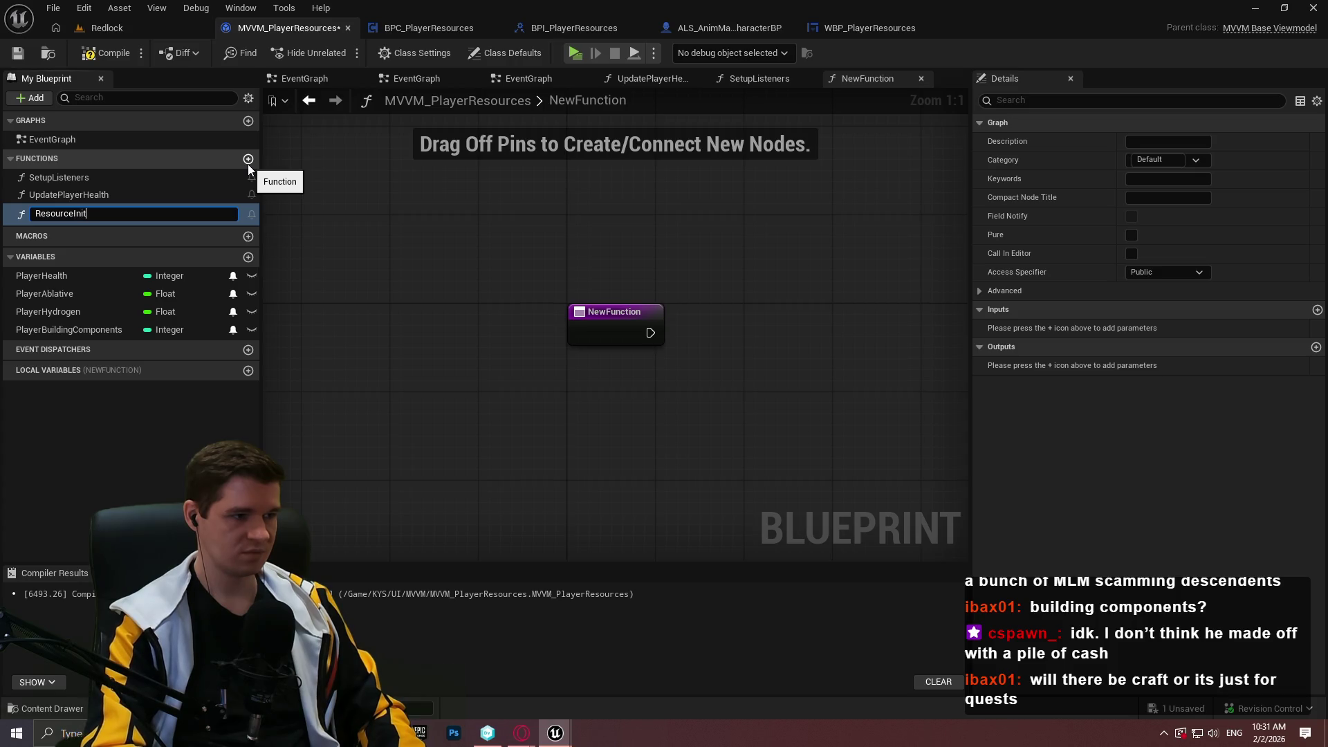
type("ialization")
key("Return")
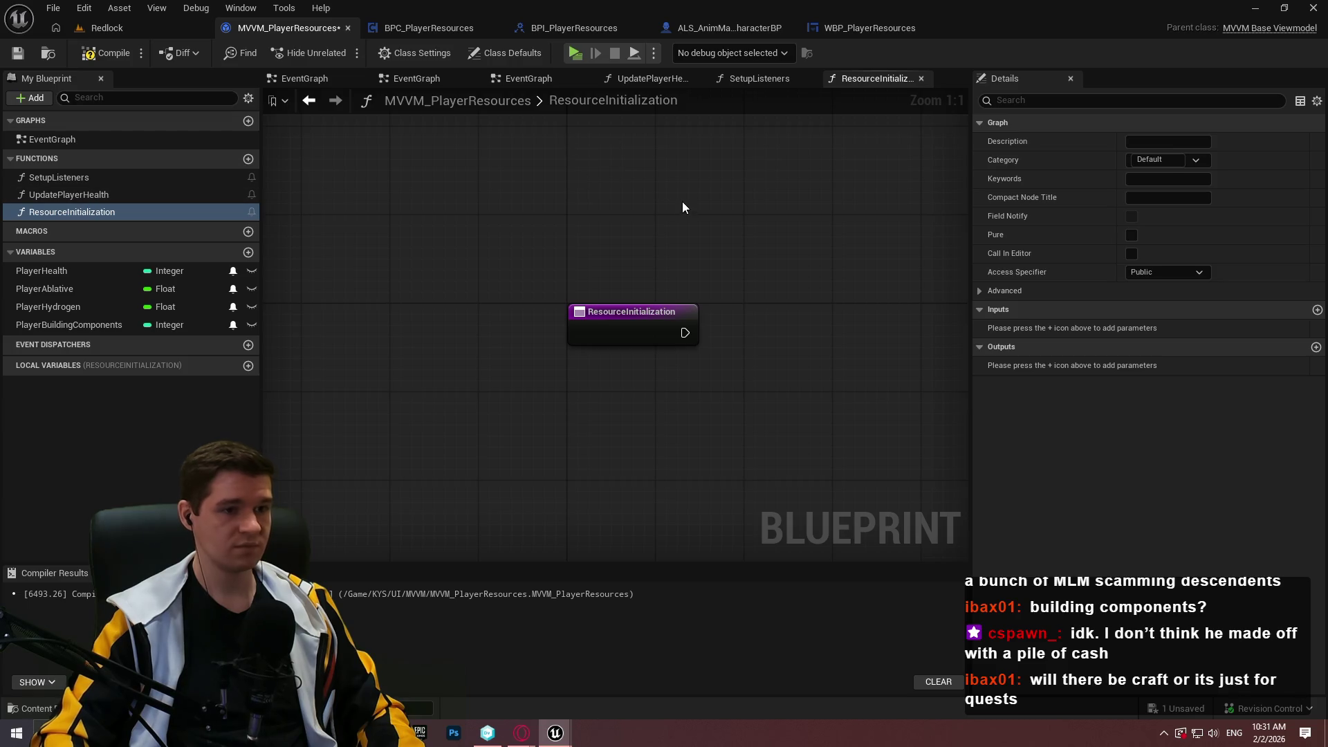
- Feed a Player Health getter into a PlayerHealth SET w/ Broadcast node and tidy them
left_click(106, 271)
left_click_drag(83, 271, 446, 347)
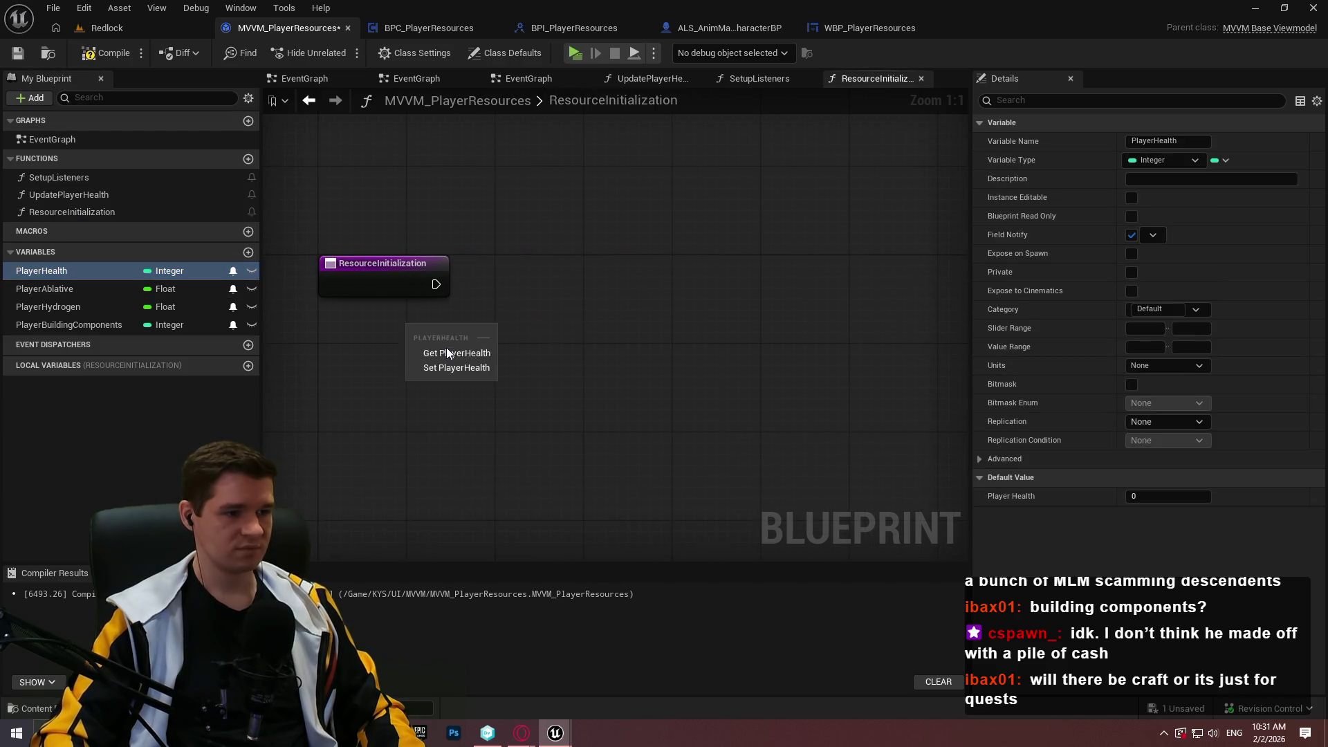
left_click(450, 350)
mouse_move(81, 271)
left_mouse_down()
mouse_move(727, 281)
mouse_move(546, 278)
left_mouse_up()
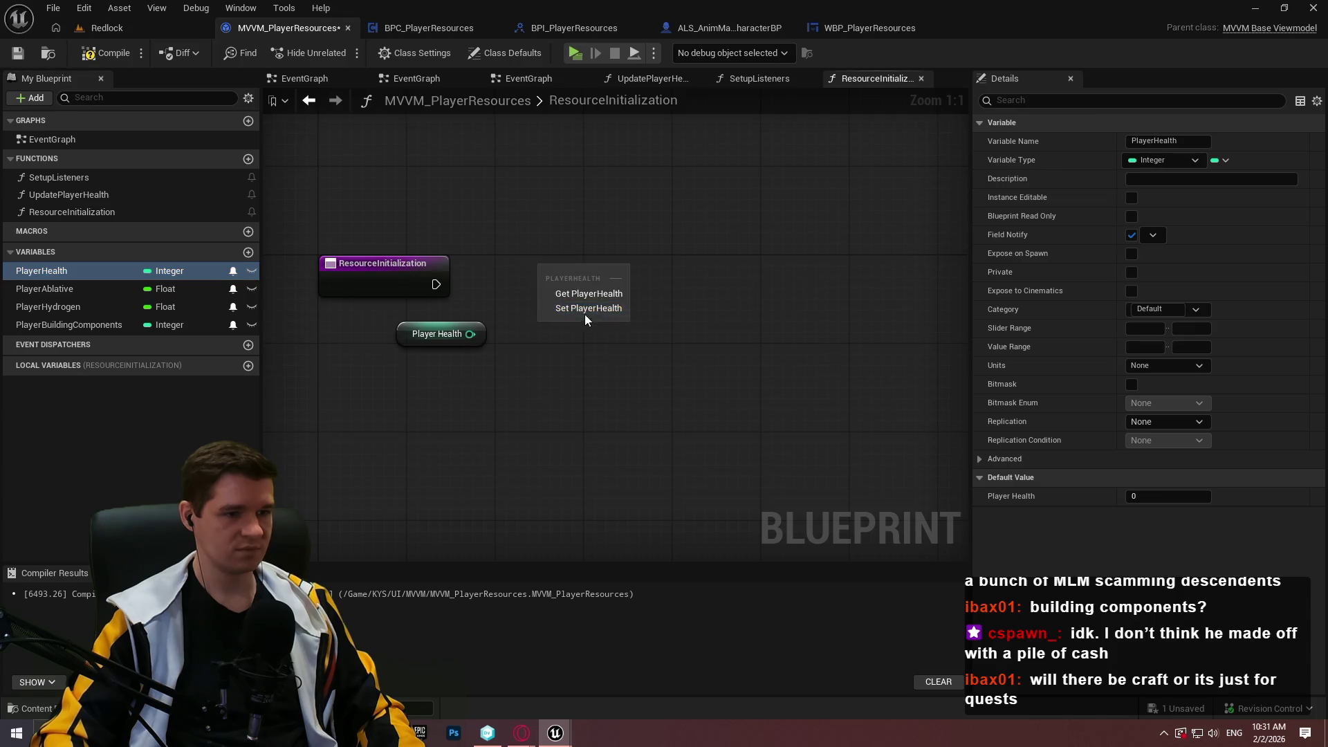
left_click(583, 314)
mouse_move(471, 334)
left_mouse_down()
mouse_move(534, 300)
mouse_move(419, 289)
mouse_move(434, 287)
left_mouse_up()
left_click_drag(595, 258, 540, 270)
left_click(379, 329)
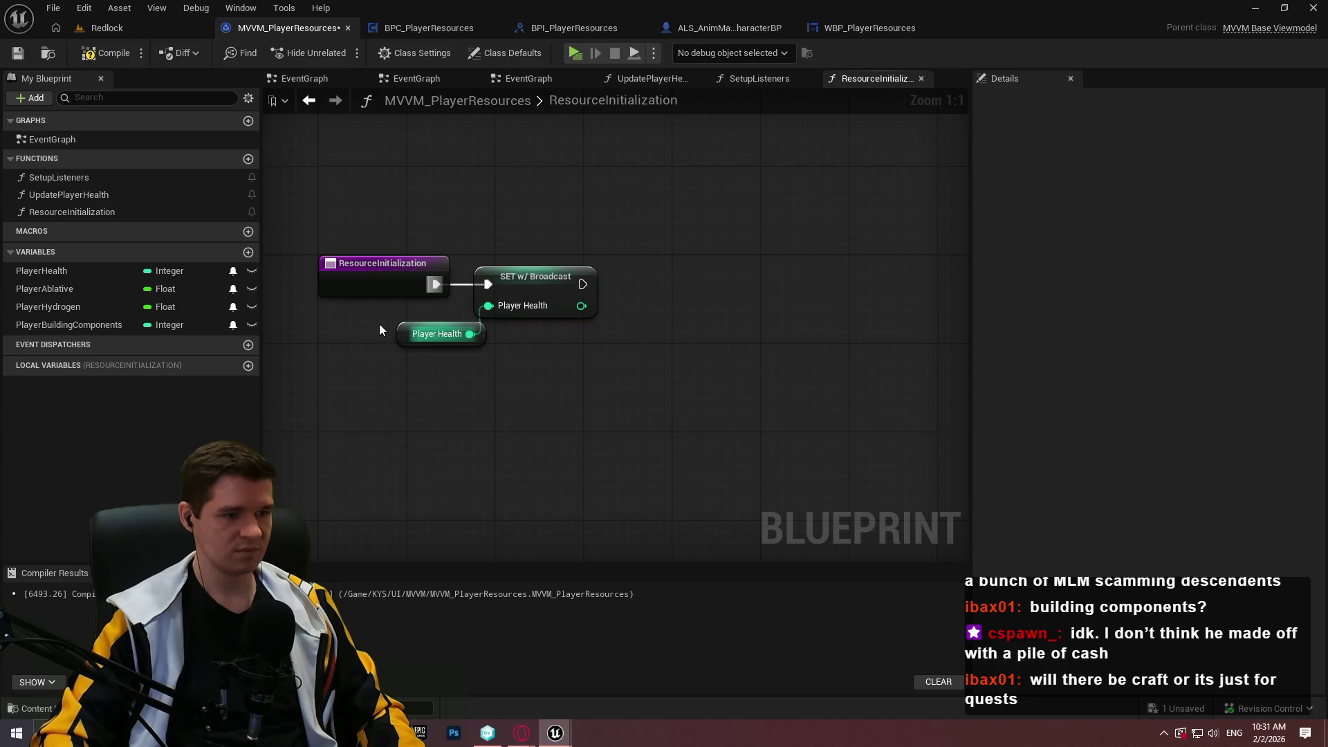
left_click_drag(403, 335, 360, 335)
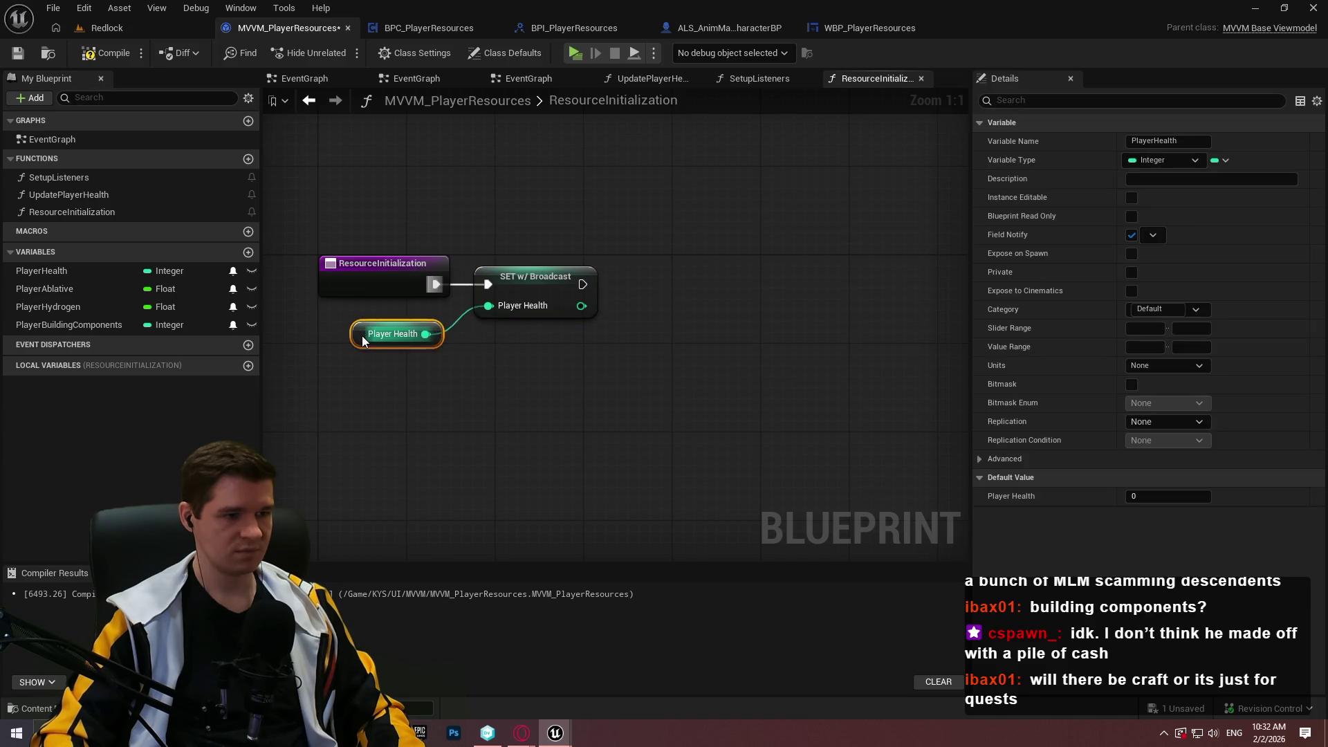
left_click(444, 343)
- Compile and save the viewmodel, then switch to the BPC_PlayerResources graph
left_click(108, 52)
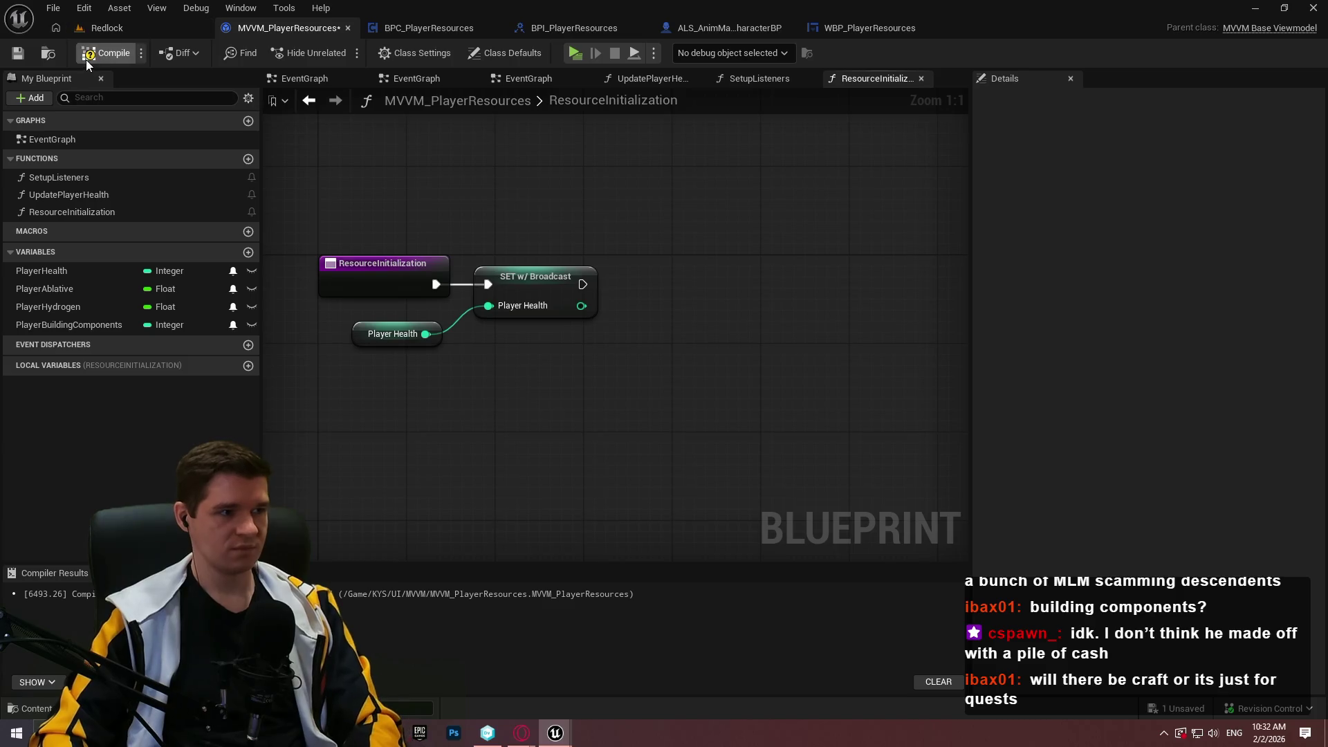
left_click(18, 52)
key("ctrl+Tab")
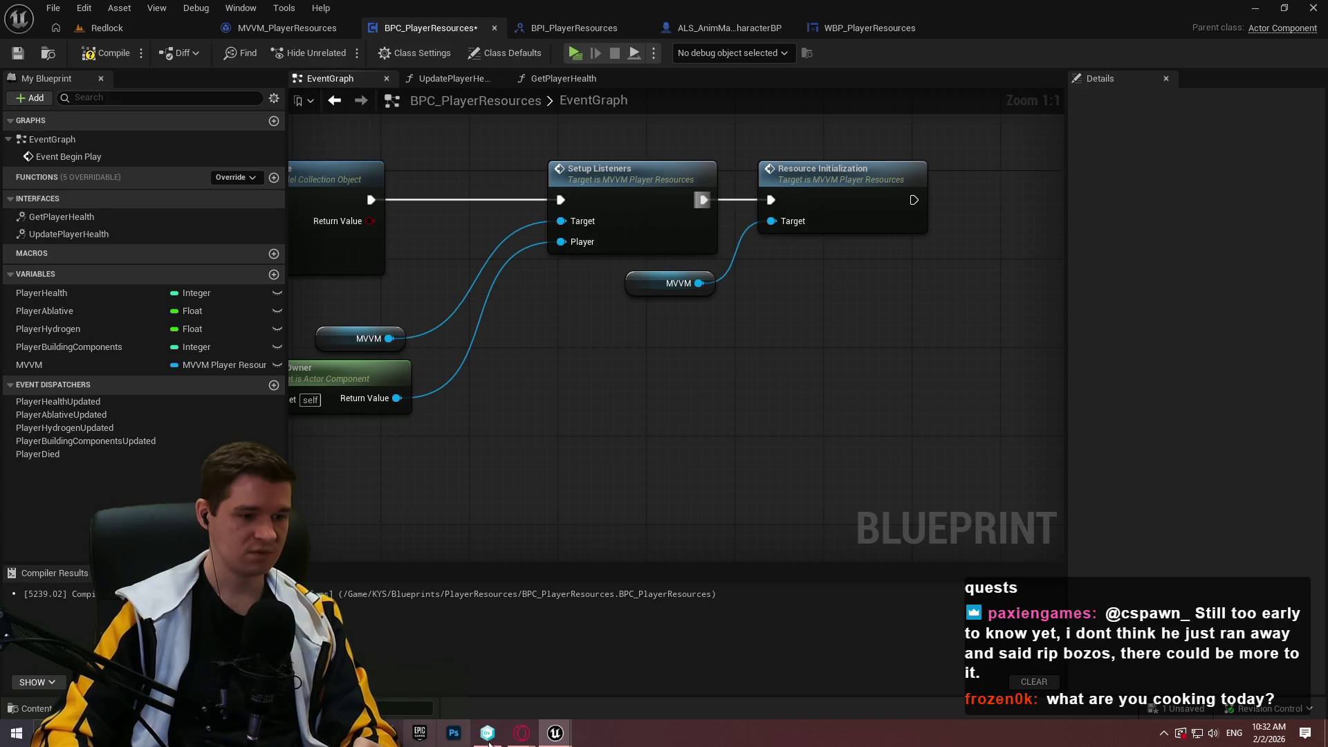
- Open the Production Plan article in the Redlock YouTrack knowledge base
mouse_move(521, 732)
left_click(689, 686)
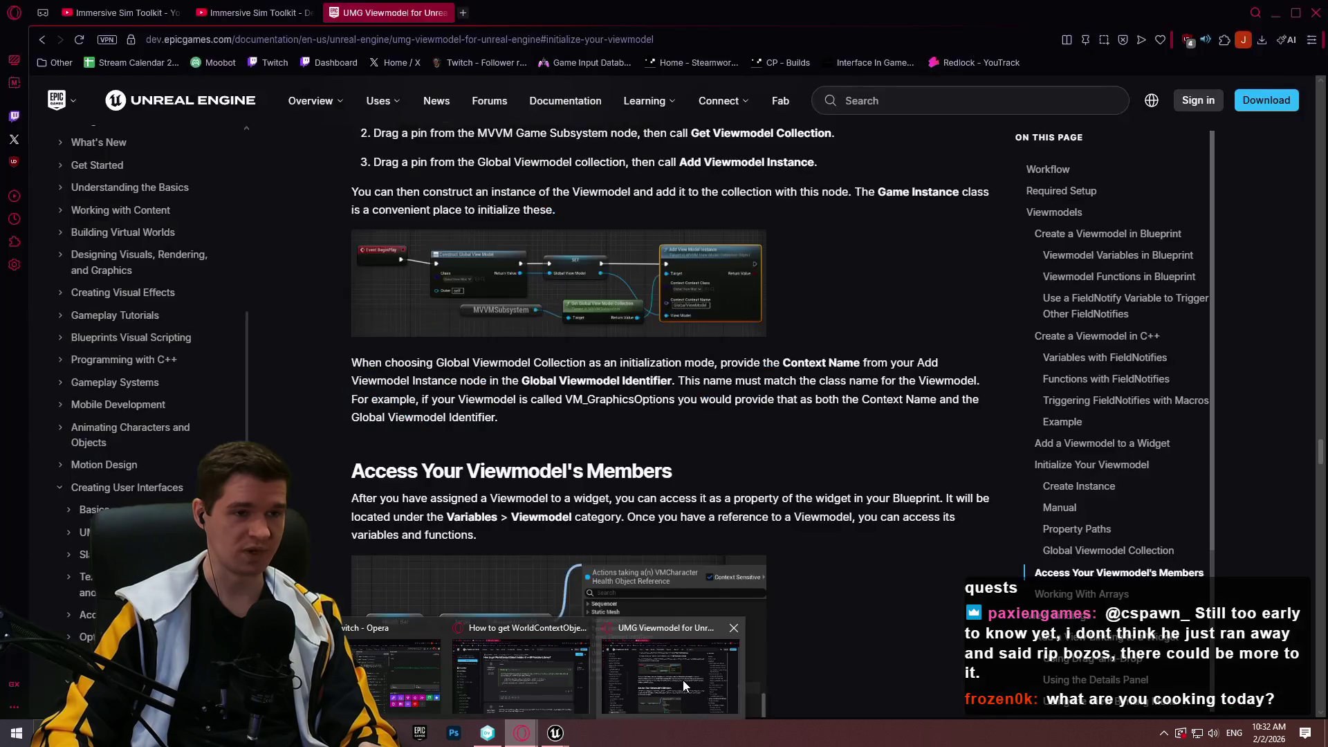
left_click(981, 63)
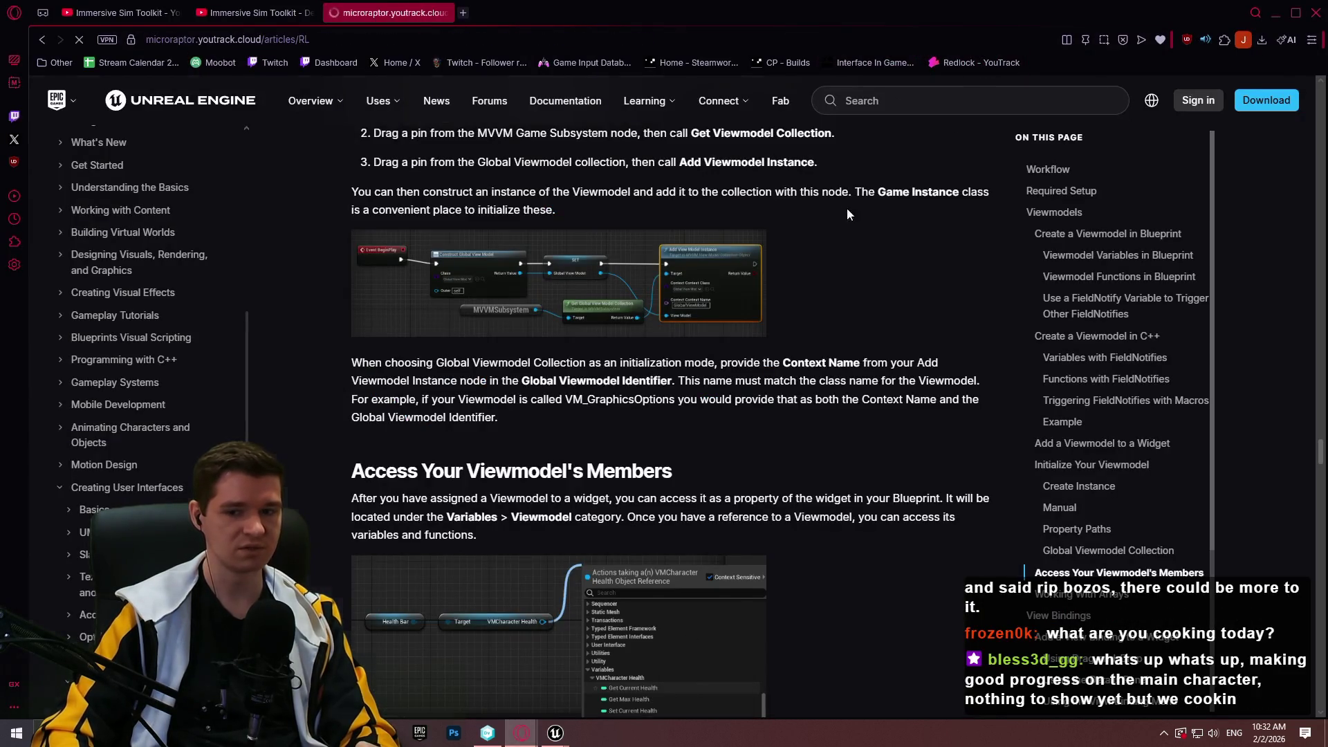
left_click(171, 303)
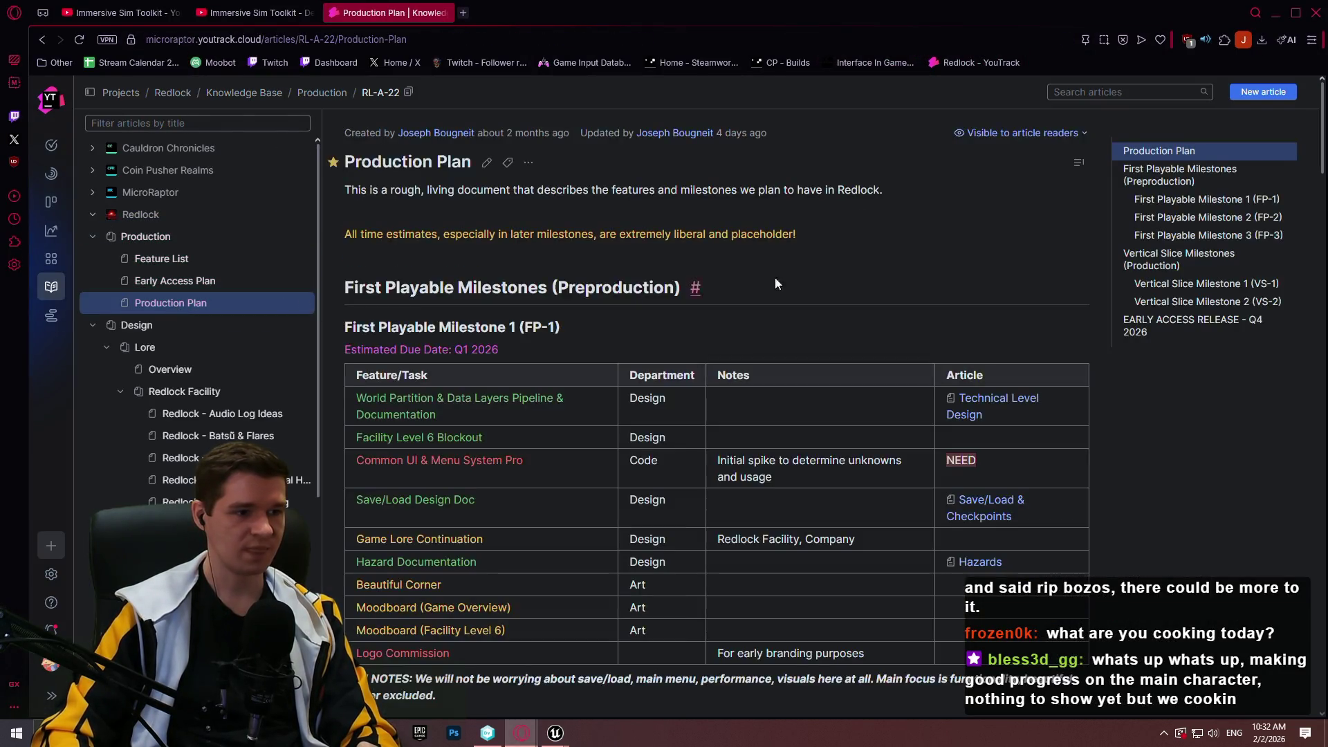
- Review the First Playable Milestone 2 task table, including the Resources row, then return to Unreal
scroll(775, 276, "down", 10)
scroll(1156, 435, "down", 1)
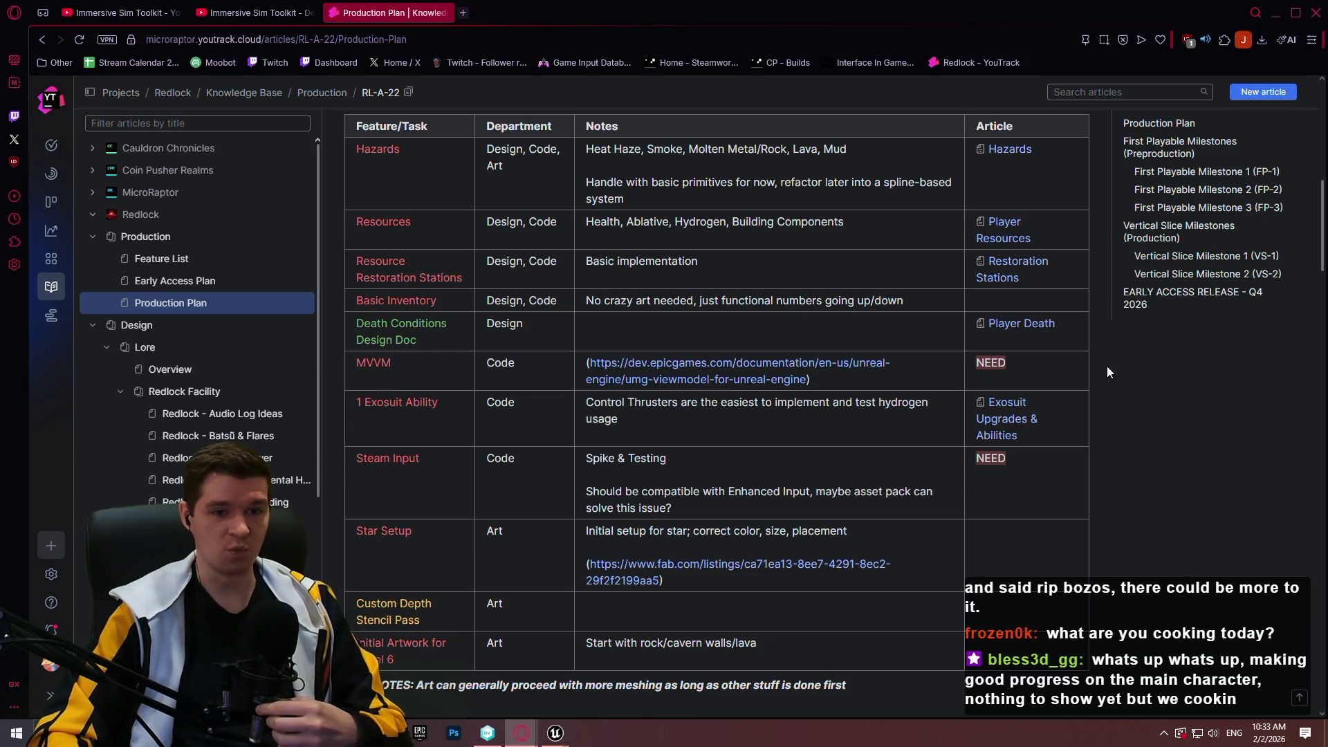
scroll(1108, 381, "up", 3)
scroll(1123, 401, "down", 3)
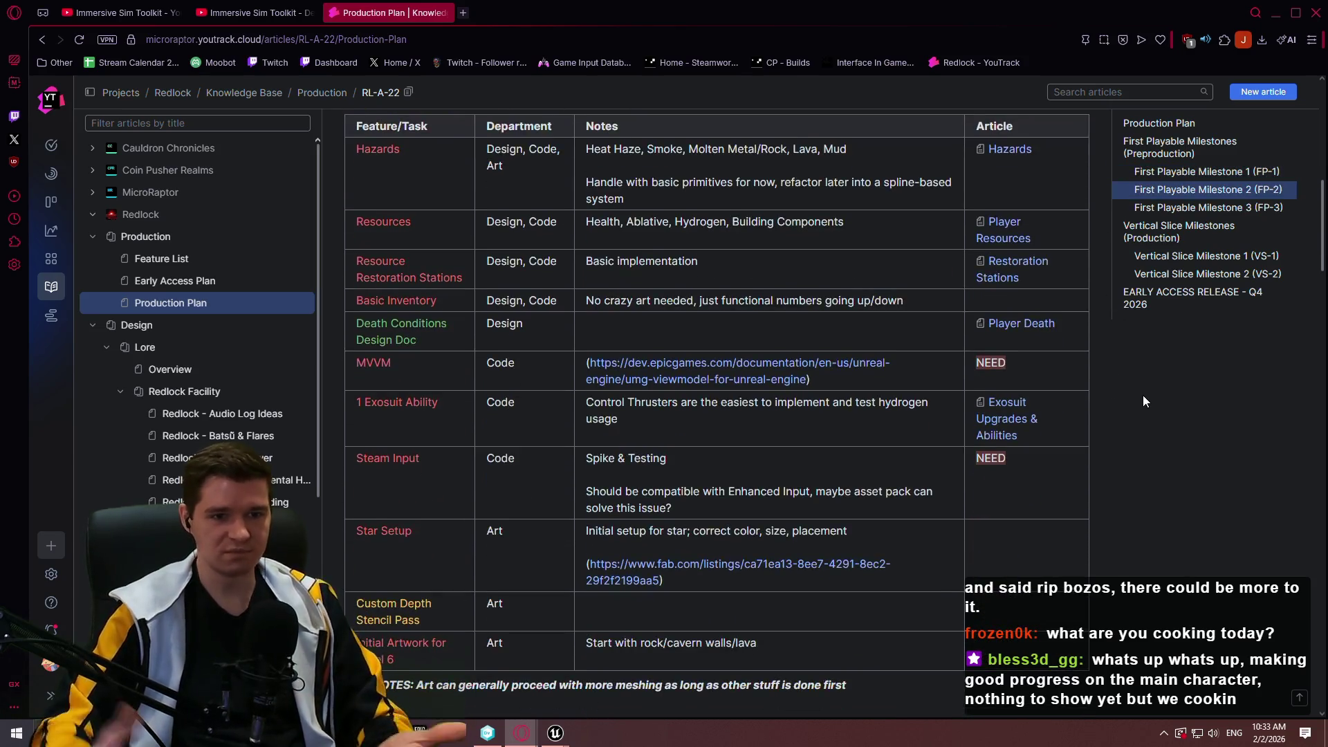
scroll(1126, 410, "down", 1)
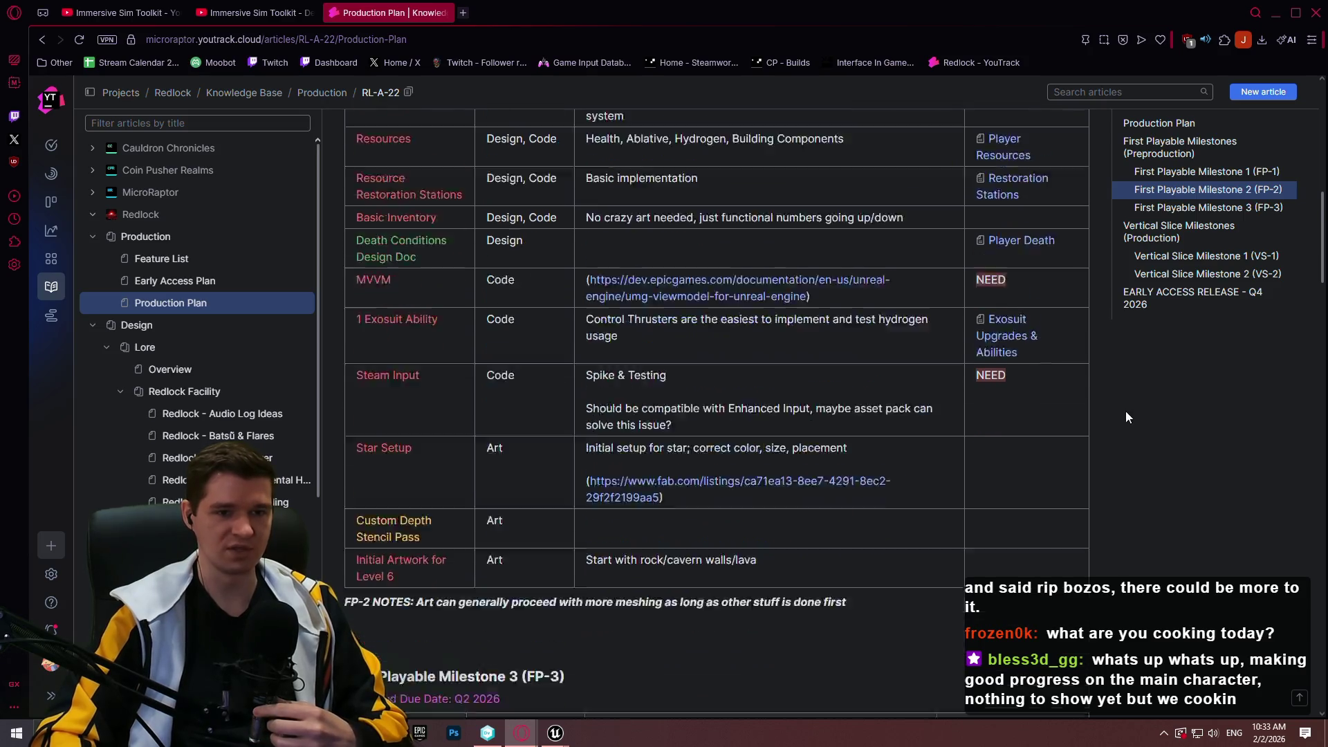
scroll(1112, 414, "up", 1)
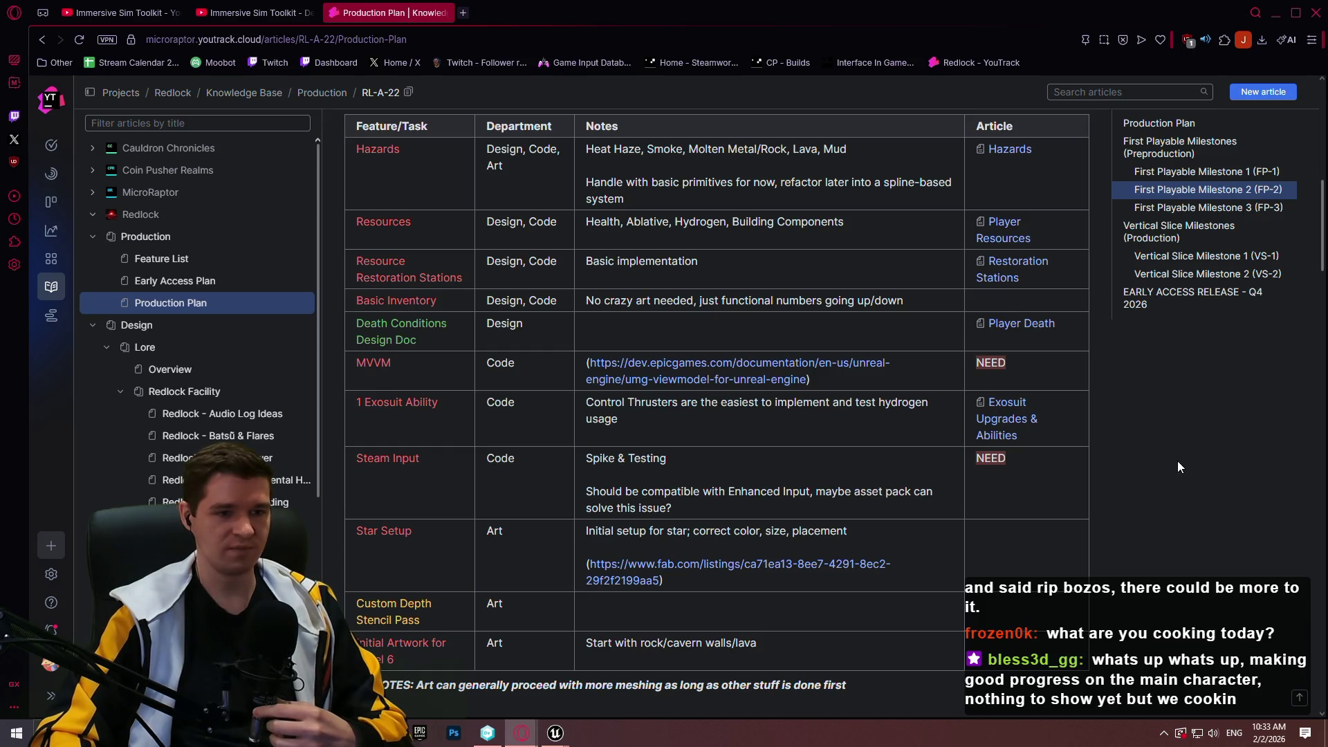
scroll(588, 318, "down", 3)
scroll(600, 310, "up", 4)
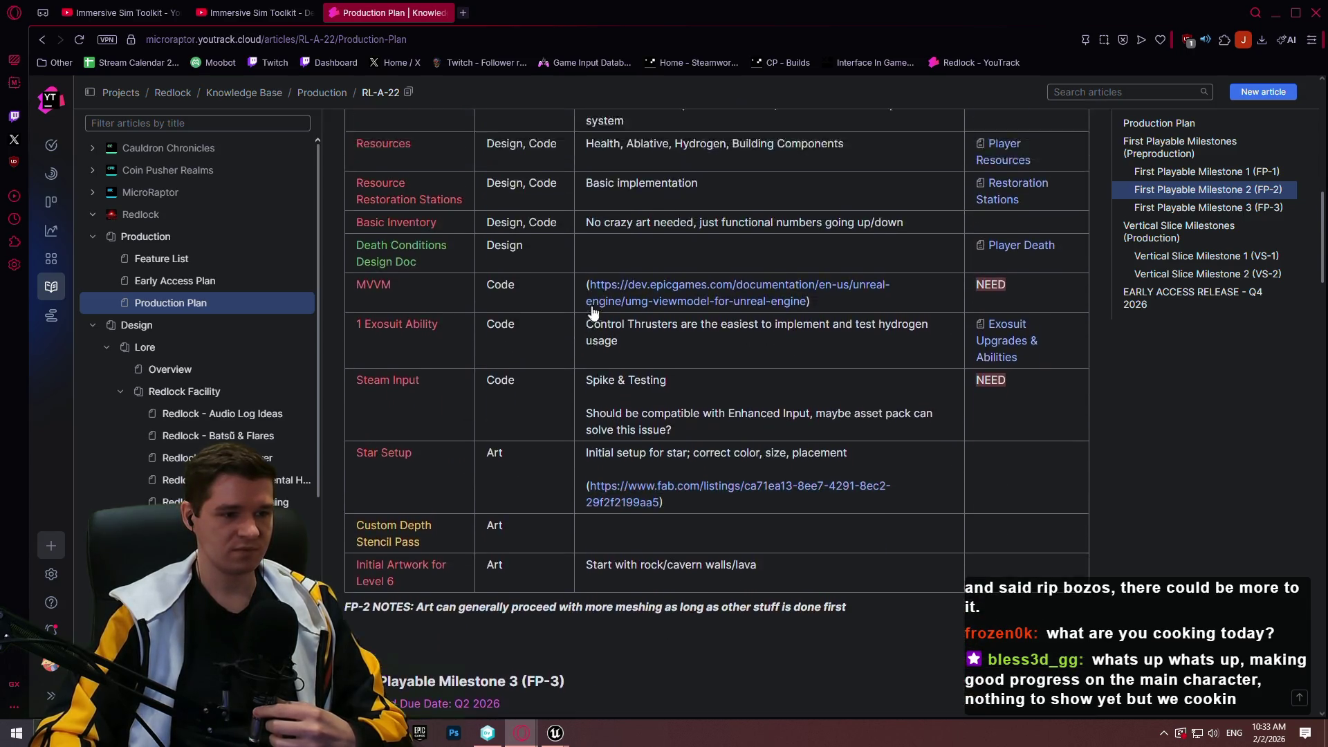
scroll(627, 310, "down", 2)
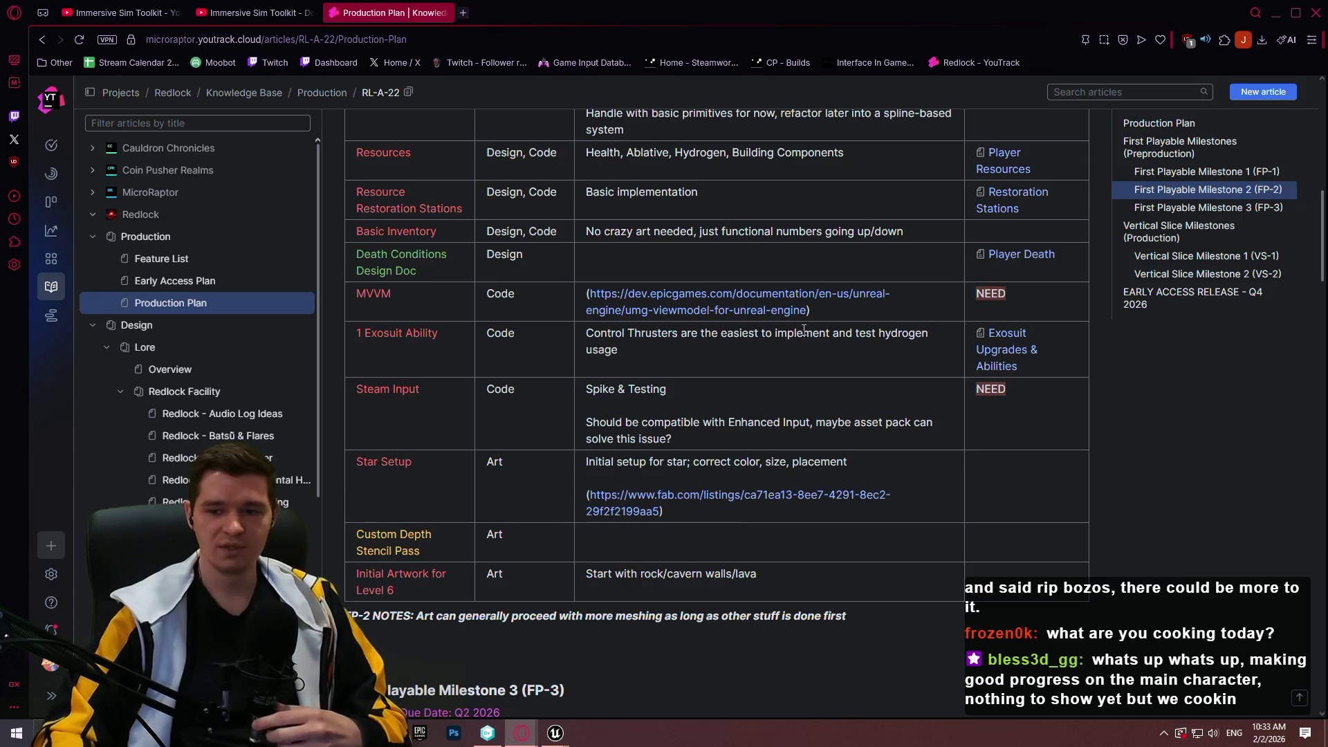
scroll(1134, 516, "up", 1)
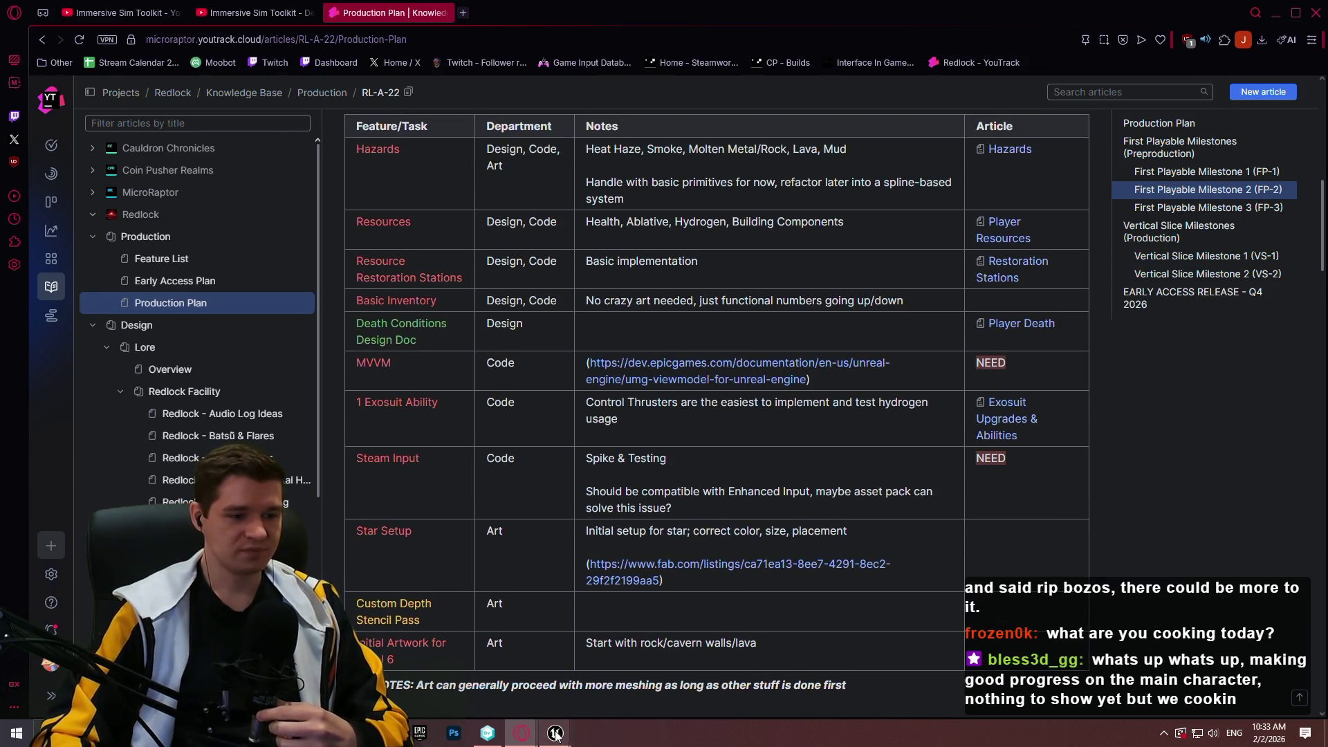
mouse_move(556, 733)
left_click(625, 687)
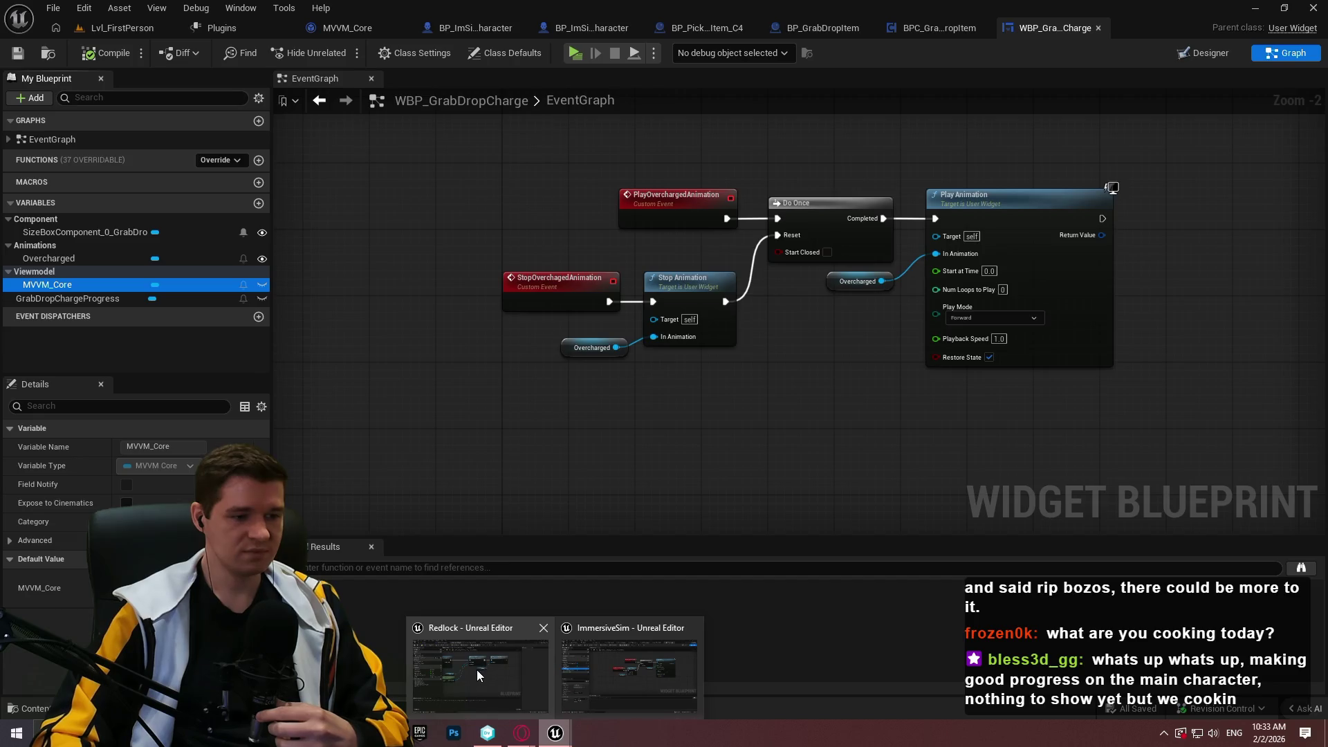
- Play the Redlock level standalone, watch Health count down to 0, then stop the preview
left_click(475, 669)
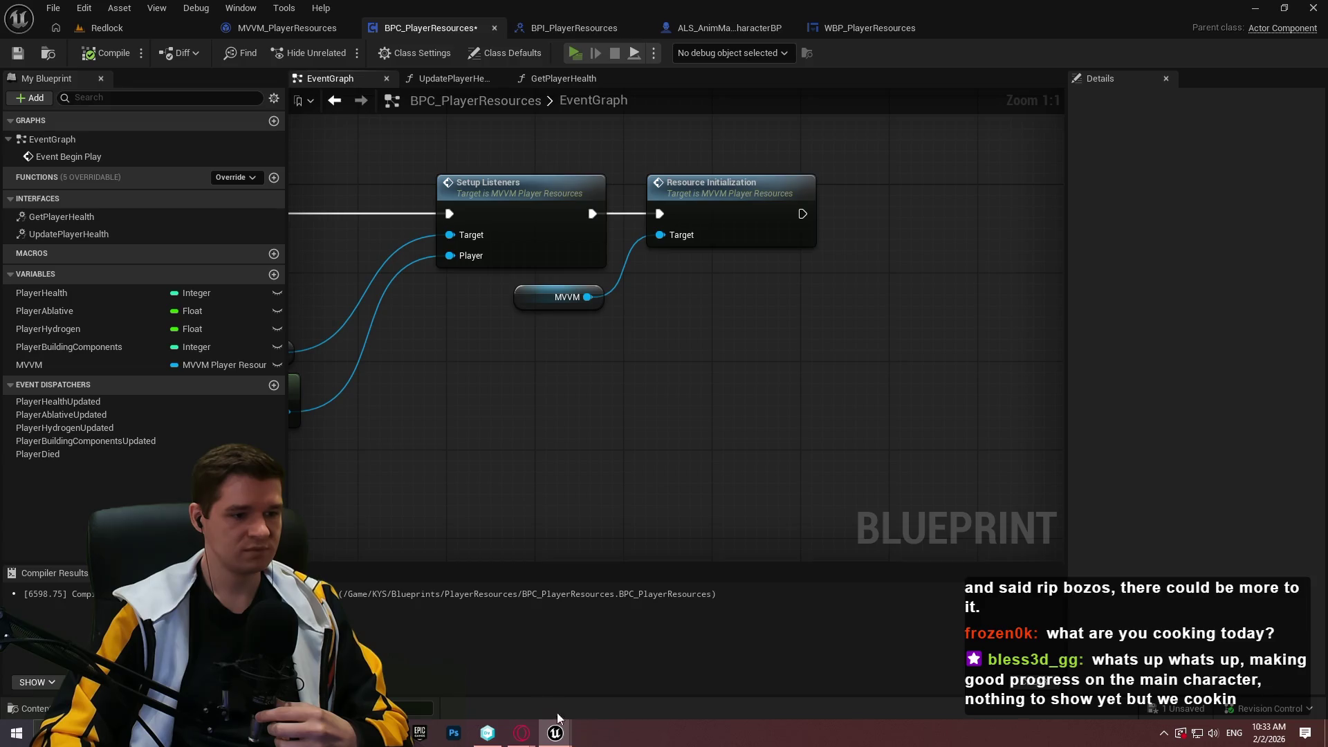
mouse_move(559, 720)
left_click(561, 664)
left_click(664, 590)
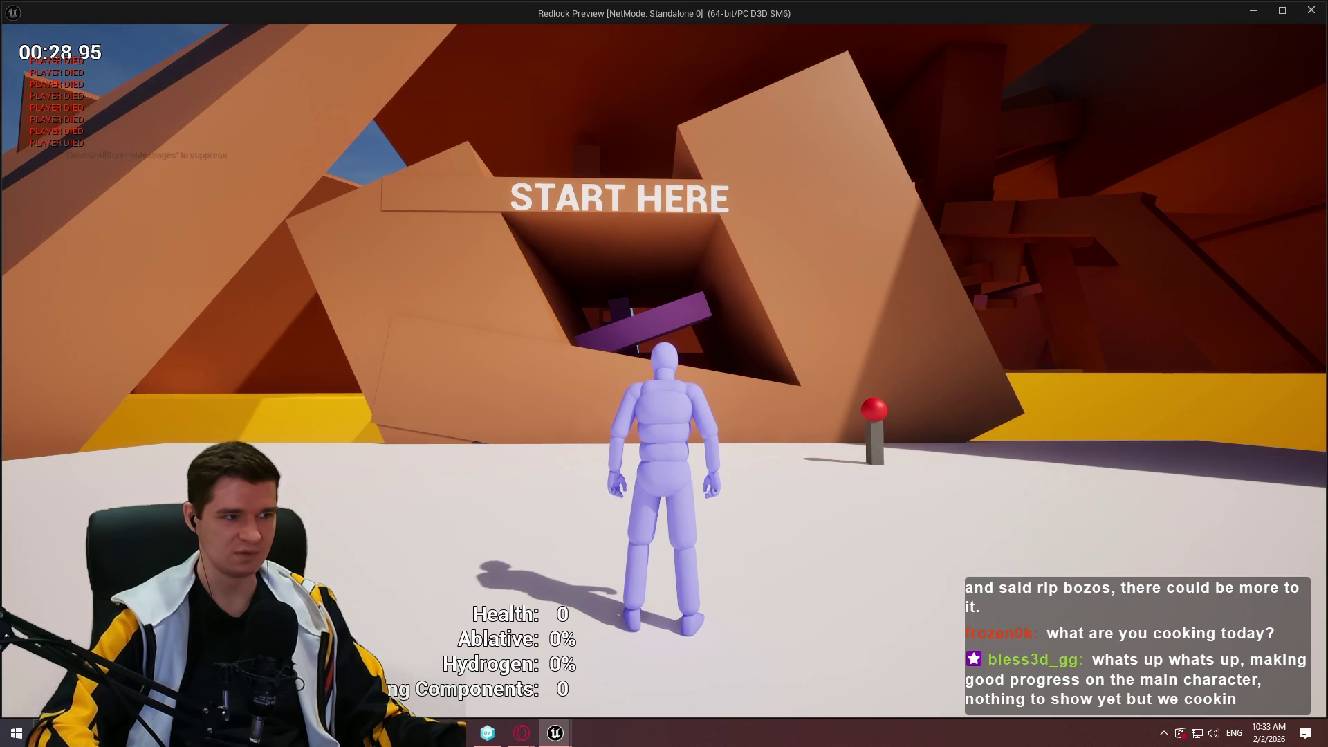
key("Escape")
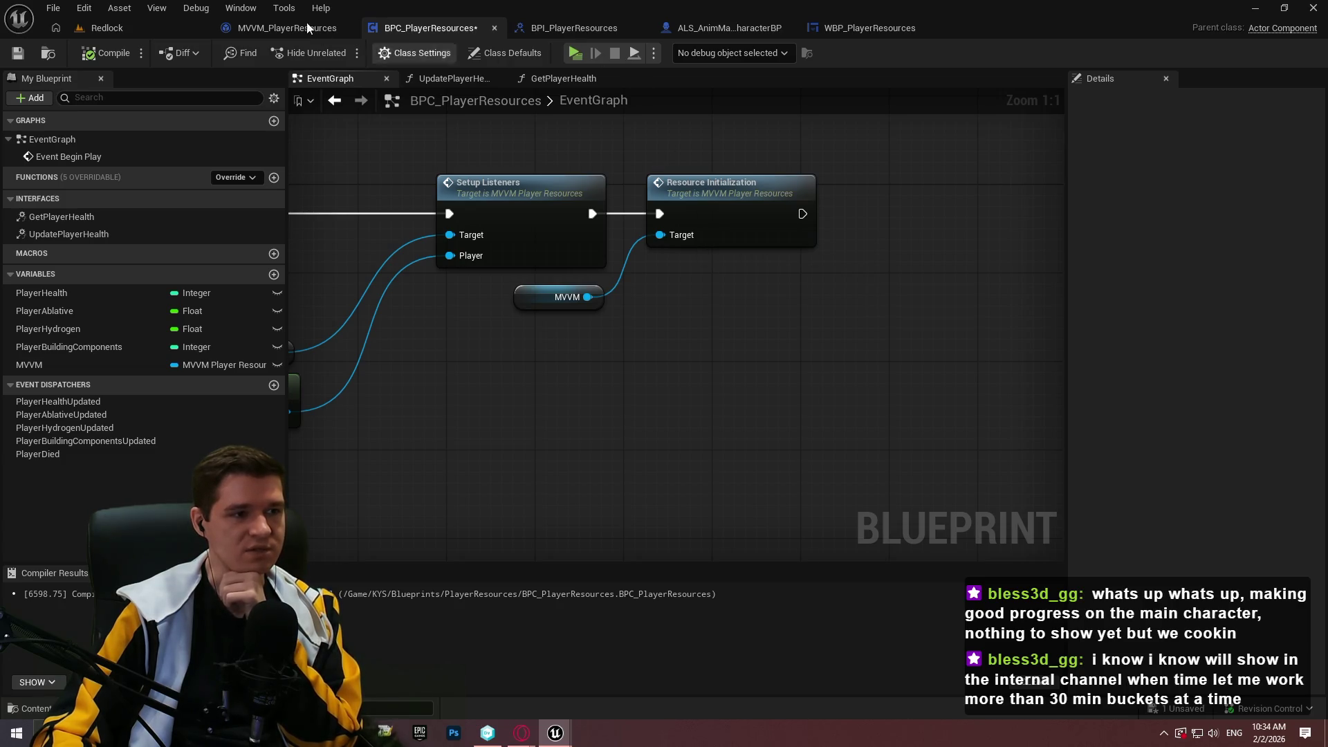
- In WBP_PlayerResources, review the properties of the attached MVVM_PlayerResources viewmodel
left_click(864, 27)
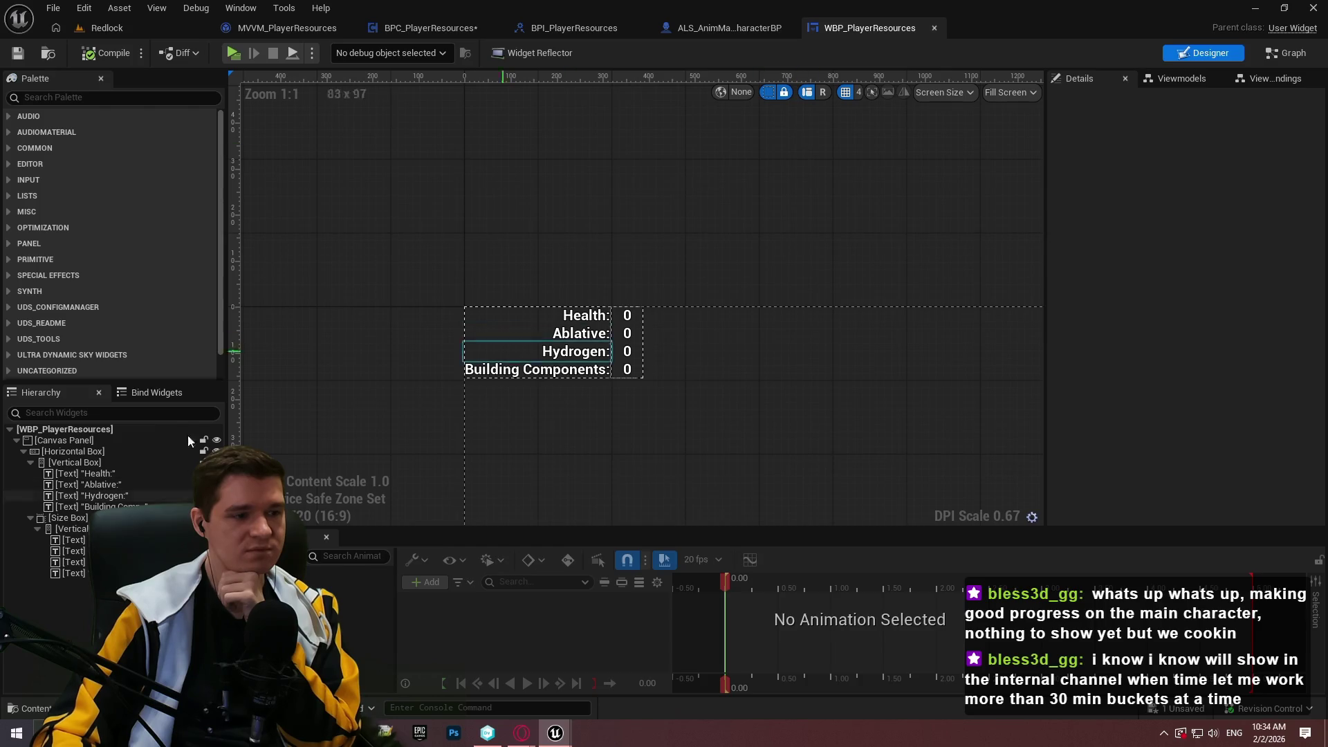
left_click(1176, 79)
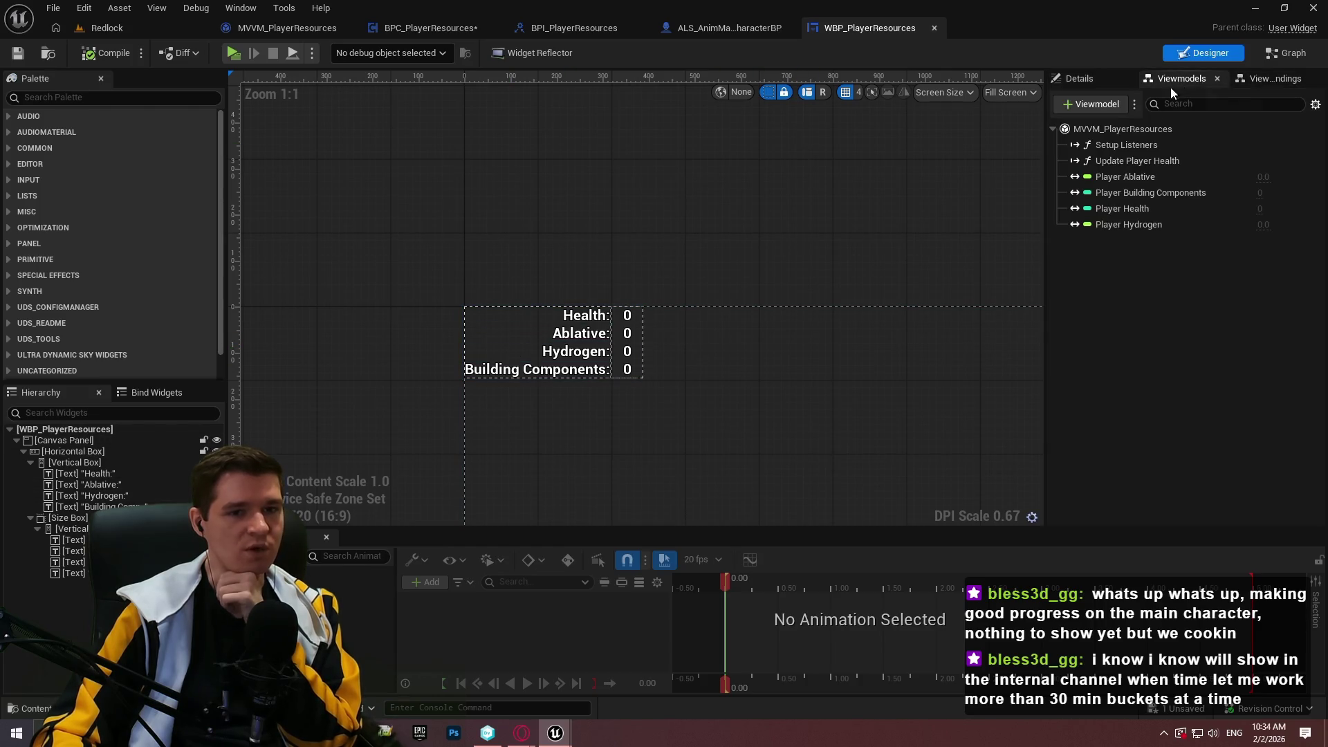
left_click(1114, 133)
left_click(1085, 83)
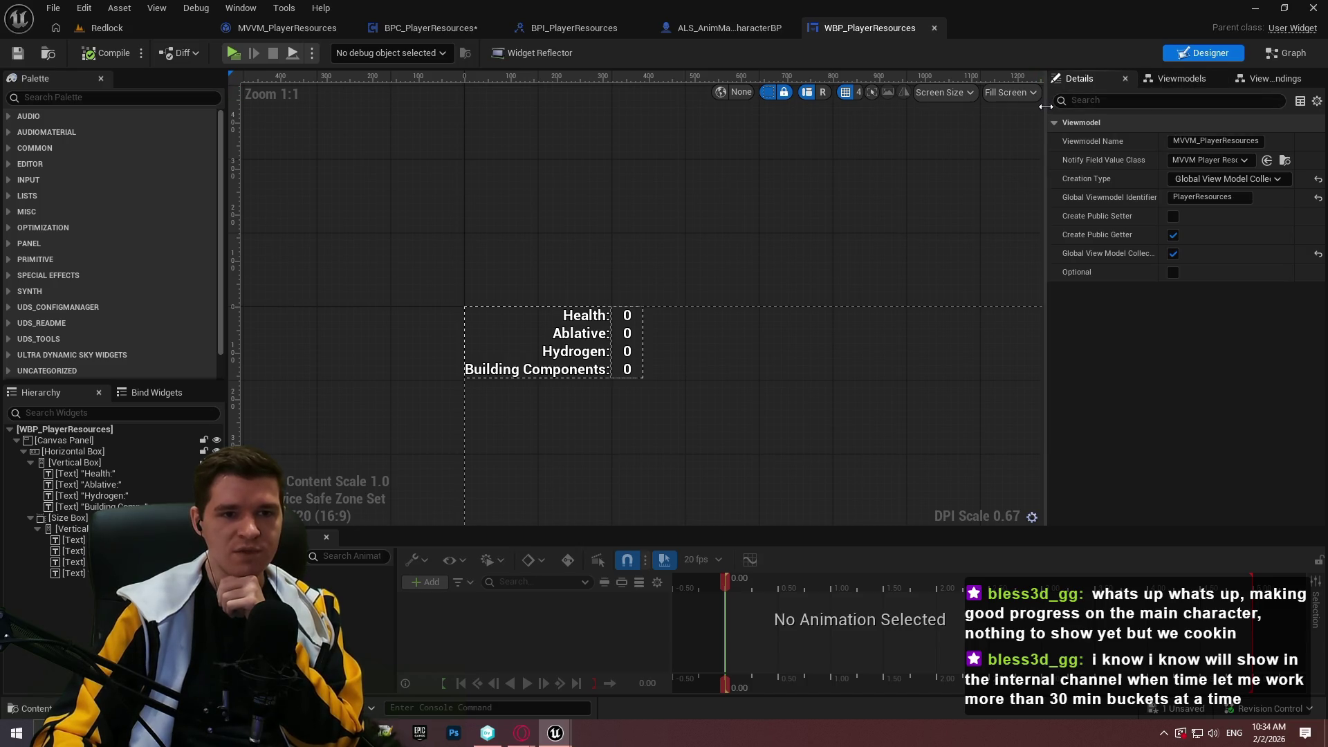
left_click_drag(1044, 88, 908, 97)
left_click(1076, 78)
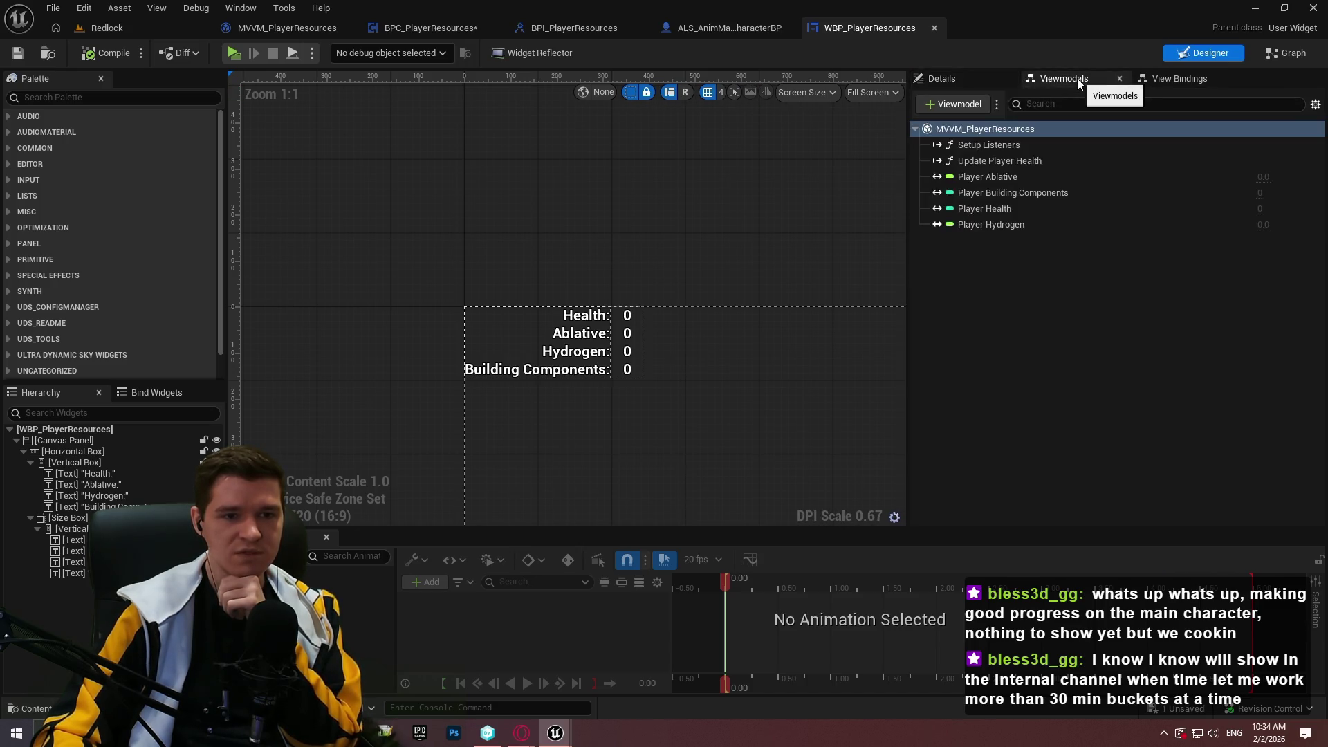
left_click(970, 81)
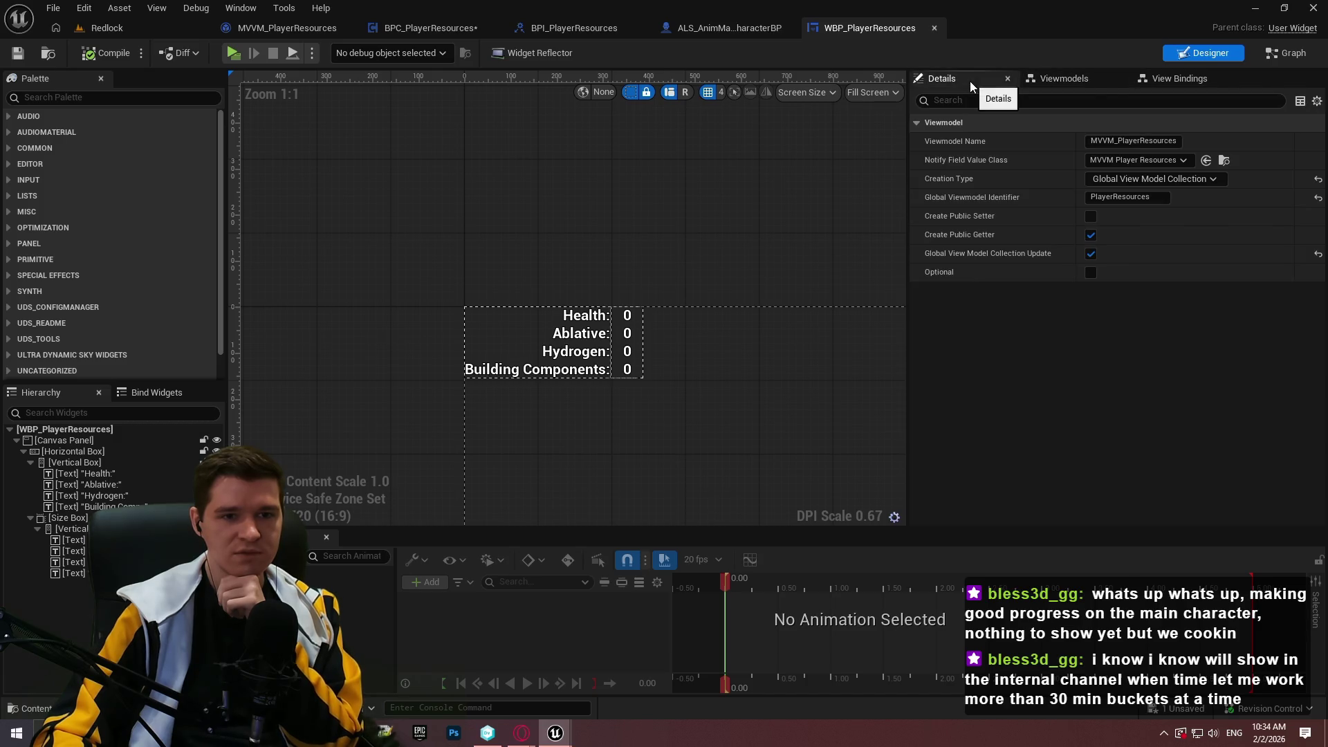
left_click(1077, 80)
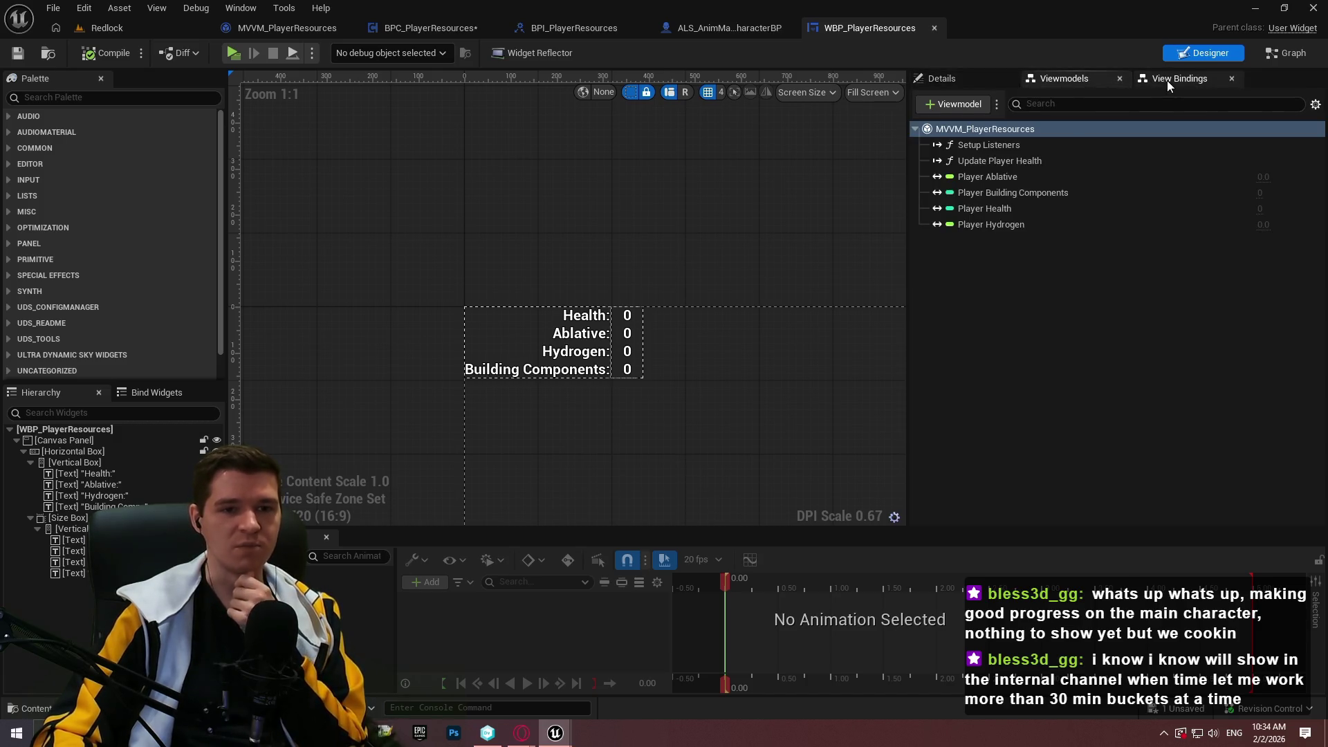
- In View Bindings, override the Player Health binding's execution mode to Immediate
left_click(1168, 80)
scroll(1015, 310, "up", 10)
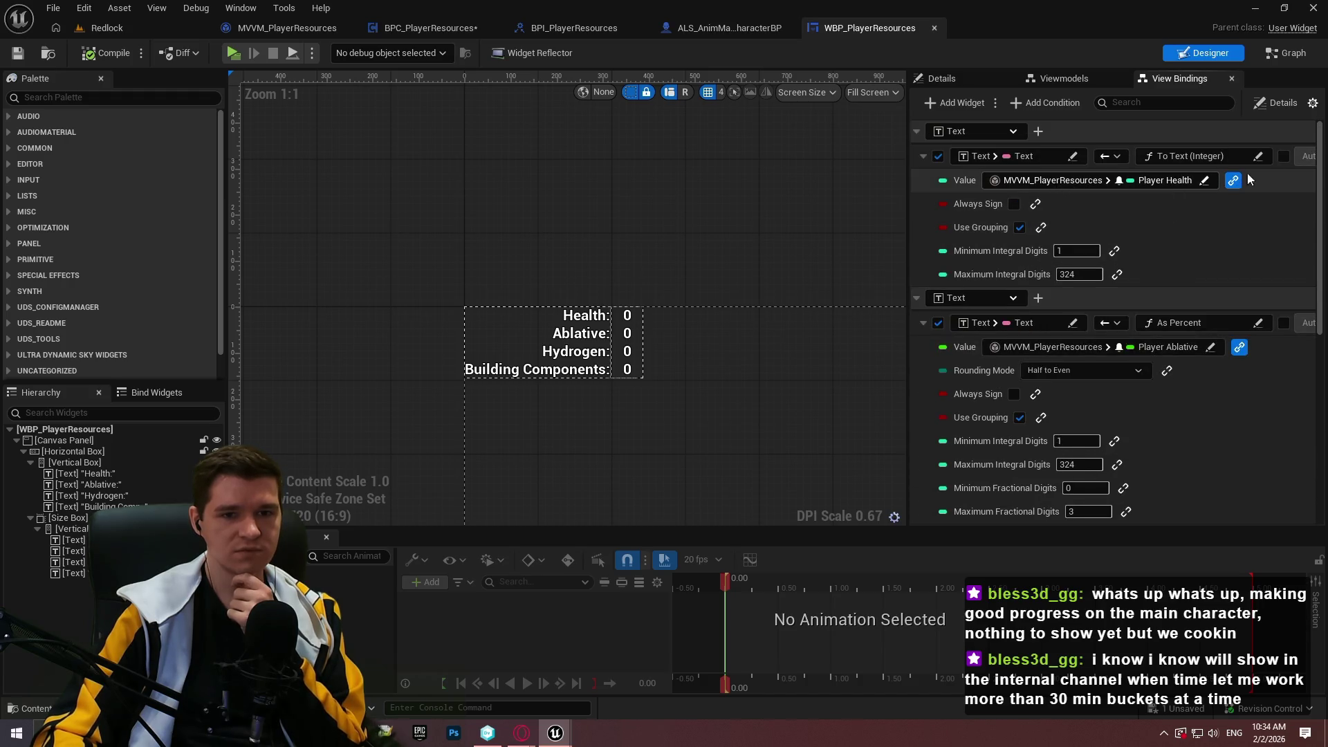
left_click_drag(909, 113, 695, 113)
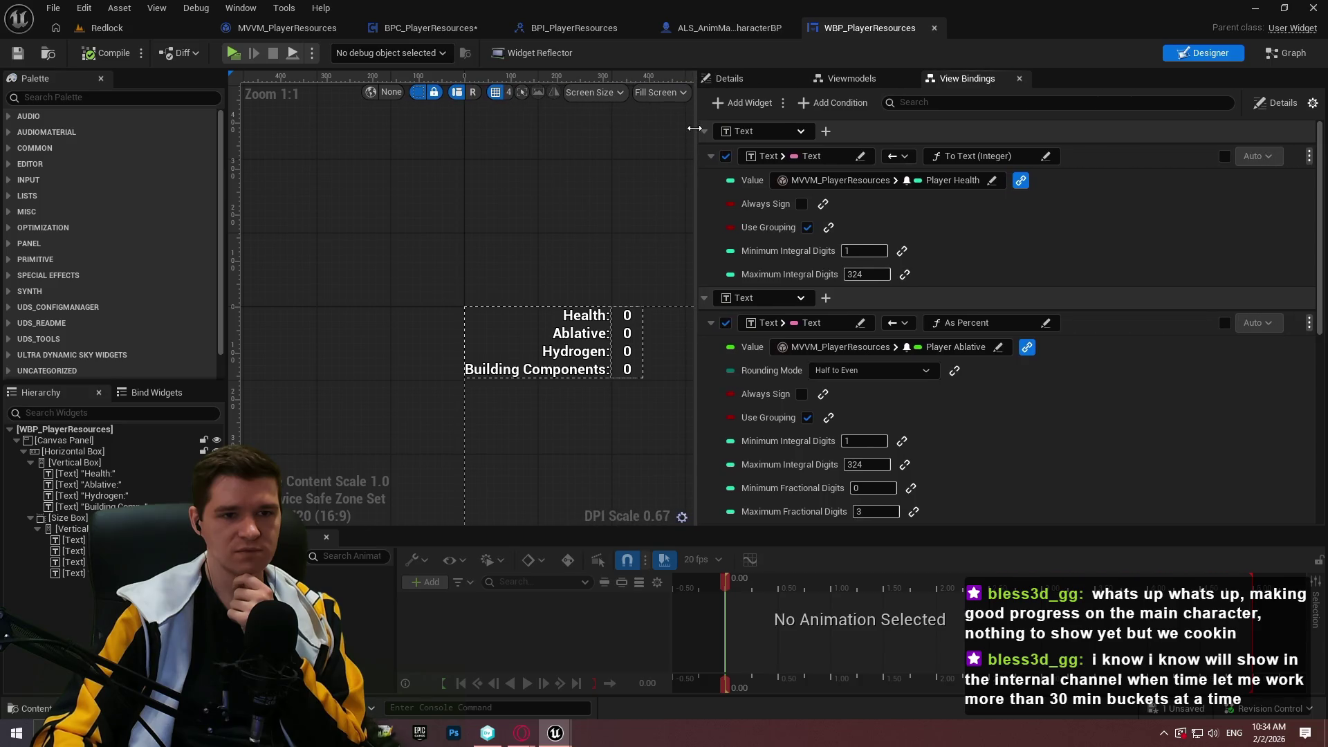
left_click(1224, 156)
left_click(1257, 156)
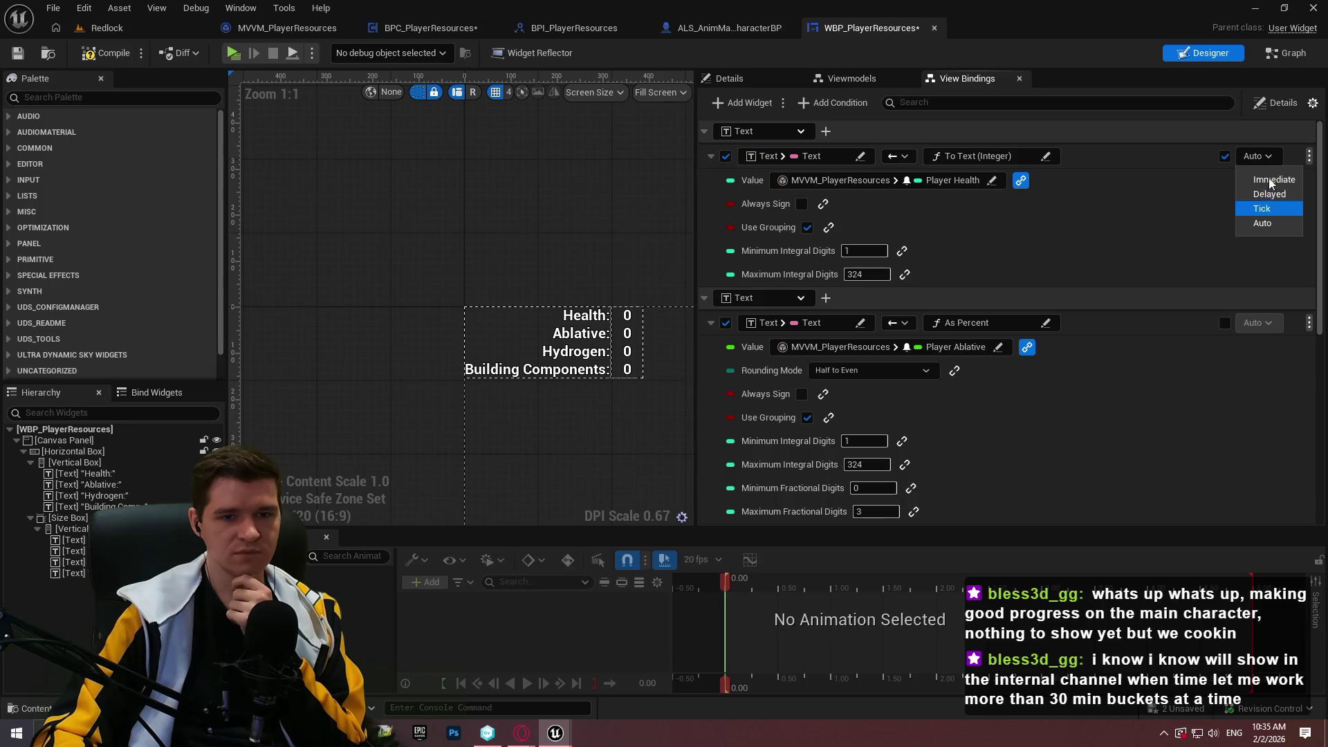
left_click(1270, 182)
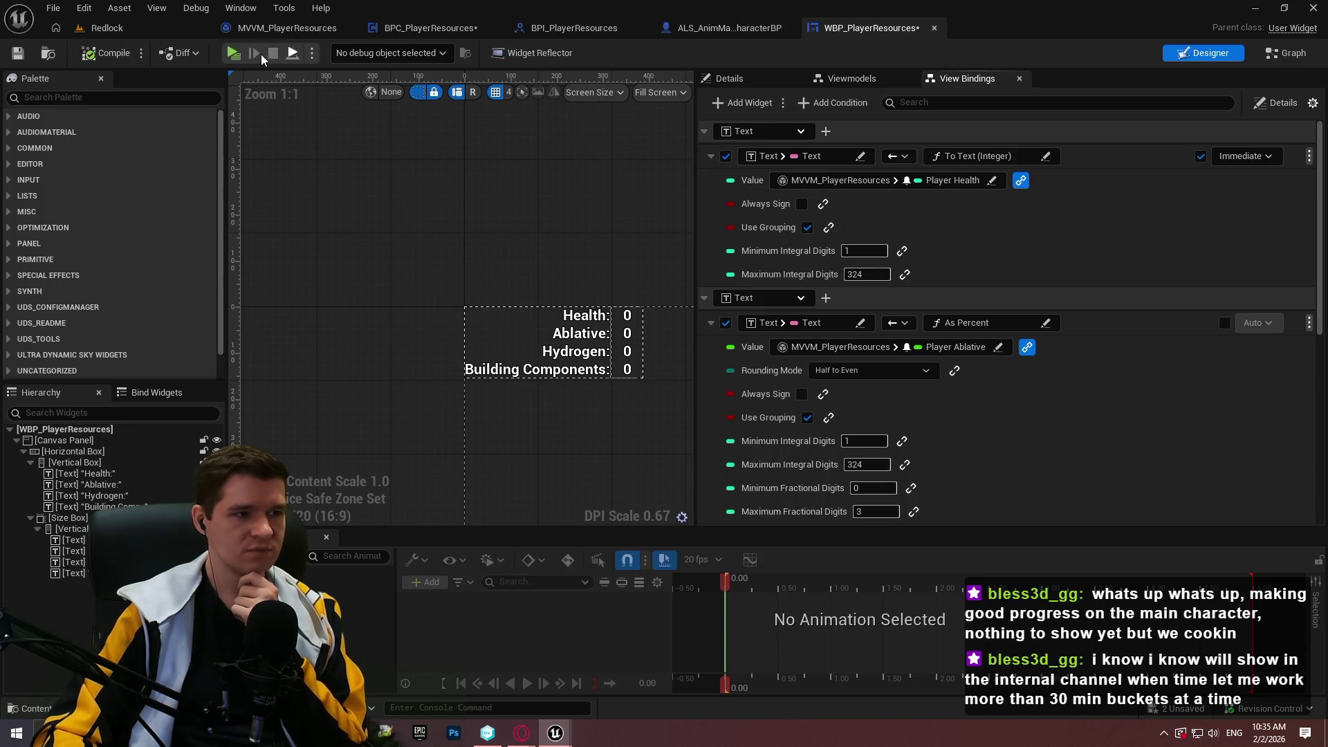
left_click(234, 52)
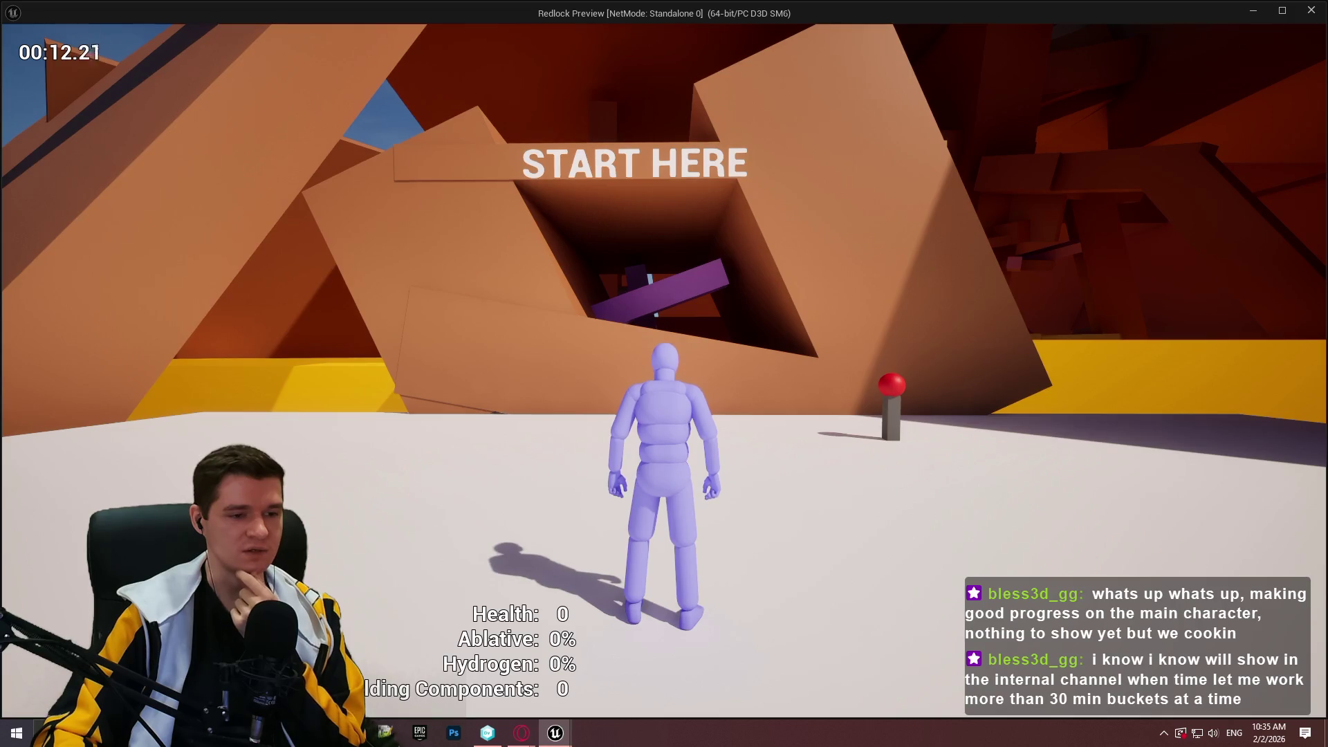
mouse_move(664, 373)
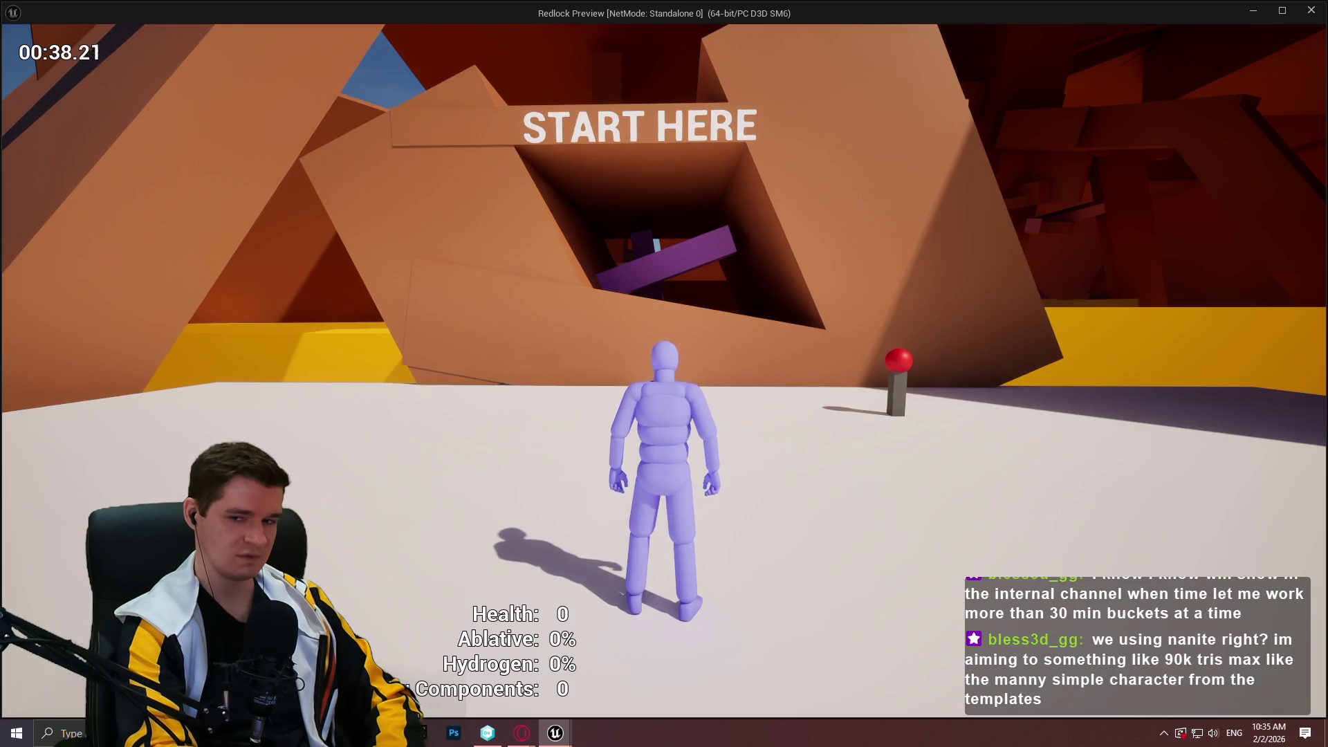
key("Escape")
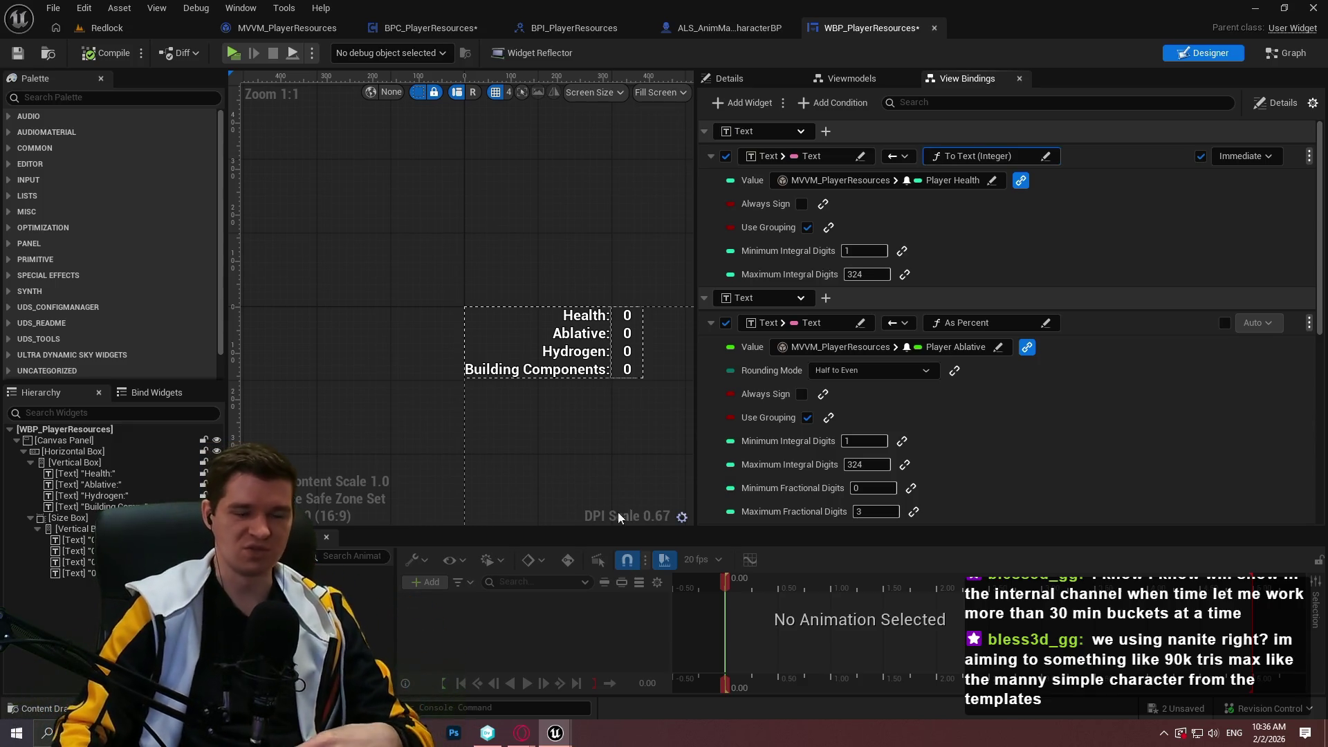
left_click(1095, 175)
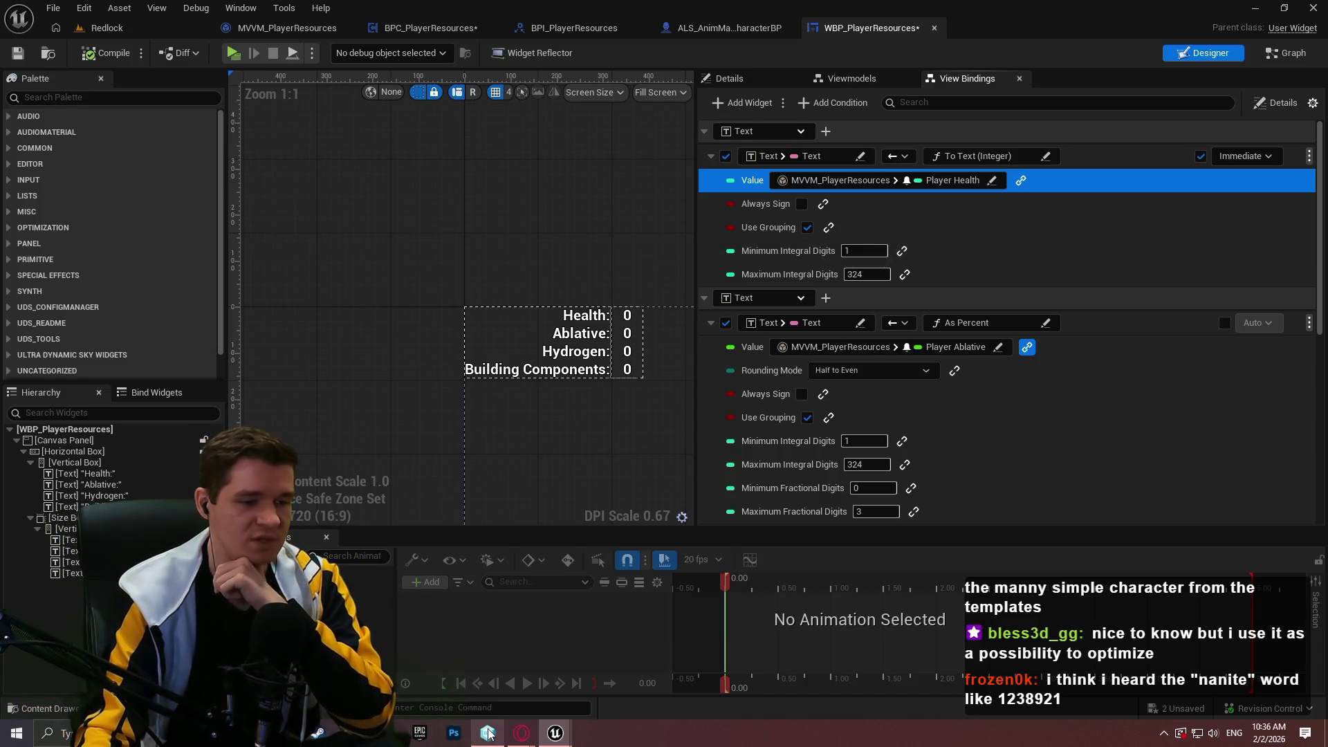
mouse_move(521, 733)
left_click(521, 656)
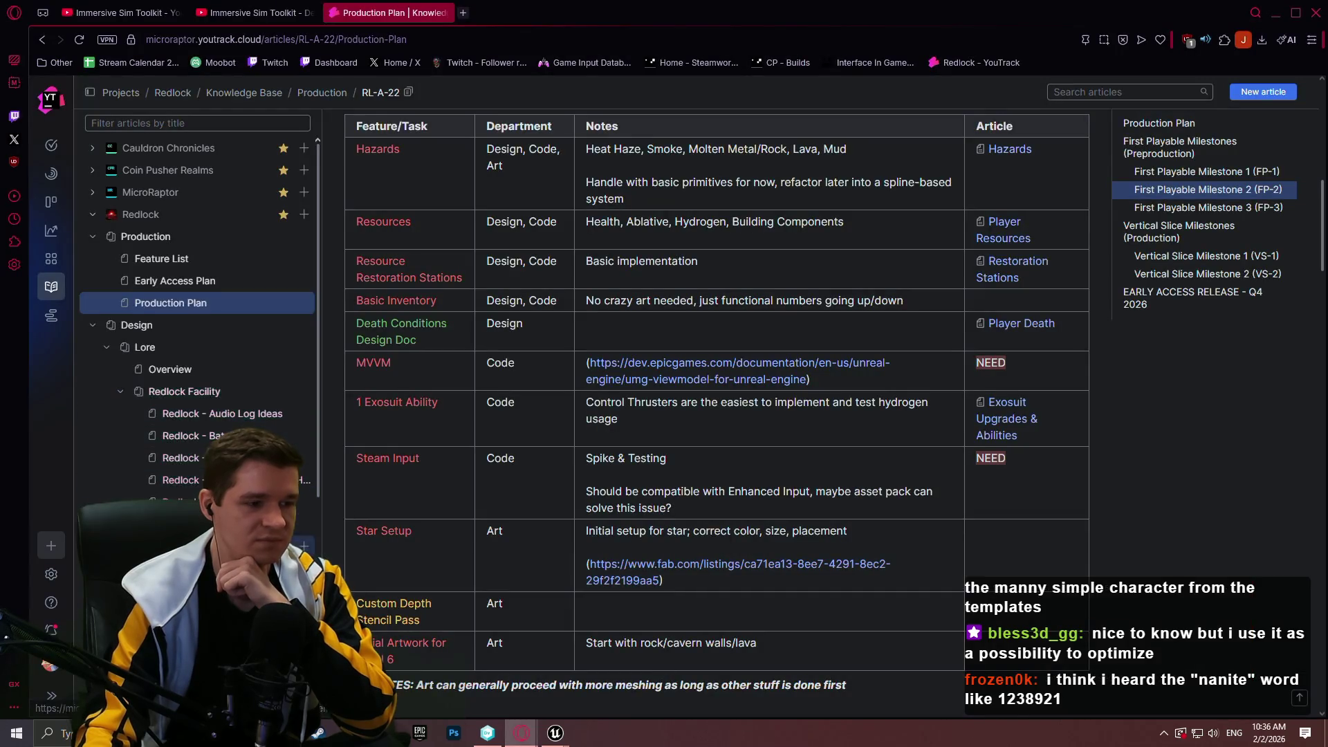
- Read the Restoration Stations and Player Resources design articles in the knowledge base
scroll(207, 422, "down", 10)
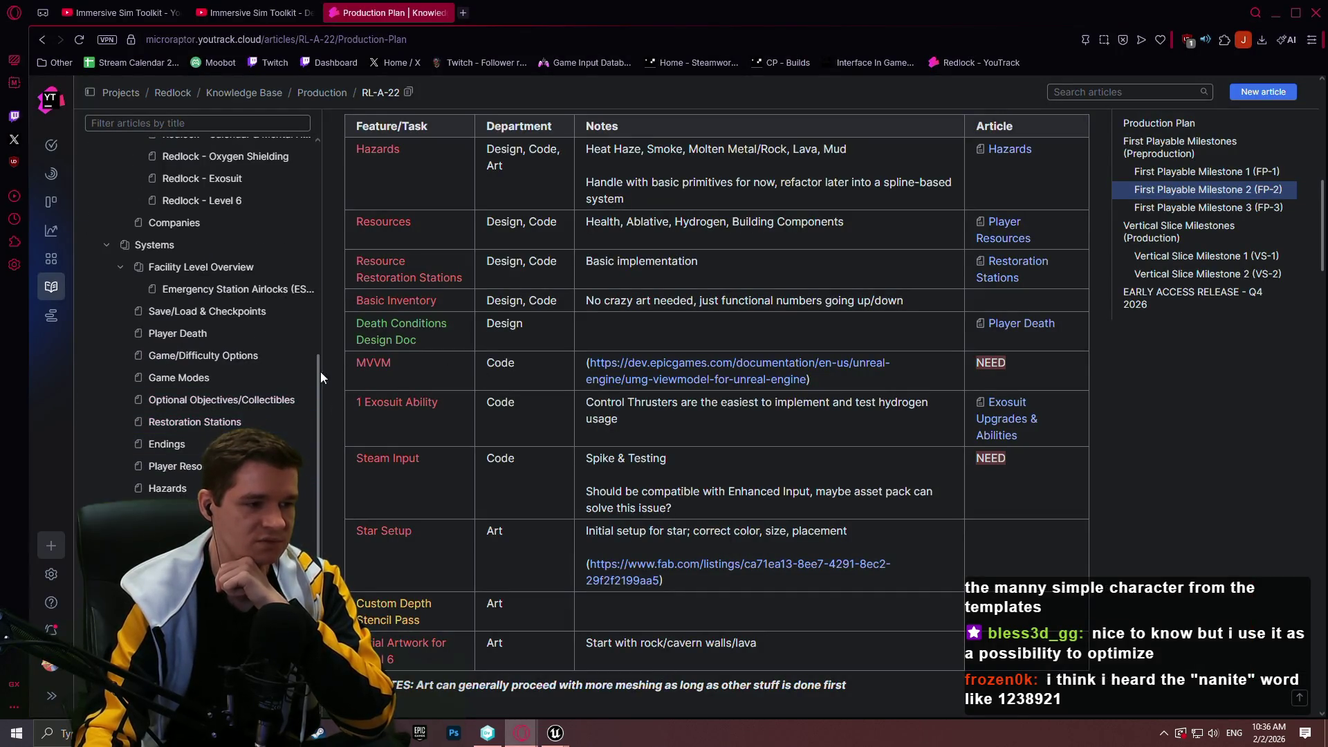
left_click(202, 432)
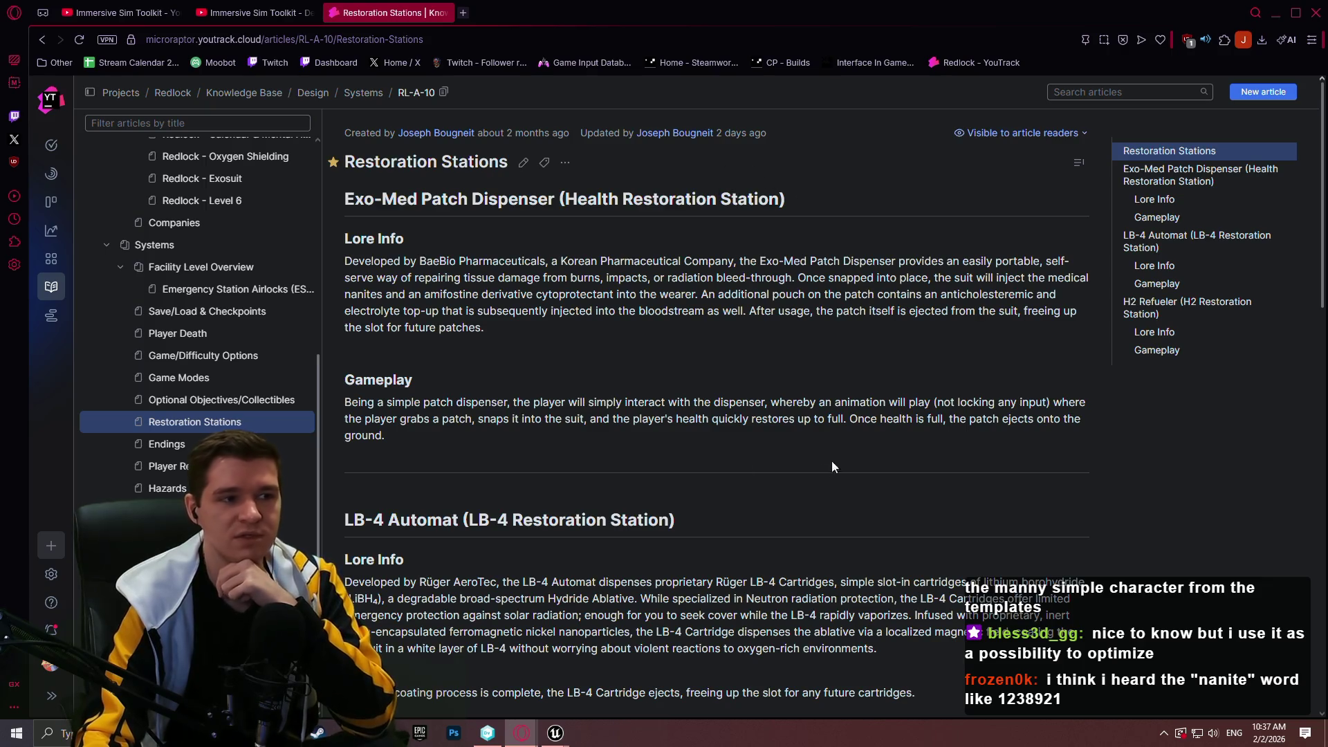
scroll(547, 309, "down", 4)
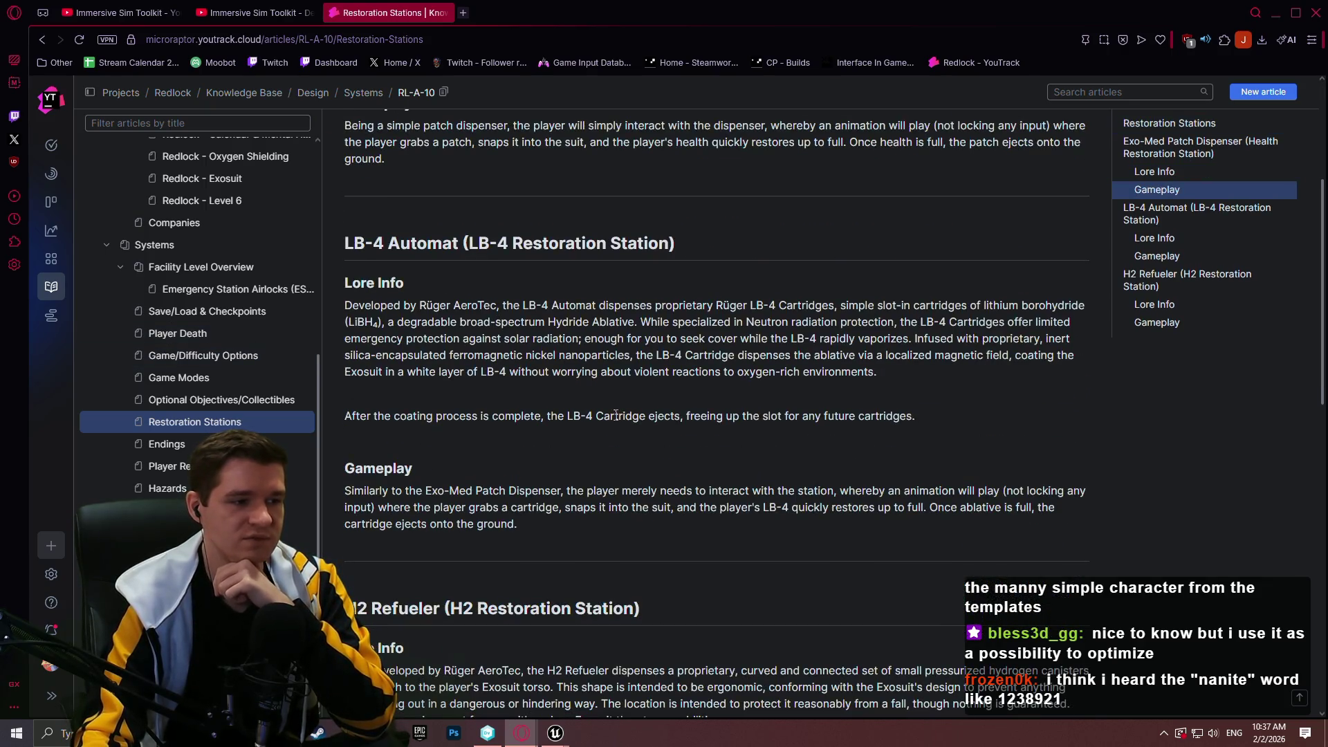
left_click(187, 466)
scroll(601, 269, "down", 10)
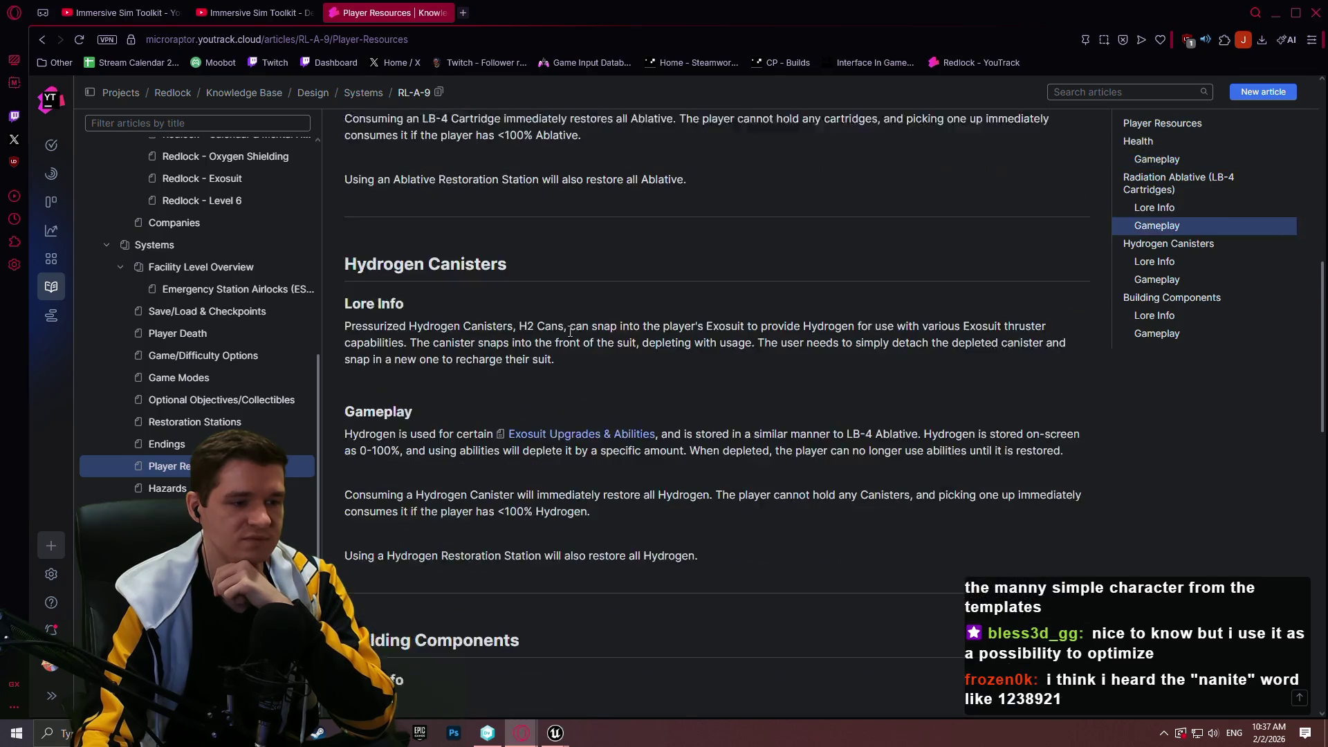
scroll(614, 255, "down", 4)
scroll(614, 255, "up", 5)
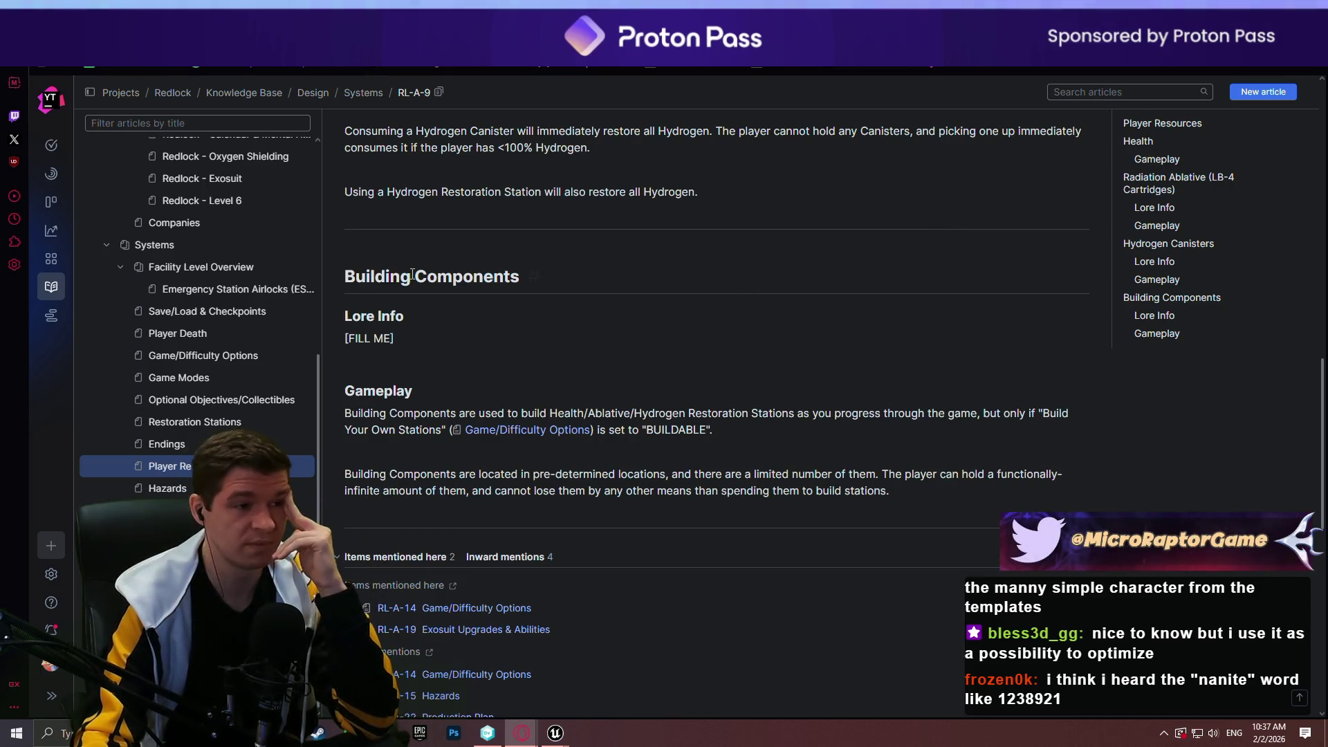
scroll(197, 315, "up", 5)
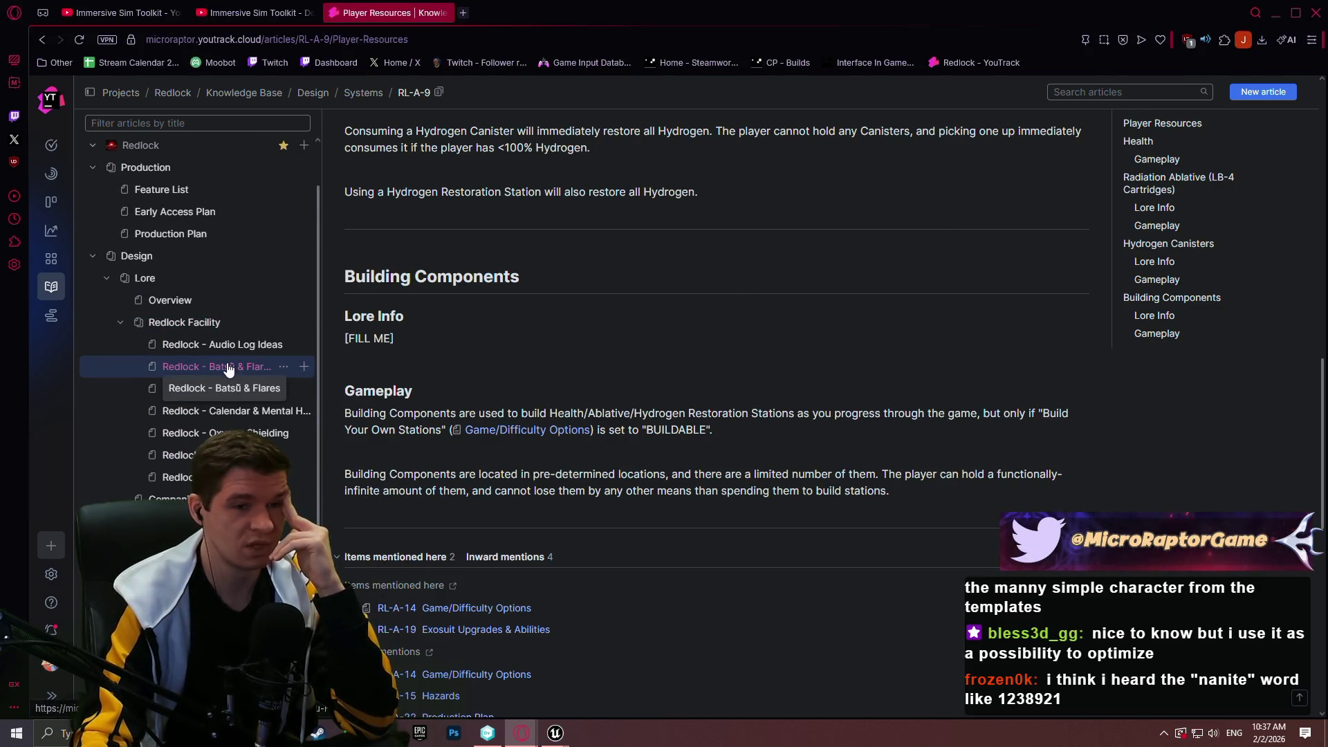
- Open the Redlock - Batsŭ & Flares article, copy its URL, then minimize the browser
left_click(228, 368)
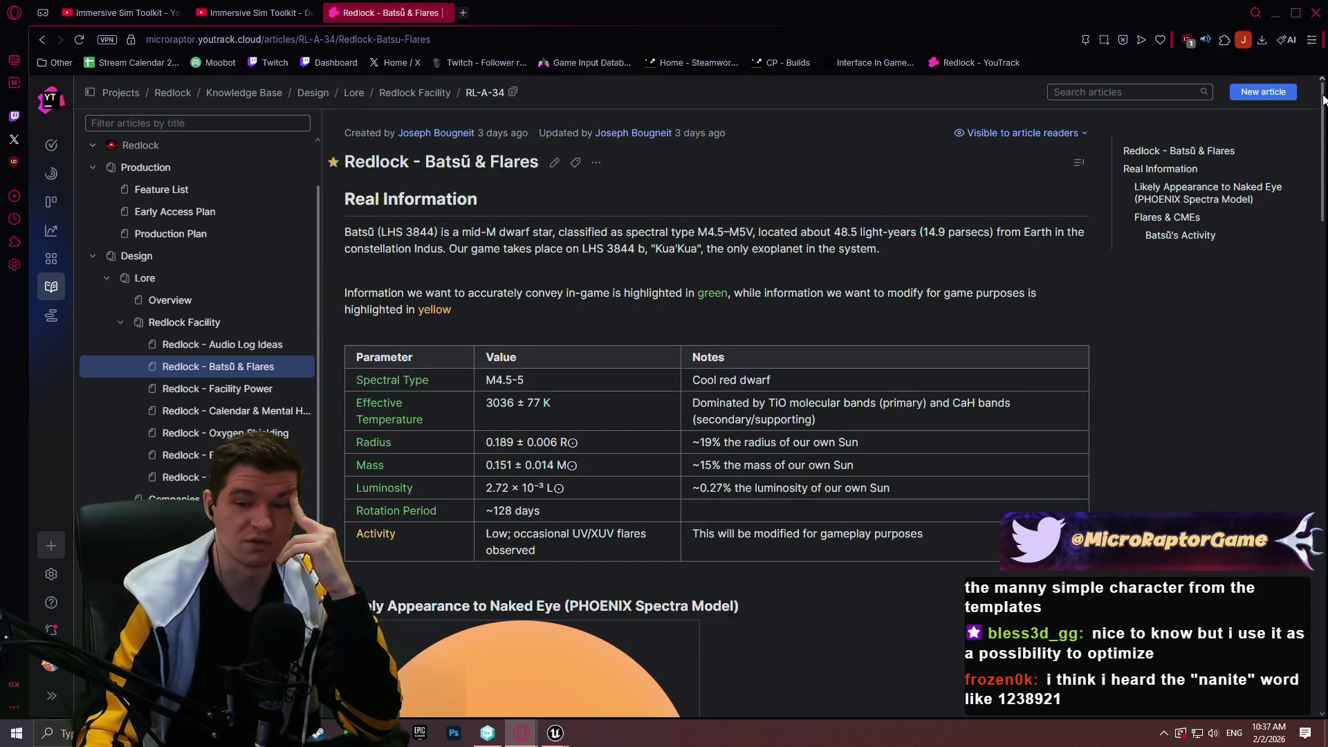
mouse_move(1322, 99)
left_mouse_down()
mouse_move(1307, 502)
mouse_move(1281, 292)
mouse_move(1291, 94)
left_mouse_up()
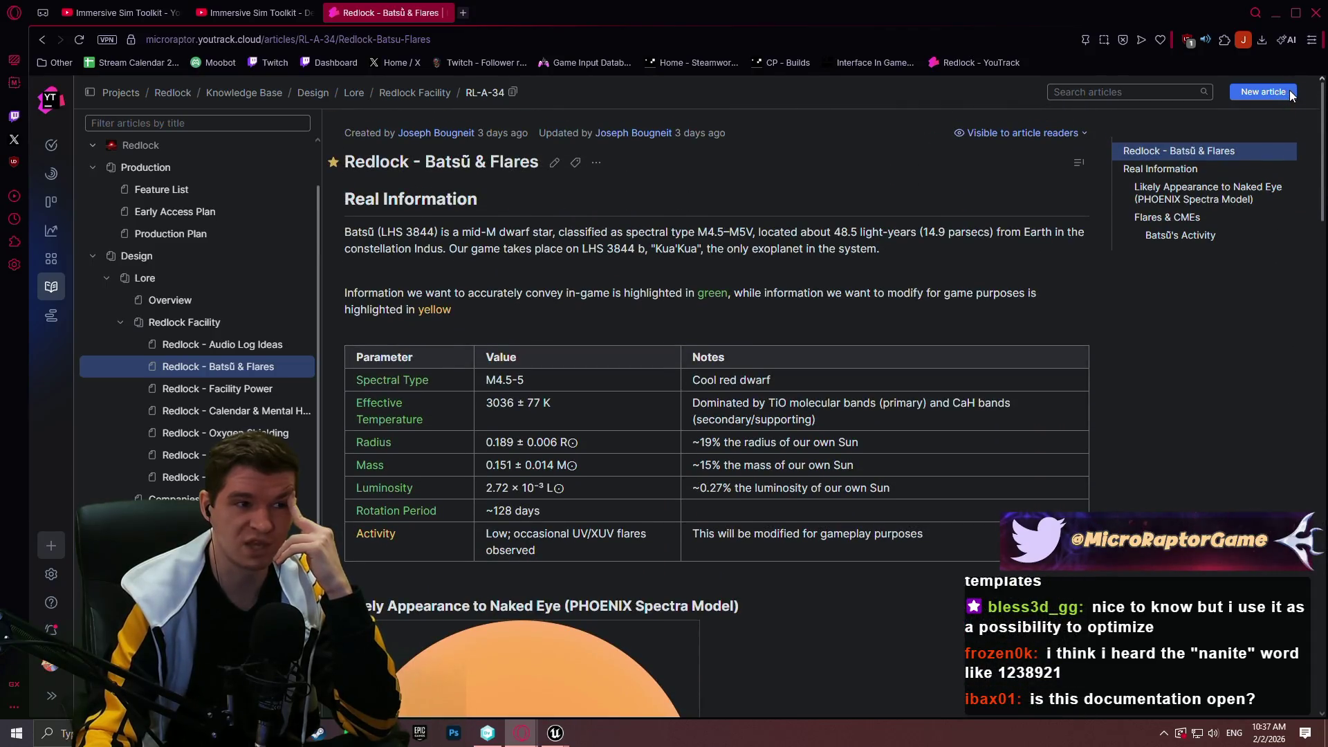
scroll(274, 328, "down", 4)
left_click(462, 38)
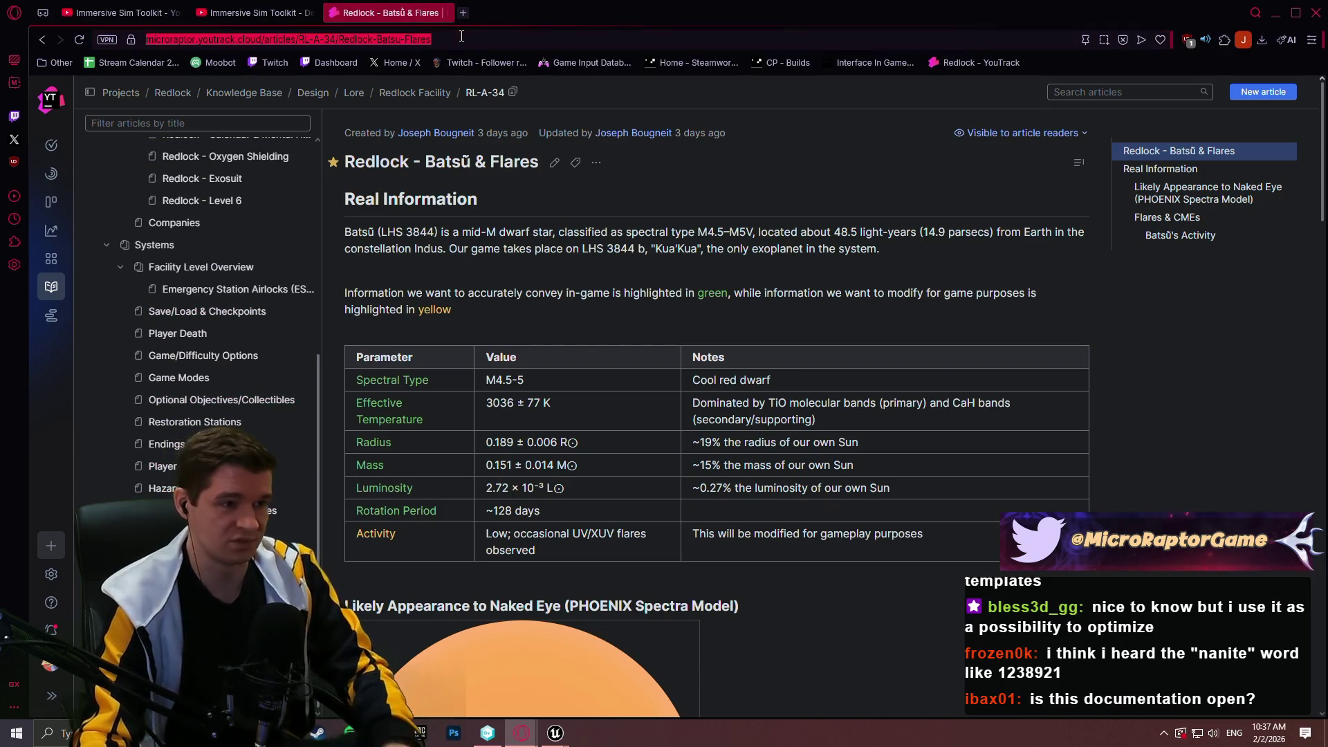
key("ctrl+c")
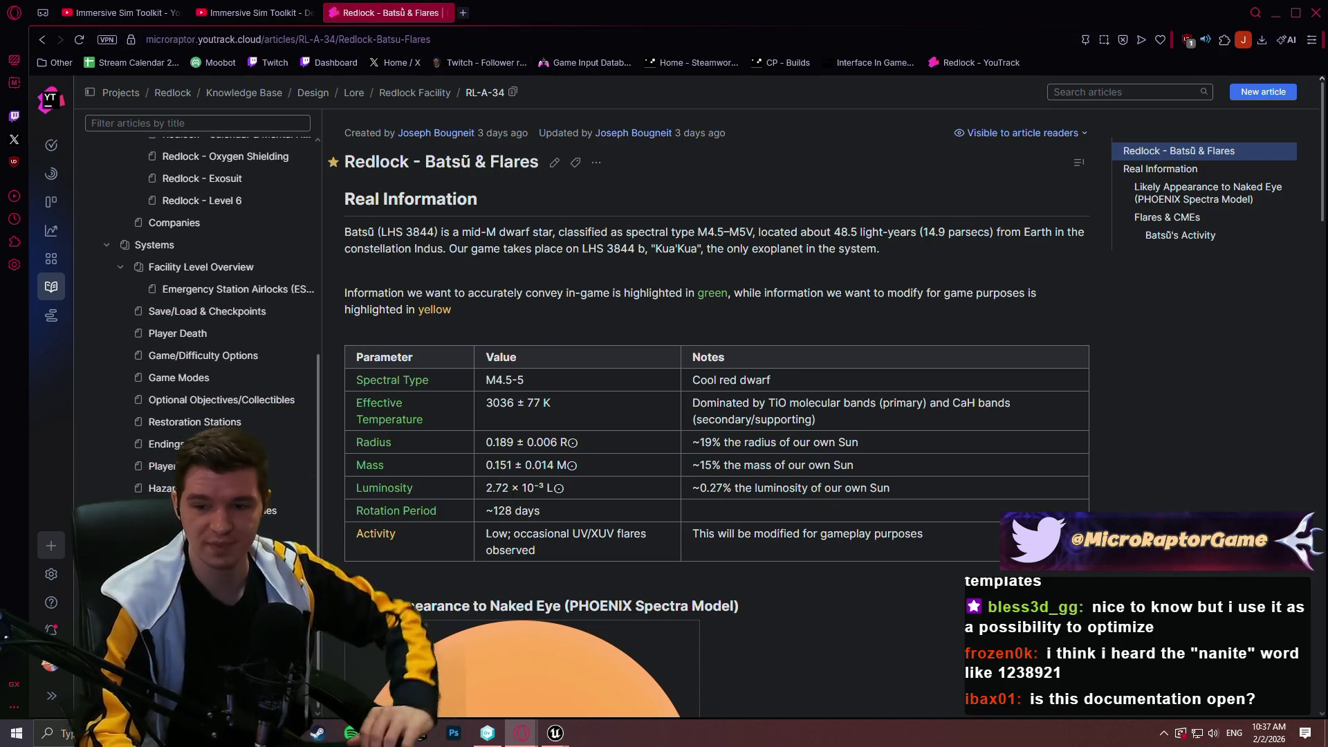
left_click(1275, 12)
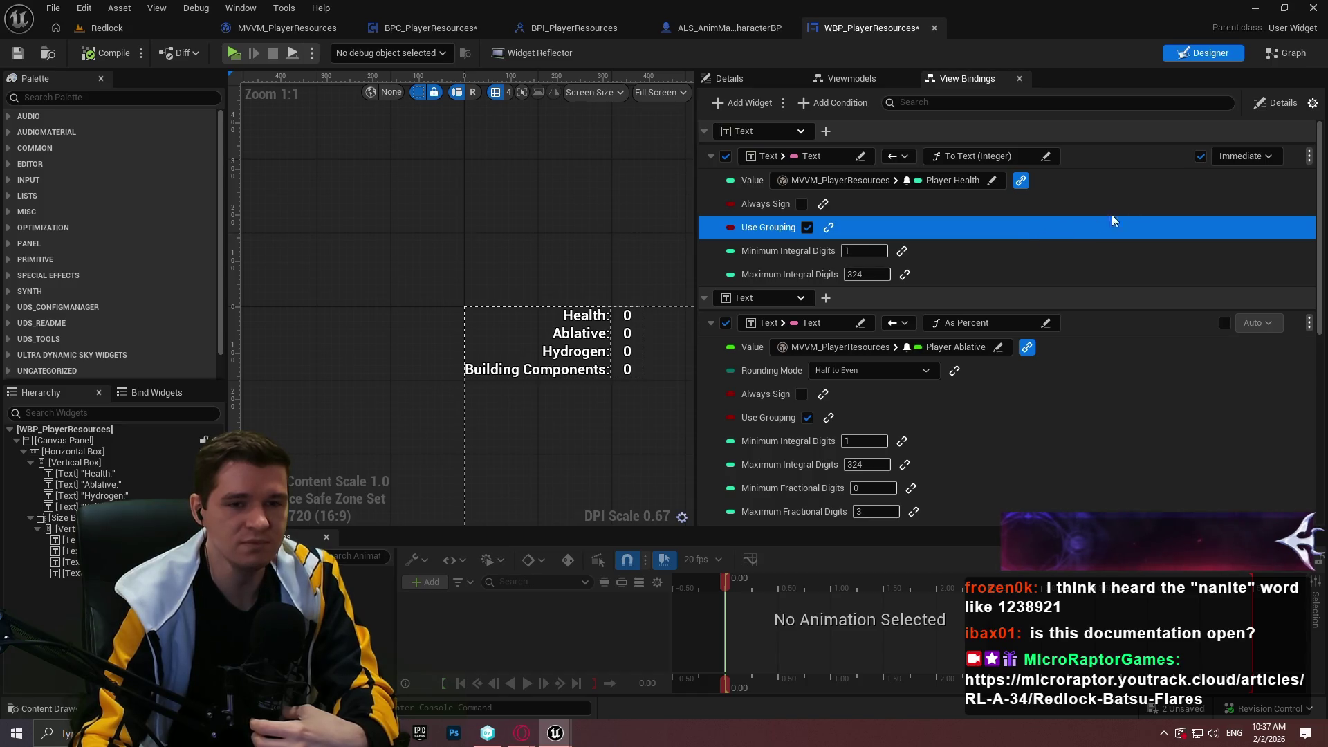
- Override the Ablative binding's execution mode to Immediate
left_click(1226, 156)
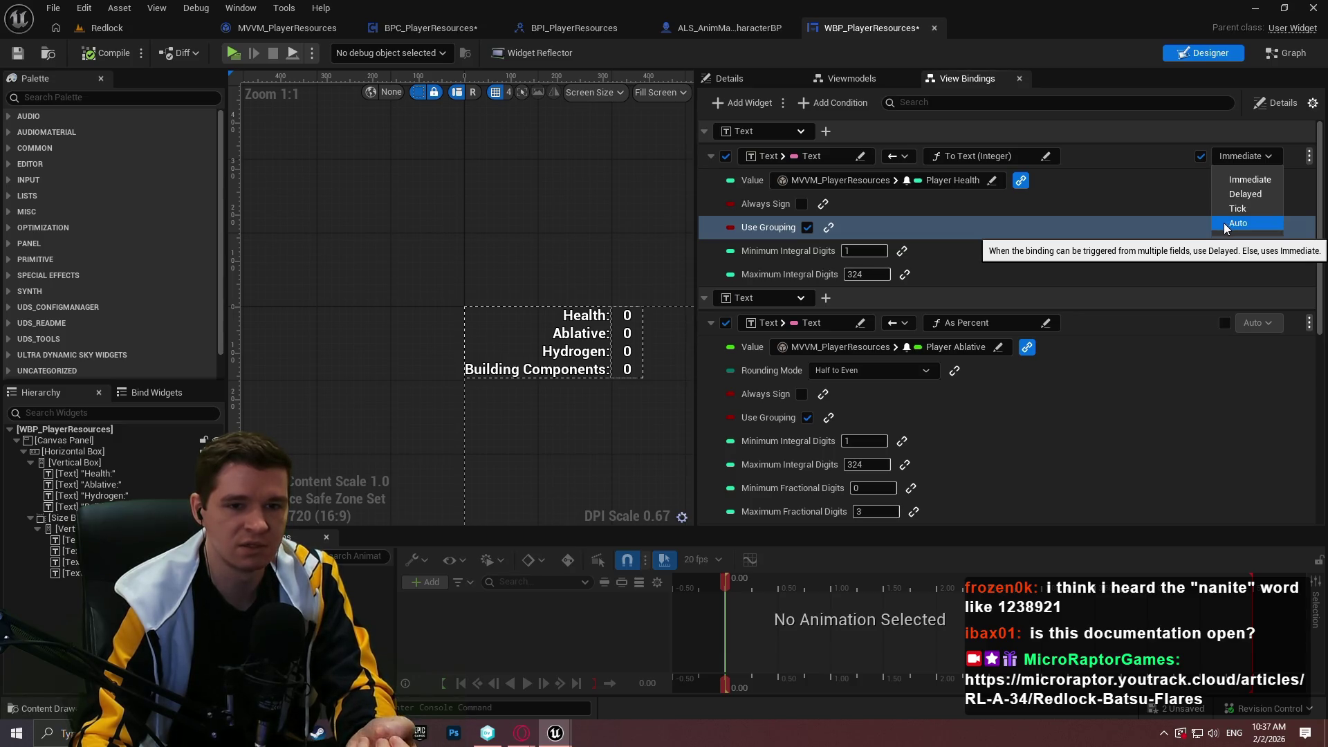
left_click(1224, 323)
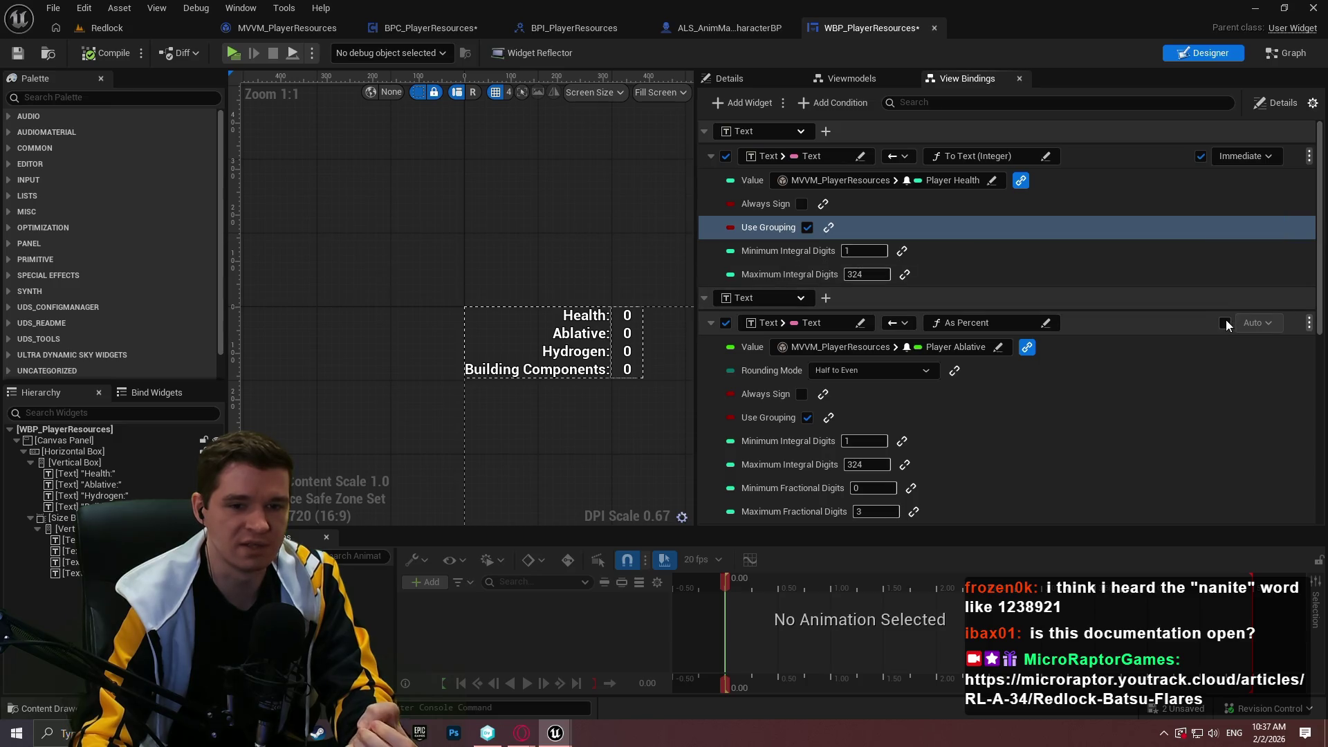
left_click(1258, 322)
left_click(1248, 345)
scroll(1221, 344, "down", 3)
scroll(1223, 353, "down", 2)
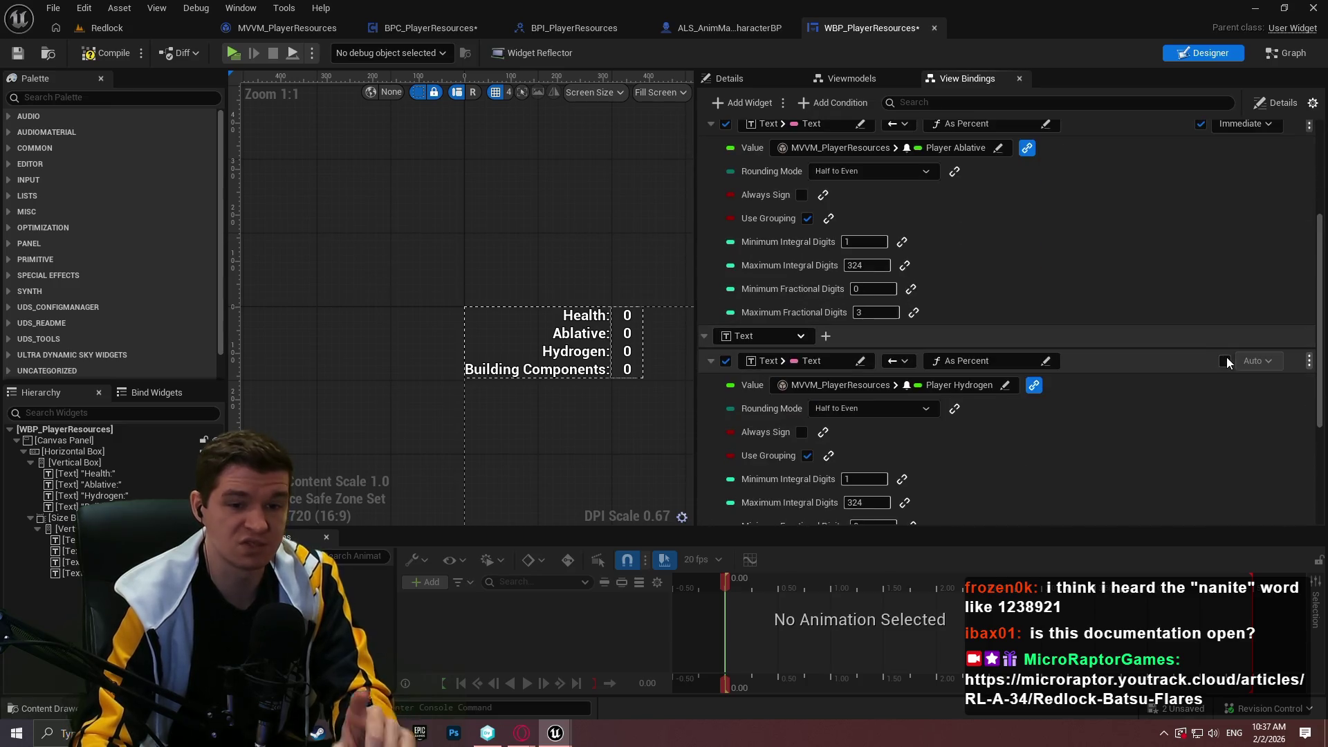
- Set the Hydrogen and Building Components bindings to Immediate as well
left_click(1224, 359)
left_click(1247, 360)
left_click(1248, 385)
scroll(1225, 443, "down", 3)
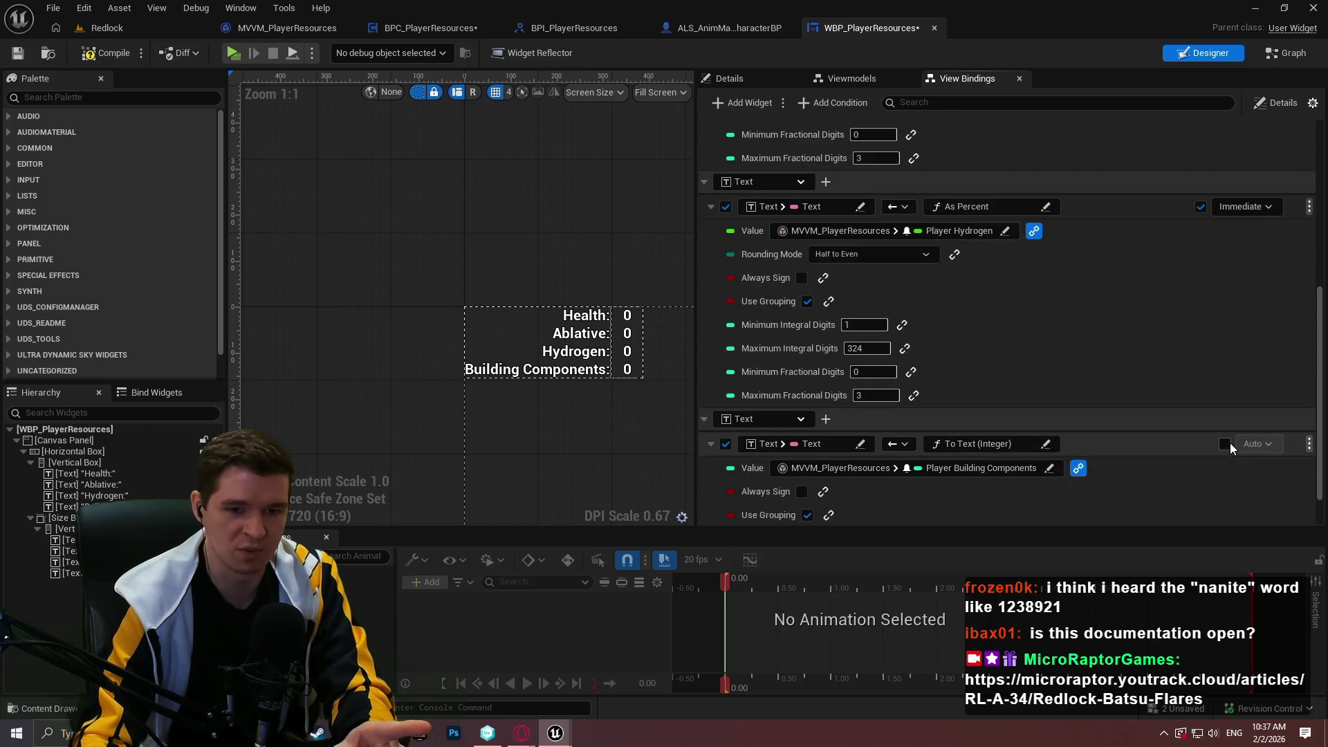
left_click(1201, 443)
left_click(1244, 444)
left_click(1249, 466)
scroll(1171, 302, "up", 6)
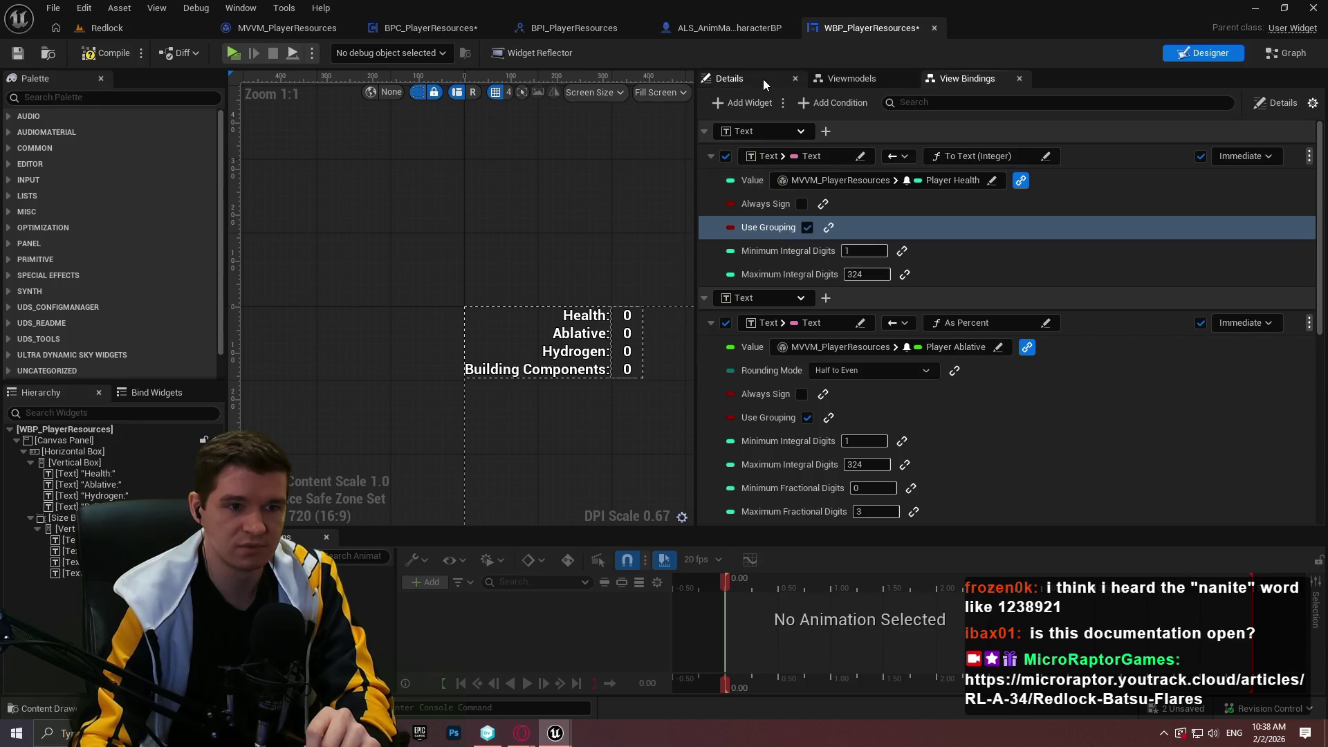
- Check the Hydrogen: label's properties and save the WBP_PlayerResources widget
left_click(762, 79)
left_click(866, 77)
left_click(749, 81)
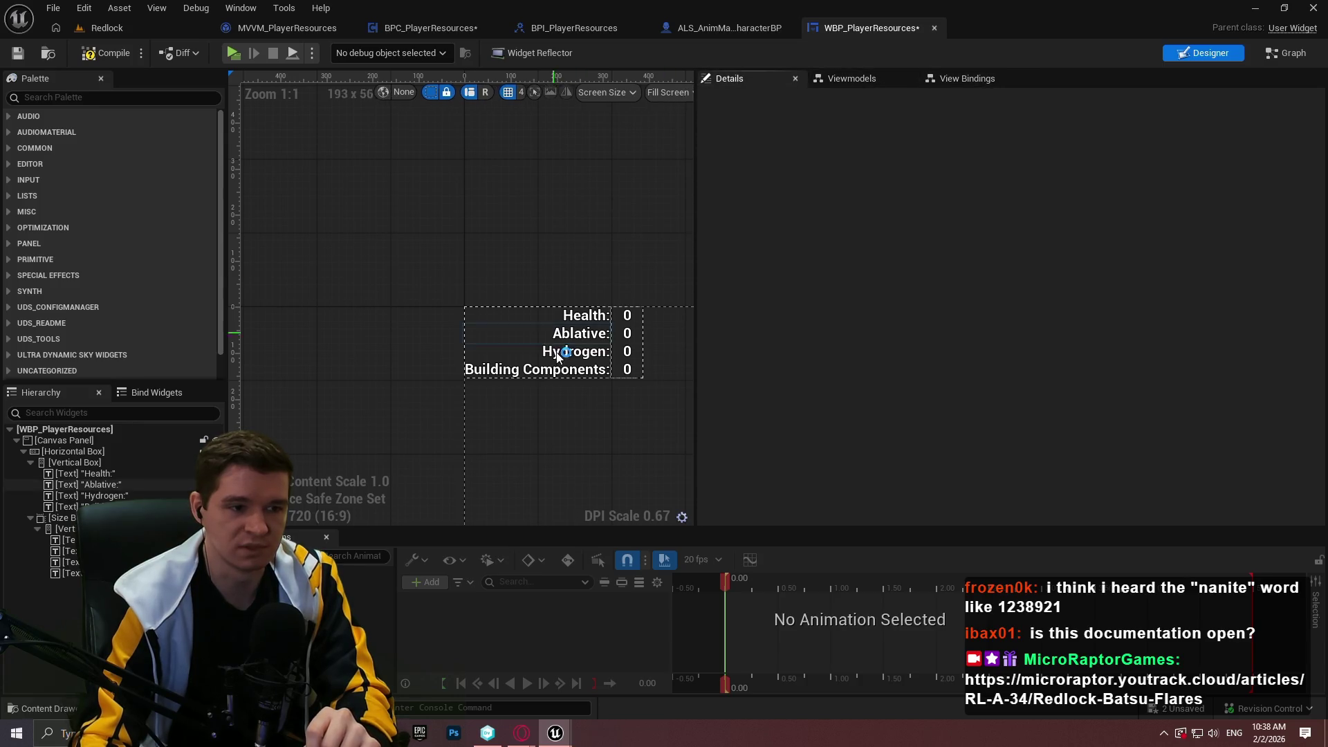
left_click(551, 351)
left_click_drag(730, 127, 1026, 135)
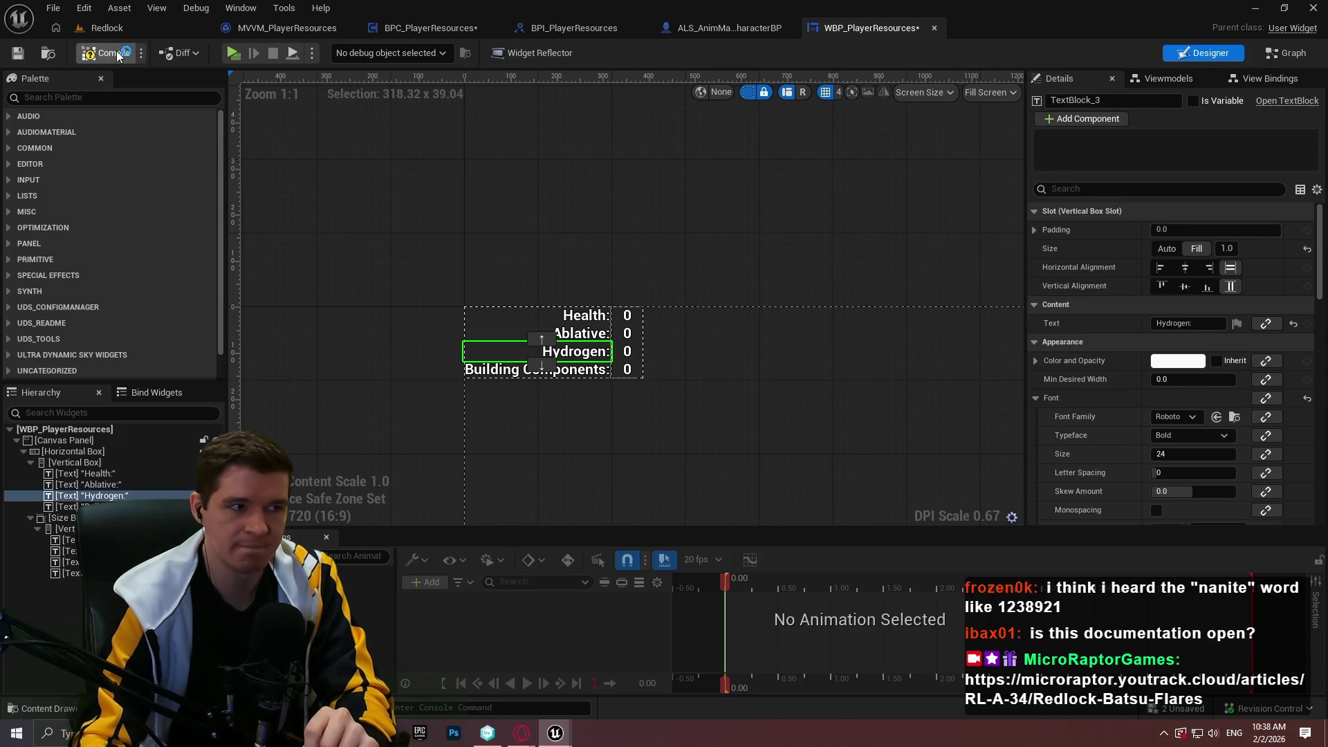
left_click(17, 54)
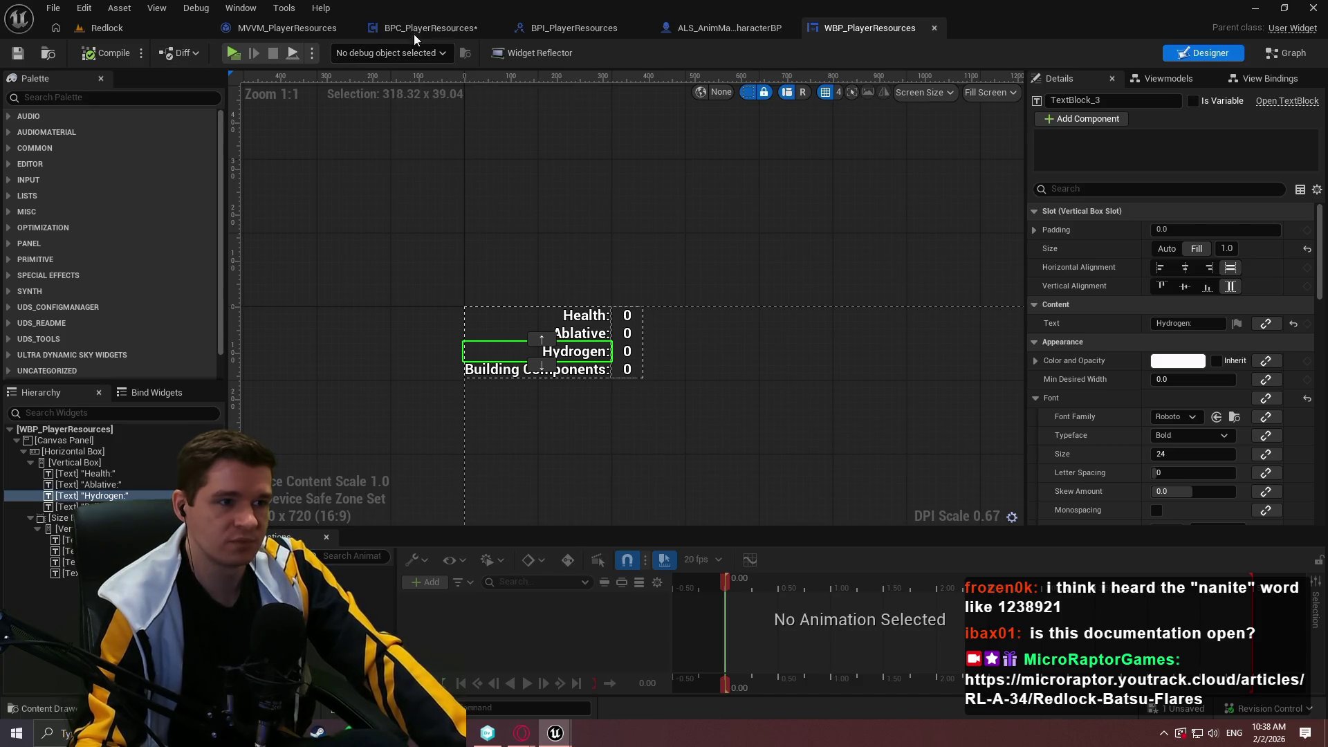
- Bring up BPC_PlayerResources' event graph centred on the viewmodel setup nodes
left_click(436, 29)
scroll(892, 272, "down", 2)
mouse_move(680, 361)
left_mouse_down()
mouse_move(1010, 346)
mouse_move(994, 322)
left_mouse_up()
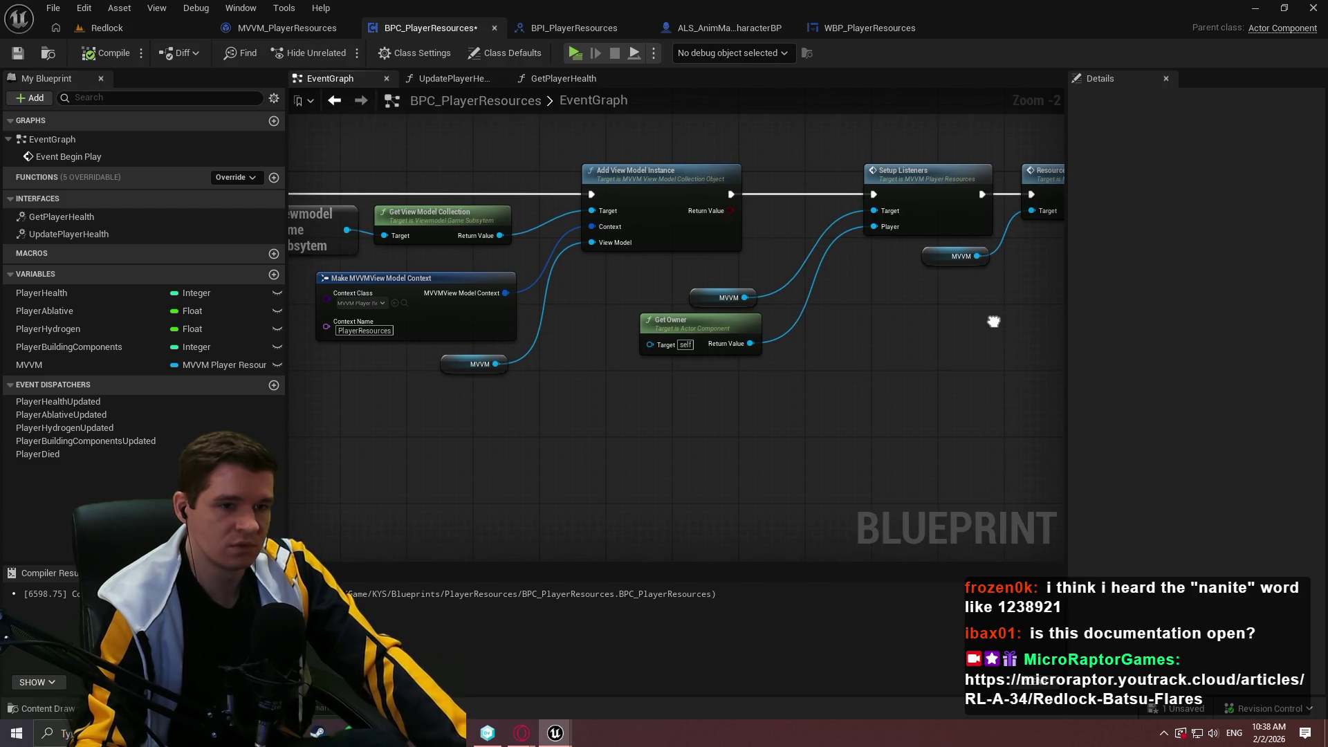
left_click_drag(994, 321, 991, 317)
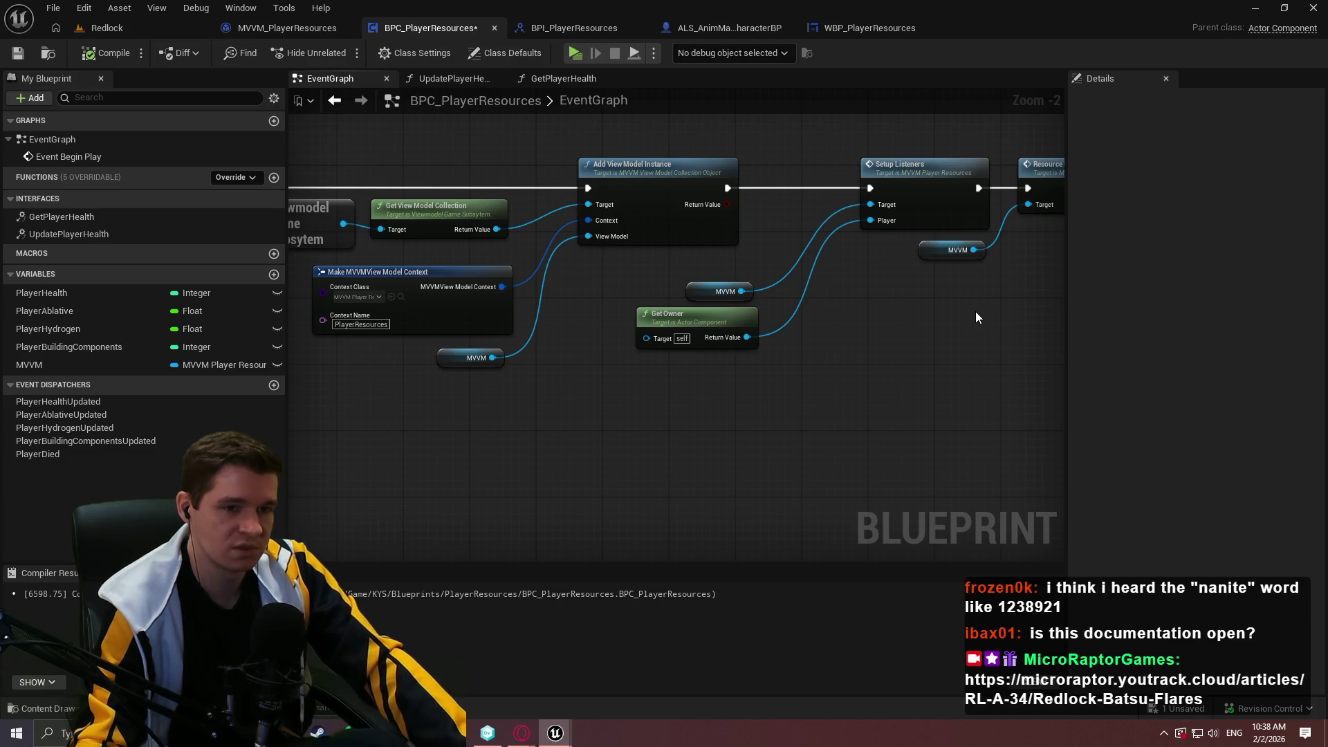
left_click_drag(966, 311, 708, 311)
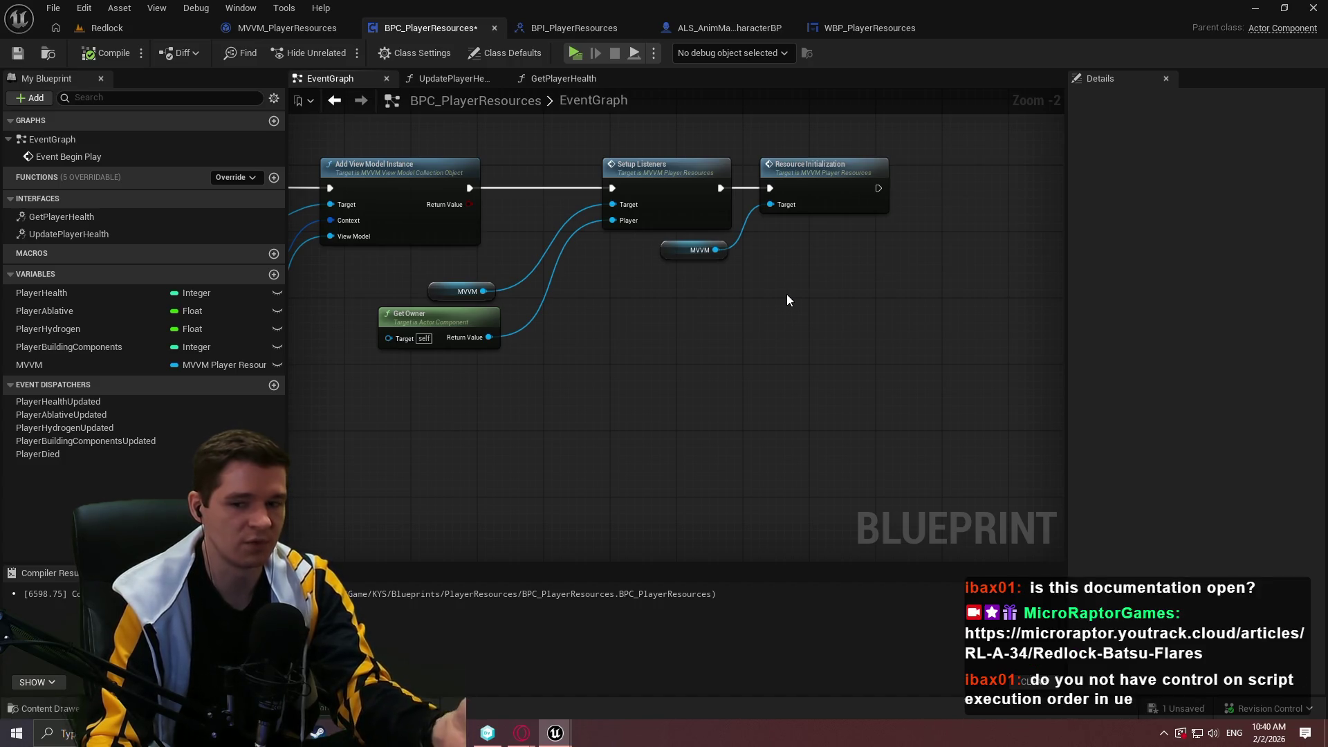
- Add a Delay node to the BPC_PlayerResources event graph
right_click(786, 294)
key("Escape")
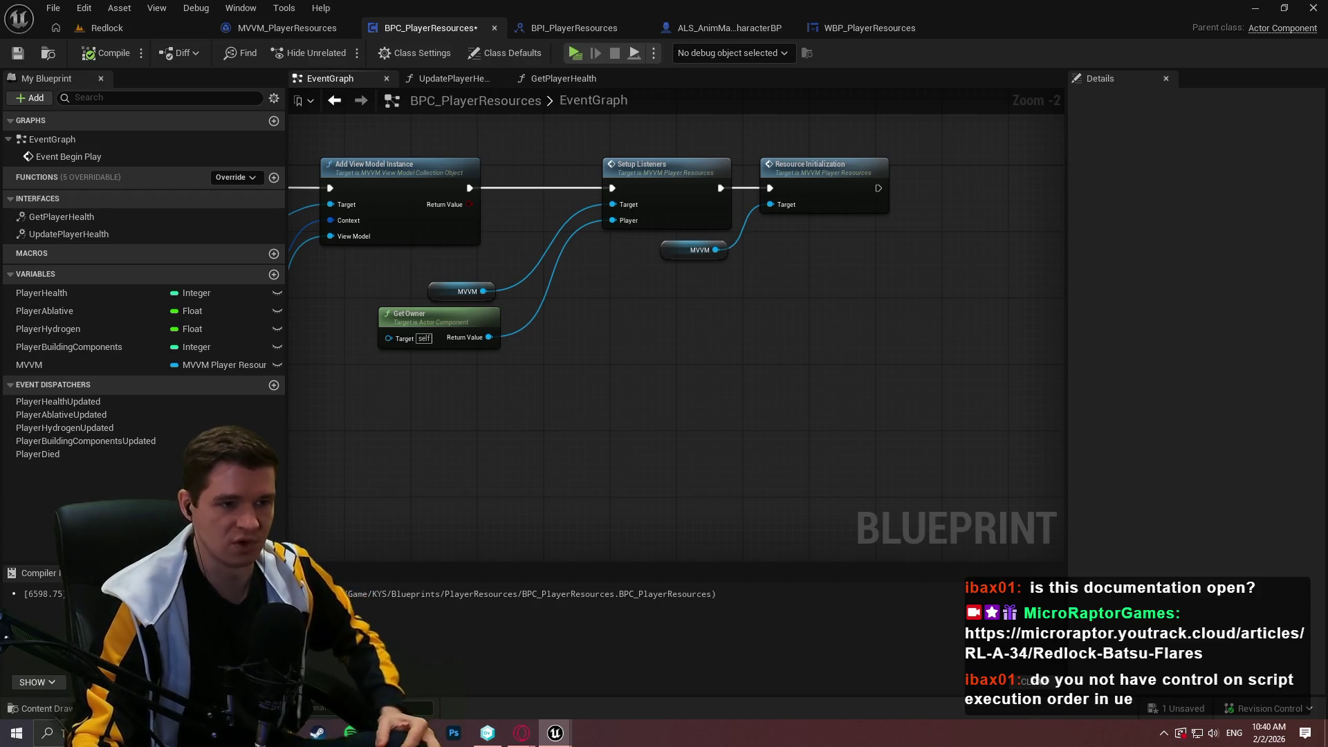
scroll(724, 367, "up", 2)
right_click(740, 325)
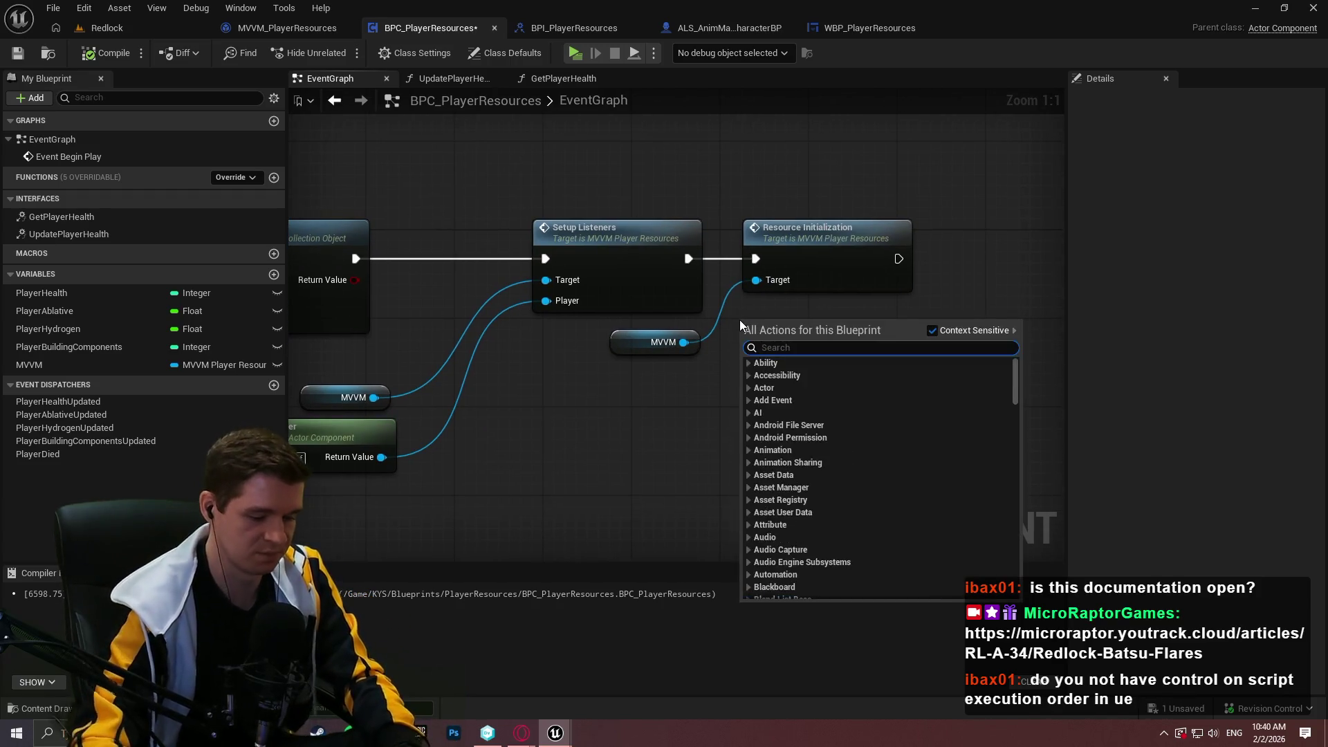
type("delay")
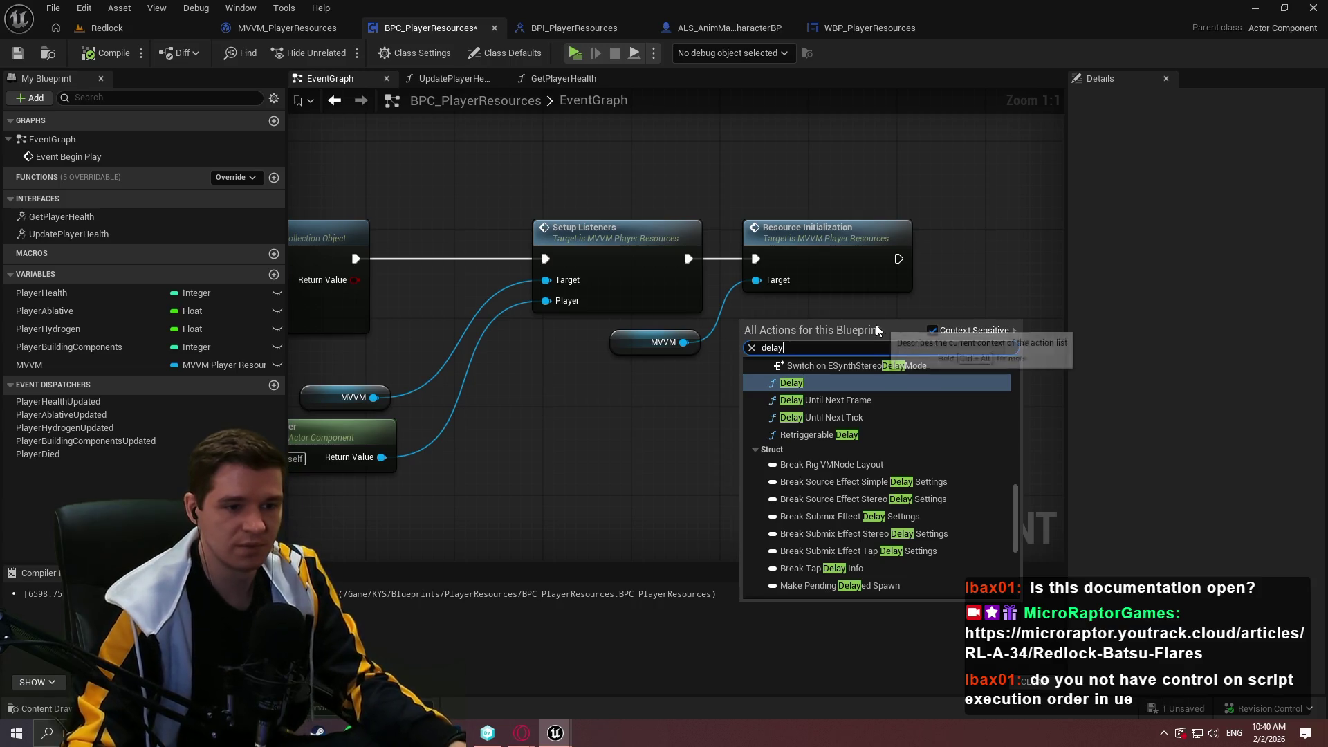
left_click(812, 388)
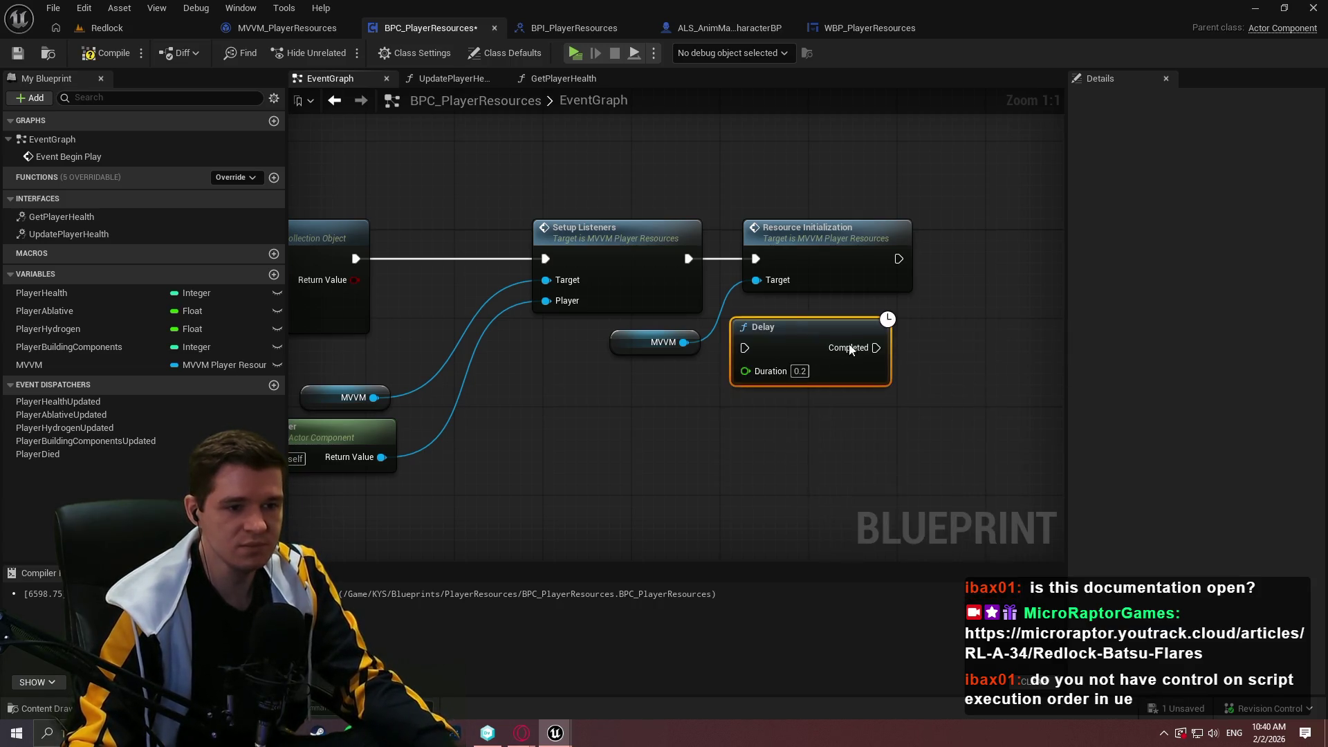
- Chain the Delay between Setup Listeners and Resource Initialization, lining up the nodes
mouse_move(744, 348)
left_mouse_down()
mouse_move(700, 250)
mouse_move(688, 259)
left_mouse_up()
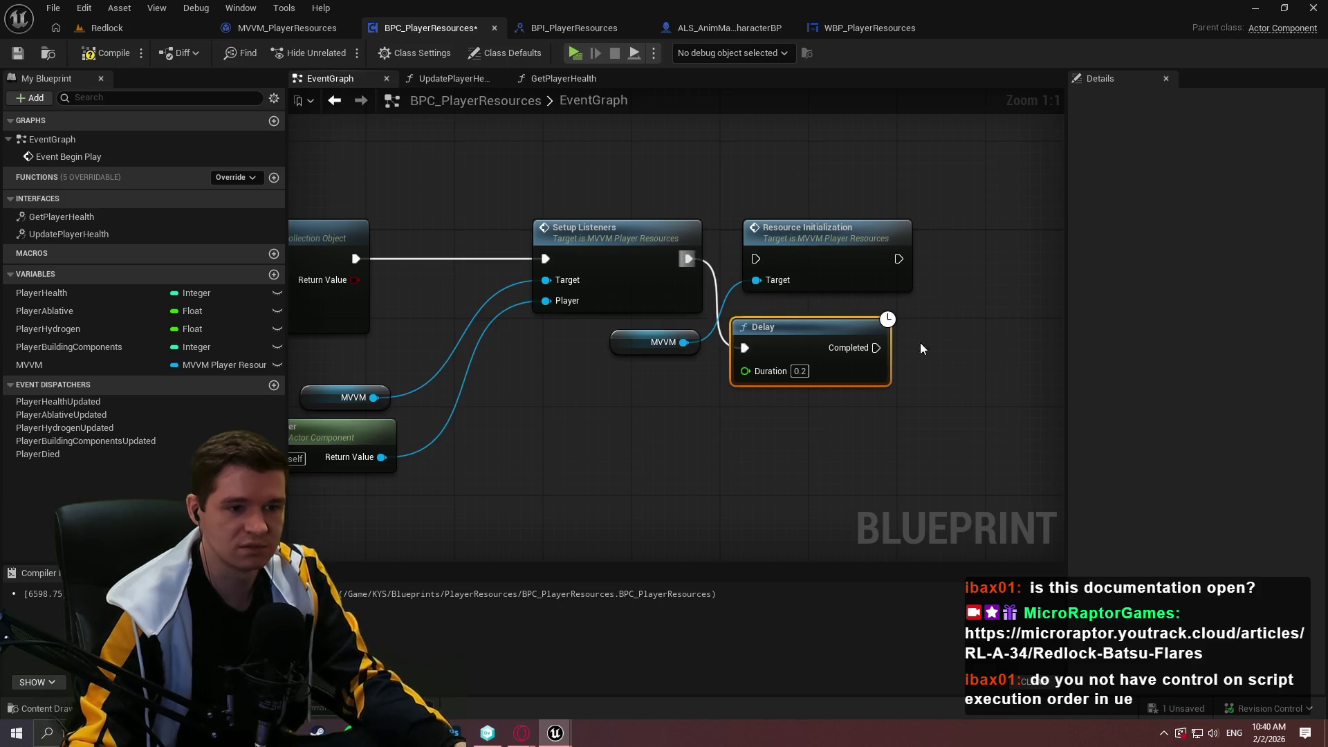
mouse_move(876, 348)
left_mouse_down()
mouse_move(756, 260)
mouse_move(1024, 329)
mouse_move(982, 323)
left_mouse_up()
left_click_drag(920, 394, 737, 301)
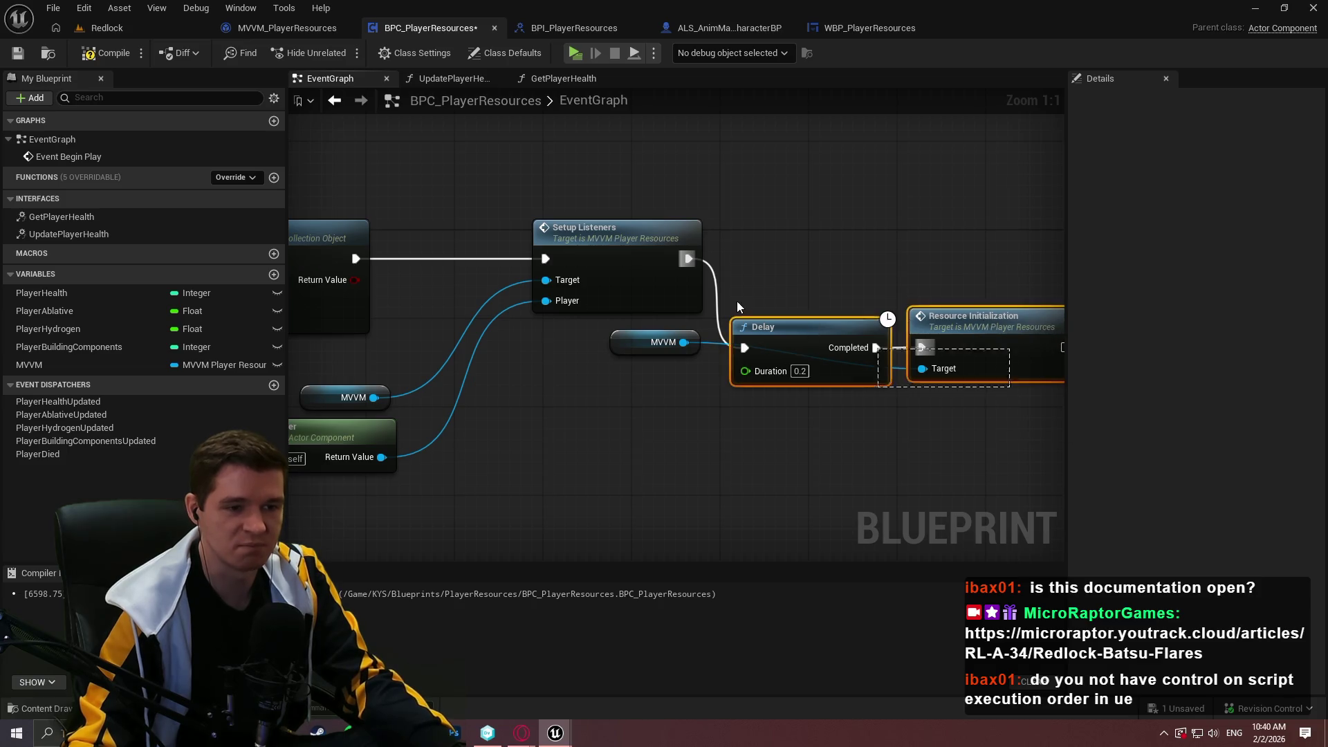
mouse_move(790, 347)
left_mouse_down()
mouse_move(790, 248)
mouse_move(790, 259)
left_mouse_up()
left_click(661, 336)
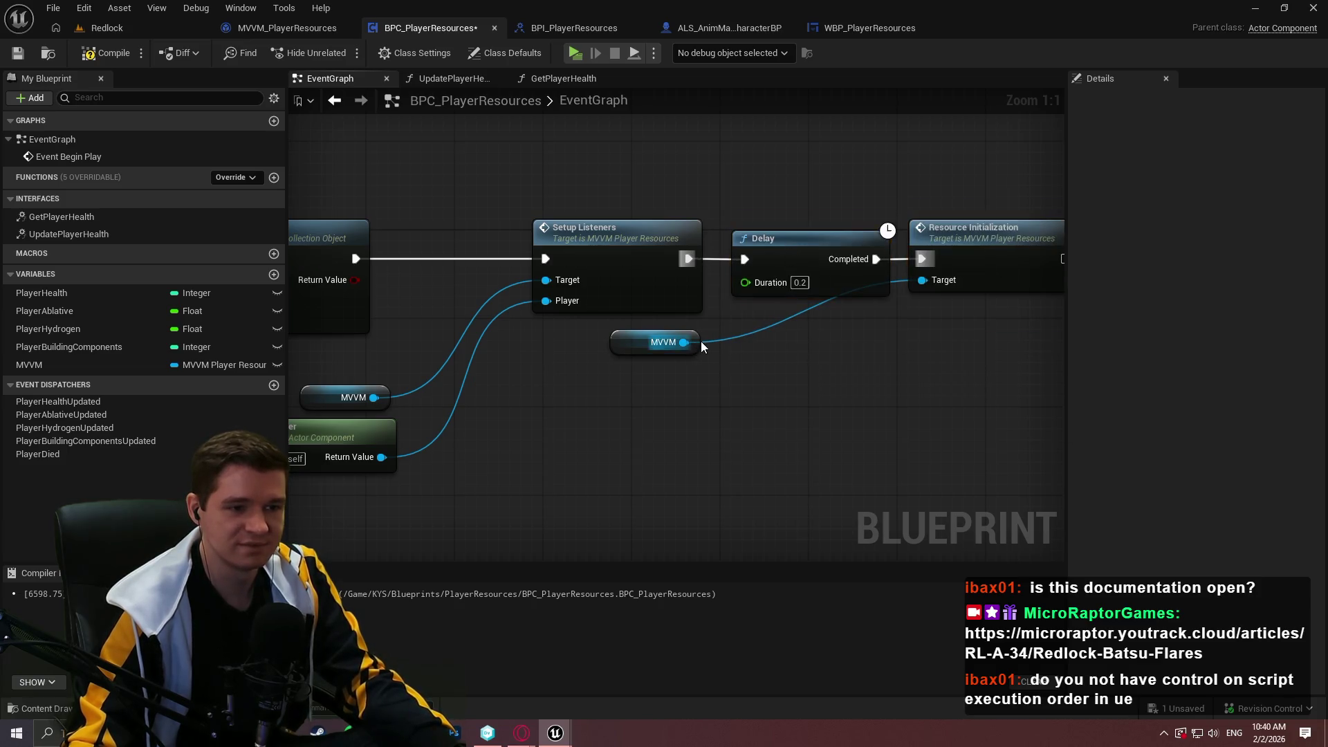
mouse_move(661, 336)
left_mouse_down()
mouse_move(894, 325)
mouse_move(850, 314)
left_mouse_up()
- Compile, run a quick test play, stop it, and recentre the node chain
left_click(103, 53)
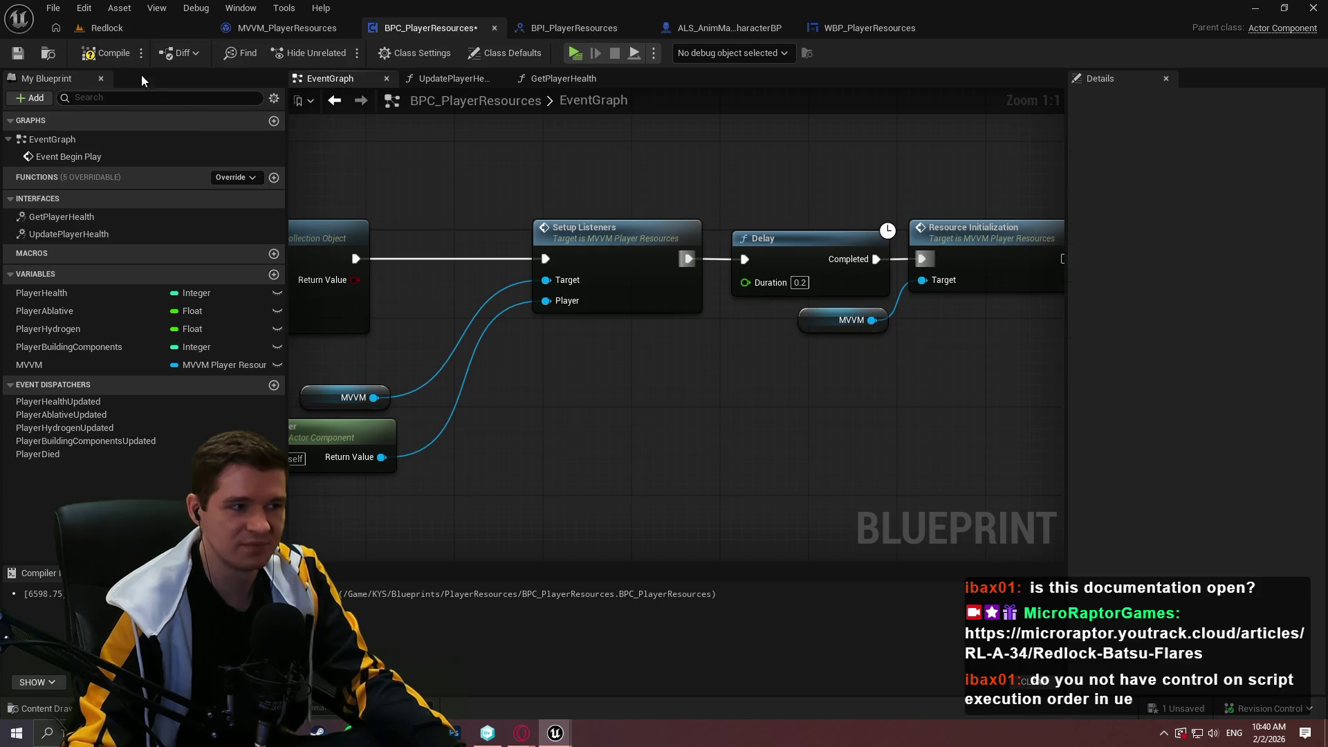
left_click(575, 54)
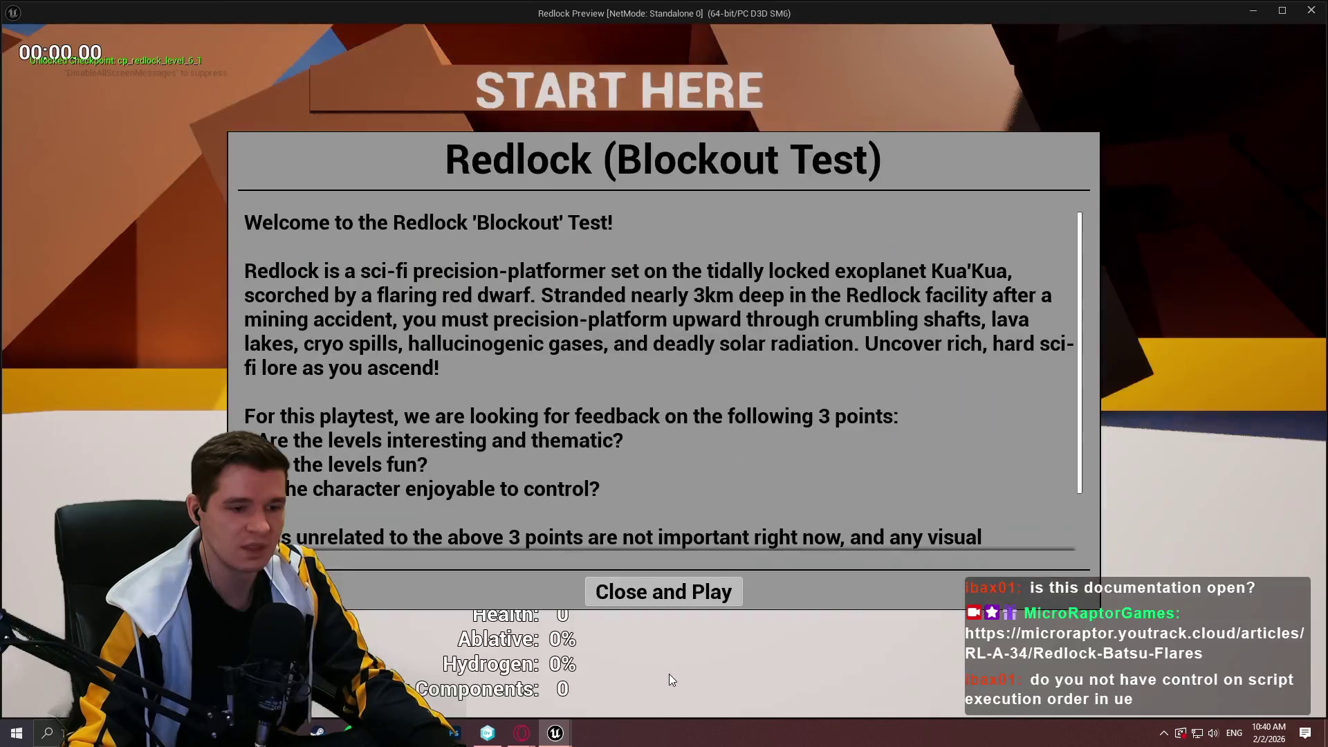
left_click(668, 599)
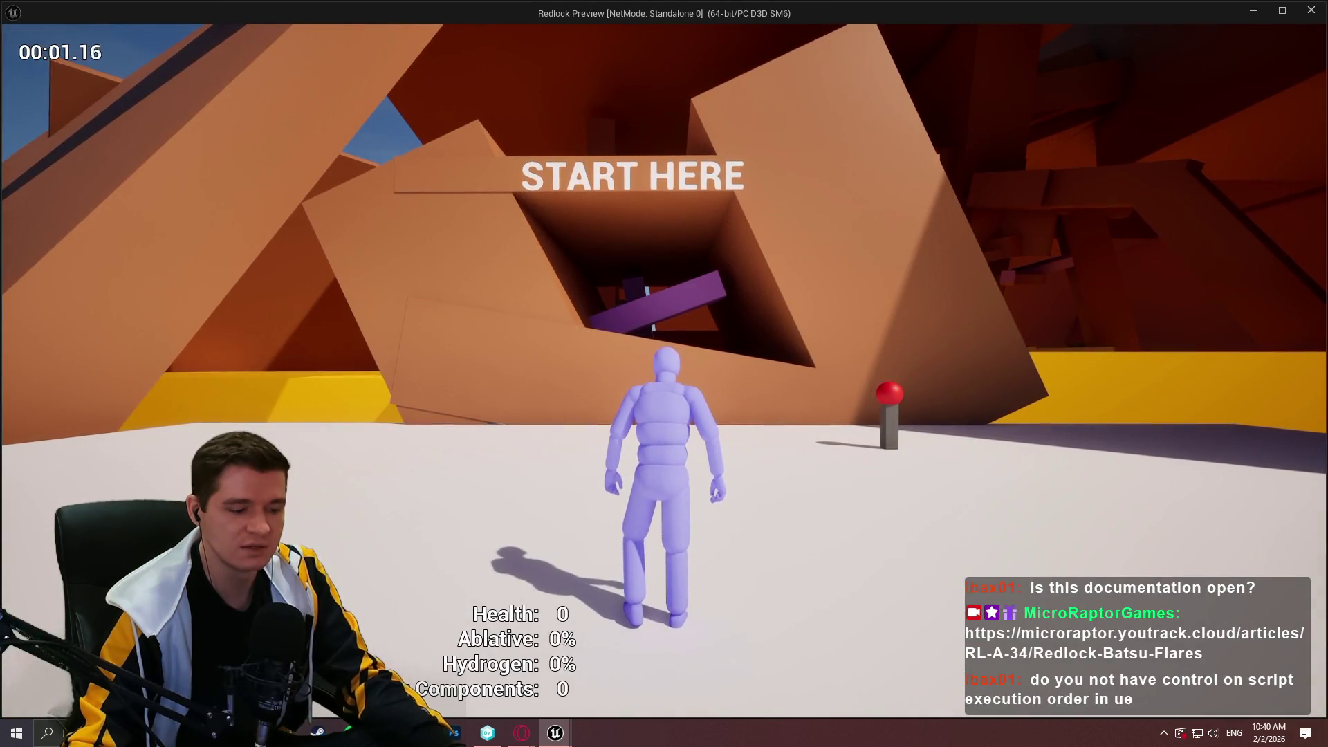
key("Escape")
left_click_drag(918, 373, 749, 367)
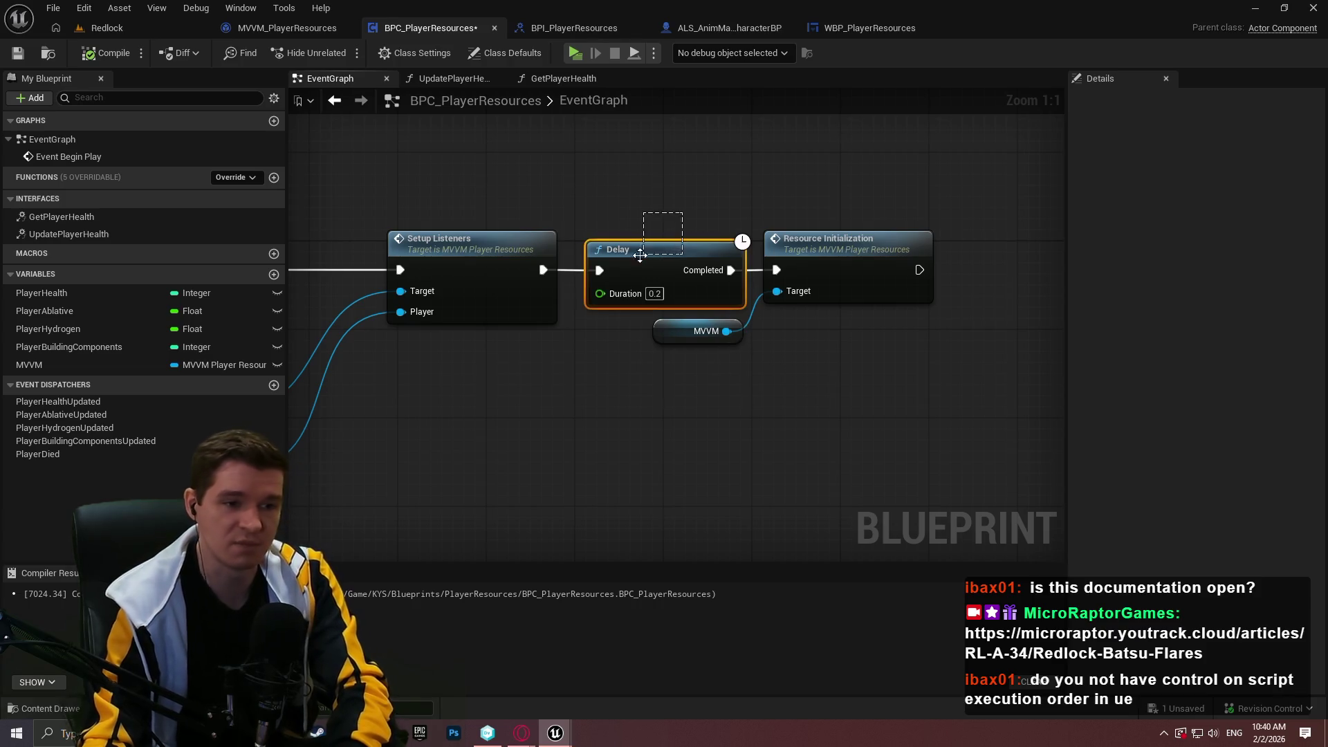
double_click(822, 240)
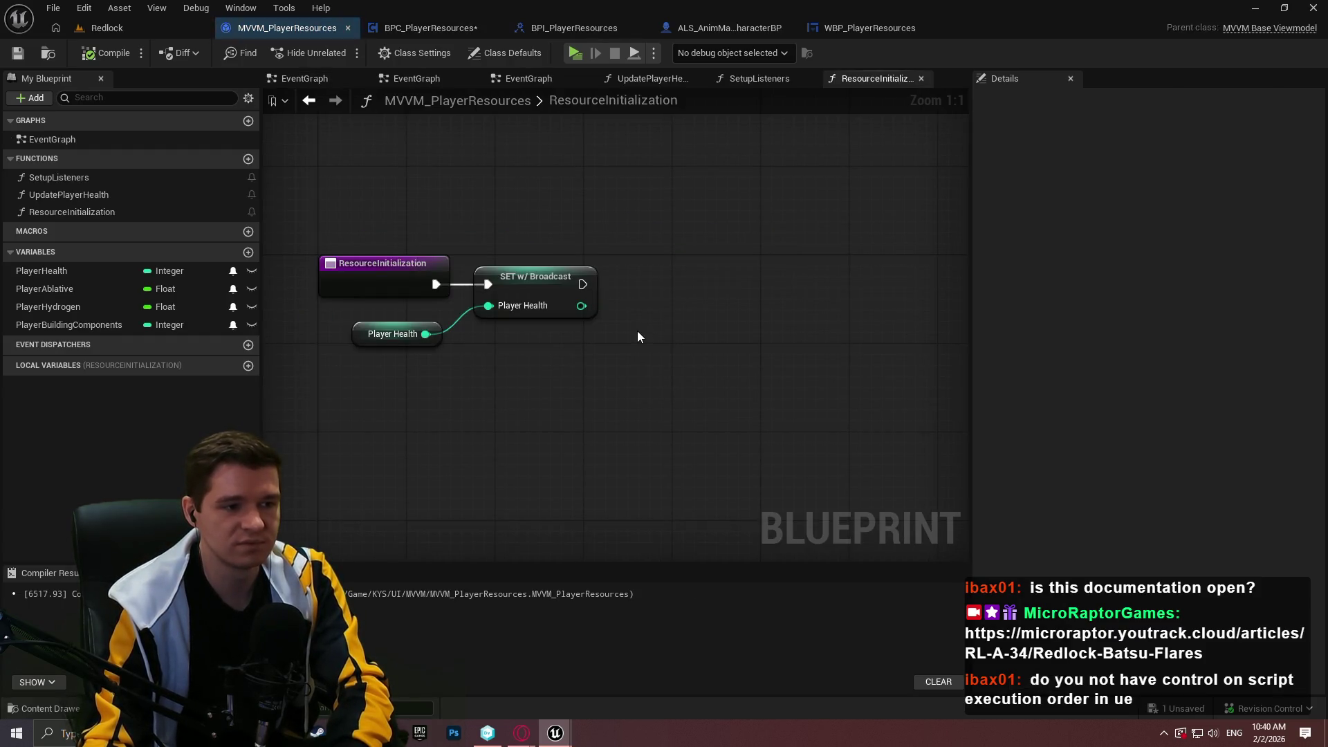
left_click(498, 308)
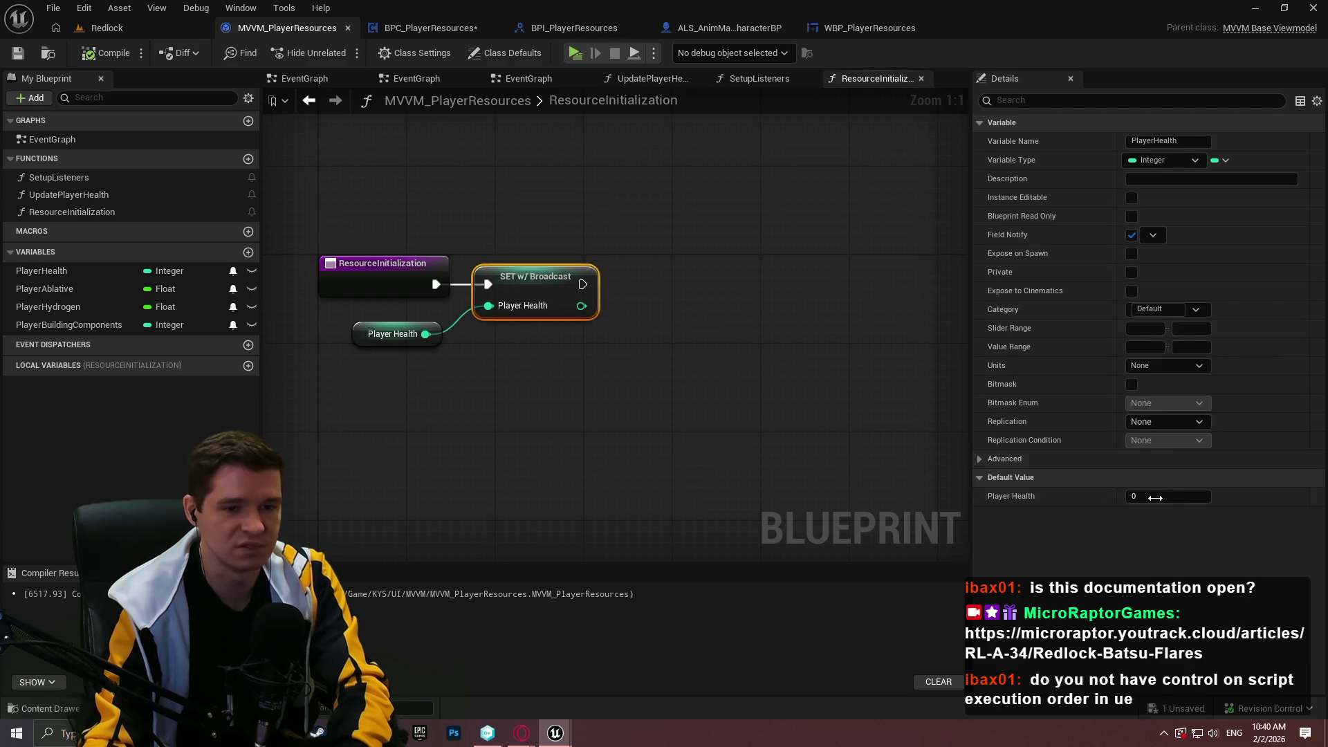
left_click(401, 336)
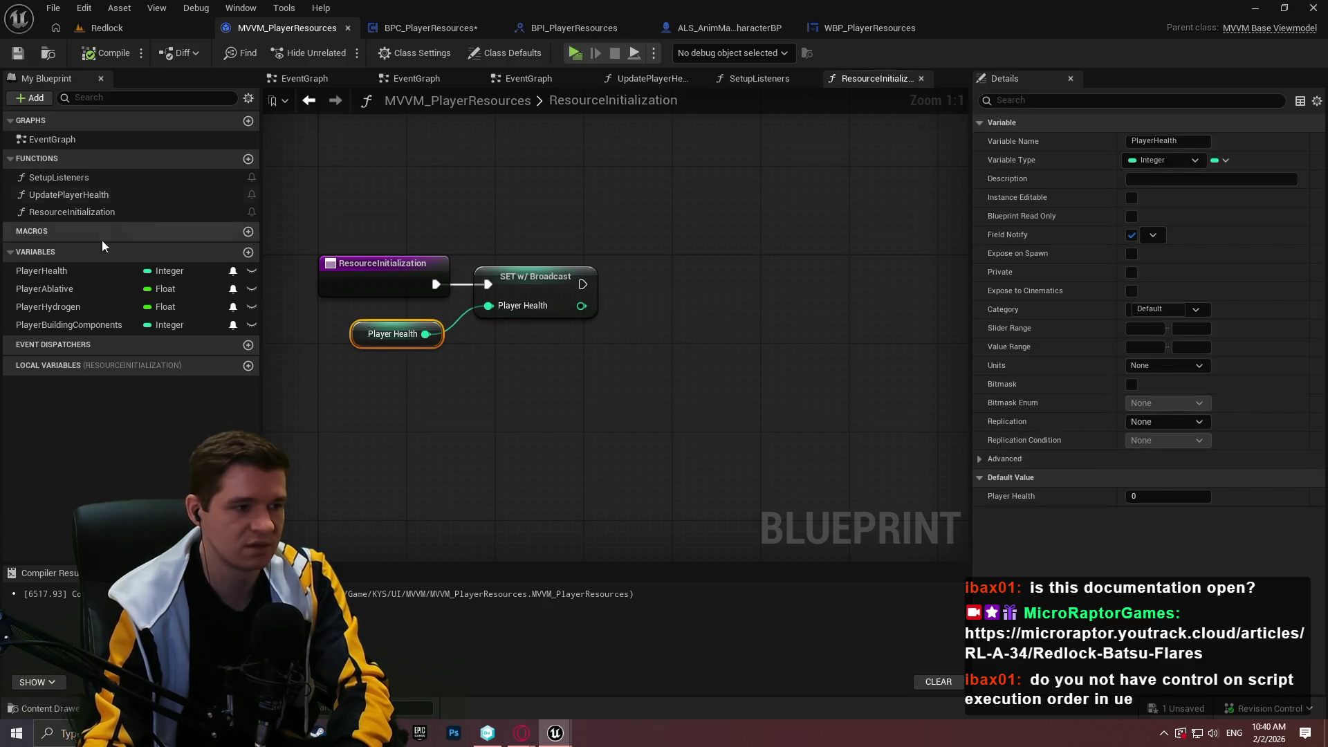
left_click(61, 275)
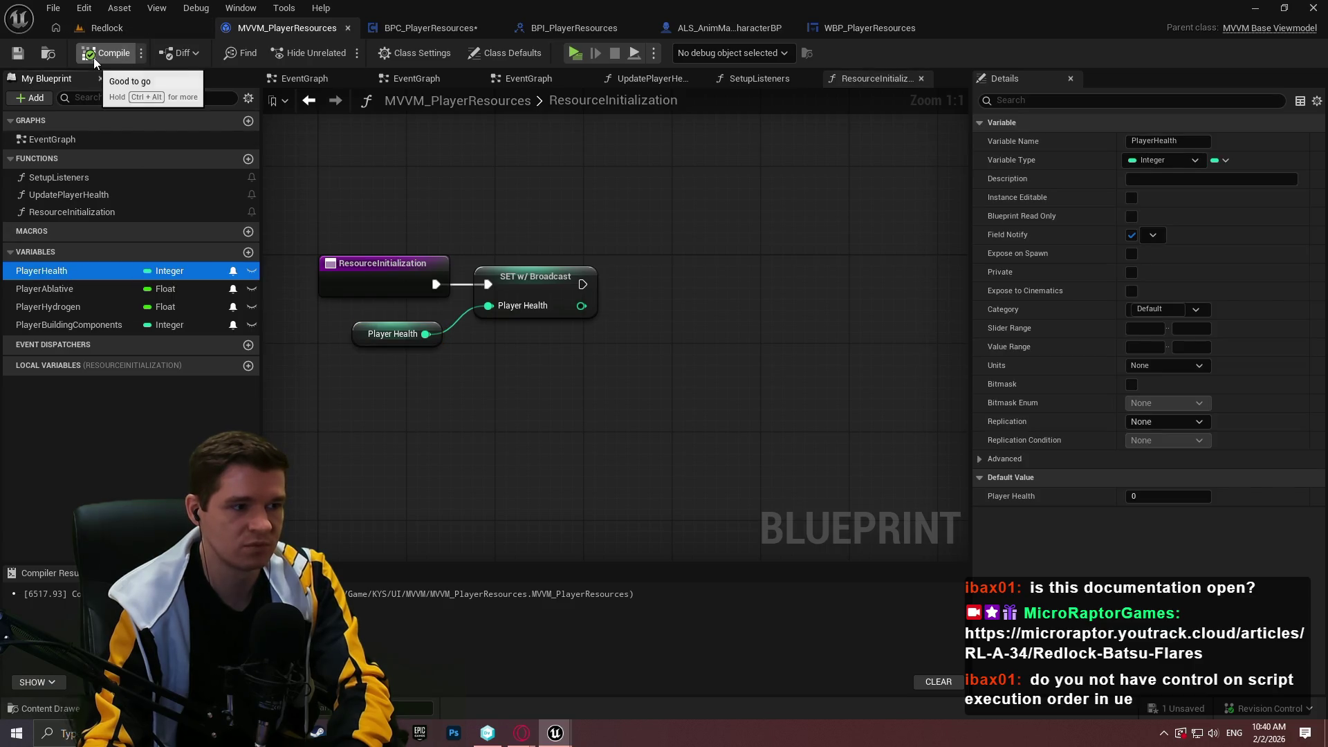
left_click(41, 289)
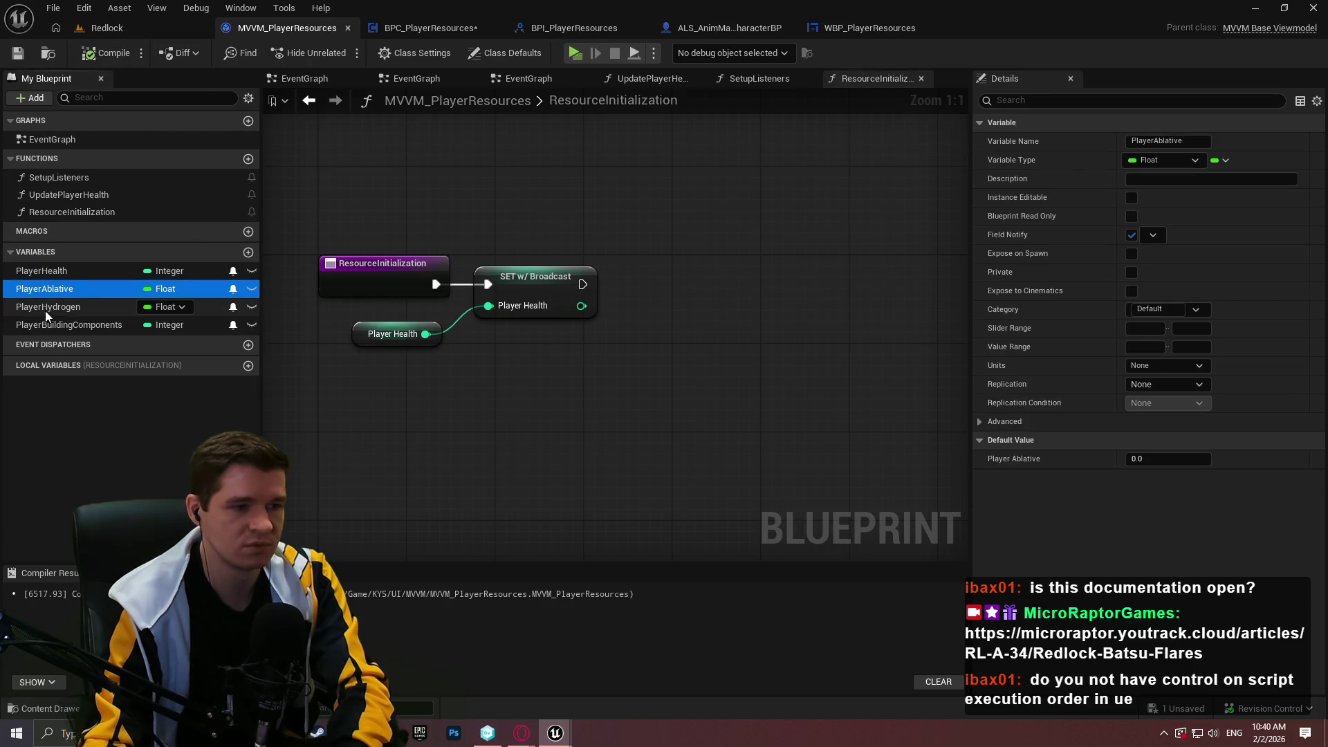
left_click(52, 326)
left_click(54, 270)
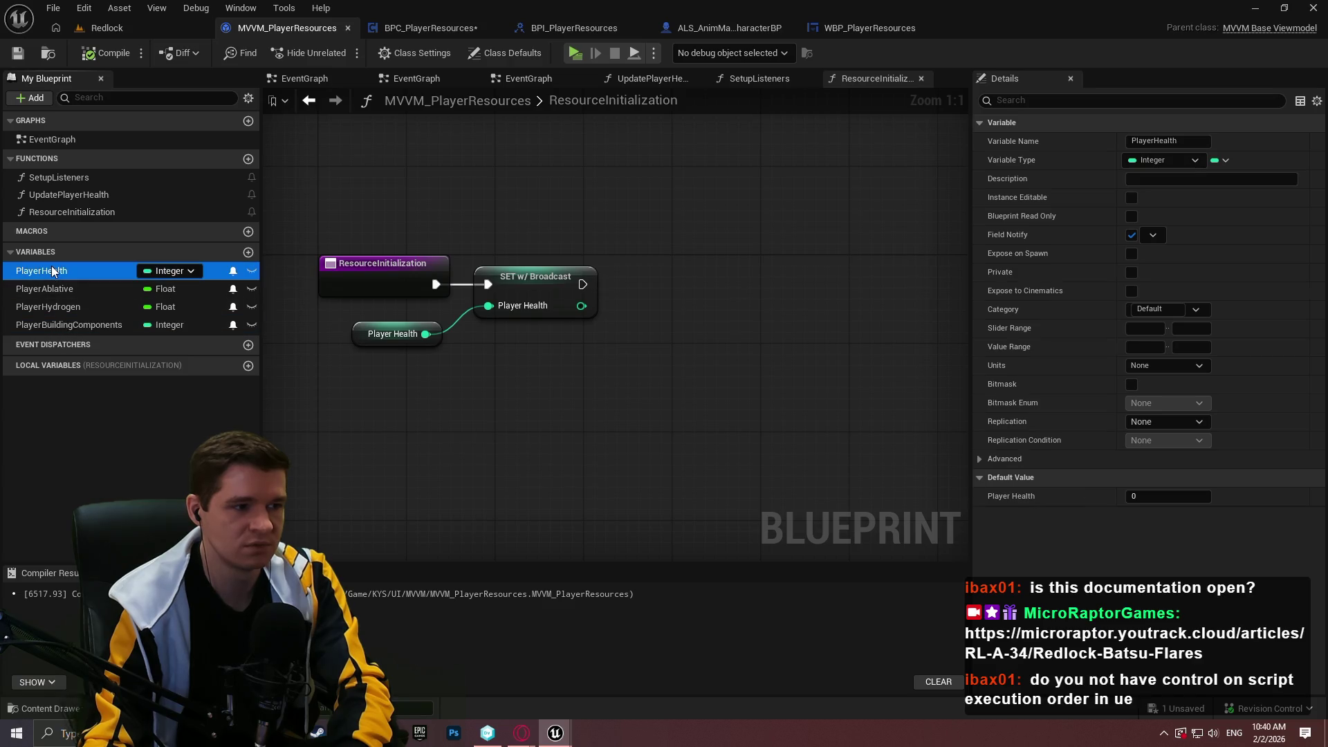
left_click(433, 21)
left_click(47, 289)
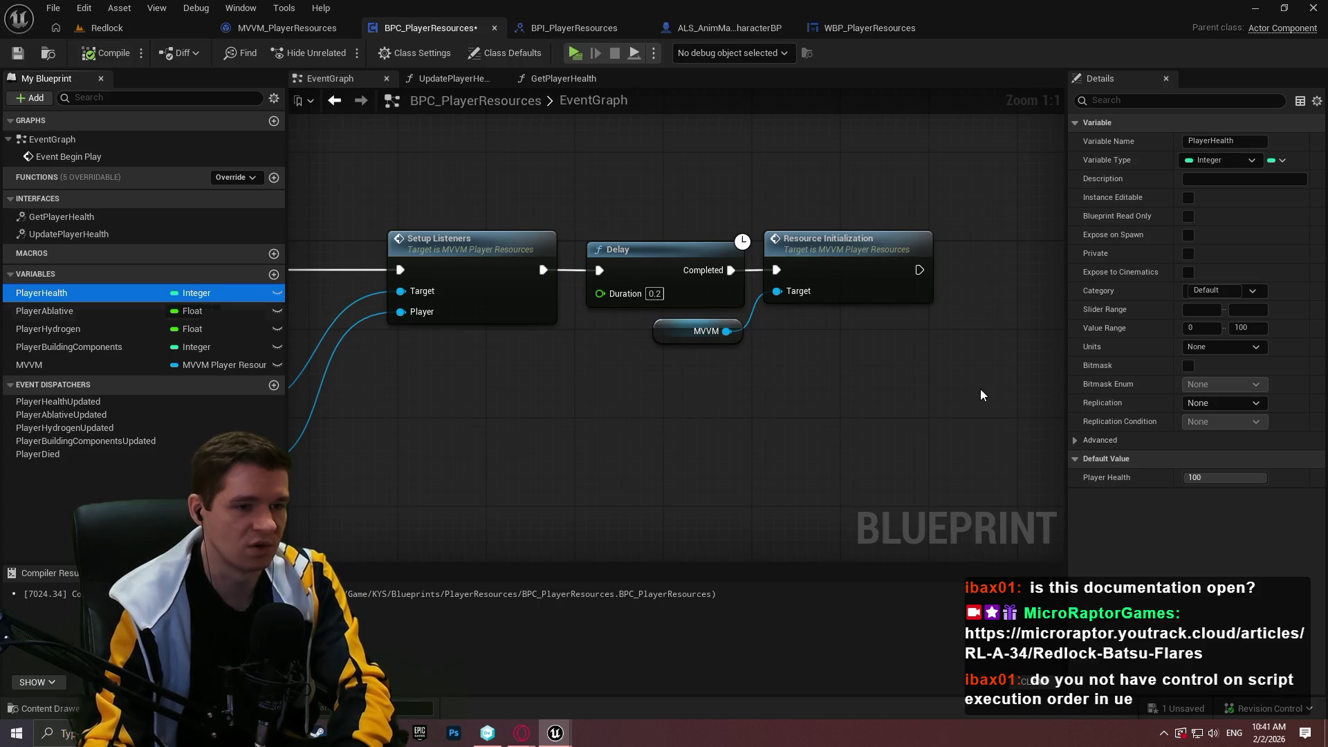
left_click_drag(980, 395, 897, 480)
left_click(544, 27)
left_click(436, 28)
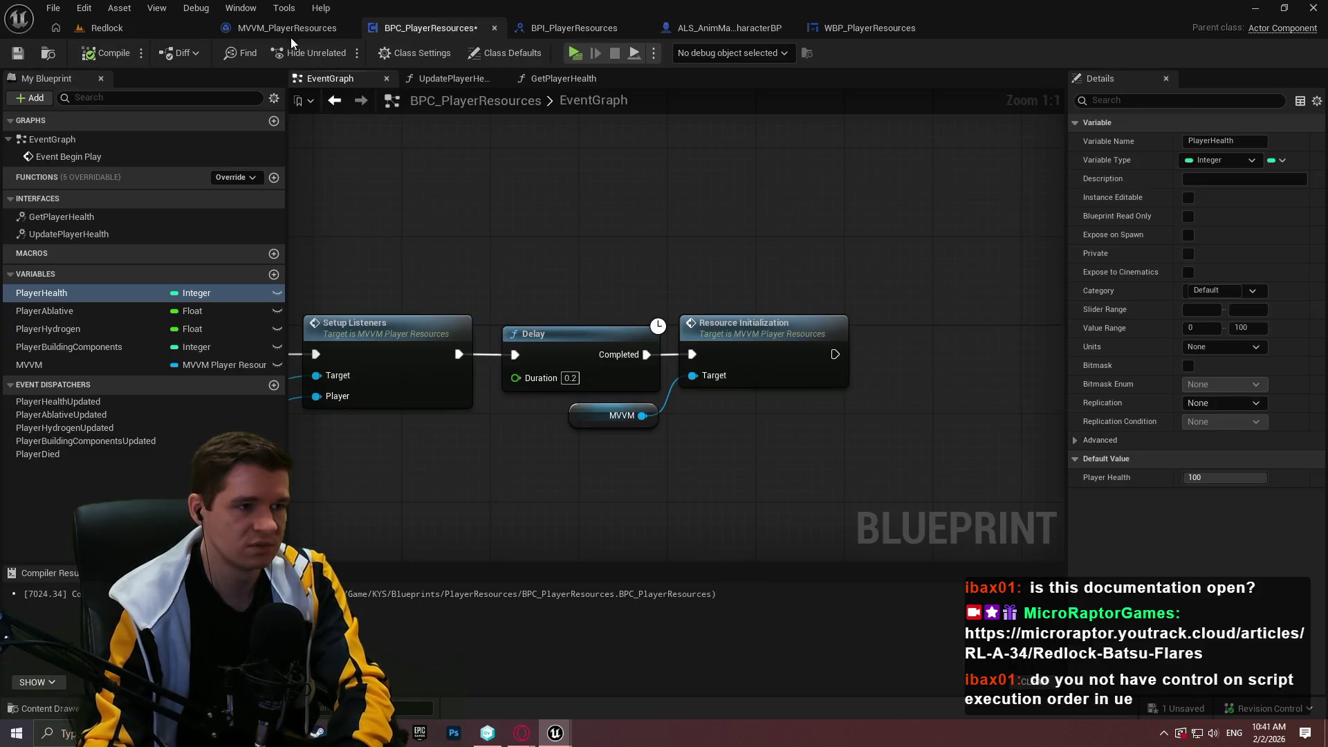
left_click(292, 29)
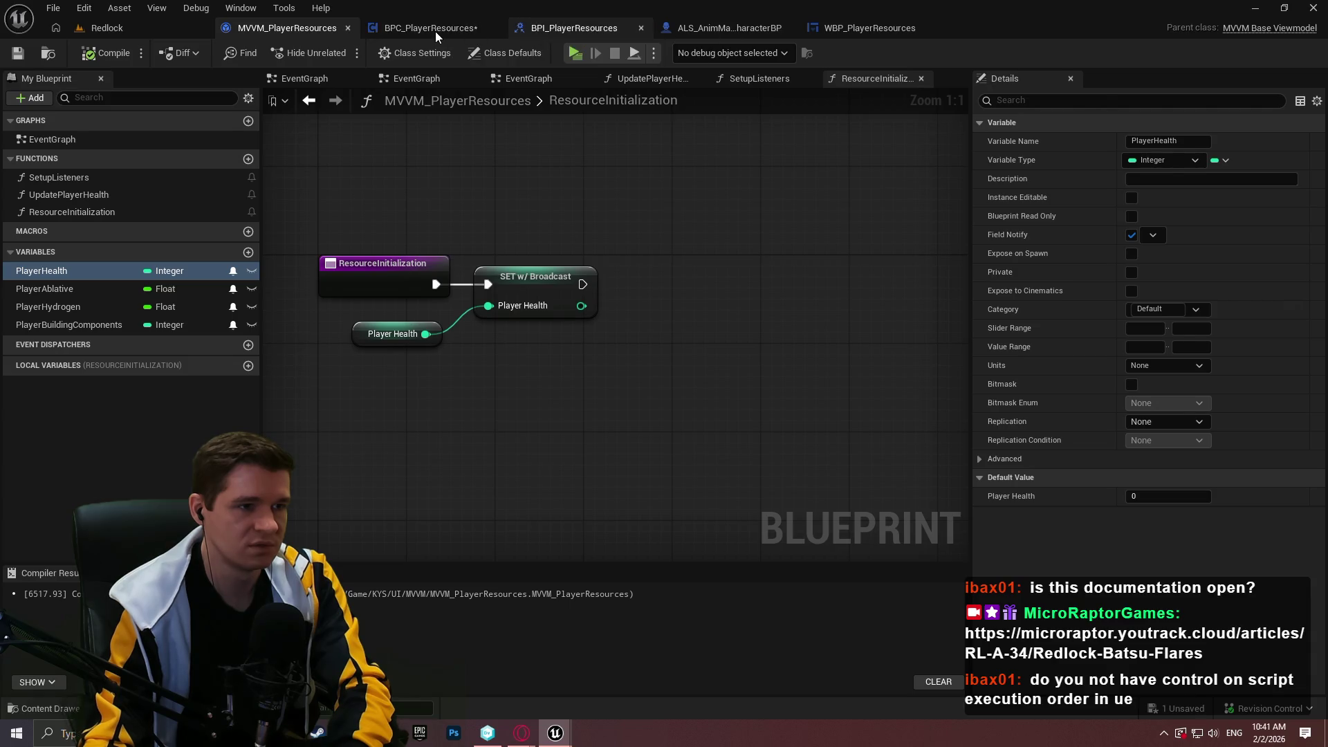
left_click(434, 31)
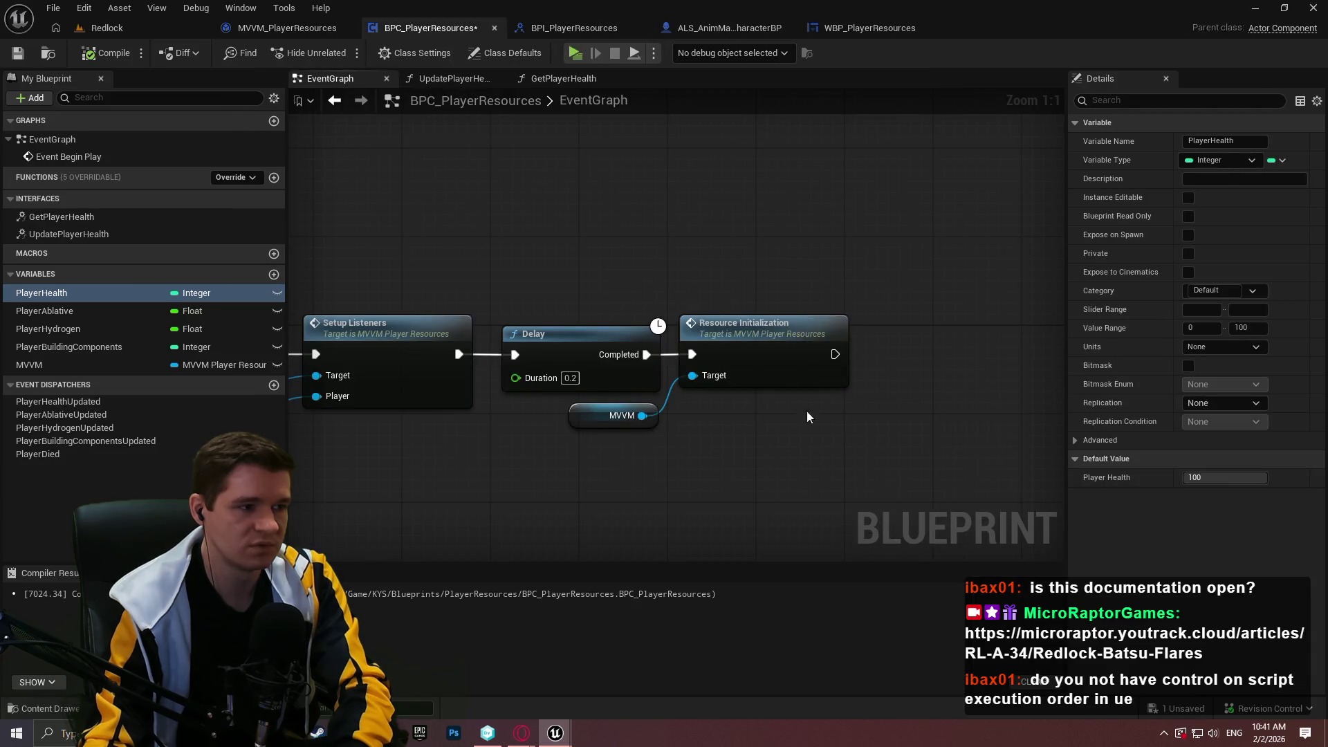
left_click_drag(806, 411, 861, 301)
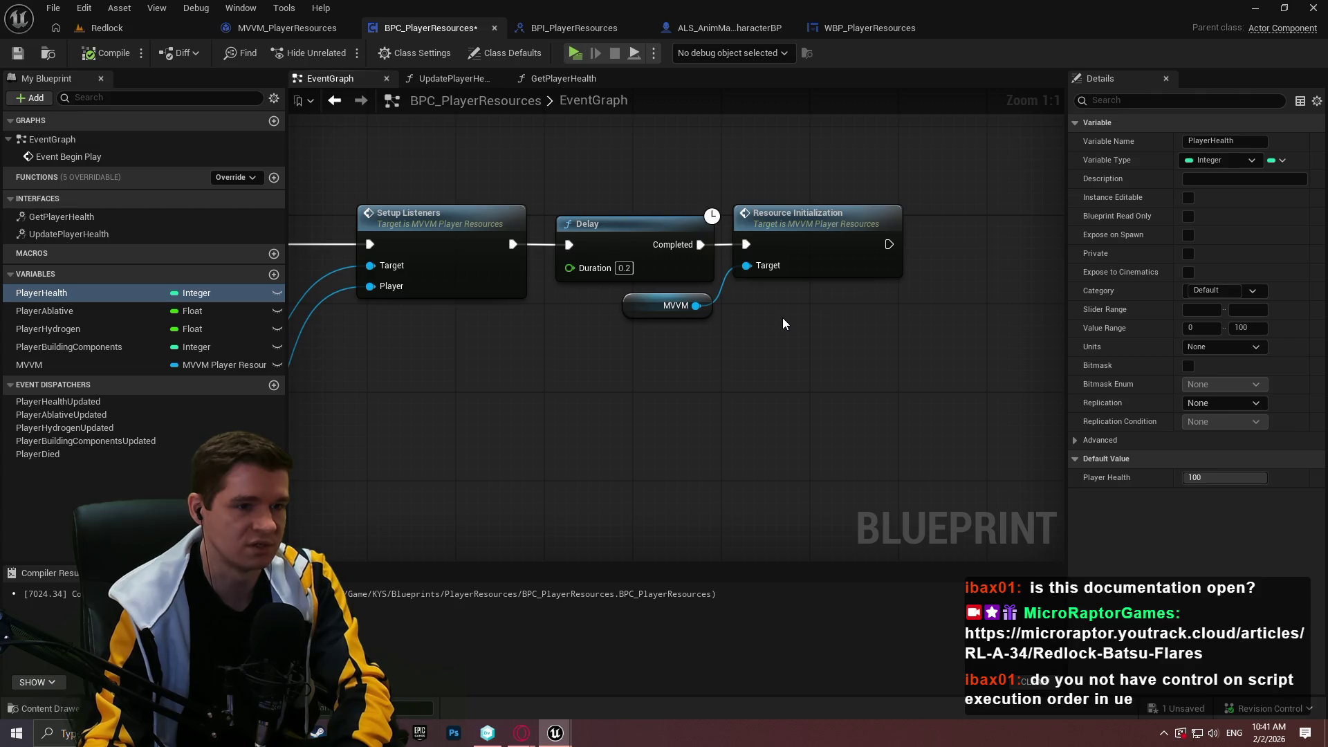
left_click_drag(783, 318, 787, 365)
left_click(639, 266)
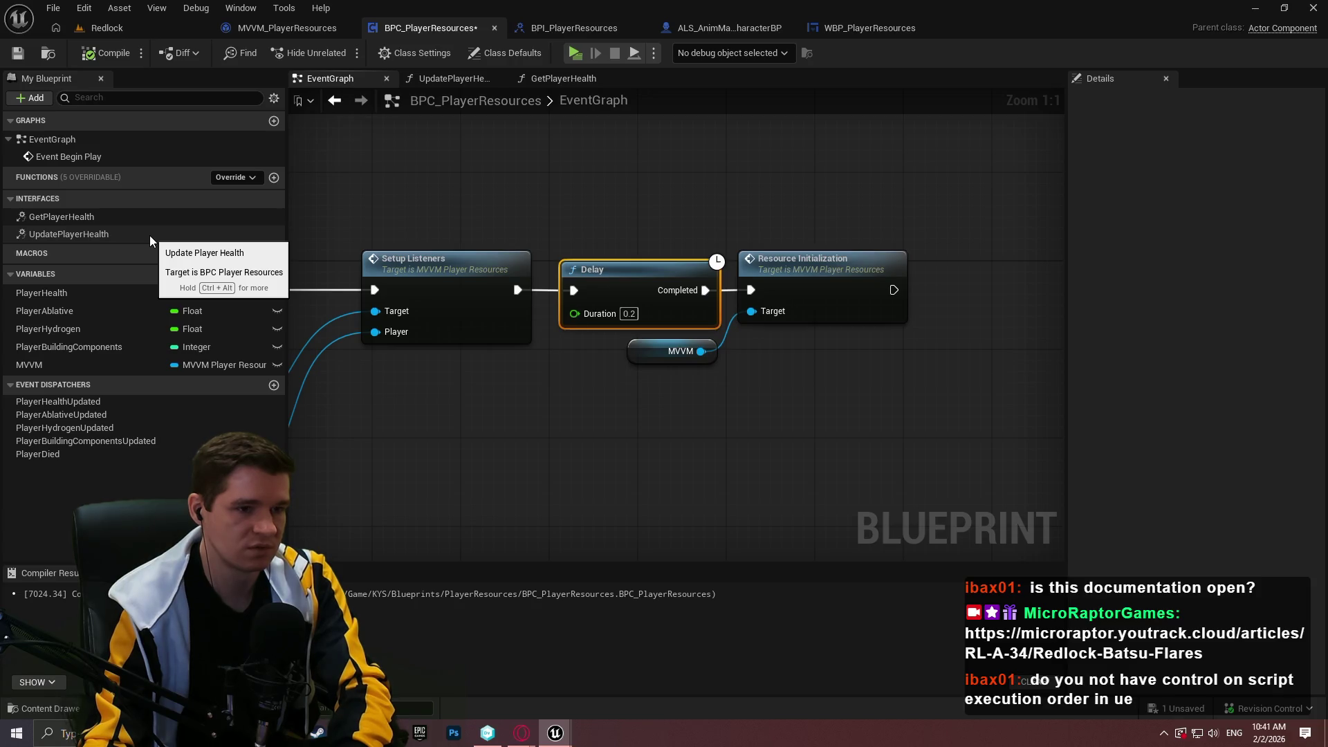
- Delete the Delay, Resource Initialization and MVVM nodes, then compile and save BPC_PlayerResources
left_click_drag(907, 370, 592, 175)
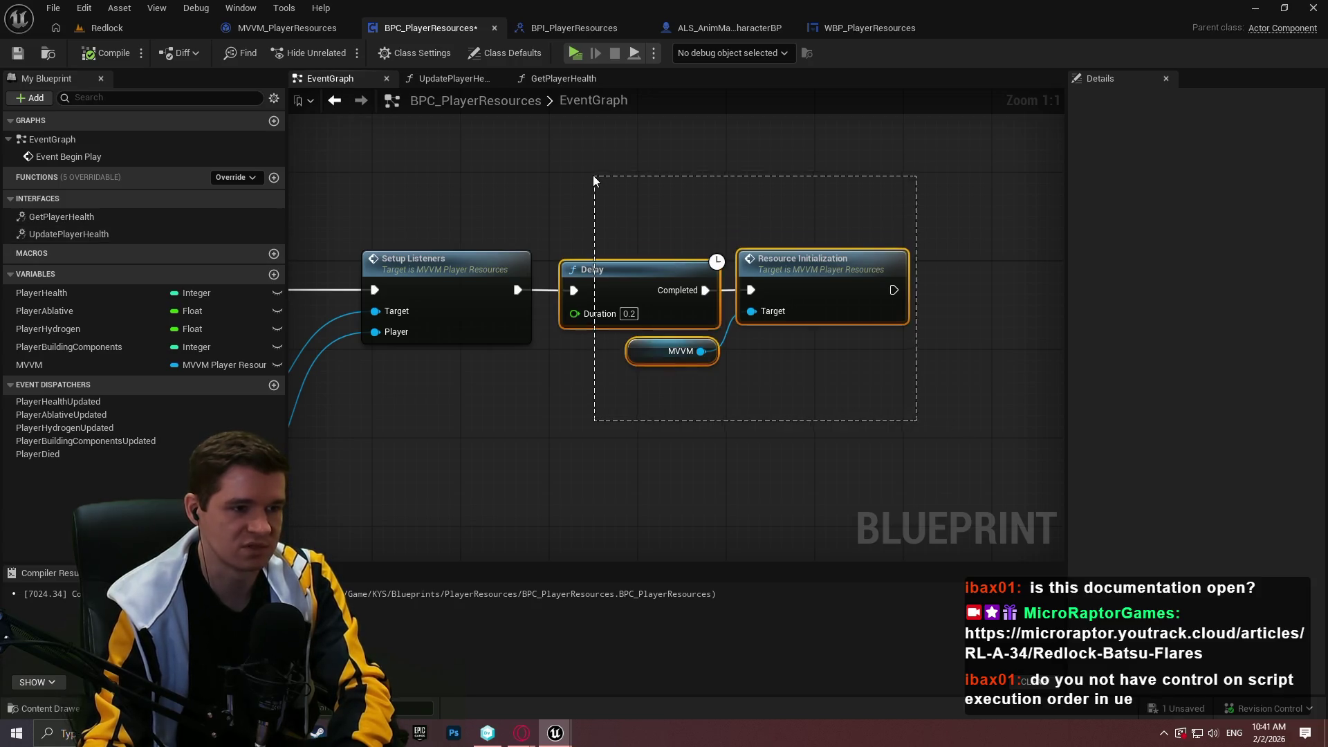
key("Delete")
left_click(21, 56)
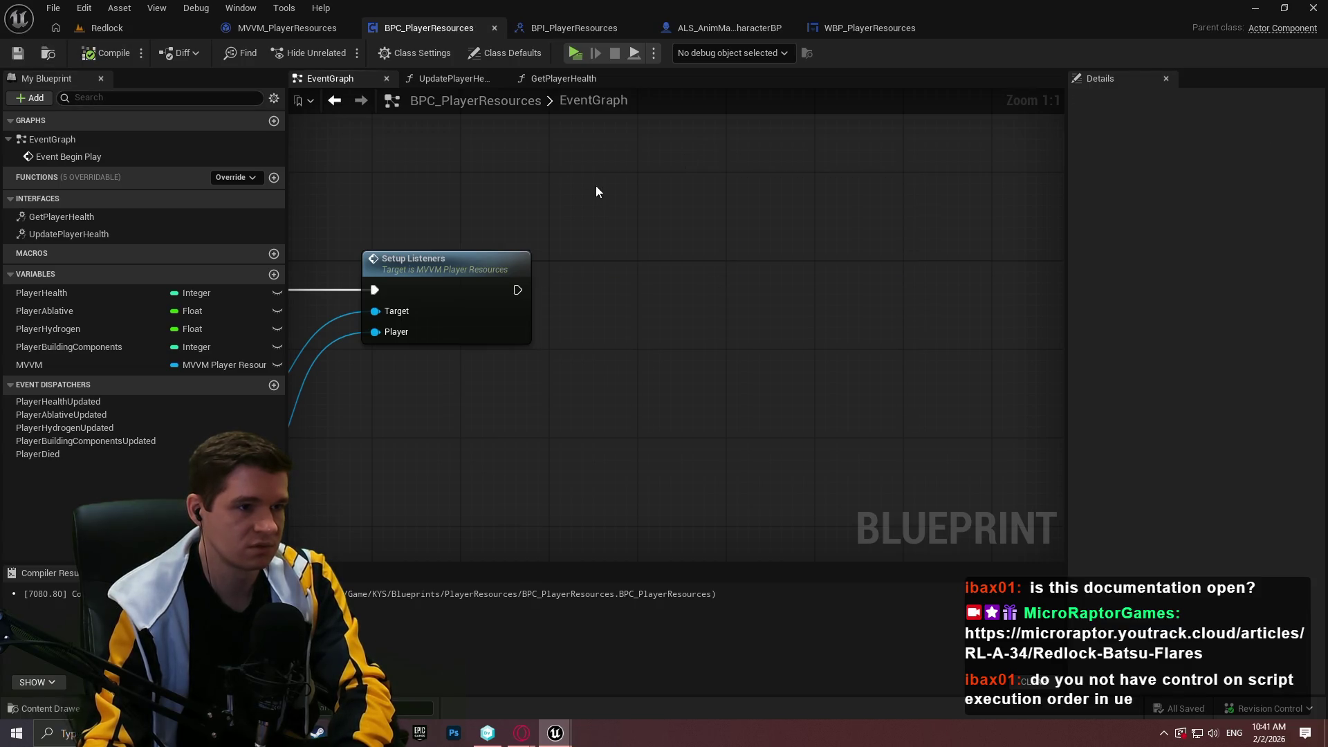
- In MVVM_PlayerResources, open SetupListeners, then compile and save the viewmodel
left_click(313, 29)
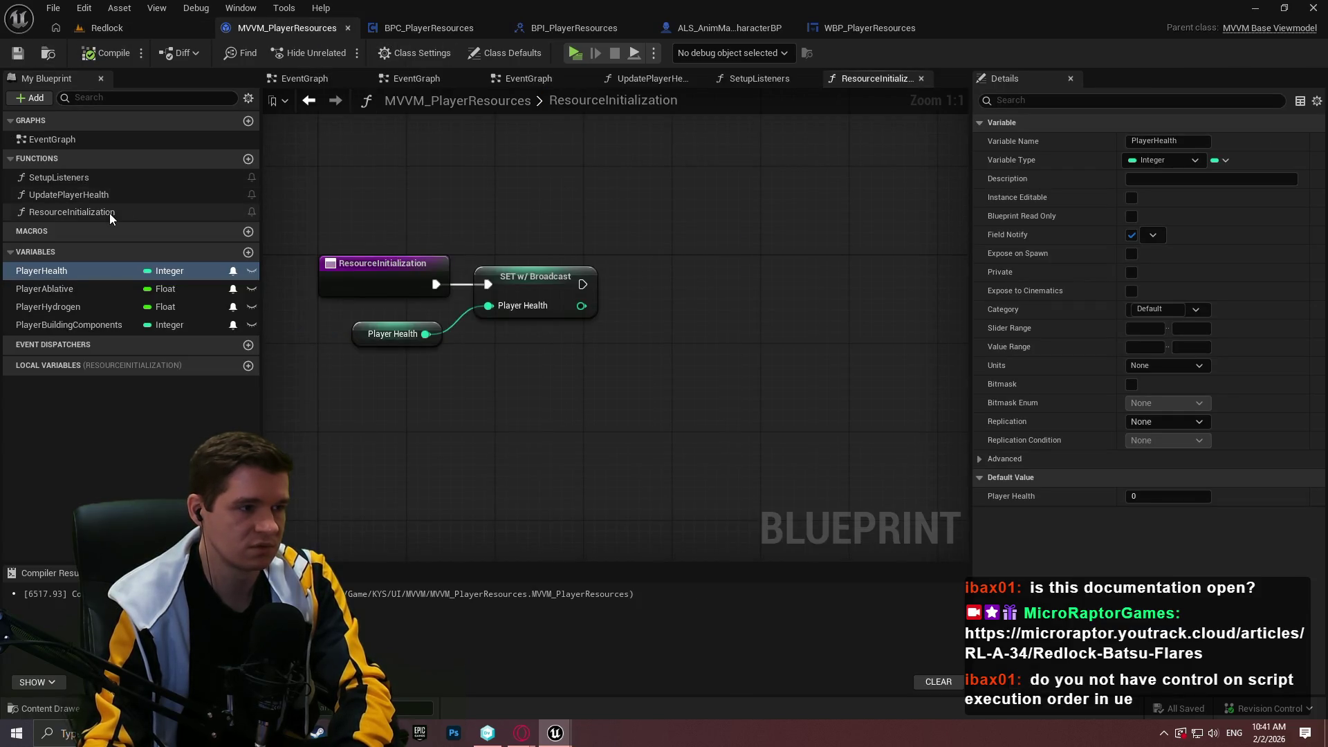
double_click(59, 177)
left_click(104, 54)
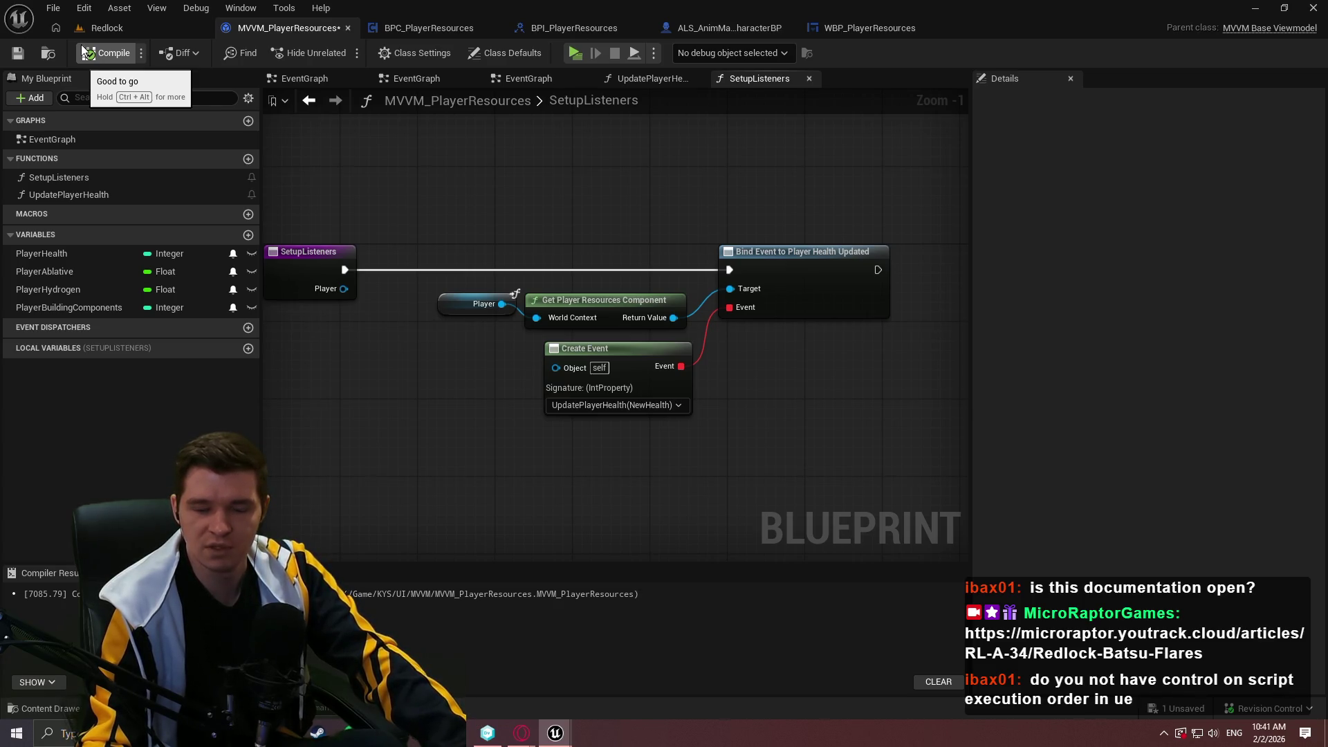
left_click(17, 53)
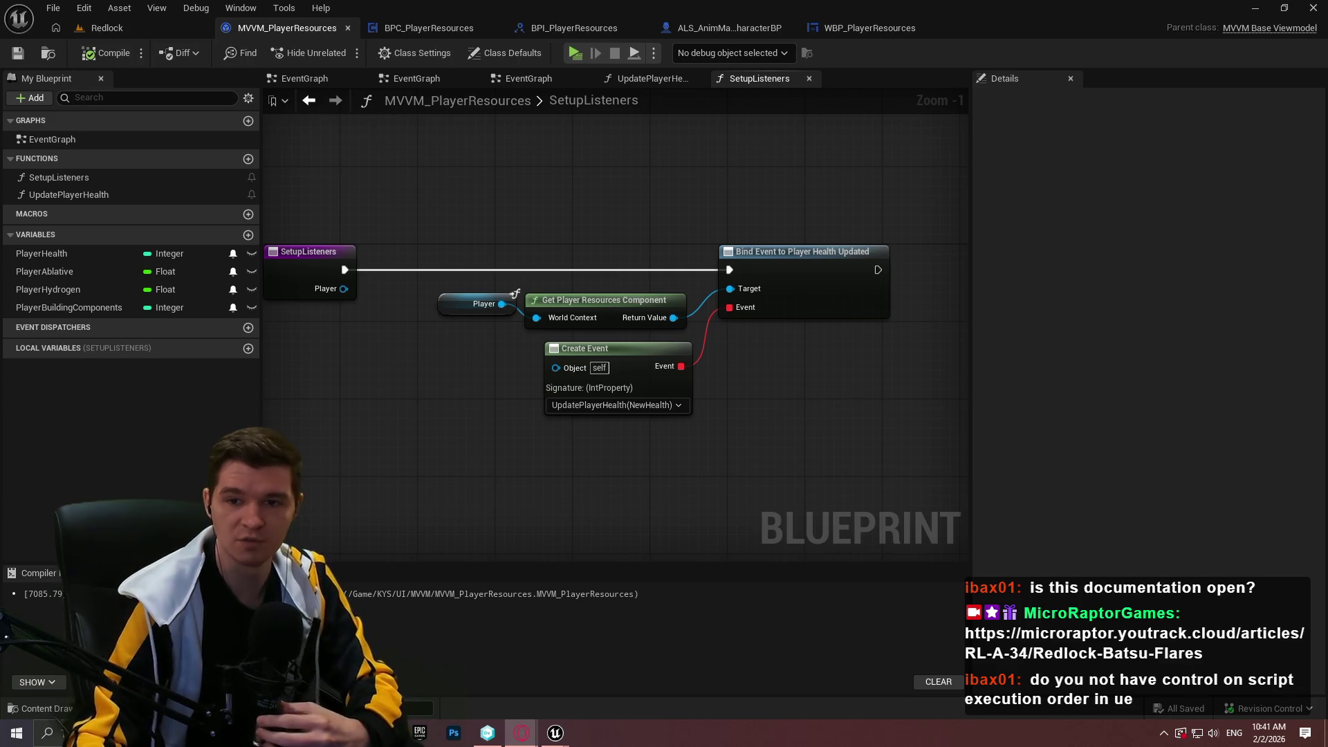
key("alt+Tab")
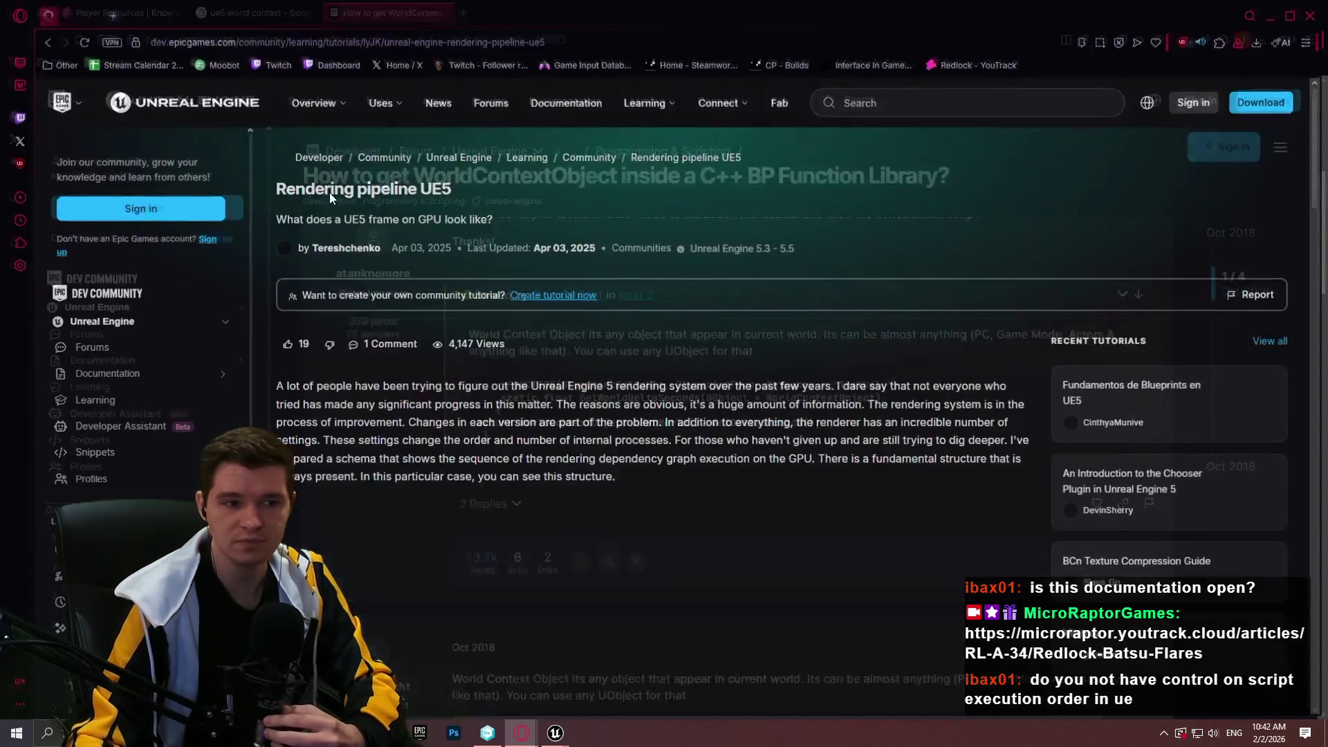
- Scroll through the Rendering pipeline UE5 diagram, then close that article's window
scroll(794, 296, "down", 6)
scroll(791, 297, "down", 2)
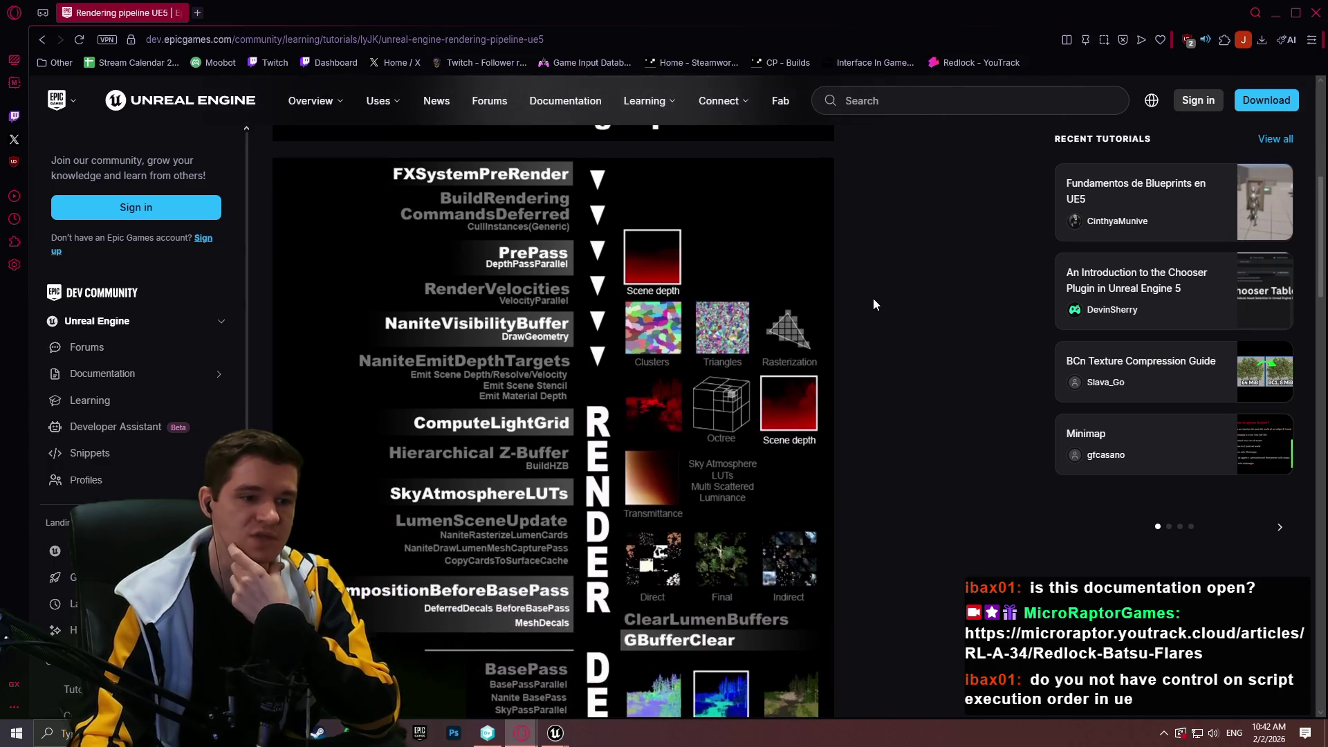
scroll(816, 294, "down", 1)
scroll(806, 268, "down", 10)
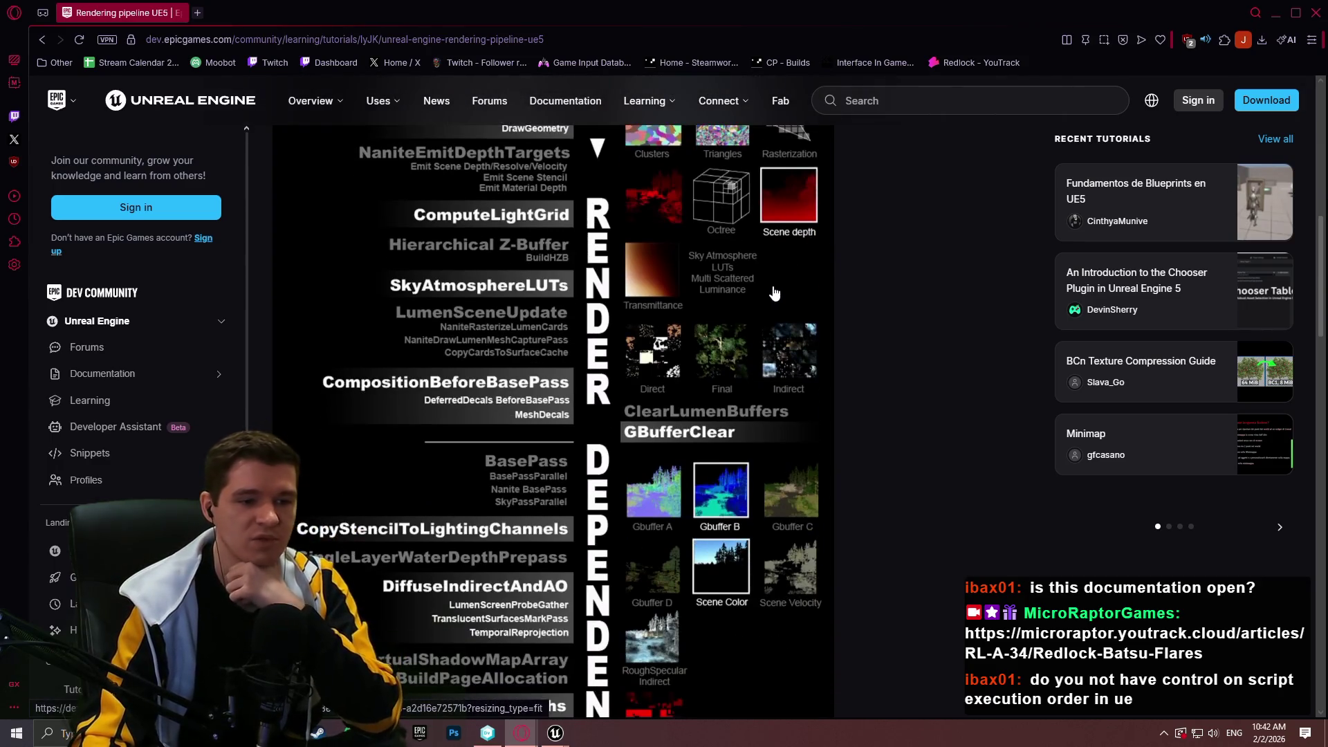
scroll(638, 261, "down", 9)
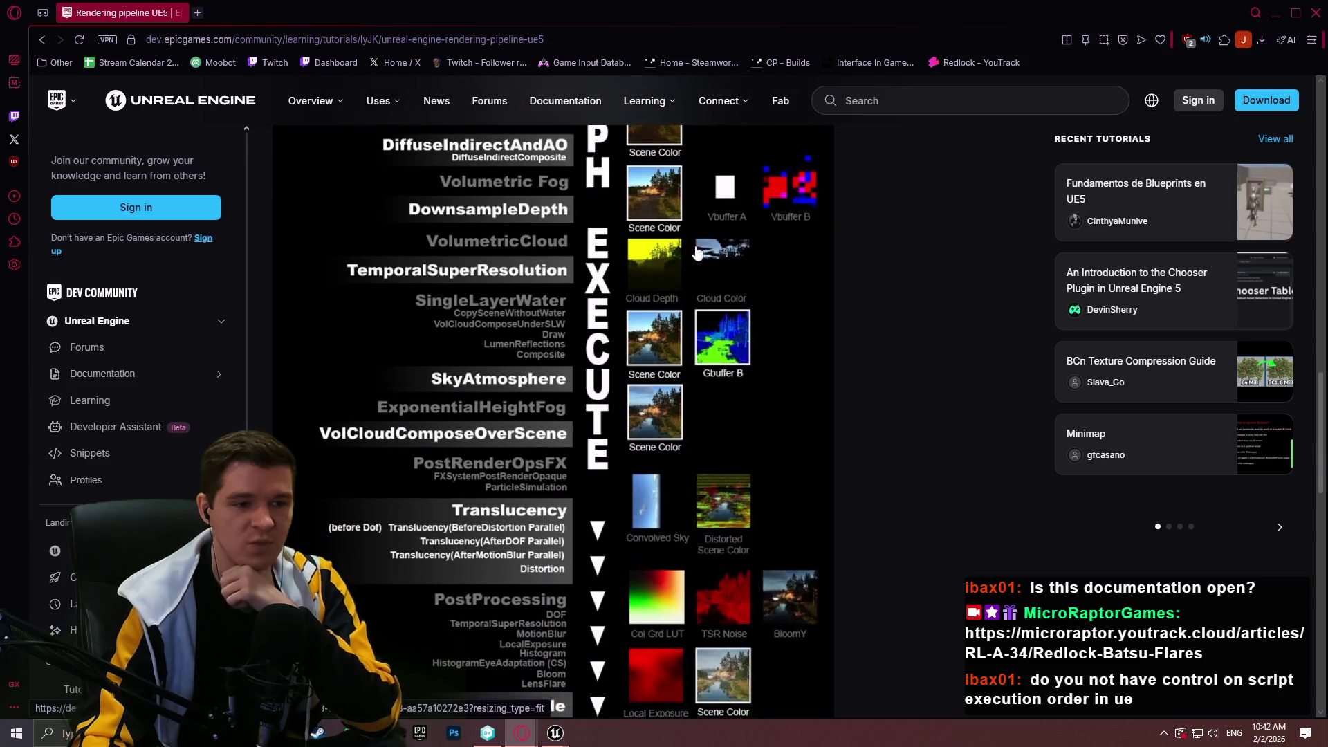
scroll(814, 451, "up", 2)
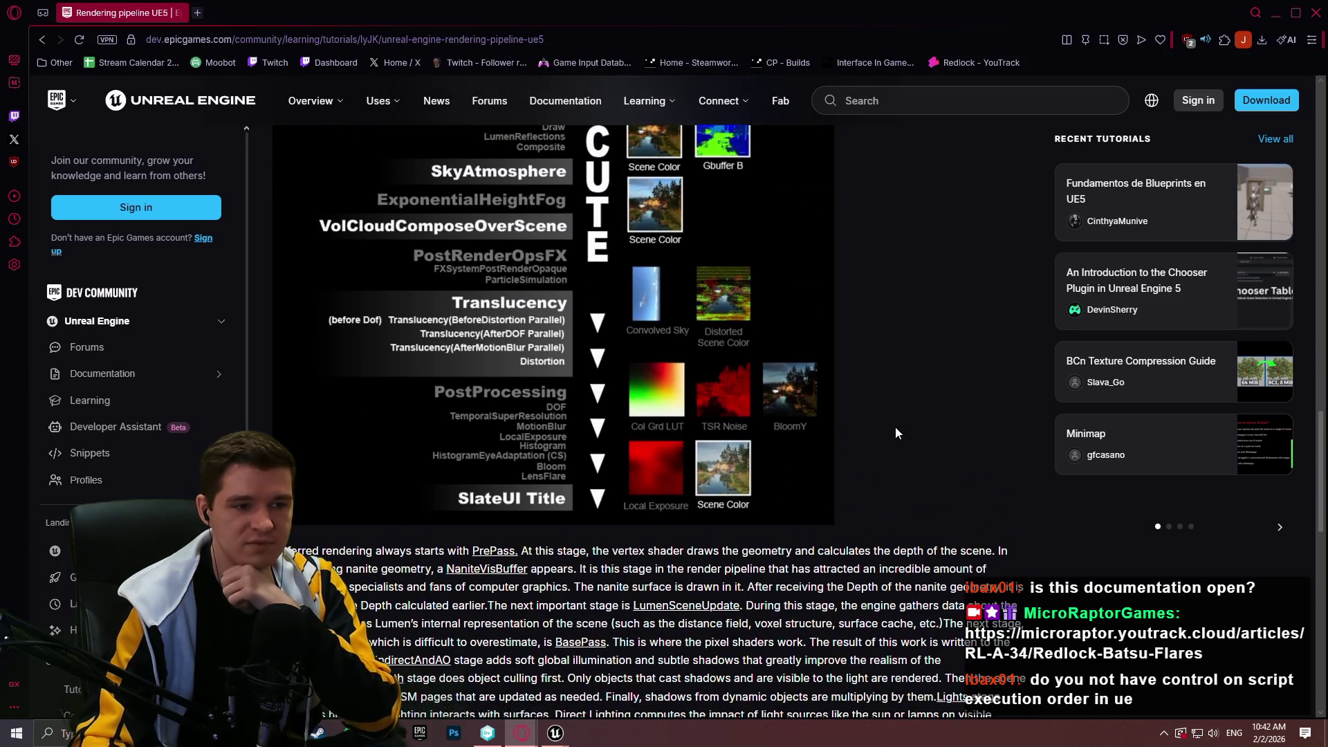
scroll(899, 448, "up", 3)
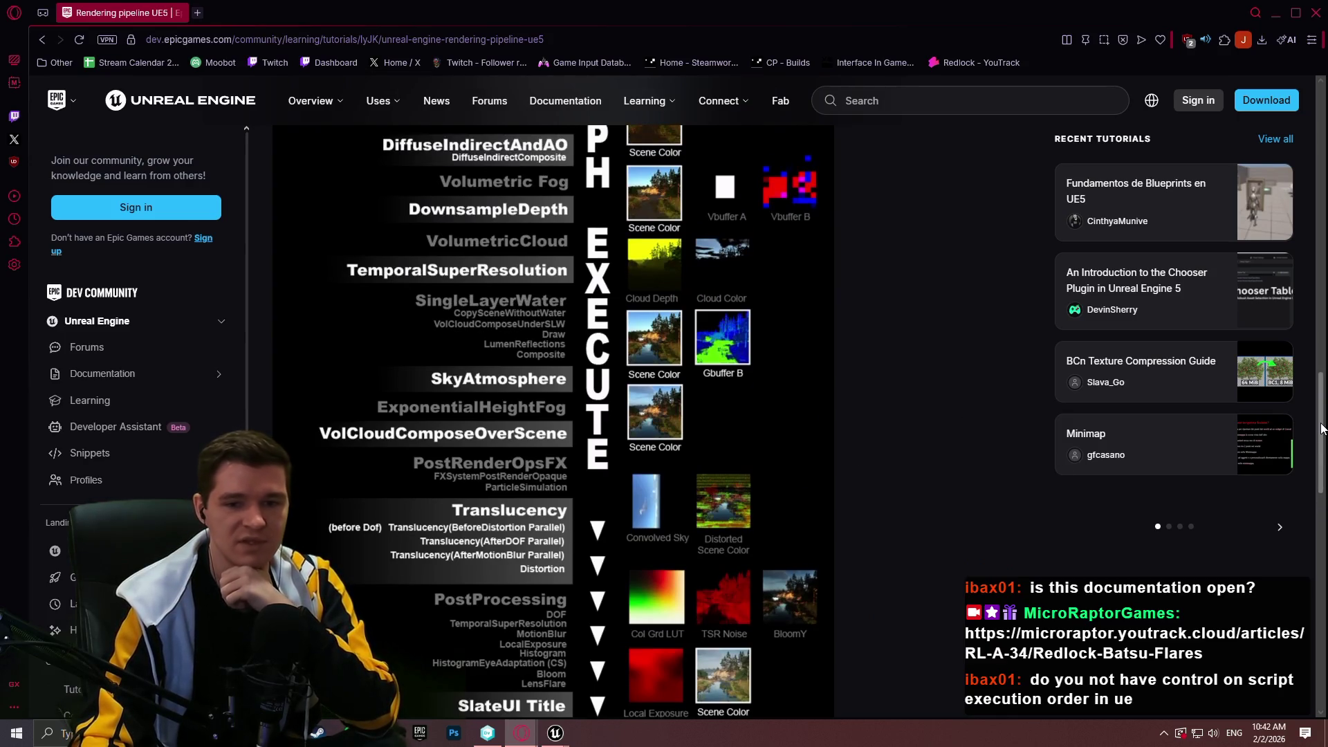
mouse_move(1323, 429)
left_mouse_down()
mouse_move(1322, 398)
mouse_move(1323, 439)
left_mouse_up()
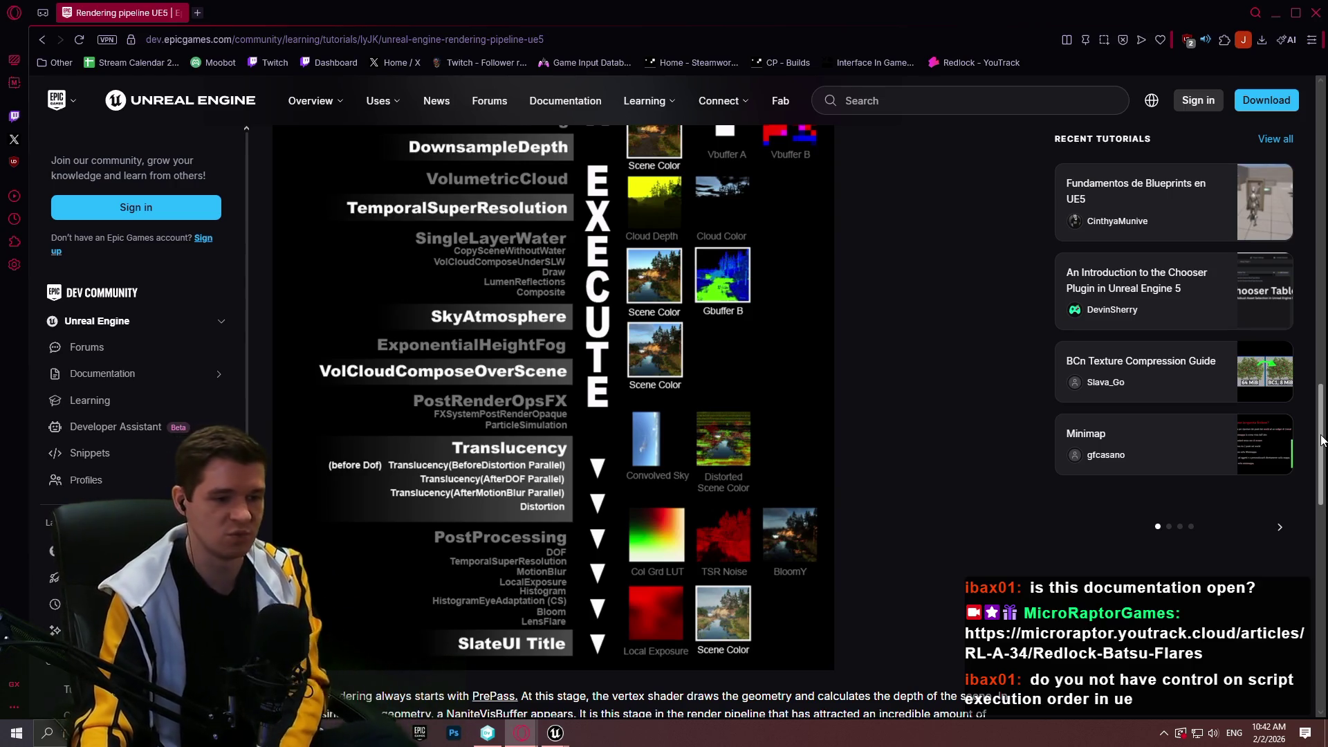
left_click_drag(1322, 440, 1325, 435)
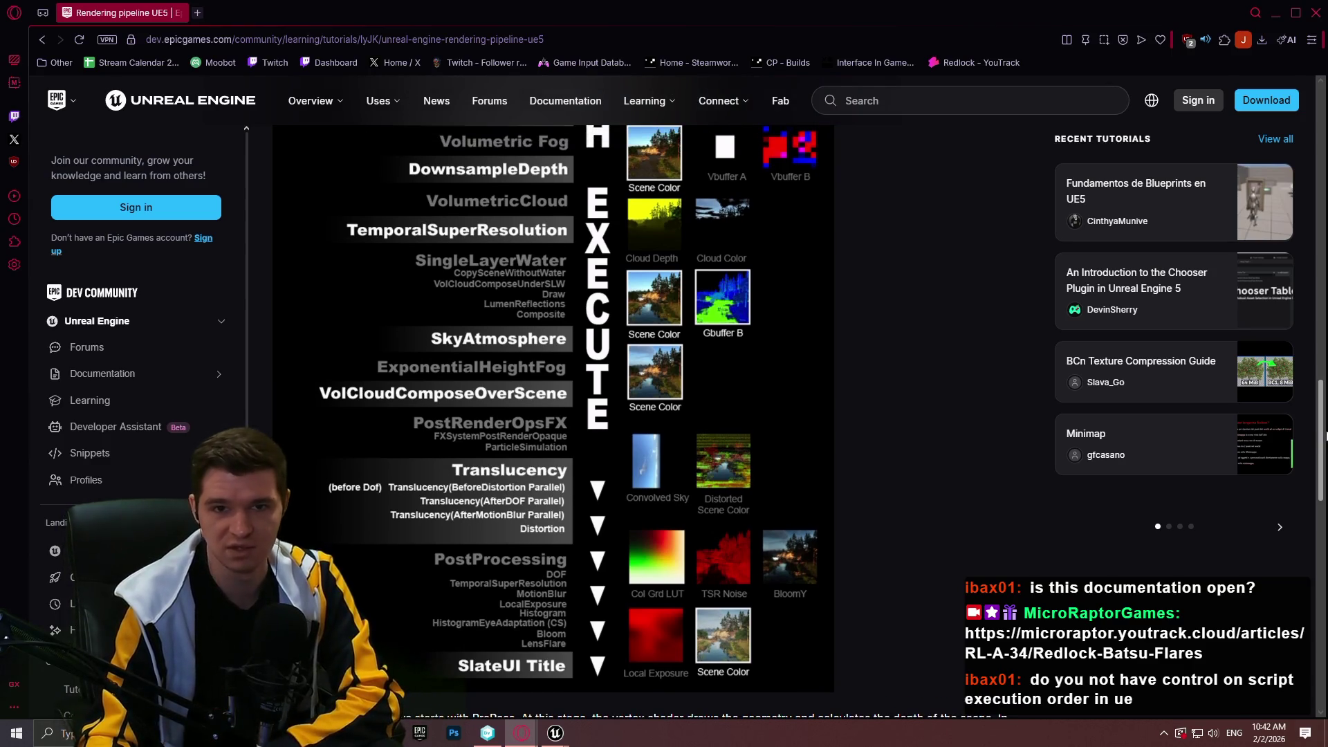
scroll(1012, 478, "down", 3)
scroll(1012, 479, "up", 1)
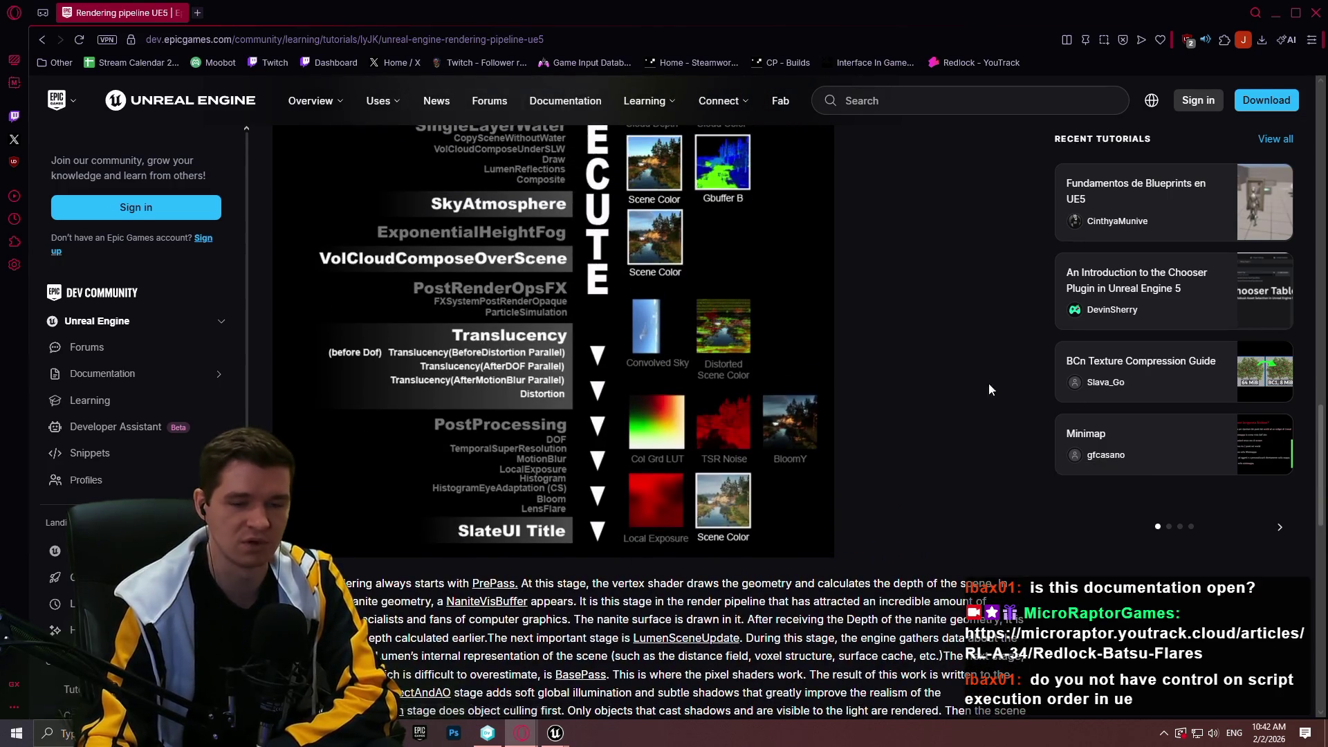
mouse_move(1322, 446)
left_mouse_down()
mouse_move(1312, 211)
mouse_move(1287, 664)
mouse_move(1272, 411)
left_mouse_up()
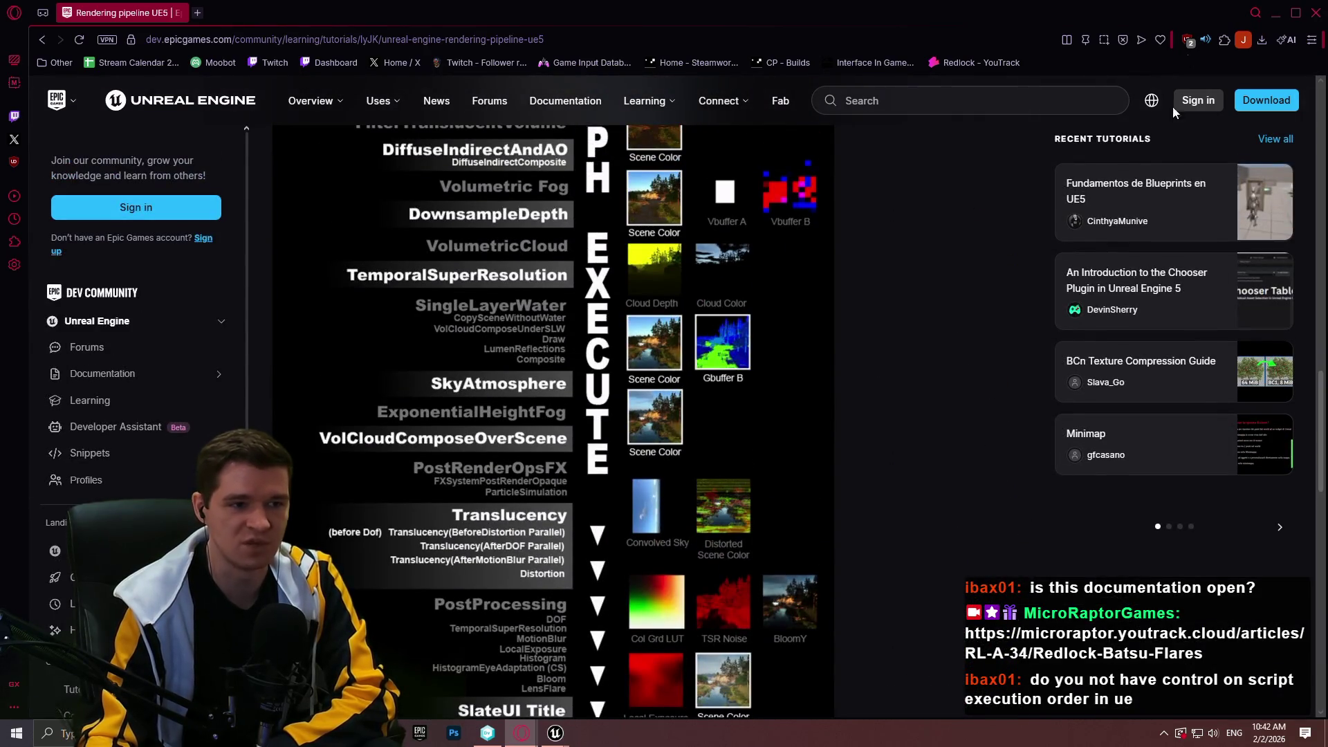
scroll(949, 308, "up", 8)
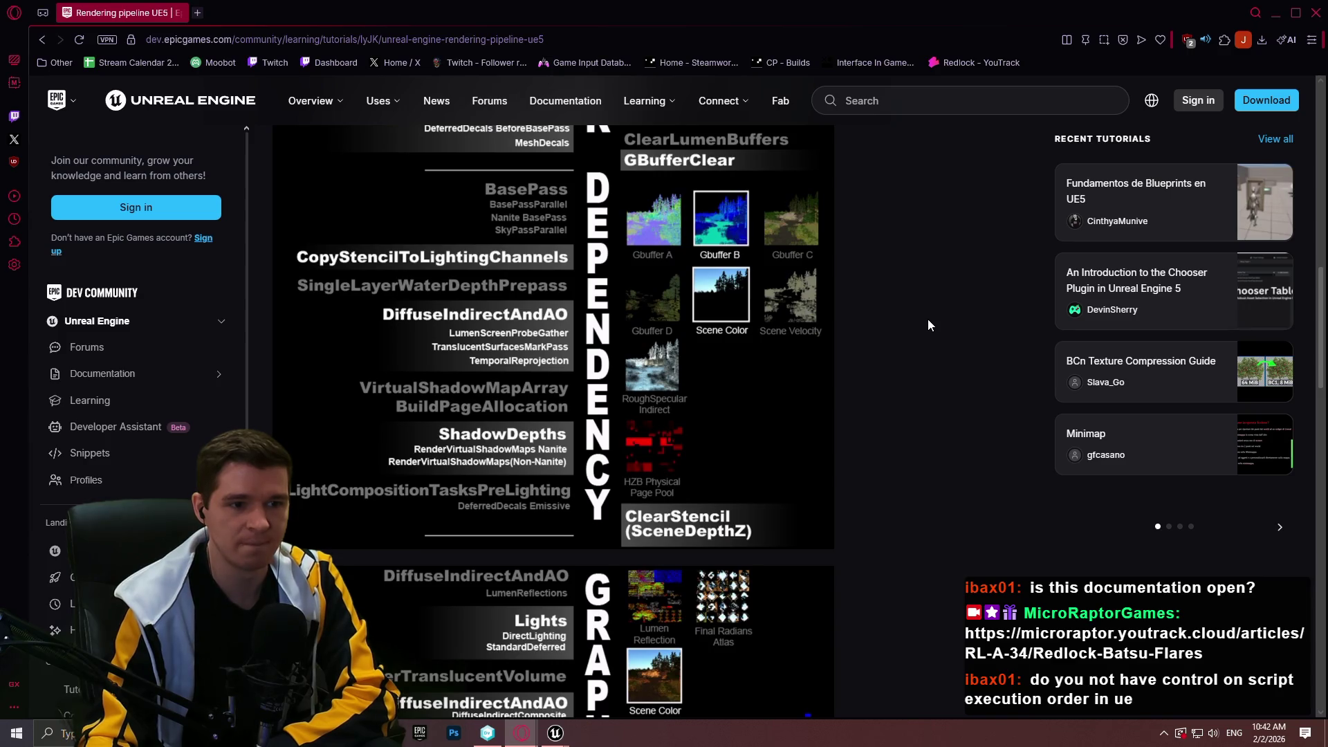
left_click(1314, 12)
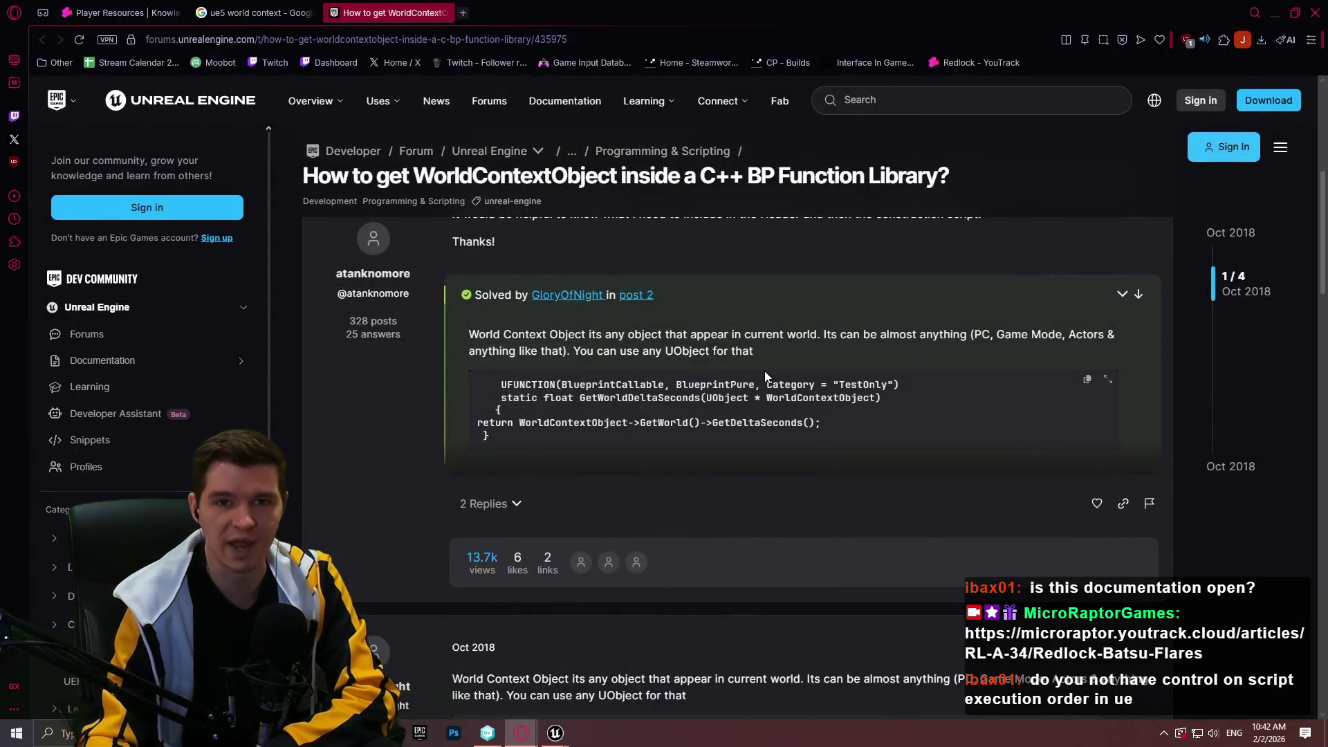
mouse_move(551, 737)
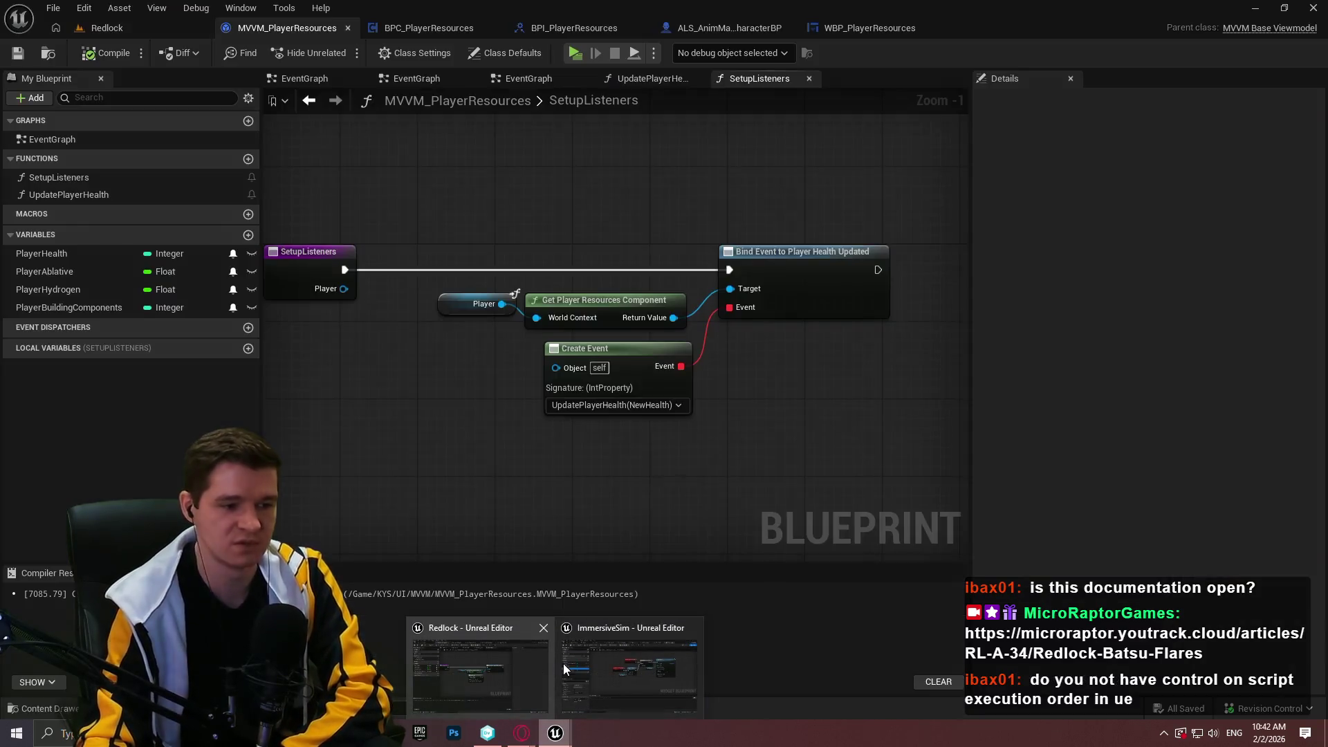
- Add a new function named InitializeResources to BPC_PlayerResources
left_click(477, 667)
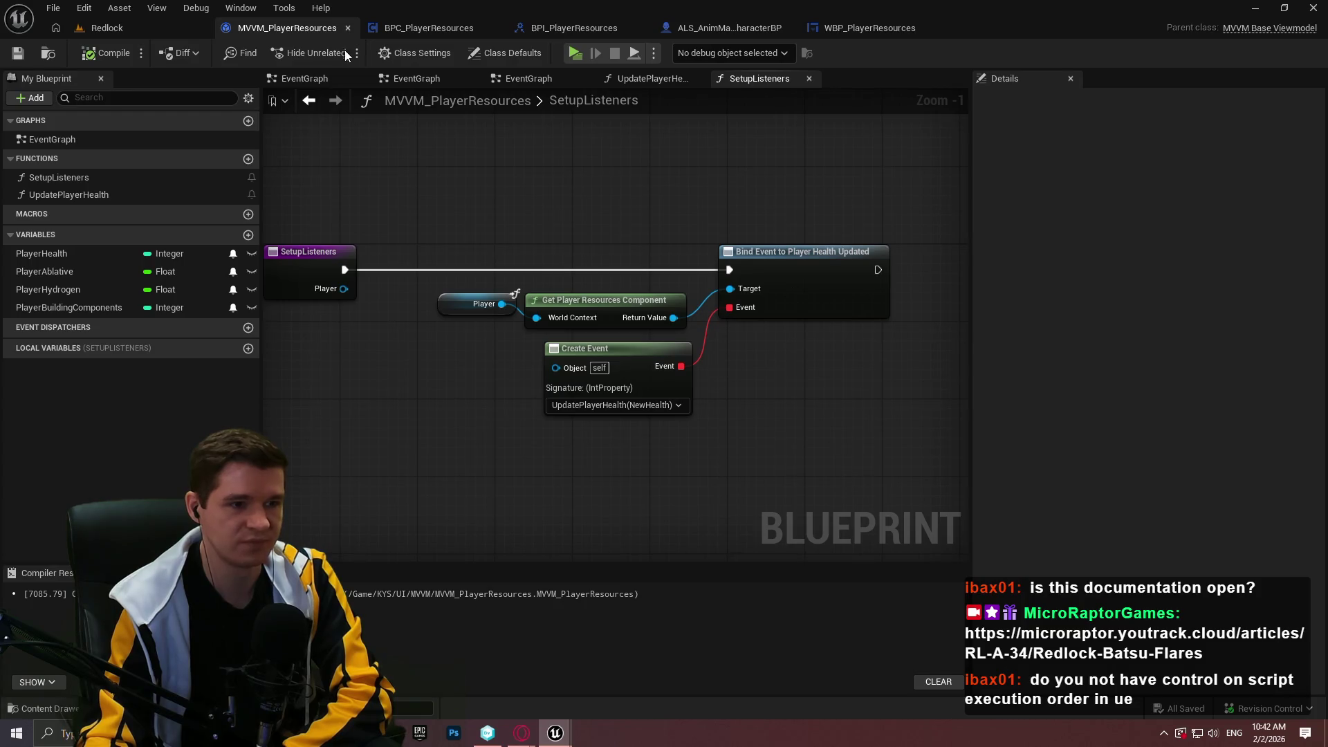
left_click(415, 27)
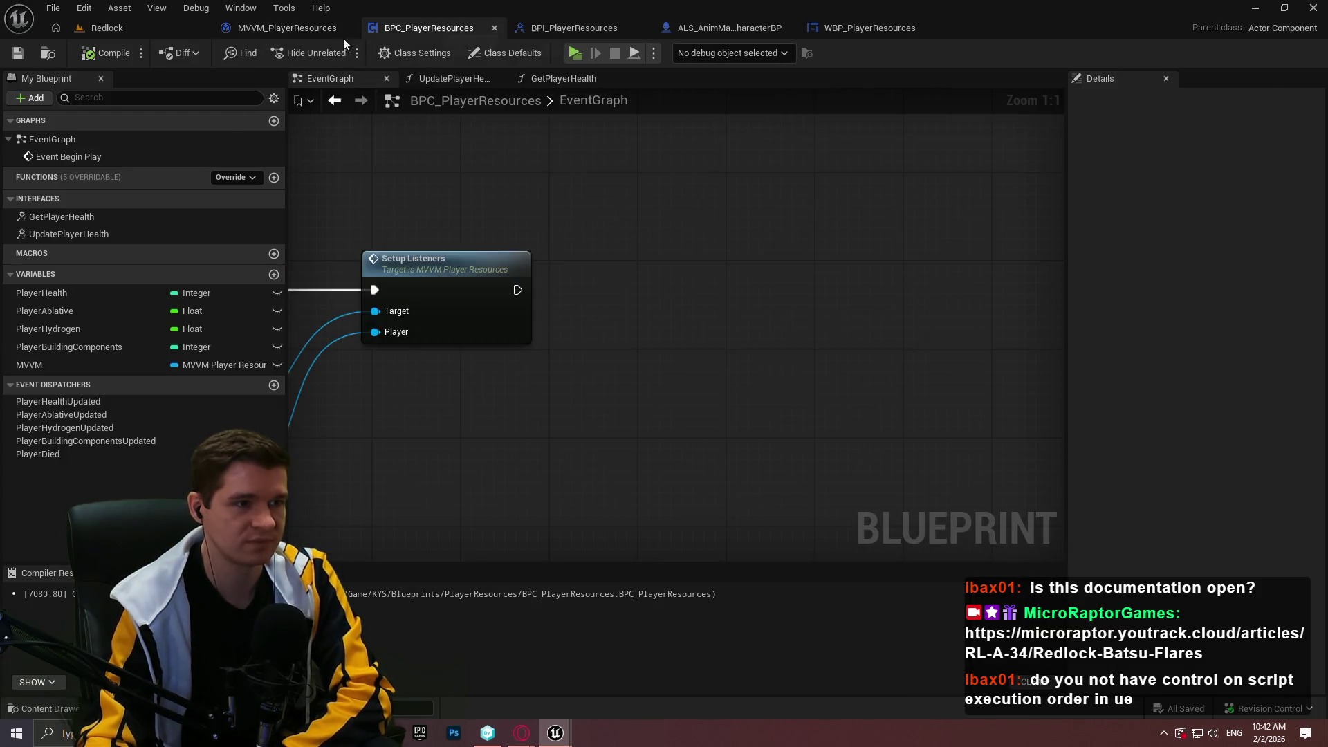
left_click(274, 178)
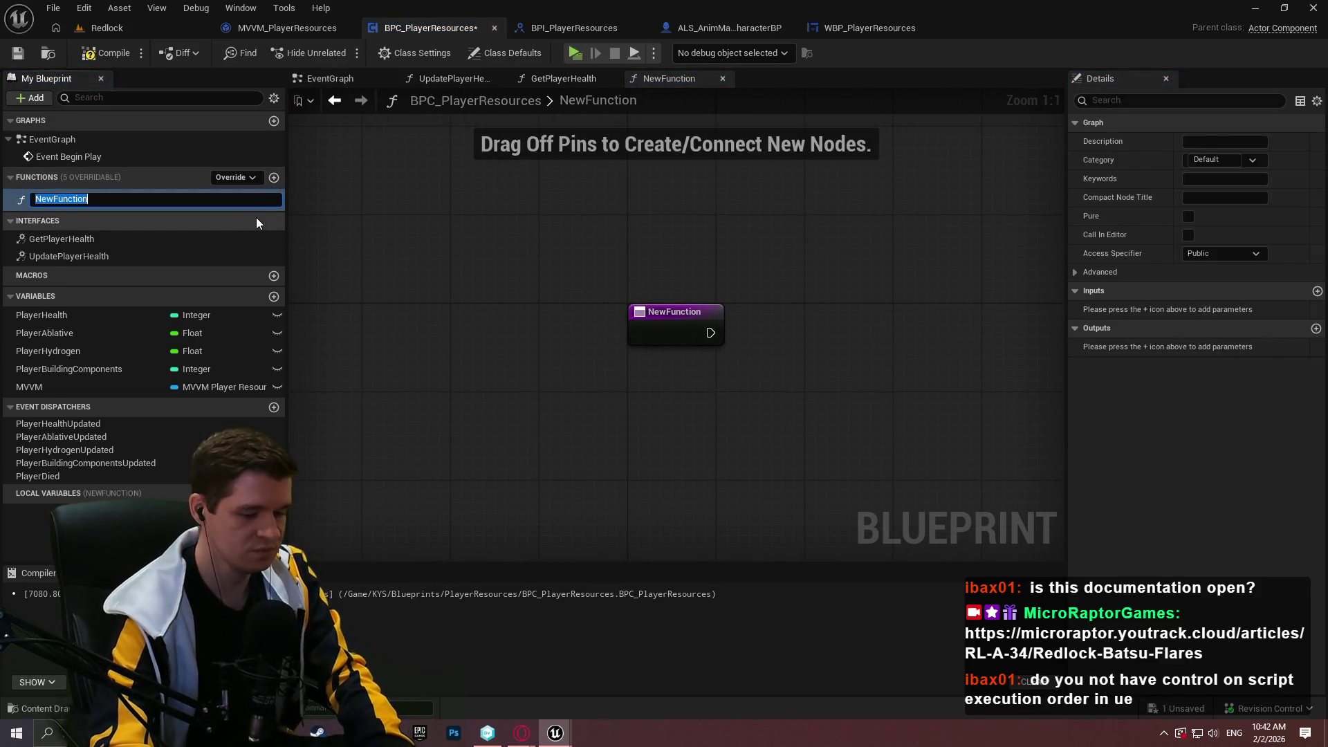
type("InitializeR")
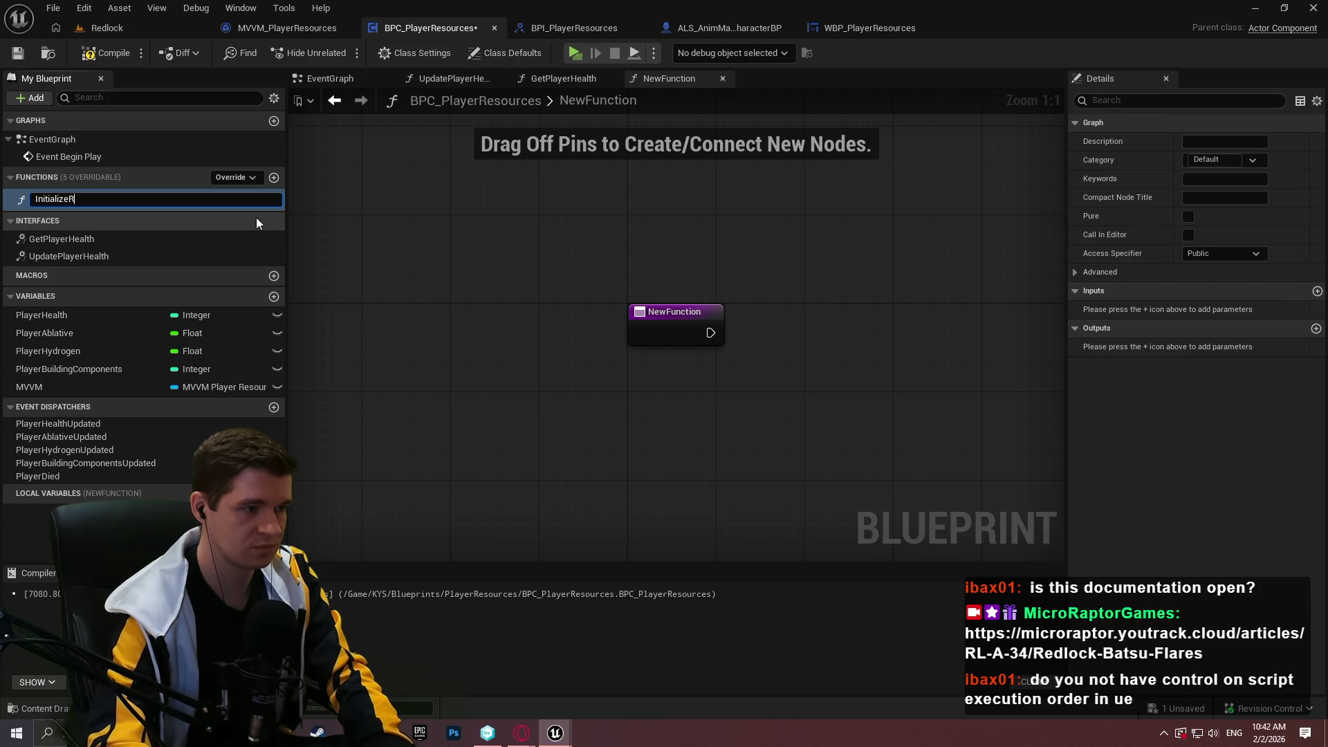
type("esources")
key("Return")
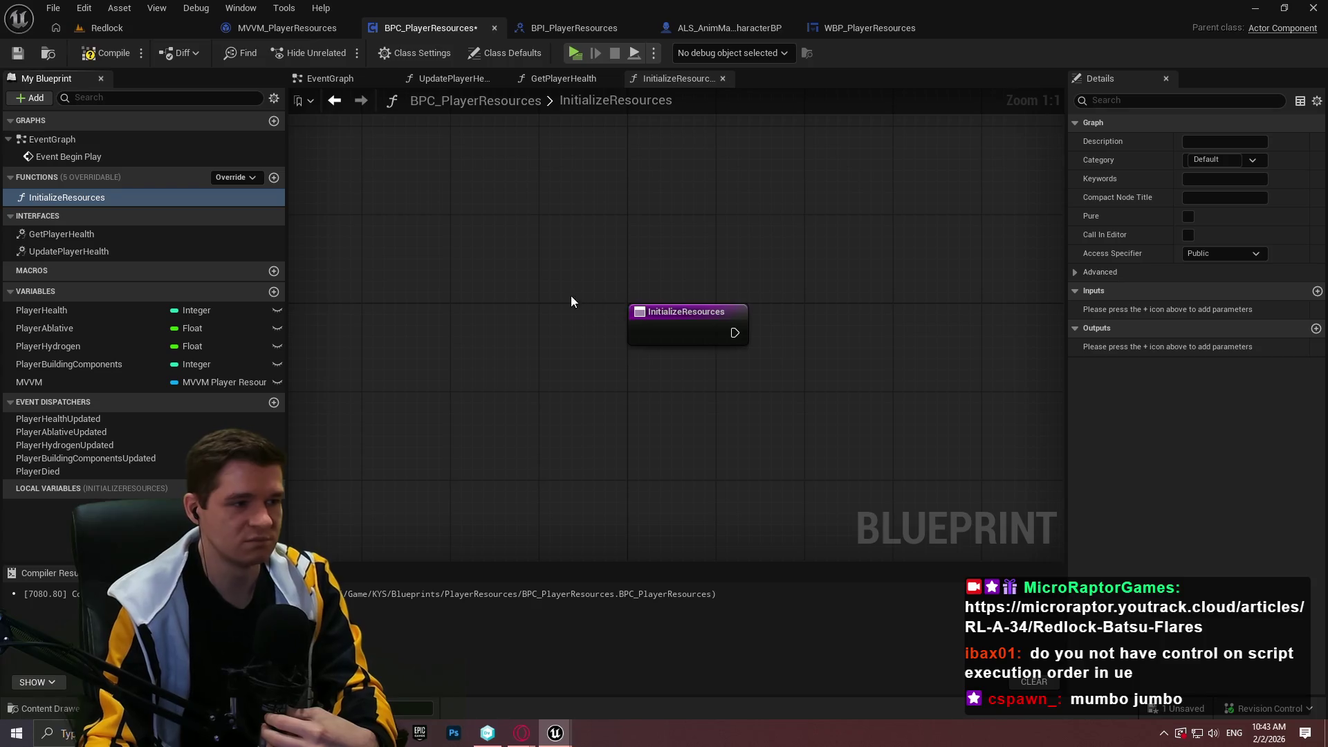
- Call InitializeResources right after Setup Listeners in the event graph, then compile and save
left_click_drag(571, 296, 444, 280)
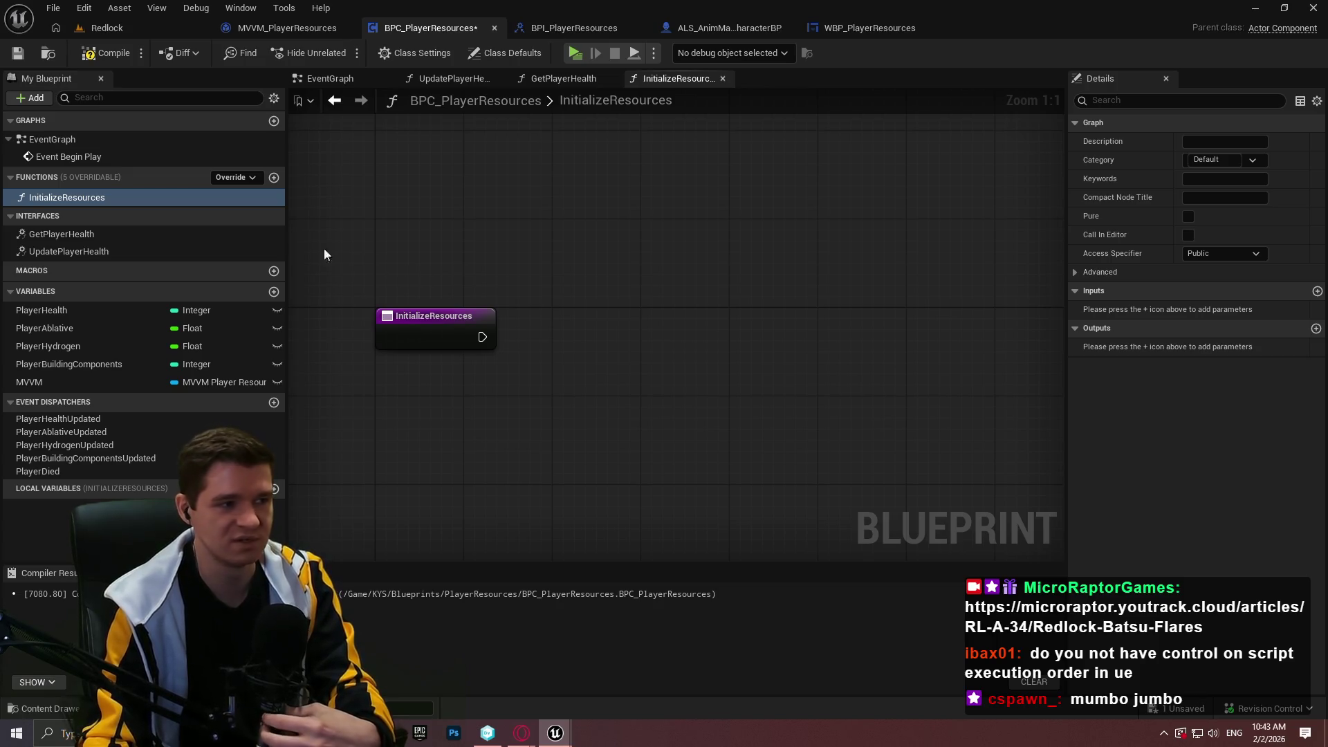
double_click(70, 158)
scroll(664, 244, "down", 2)
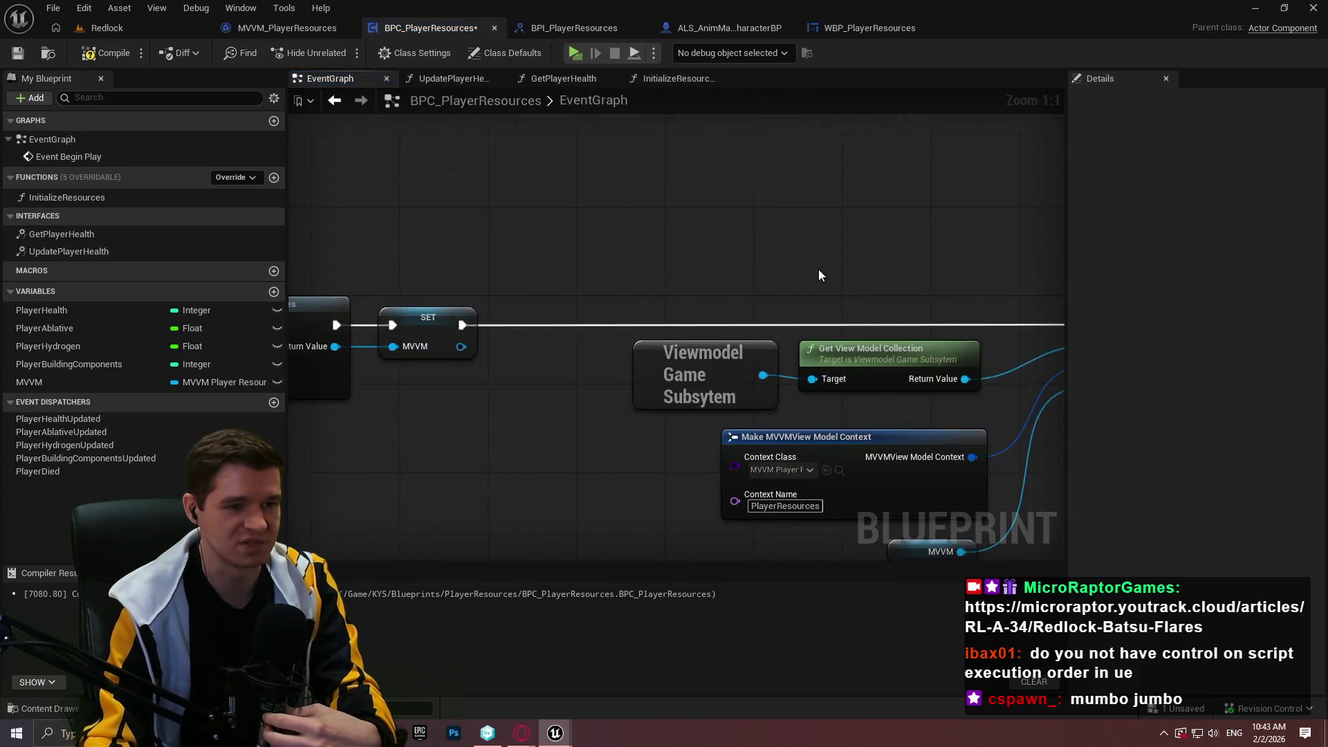
left_click_drag(818, 269, 394, 260)
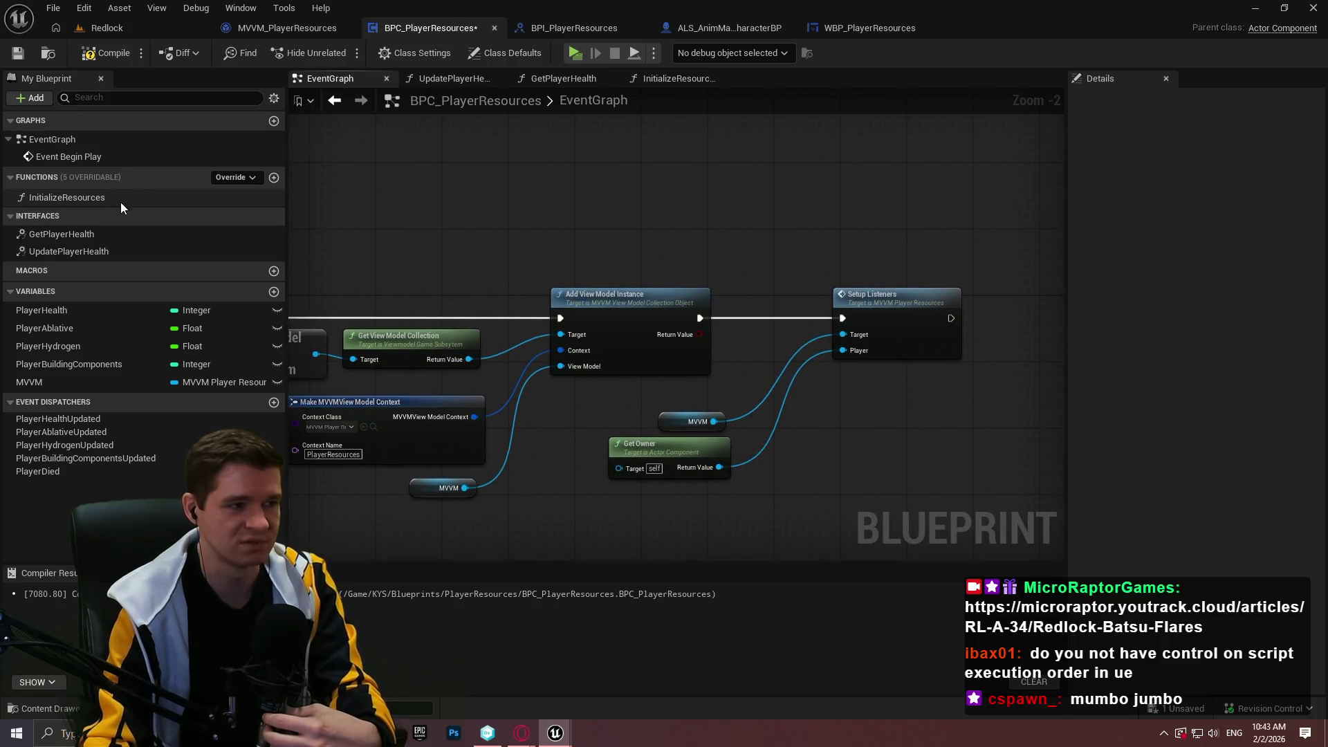
mouse_move(118, 199)
left_mouse_down()
mouse_move(985, 209)
mouse_move(693, 211)
mouse_move(616, 310)
mouse_move(635, 318)
left_mouse_up()
left_click_drag(724, 223, 707, 317)
left_click(683, 266)
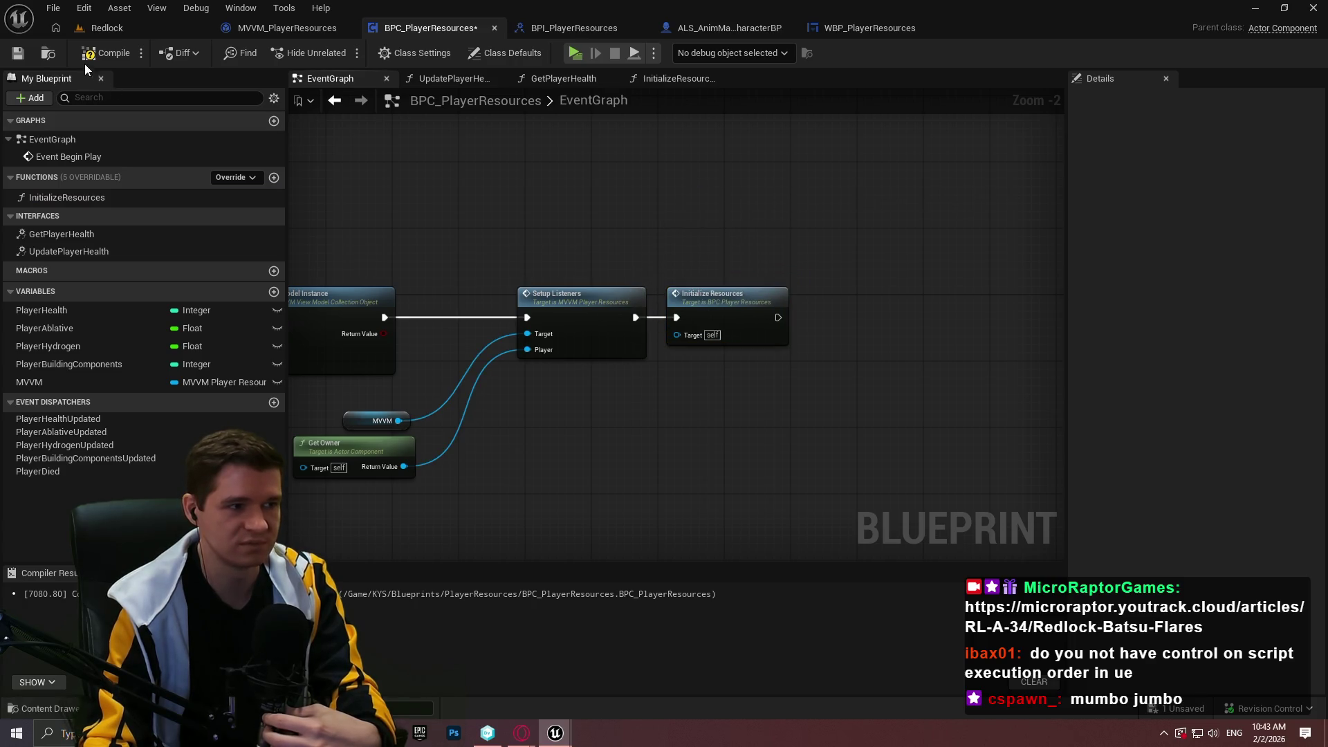
left_click(103, 53)
left_click(18, 53)
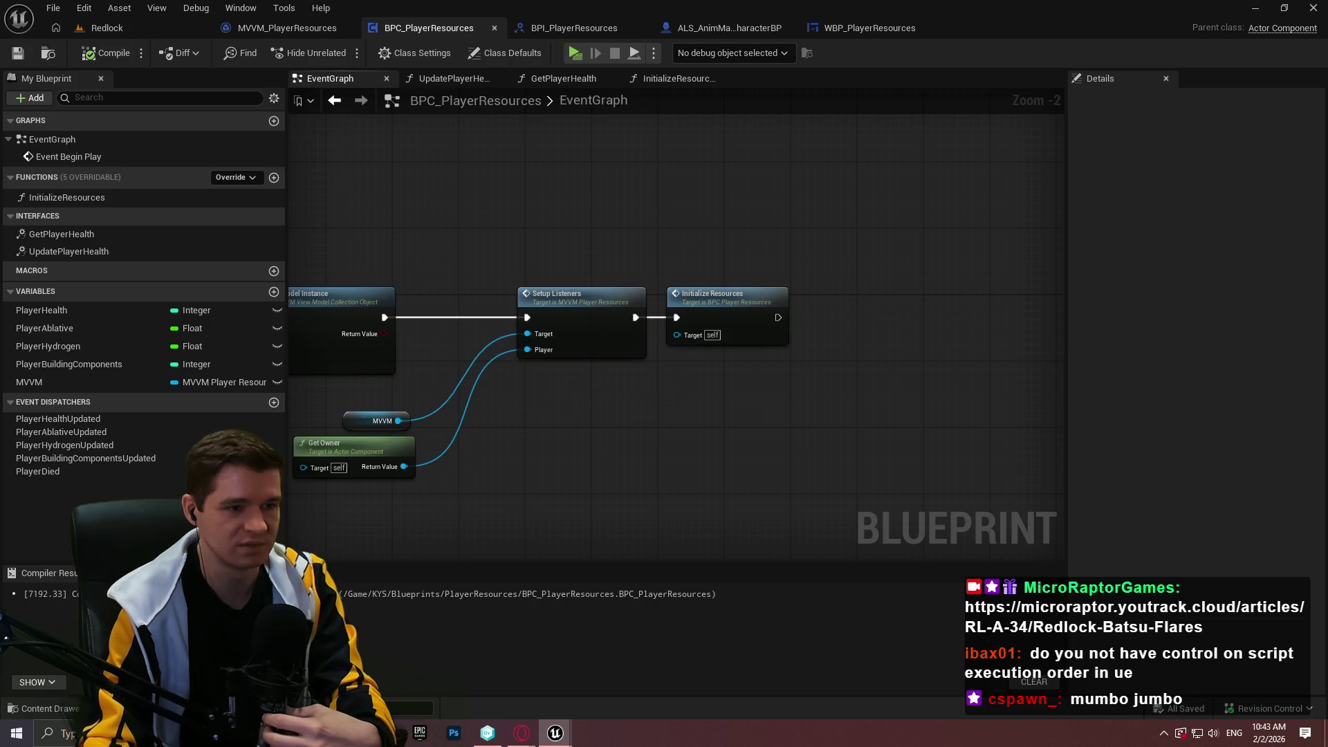
- Make InitializeResources call Update Player Health, then compile and save
double_click(626, 273)
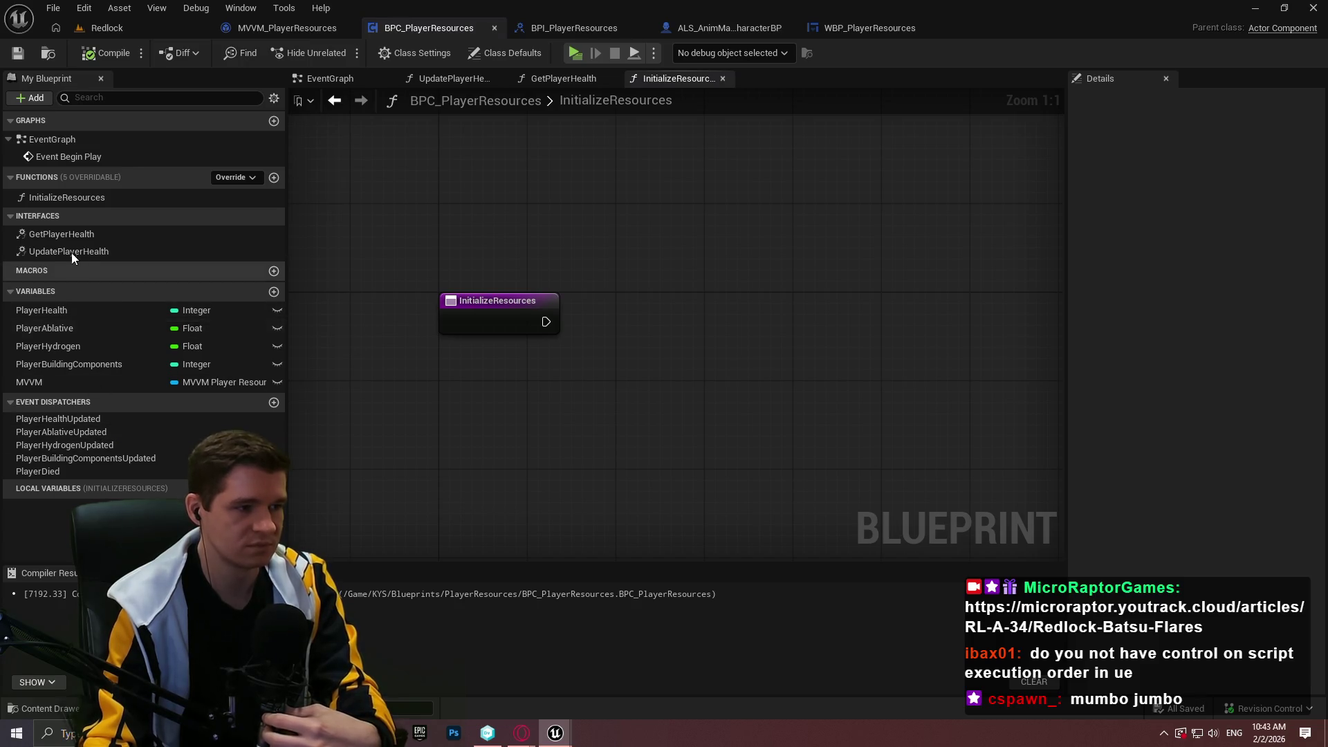
mouse_move(72, 252)
left_mouse_down()
mouse_move(269, 296)
mouse_move(577, 331)
mouse_move(550, 321)
left_mouse_up()
left_click_drag(641, 352, 641, 307)
left_click(652, 305)
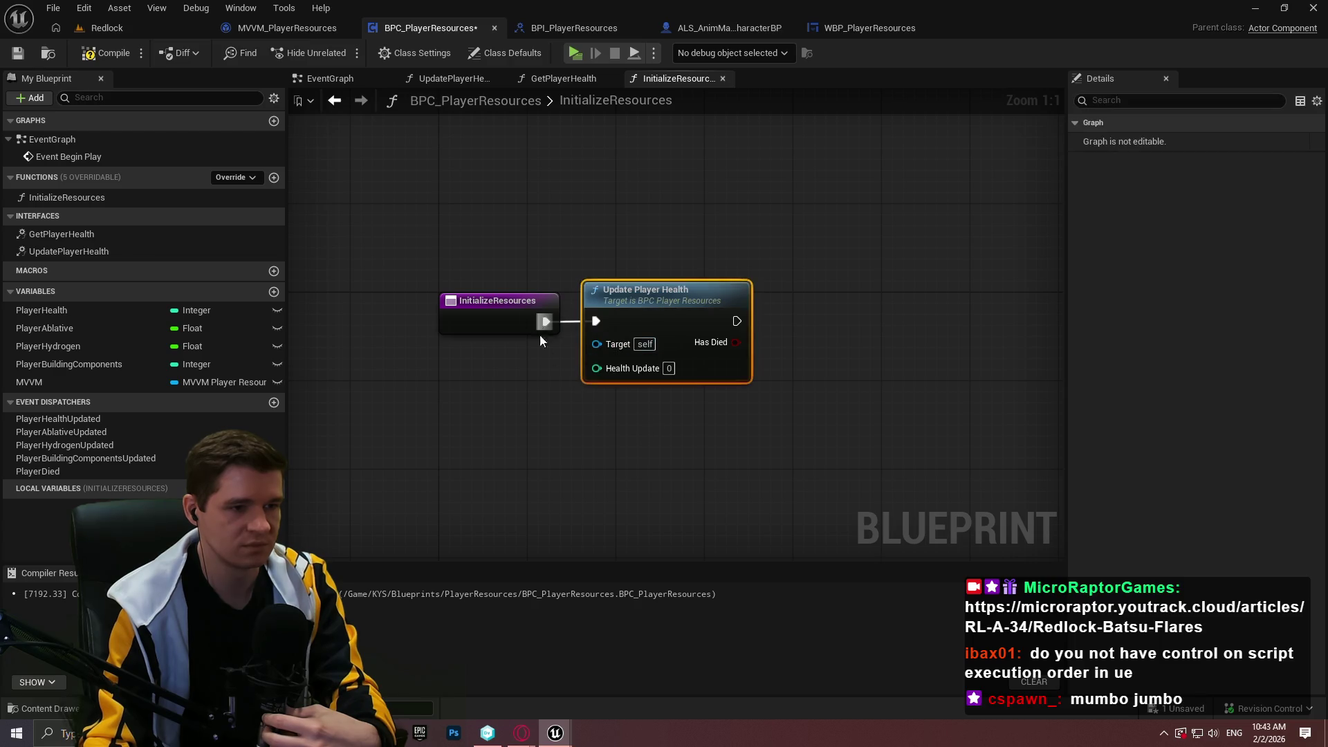
left_click(103, 53)
left_click(20, 54)
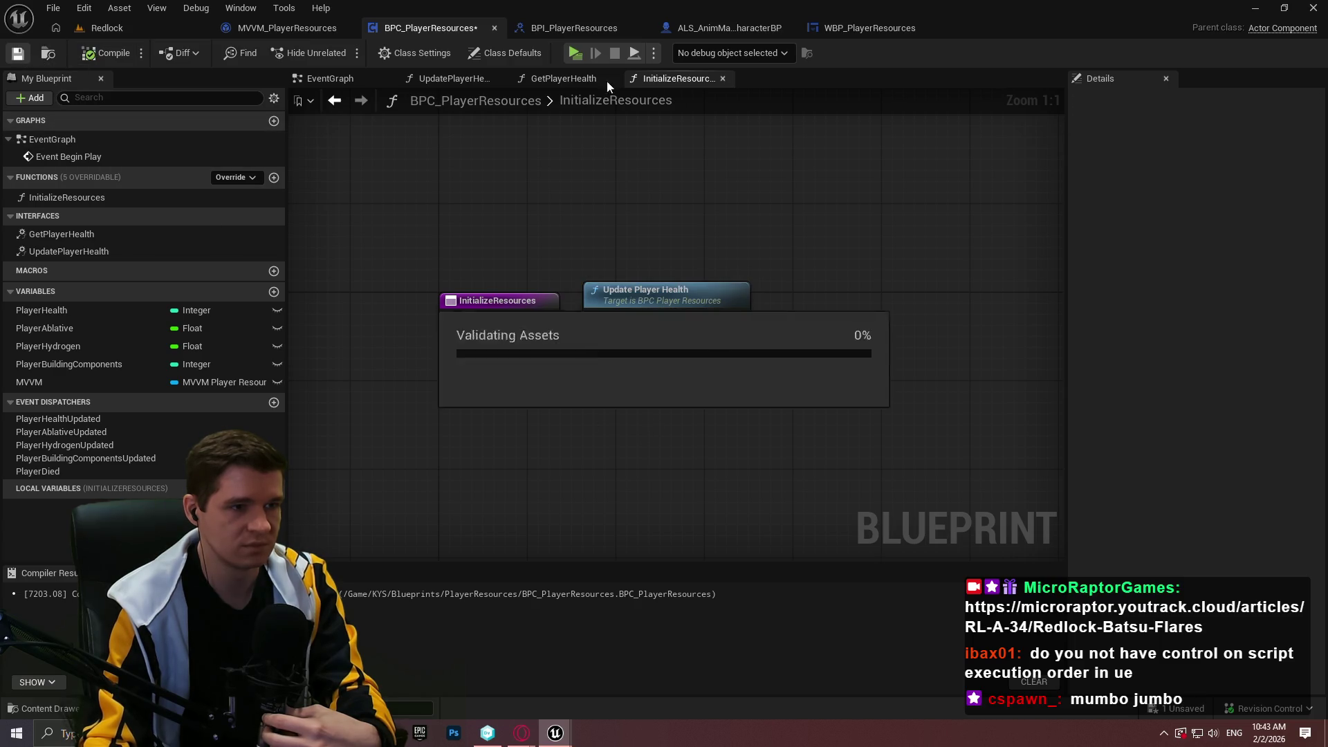
- Playtest to confirm the HUD shows Health 100, then return to WBP_PlayerResources
key("alt+p")
left_click(664, 590)
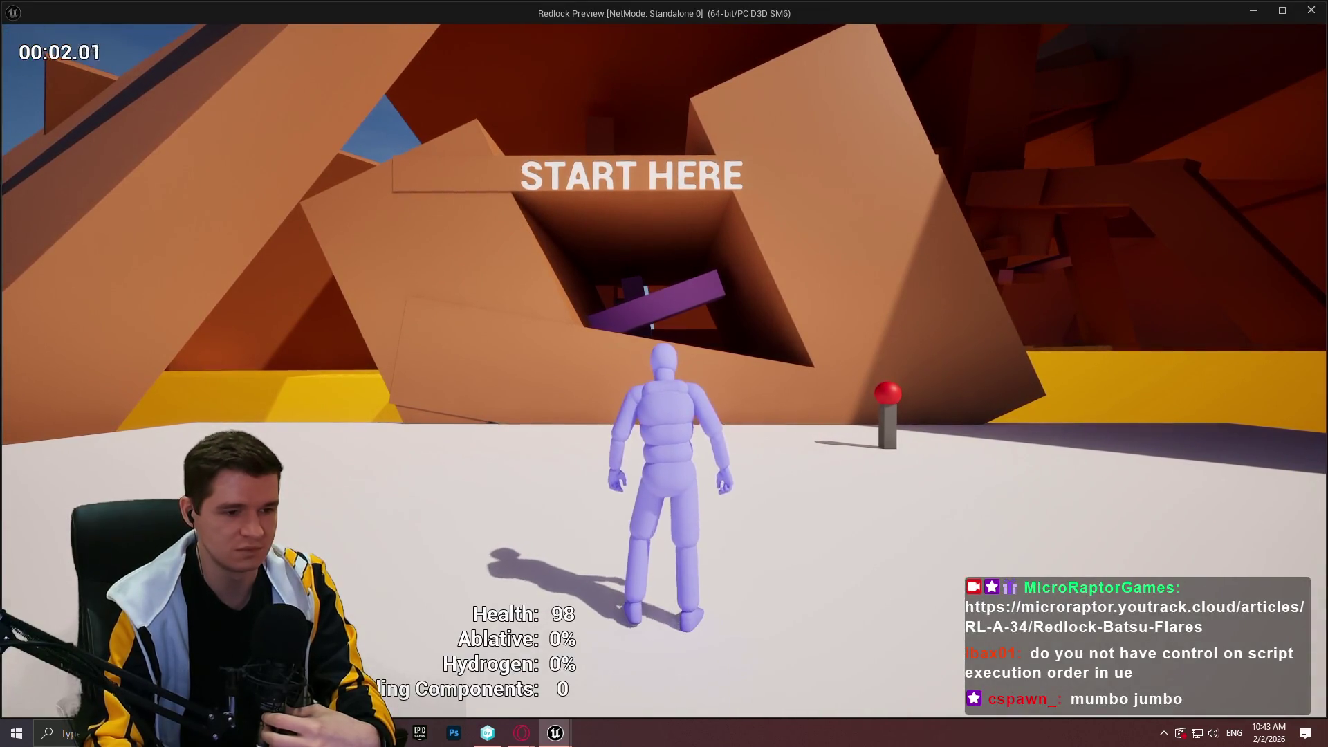
key("Escape")
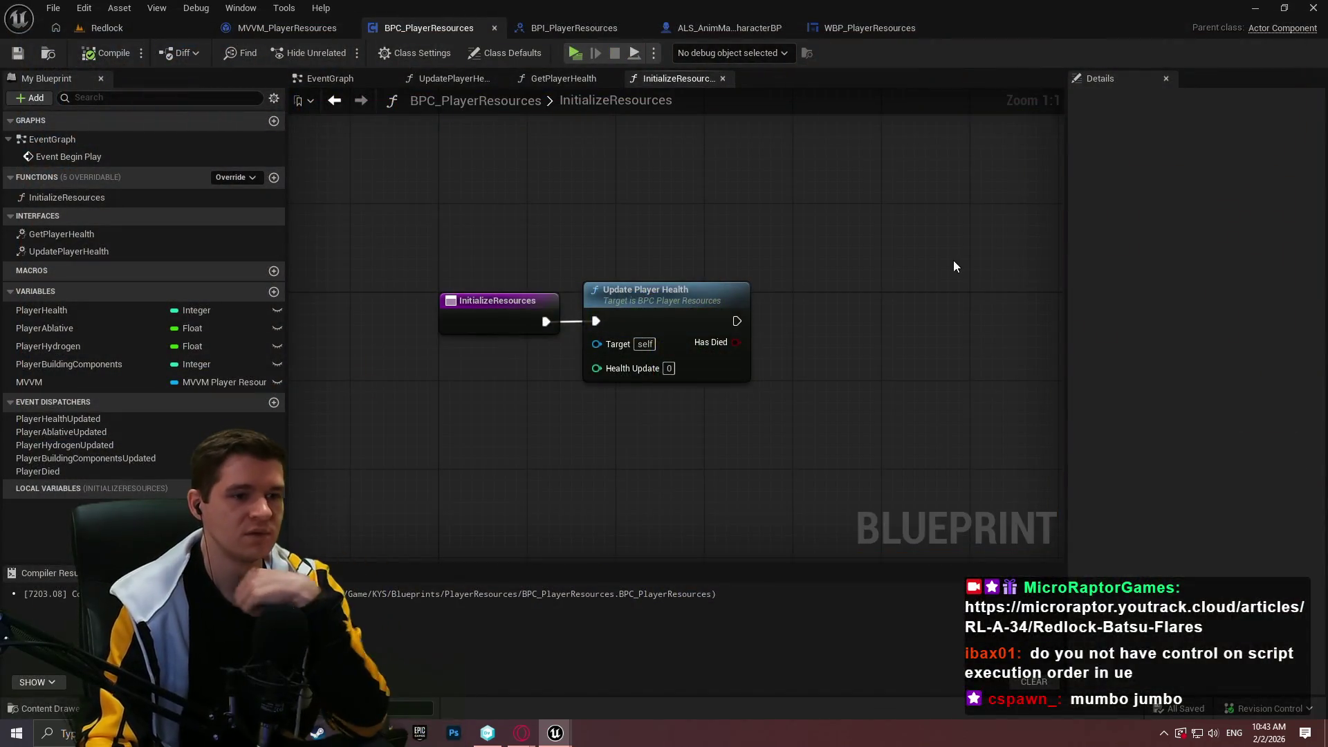
mouse_move(820, 314)
left_mouse_down()
mouse_move(623, 239)
mouse_move(807, 238)
left_mouse_up()
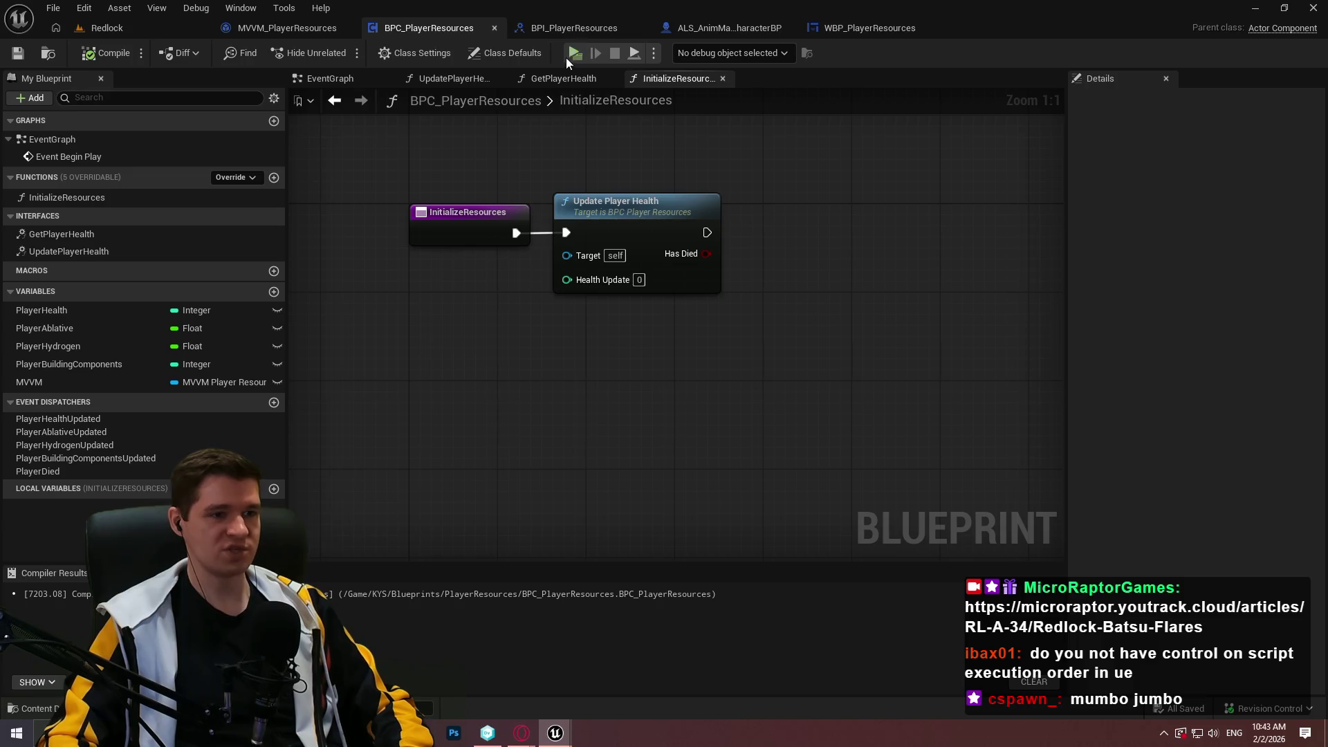
left_click(645, 596)
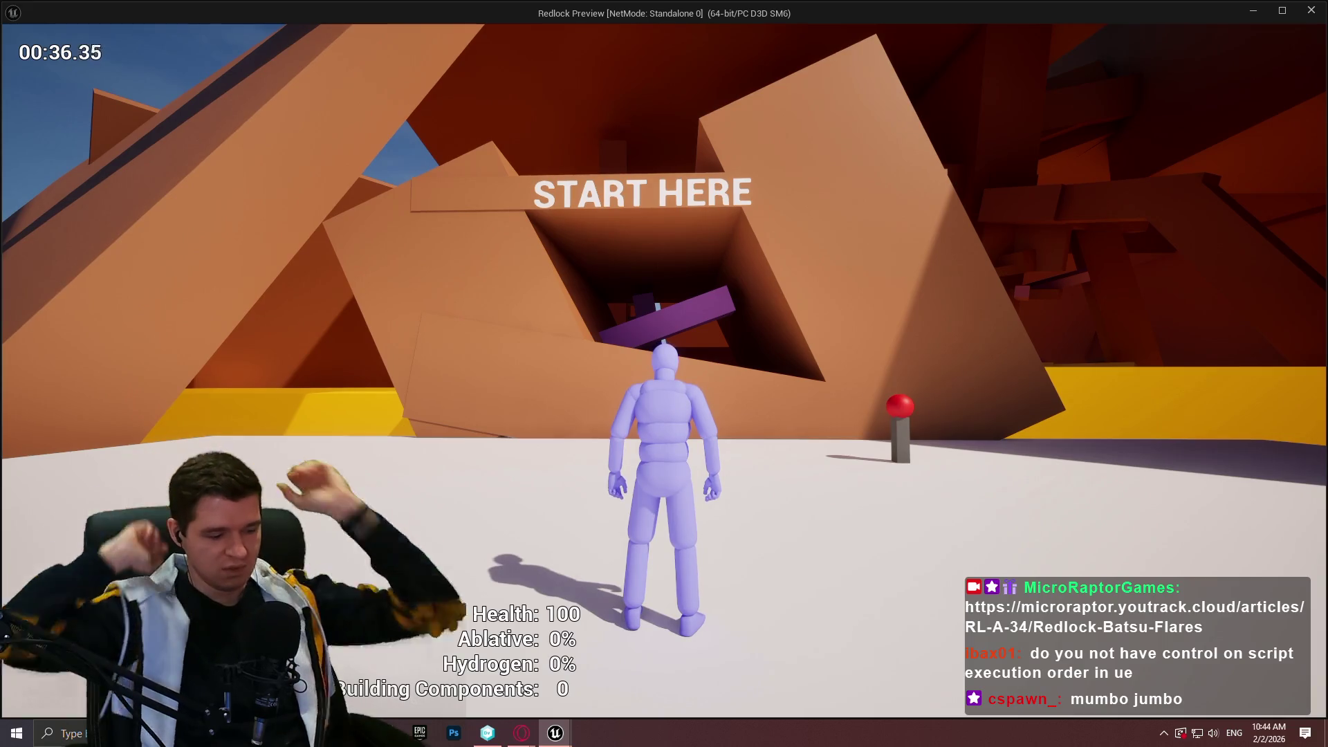
key("Escape")
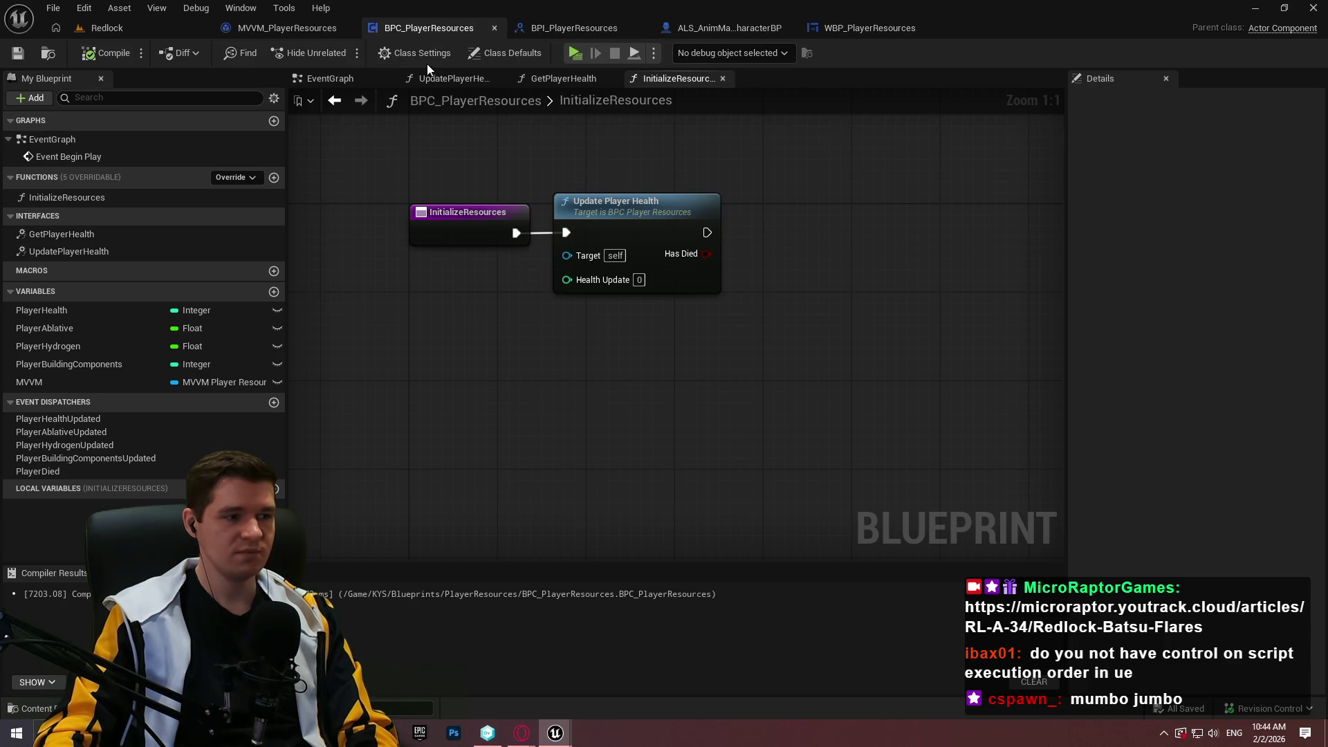
left_click(846, 31)
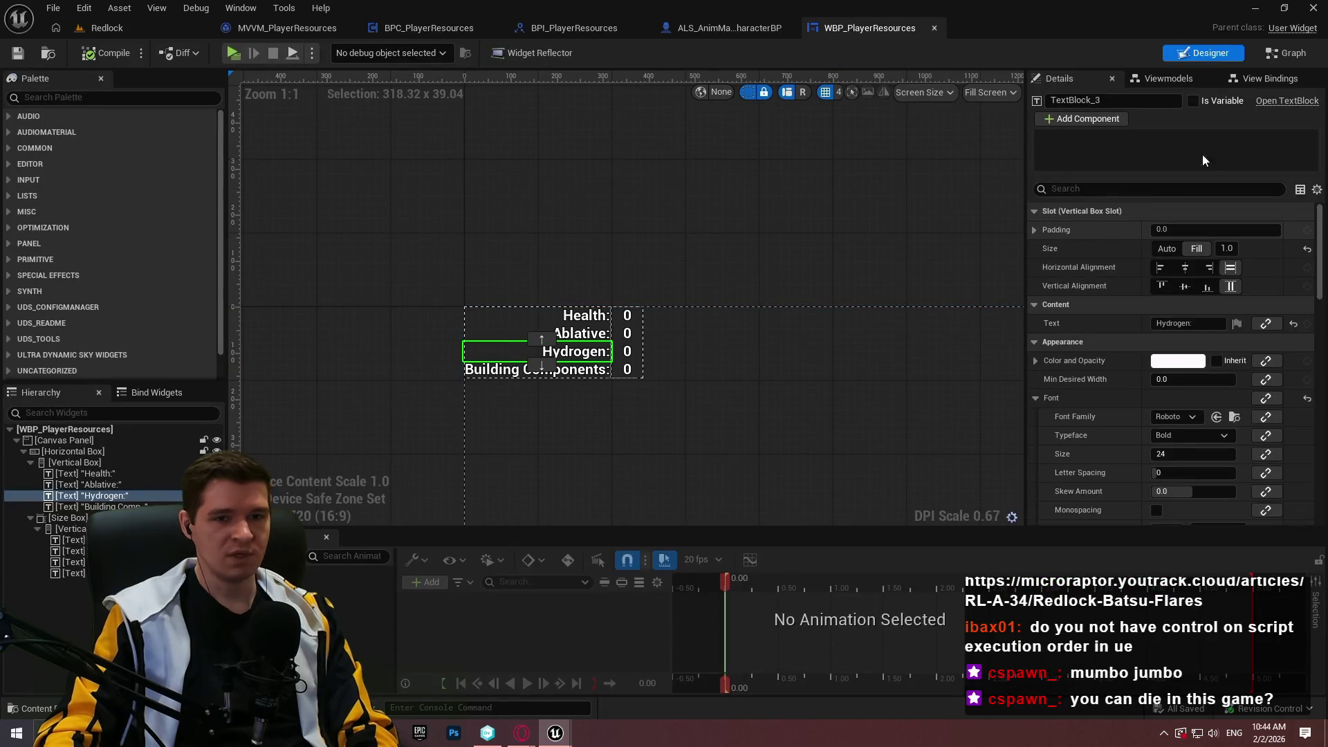
- Review the Player Health binding's conversion options, keeping To Text (Integer)
left_click(1264, 76)
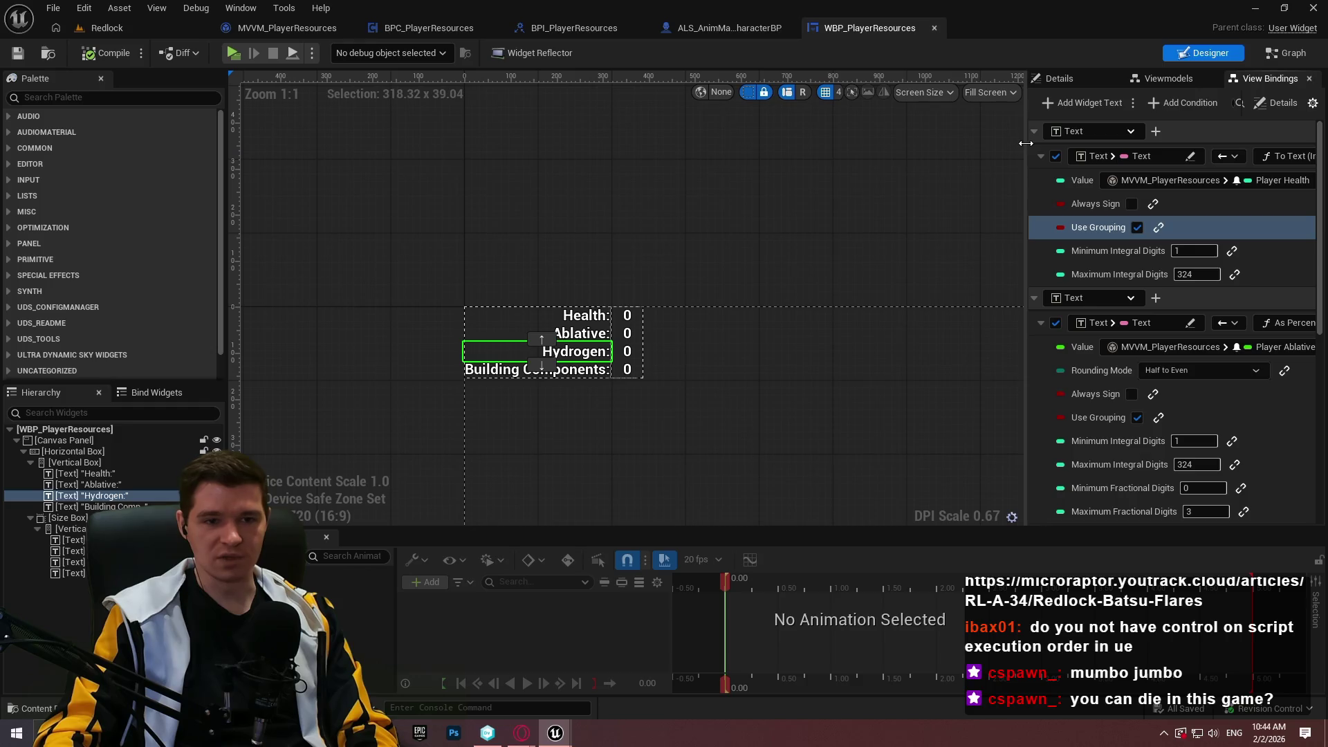
left_click_drag(1026, 149, 630, 149)
left_click(1049, 180)
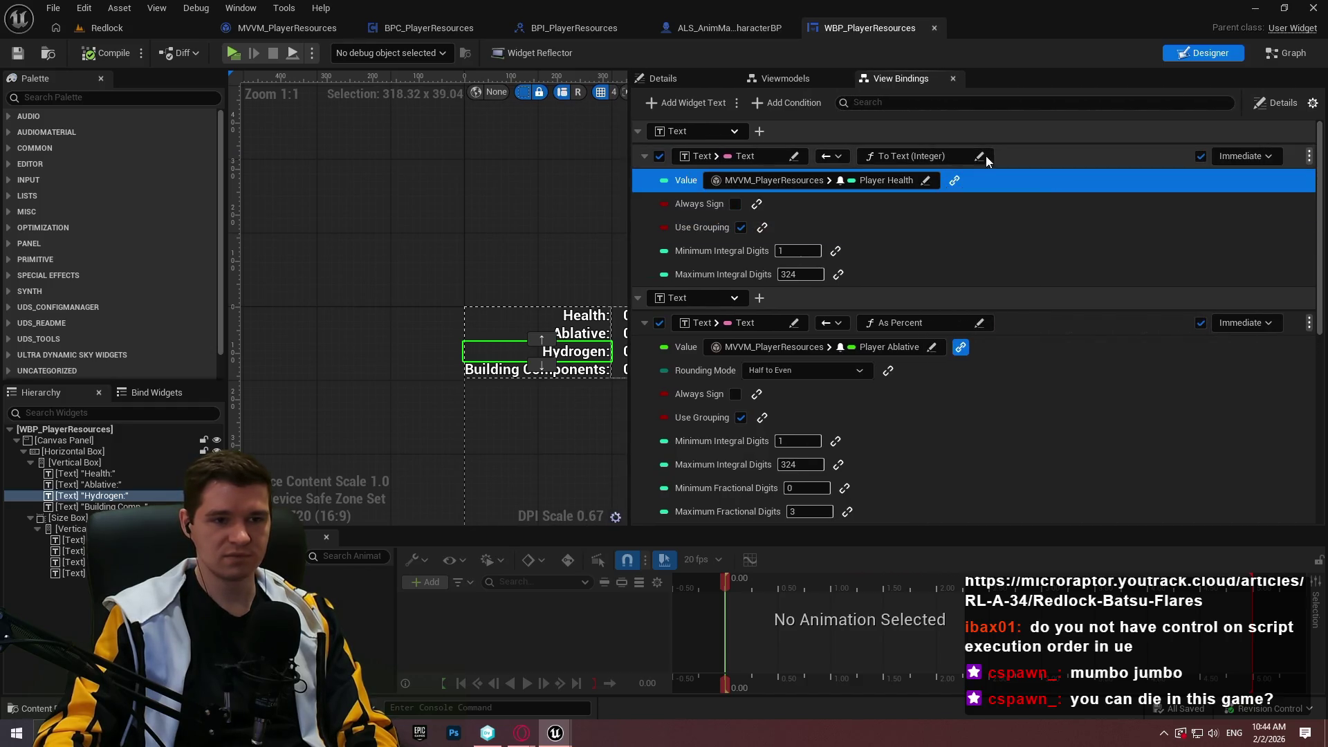
left_click(913, 157)
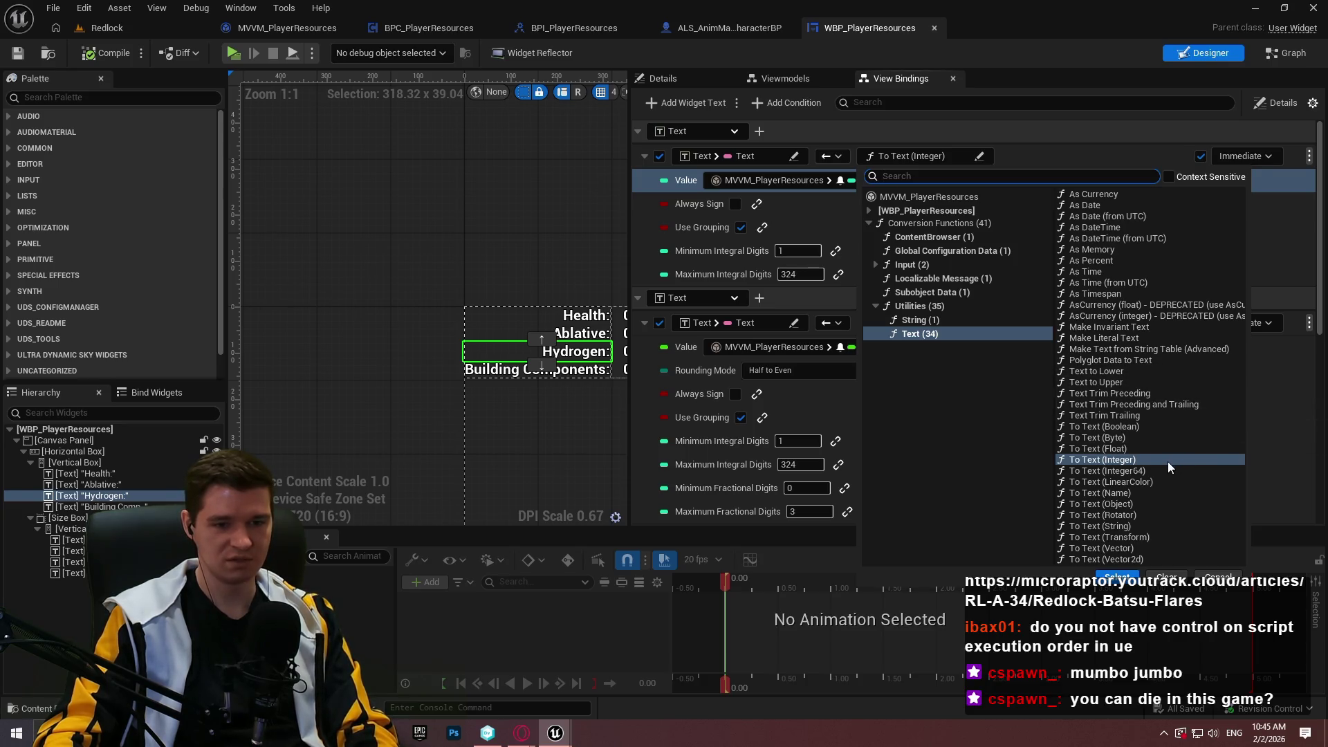
left_click(960, 321)
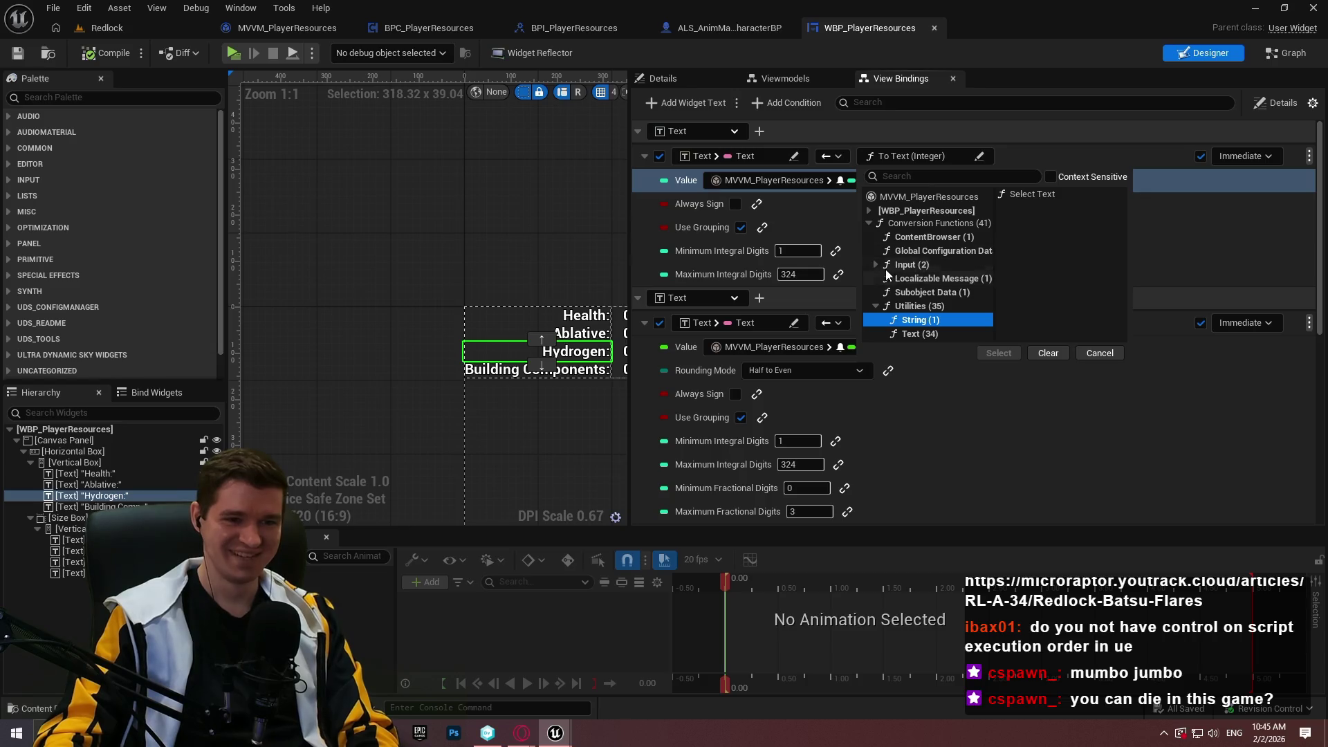
left_click(920, 332)
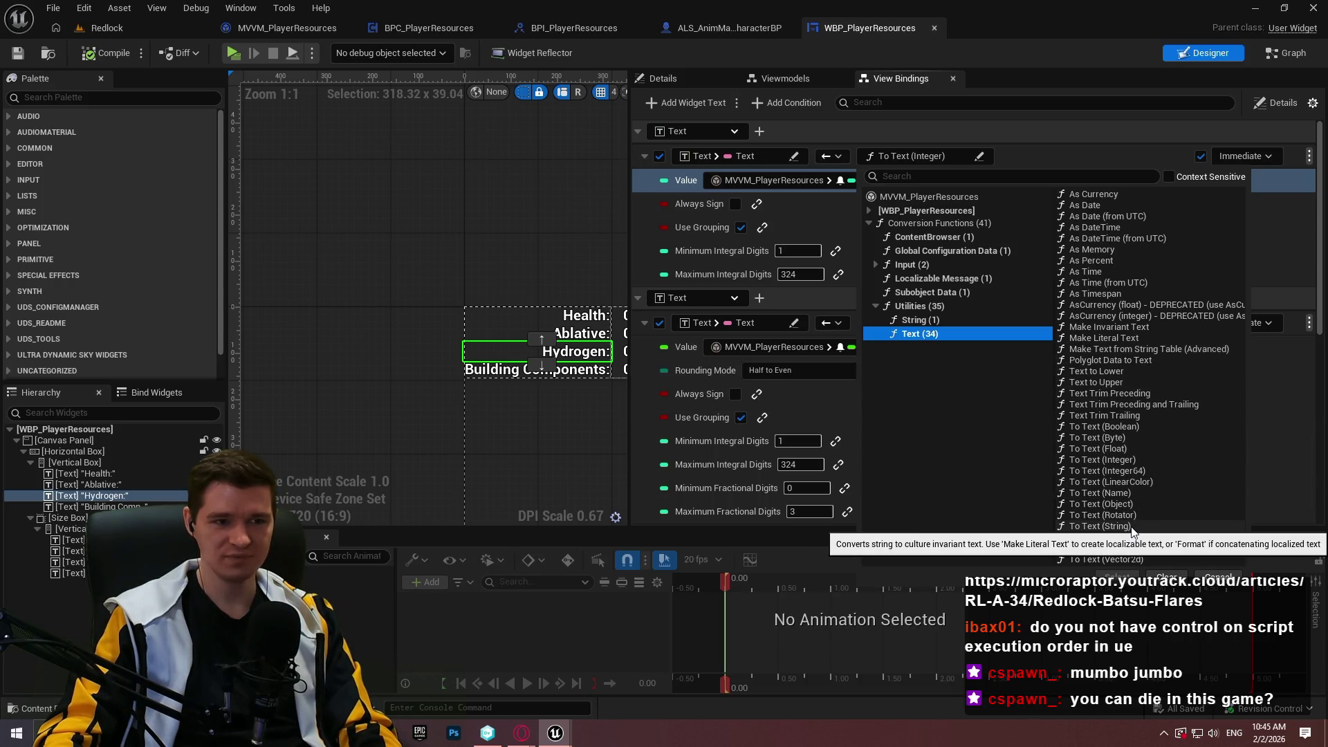
left_click(804, 217)
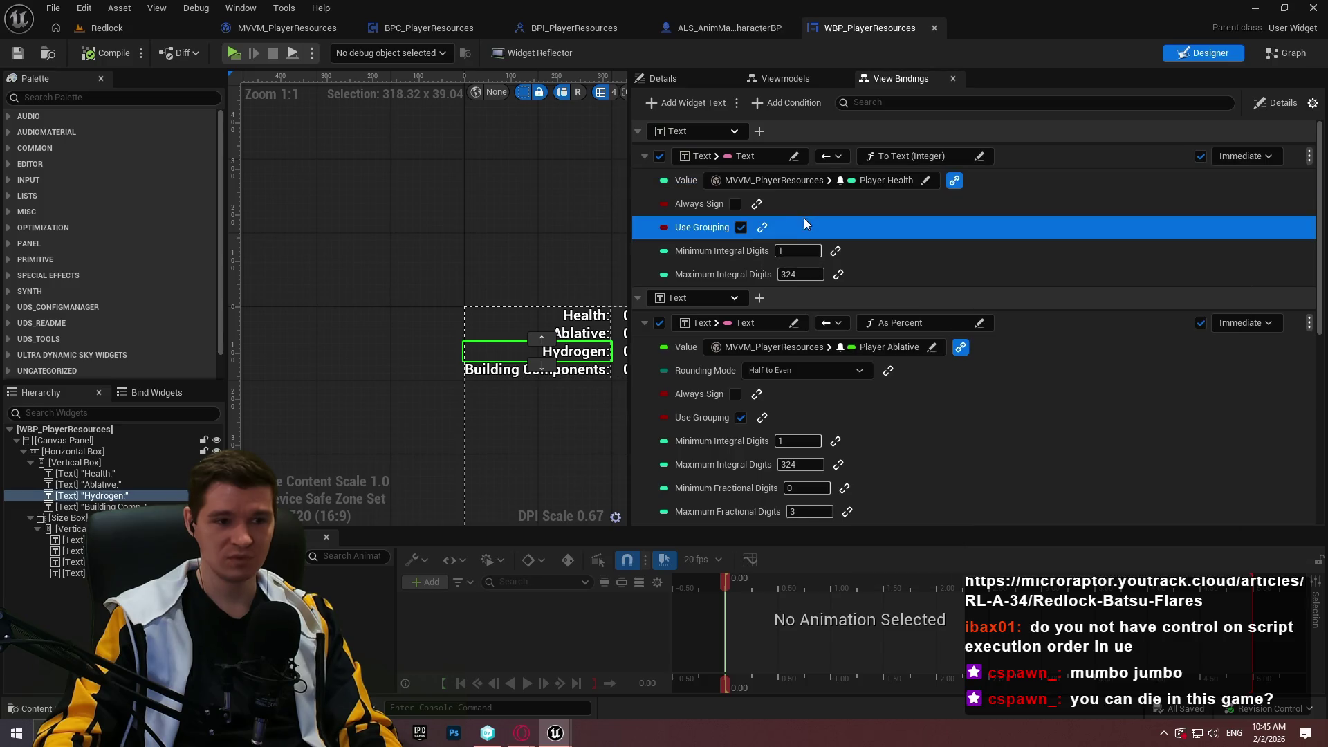
left_click(993, 247)
- Wrap the Health value text in a Horizontal Box and duplicate it with Ctrl+D
scroll(479, 341, "up", 3)
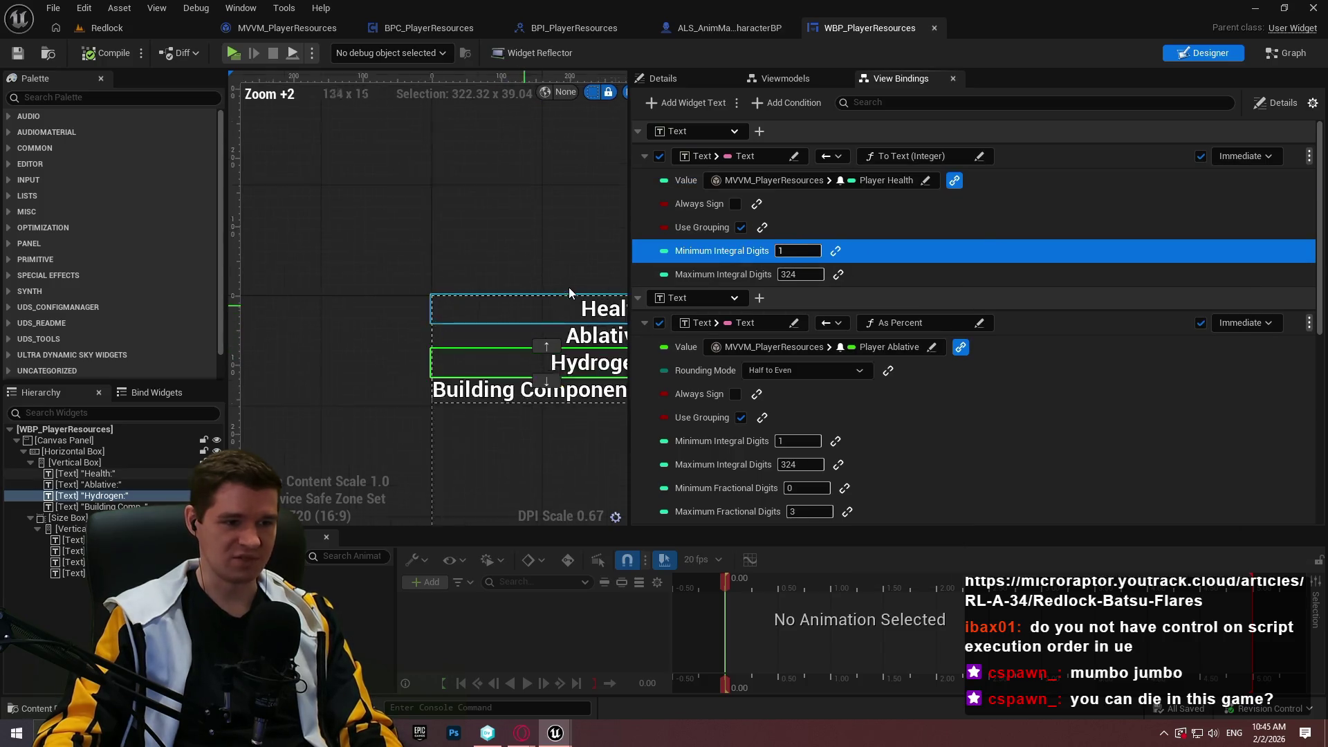
left_click(424, 282)
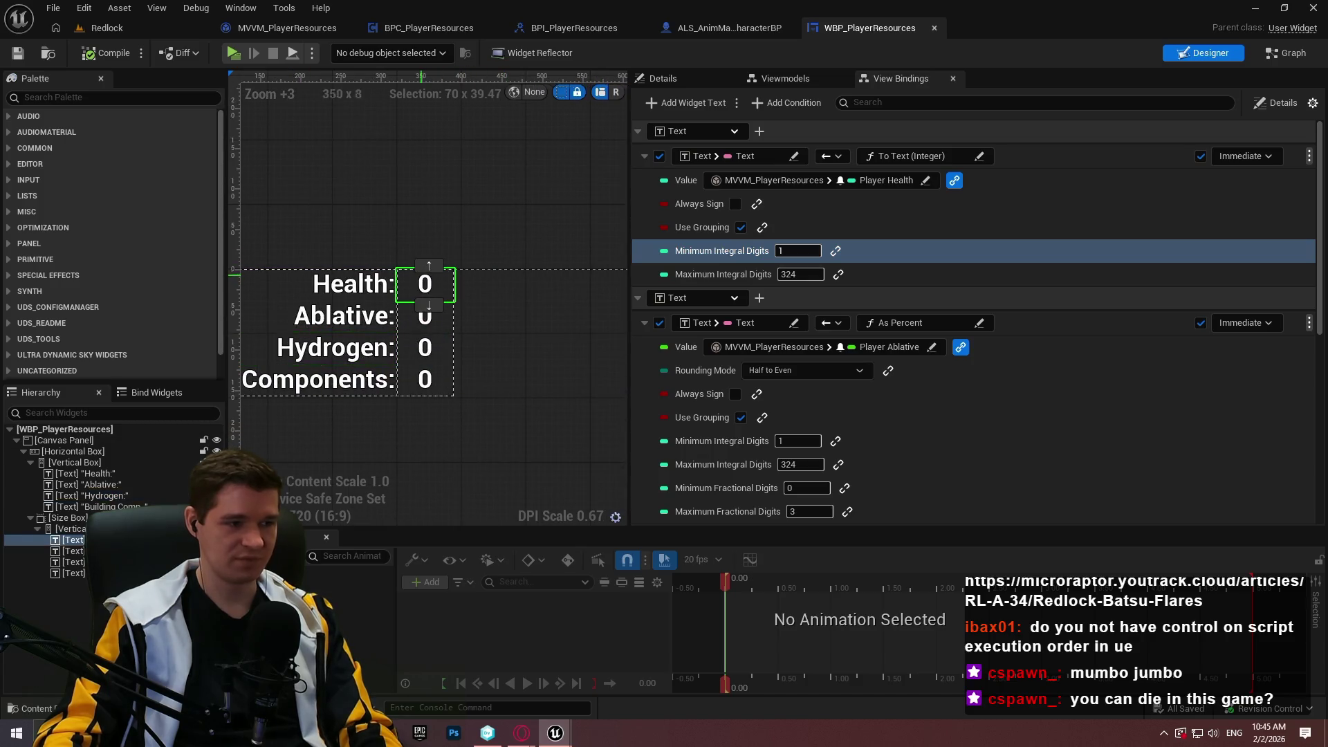
right_click(81, 541)
mouse_move(149, 453)
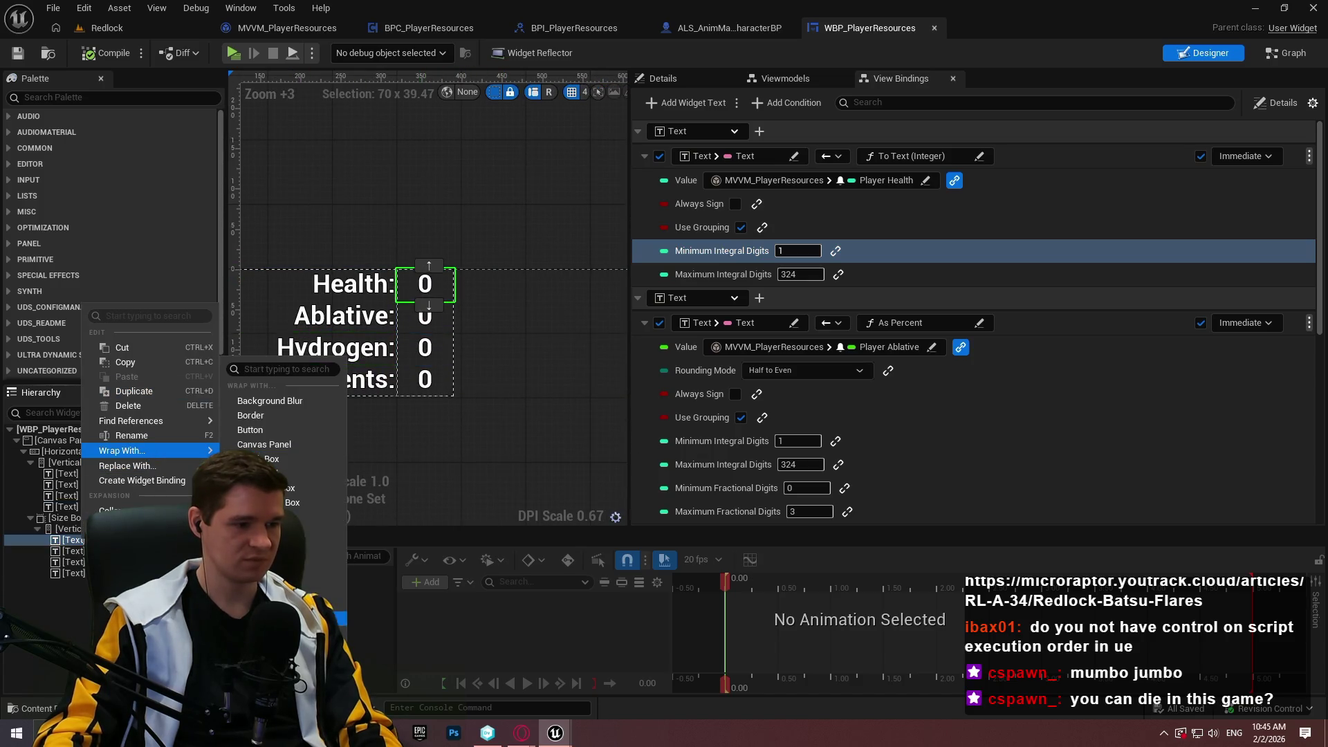
left_click(298, 497)
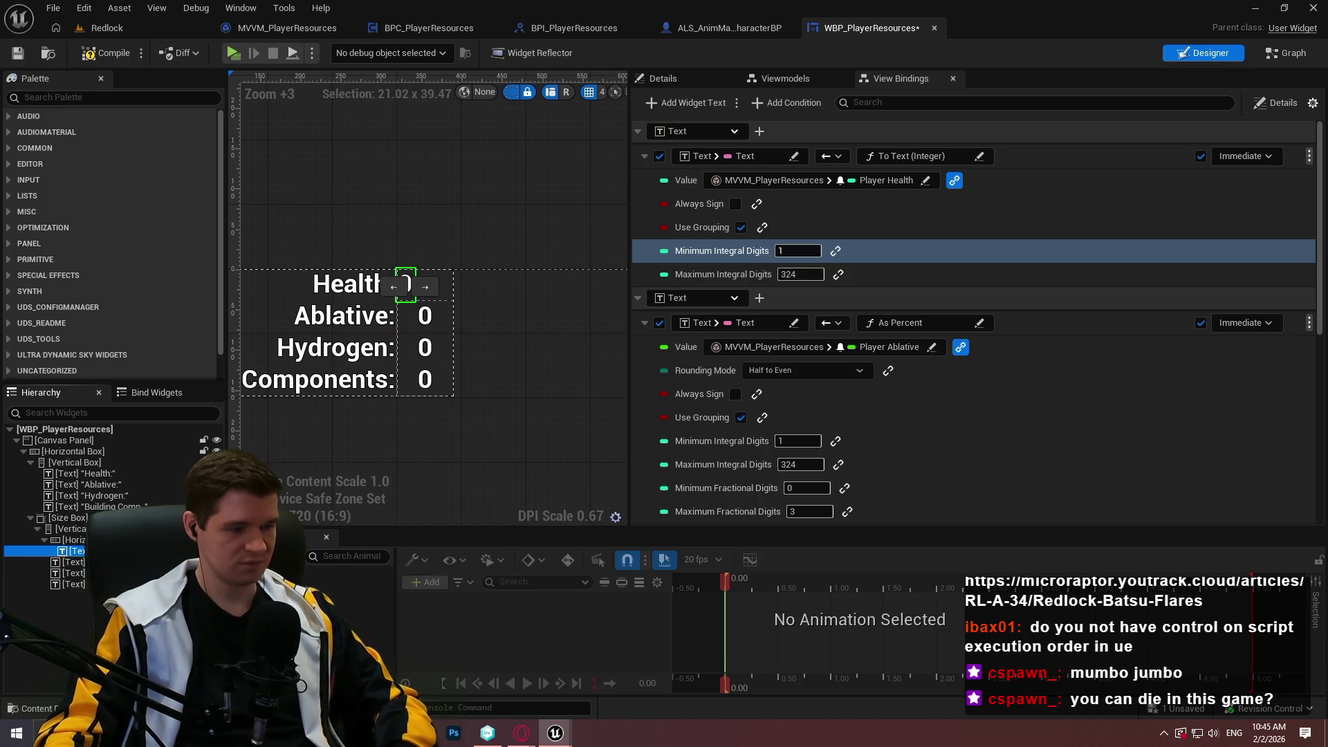
key("ctrl+d")
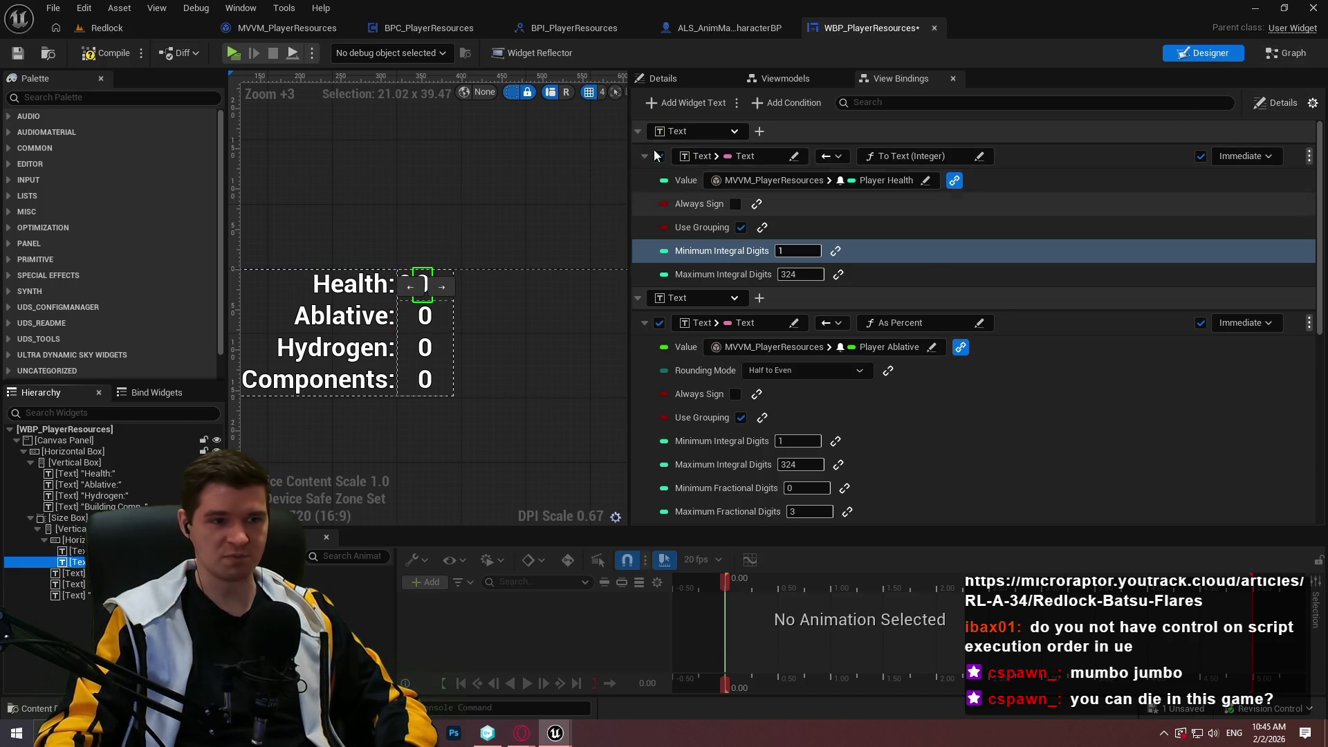
mouse_move(629, 153)
left_mouse_down()
mouse_move(1023, 148)
mouse_move(964, 150)
left_mouse_up()
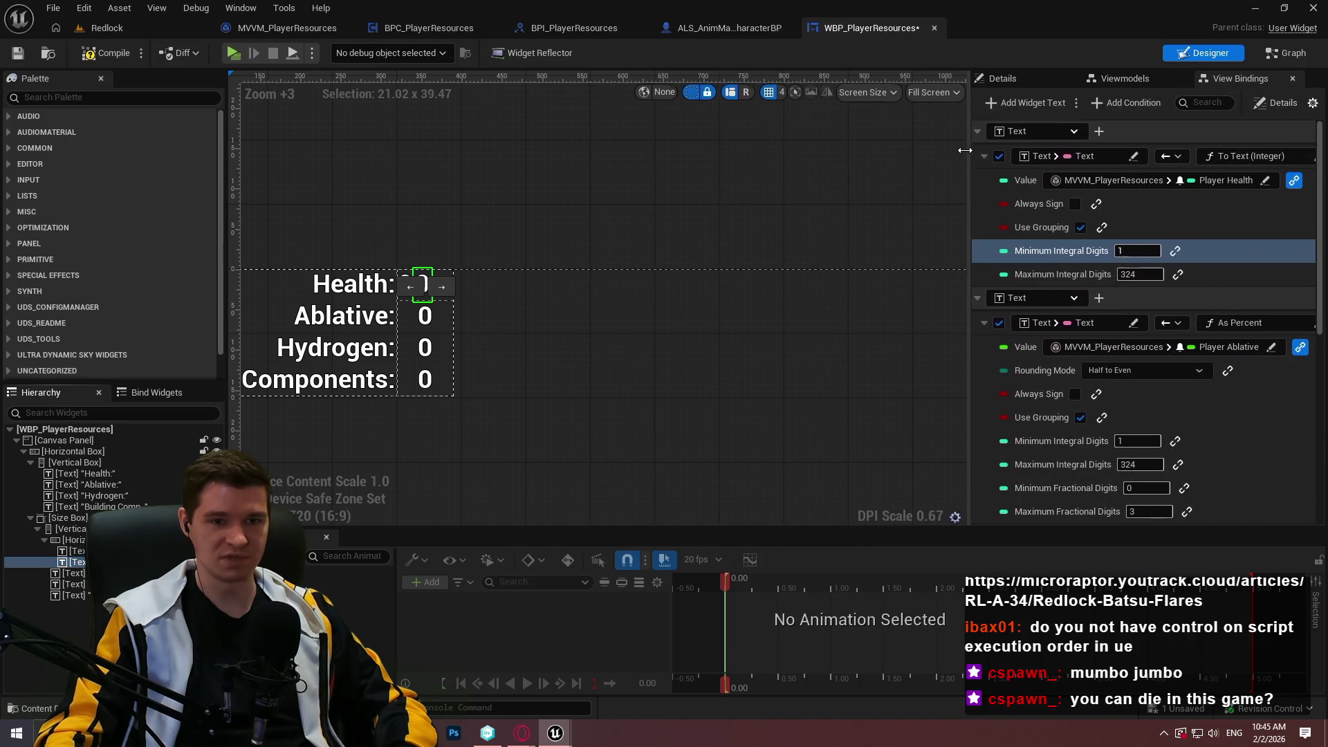
left_click(1014, 79)
scroll(584, 297, "up", 3)
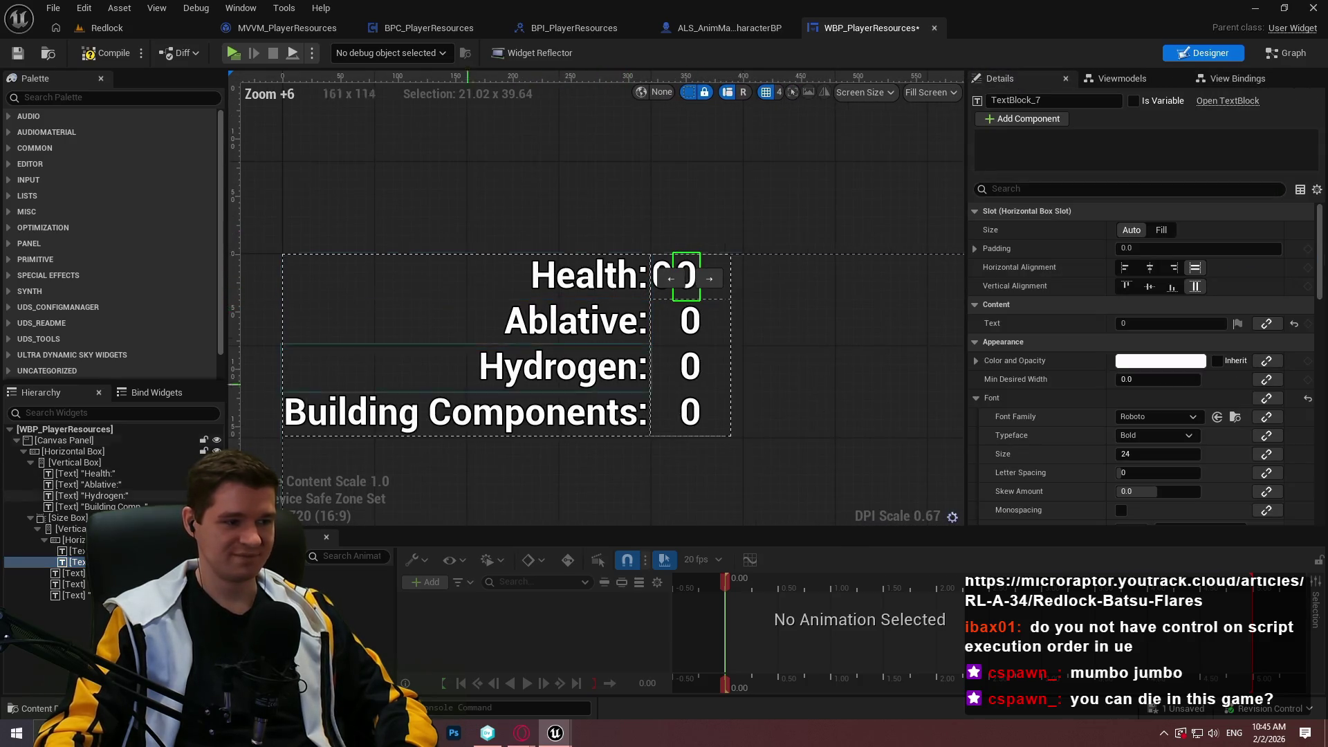
- Center the Health value HorizontalBox in its row and set its slot to automatic size
left_click(691, 276)
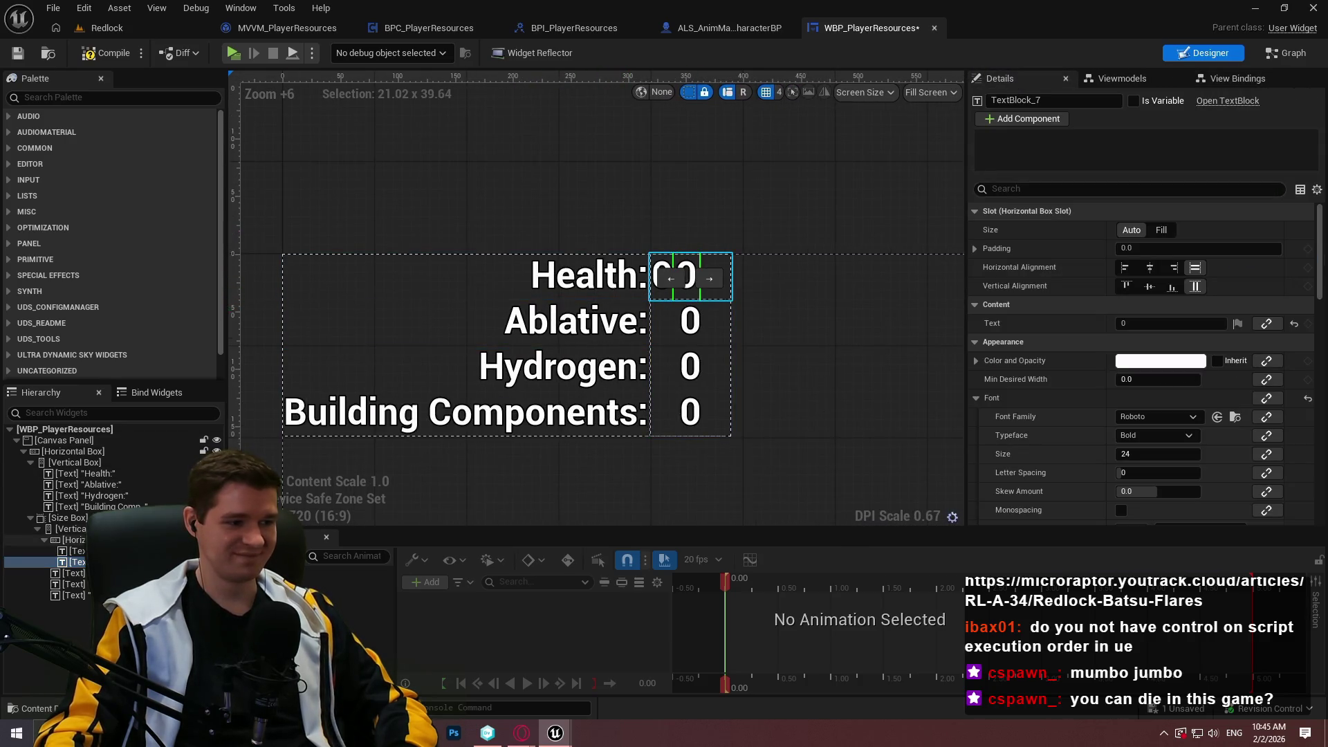
left_click(1150, 268)
left_click(1162, 248)
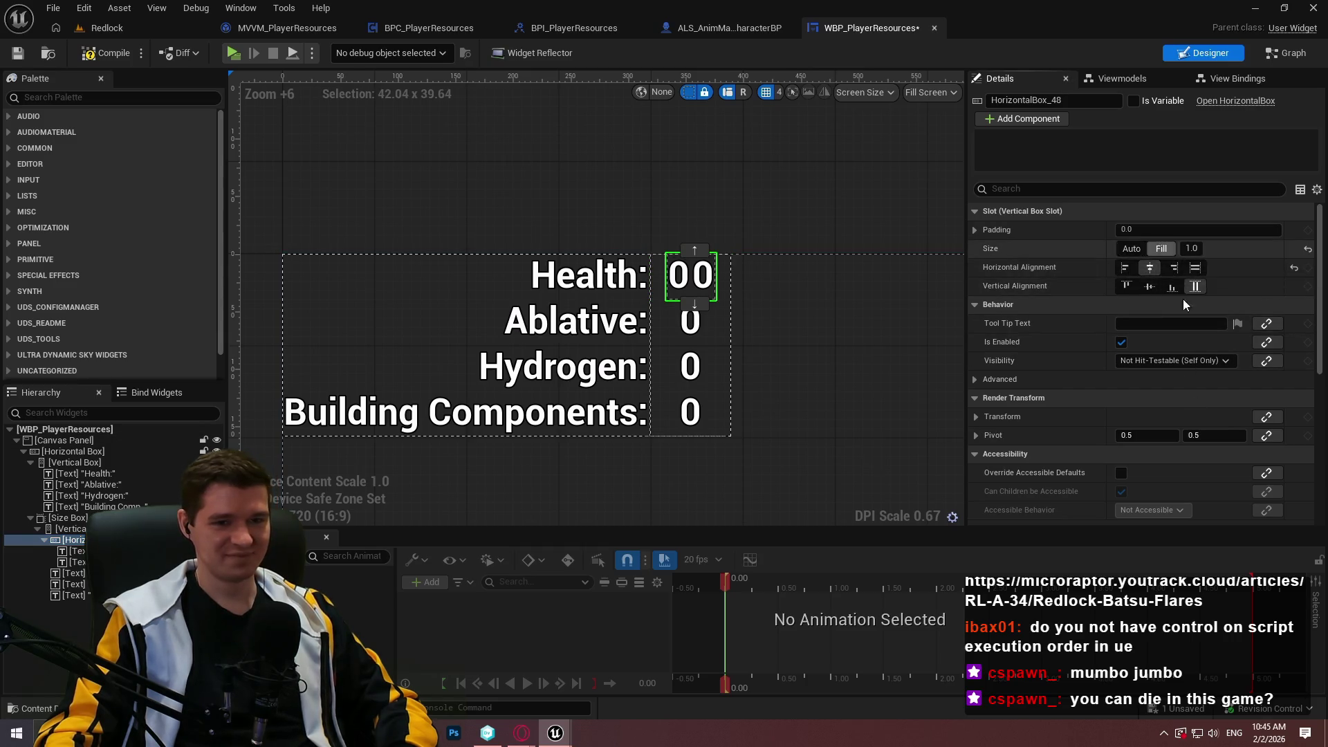
scroll(1175, 297, "down", 1)
left_click(1195, 246)
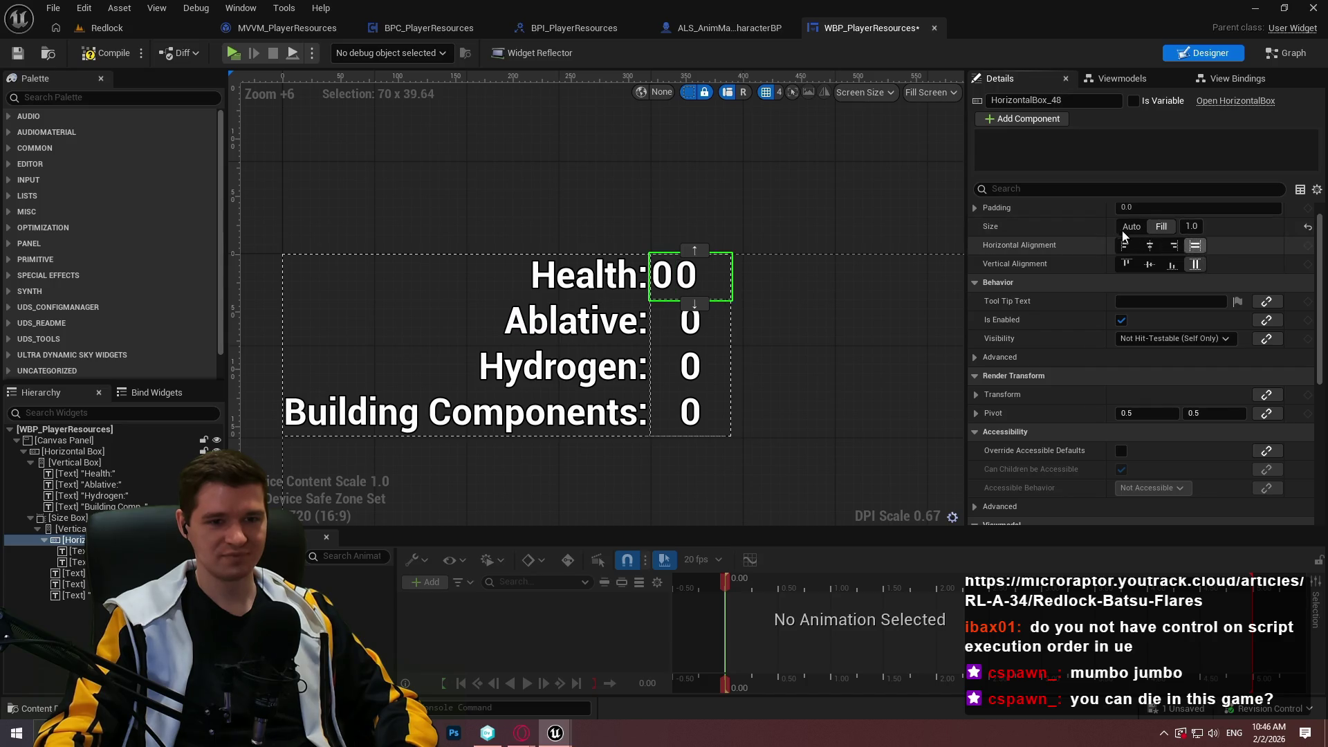
left_click(1124, 227)
scroll(1168, 360, "down", 3)
scroll(1120, 332, "up", 2)
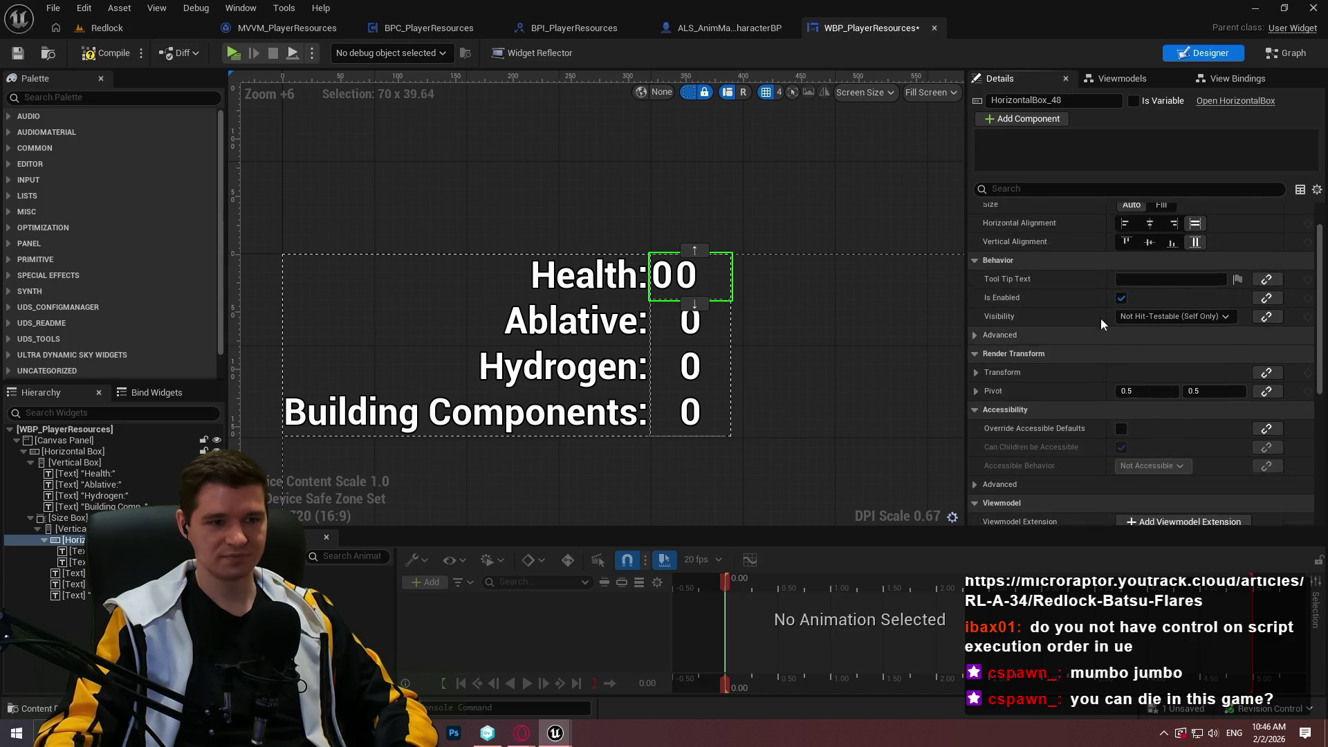
scroll(1101, 318, "up", 2)
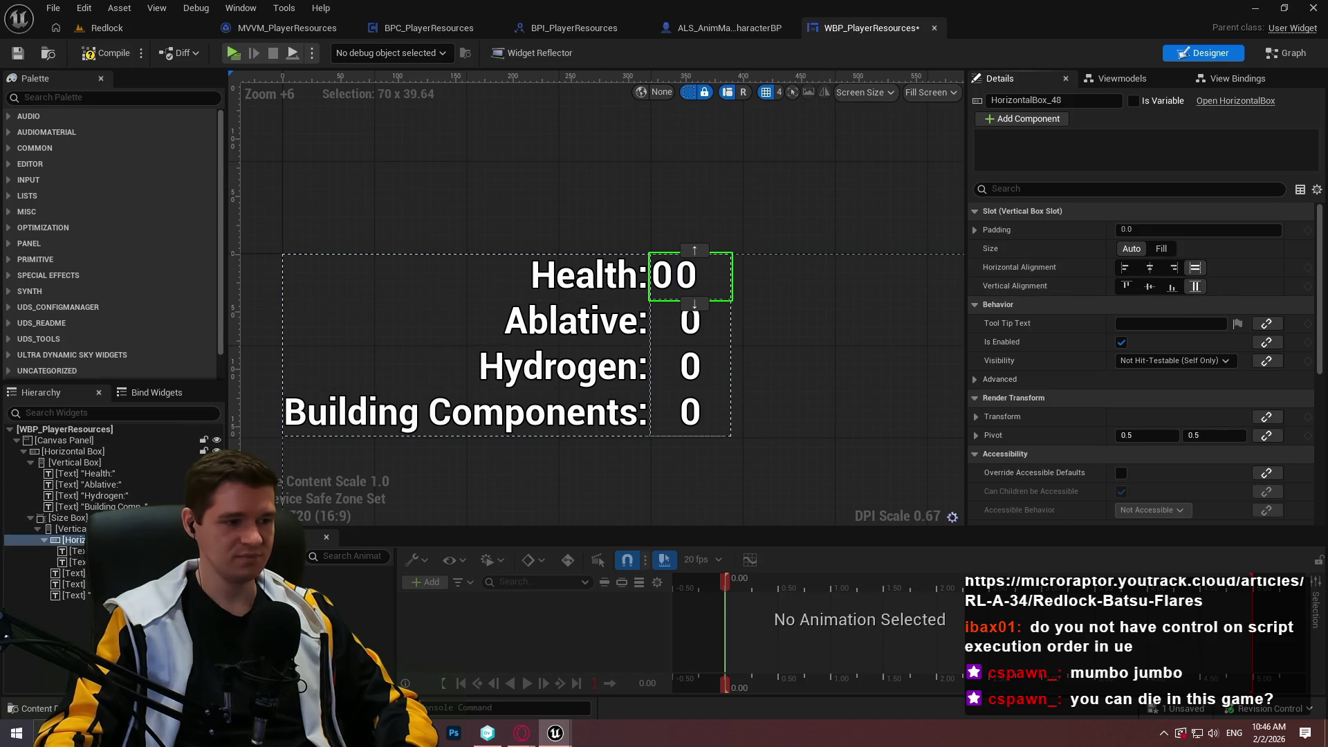
- Center the first Health number, make the second fill and align right, and center their box
left_click(76, 550)
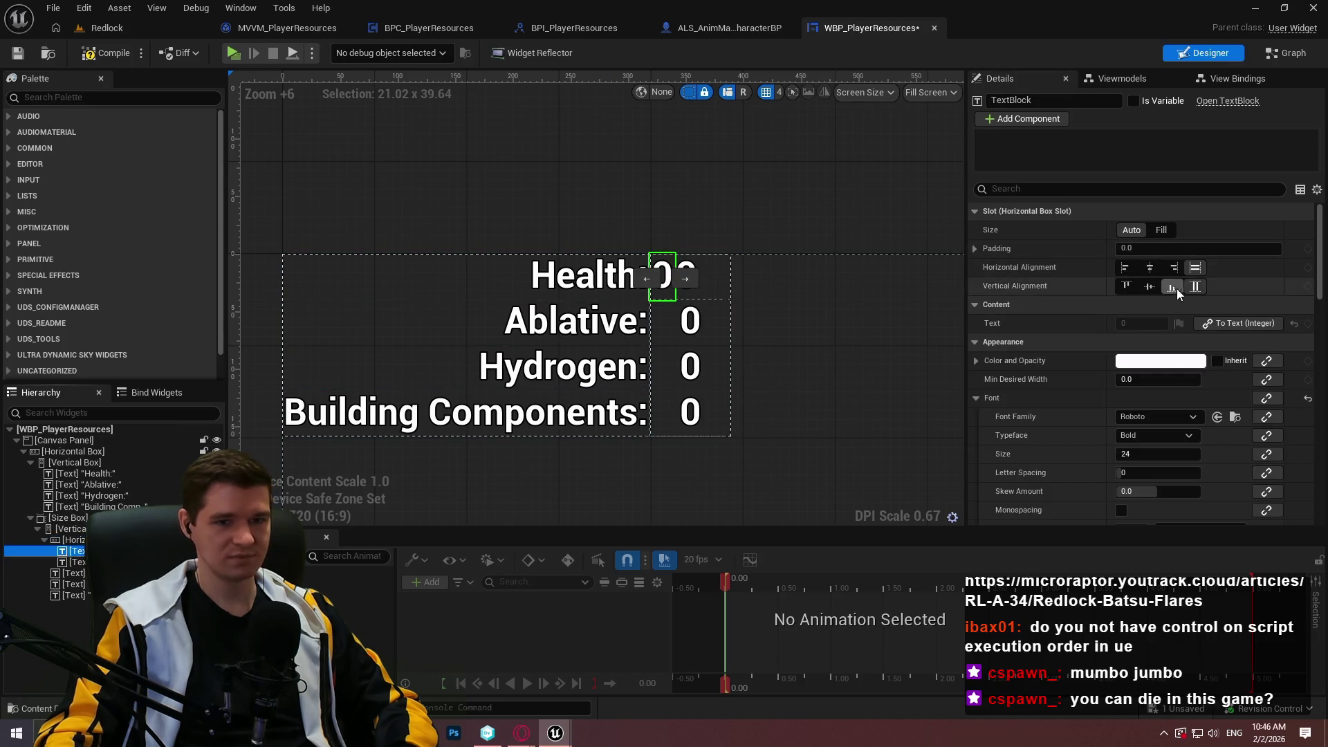
left_click(1151, 272)
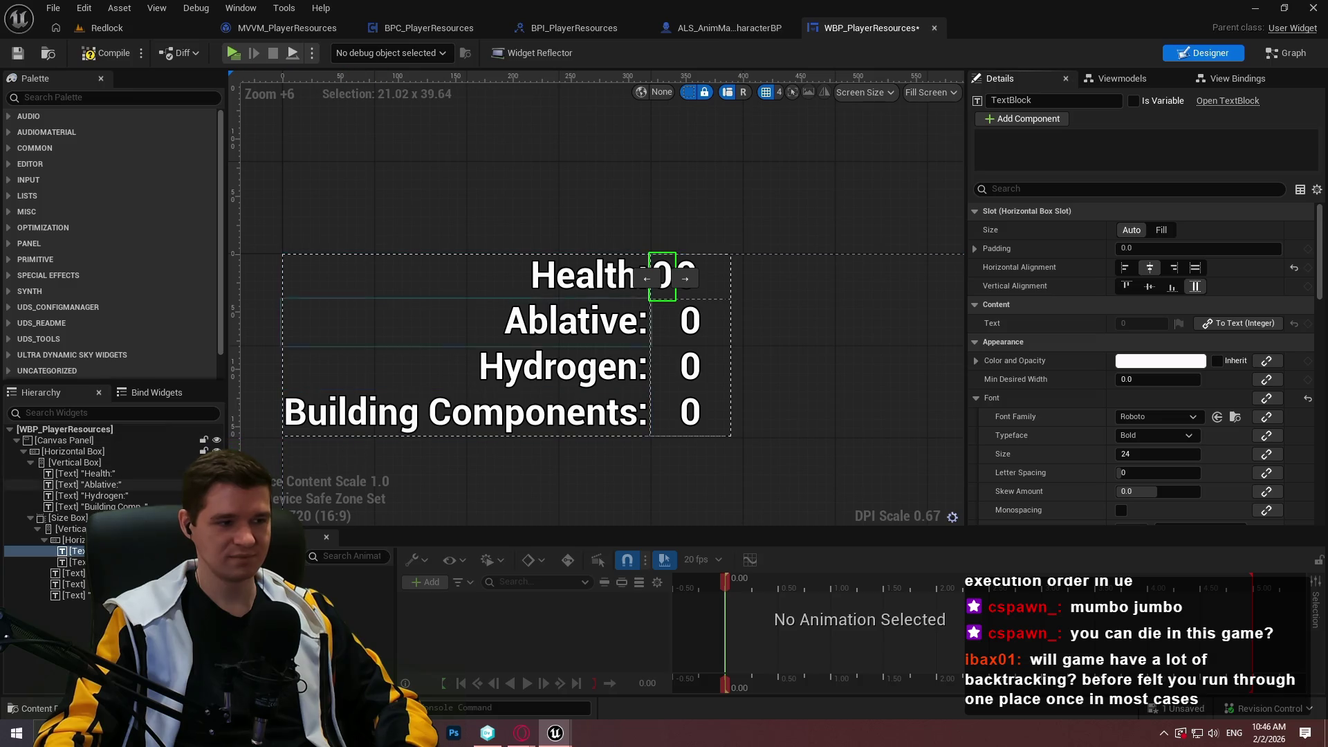
left_click(684, 276)
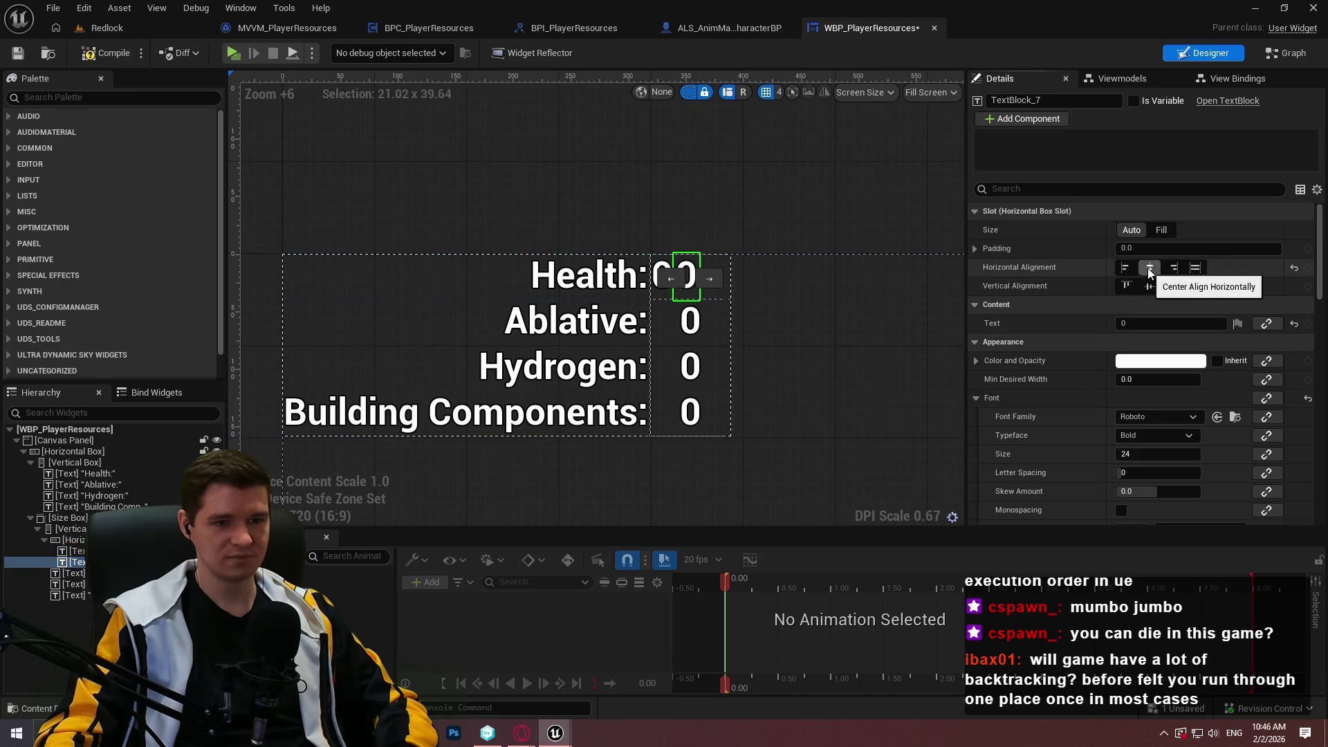
left_click(1161, 230)
left_click(1174, 268)
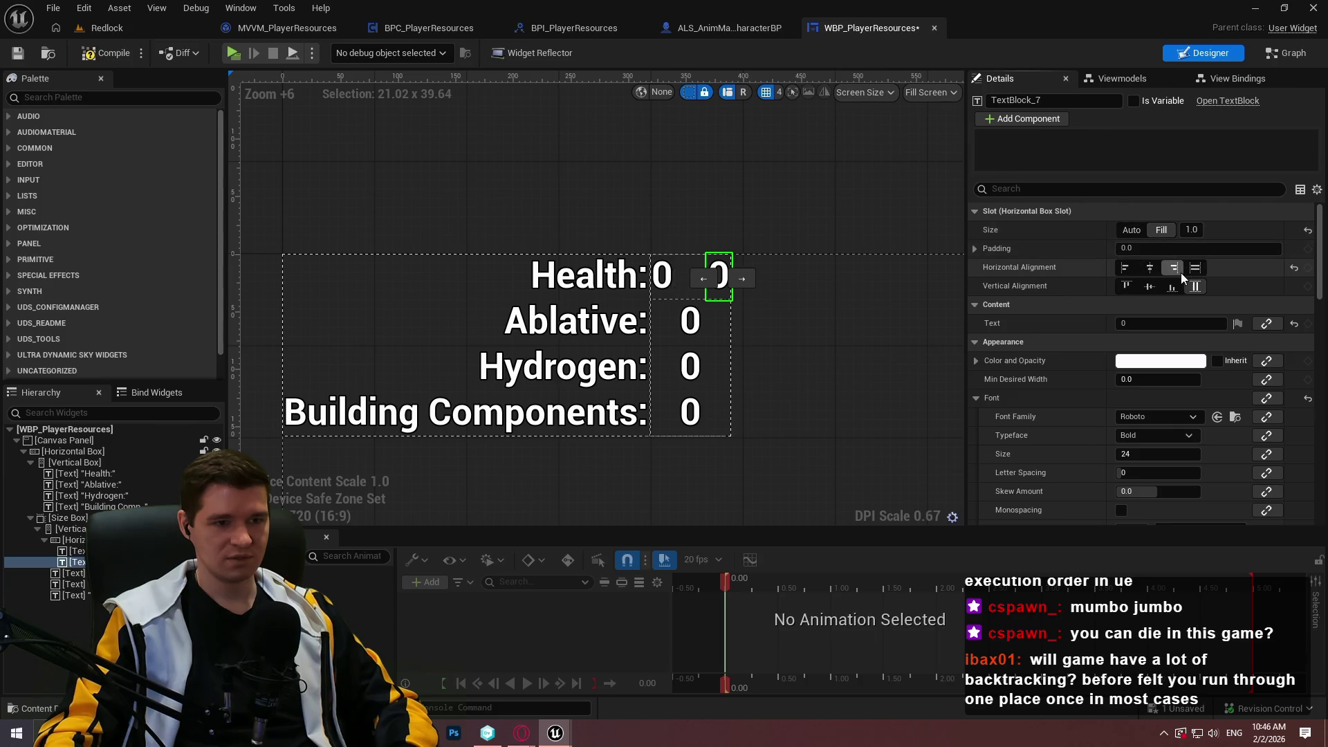
left_click(663, 277)
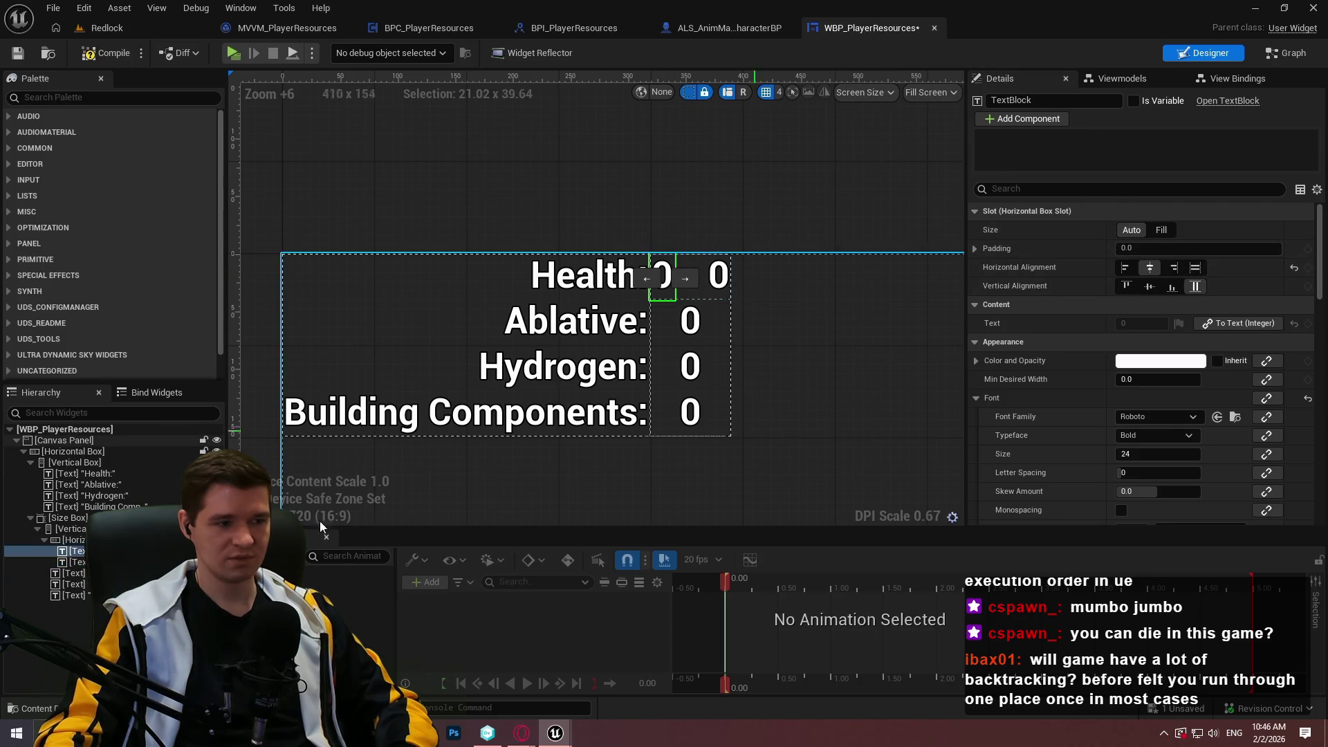
left_click(74, 539)
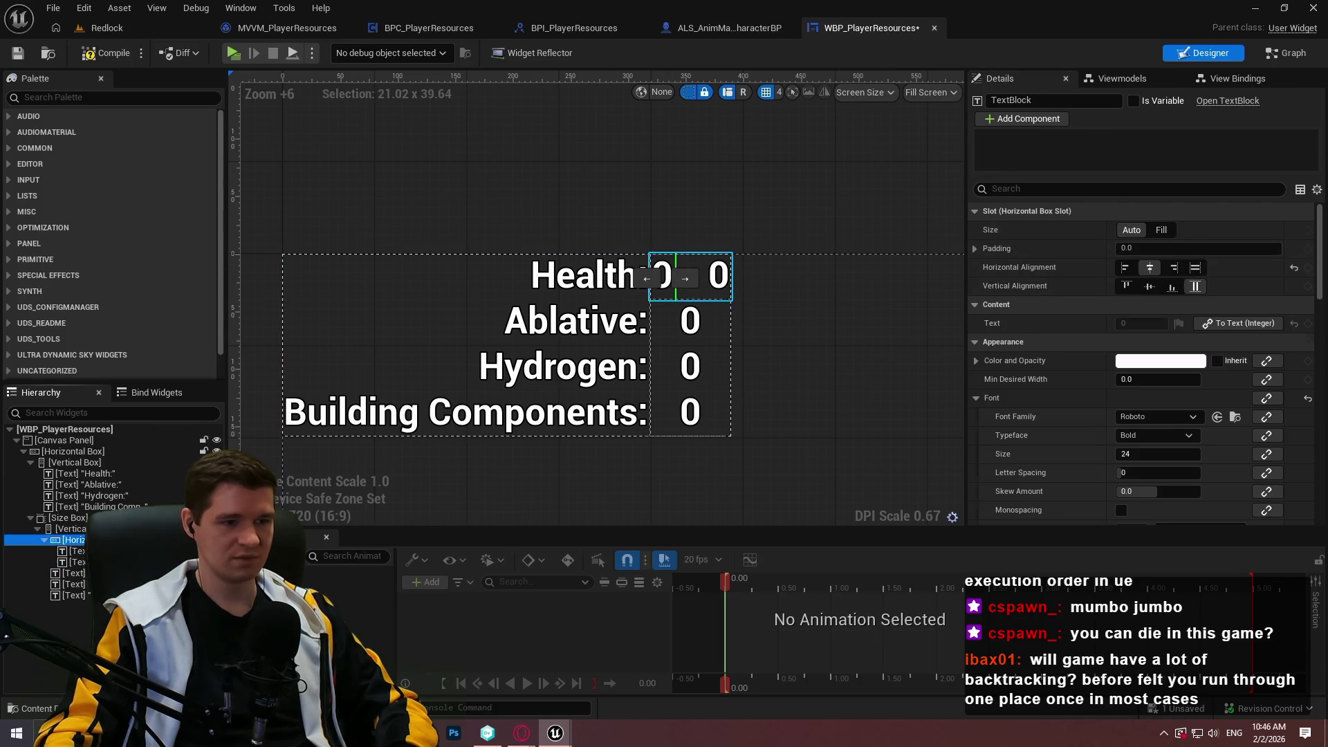
left_click(1150, 268)
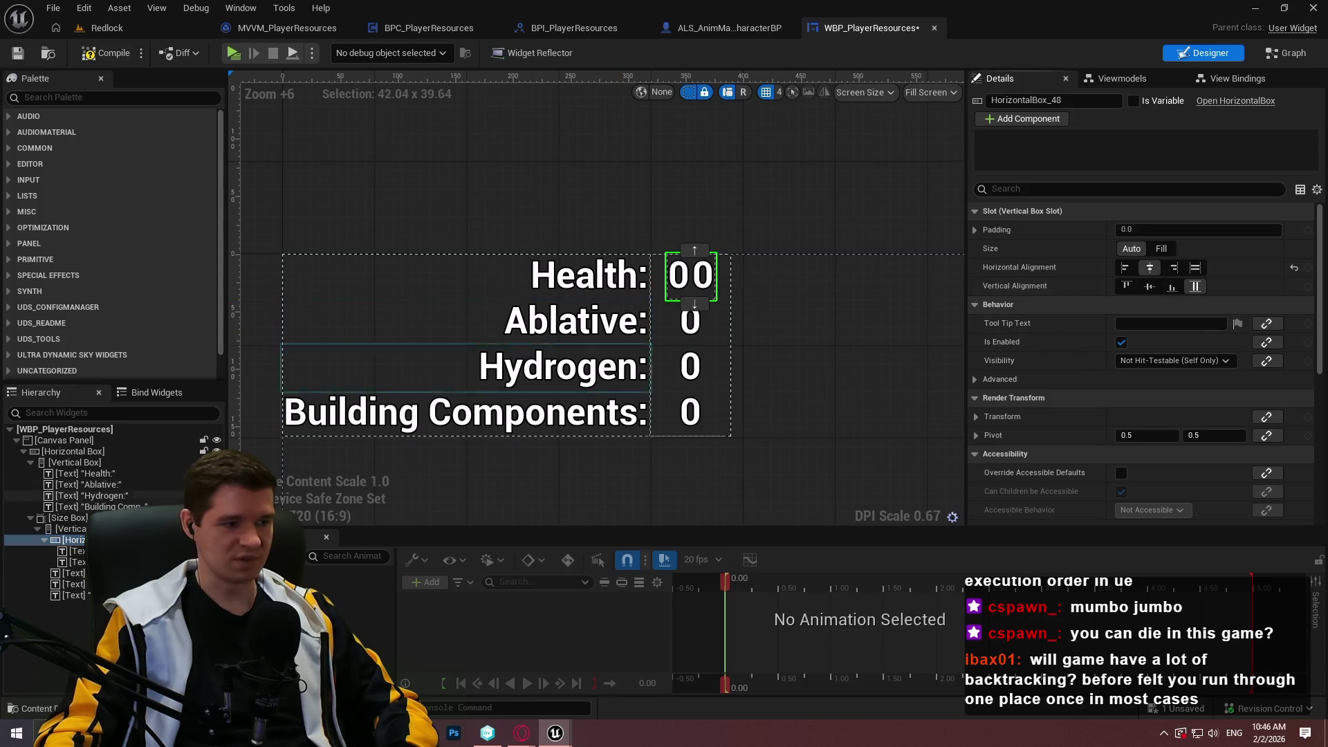
- Reset the second Health text's horizontal alignment and change its text to %
left_click(76, 551)
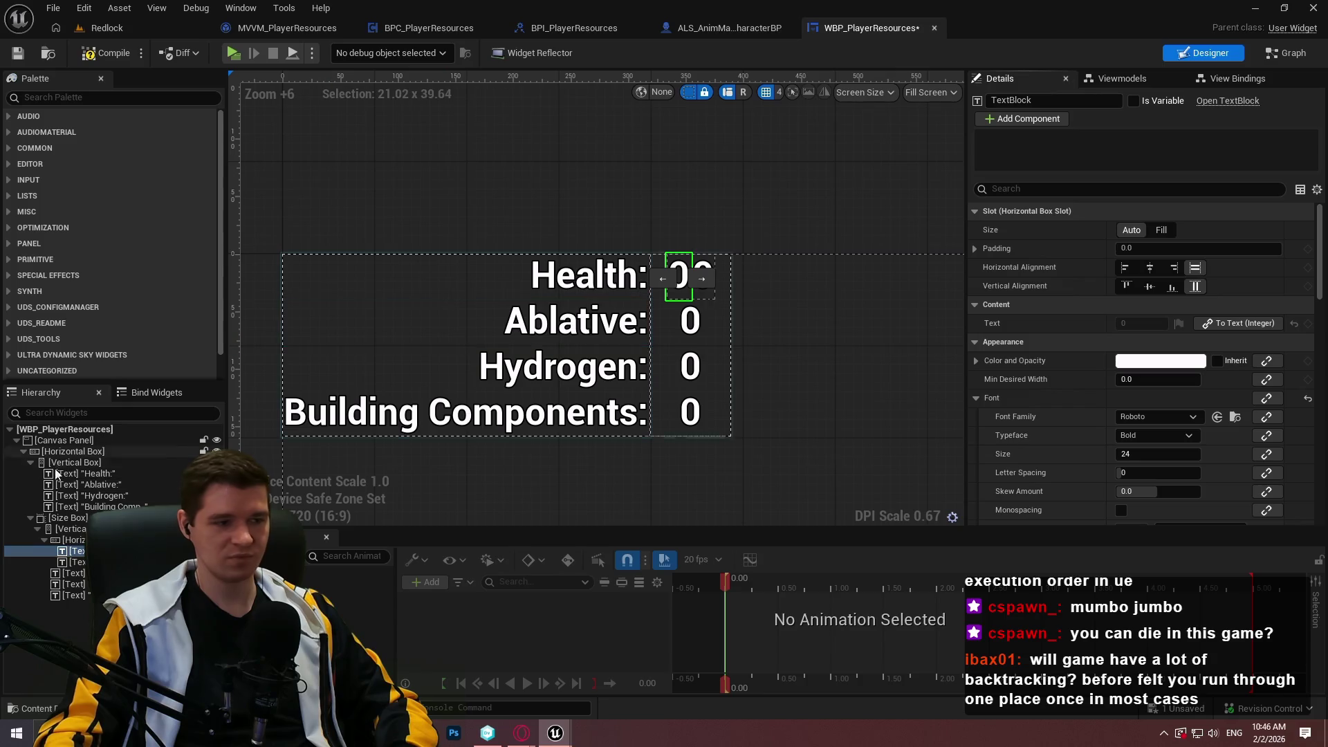
left_click(72, 562)
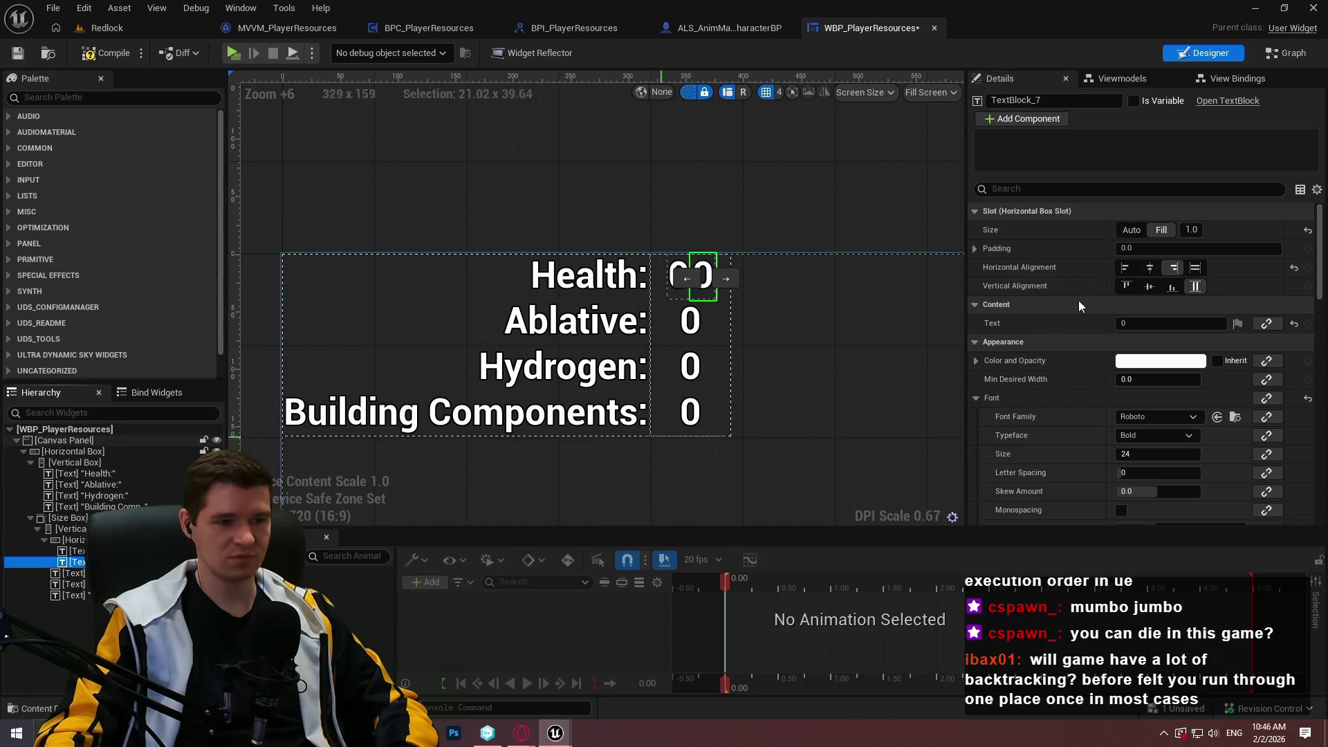
left_click(1293, 269)
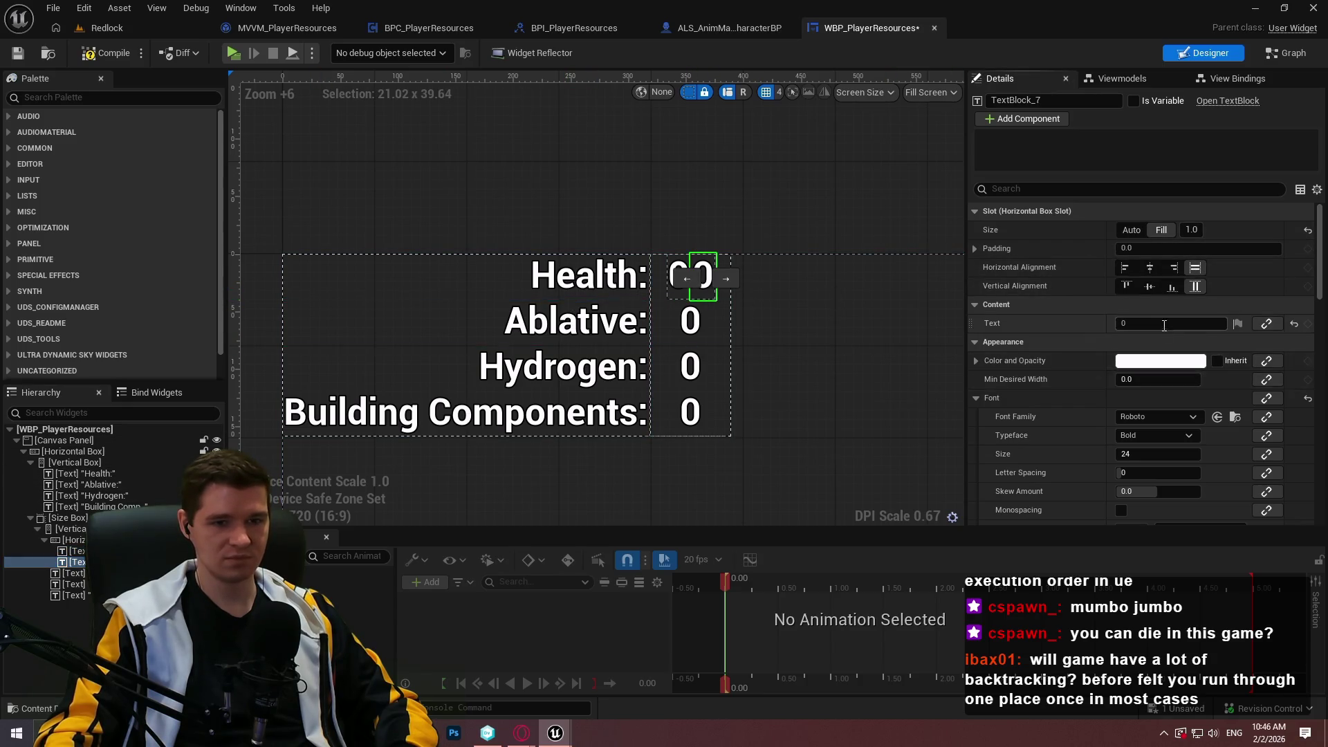
double_click(1164, 325)
type("%")
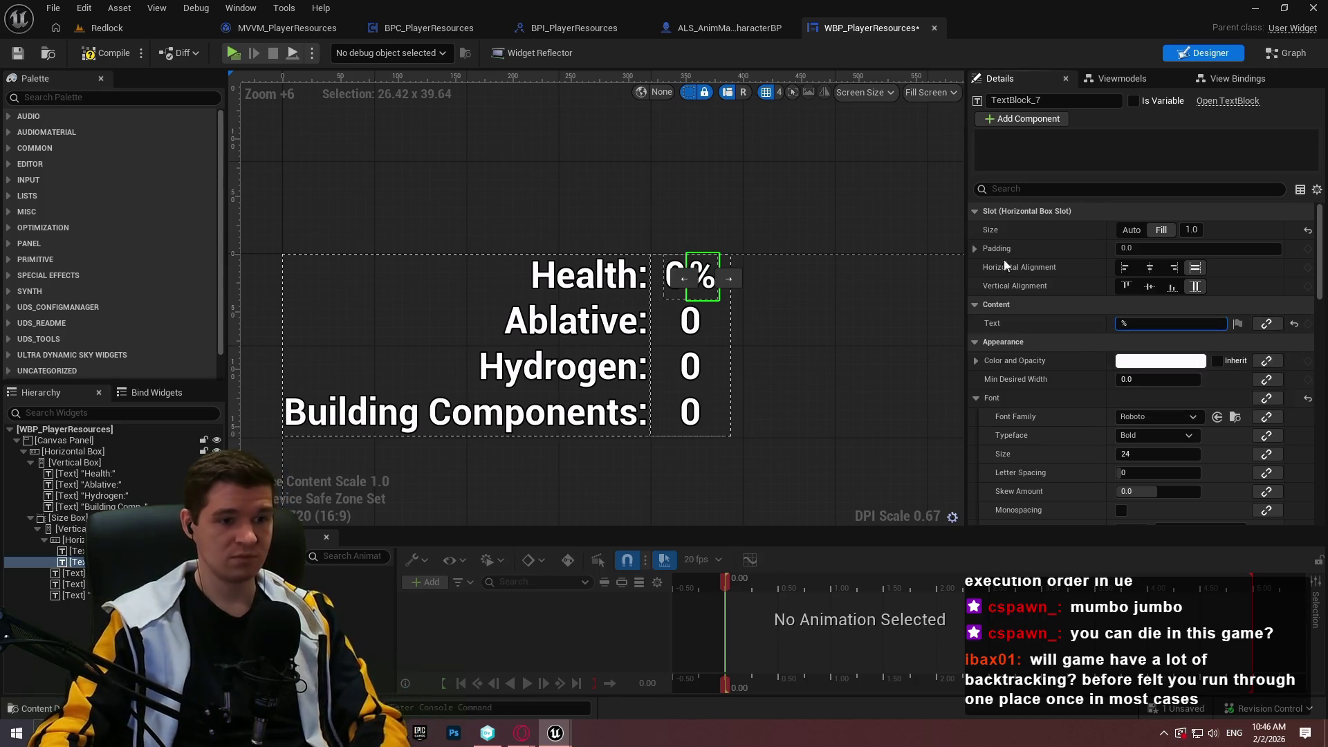
left_click(748, 222)
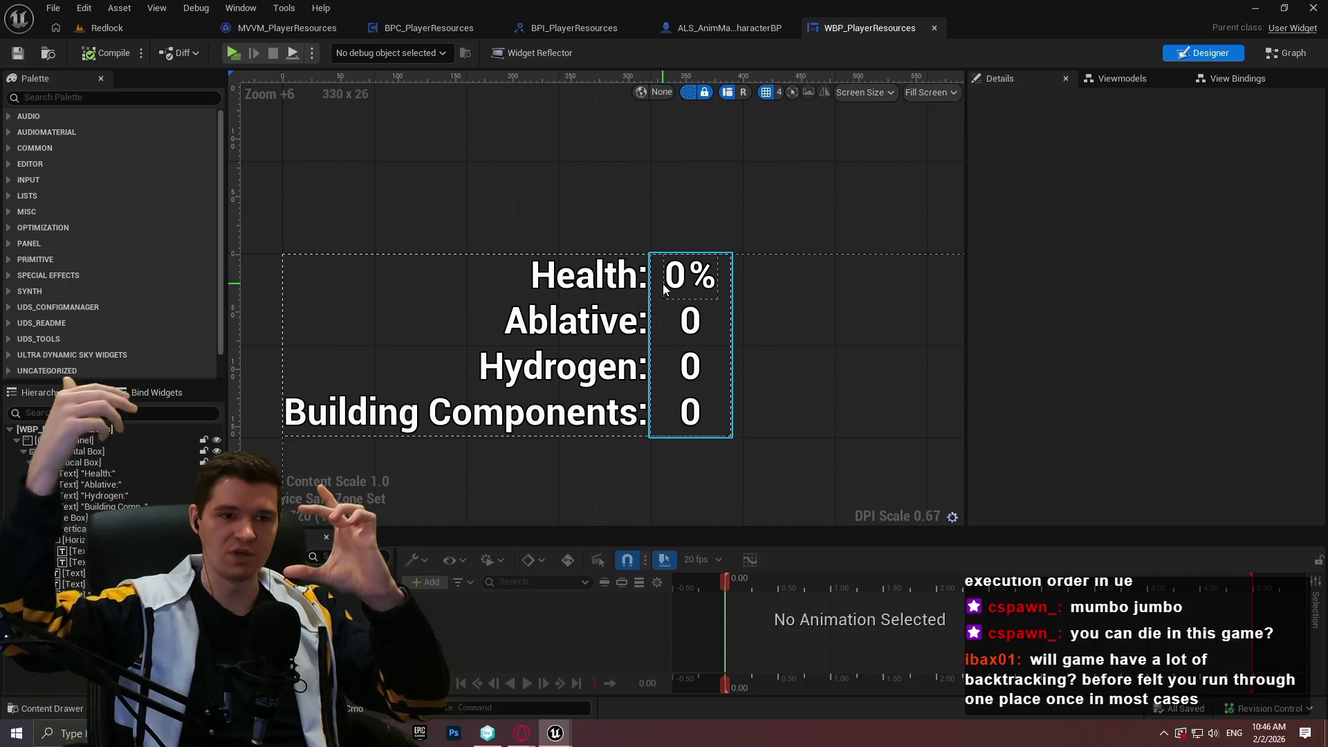
- Set SizeBox_2's Width Override to 90, compile the HUD widget, and launch a level preview
left_click(664, 290)
left_click(1152, 323)
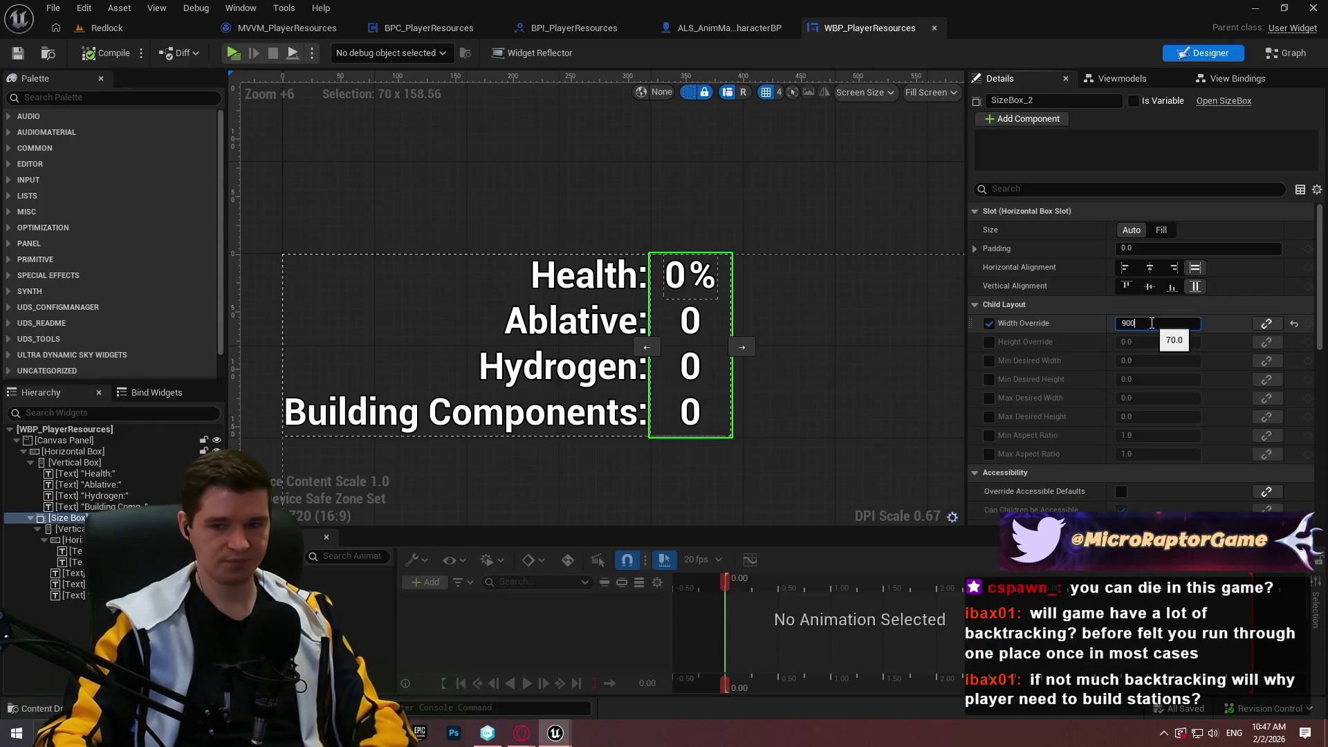
key("Return")
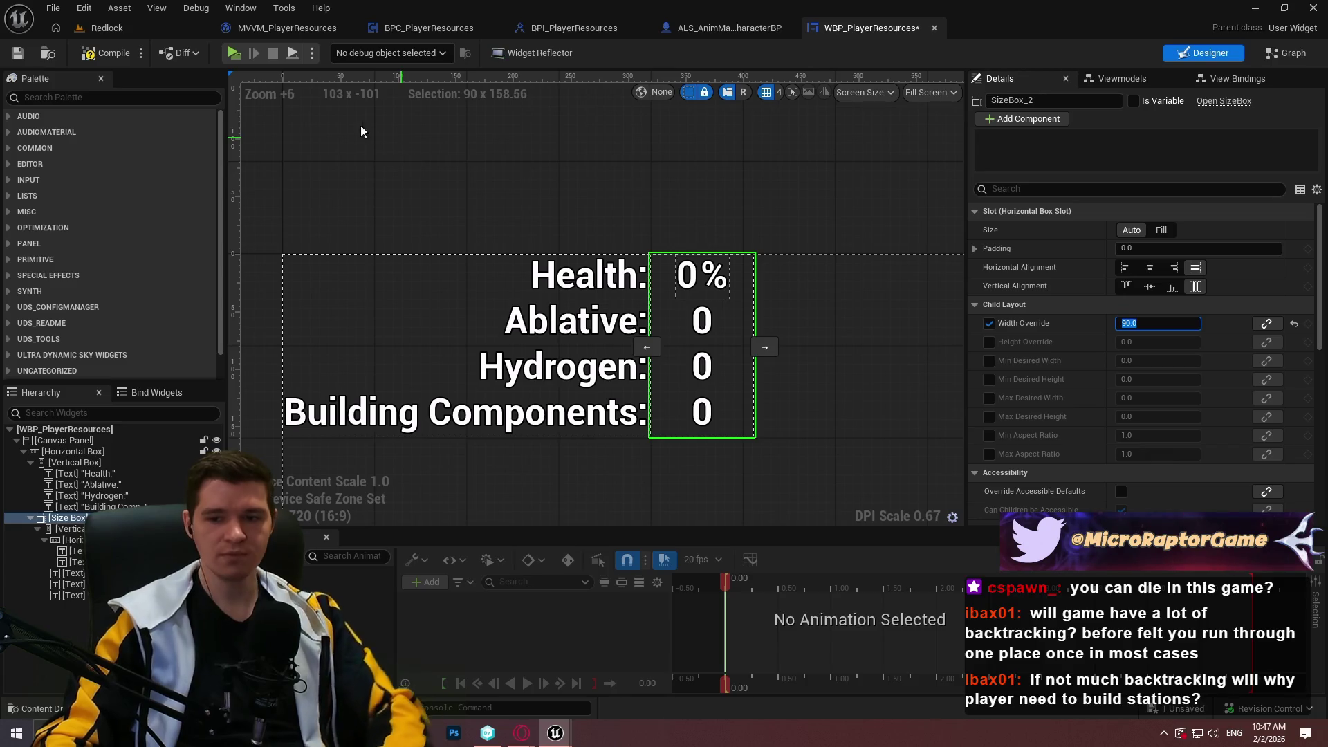
left_click(84, 60)
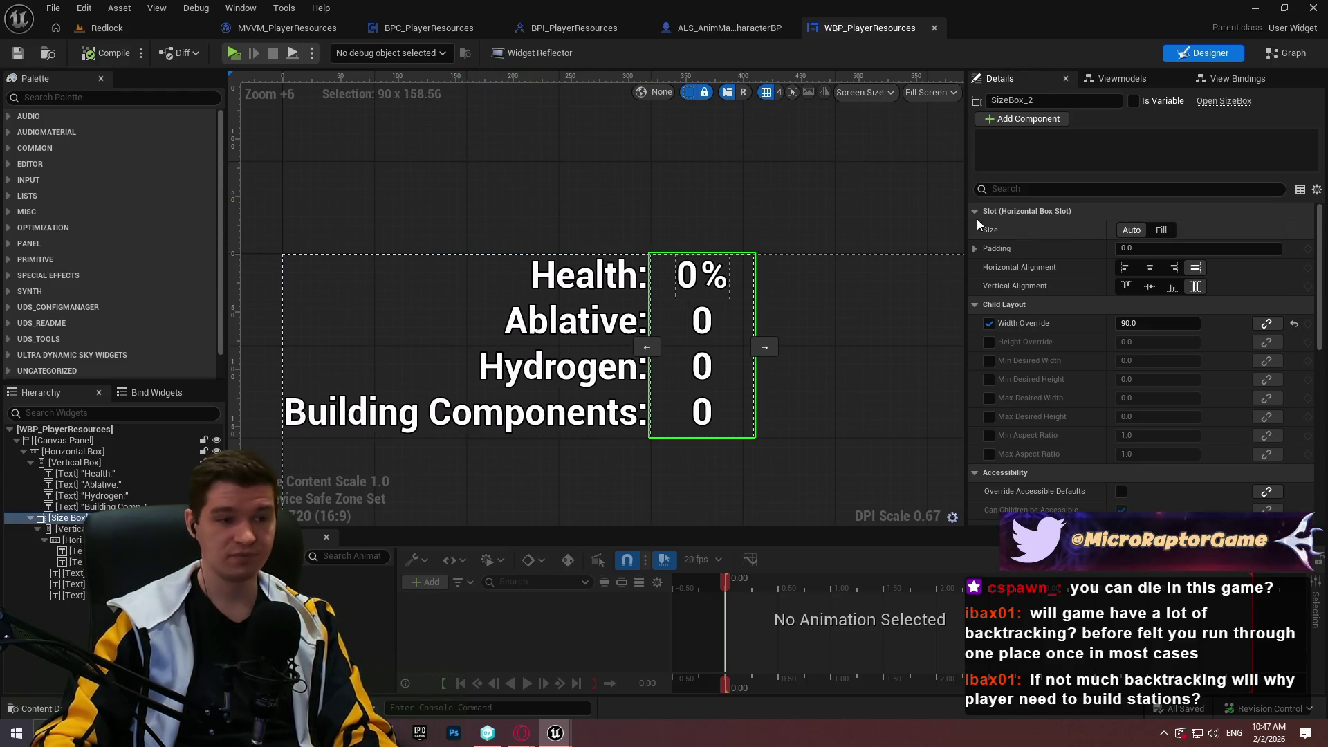
left_click(236, 61)
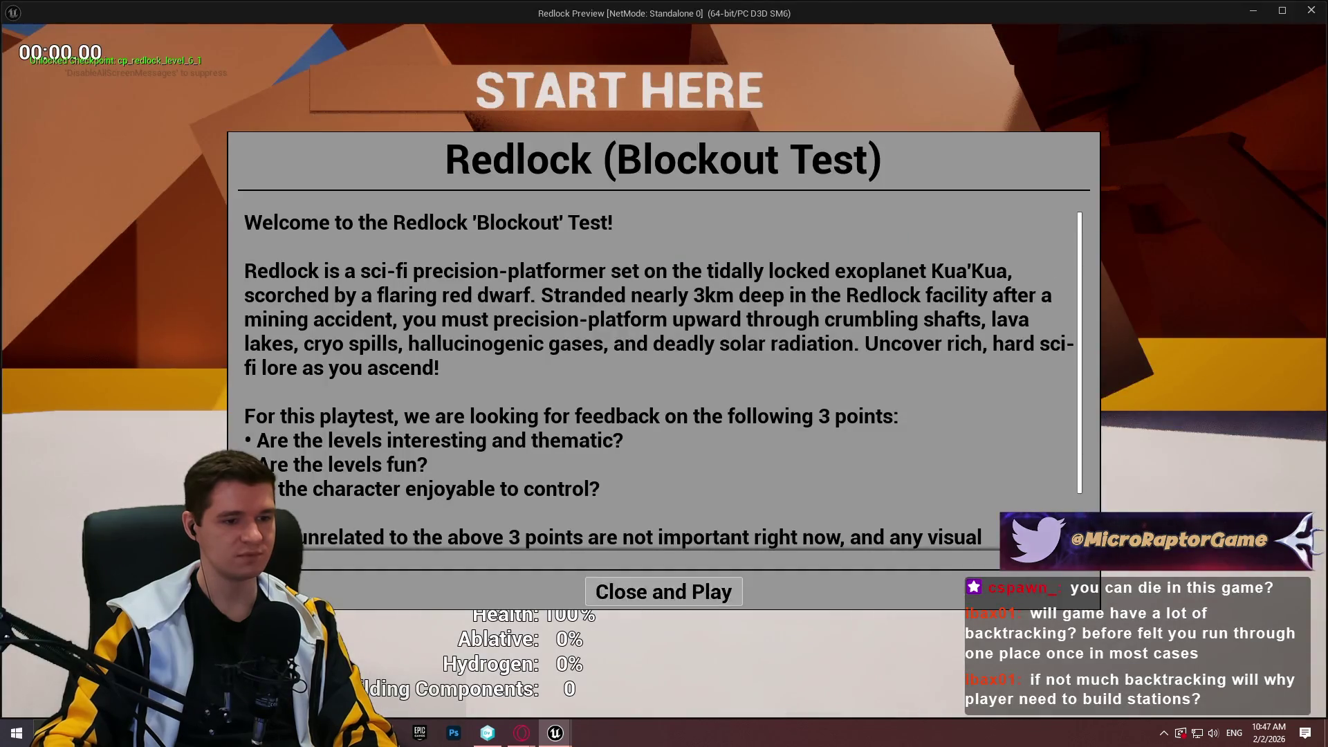
left_click(688, 591)
key("w")
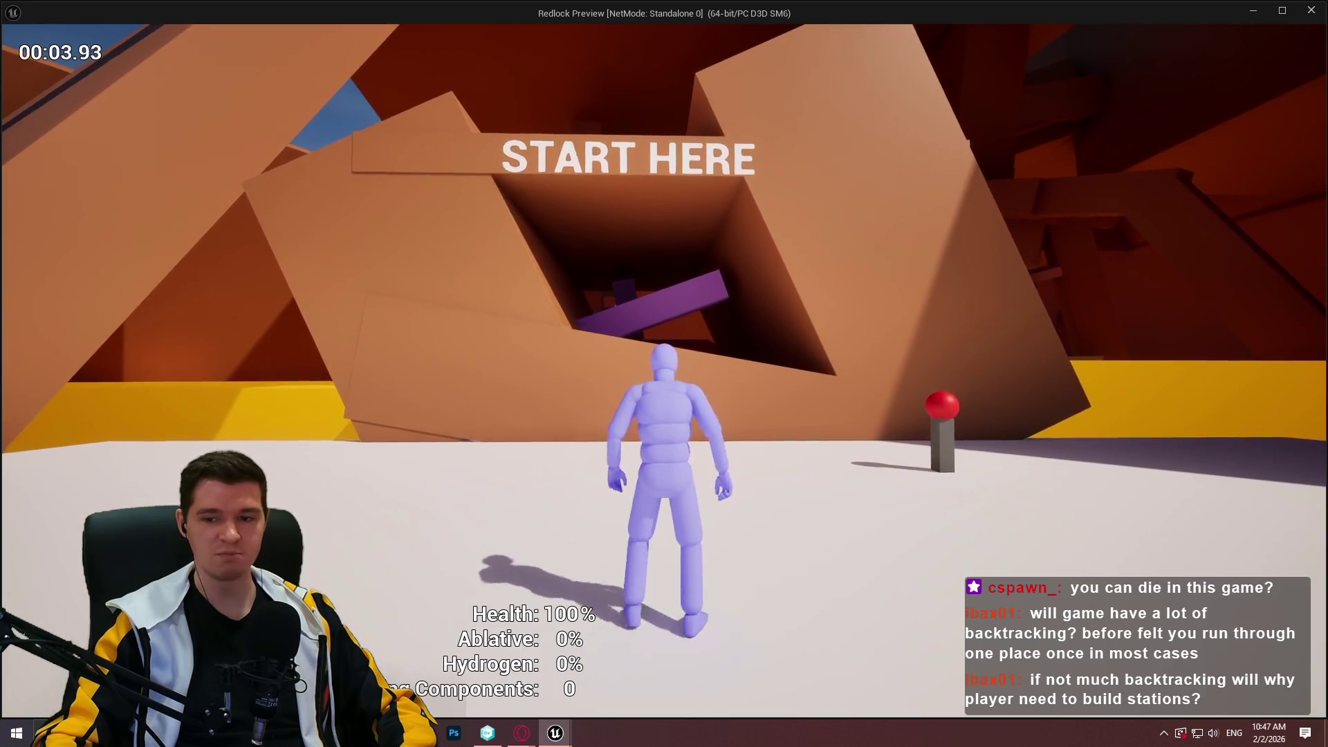
key("w")
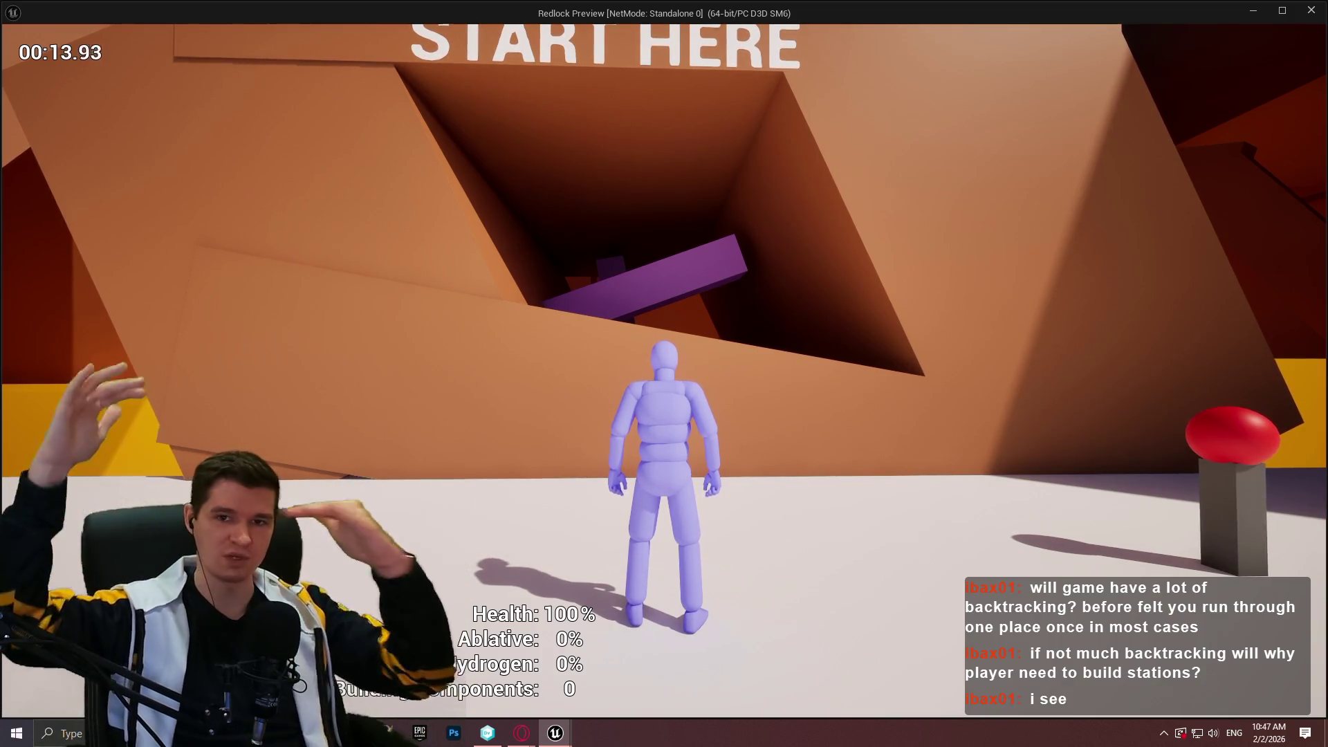
mouse_move(664, 373)
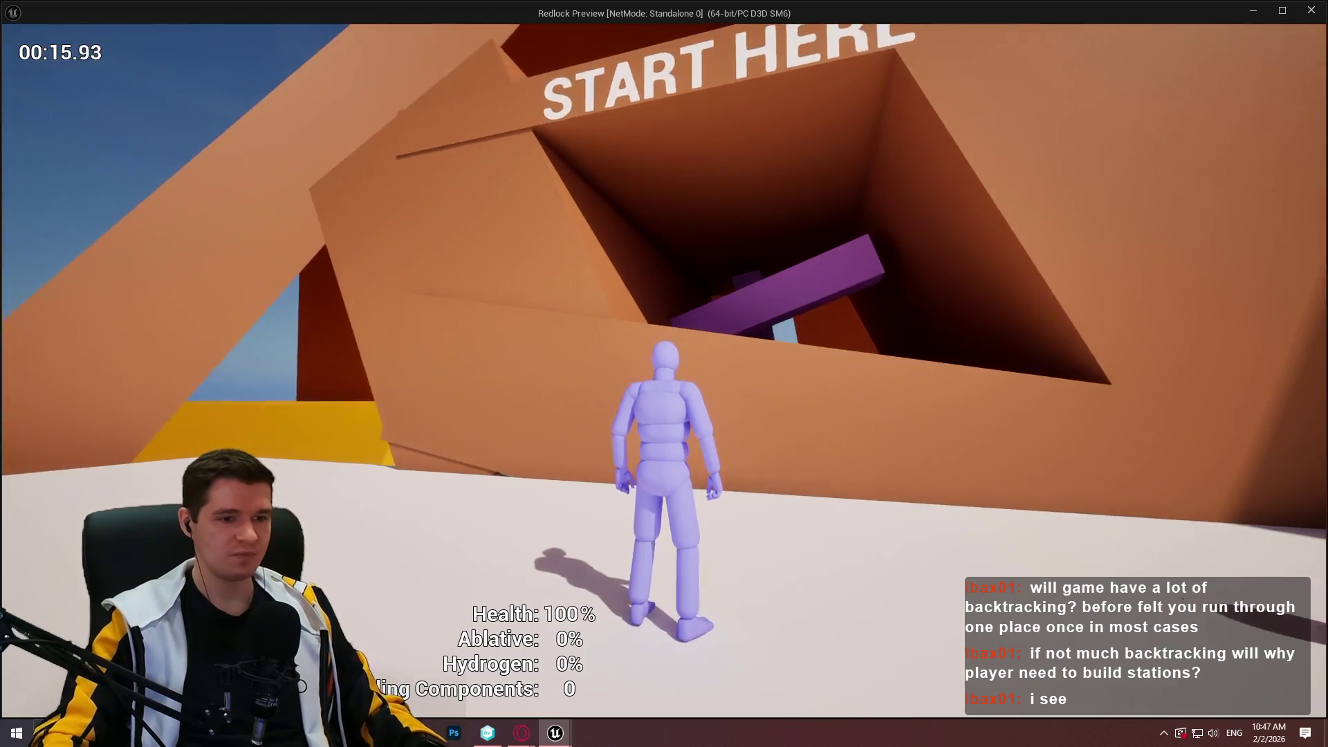
key("Escape")
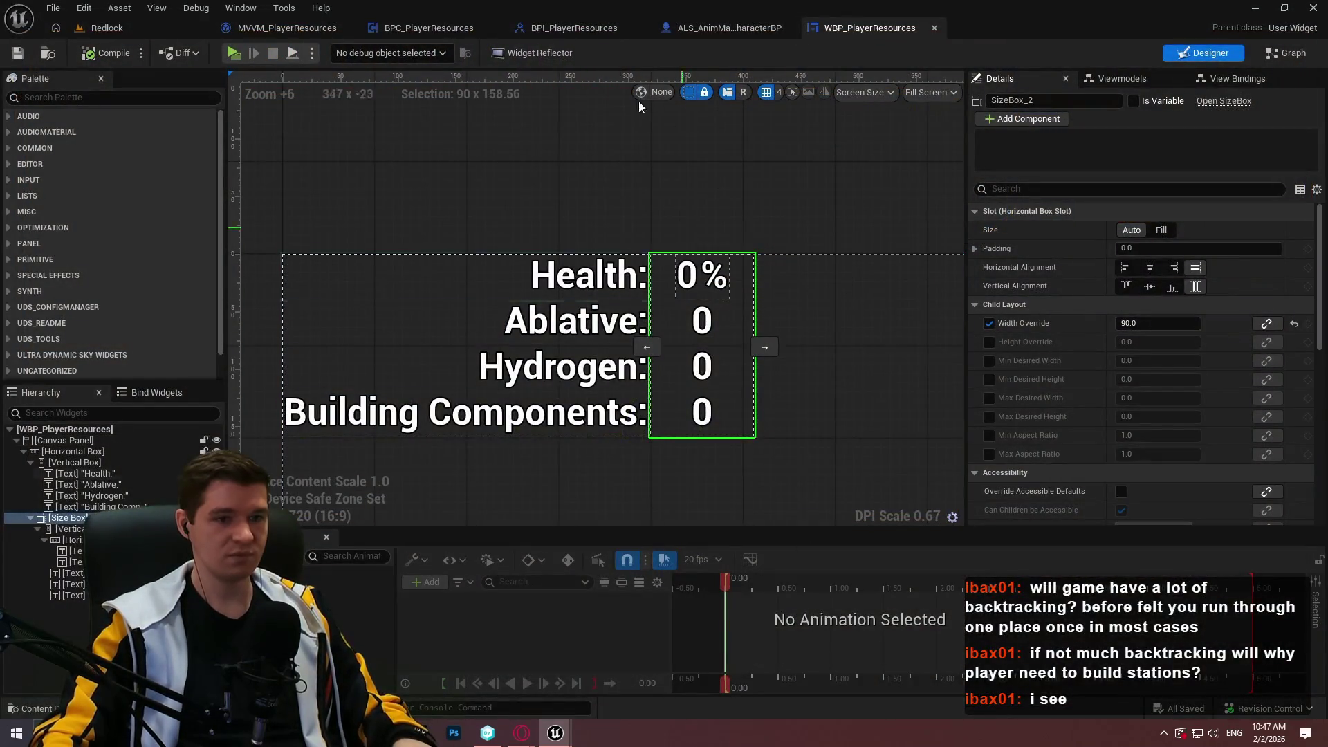
left_click(228, 51)
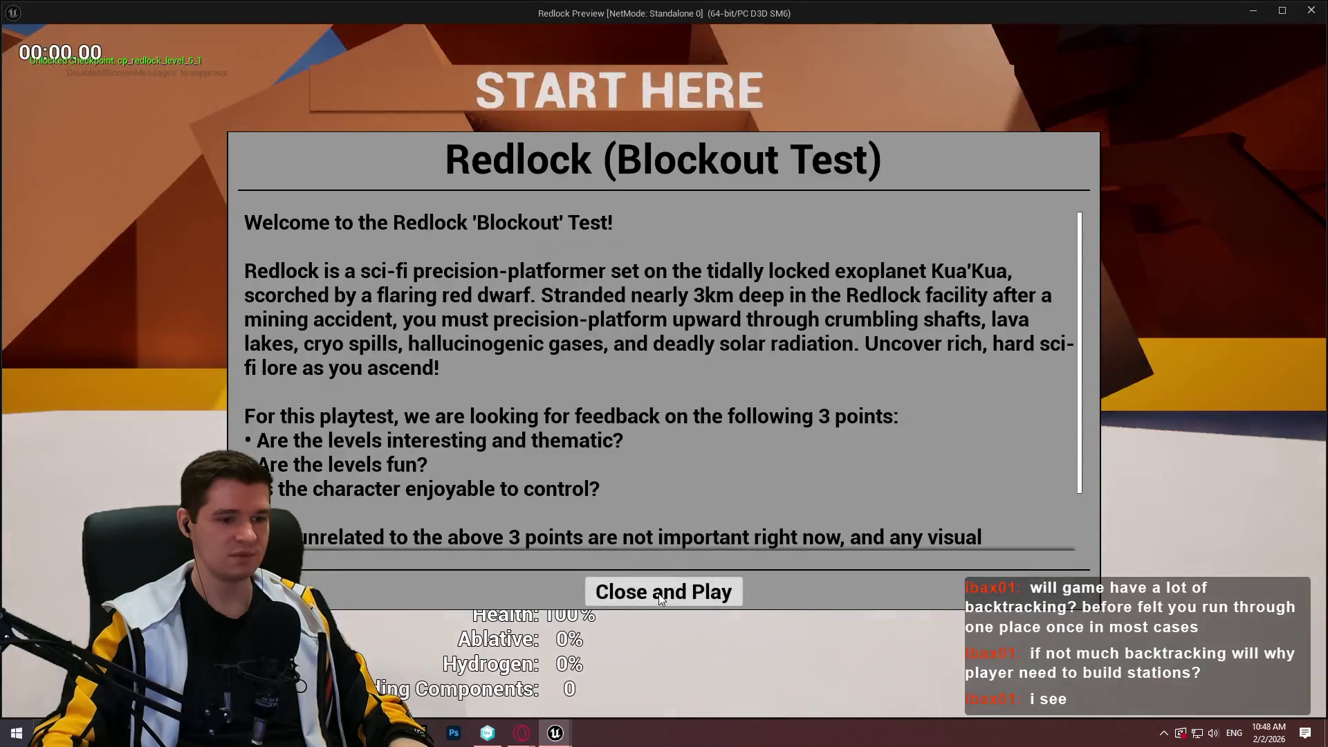
left_click(659, 594)
key("w")
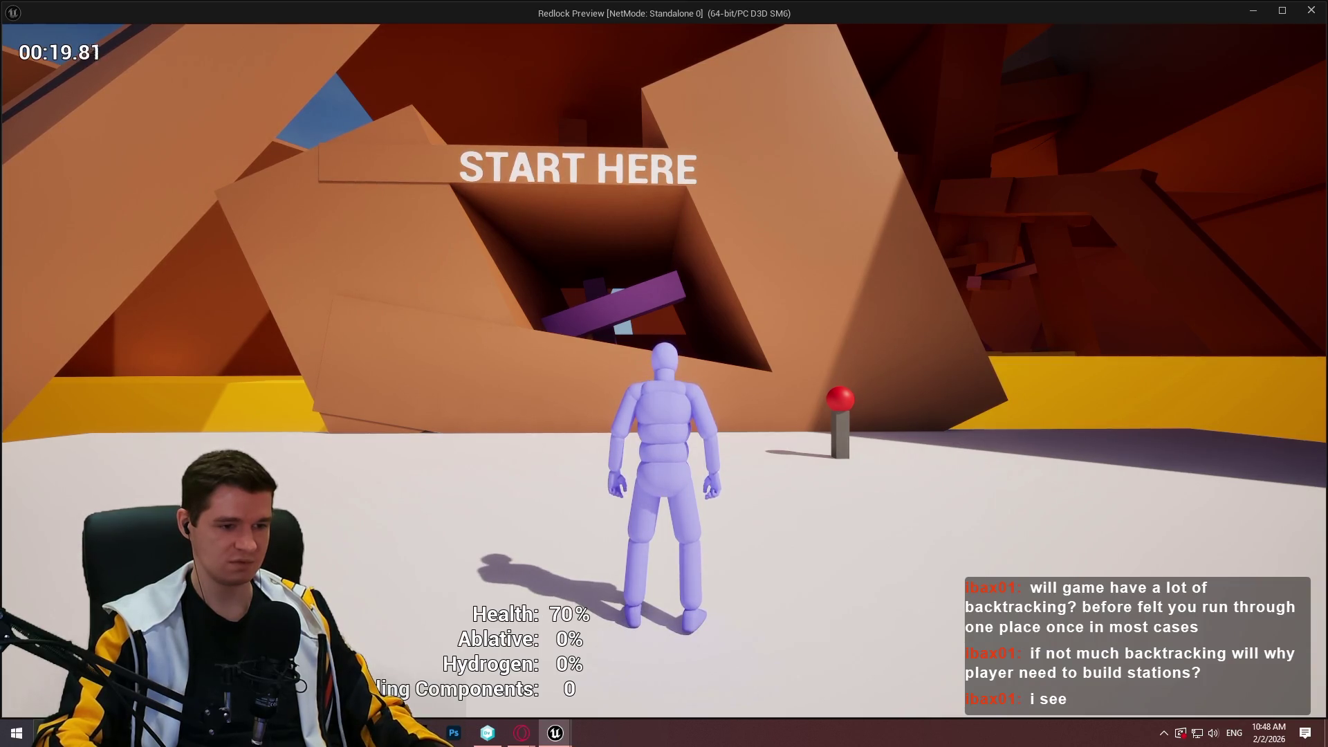
key("Escape")
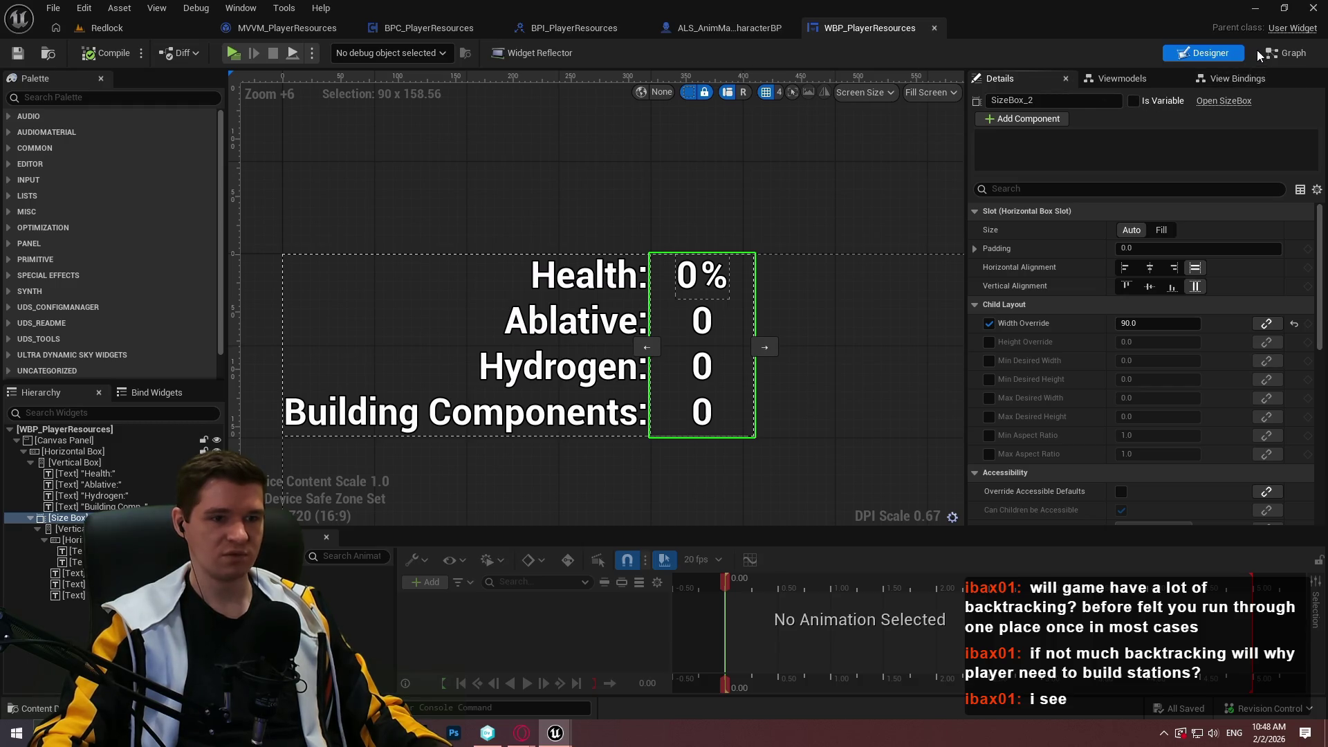
- Show and widen the View Bindings panel, then collapse the Health and Ablative binding groups
left_click(1234, 80)
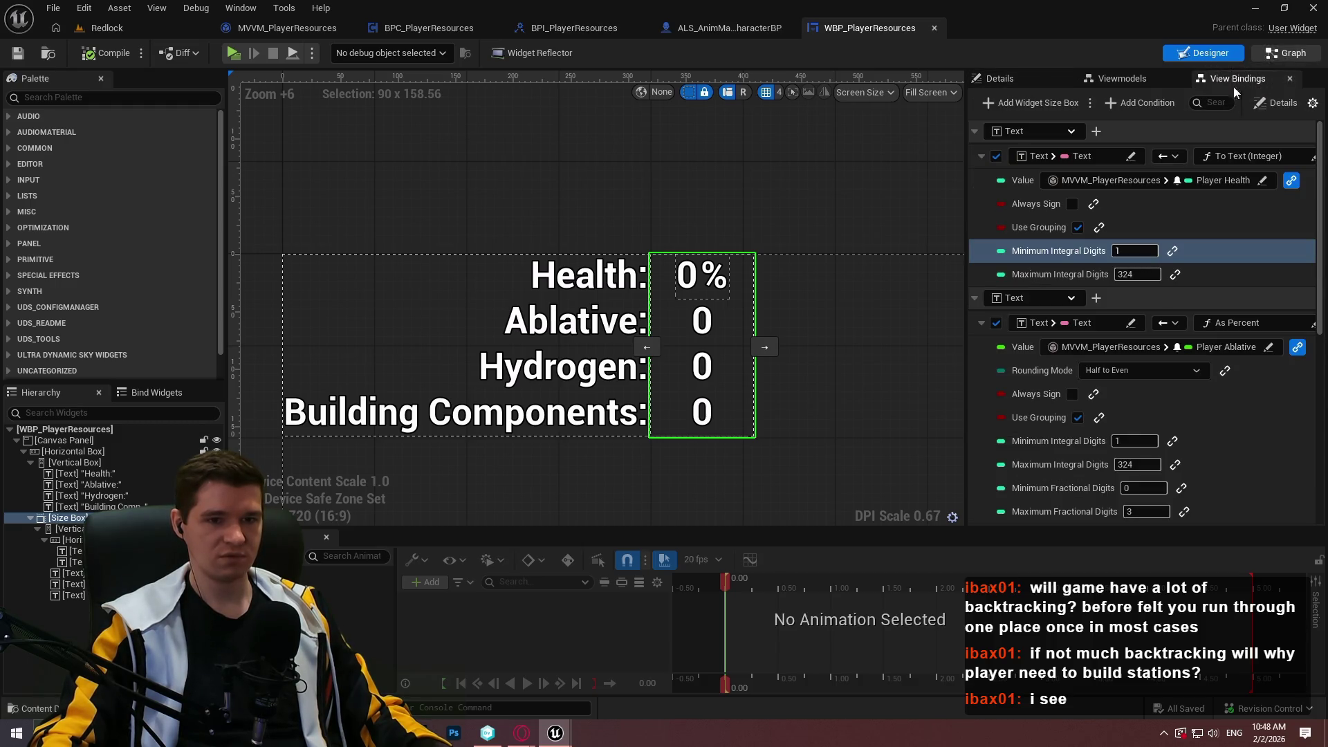
left_click_drag(963, 94, 753, 96)
left_click(913, 157)
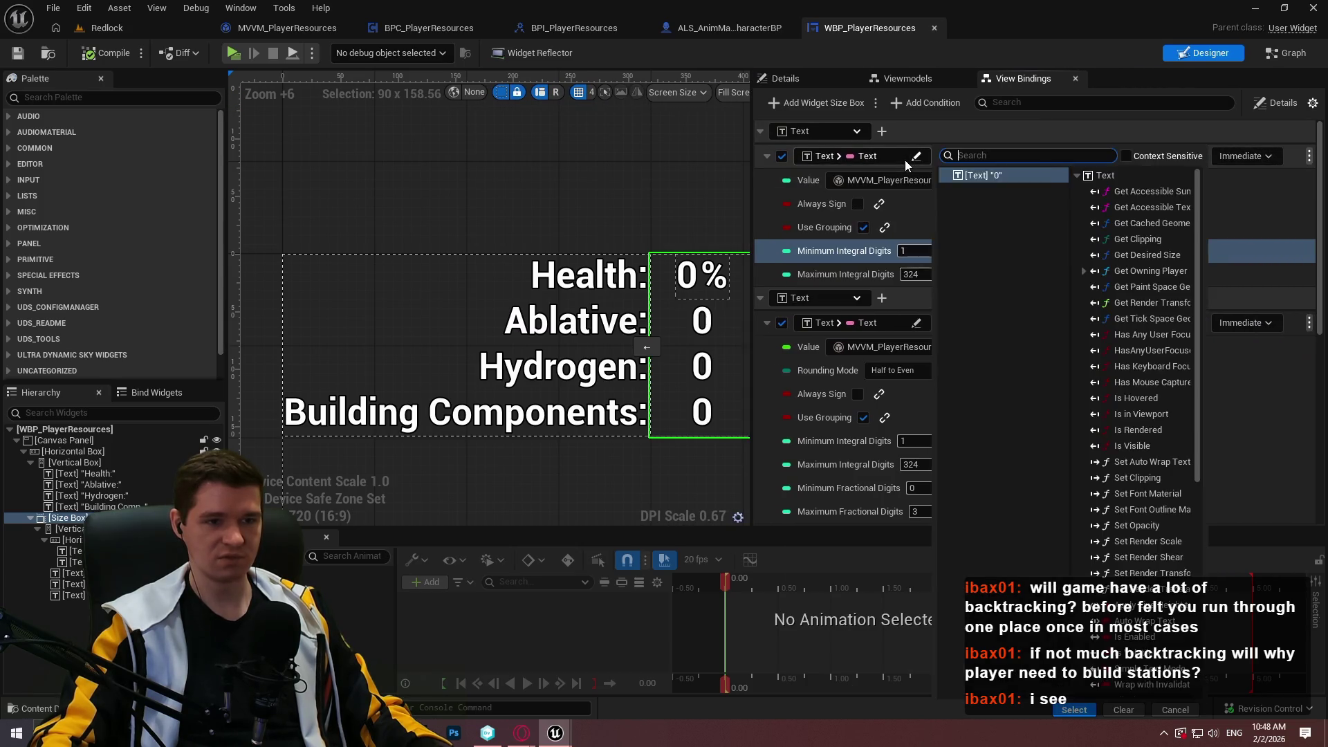
left_click(1032, 128)
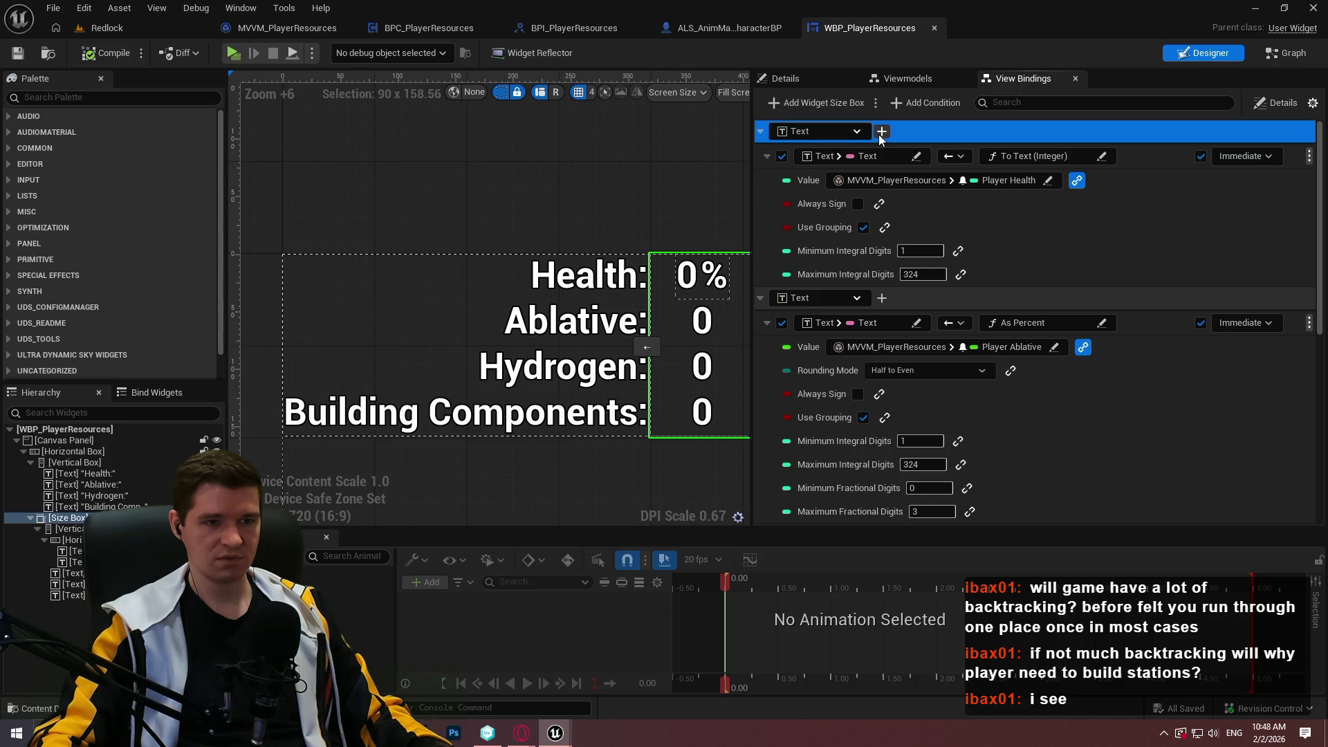
left_click(881, 132)
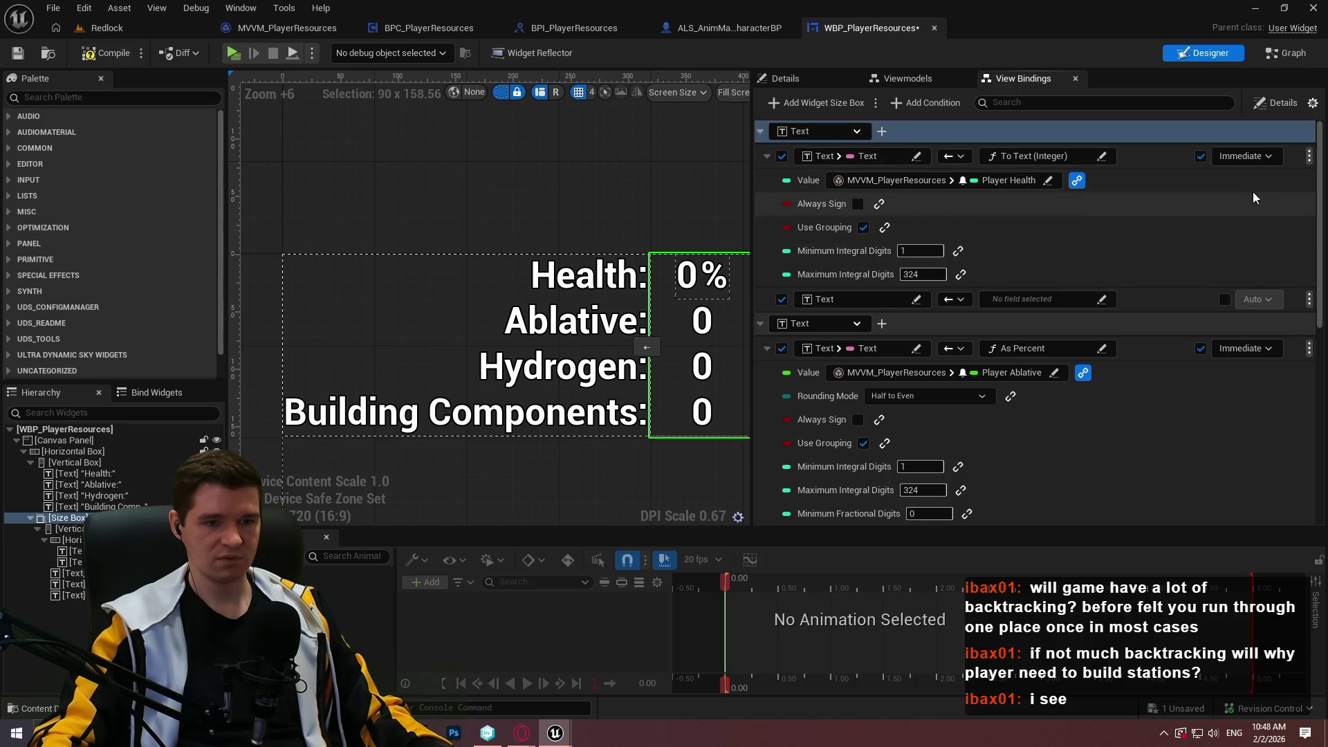
left_click(765, 160)
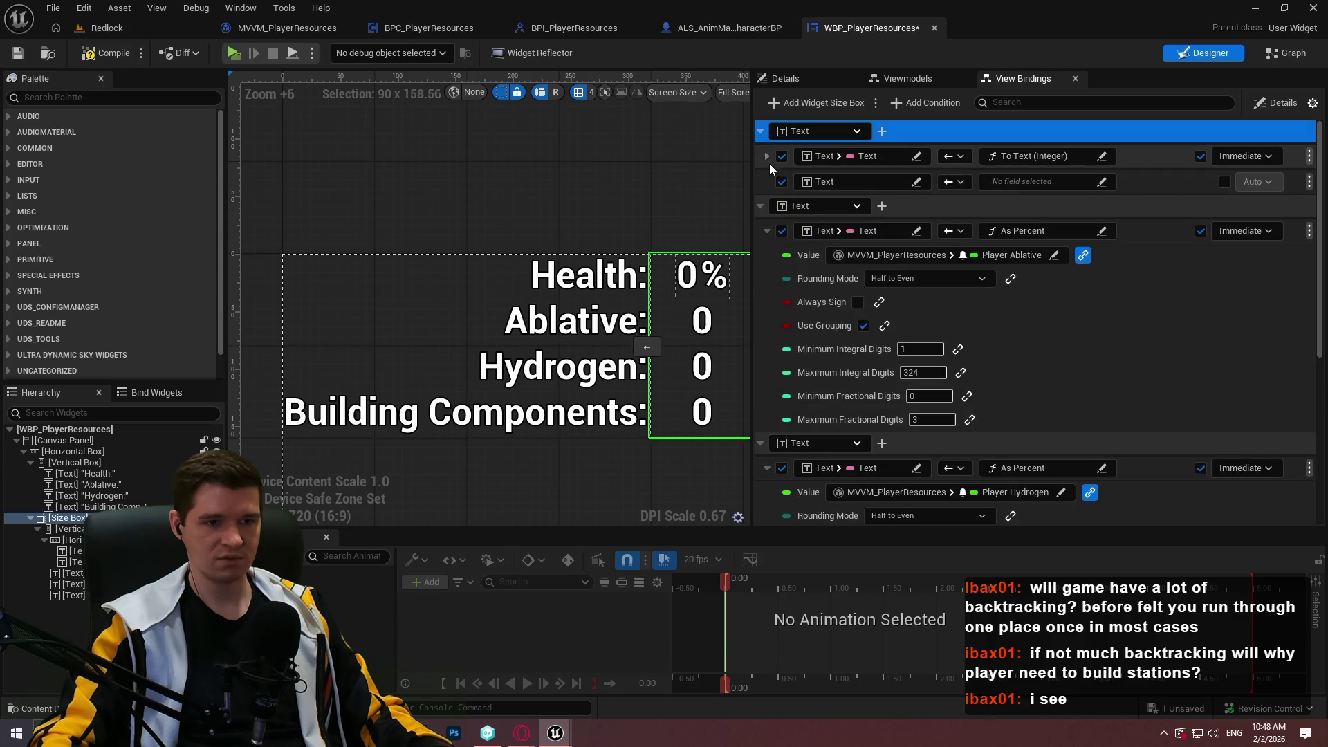
left_click(761, 206)
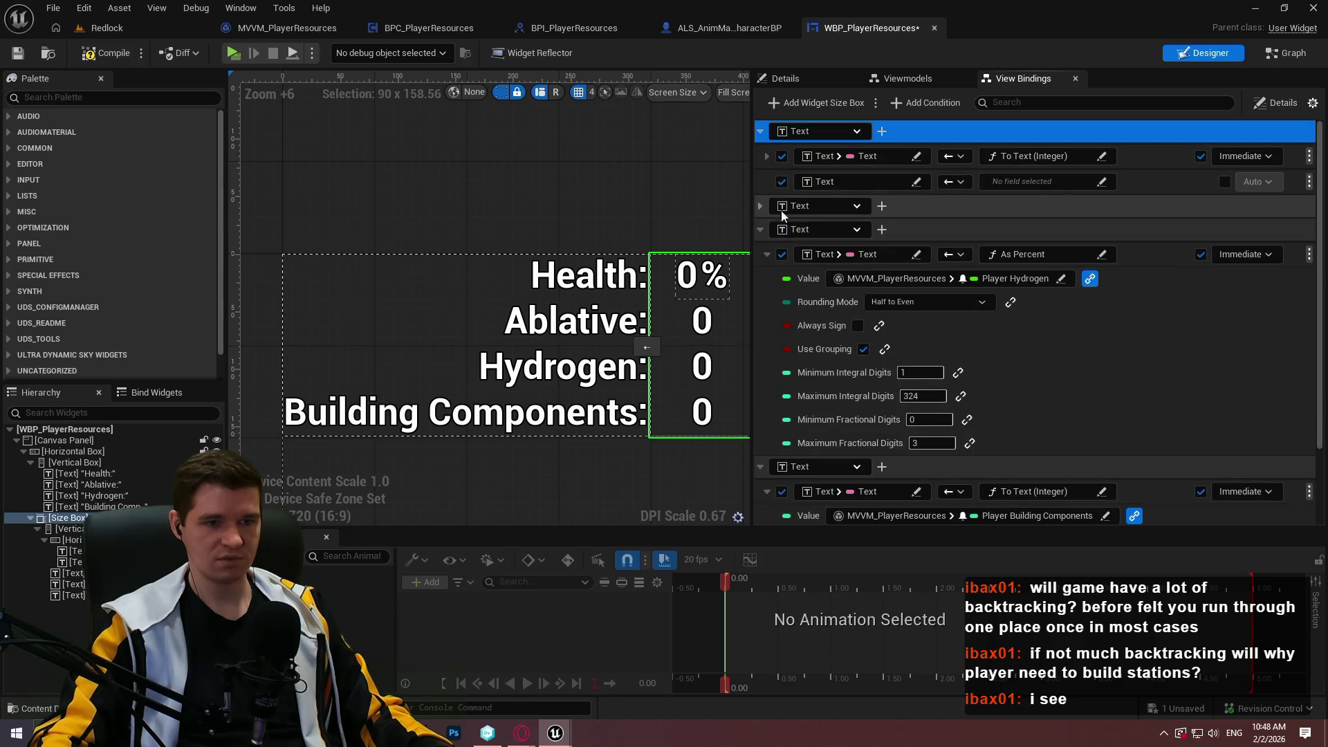
- Remove the empty binding under Health, collapse Hydrogen and Building Components groups, and open the Graph
left_click(1307, 184)
left_click(1309, 181)
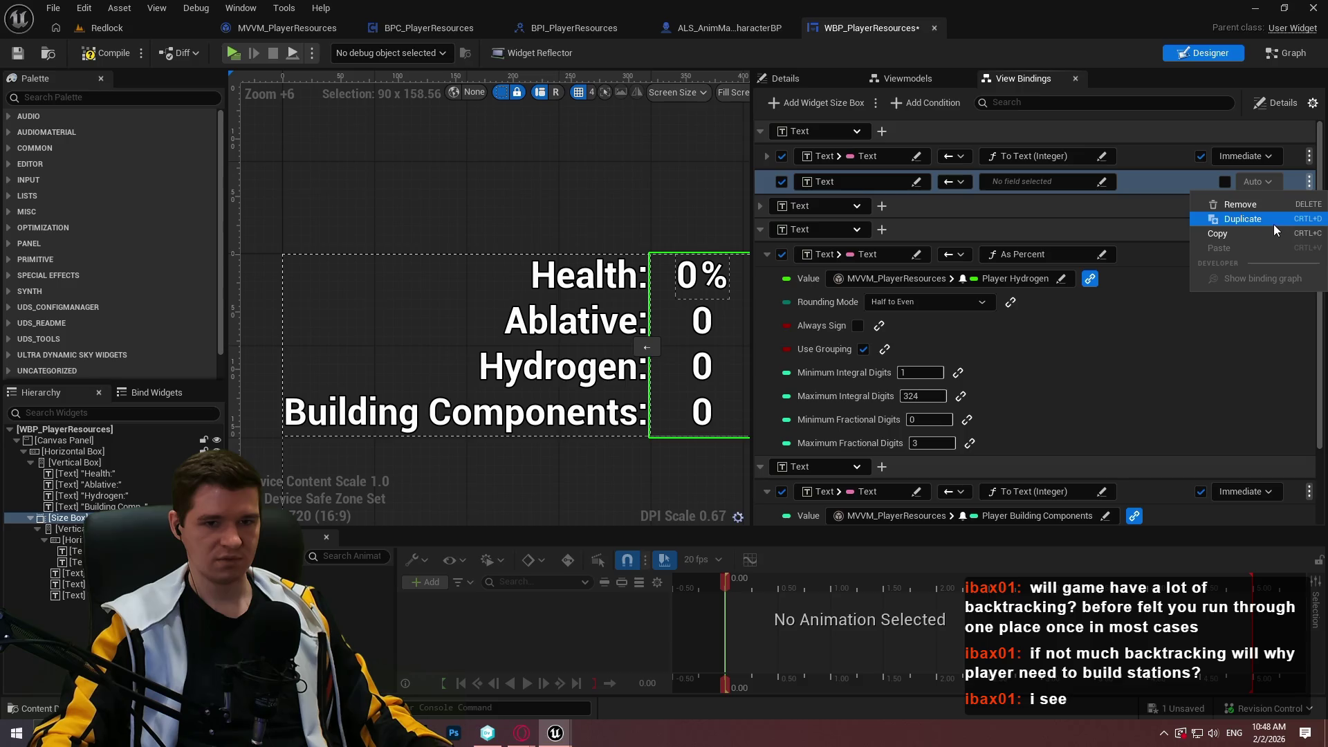
left_click(1240, 204)
left_click(705, 399)
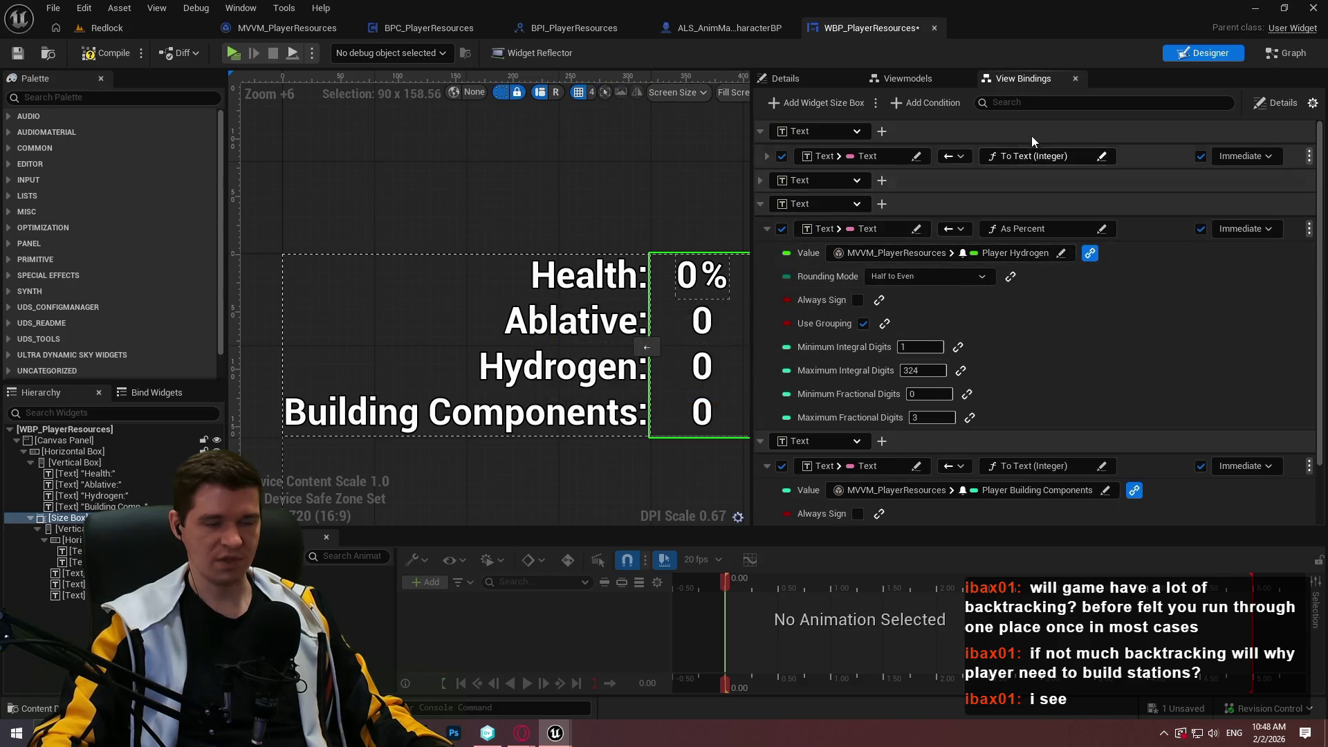
left_click(761, 205)
left_click(769, 233)
left_click(759, 230)
left_click(910, 310)
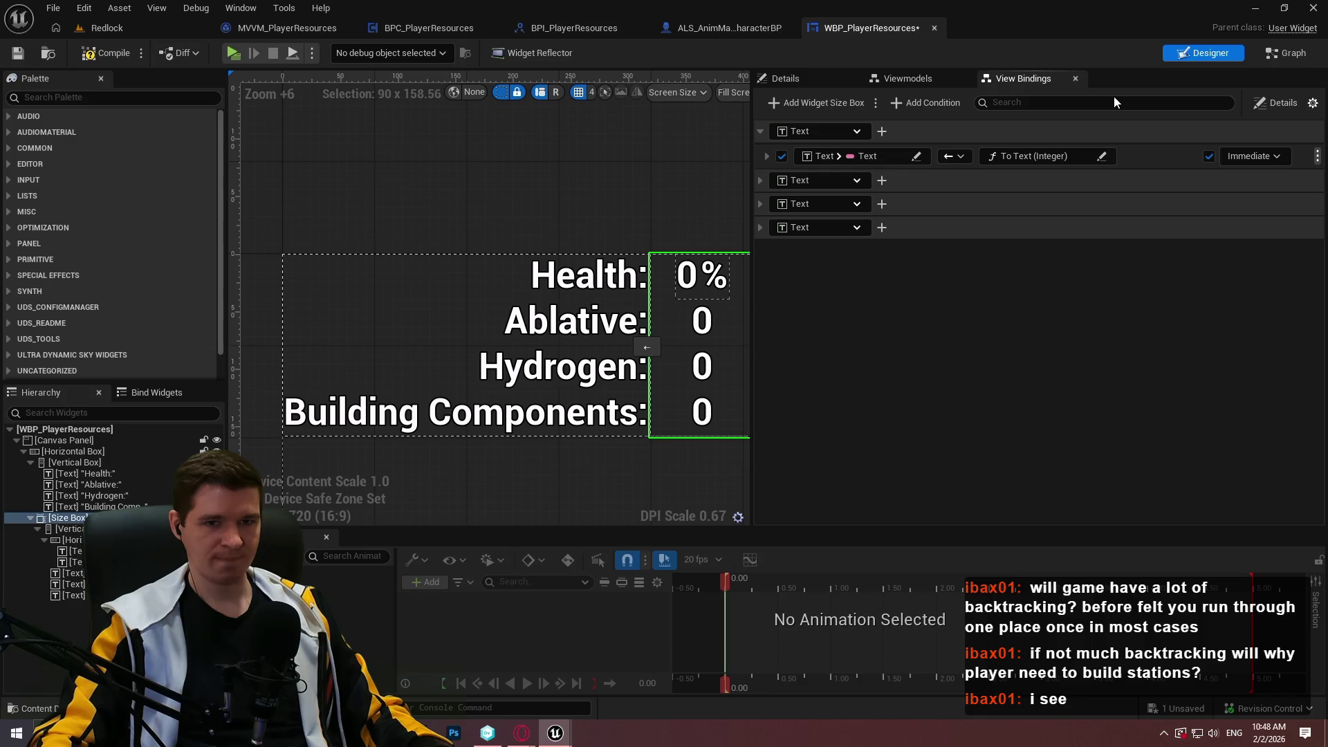
left_click(1288, 57)
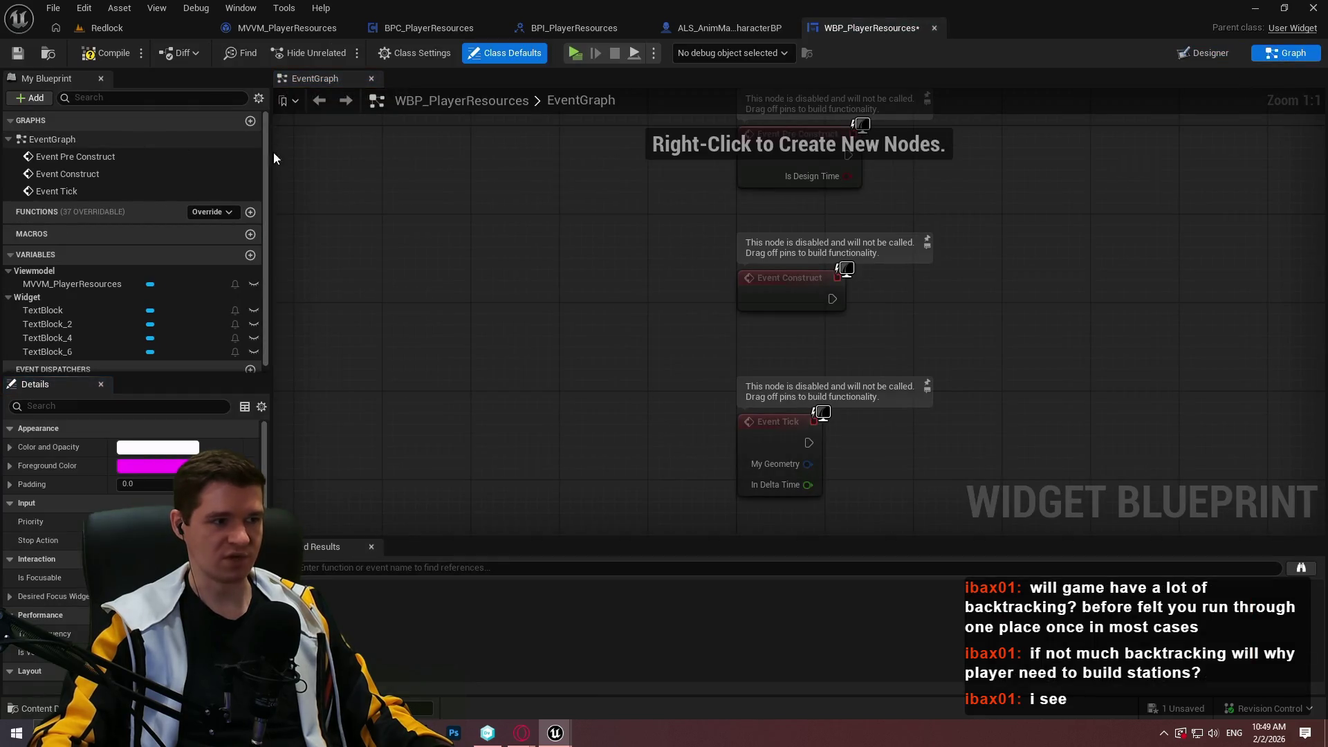
- Create NewFunction, then inspect the Health binding's target widget and conversion function in Designer
left_click(251, 211)
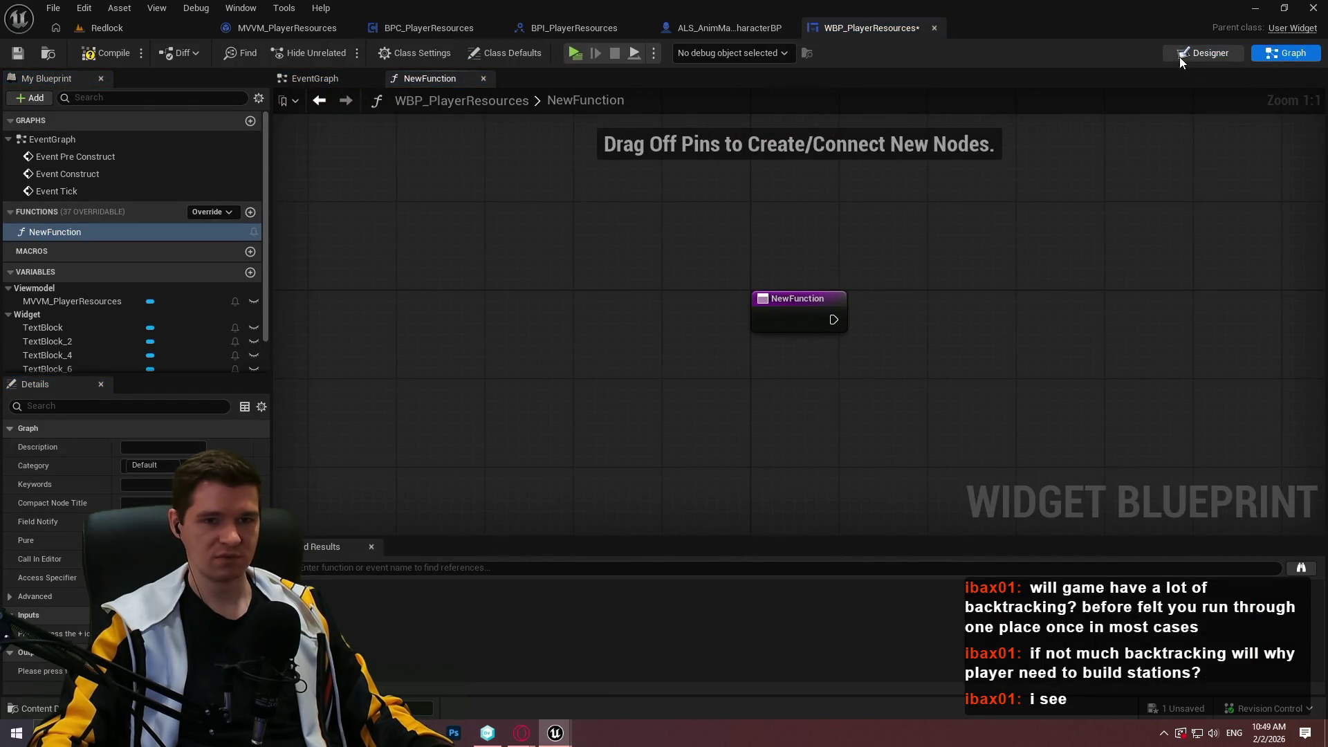
left_click(1180, 57)
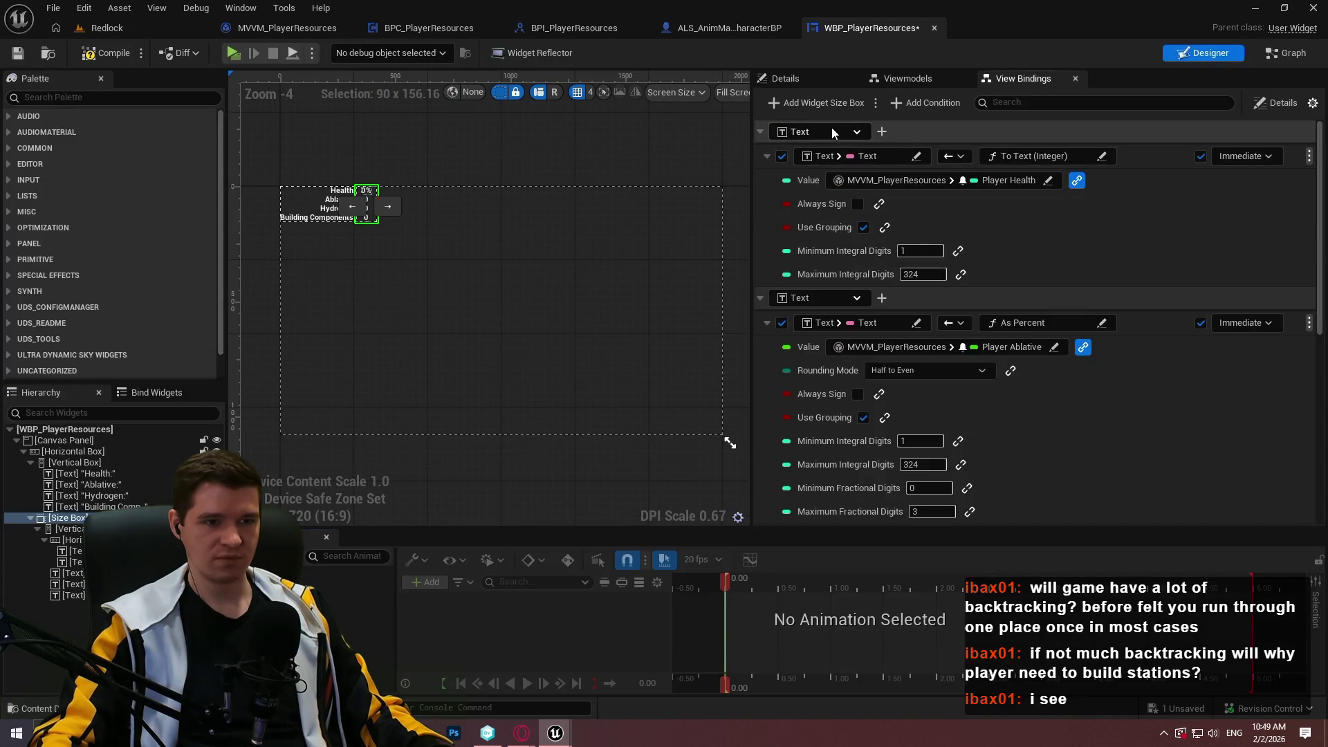
left_click(830, 129)
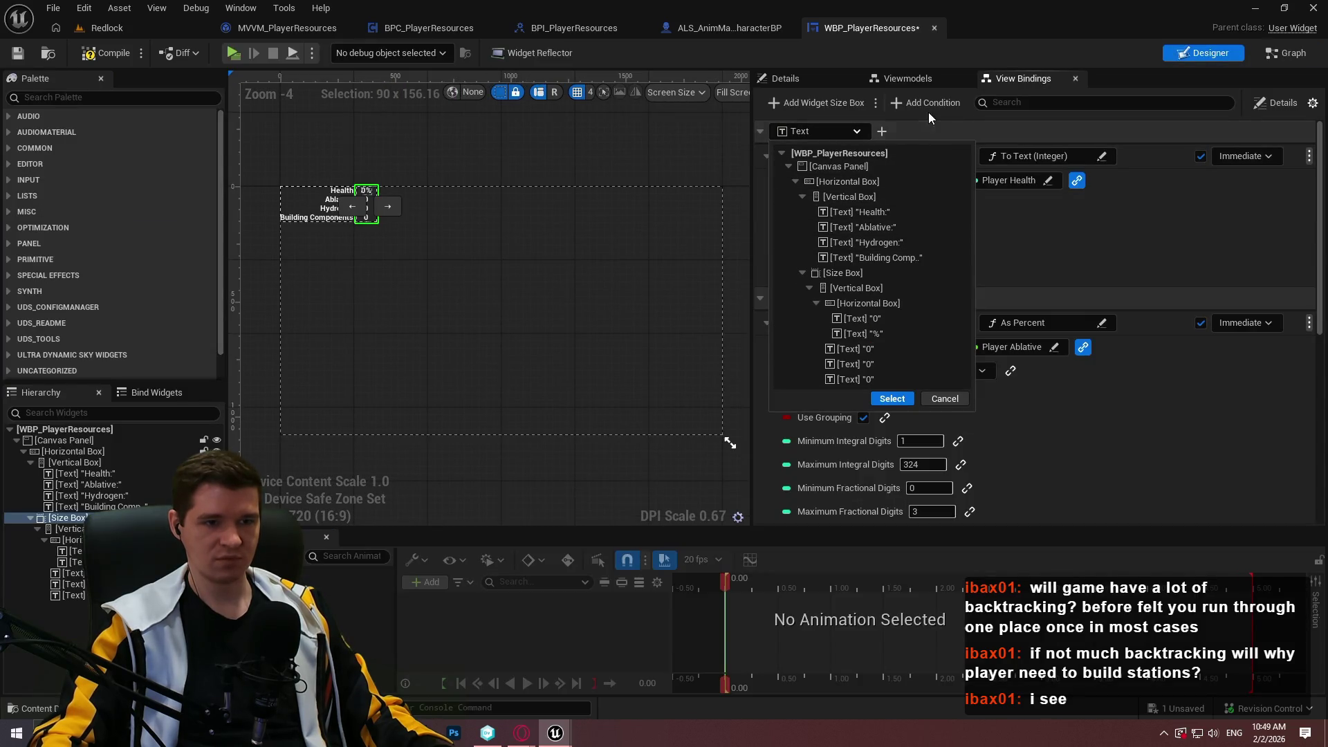
left_click(1010, 159)
left_click(1009, 158)
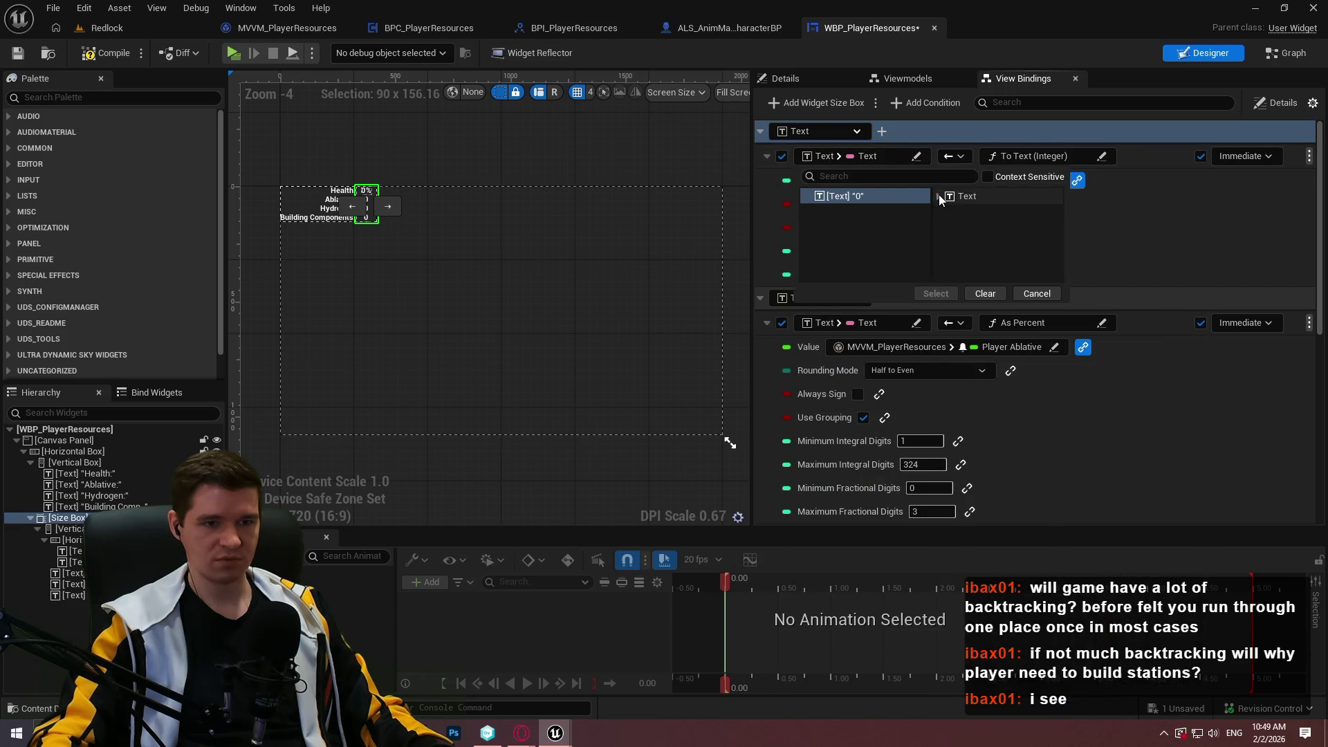
left_click(939, 194)
left_click(985, 131)
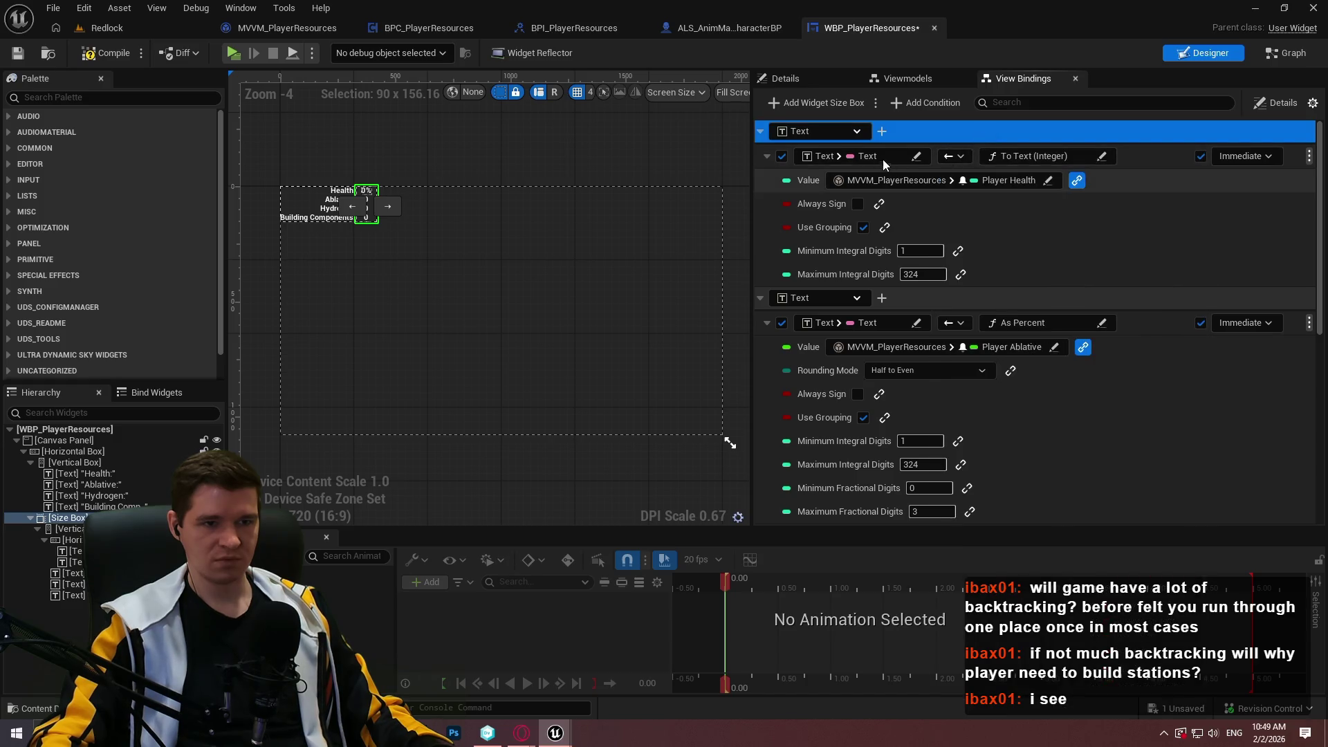
left_click(765, 156)
- Add a new Health text binding sourced from the MVVM_PlayerResources Player Health field
left_click(881, 131)
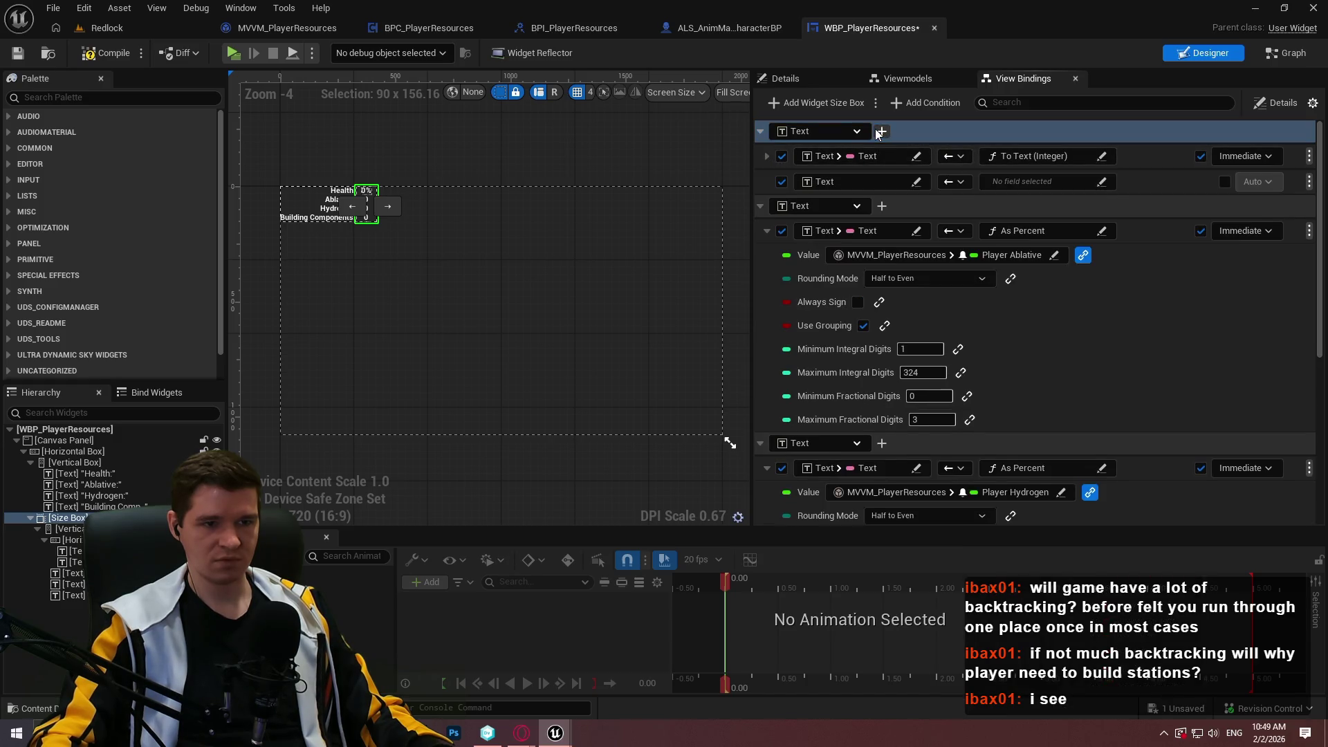
left_click(1013, 180)
left_click(1052, 222)
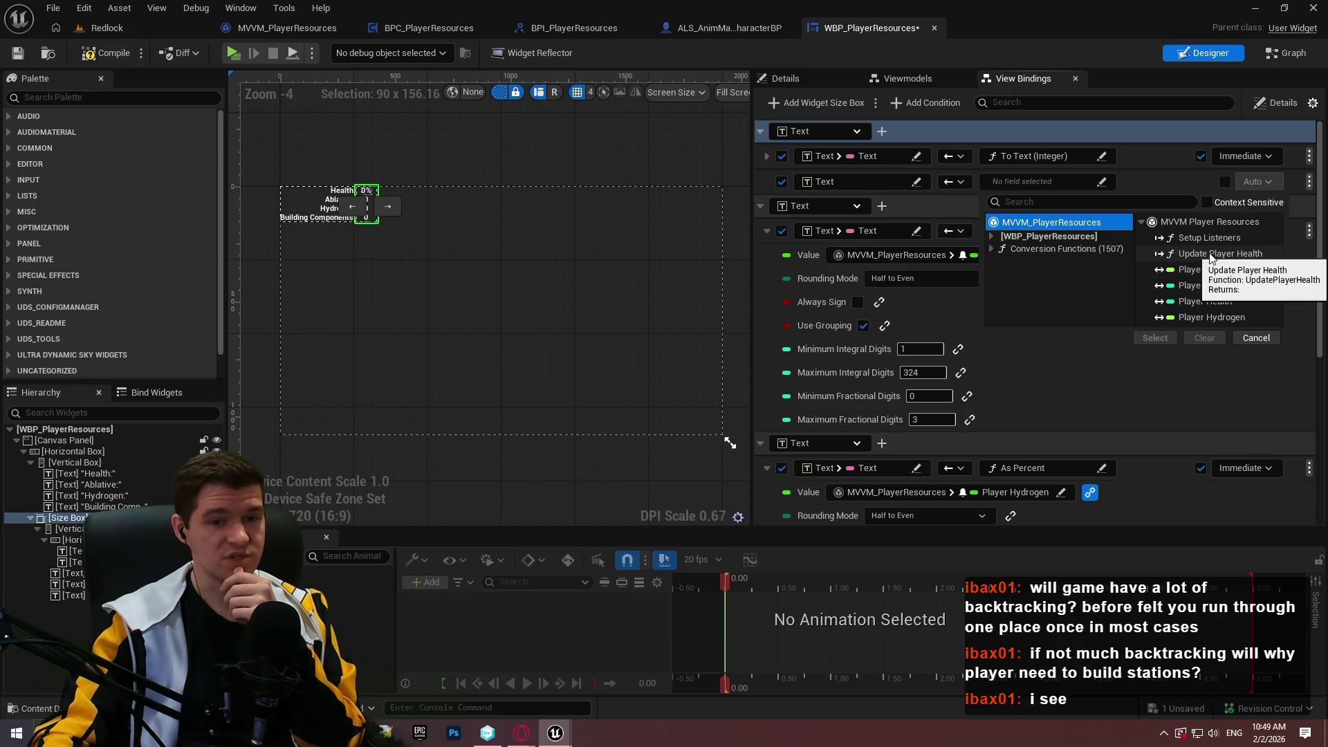
left_click(1205, 301)
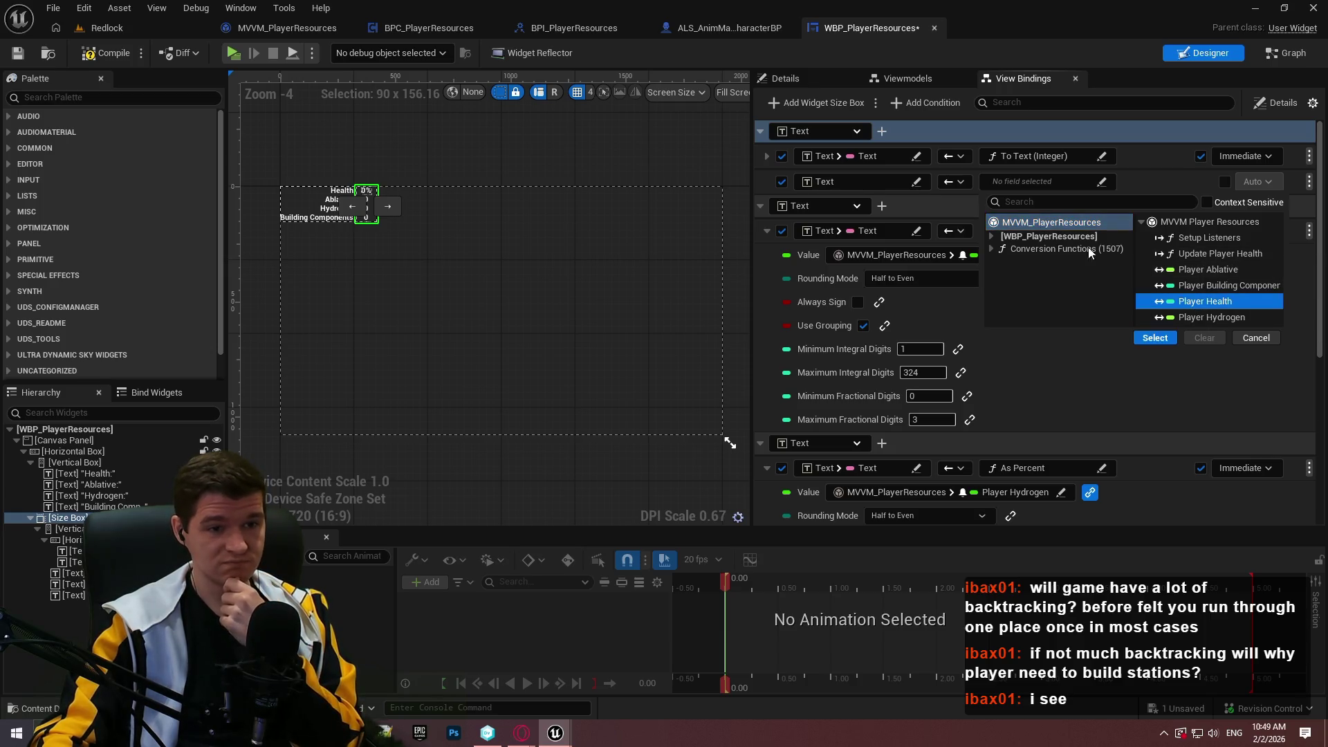
left_click(1159, 344)
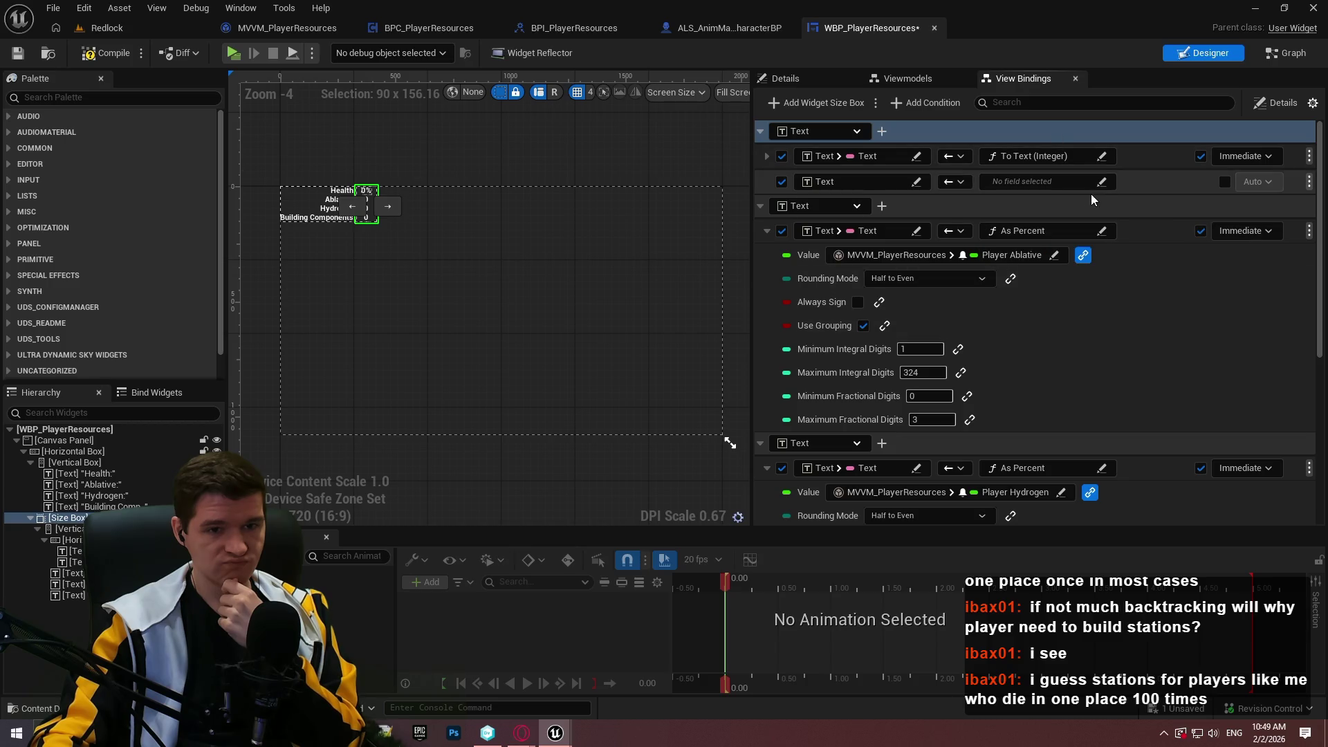
left_click(872, 180)
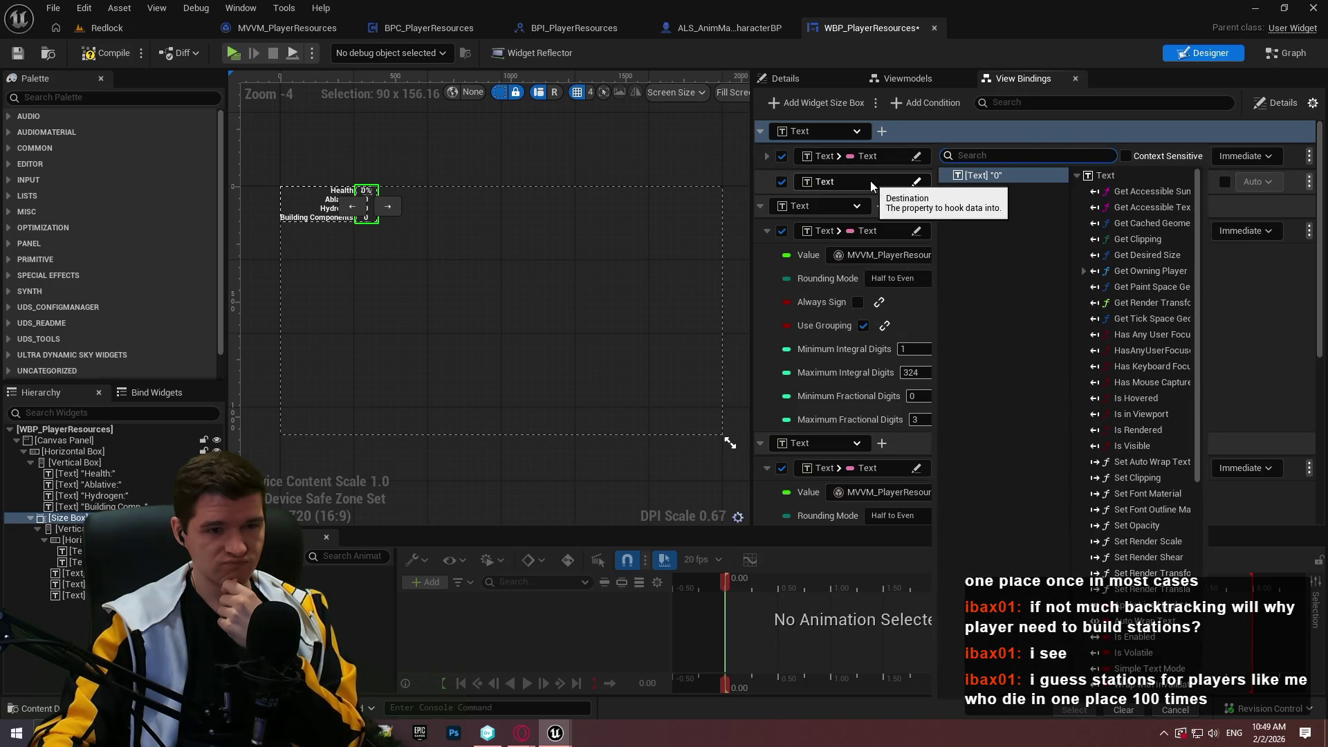
key("Escape")
left_click(956, 182)
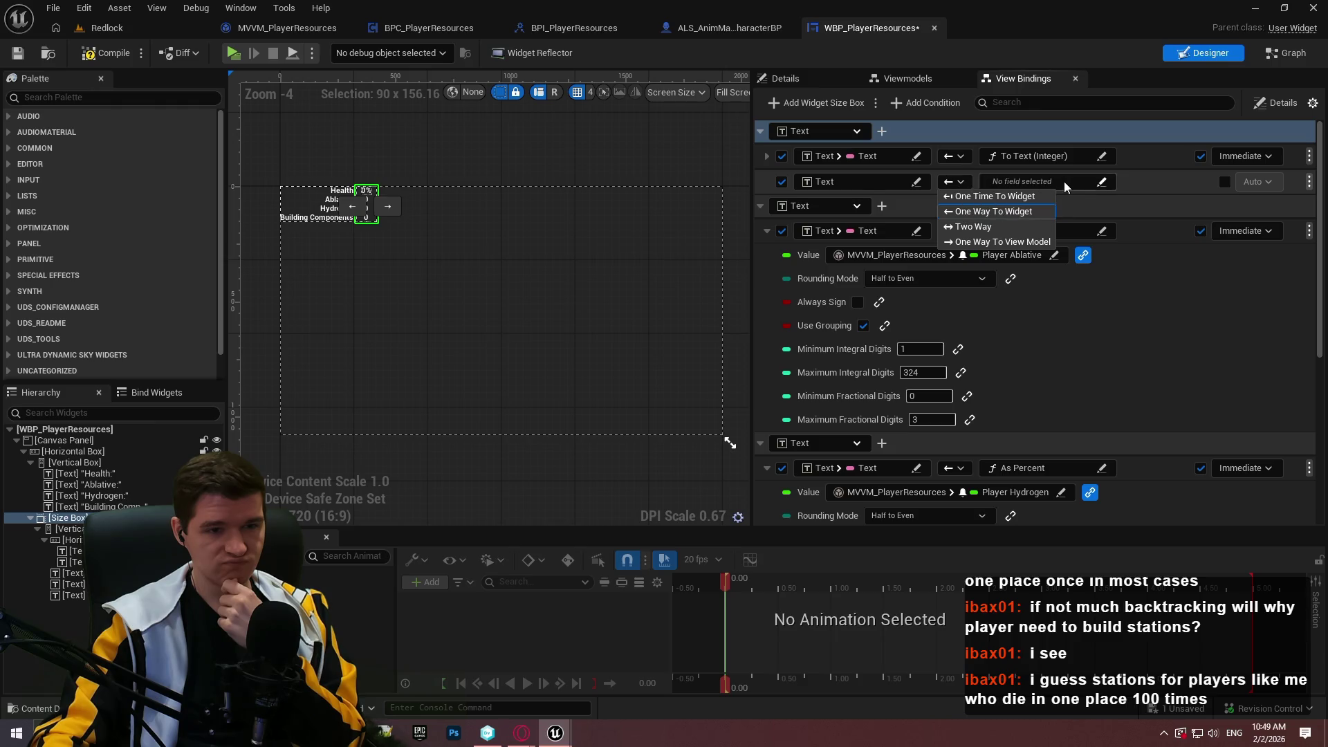
left_click(1145, 179)
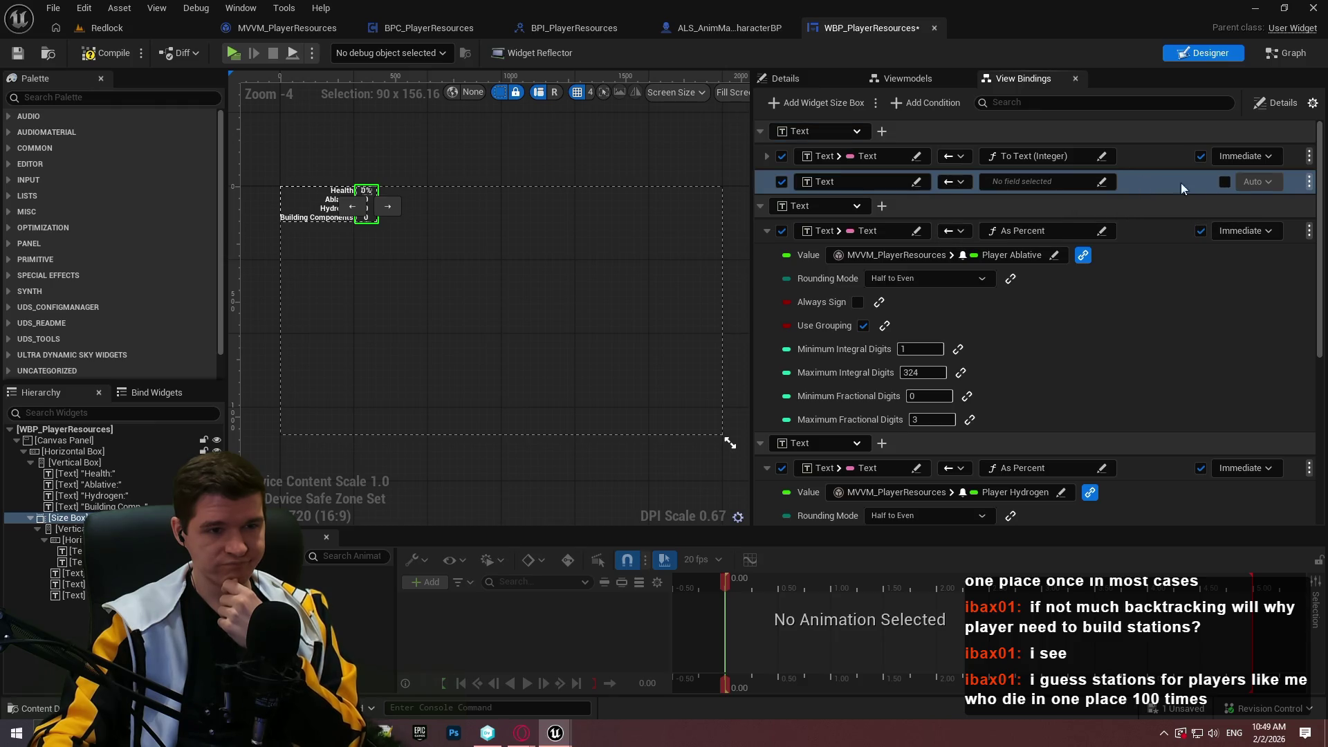
- Delete the unfinished Health binding and collapse the Ablative and Hydrogen binding groups
left_click(1308, 182)
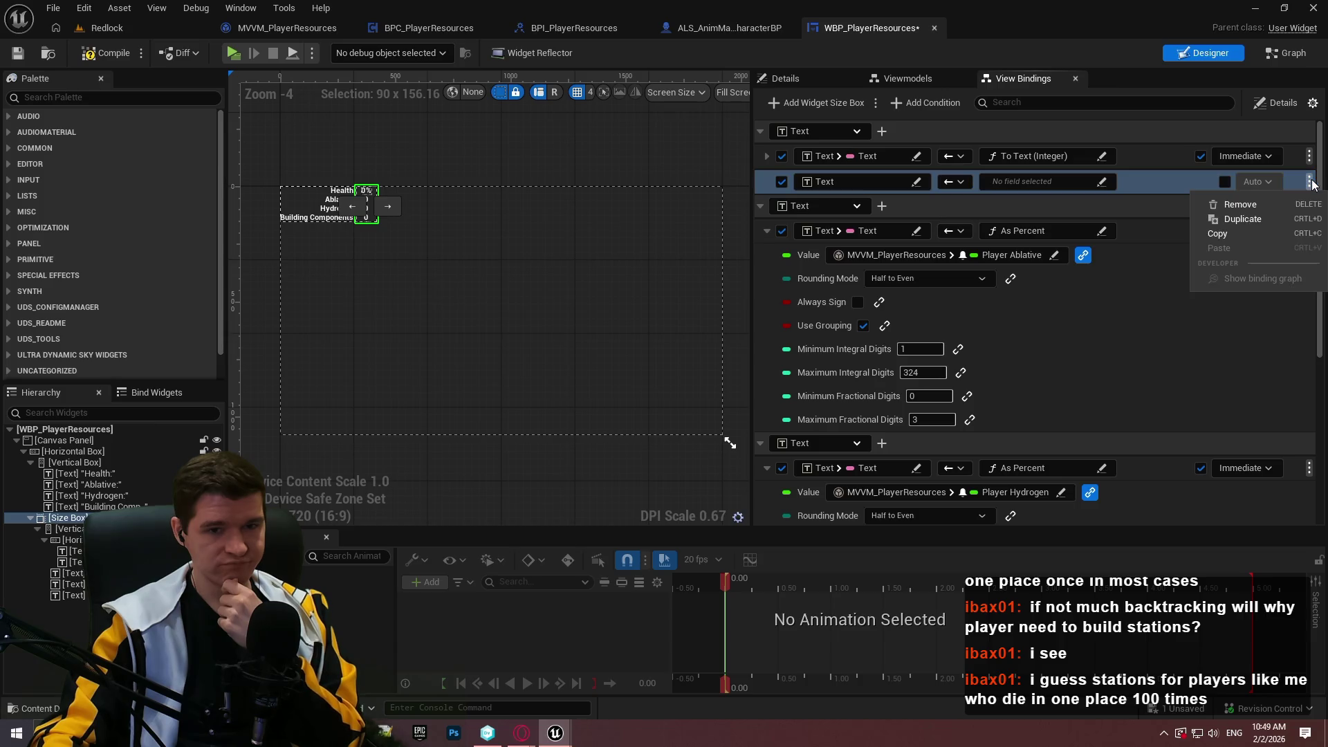
left_click(1241, 204)
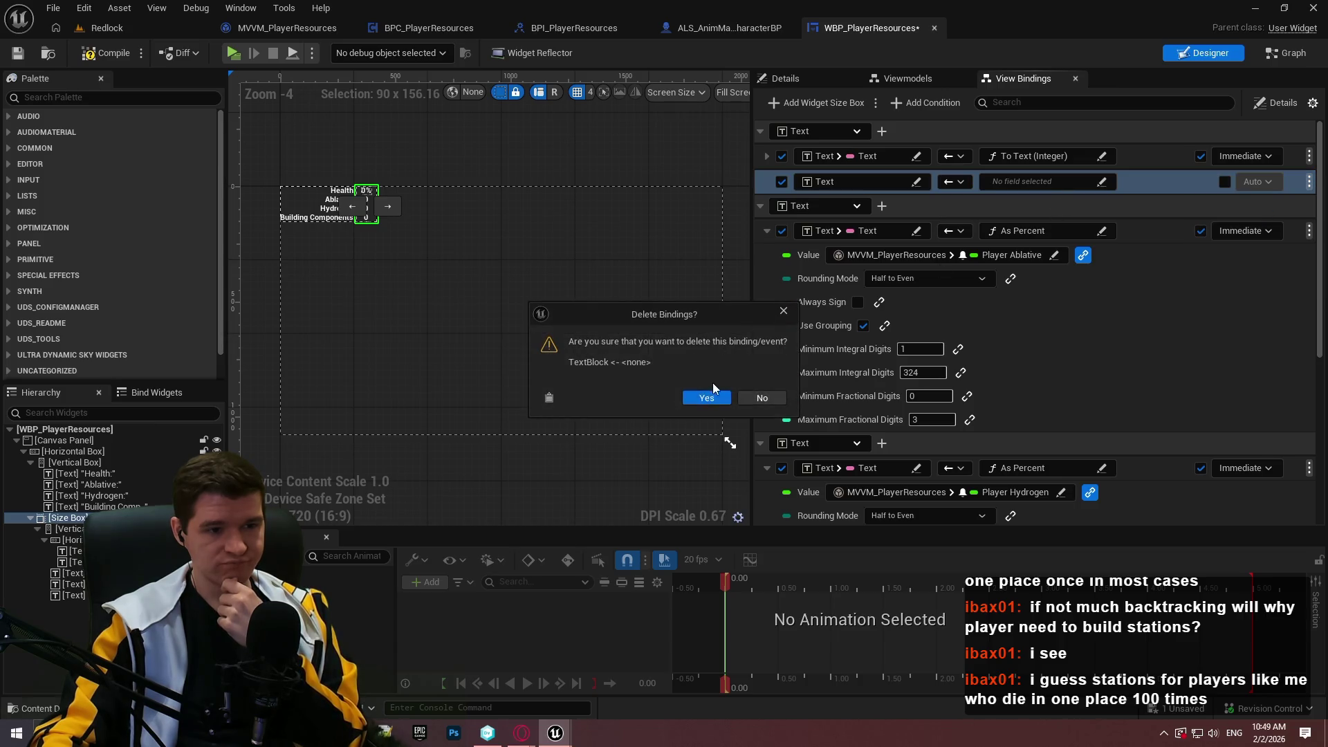
left_click(702, 395)
left_click(761, 182)
left_click(761, 204)
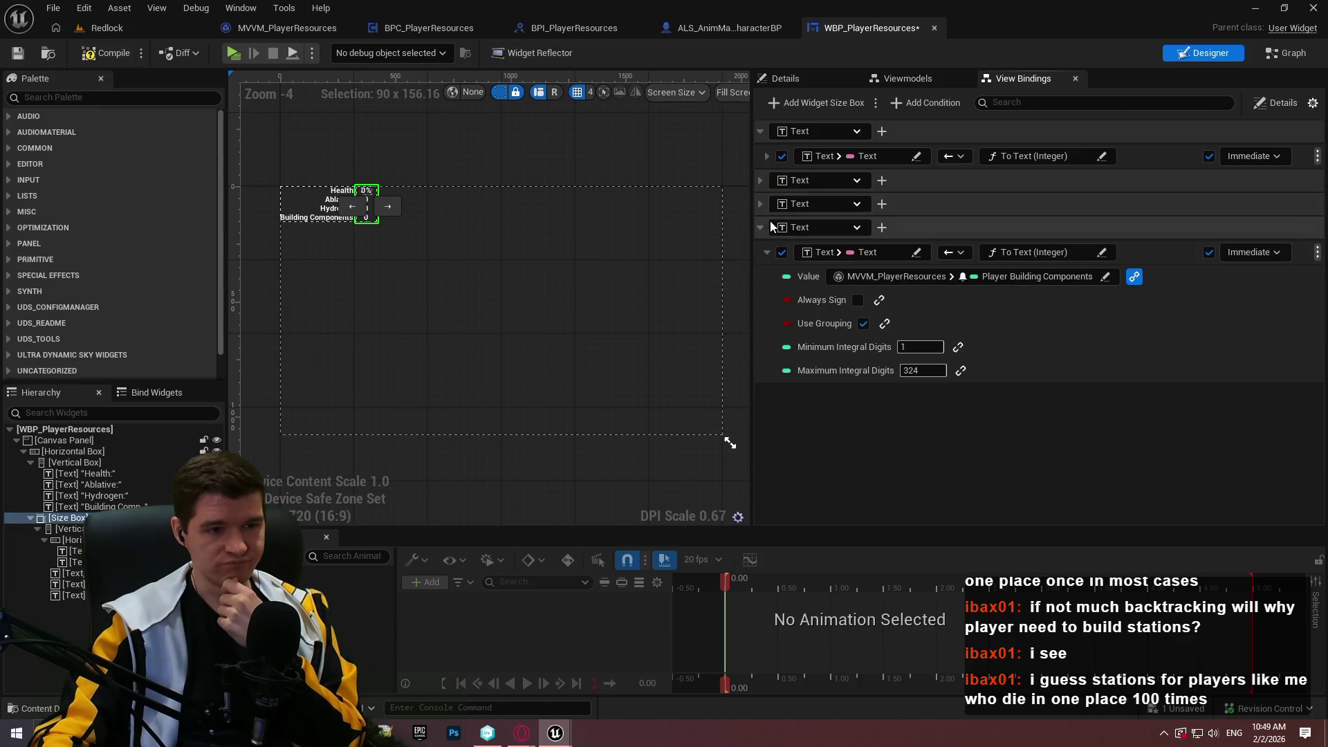
left_click(761, 226)
left_click(760, 132)
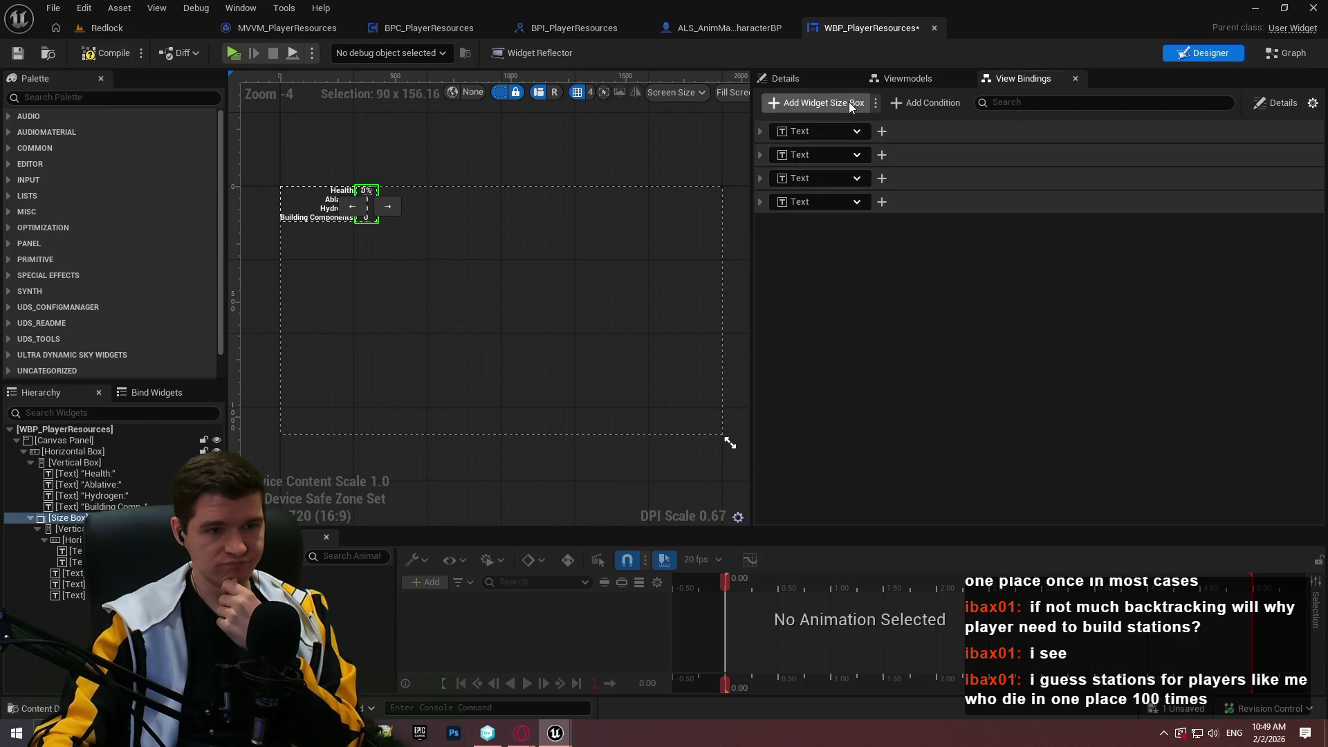
left_click(503, 164)
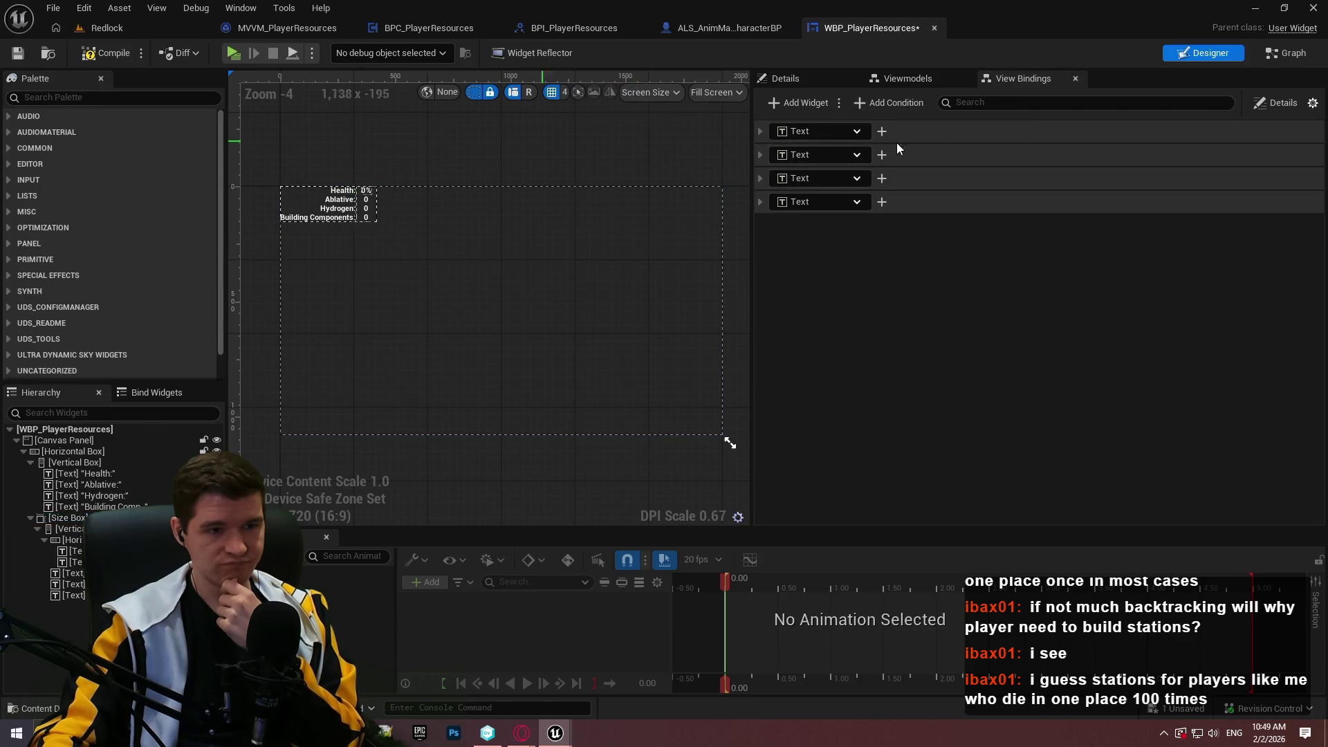
left_click(839, 104)
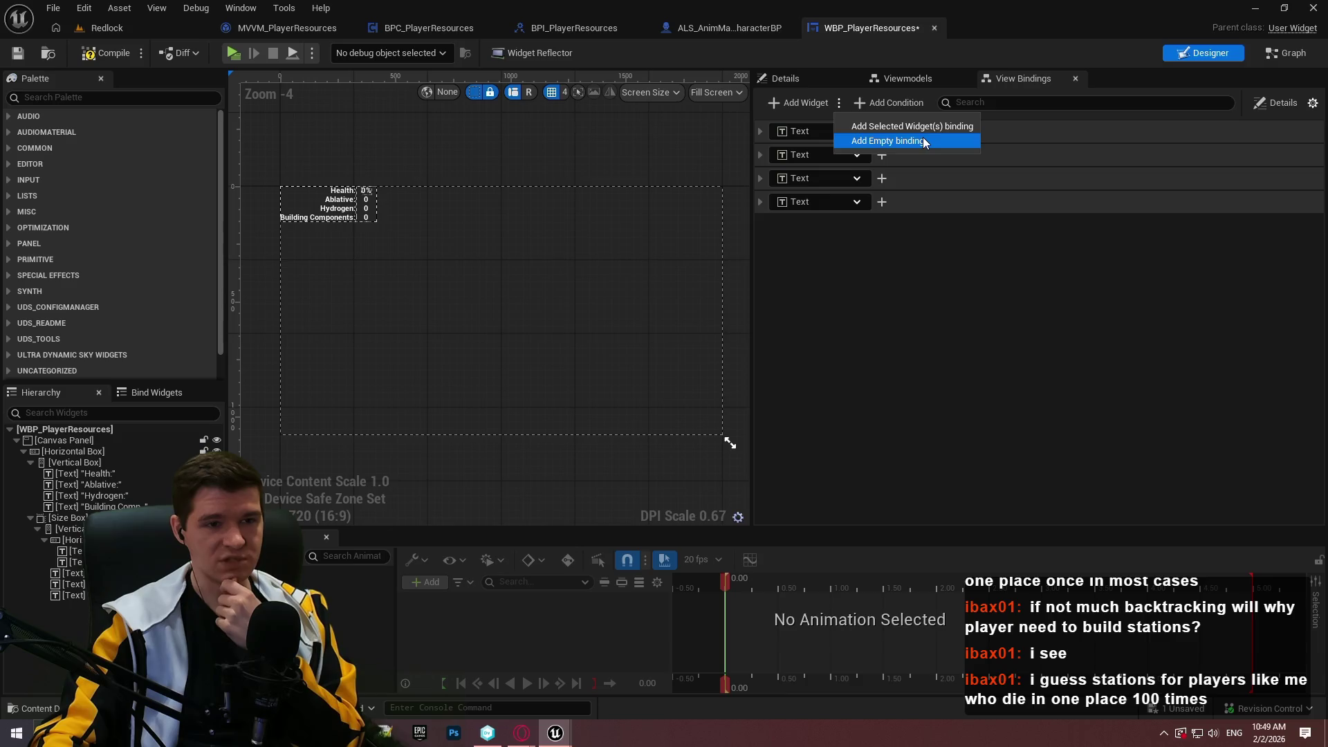
left_click(923, 138)
left_click(843, 225)
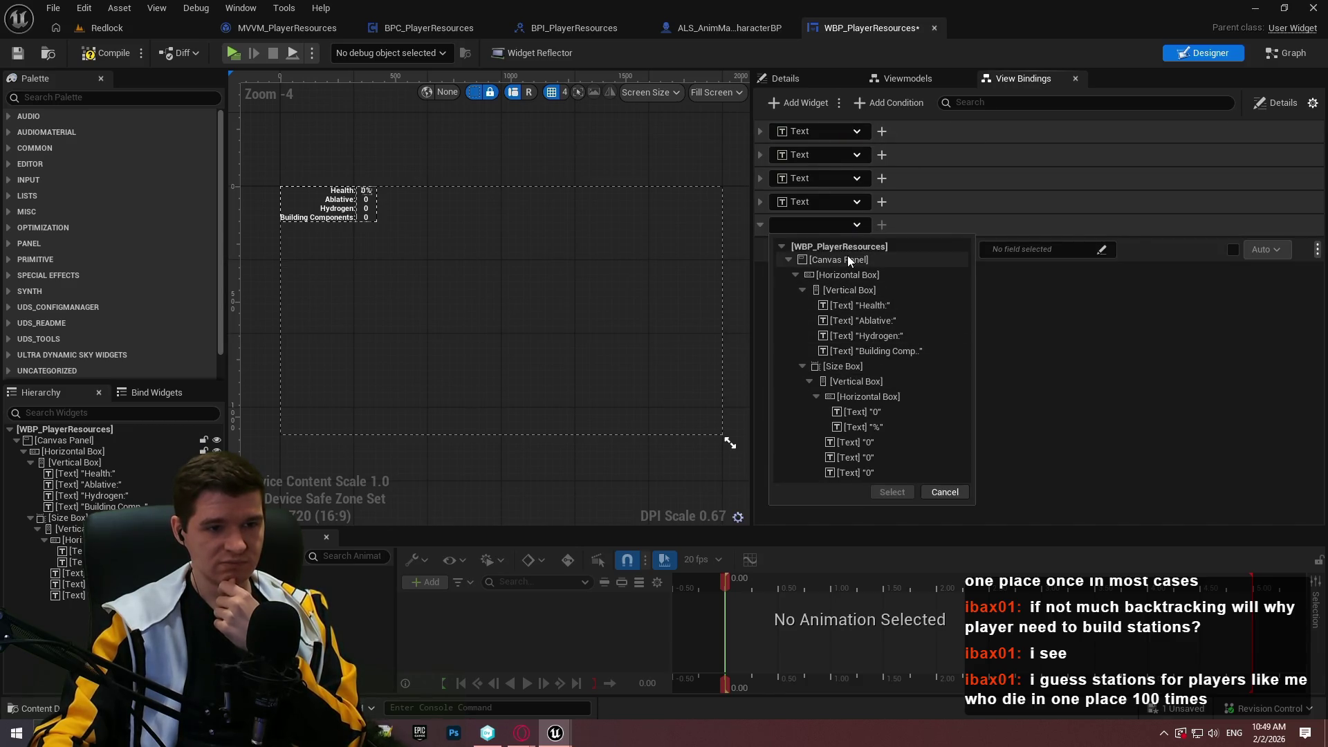
left_click(1102, 305)
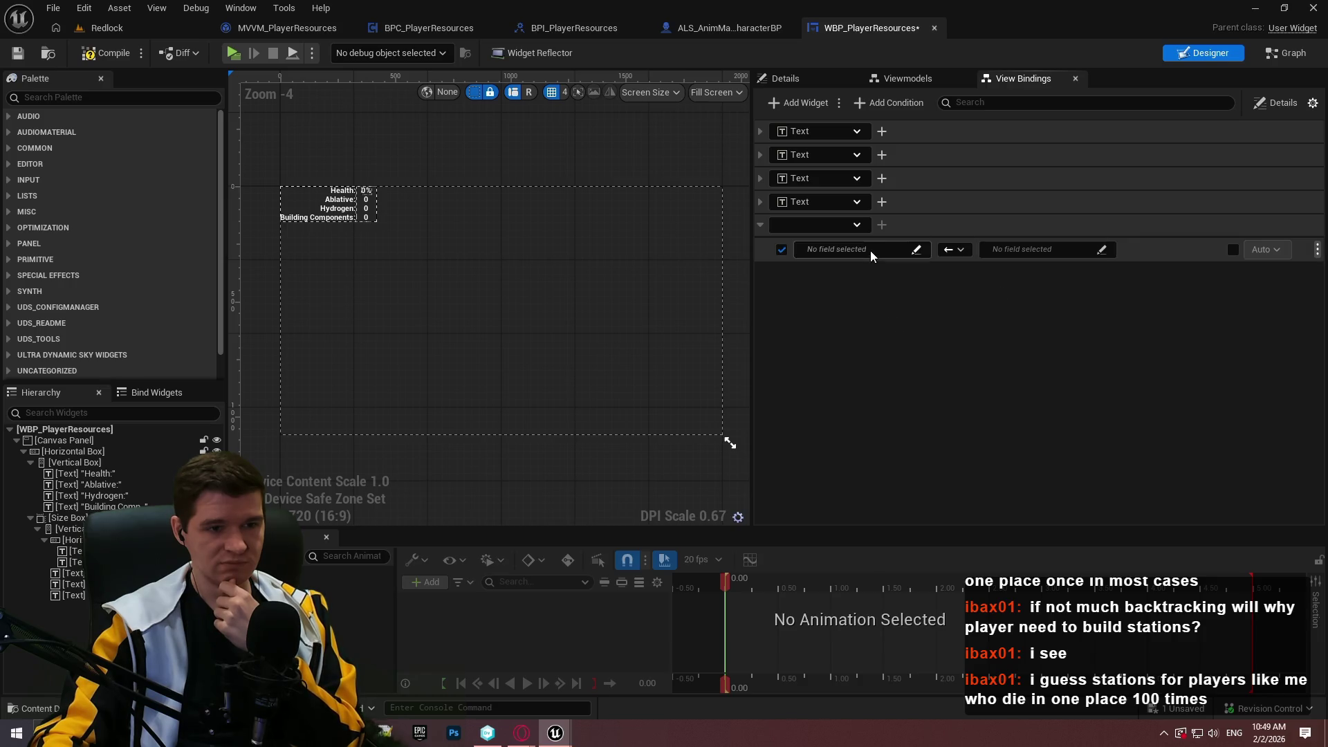
left_click(870, 250)
left_click(807, 288)
left_click(814, 301)
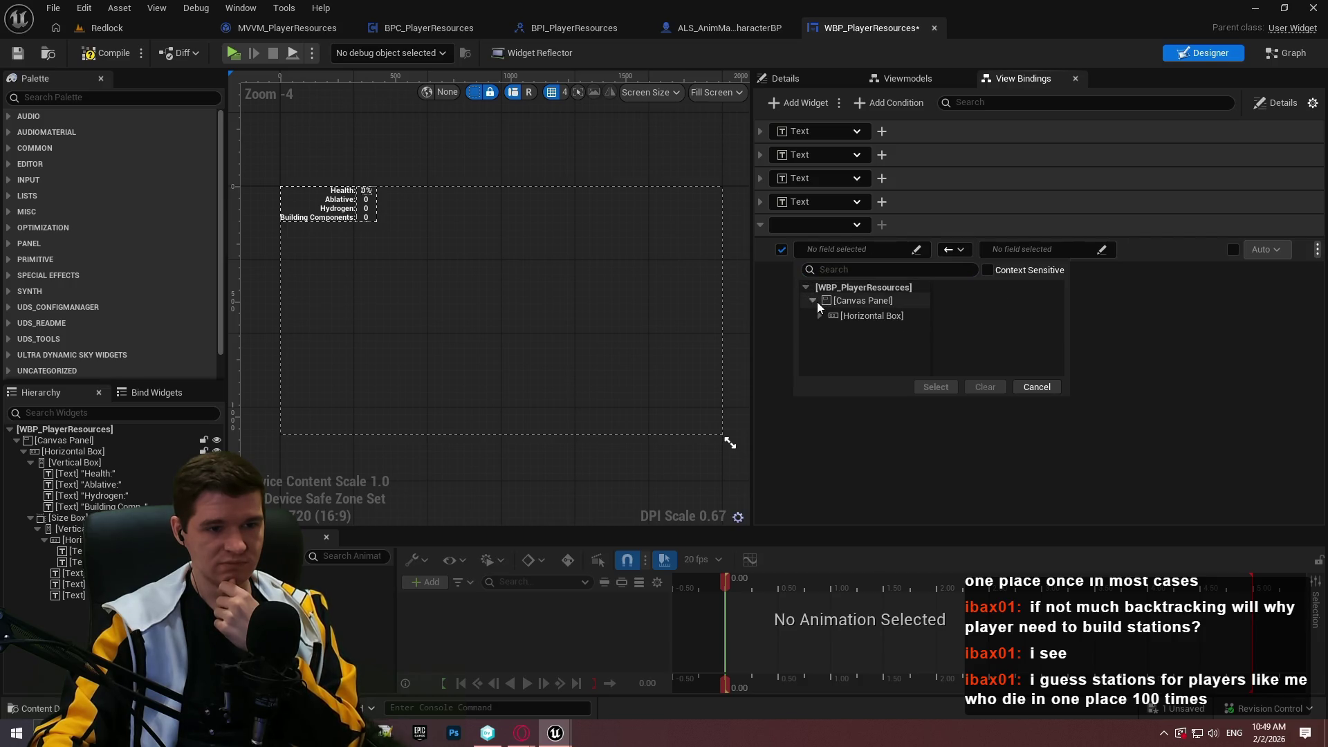
left_click(820, 316)
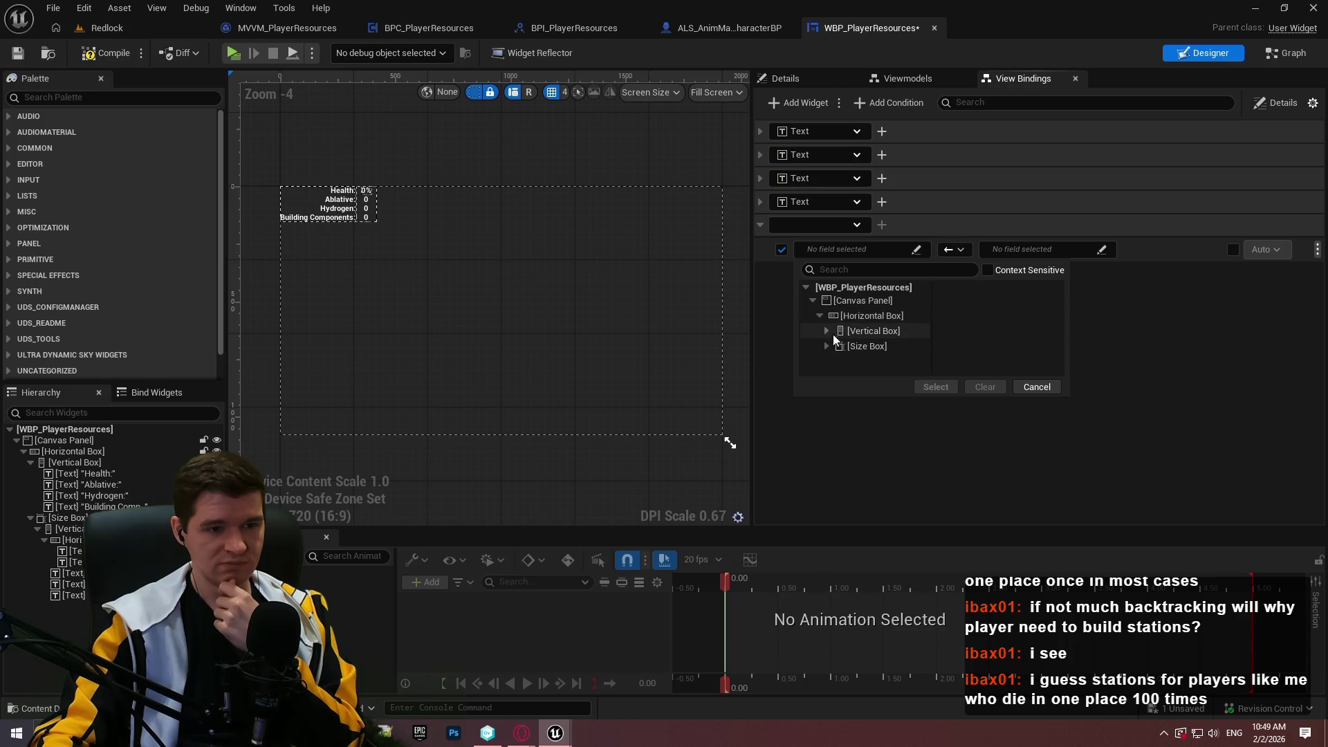
left_click(836, 440)
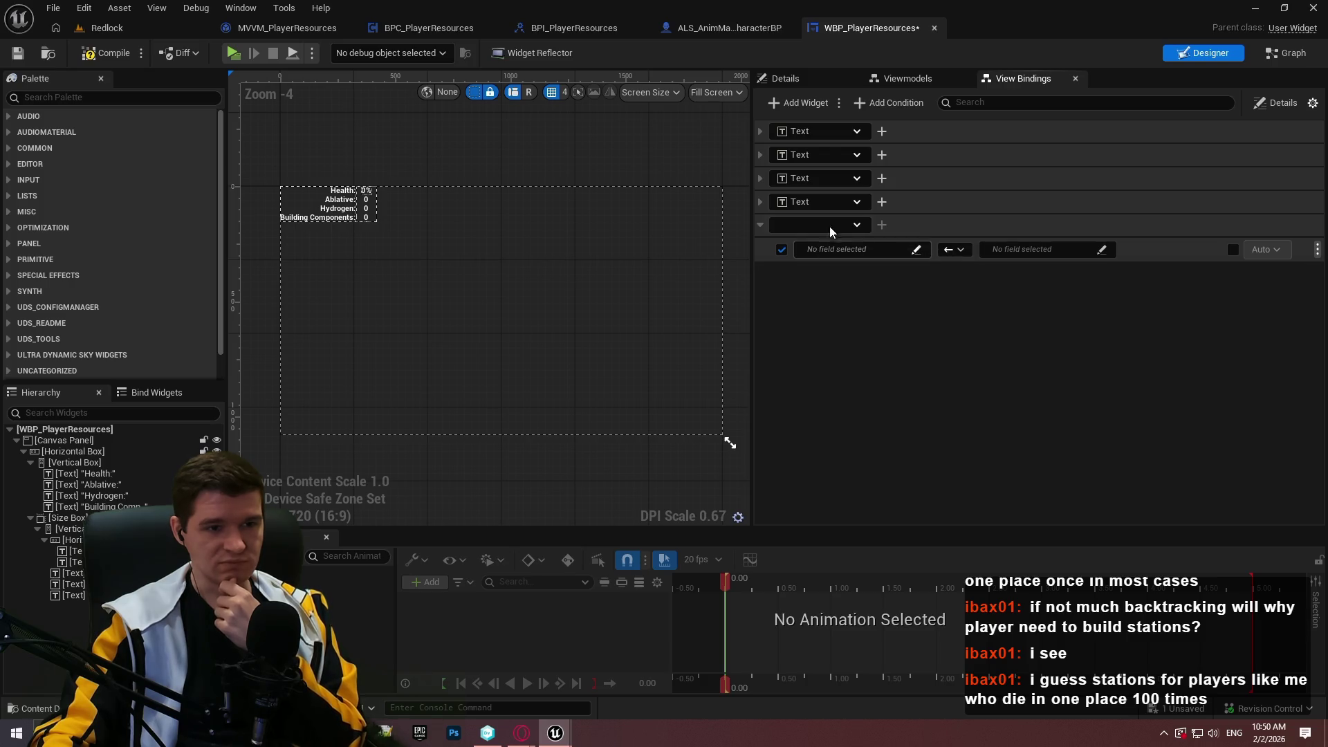
left_click(1316, 249)
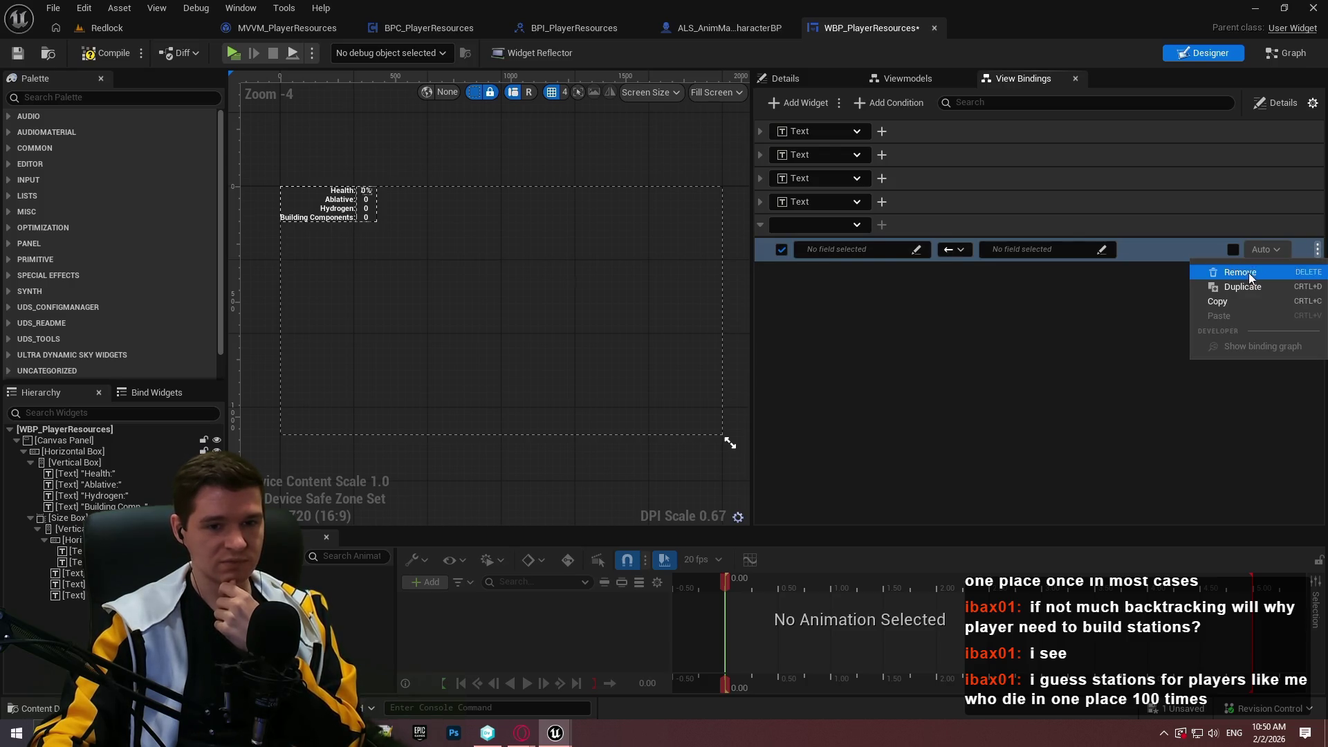
left_click(1207, 271)
left_click(706, 398)
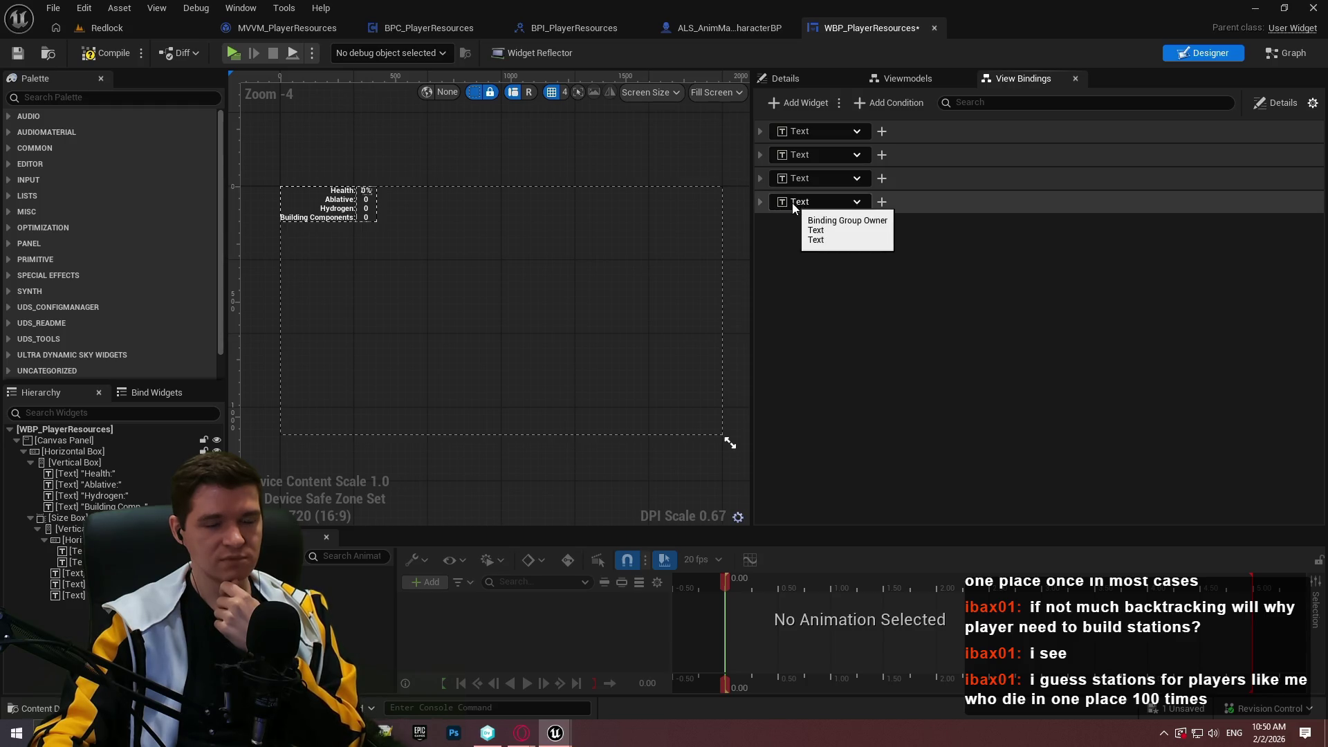
- Delete NewFunction from the graph, then compile and save the widget blueprint
left_click(1287, 53)
left_click(90, 233)
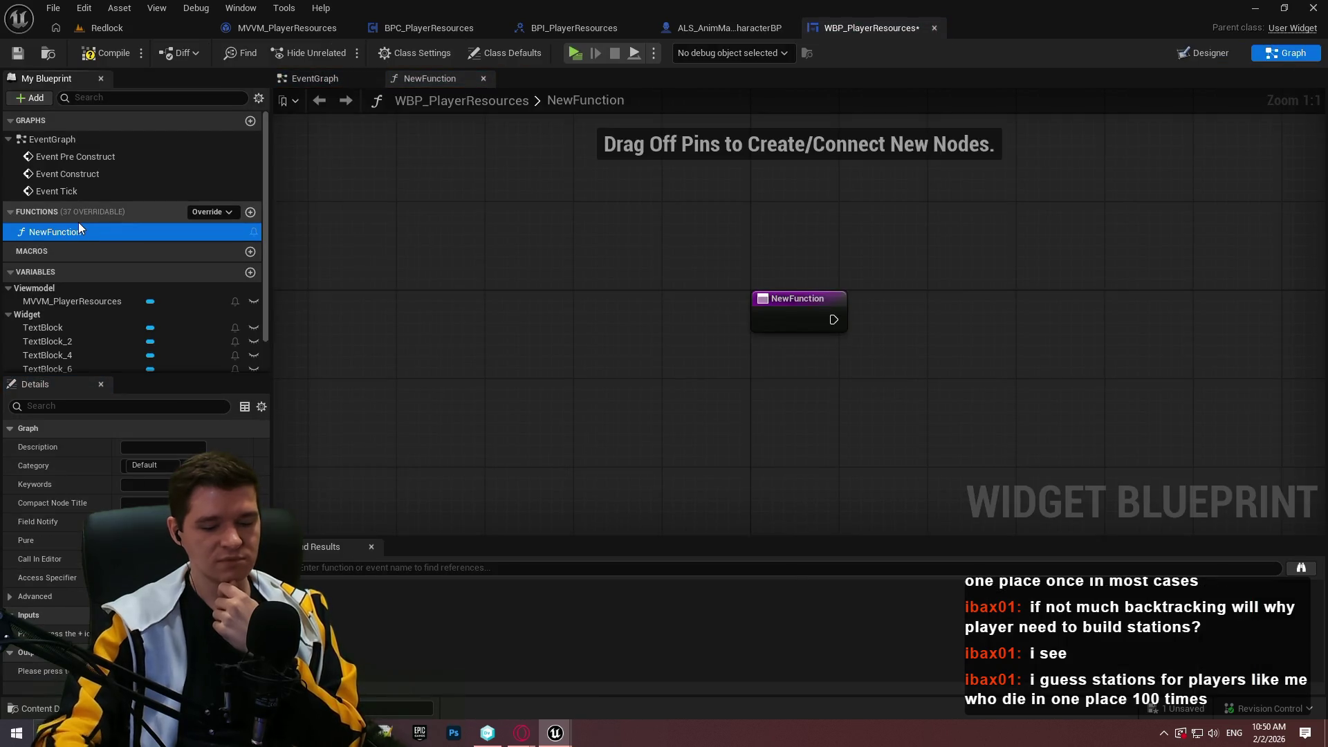
key("Delete")
left_click(97, 52)
left_click(18, 52)
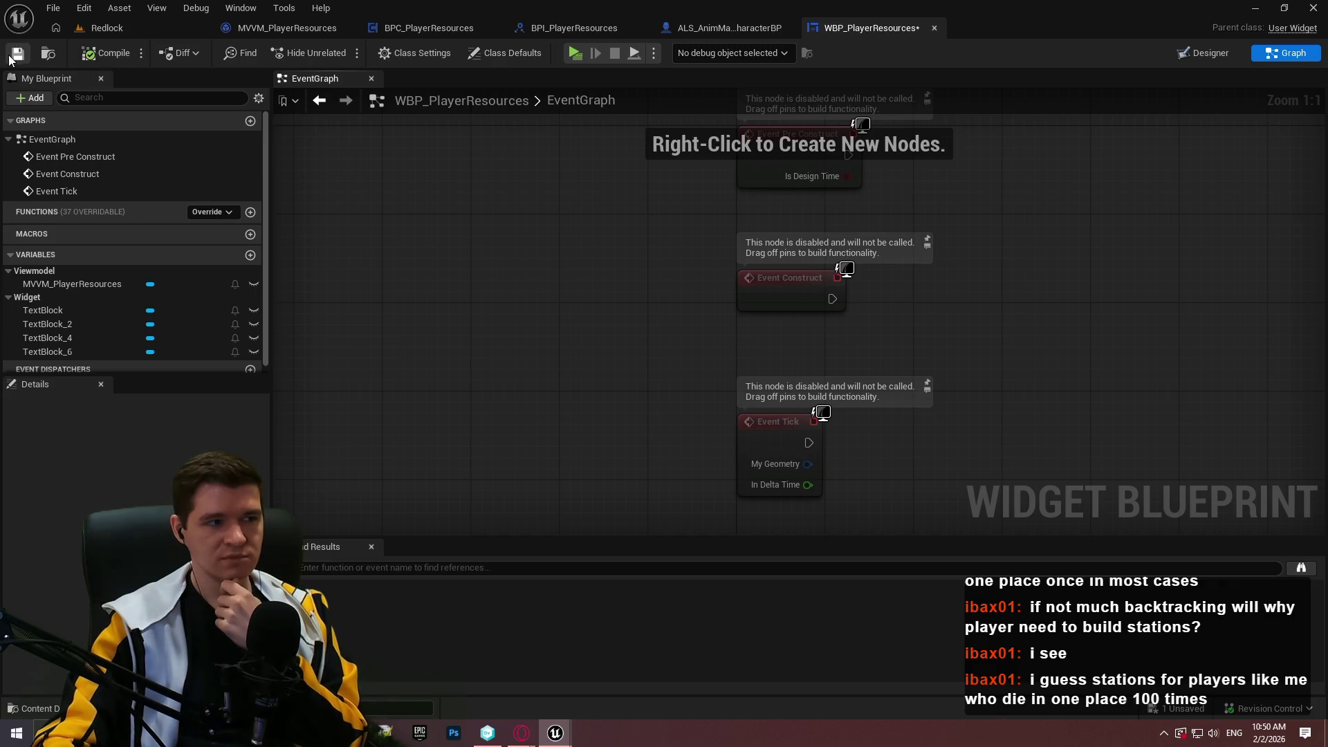
- Switch to the Designer view and zoom the canvas to 1:1
left_click(1195, 56)
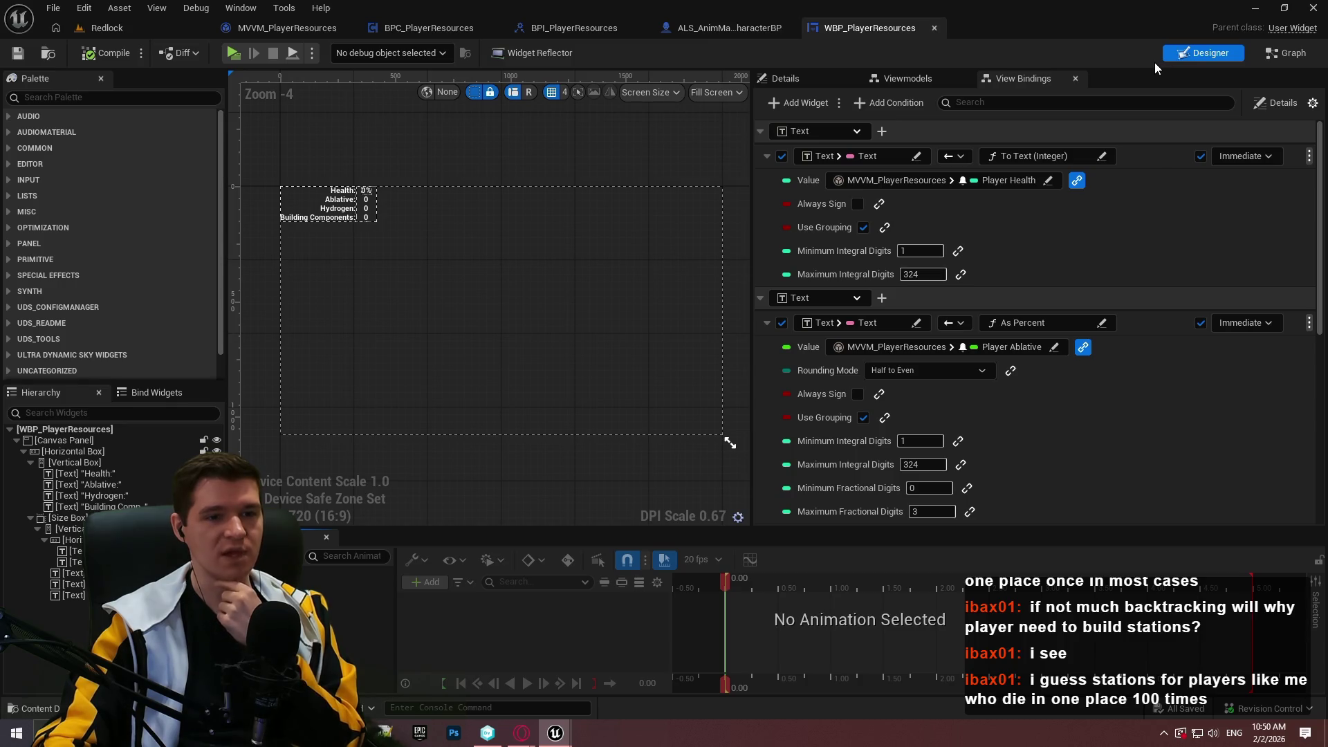
scroll(310, 141, "up", 2)
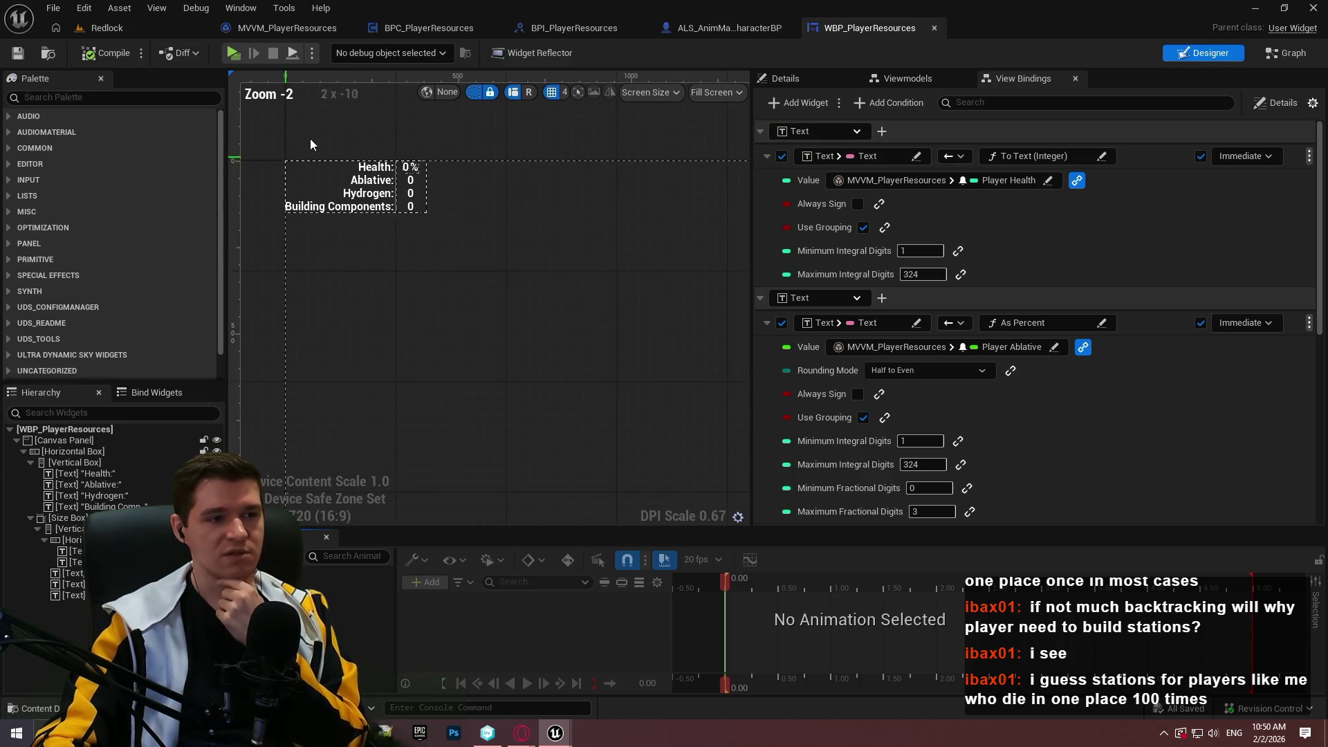
scroll(415, 145, "up", 2)
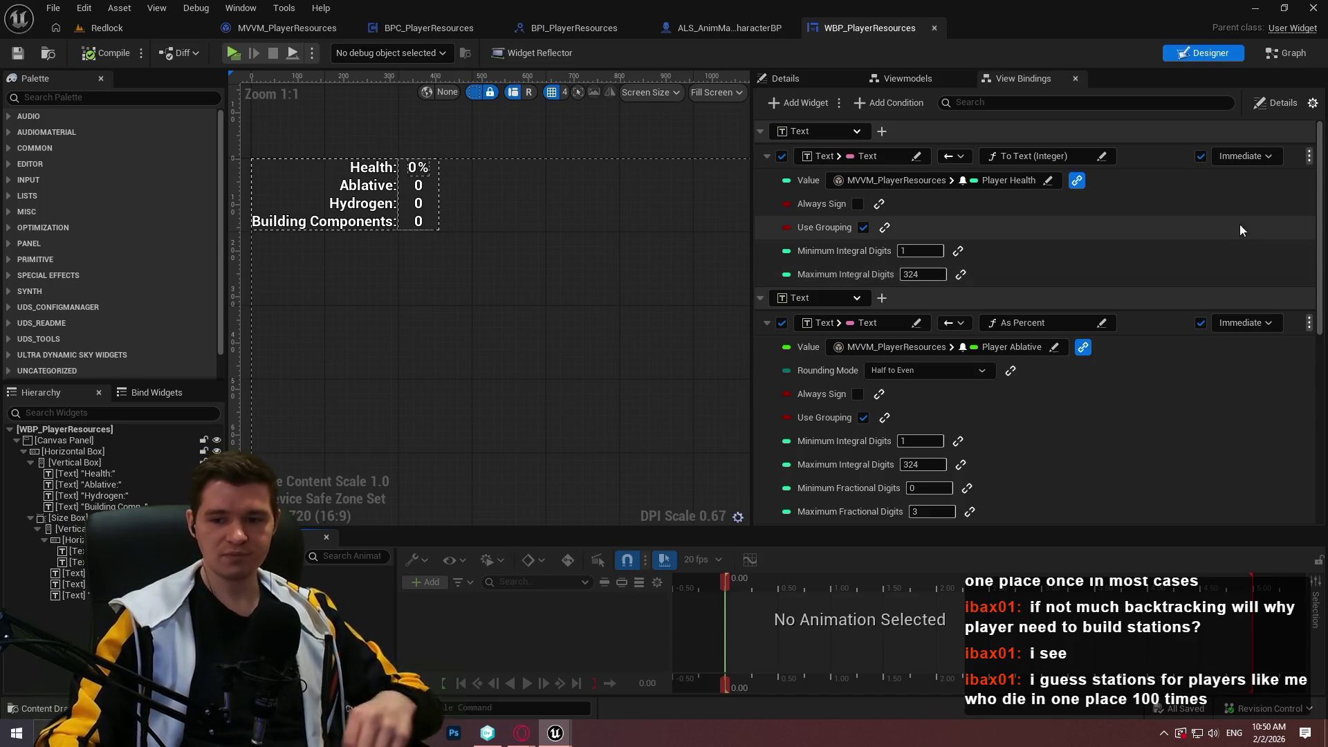
- Collapse the Health, Ablative, Hydrogen and Building Components bindings into compact rows and save
left_click(1085, 231)
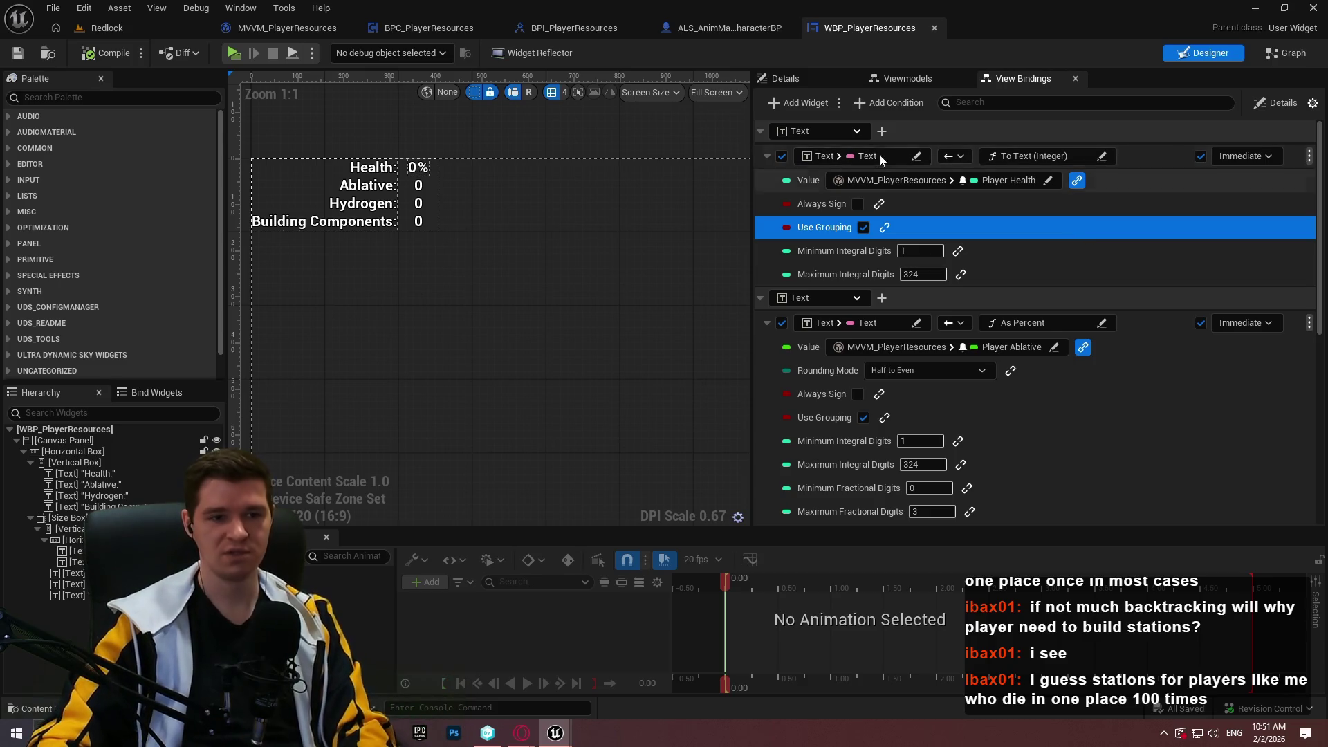
left_click(767, 156)
left_click(760, 179)
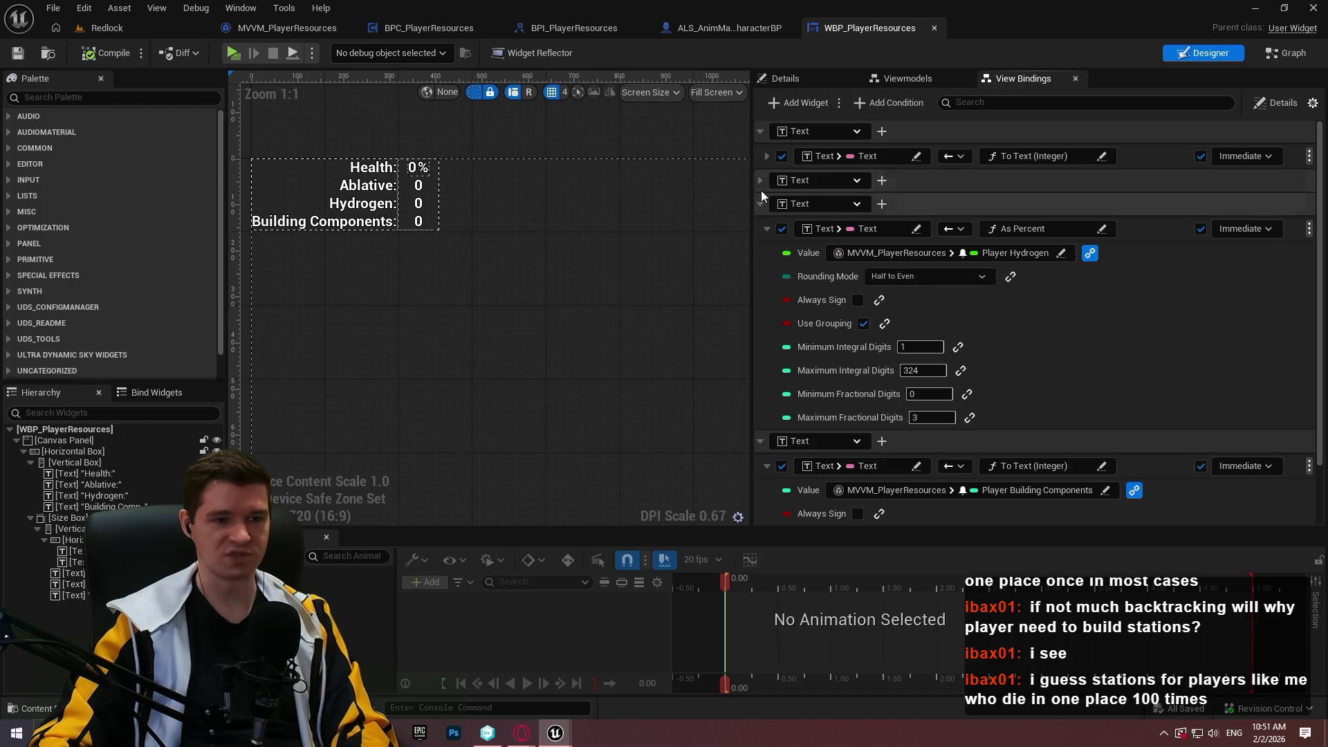
left_click(762, 186)
left_click(768, 206)
left_click(768, 255)
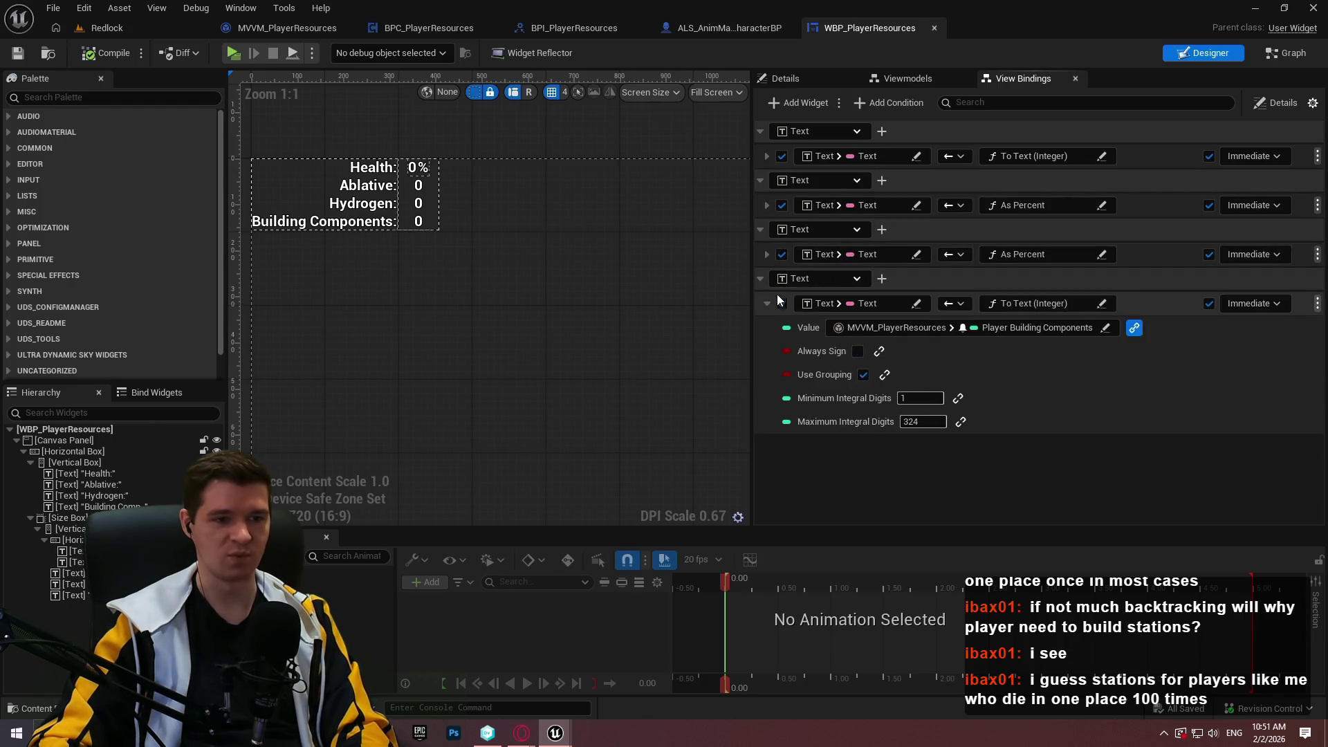
left_click(768, 304)
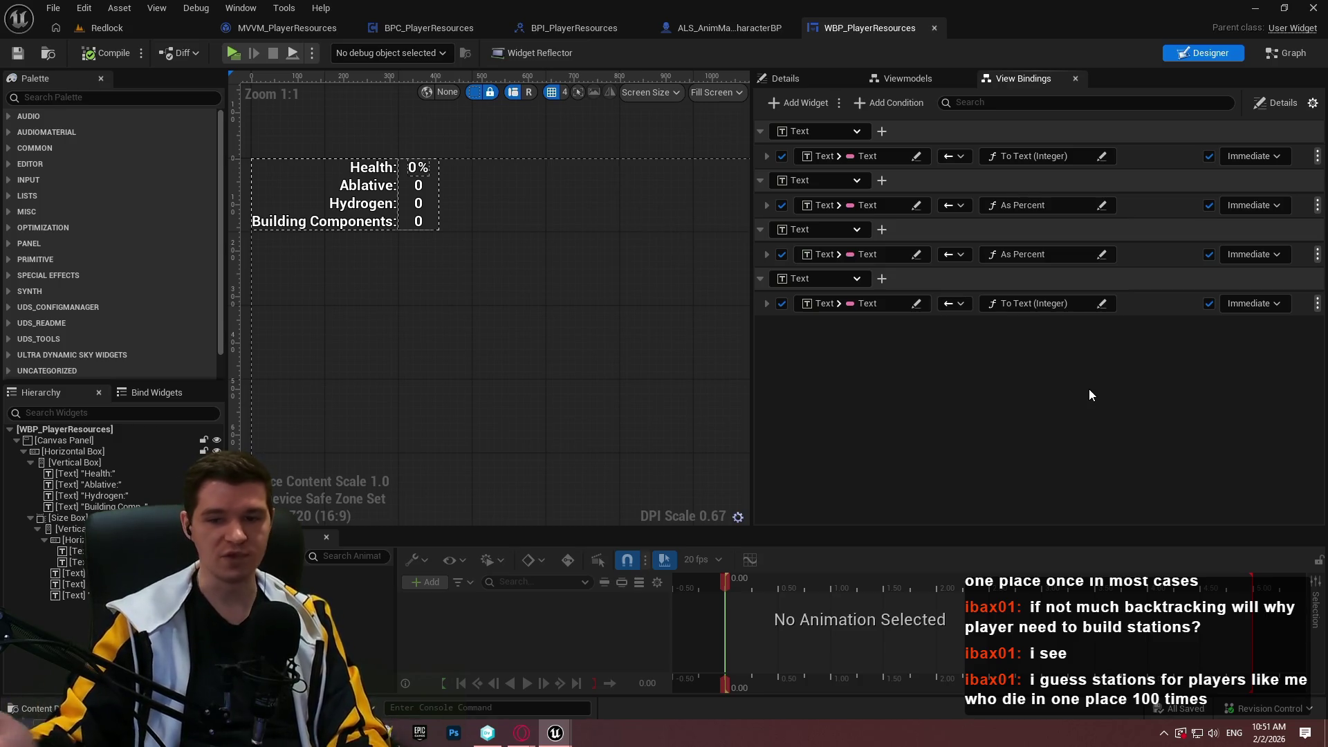
left_click(17, 55)
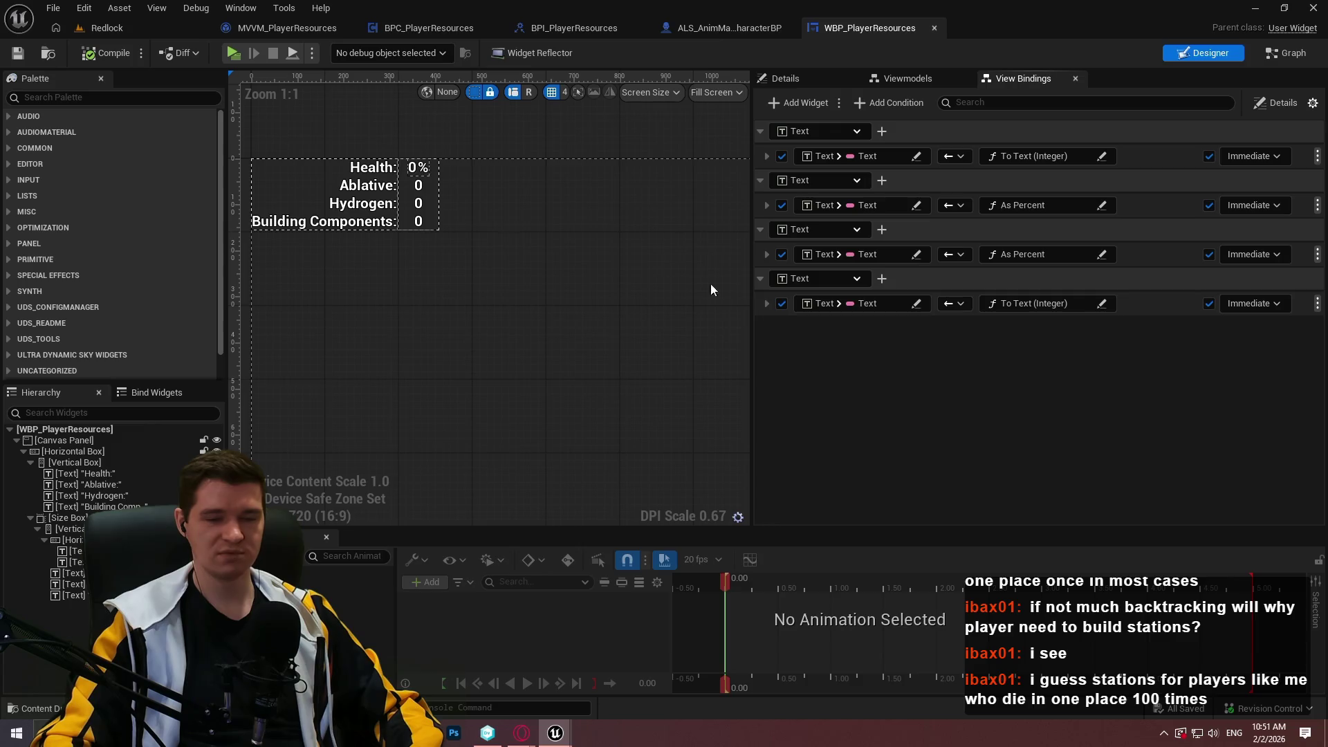
- Switch to the Details panel, widen the canvas, and select the Ablative value text
left_click(797, 80)
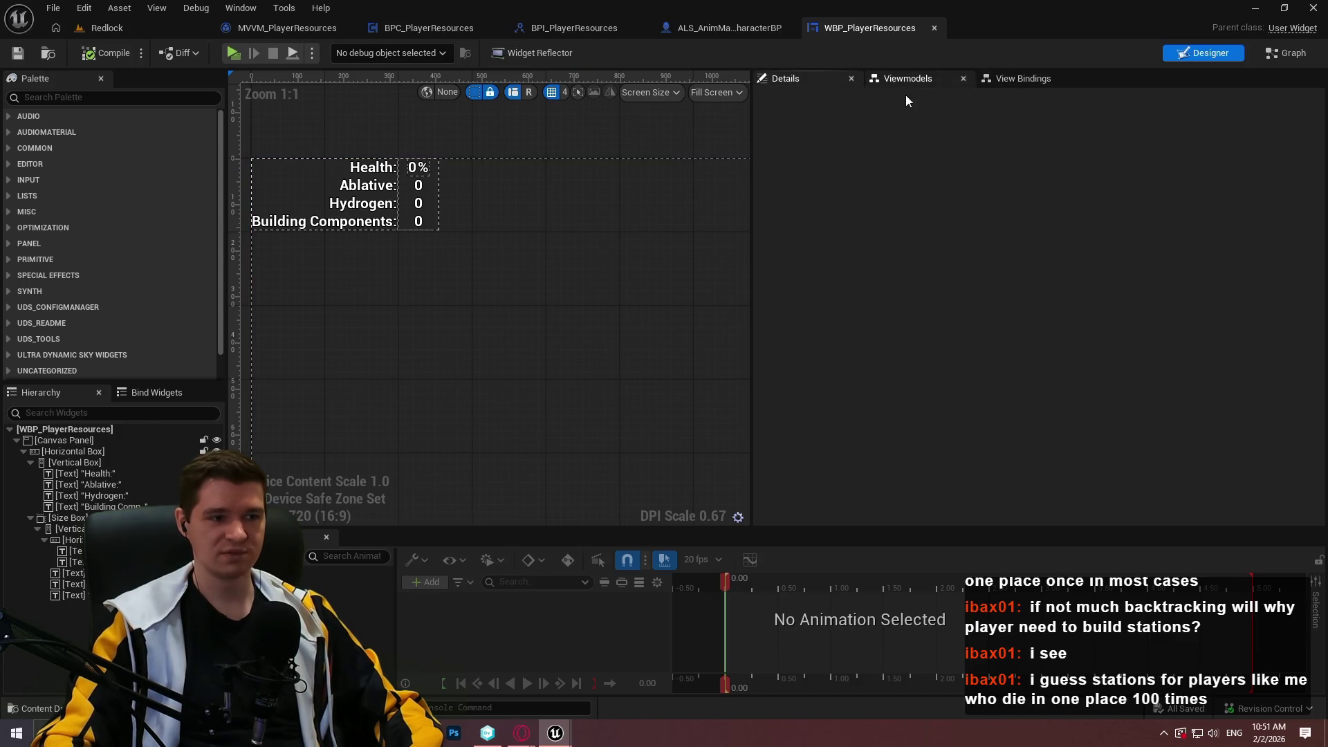
scroll(552, 291, "up", 3)
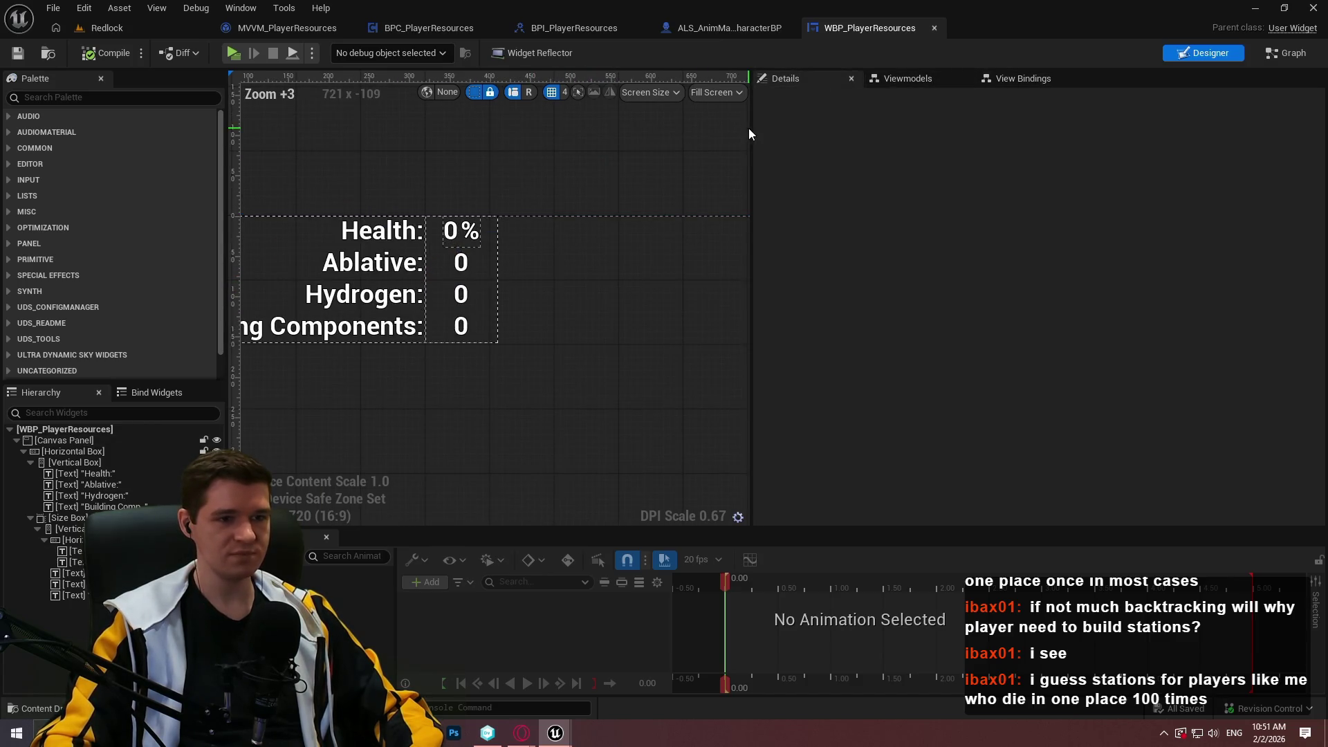
mouse_move(752, 124)
left_mouse_down()
mouse_move(1087, 142)
mouse_move(1034, 153)
left_mouse_up()
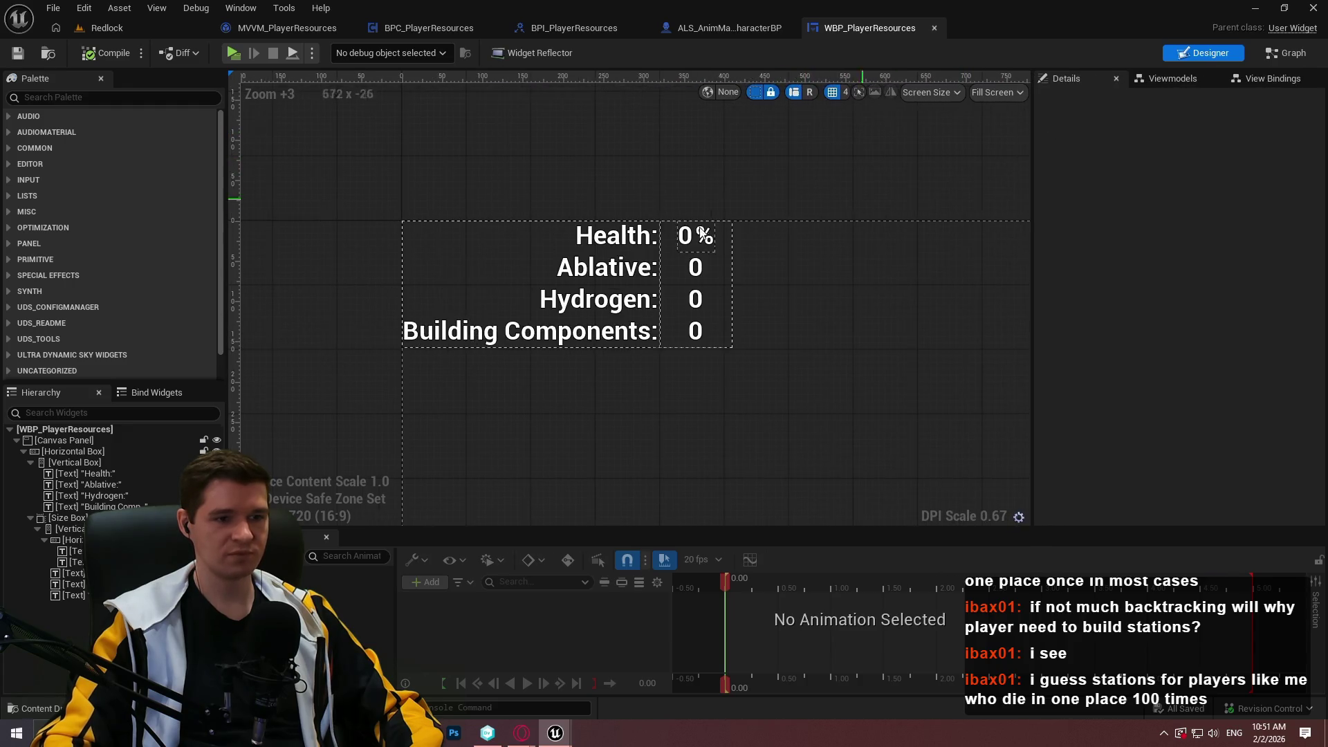
scroll(691, 270, "up", 1)
left_click(691, 270)
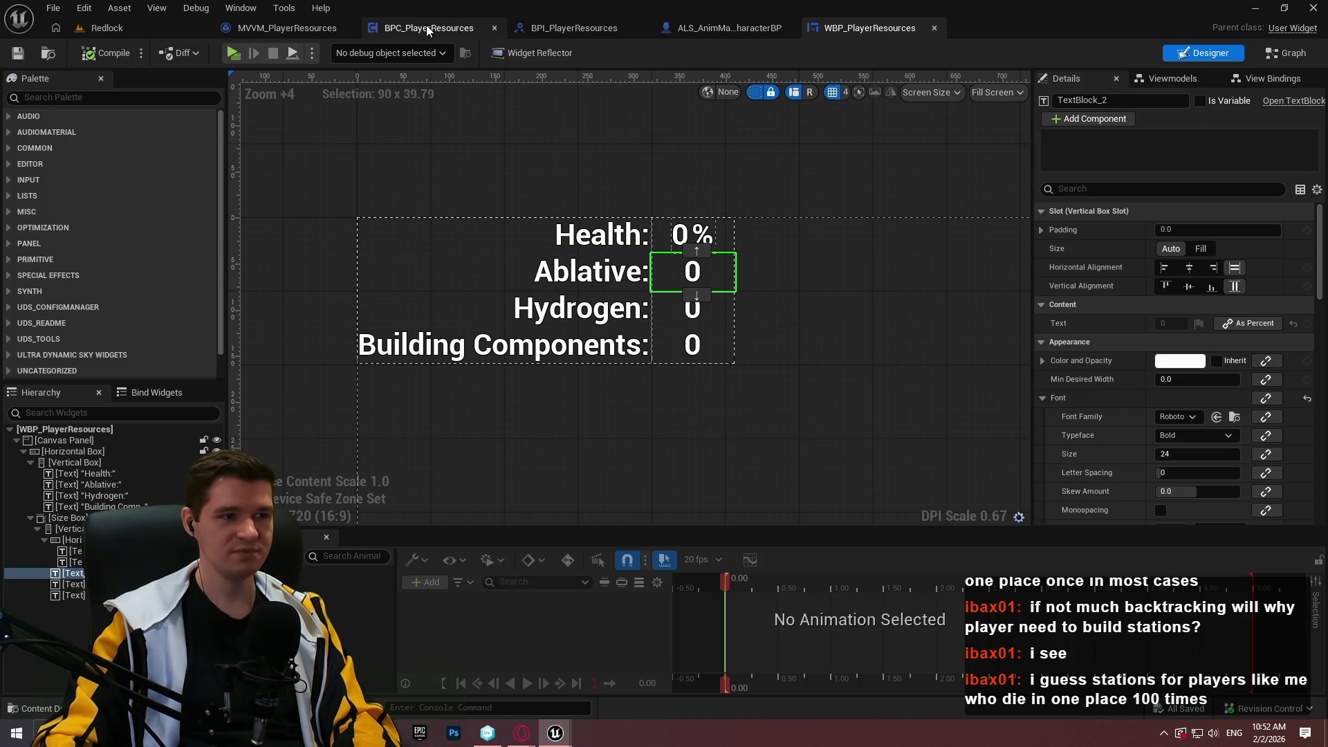
- In MVVM_PlayerResources, duplicate UpdatePlayerHealth and rename the copy UpdatePlayerAblative
left_click(284, 28)
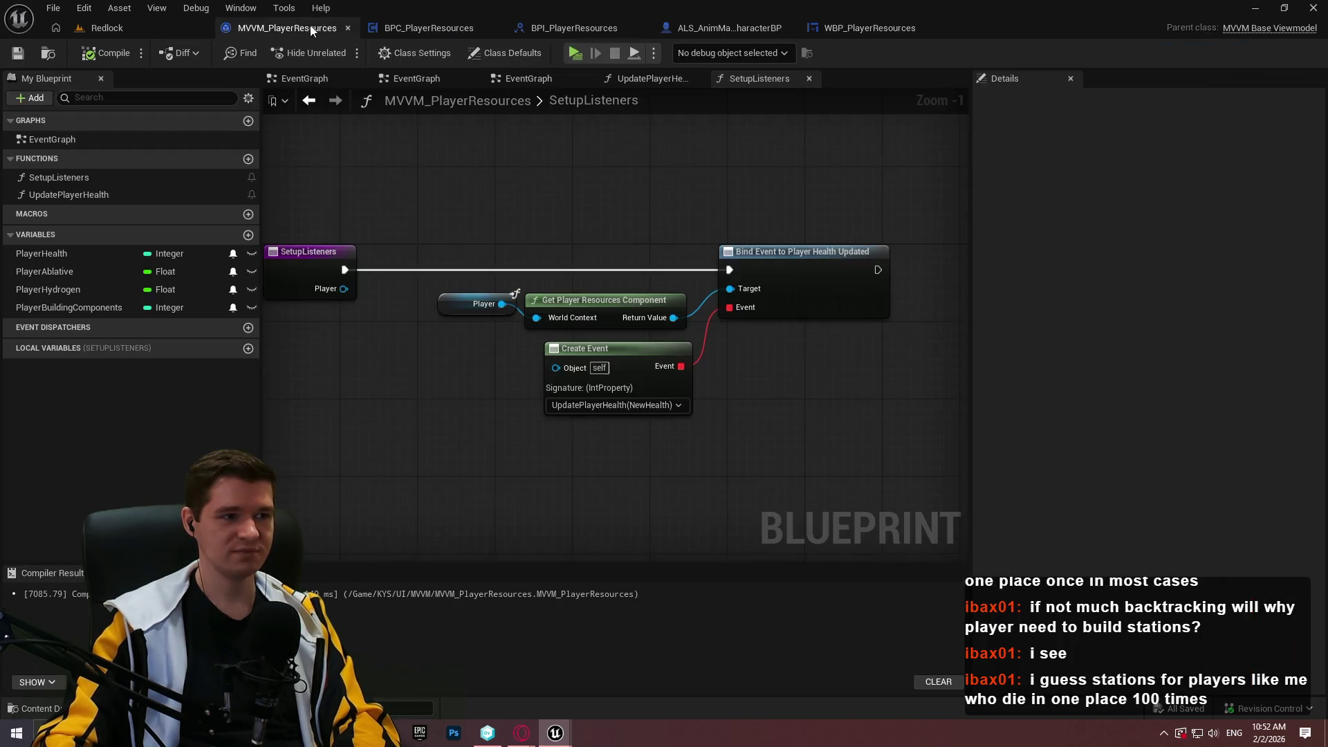
right_click(65, 195)
left_click(127, 318)
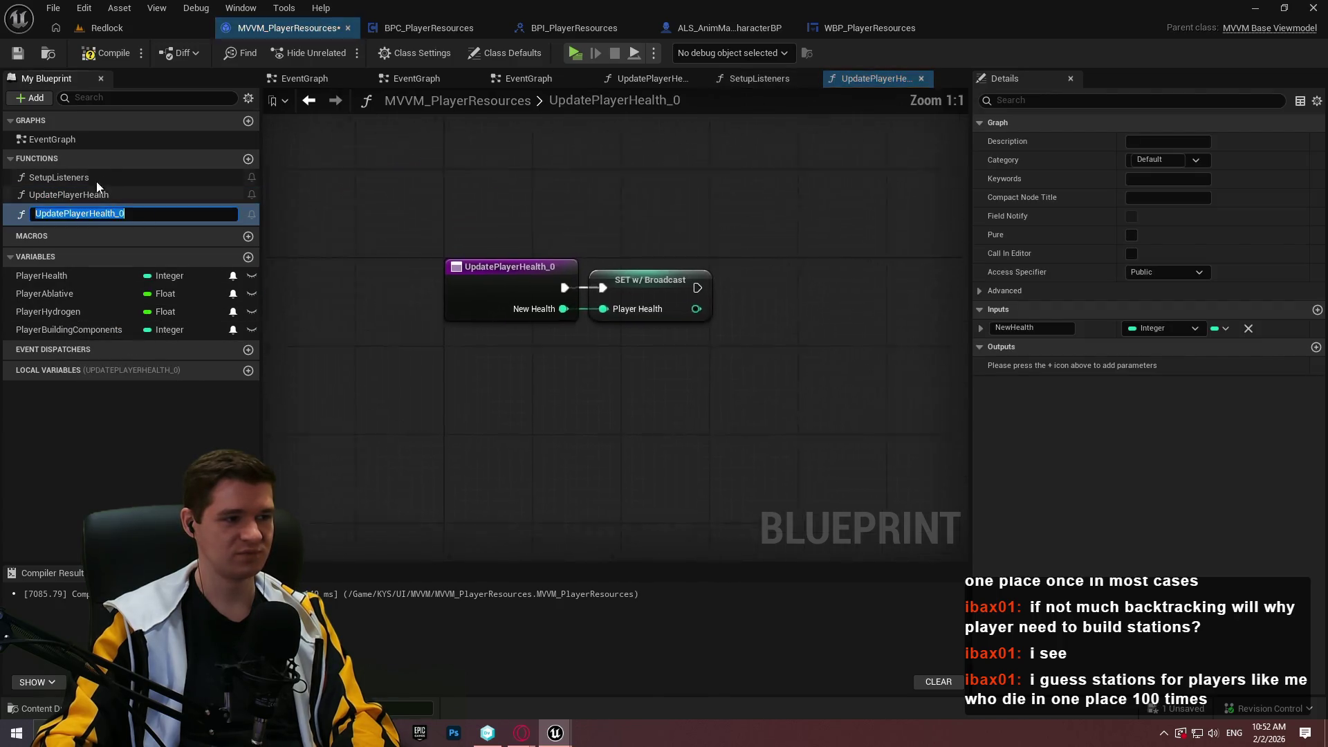
left_click_drag(89, 213, 368, 207)
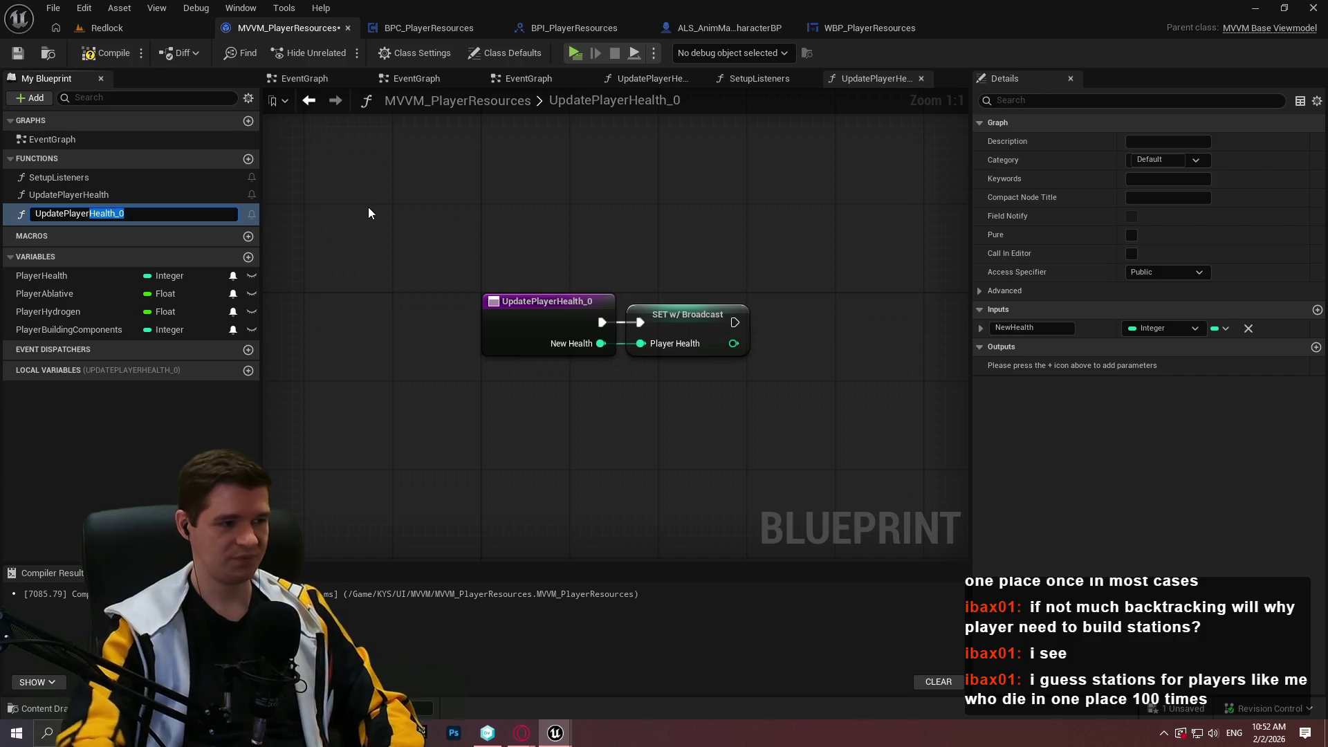
type("Ablative")
key("Return")
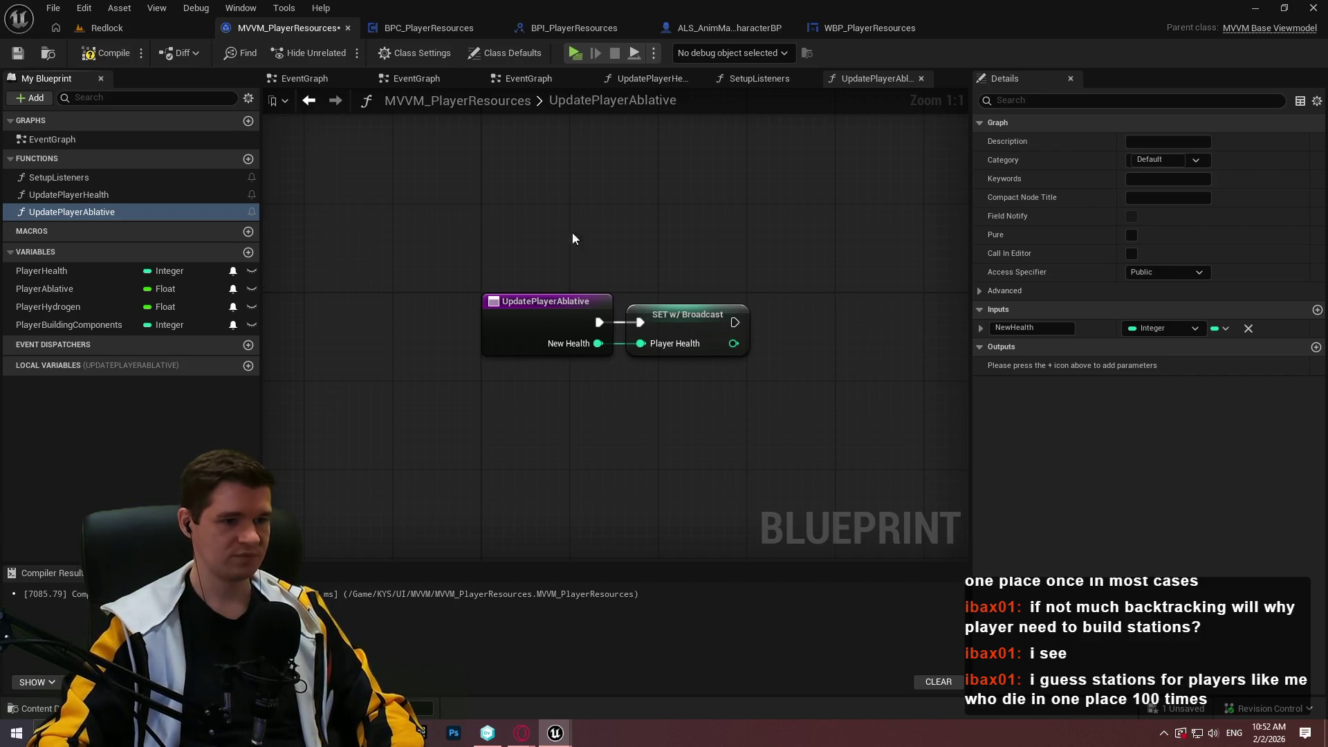
- Delete the copied Health setter and change the input to a Float named NewAblative, then compile and save
double_click(100, 194)
double_click(88, 213)
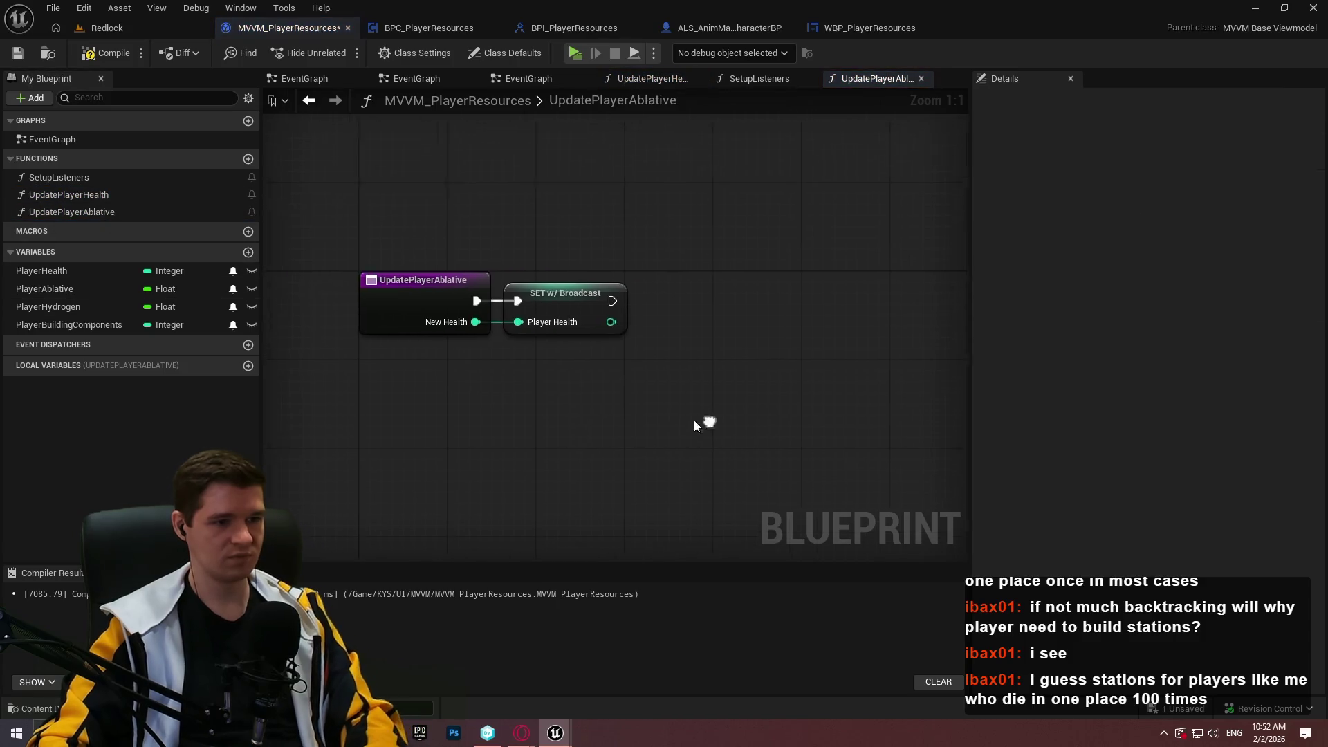
left_click_drag(705, 417, 522, 261)
key("Delete")
left_click(372, 287)
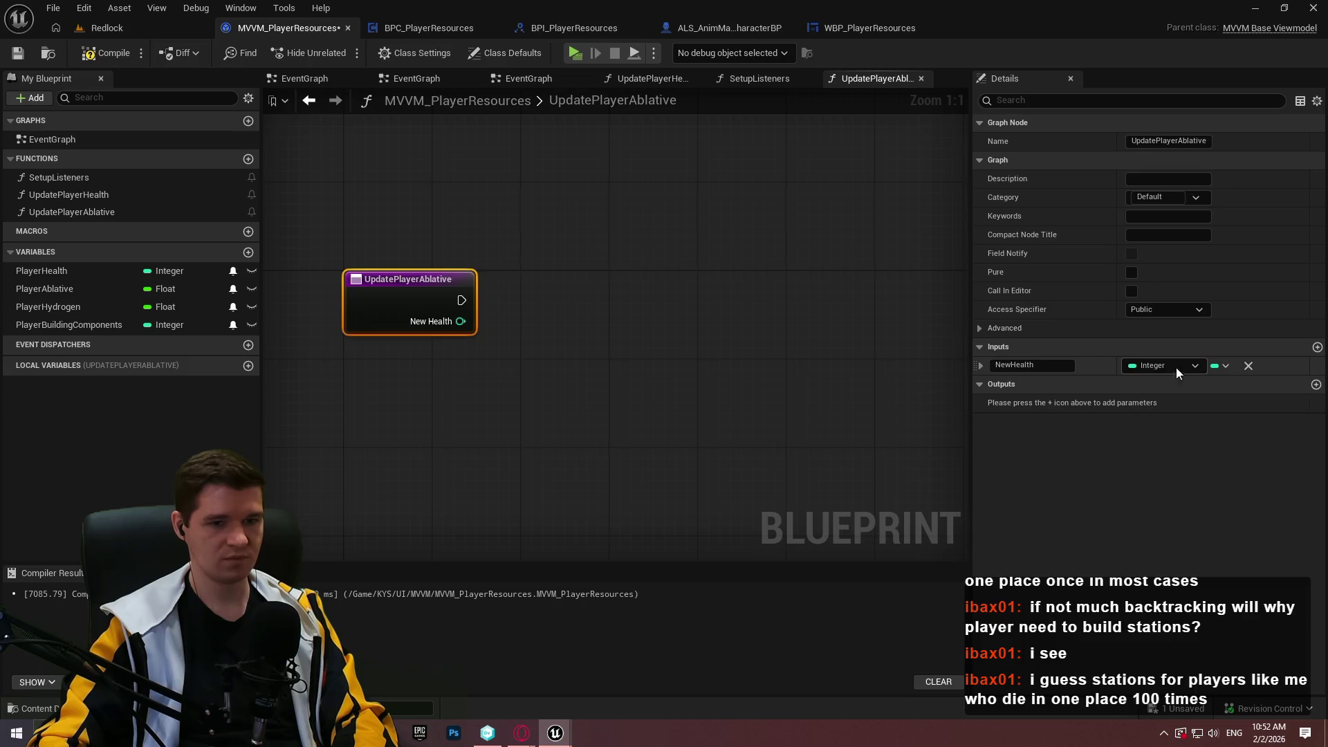
double_click(1023, 365)
type("NewA")
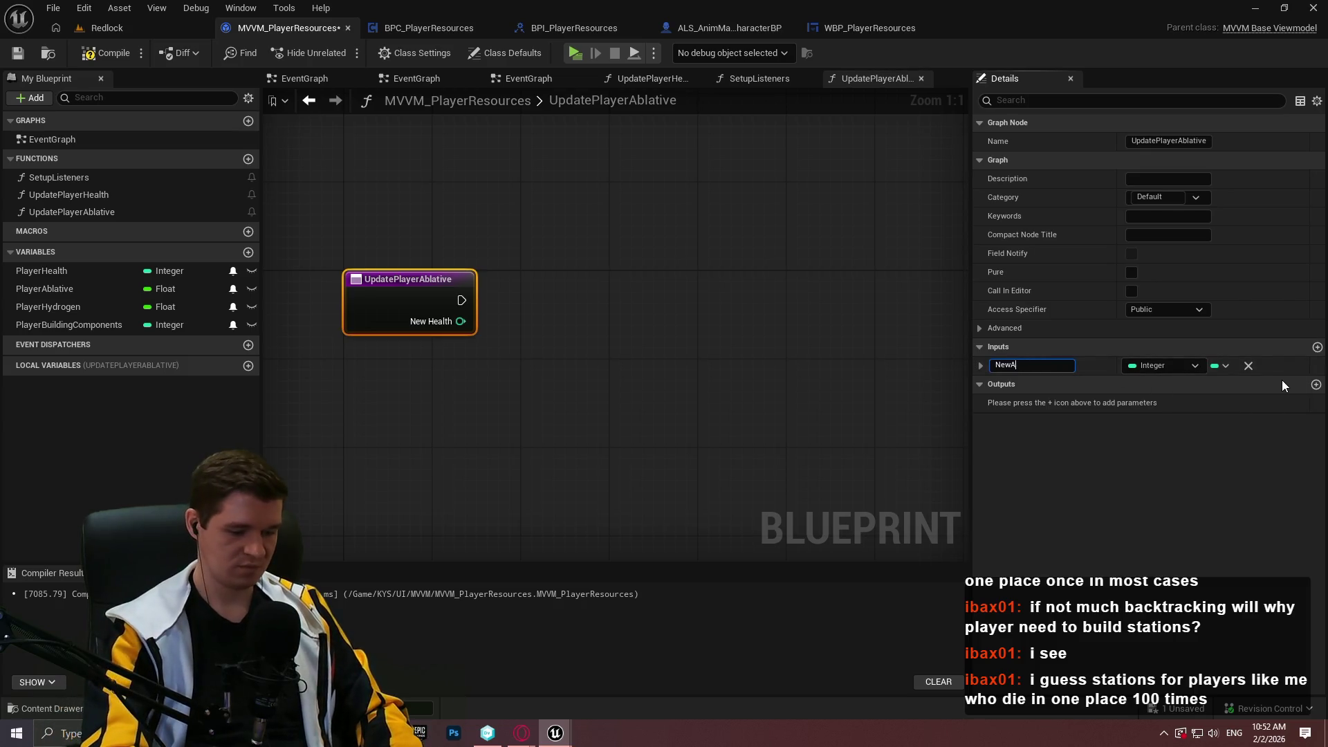
type("blative")
left_click(1176, 365)
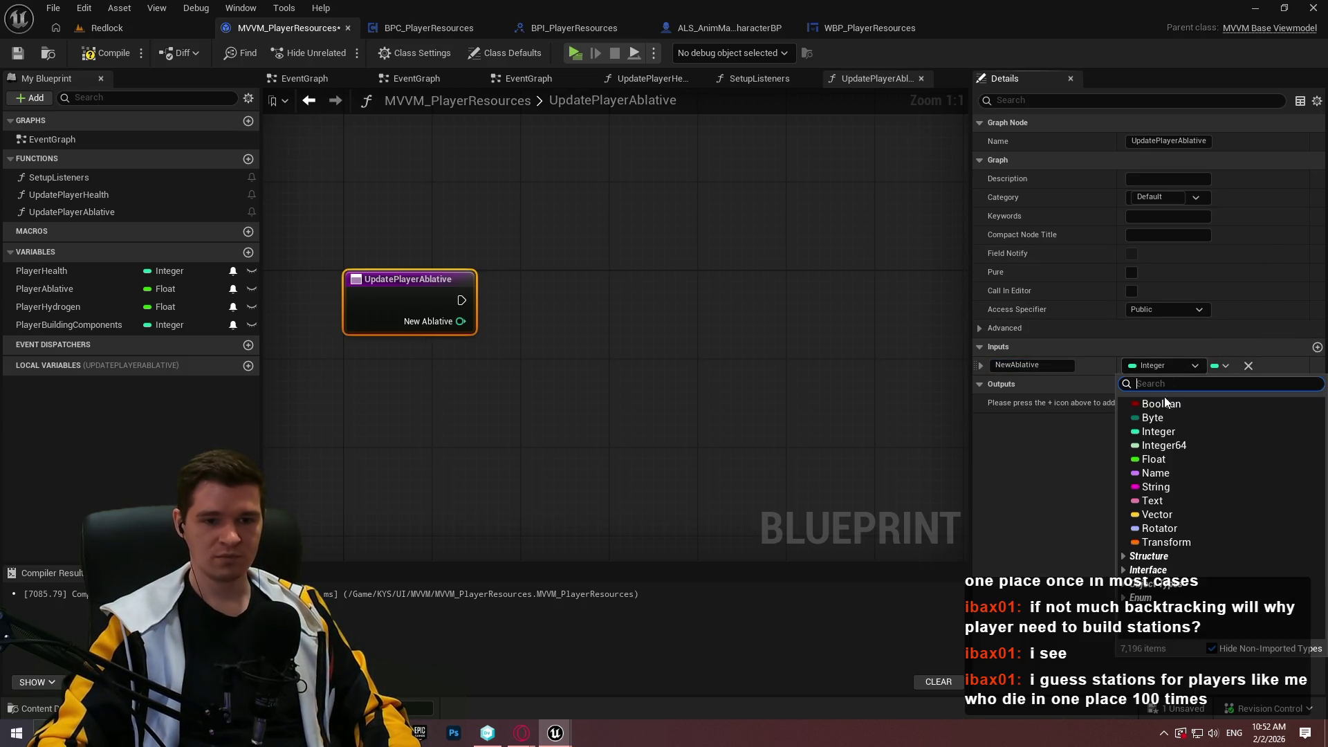
left_click(1164, 459)
left_click(115, 51)
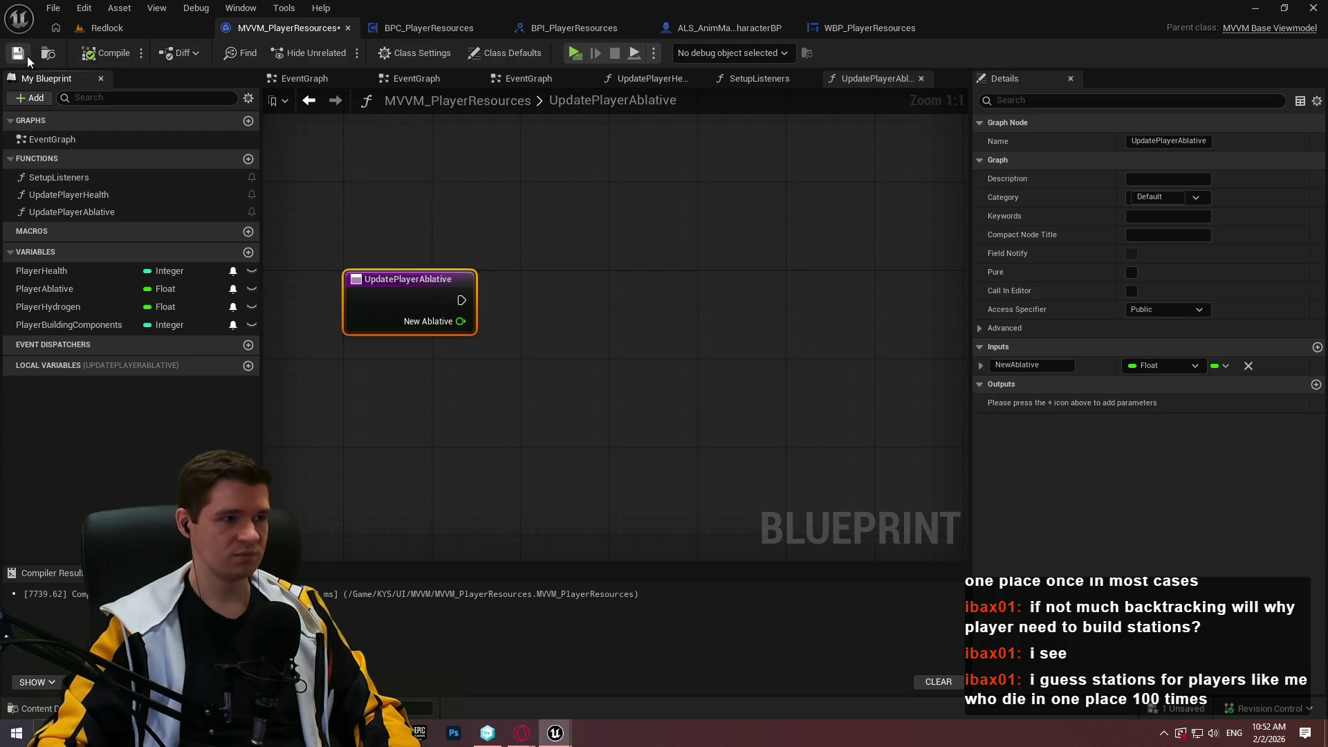
left_click(27, 56)
- Add a PlayerAblative setter fed by NewAblative, wire its execution, then compile and save
left_click_drag(44, 289, 625, 314)
left_click(625, 316)
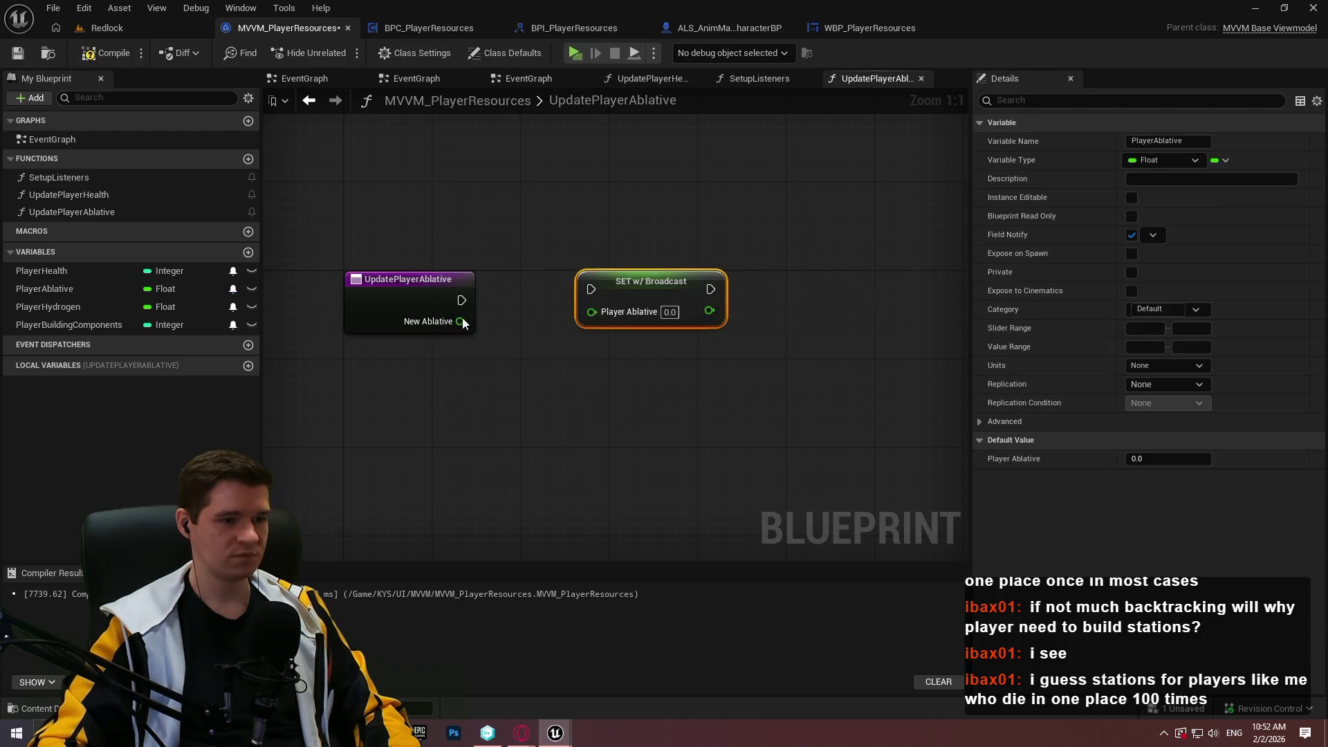
mouse_move(460, 321)
left_mouse_down()
mouse_move(612, 322)
mouse_move(447, 296)
mouse_move(458, 296)
left_mouse_up()
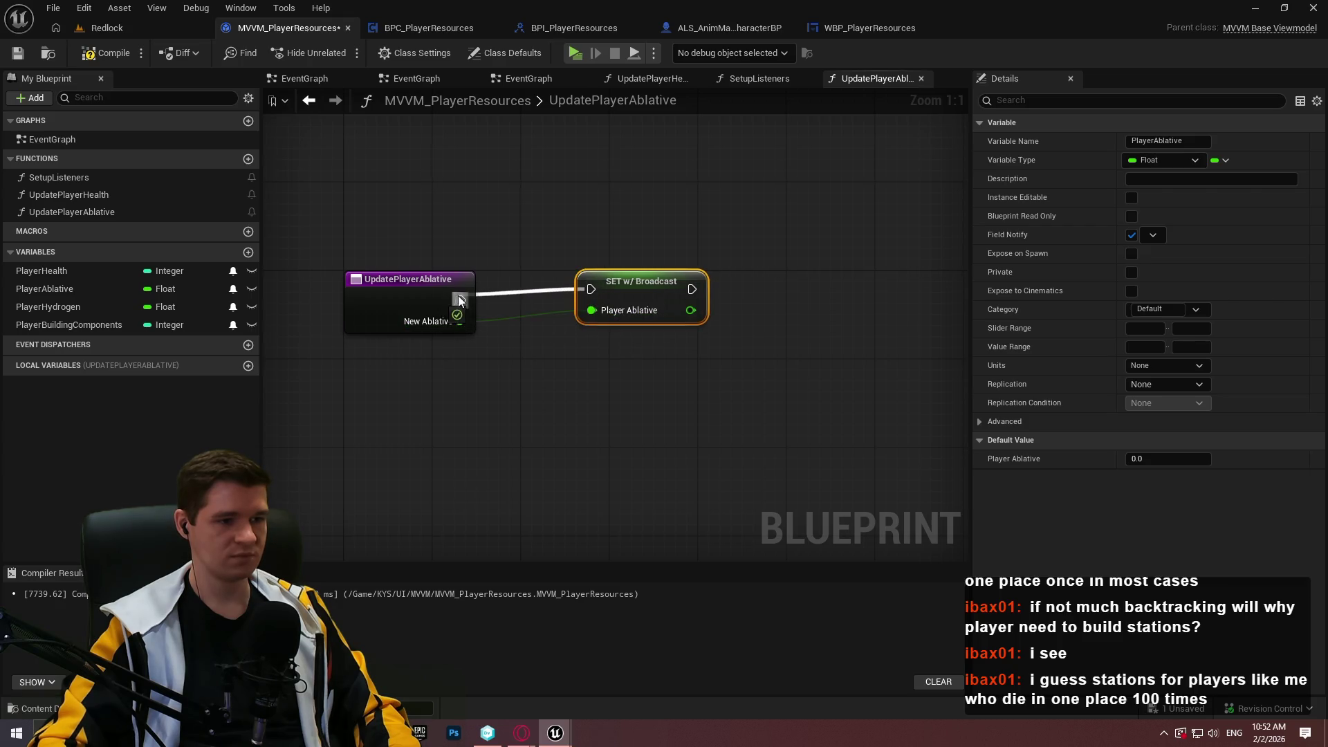
left_click_drag(620, 302, 543, 313)
left_click(512, 429)
left_click(107, 52)
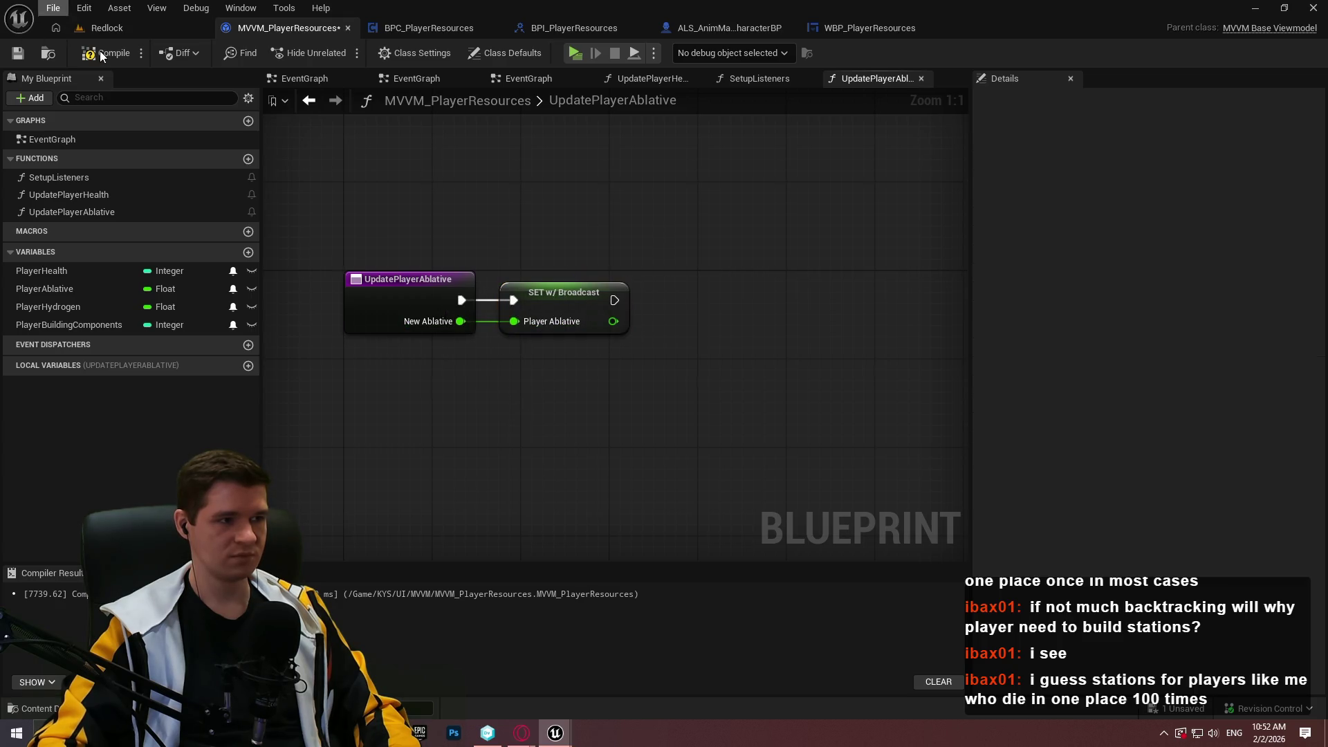
left_click(18, 53)
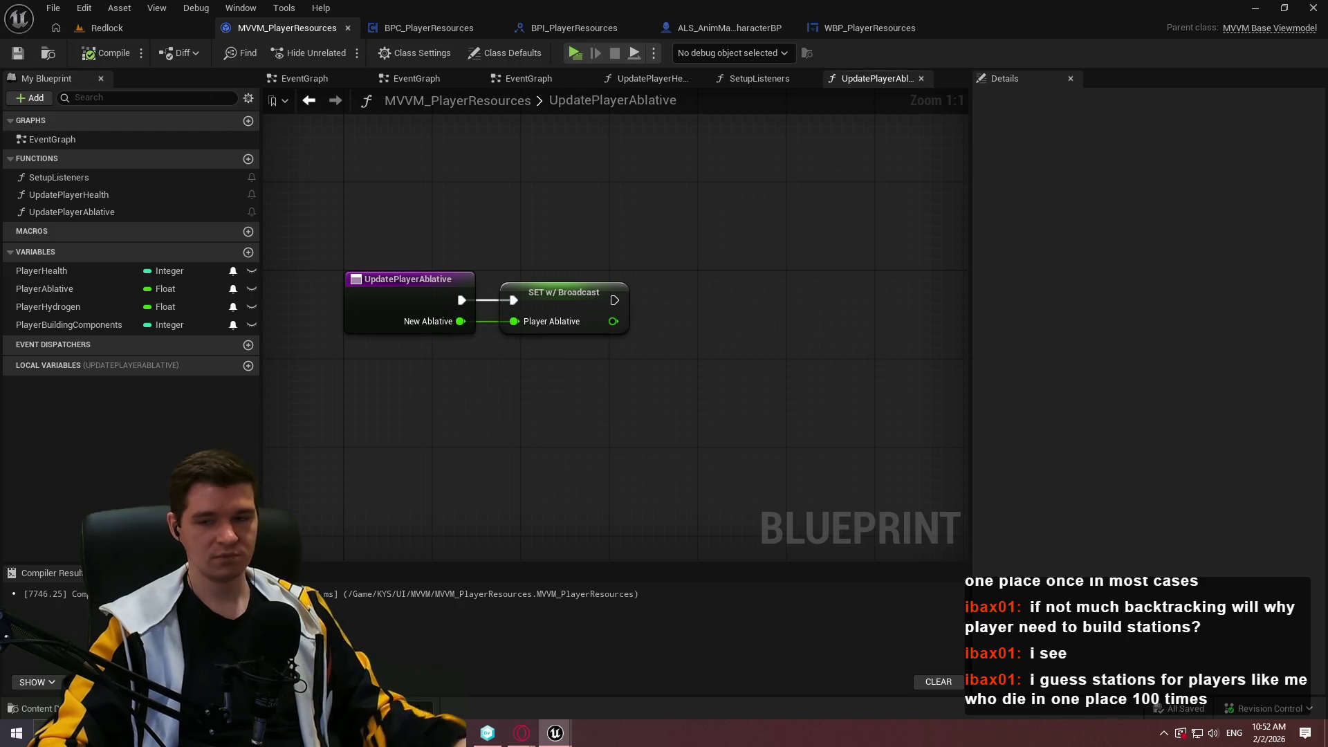
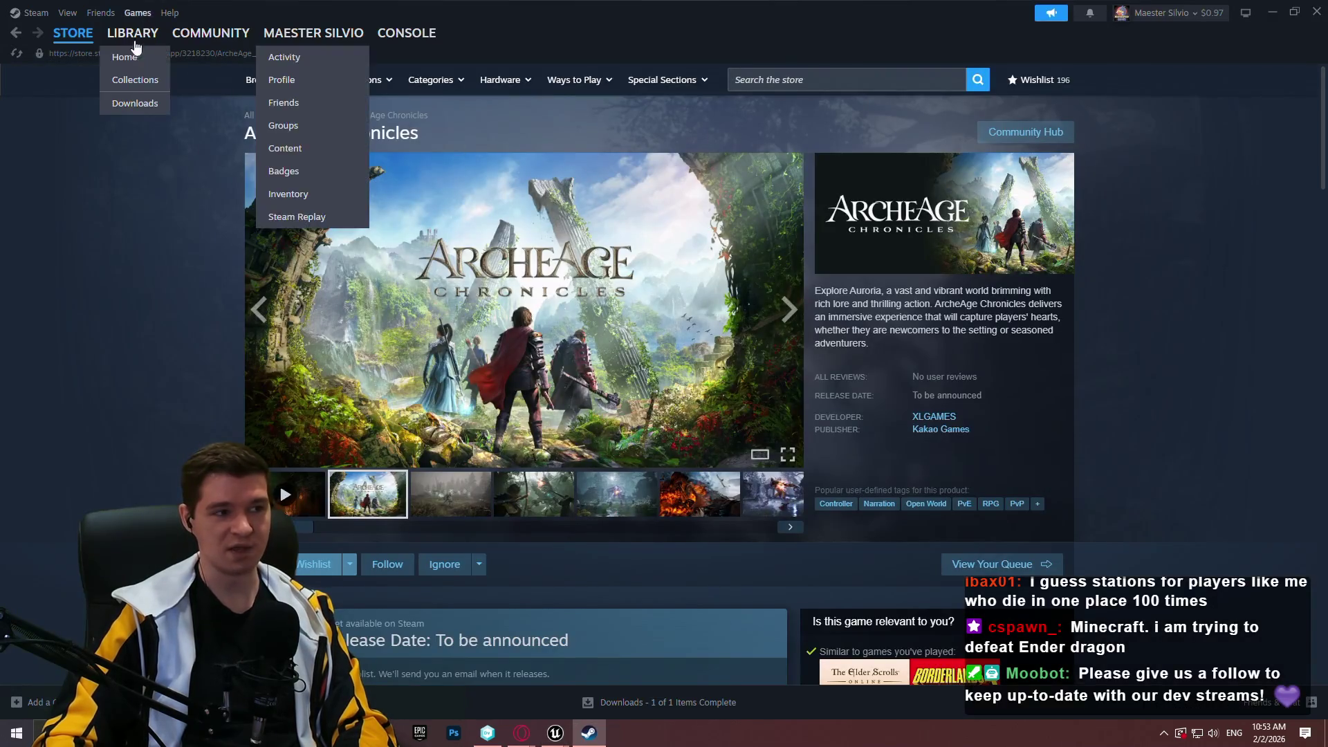
- Look over the Nioh 3 Demo library page in Steam, then close Steam
left_click(133, 54)
left_click(487, 437)
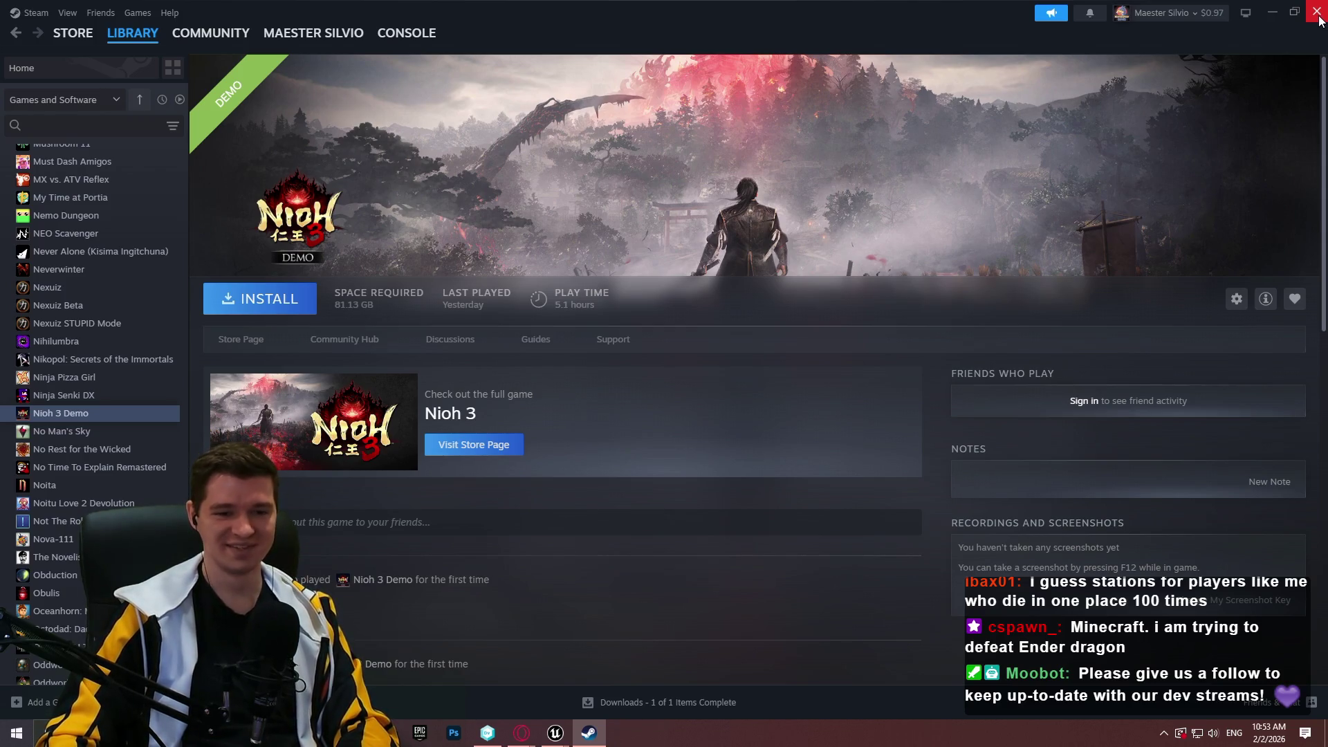
left_click(1318, 20)
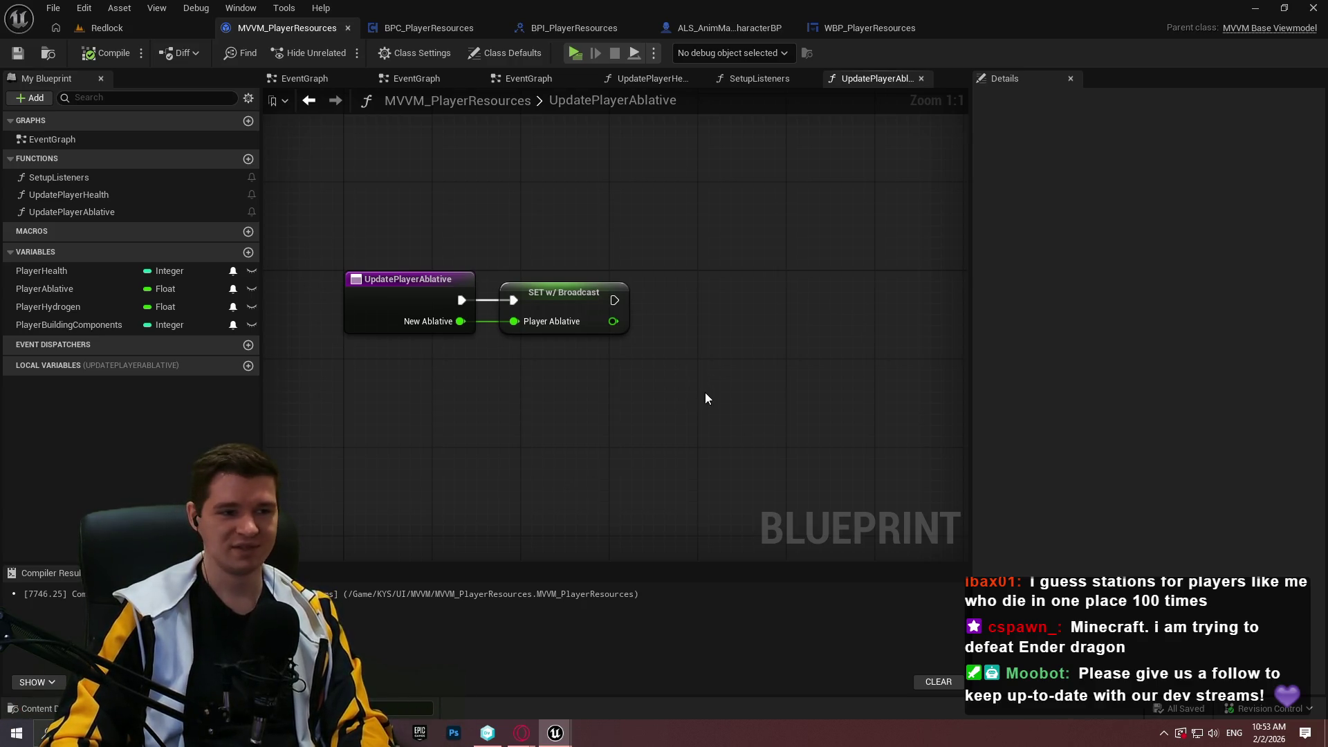
- Duplicate UpdatePlayerAblative and rename the copy UpdatePlayerHydrogen
left_click(70, 210)
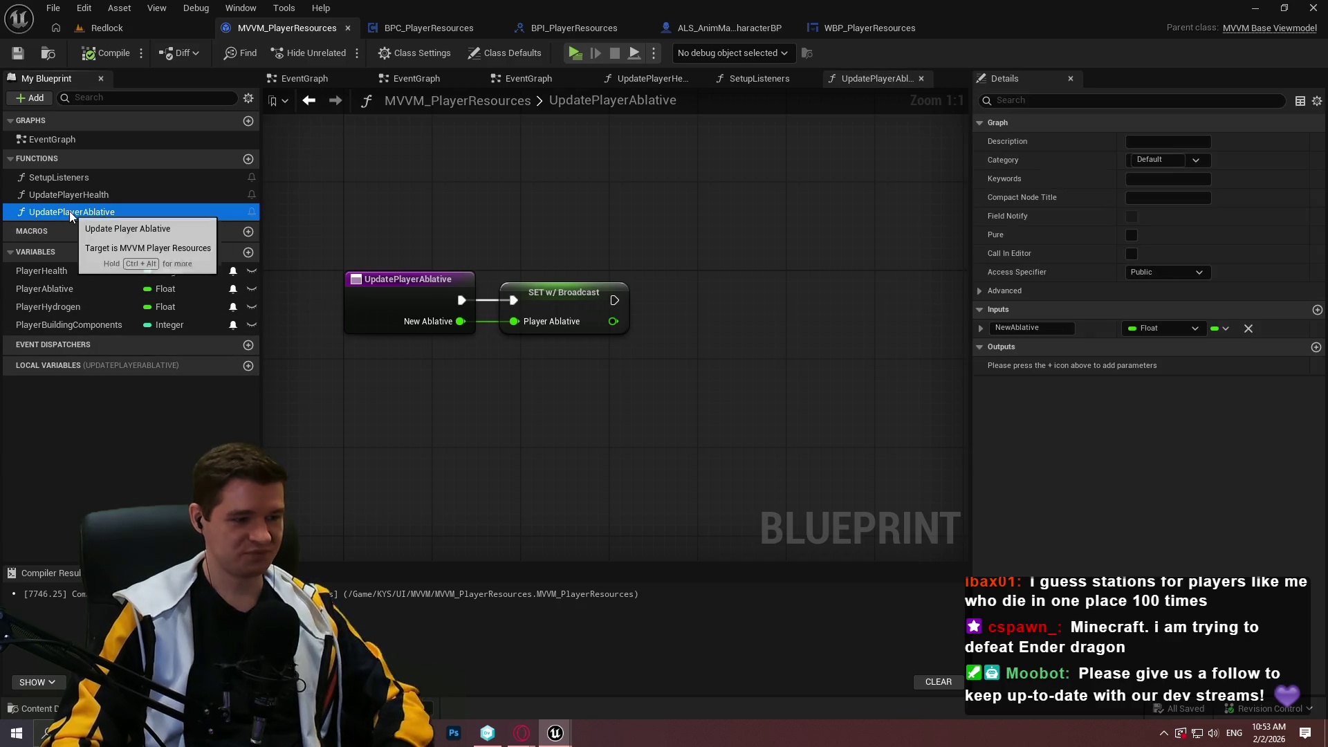
key("ctrl+d")
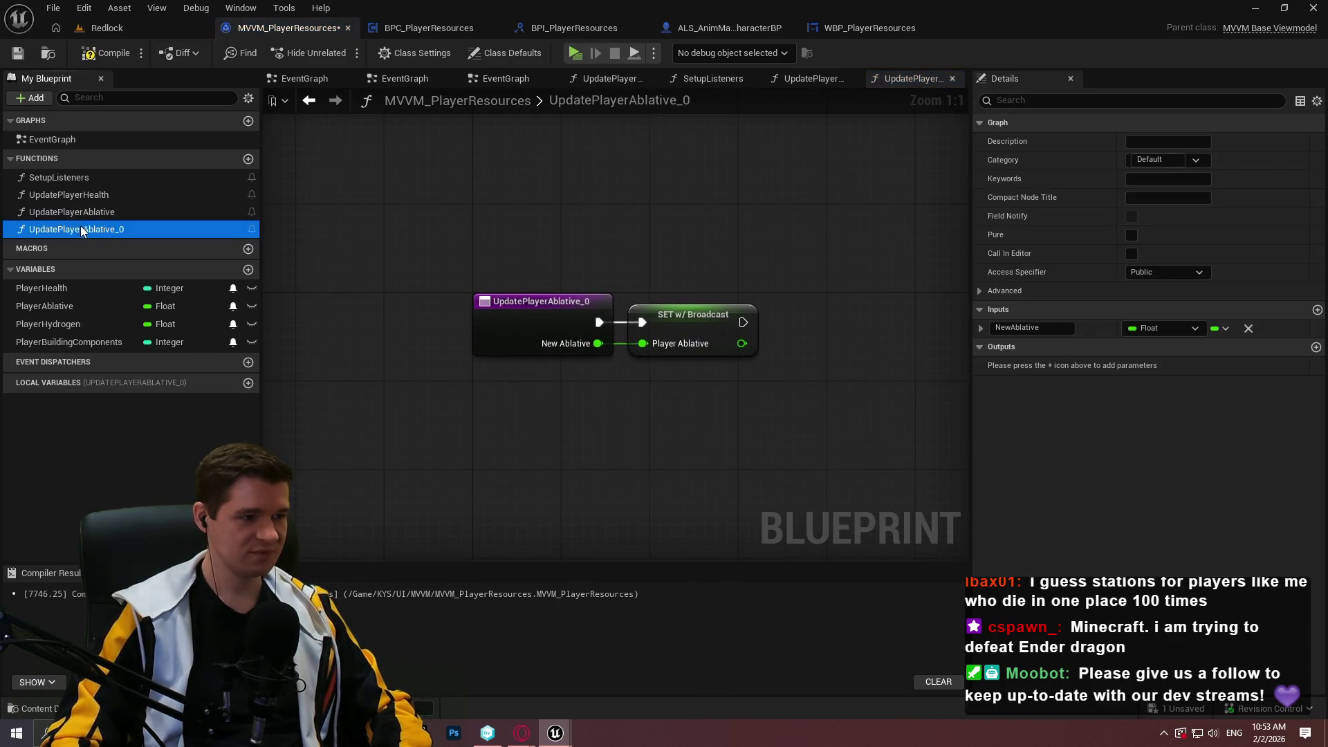
left_click_drag(88, 230, 668, 231)
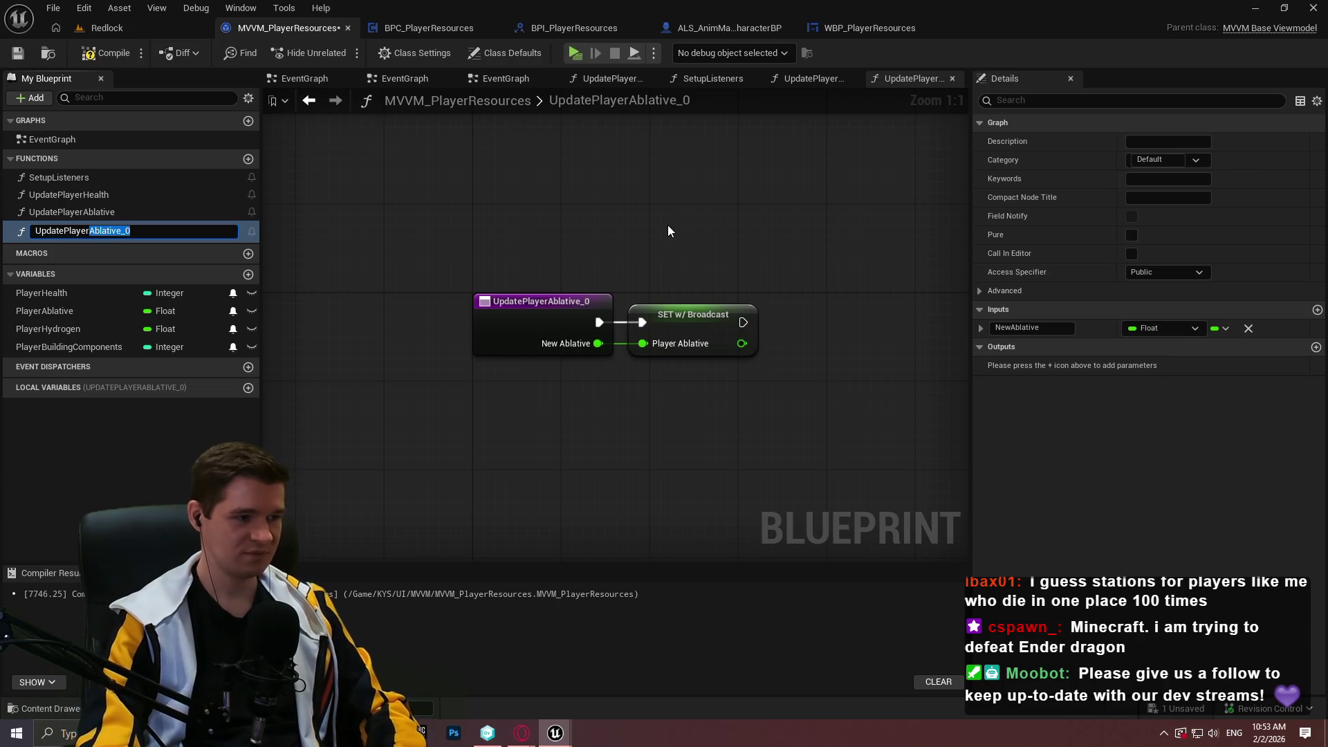
key("BackSpace")
type("Hydrog")
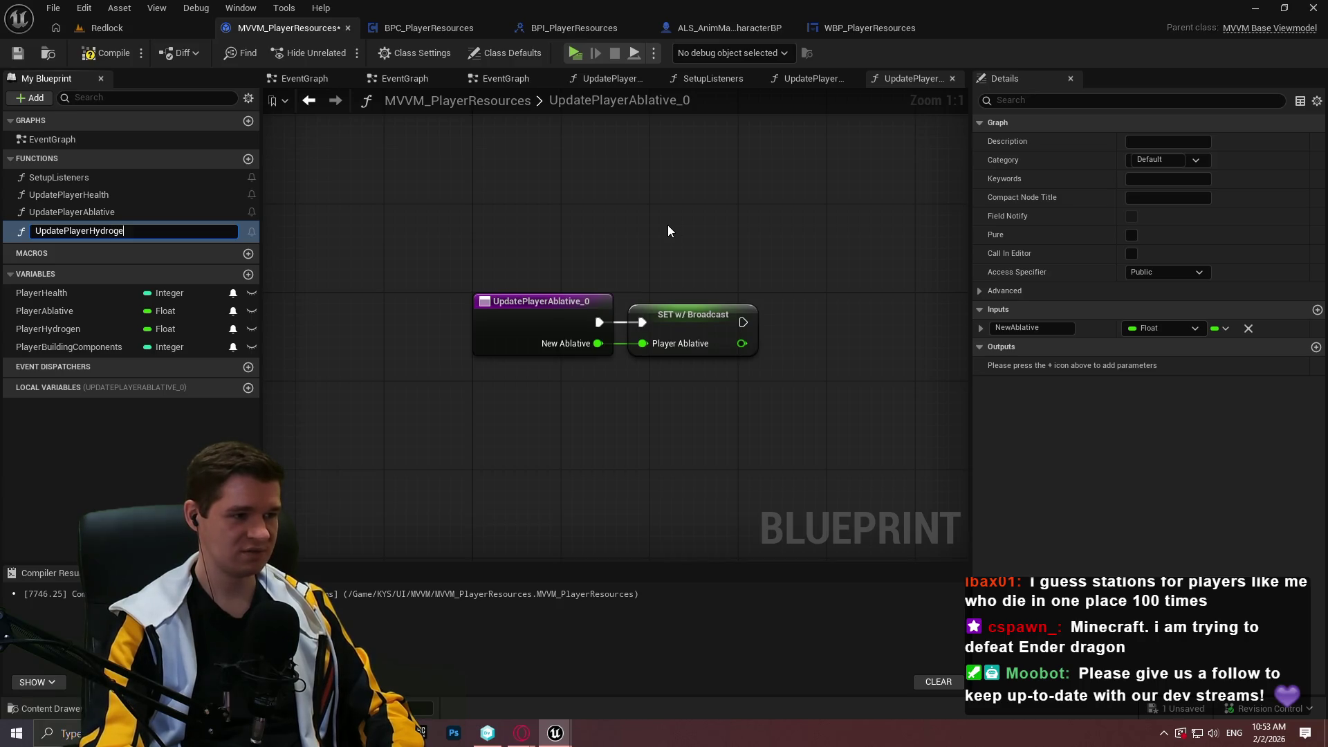
type("n")
key("Return")
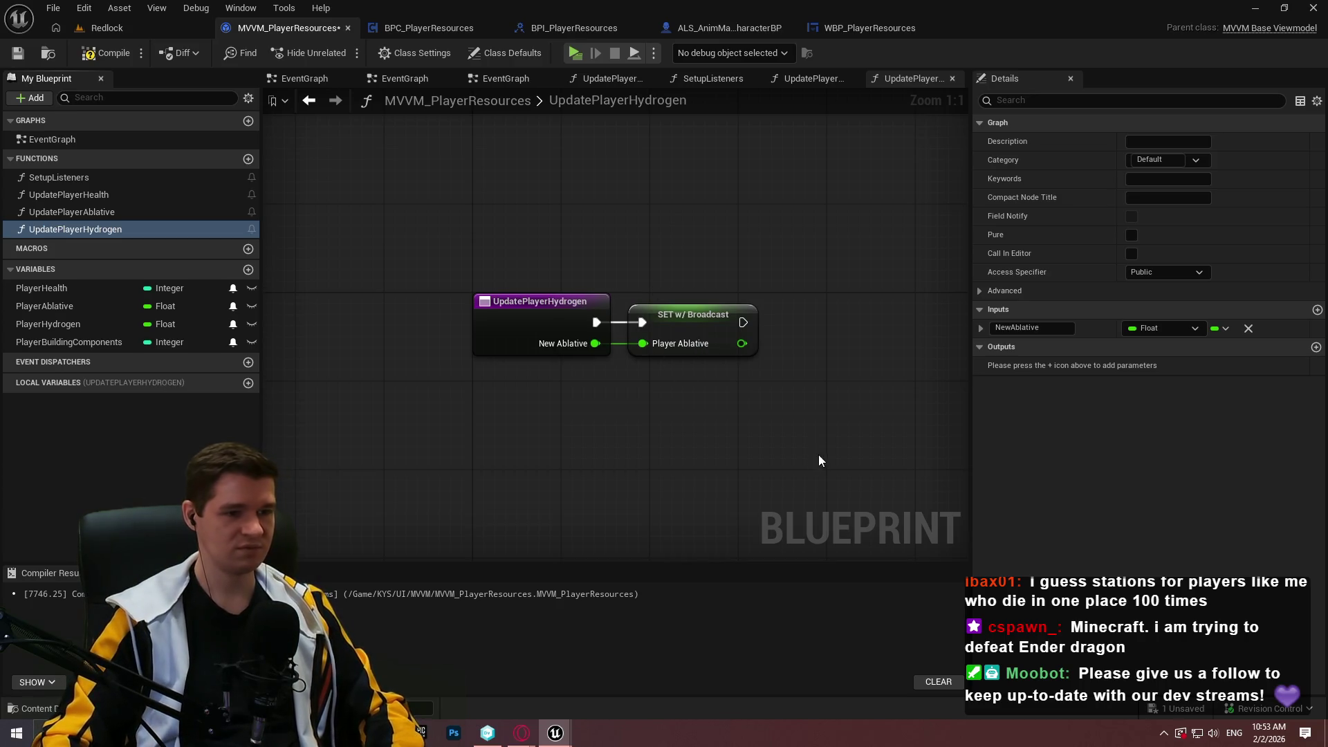
- Delete the copied SET w/ Broadcast node and rename the input to NewHydrogen
left_click_drag(818, 454, 676, 309)
key("Delete")
left_click(501, 327)
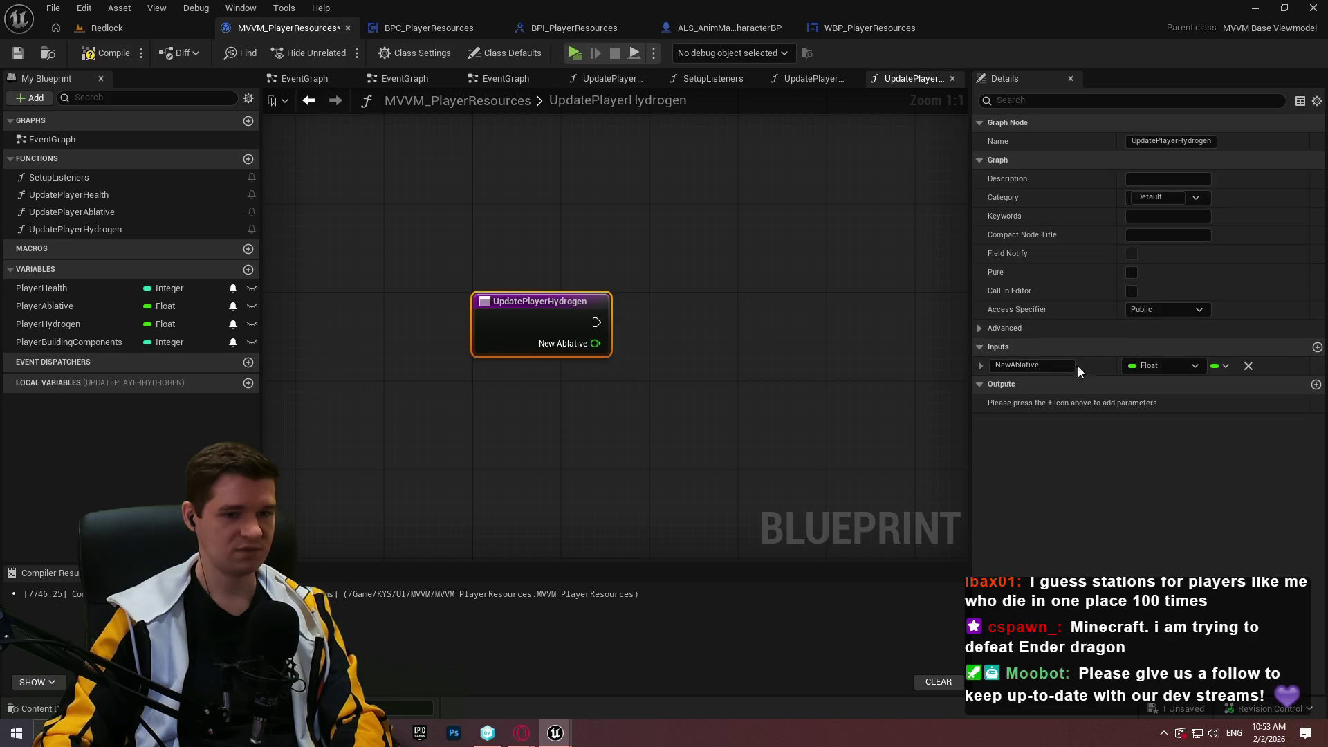
double_click(1017, 365)
type("NewH")
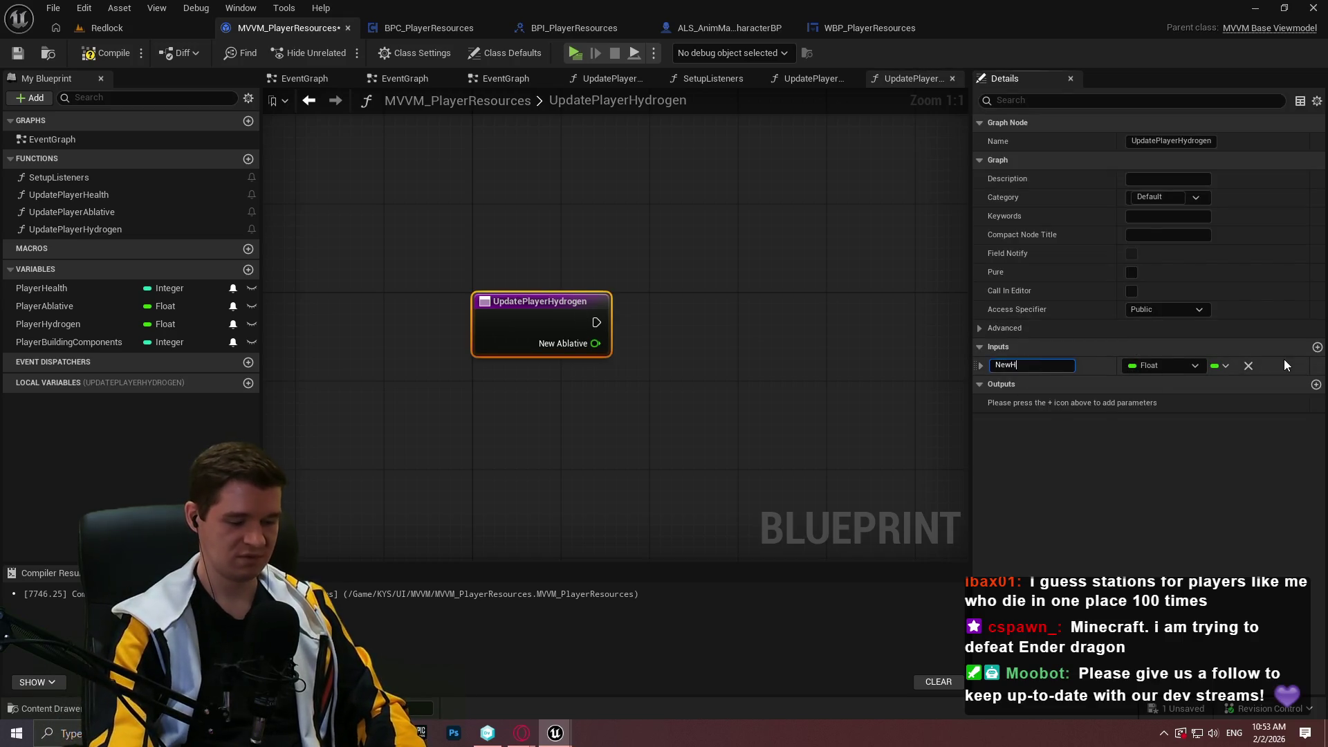
type("ydrogen")
key("Return")
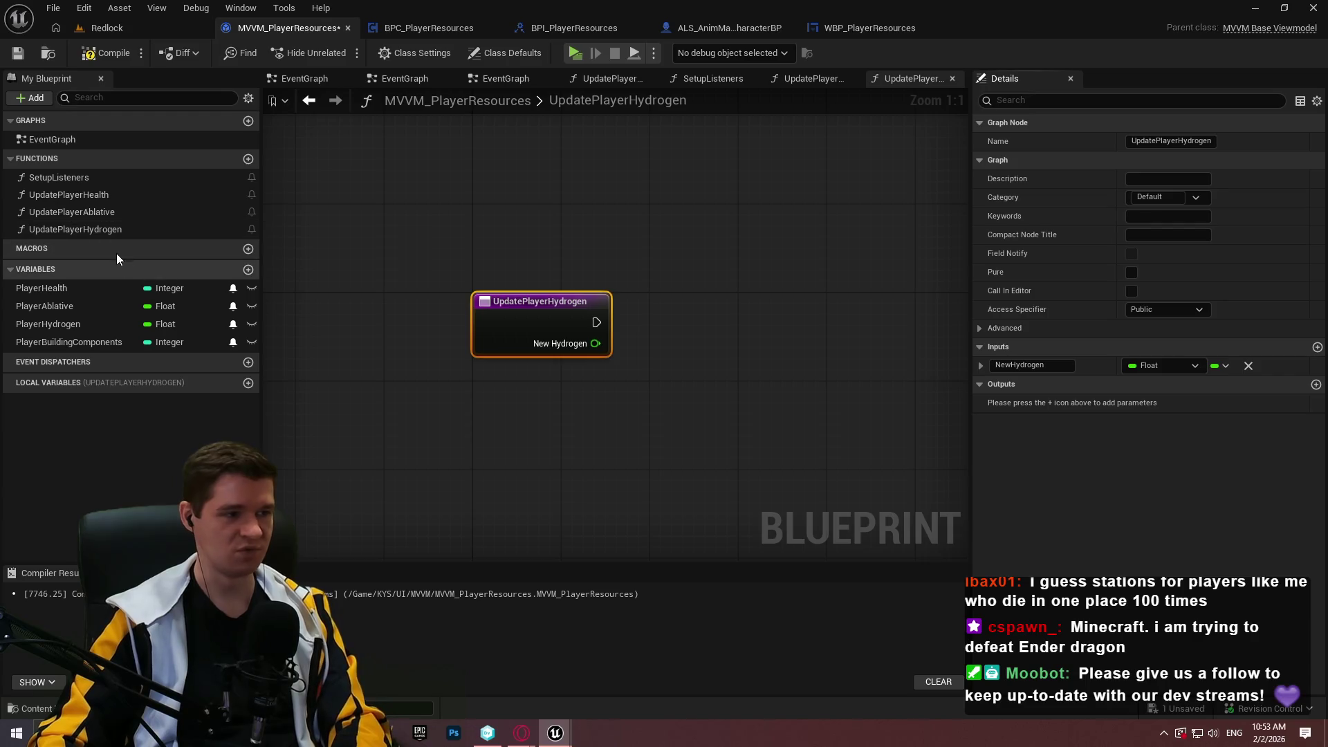
- Add a Set Player Hydrogen node wired to NewHydrogen and the entry execution, then compile and save
left_click_drag(159, 323, 692, 315)
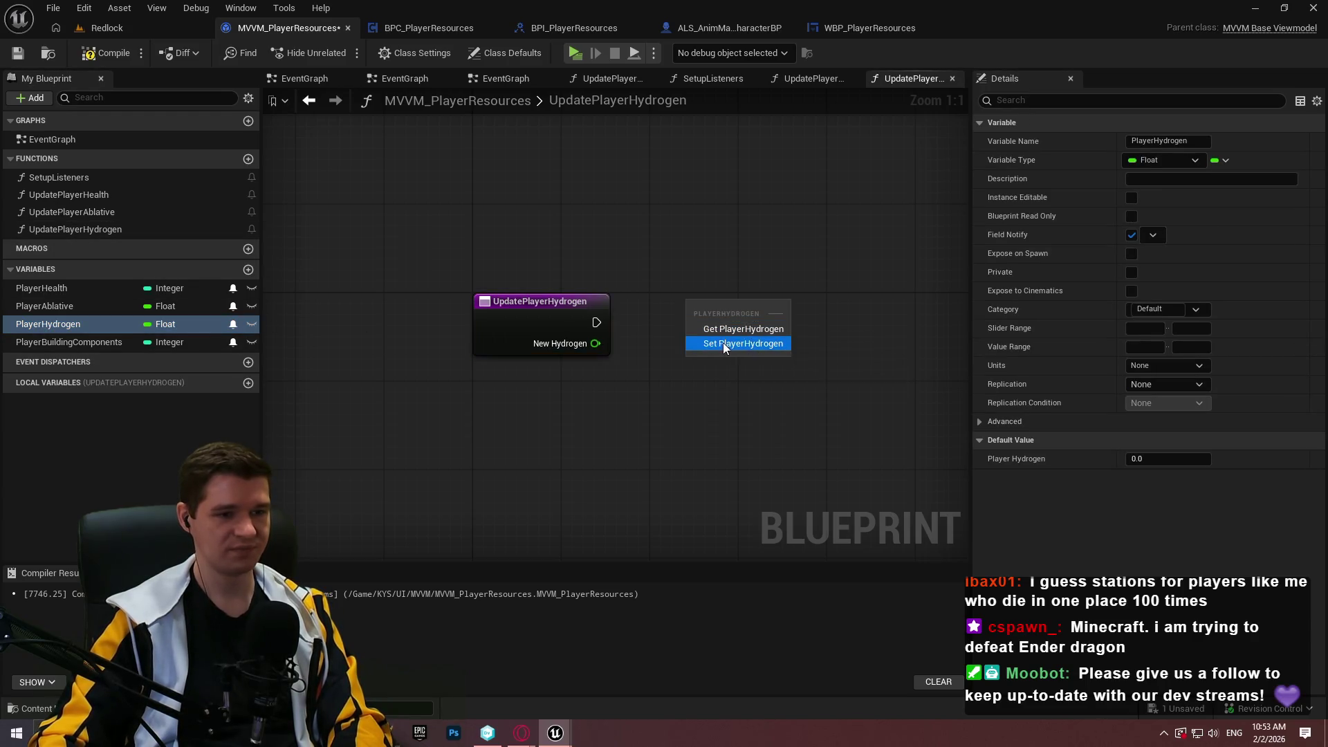
left_click(724, 343)
left_click_drag(593, 344, 699, 334)
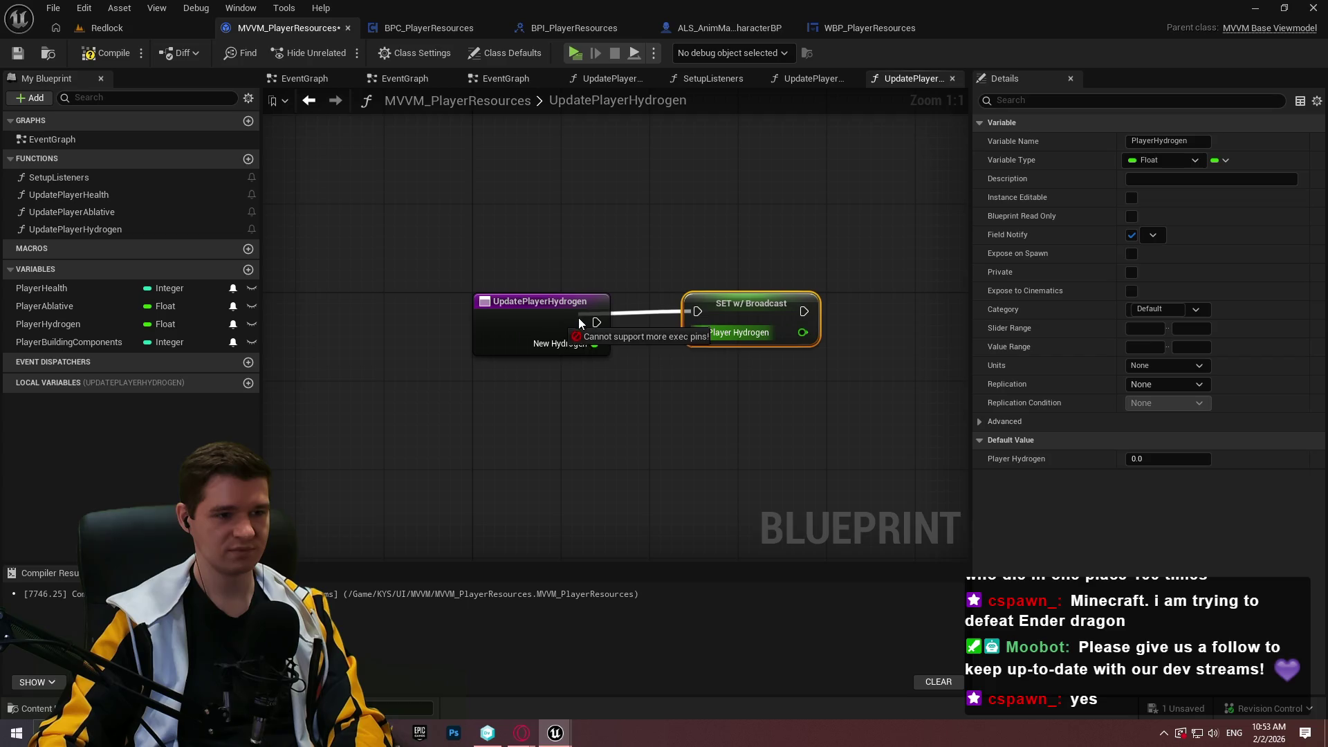
left_click_drag(596, 323, 697, 312)
left_click_drag(765, 309, 720, 321)
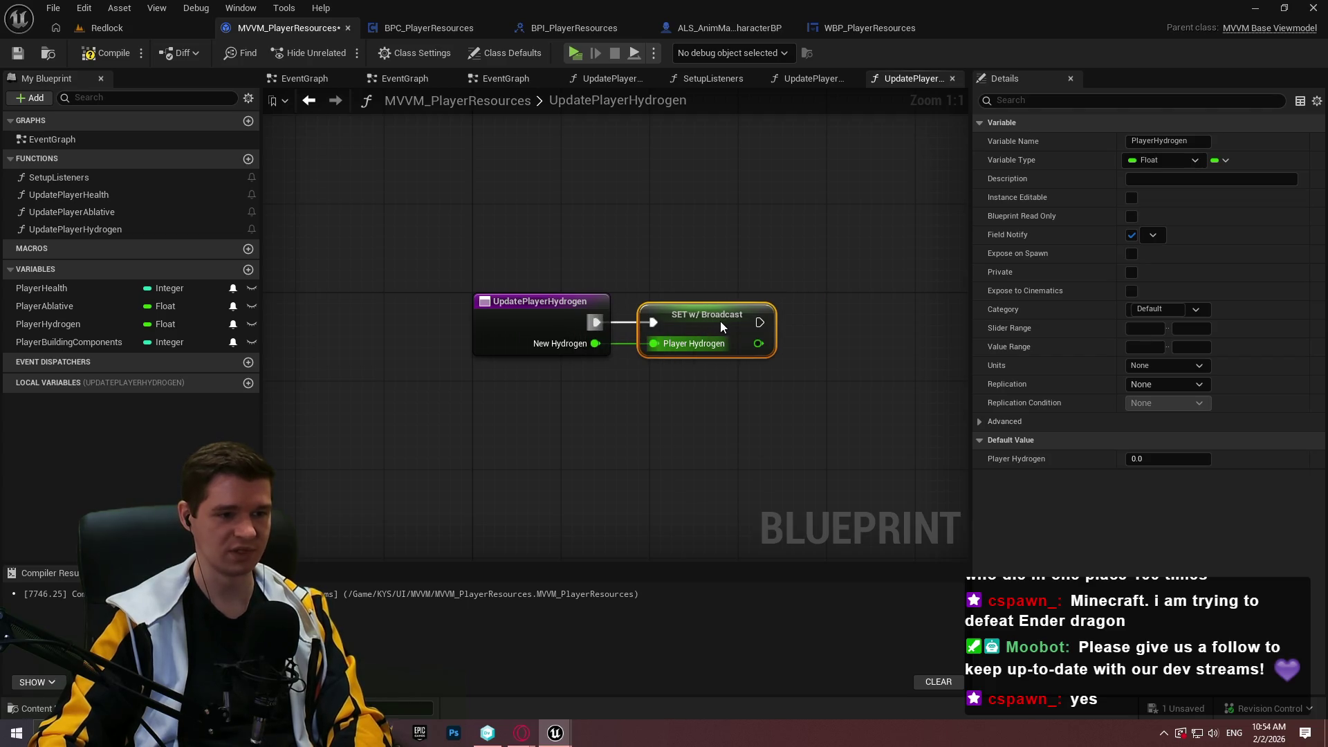
left_click(706, 452)
left_click_drag(706, 453, 616, 430)
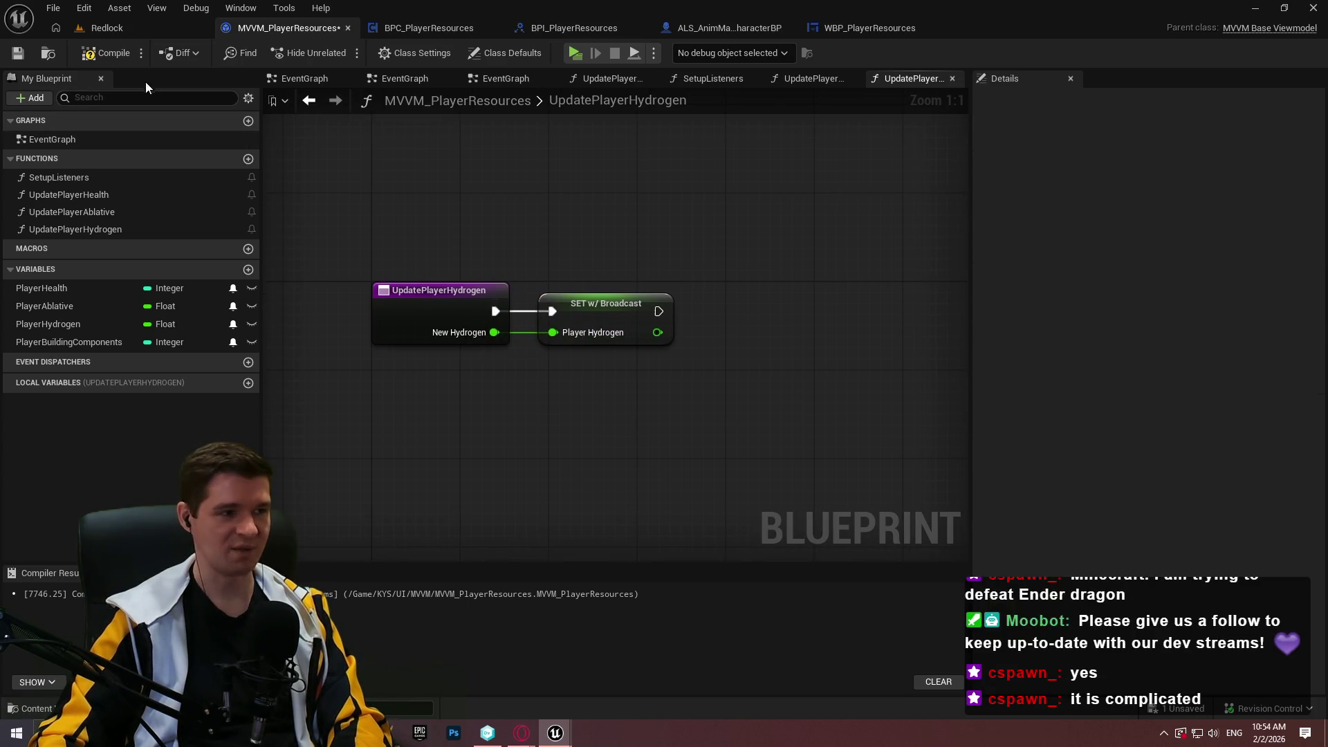
left_click(11, 57)
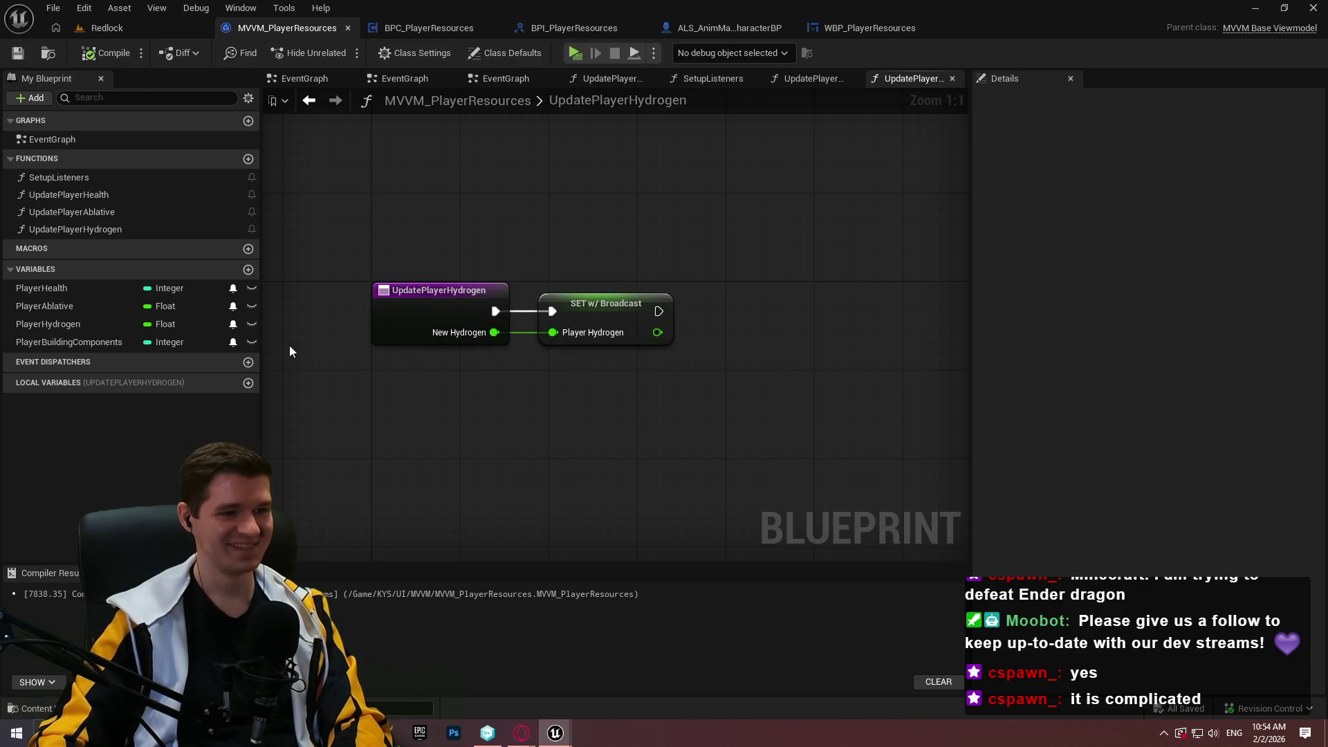
- Duplicate UpdatePlayerHydrogen and name the copy UpdatePlayerBuildingComponents
right_click(64, 226)
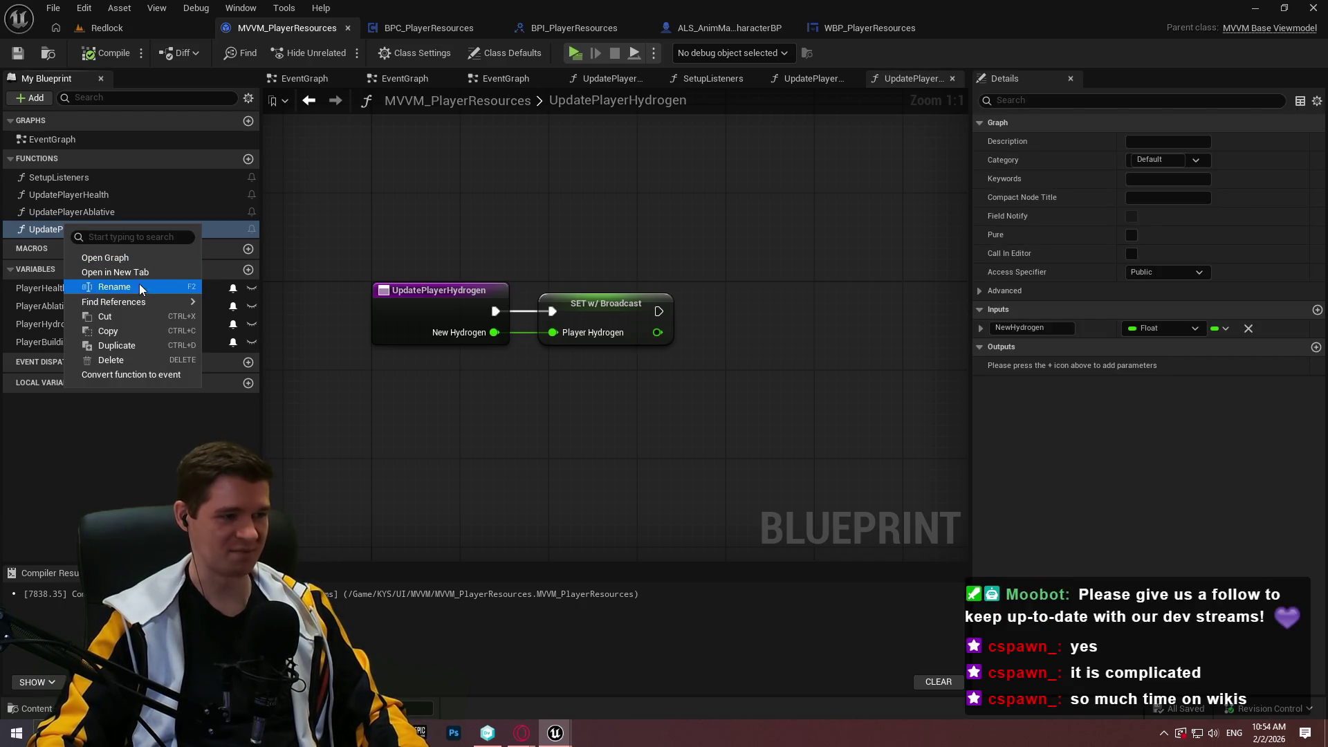
mouse_move(131, 300)
left_click(155, 347)
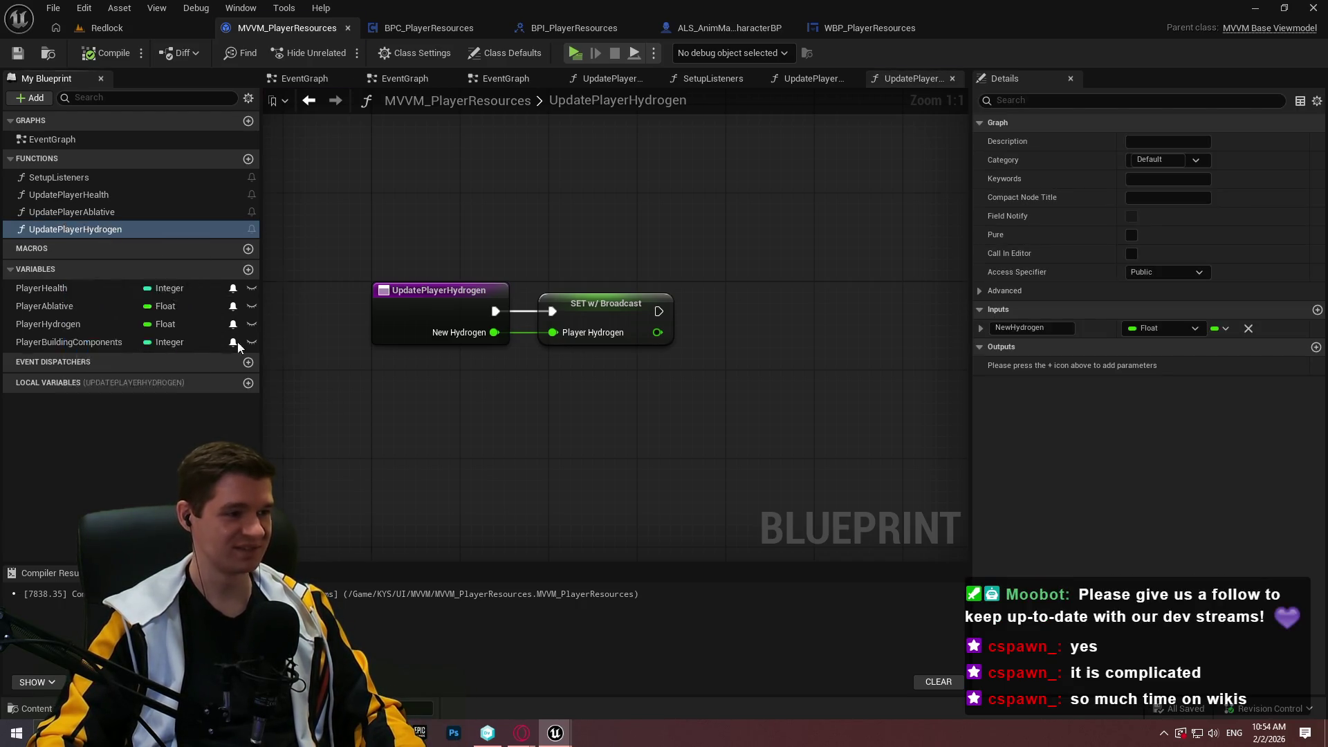
type("UpdatePlayerH")
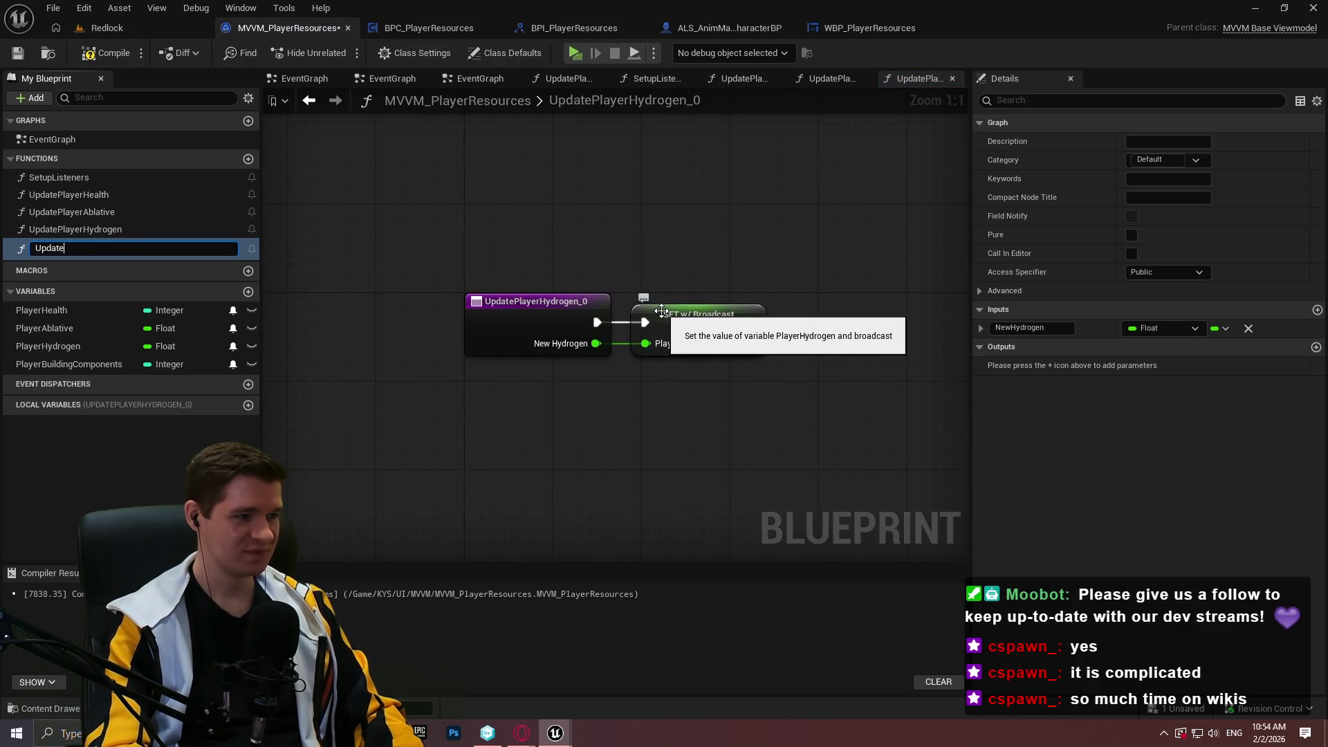
type("uu")
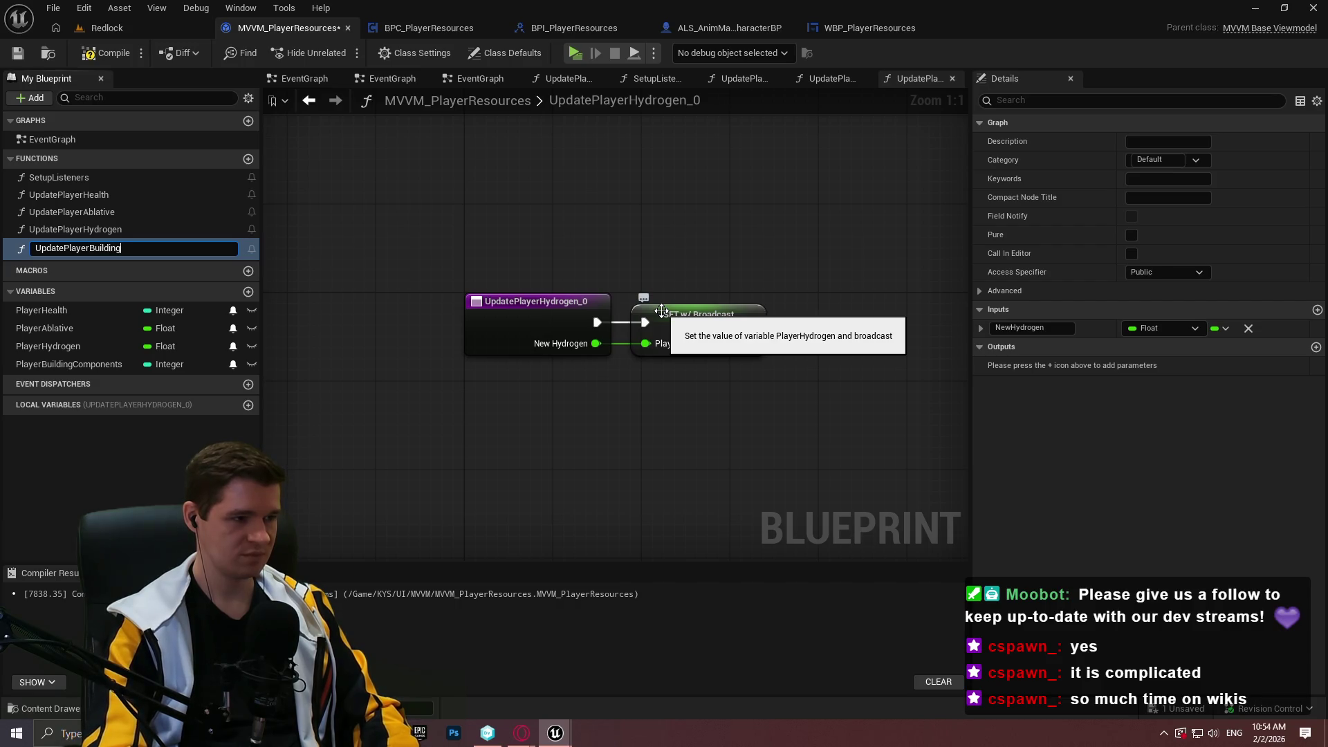
type("nts")
key("Return")
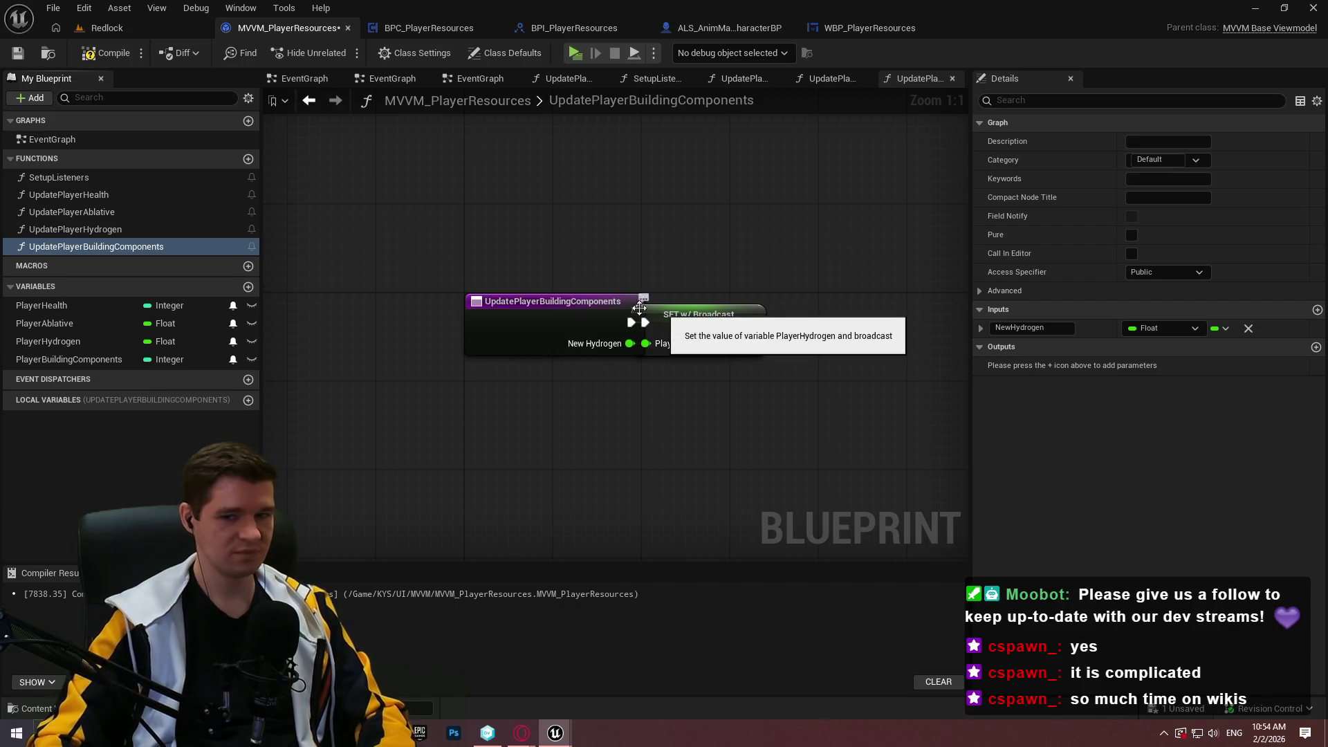
- Delete the copied SET node and make the input an Integer named NewBuildingComponents
left_click_drag(698, 279, 731, 376)
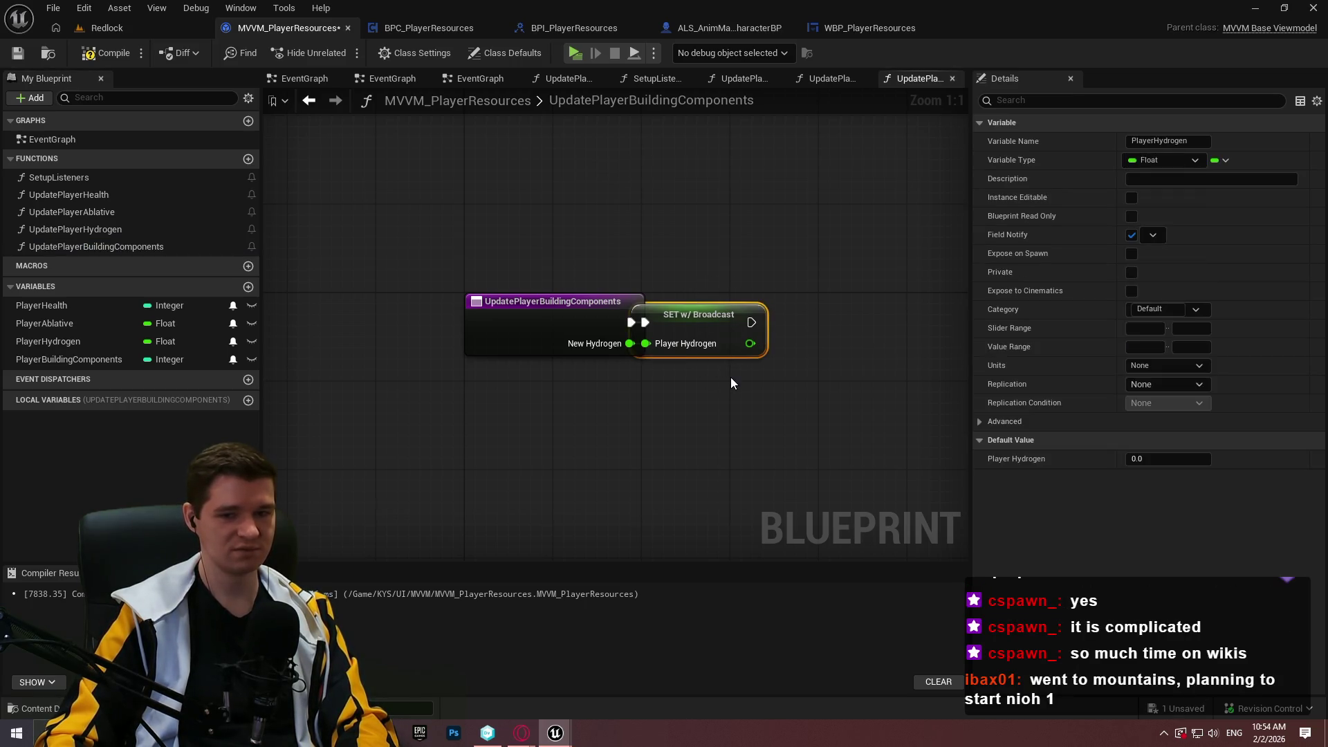
key("Delete")
left_click(523, 325)
left_click(1156, 368)
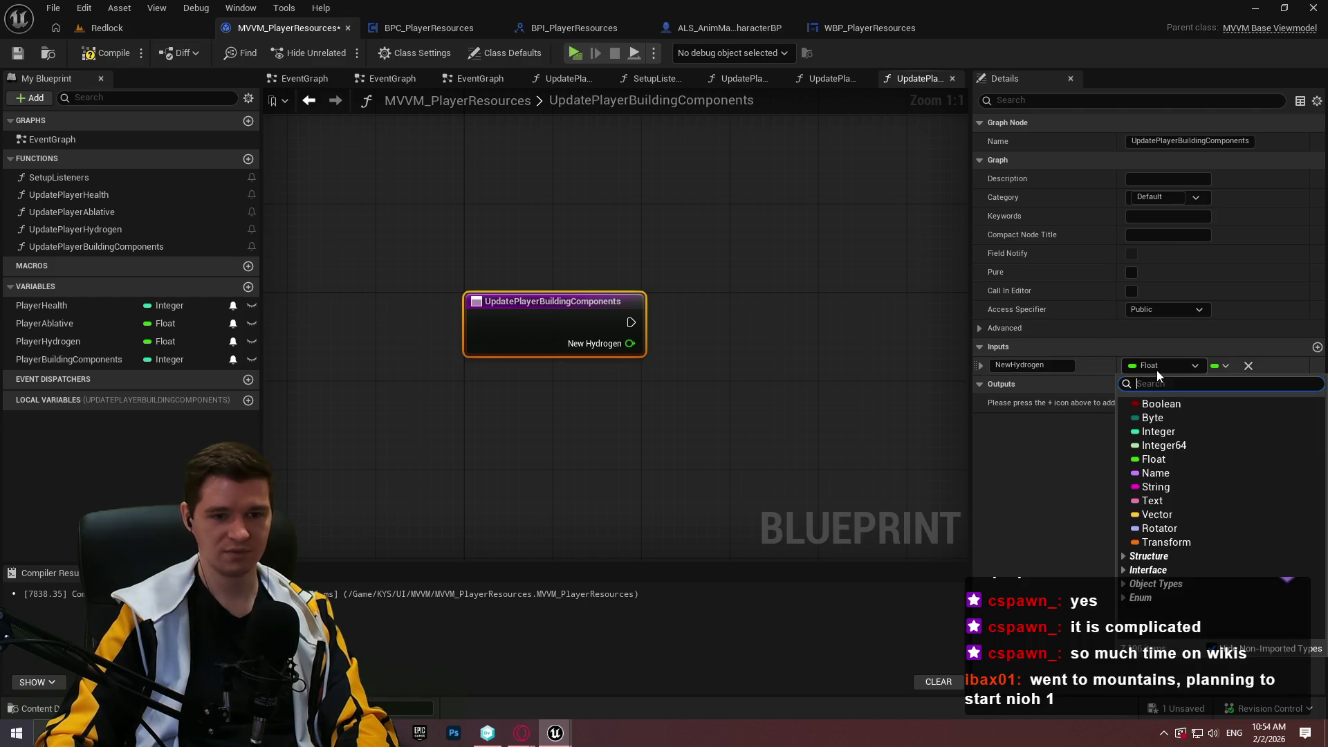
left_click(1168, 432)
left_click(1004, 367)
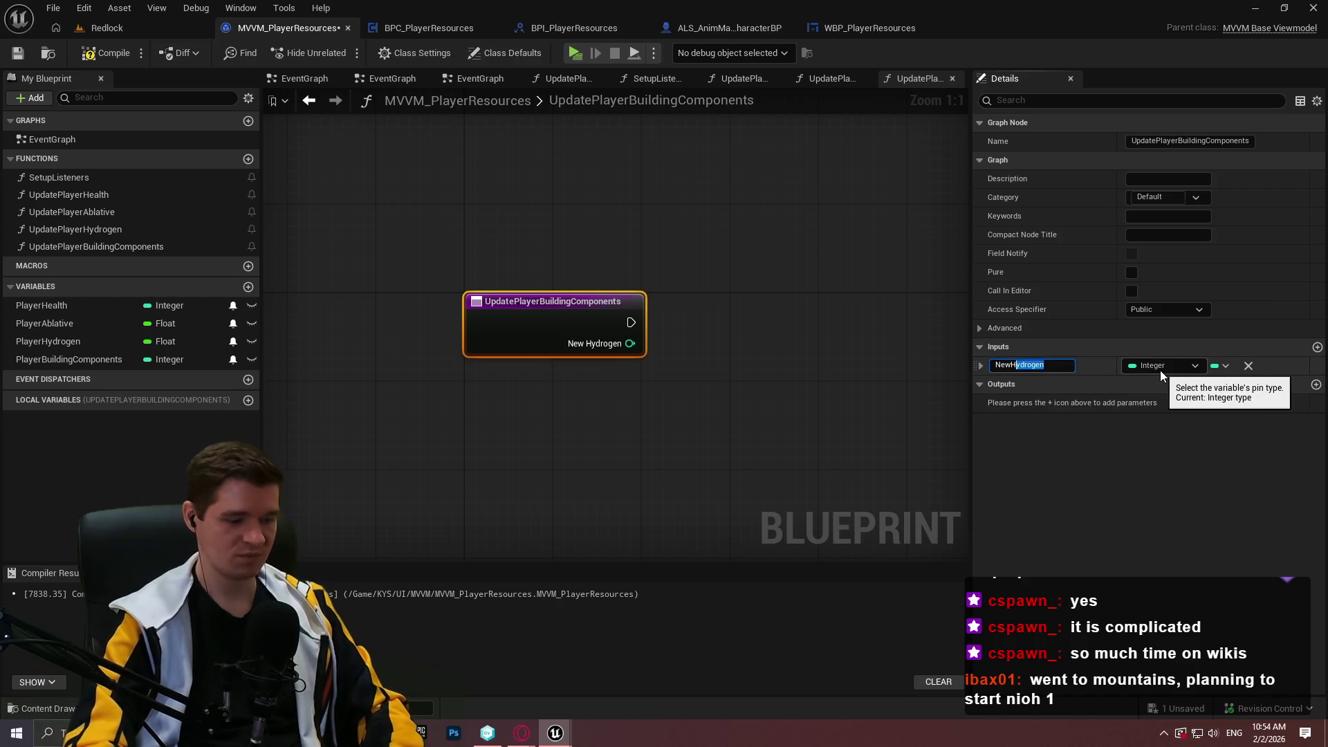
type("Buyi")
key("BackSpace")
key("BackSpace")
type("ilding")
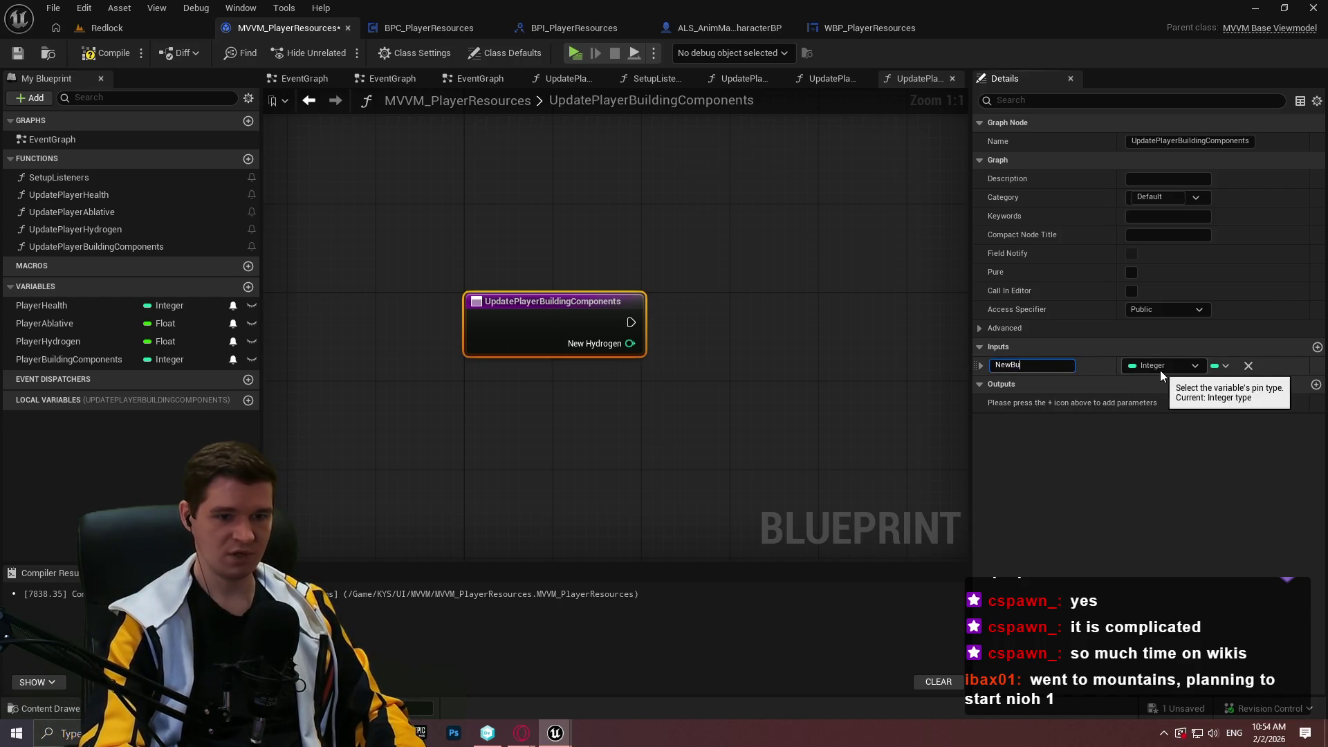
type("Compone")
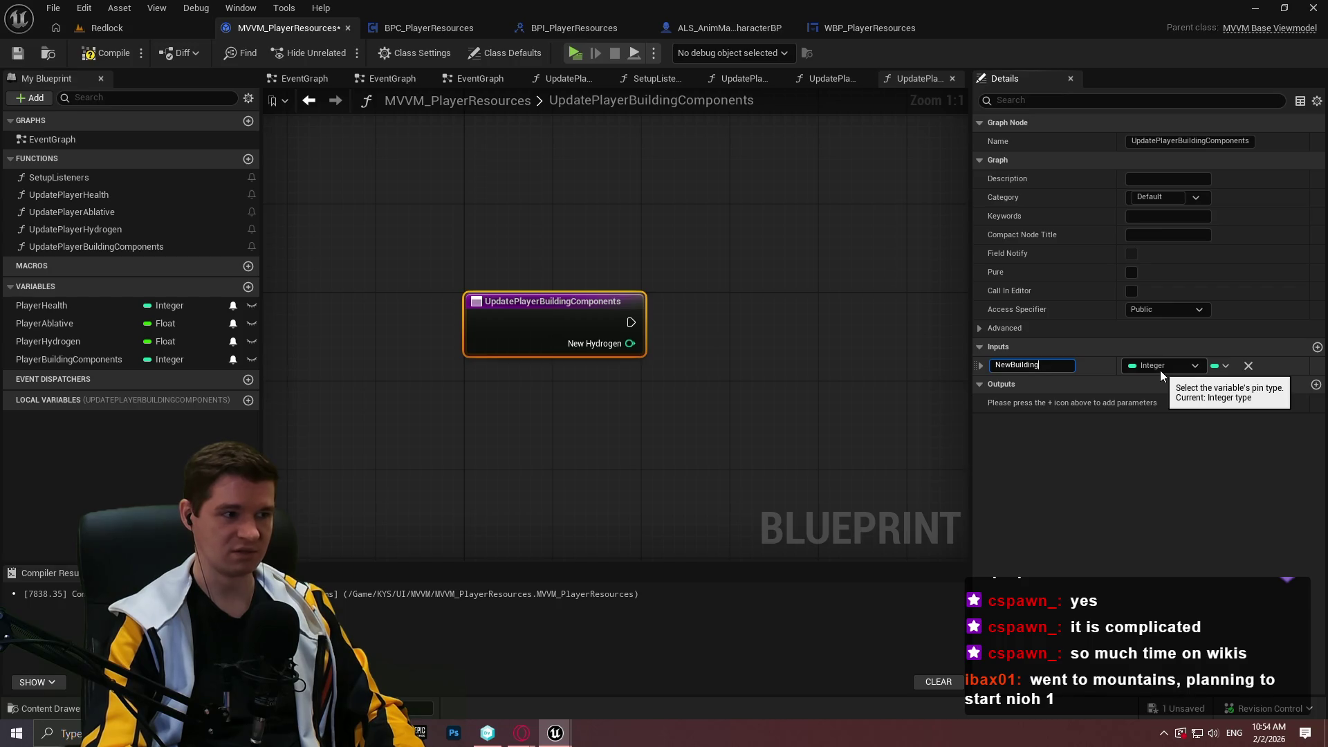
type("nts")
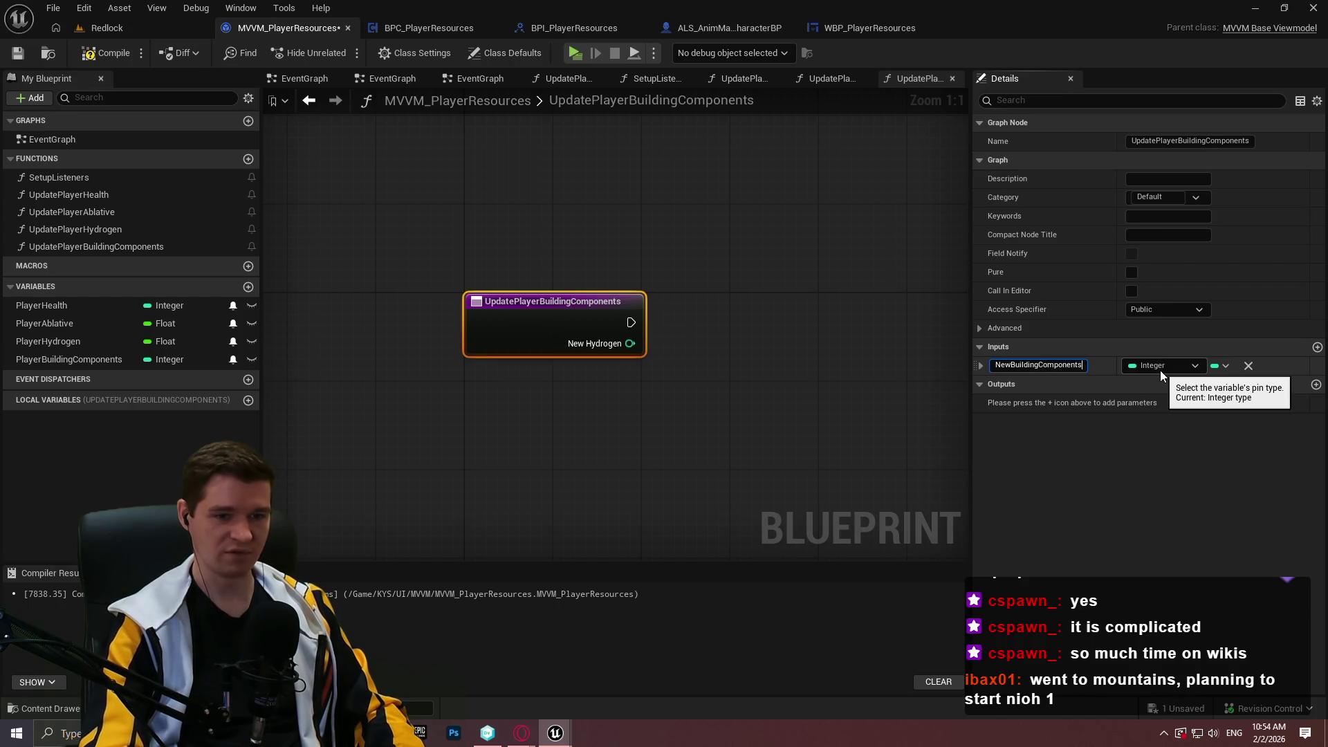
key("Return")
- Add a Player Building Components setter, then compile and save the blueprint
left_click(778, 389)
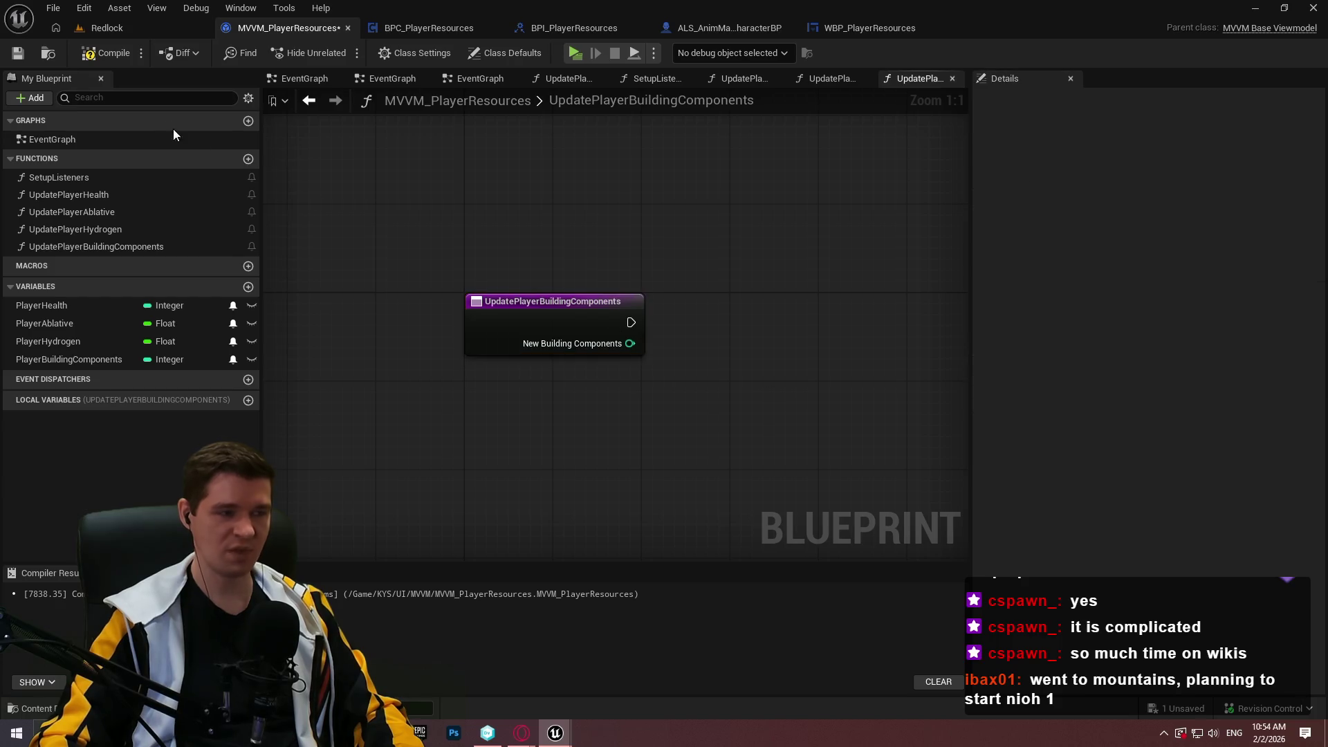
left_click(105, 53)
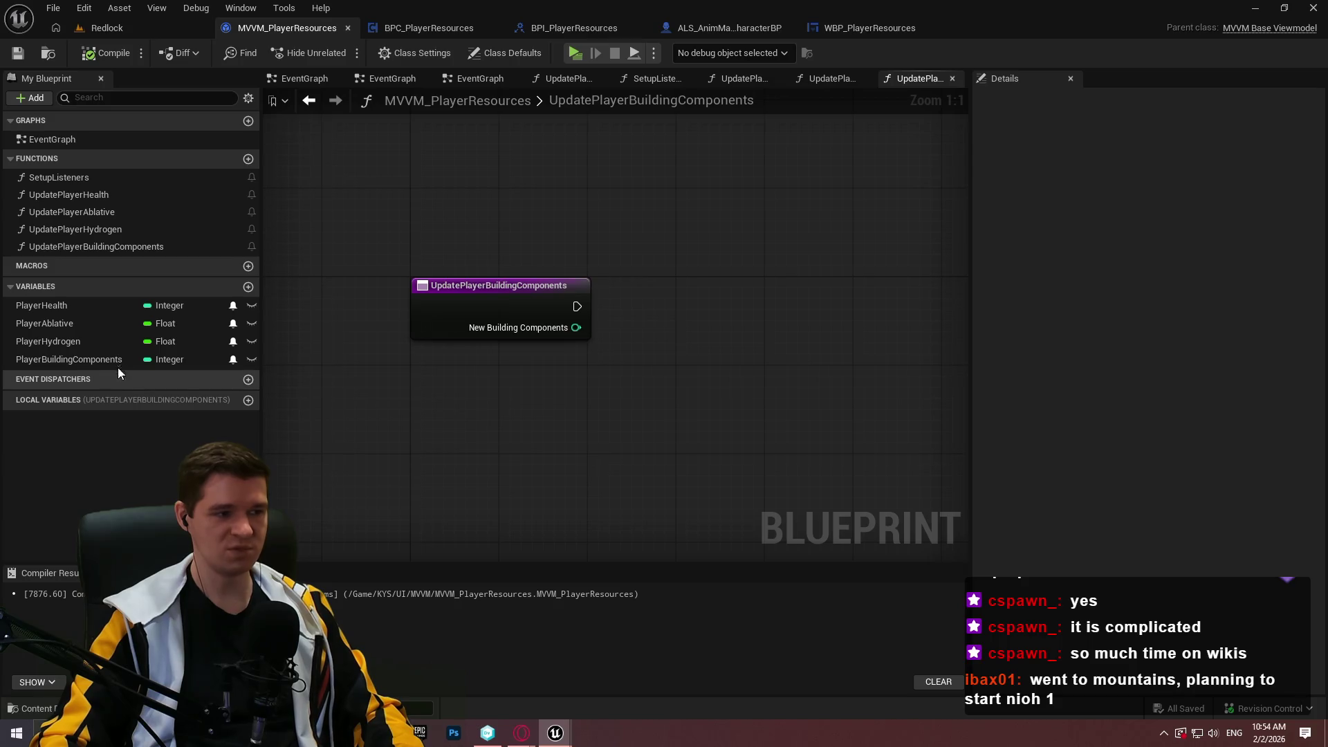
mouse_move(59, 358)
left_mouse_down()
mouse_move(685, 318)
mouse_move(557, 327)
mouse_move(674, 304)
mouse_move(634, 304)
left_mouse_up()
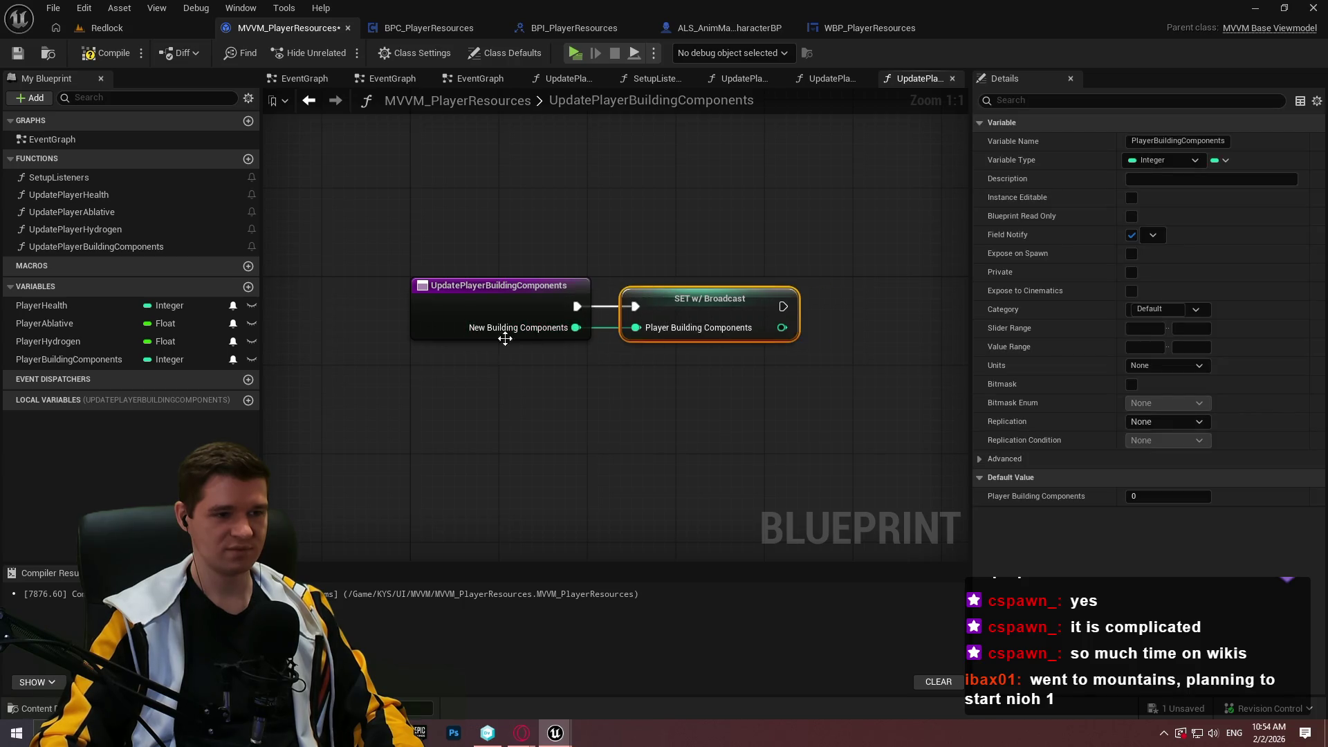
left_click(408, 206)
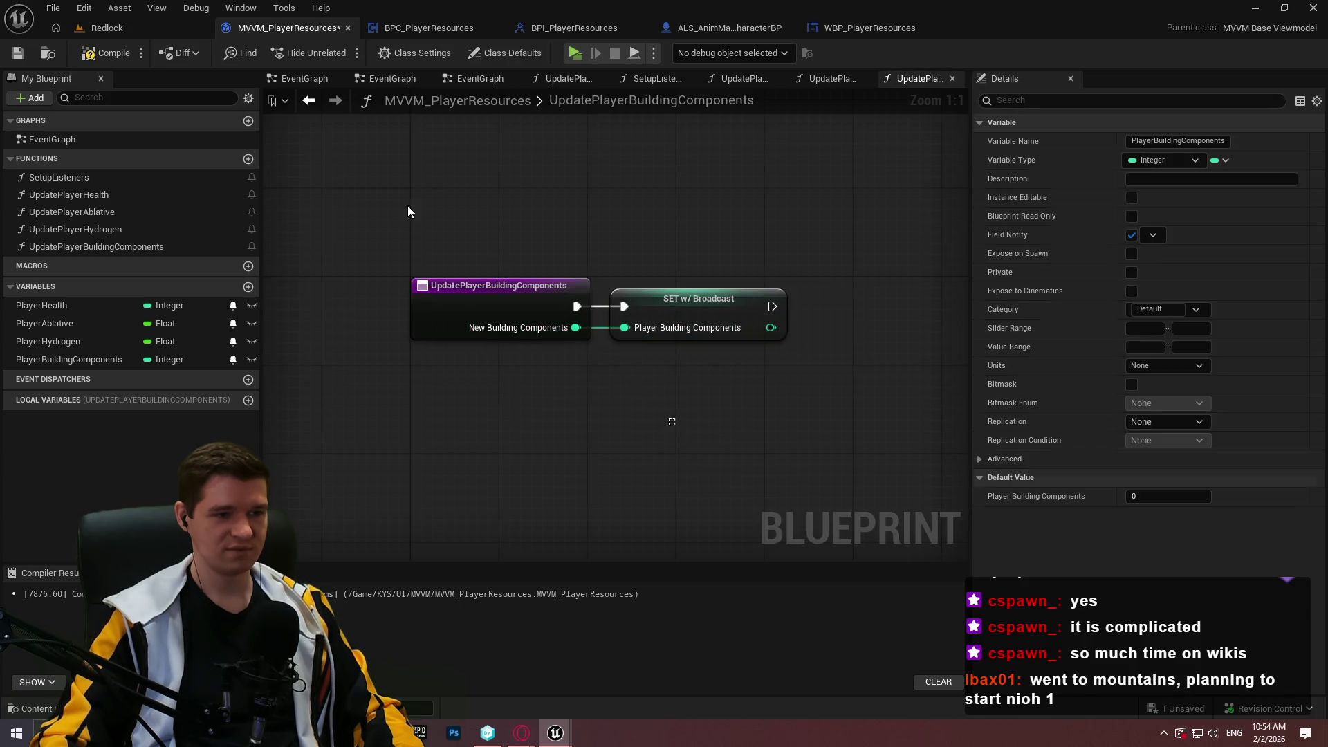
left_click(105, 52)
key("ctrl+s")
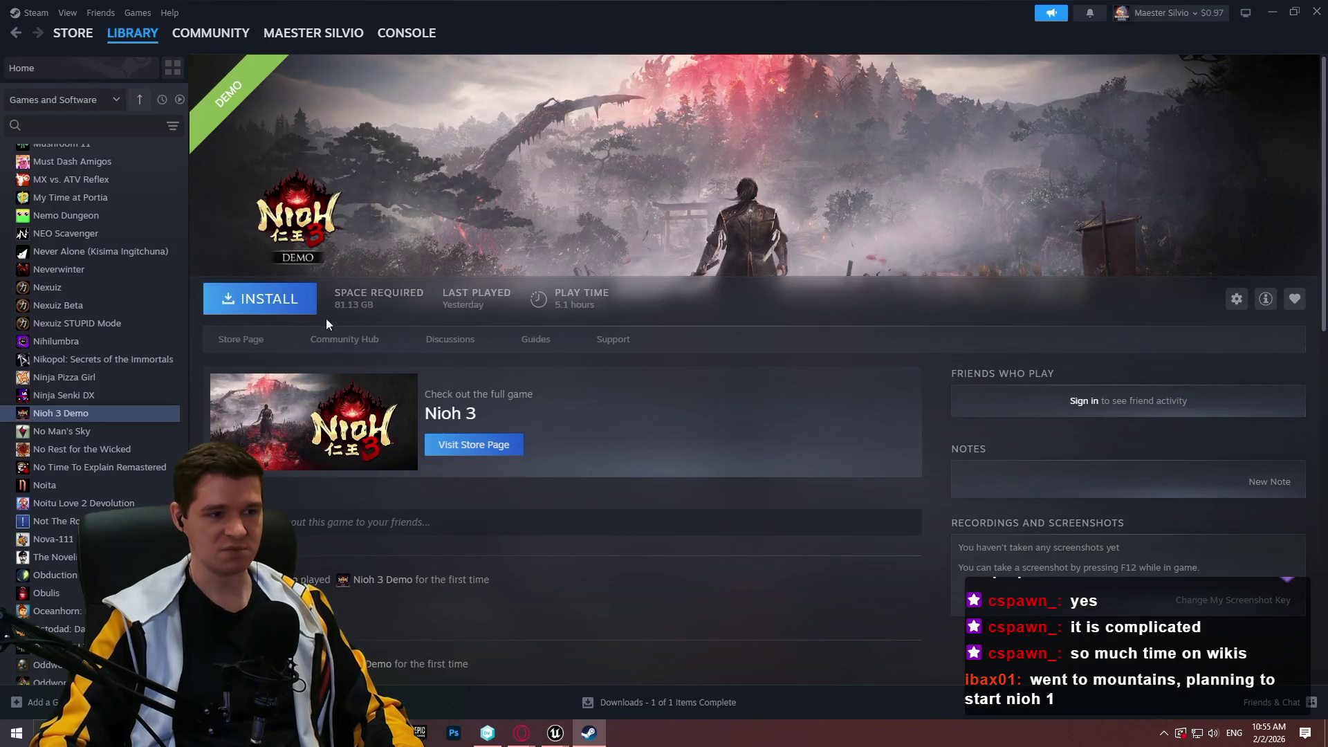
- Open the Nioh 3 store page past the age check, then browse Nioh: Complete Edition screenshots
left_click(252, 340)
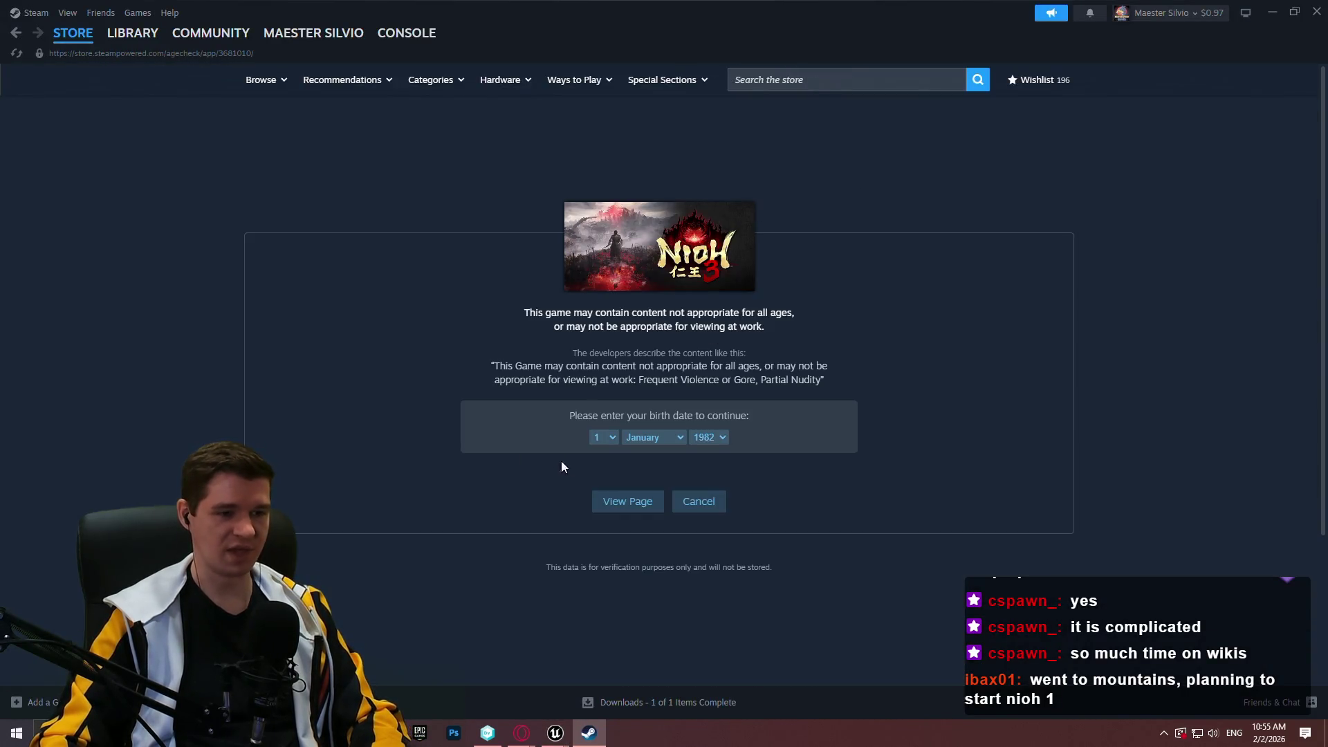
left_click(627, 501)
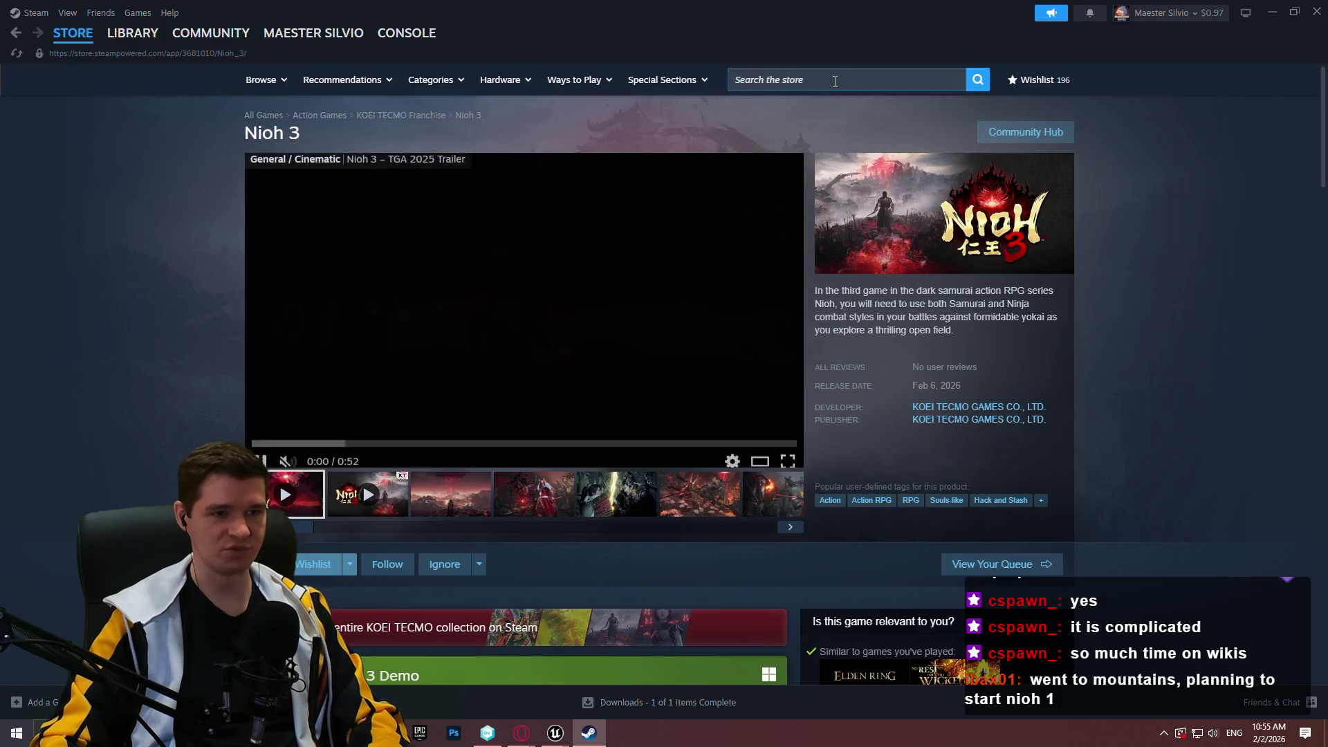
left_click(850, 79)
type("hio")
type("nio")
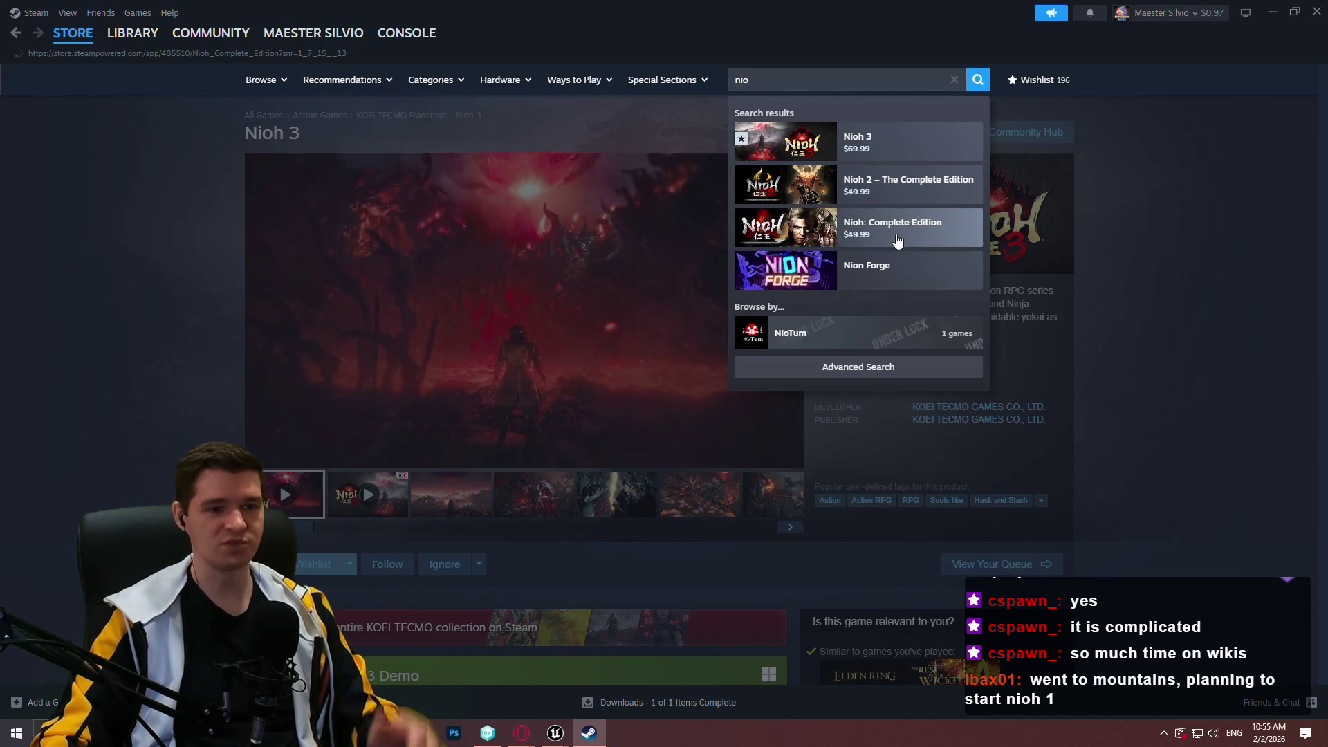
left_click(895, 235)
left_click(448, 509)
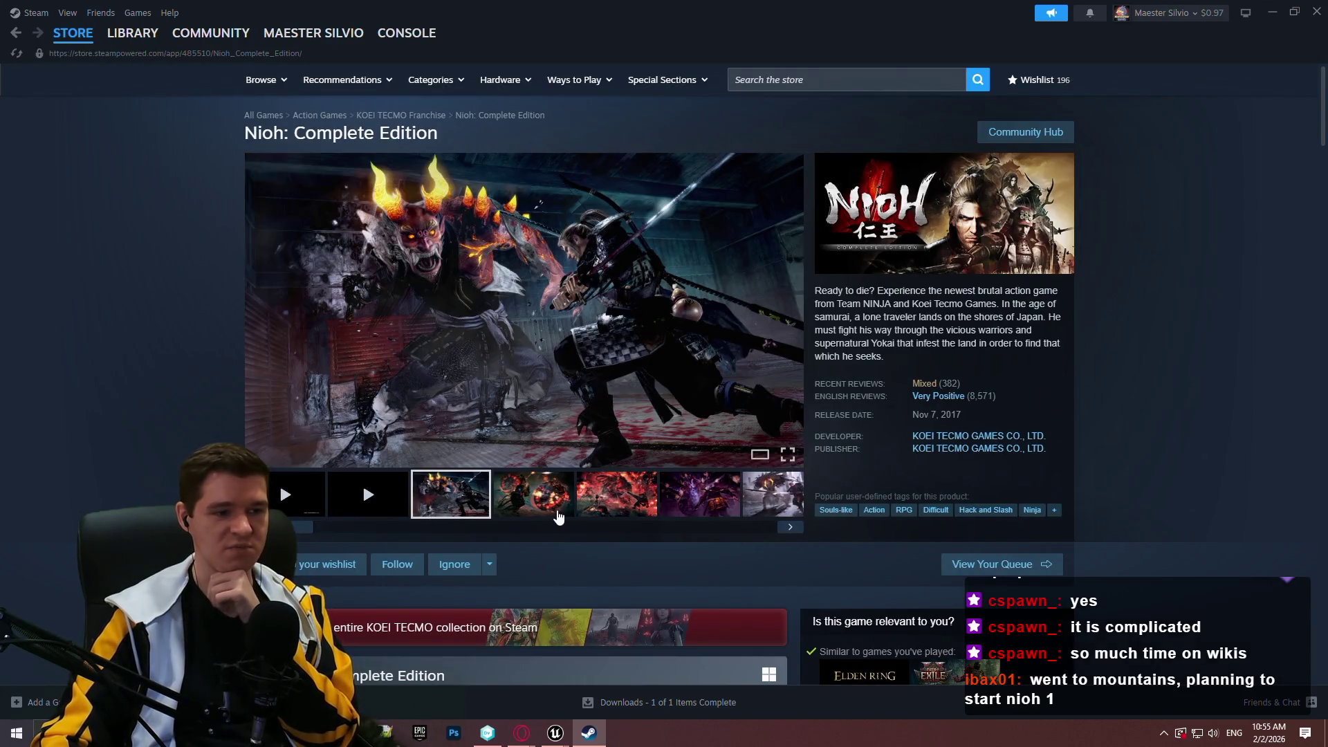
left_click(539, 506)
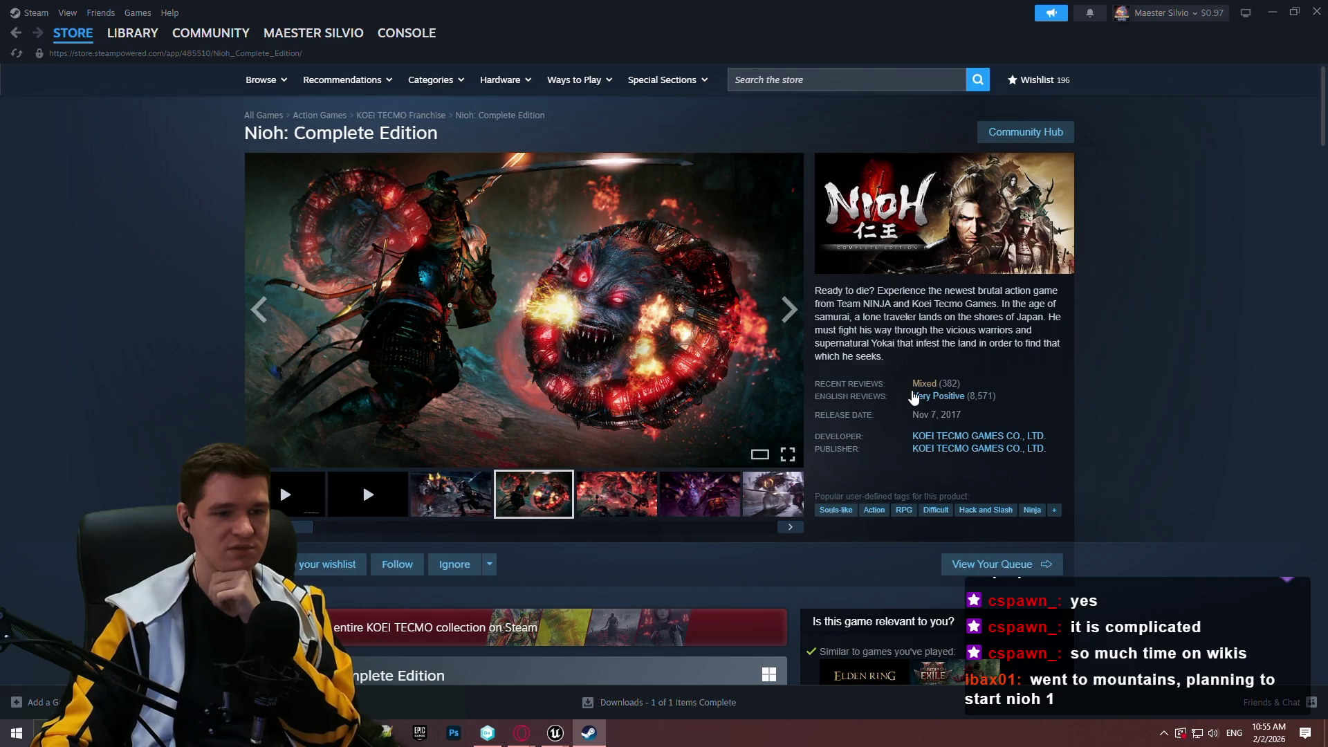
mouse_move(937, 396)
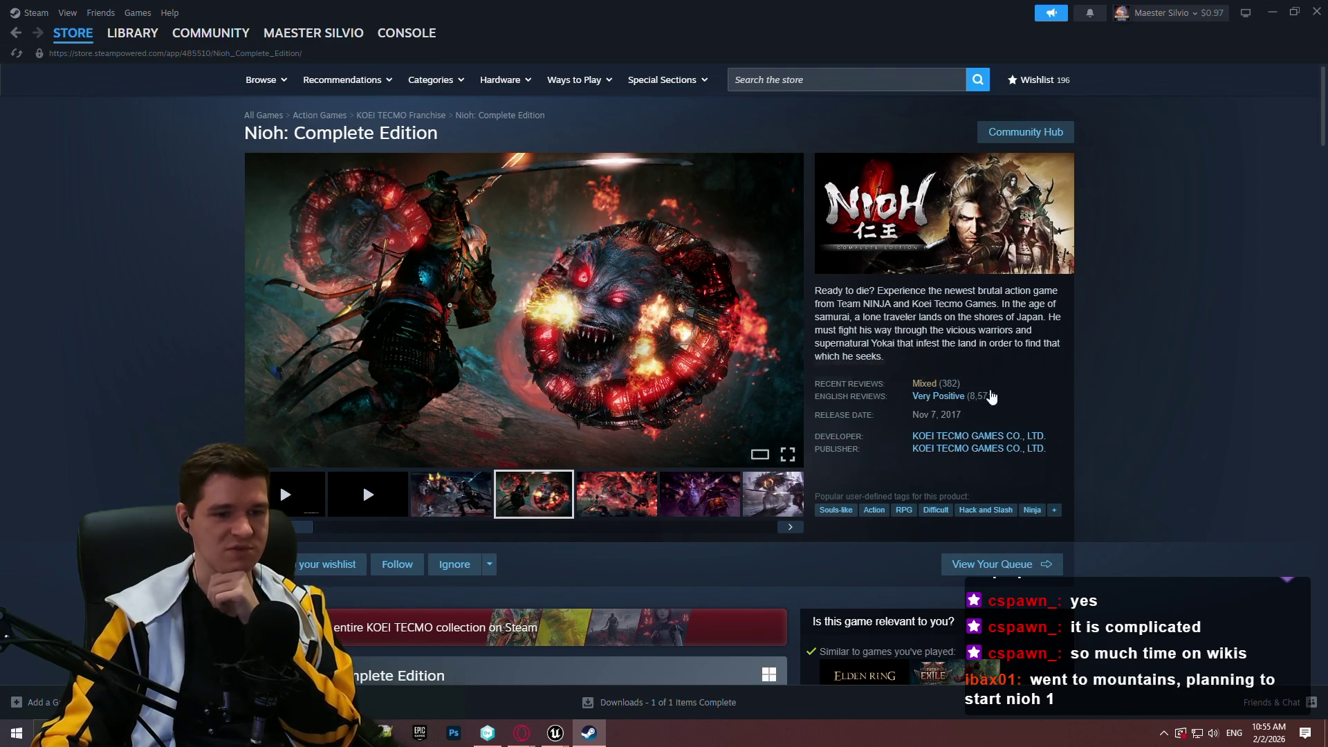
left_click(788, 311)
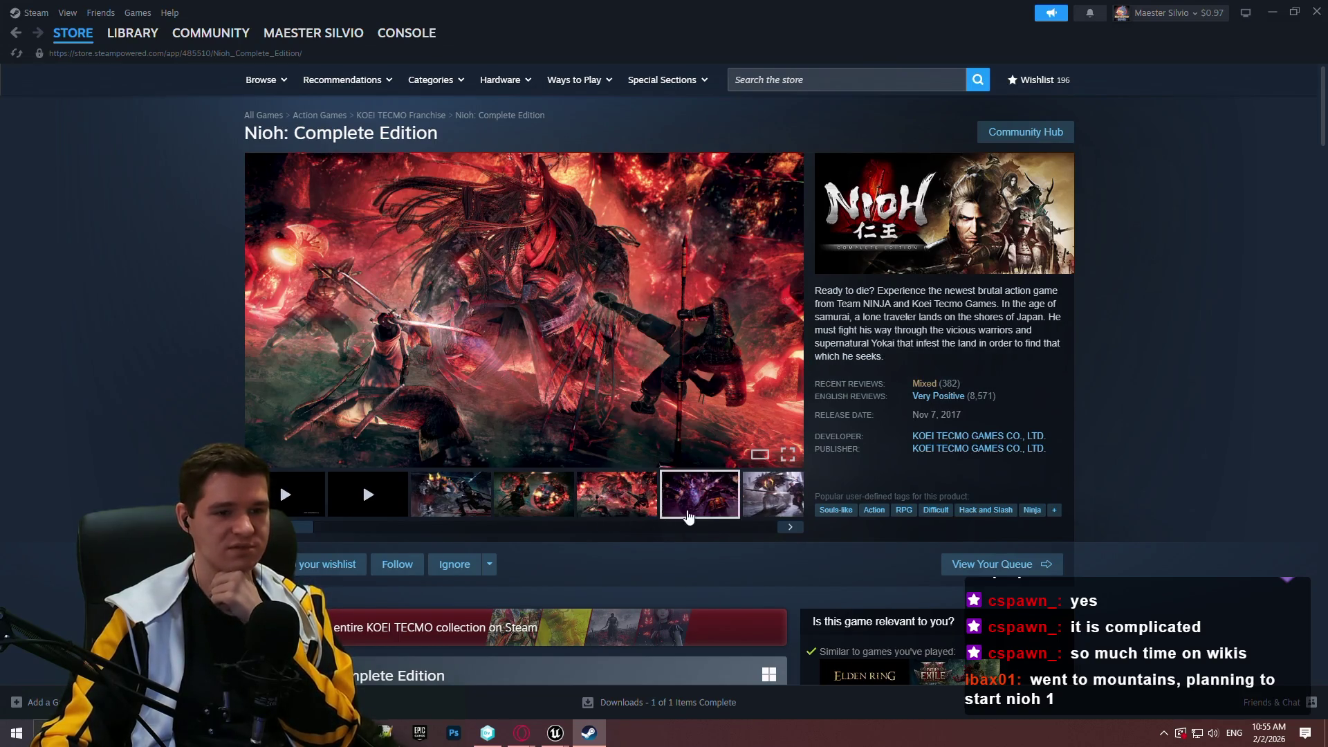
scroll(828, 453, "down", 3)
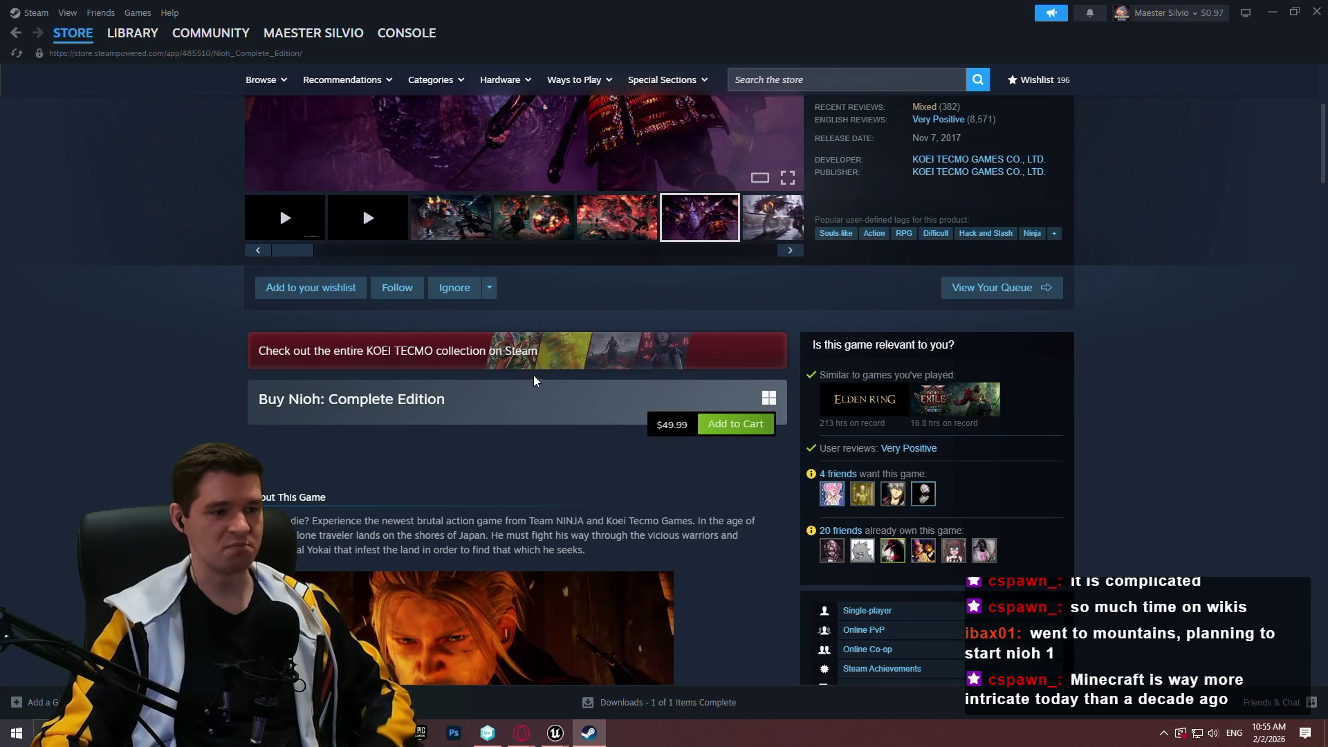
scroll(492, 366, "up", 4)
- Search 'nio' and browse the Nioh 2 – The Complete Edition screenshots
left_click(803, 85)
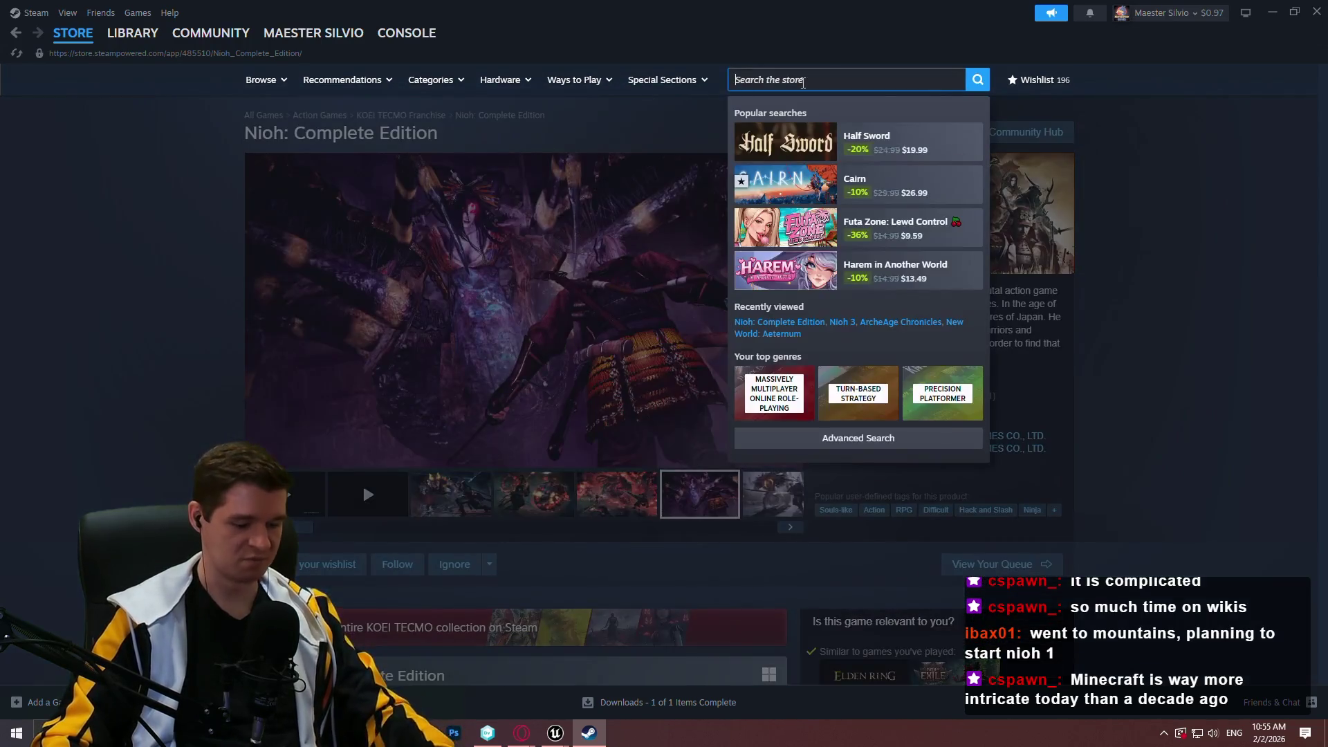
type("nio")
left_click(889, 193)
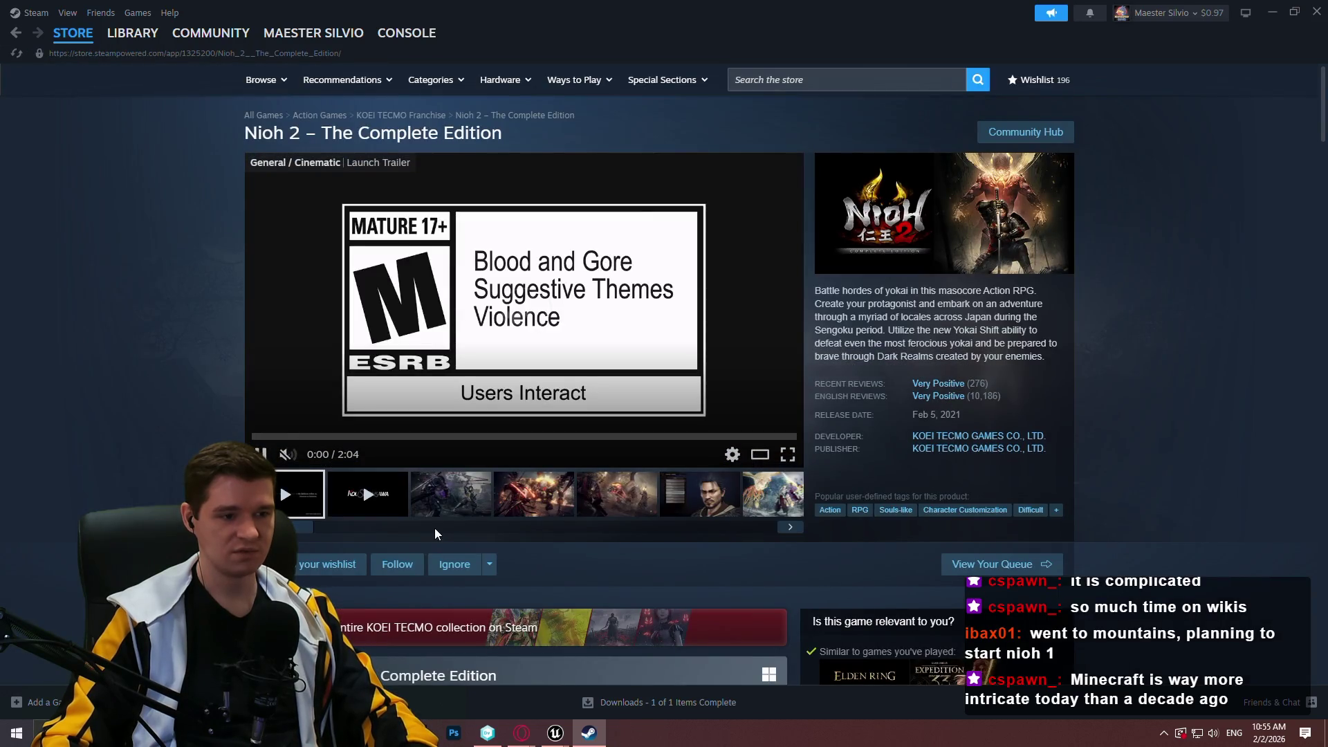
left_click(457, 501)
left_click(564, 513)
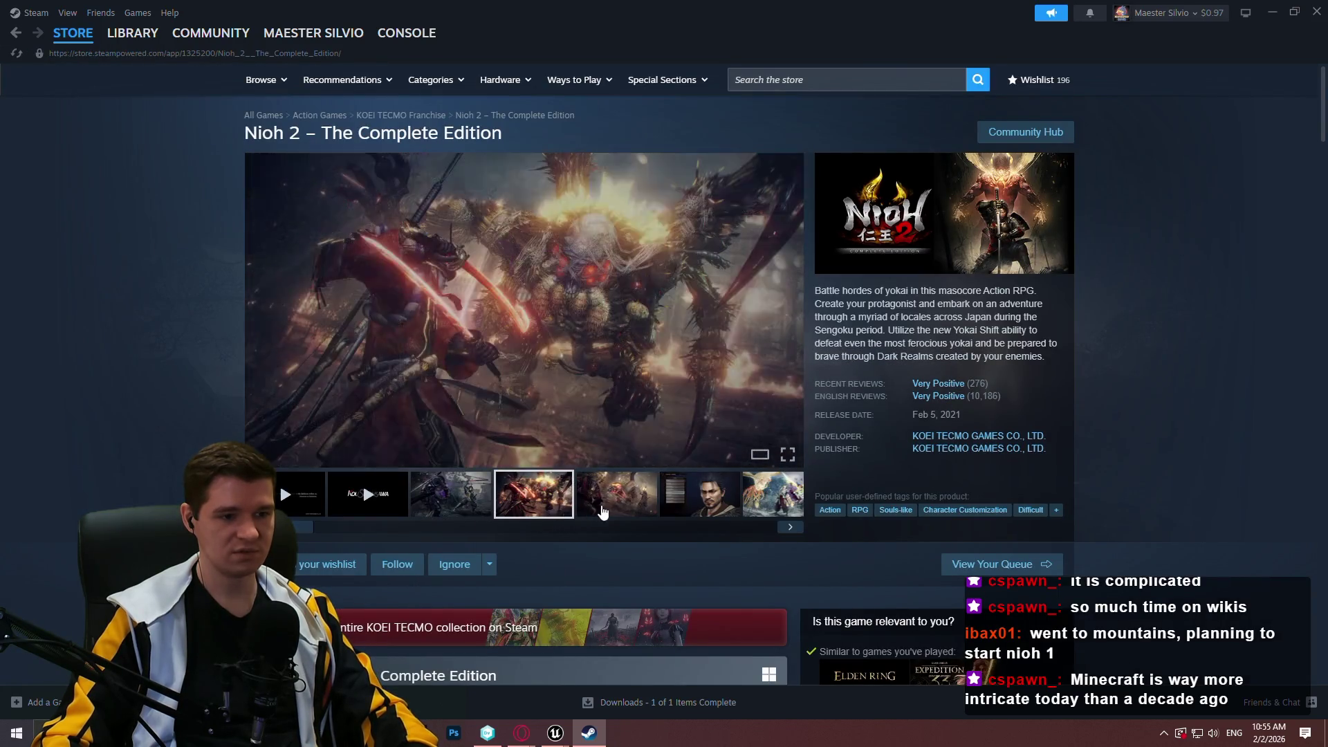
left_click(647, 514)
left_click(769, 508)
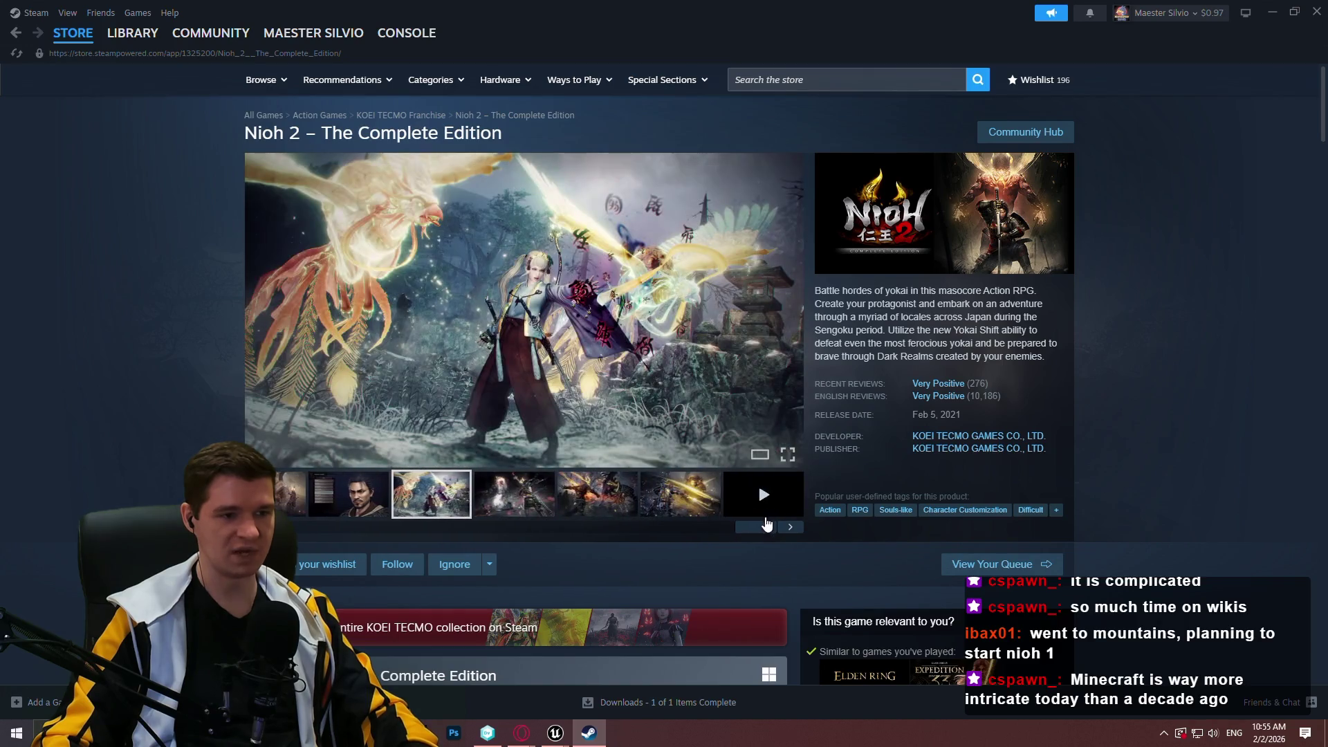
left_click(547, 503)
- Search 'nio' again, view the Nioh 3 screenshots, then close Steam
left_click(785, 80)
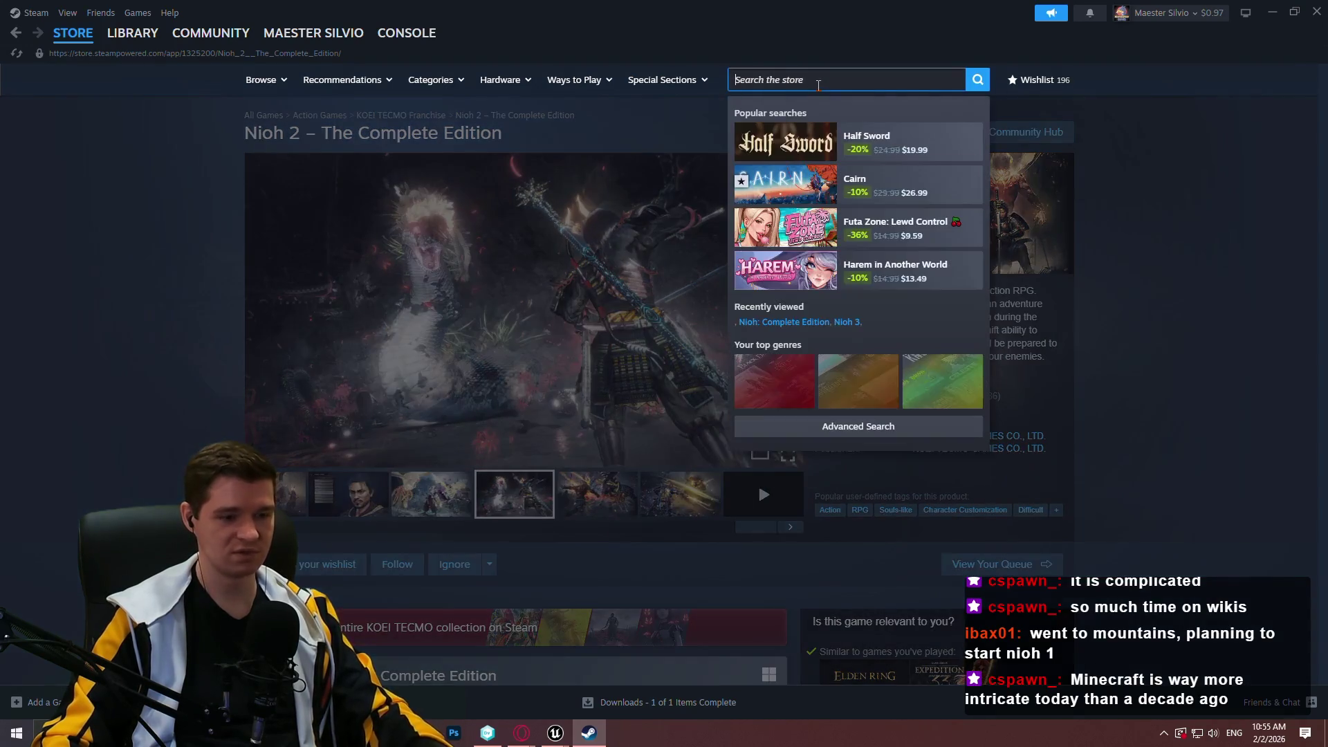
type("nio")
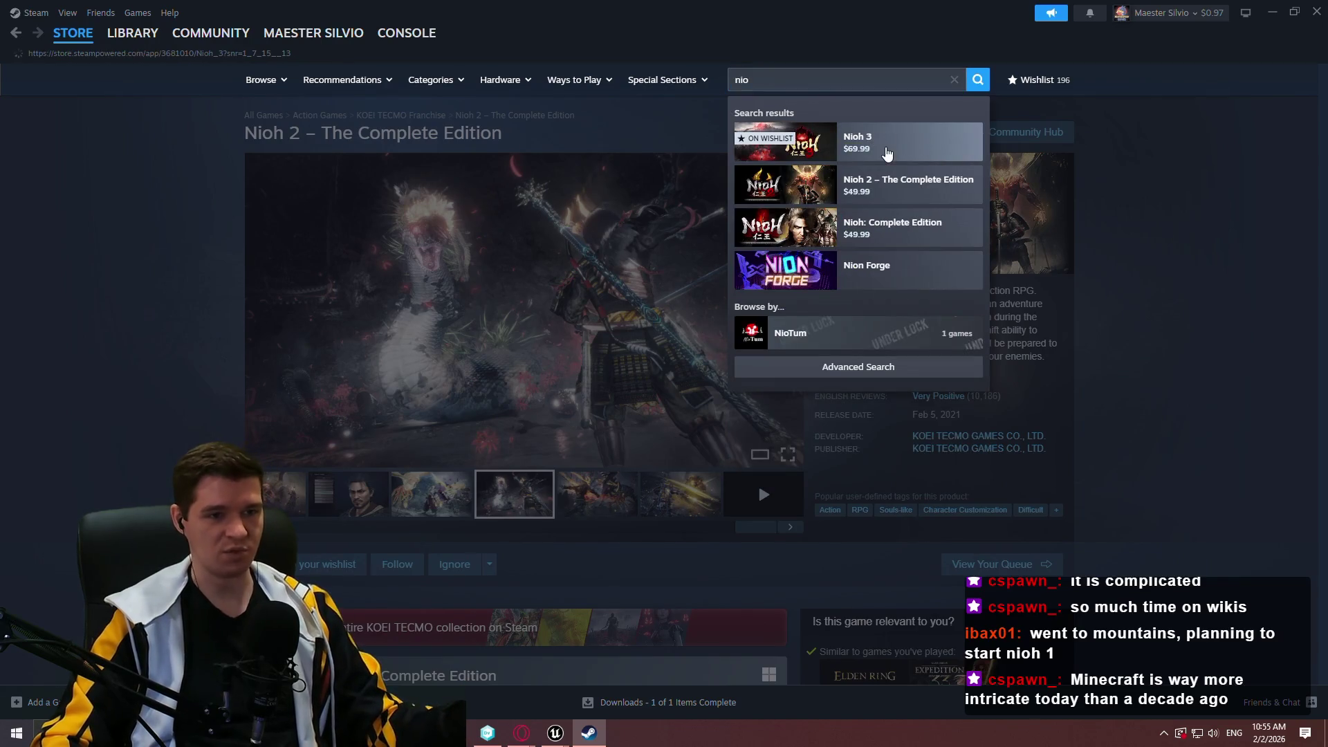
left_click(881, 144)
left_click(429, 503)
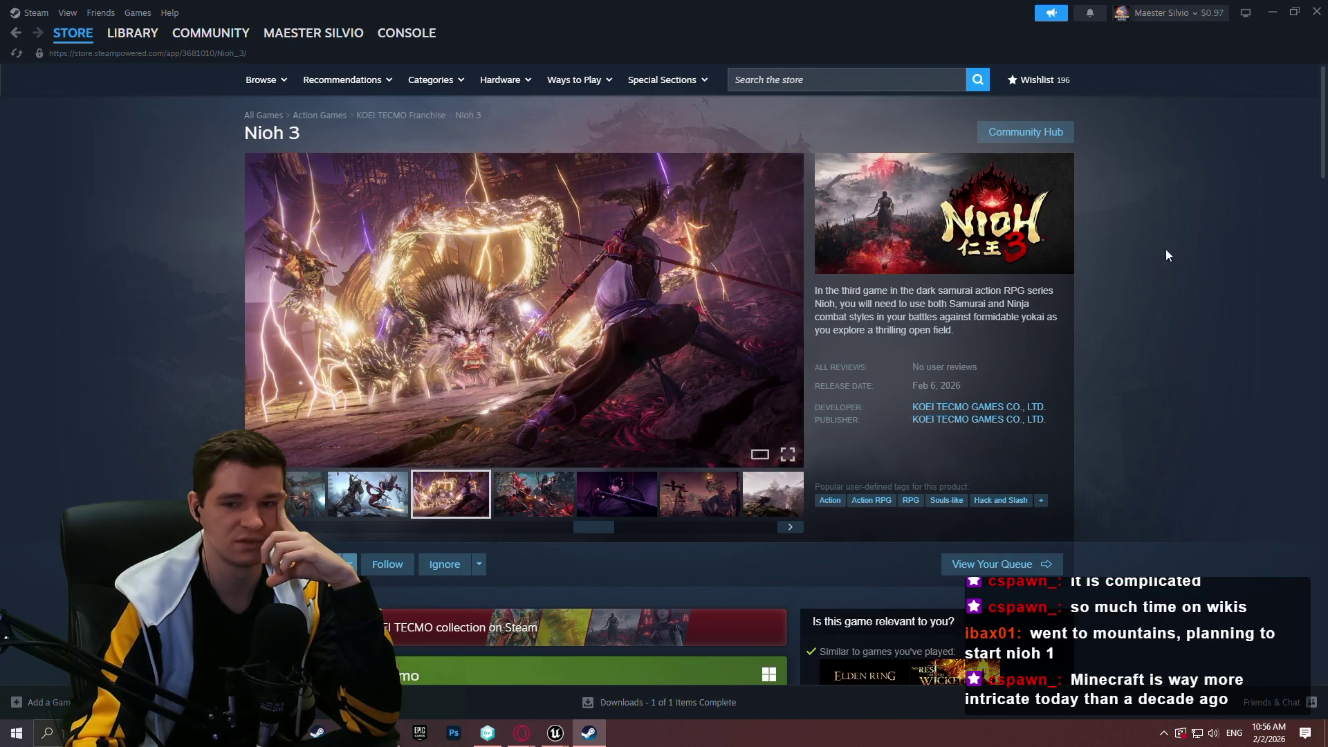
scroll(1161, 169, "down", 4)
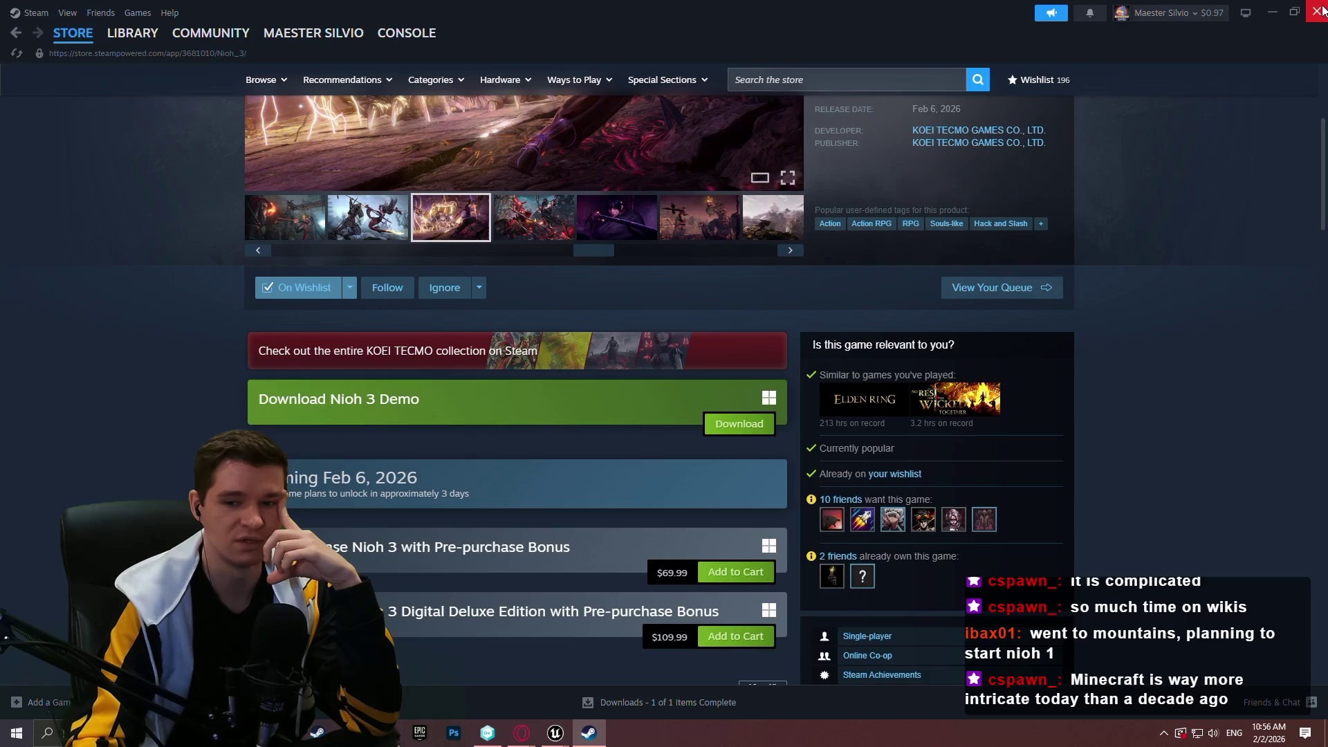
left_click(1317, 12)
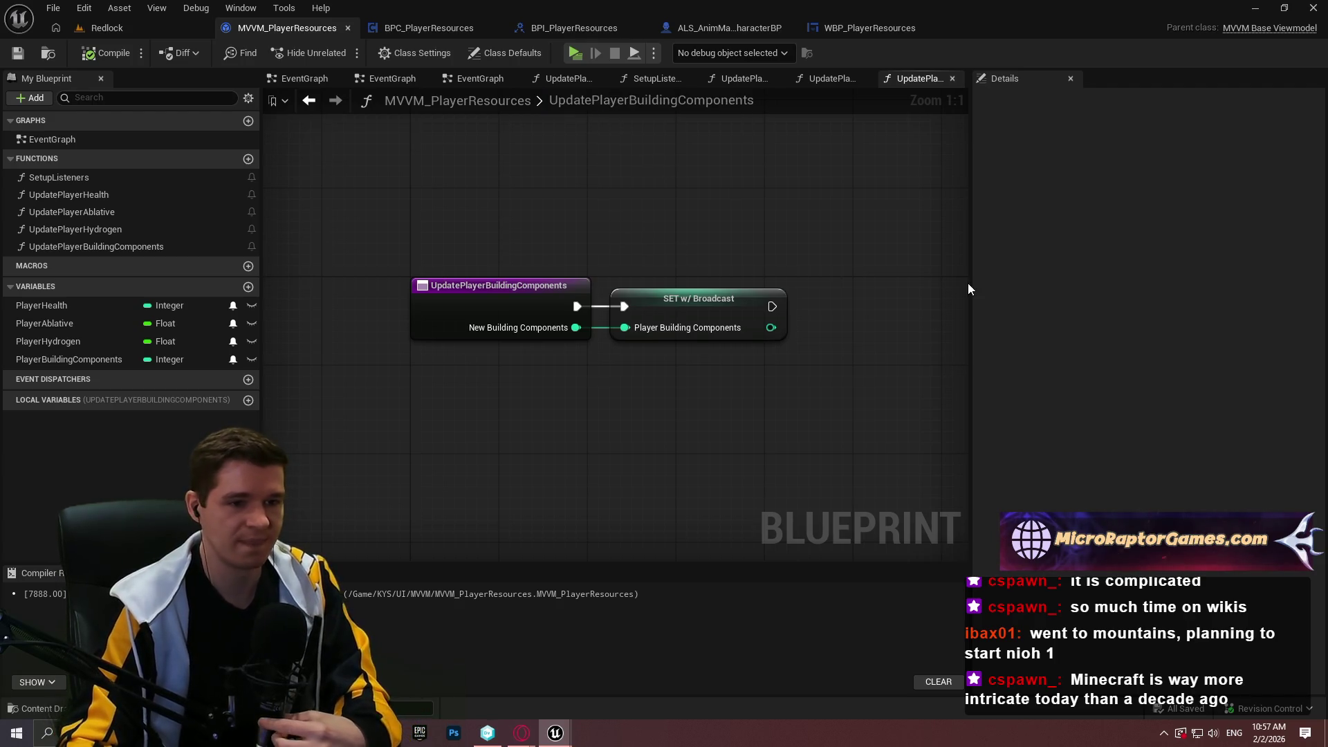
- Widen the blueprint graph panel slightly and bring Steam's Nioh 3 store page back to the front
left_click(1043, 275)
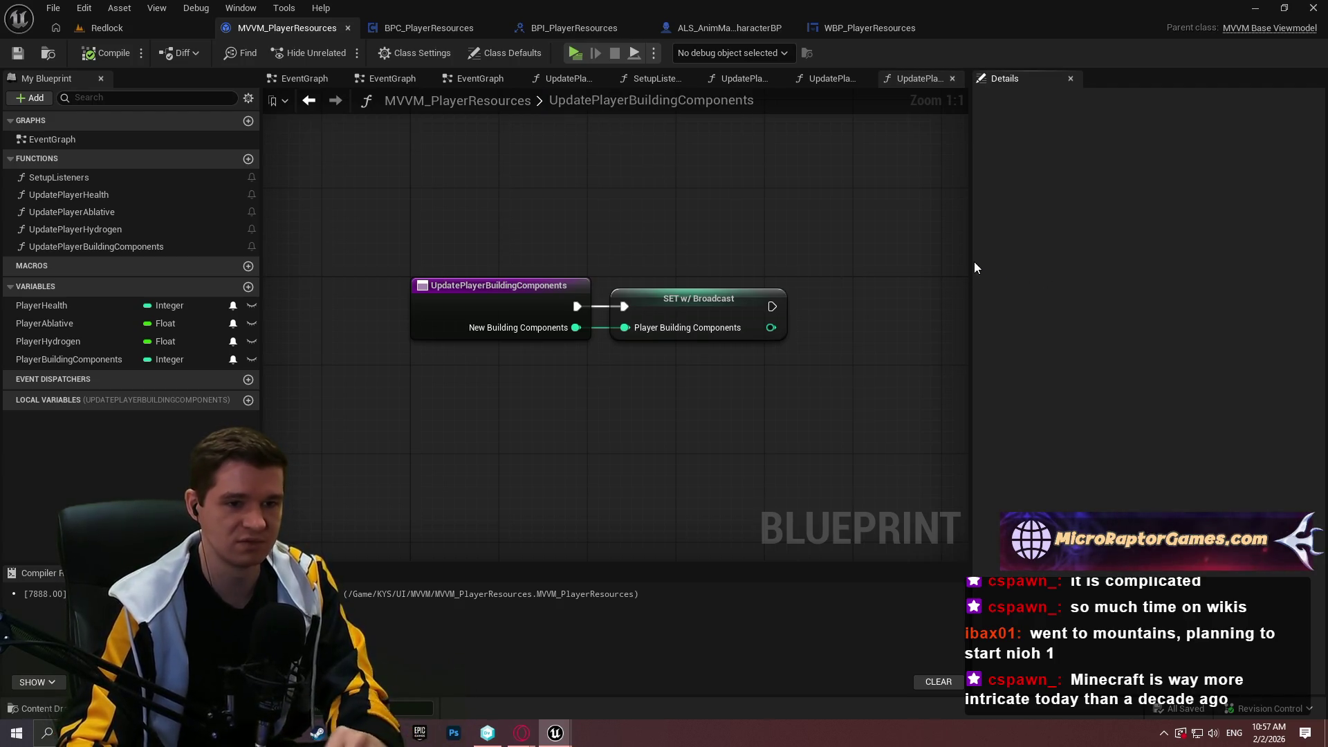
left_click_drag(973, 261, 994, 257)
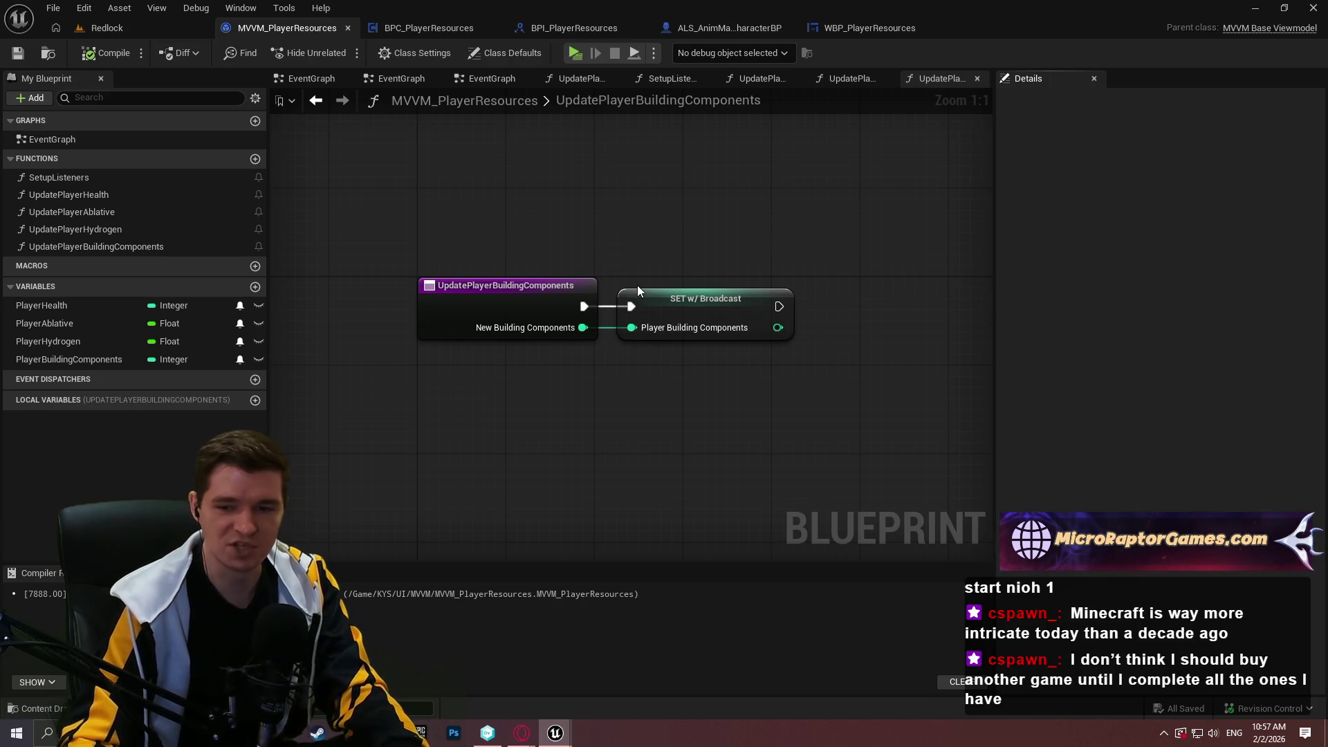
left_click(318, 733)
scroll(896, 155, "up", 1)
left_click(892, 80)
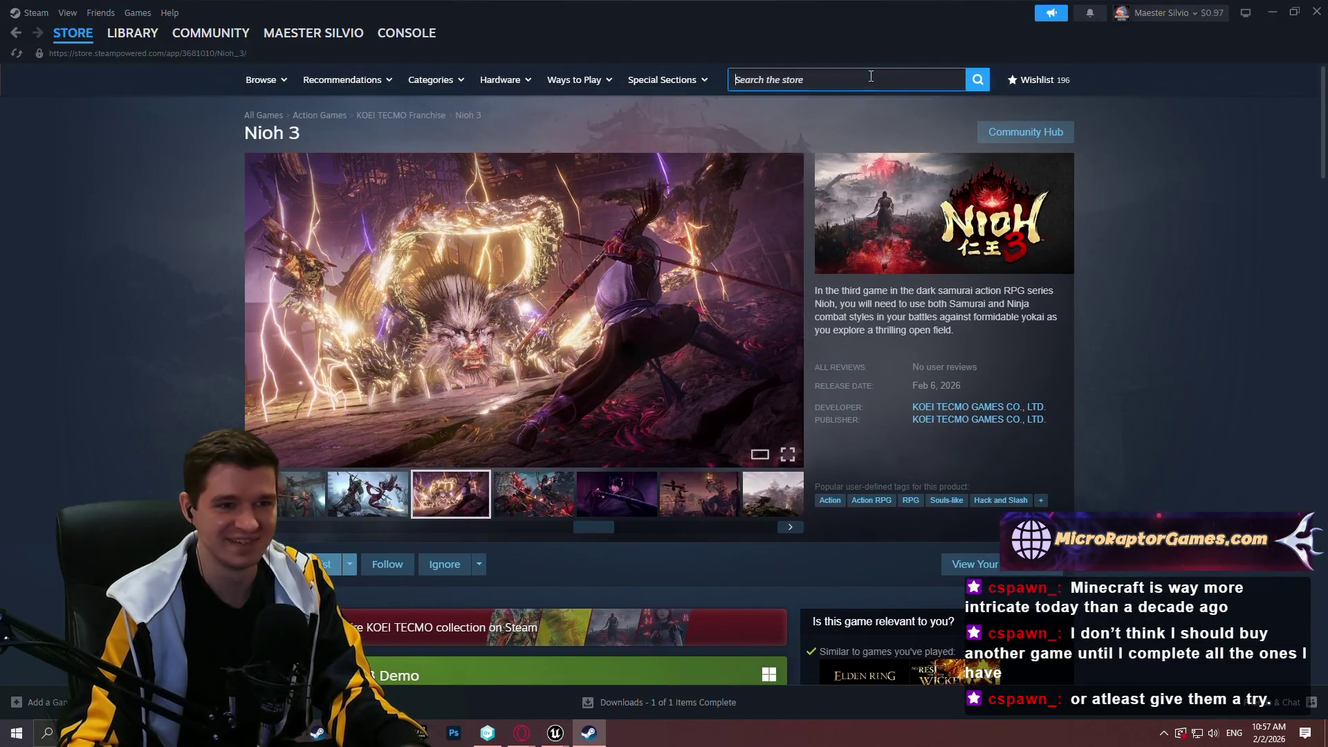
- Search 'terr' and view screenshots on the Terraria store page
type("terr")
left_click(903, 137)
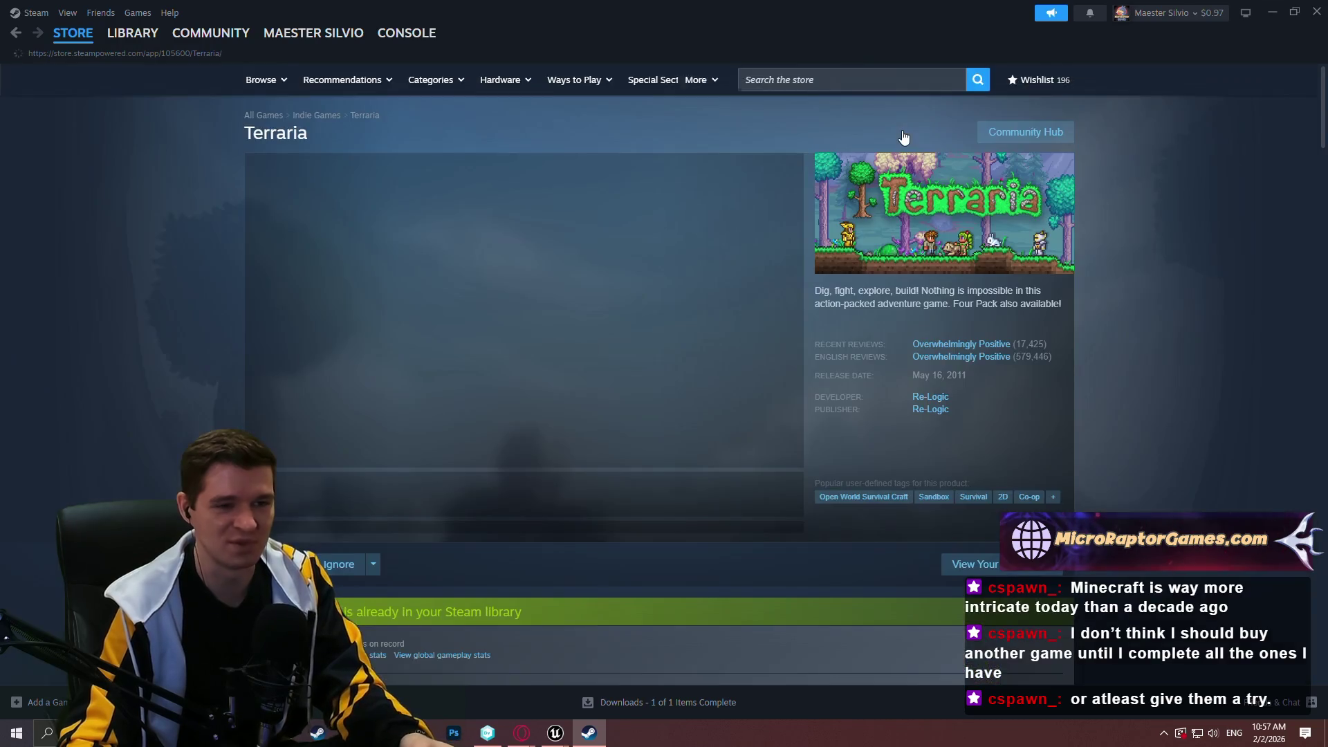
left_click(483, 495)
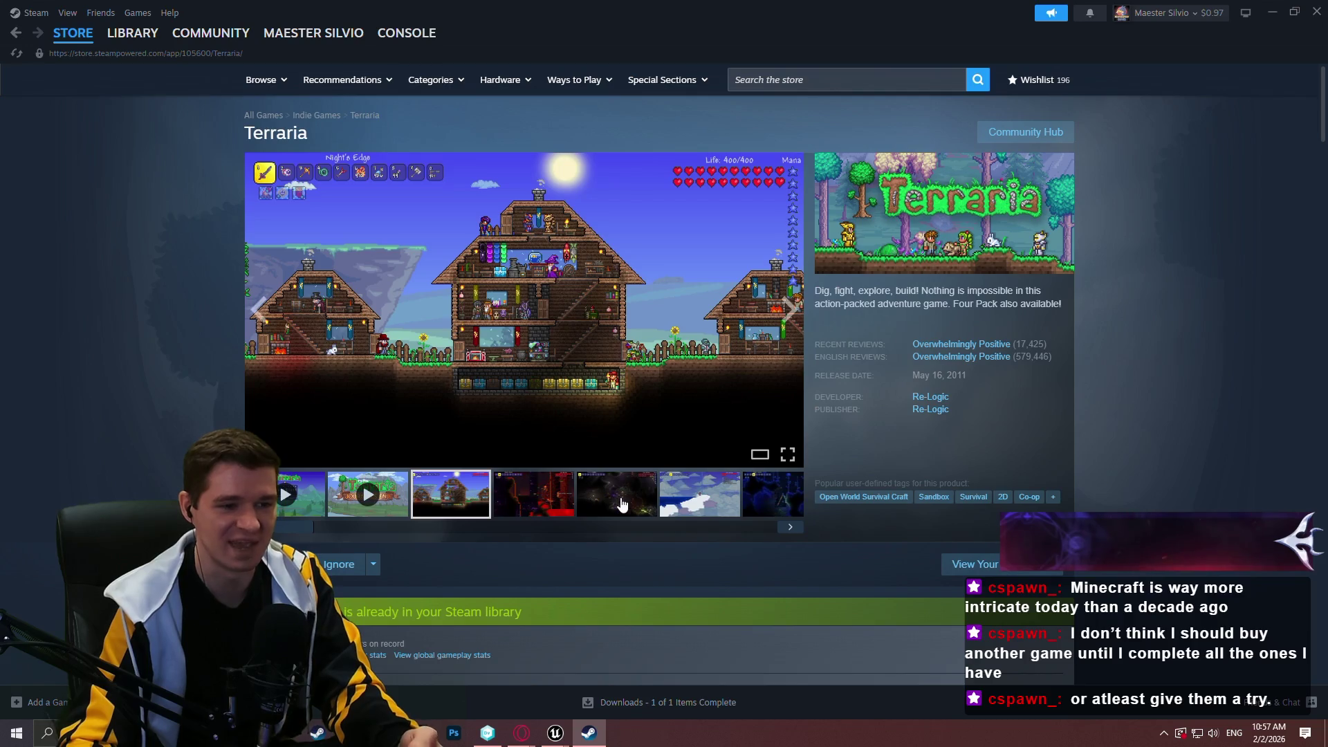
left_click(554, 496)
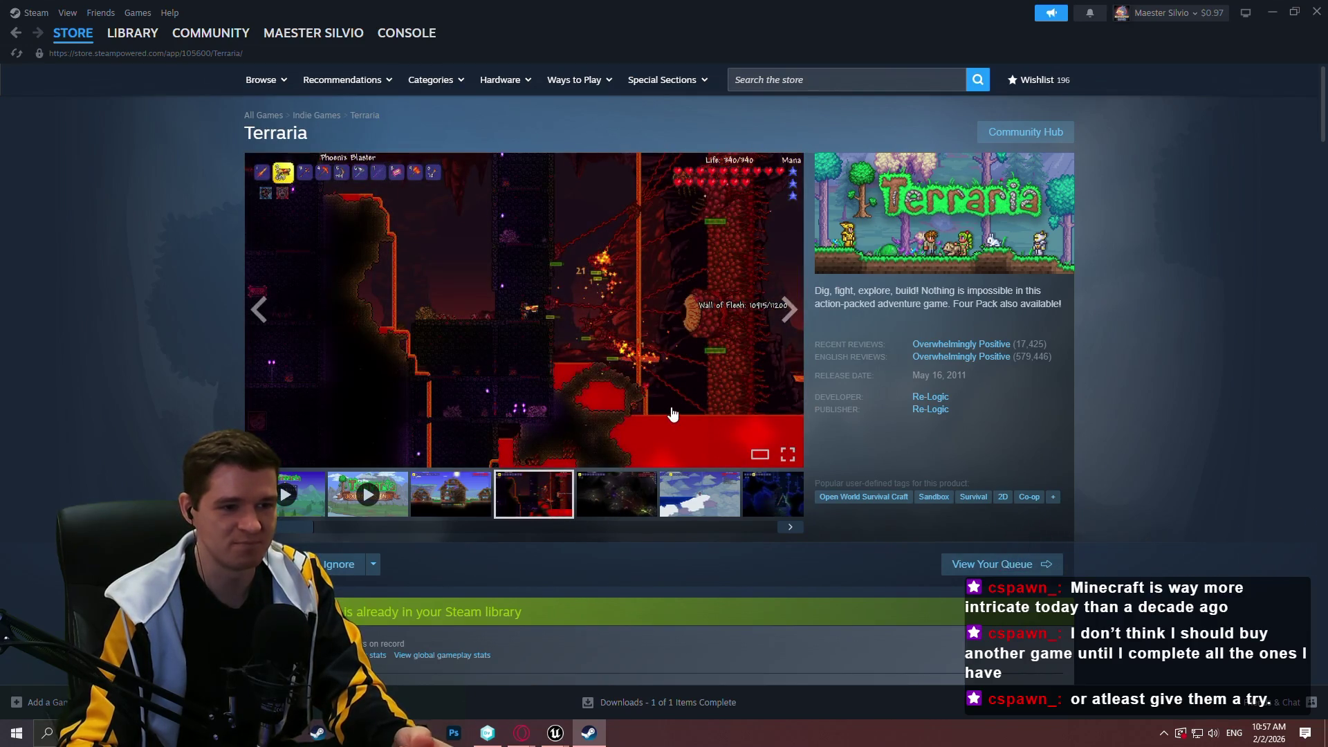
- Browse the Terraria screenshots enlarged, then close the viewer and Steam
left_click(669, 413)
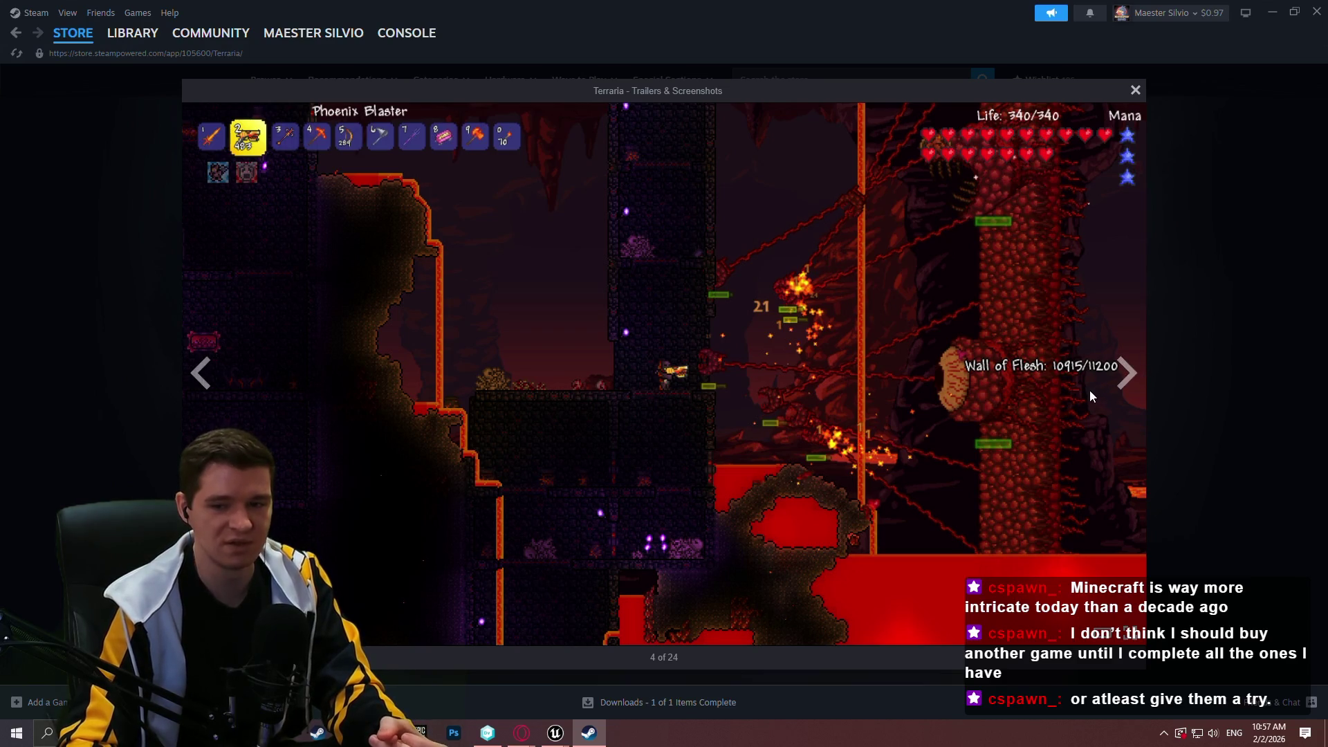
left_click(1125, 375)
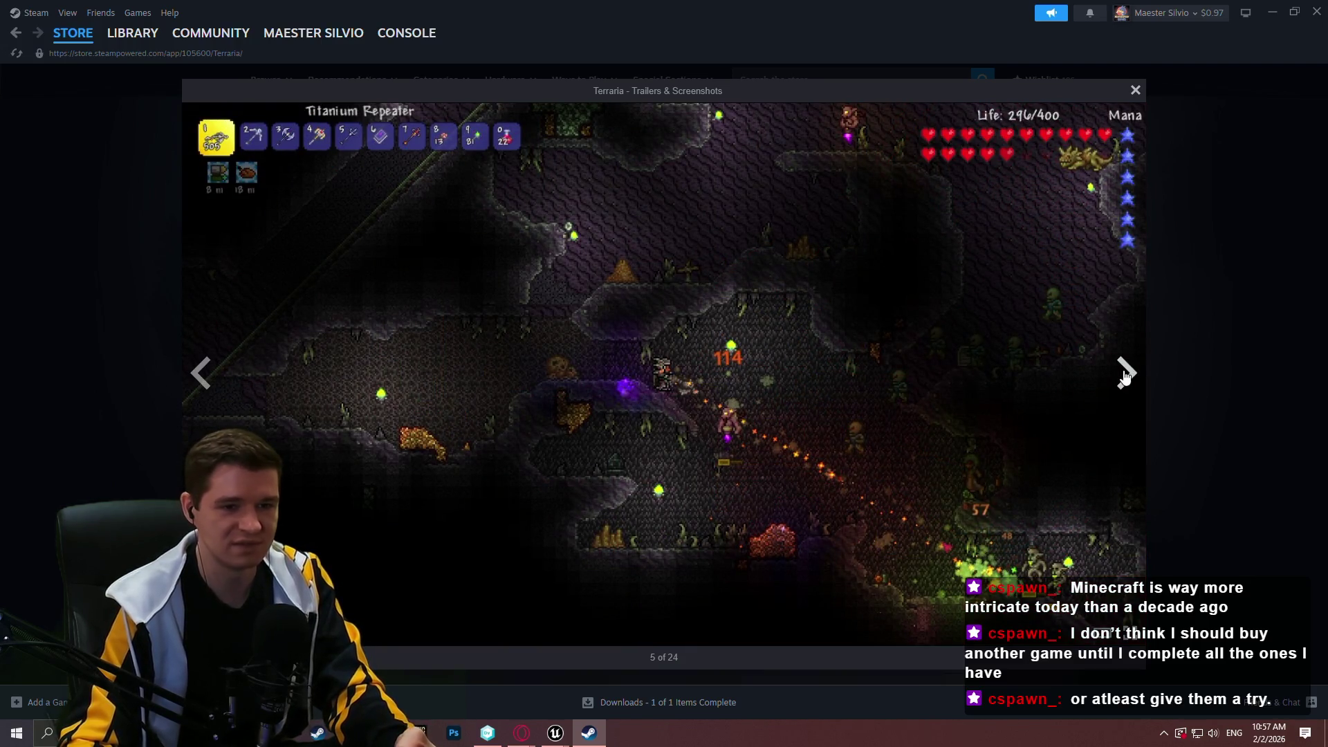
left_click(1125, 375)
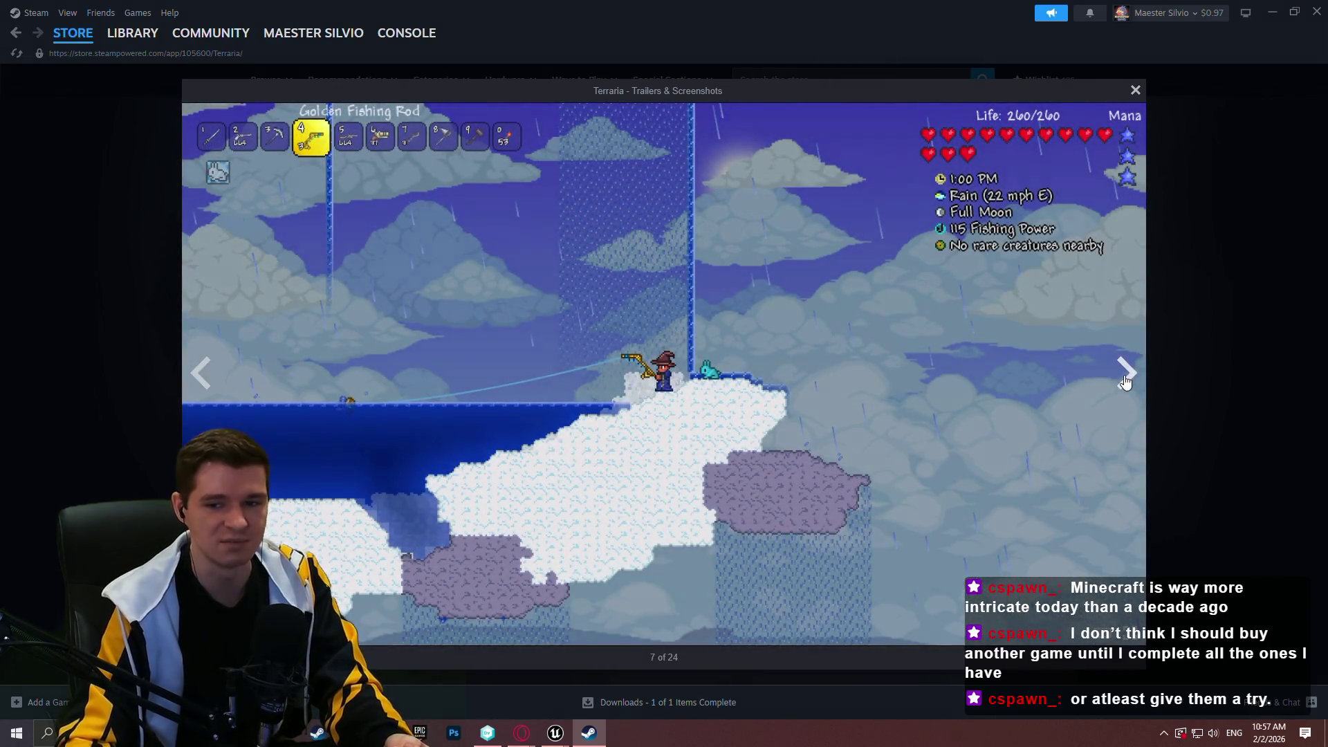
left_click(1125, 376)
left_click(1129, 379)
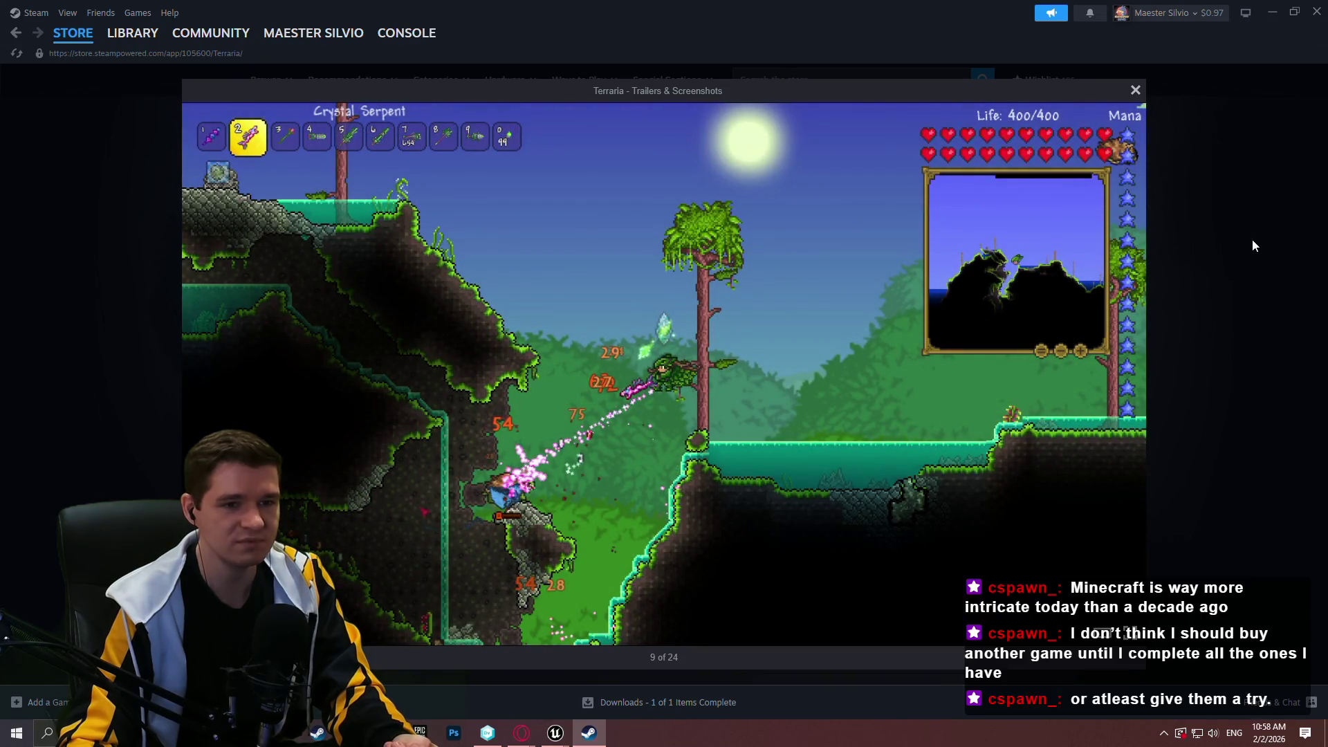
left_click(1252, 241)
left_click(1317, 11)
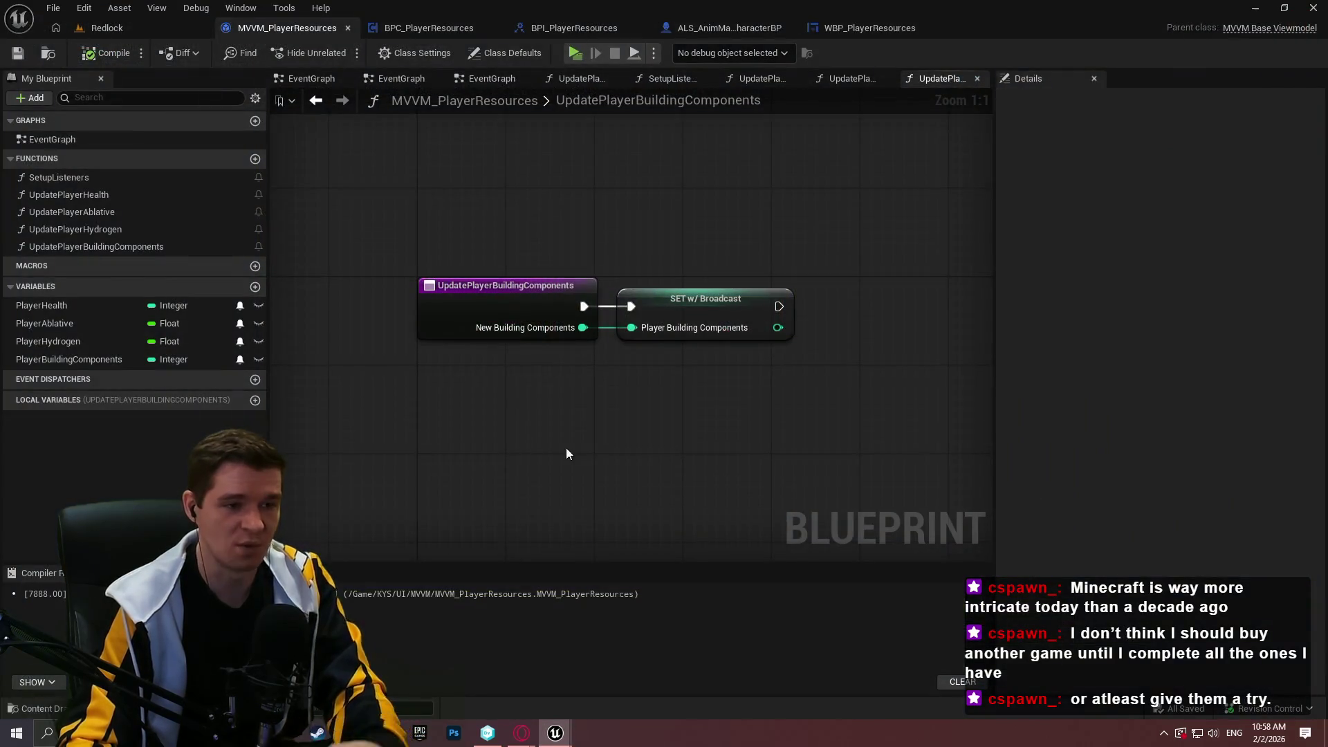
- In SetupListeners, add a Bind Event to Player Ablative Updated node from the component's Return Value
double_click(76, 177)
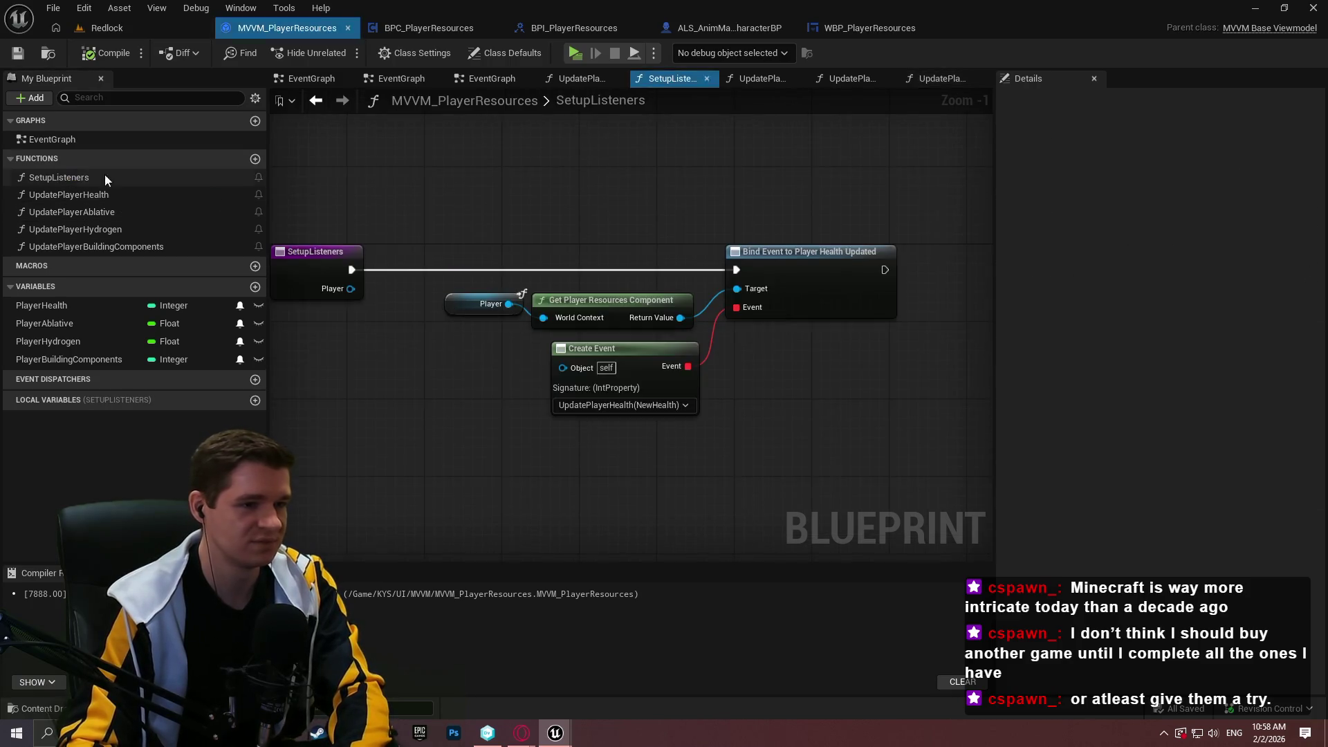
left_click_drag(705, 431, 621, 432)
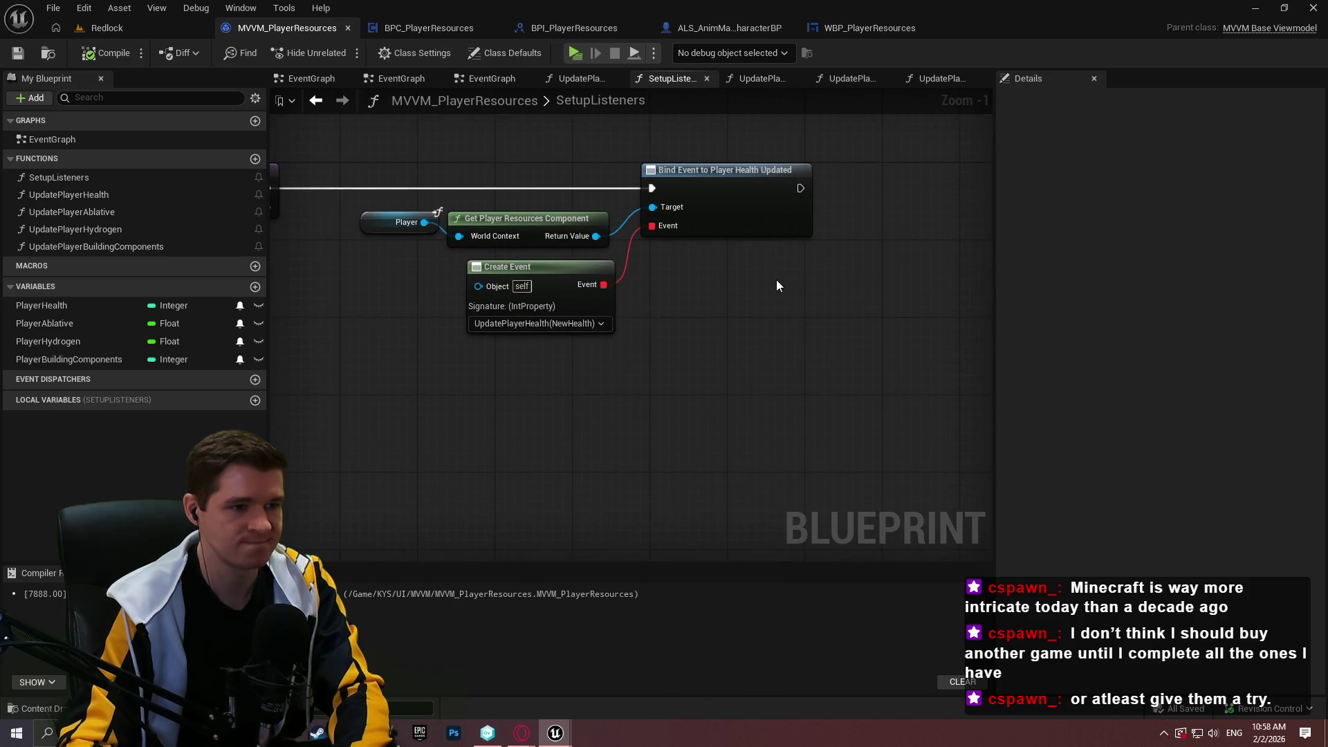
left_click_drag(776, 282, 824, 350)
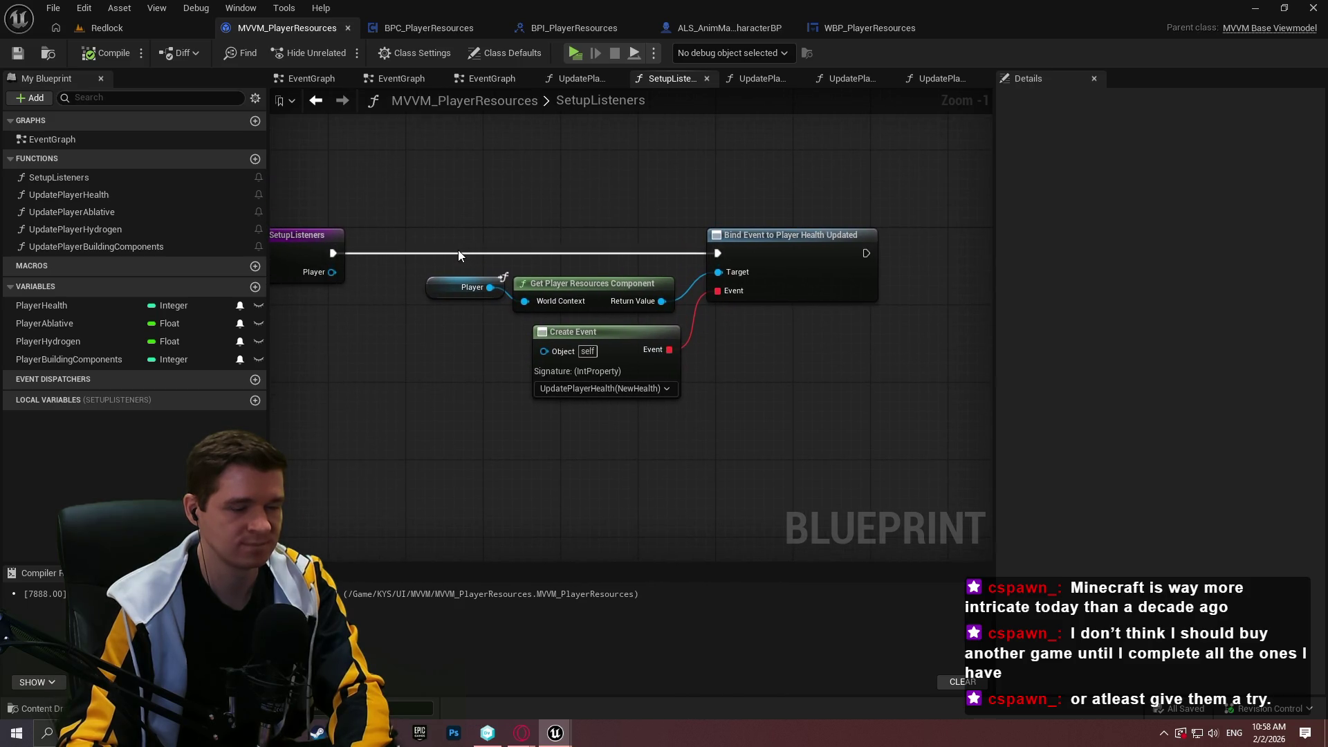
mouse_move(455, 250)
left_mouse_down()
mouse_move(554, 279)
mouse_move(559, 181)
mouse_move(807, 181)
left_mouse_up()
left_click(745, 341)
type("bind event ")
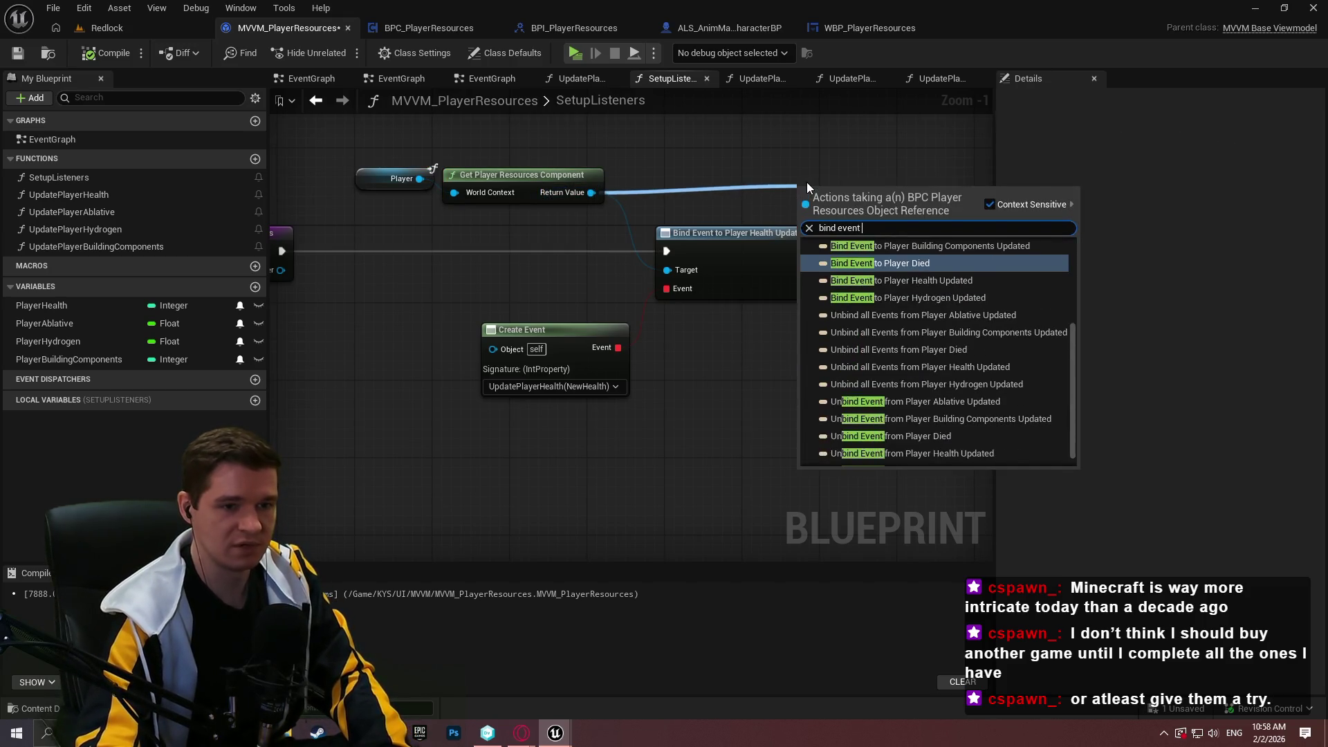
type("to abl")
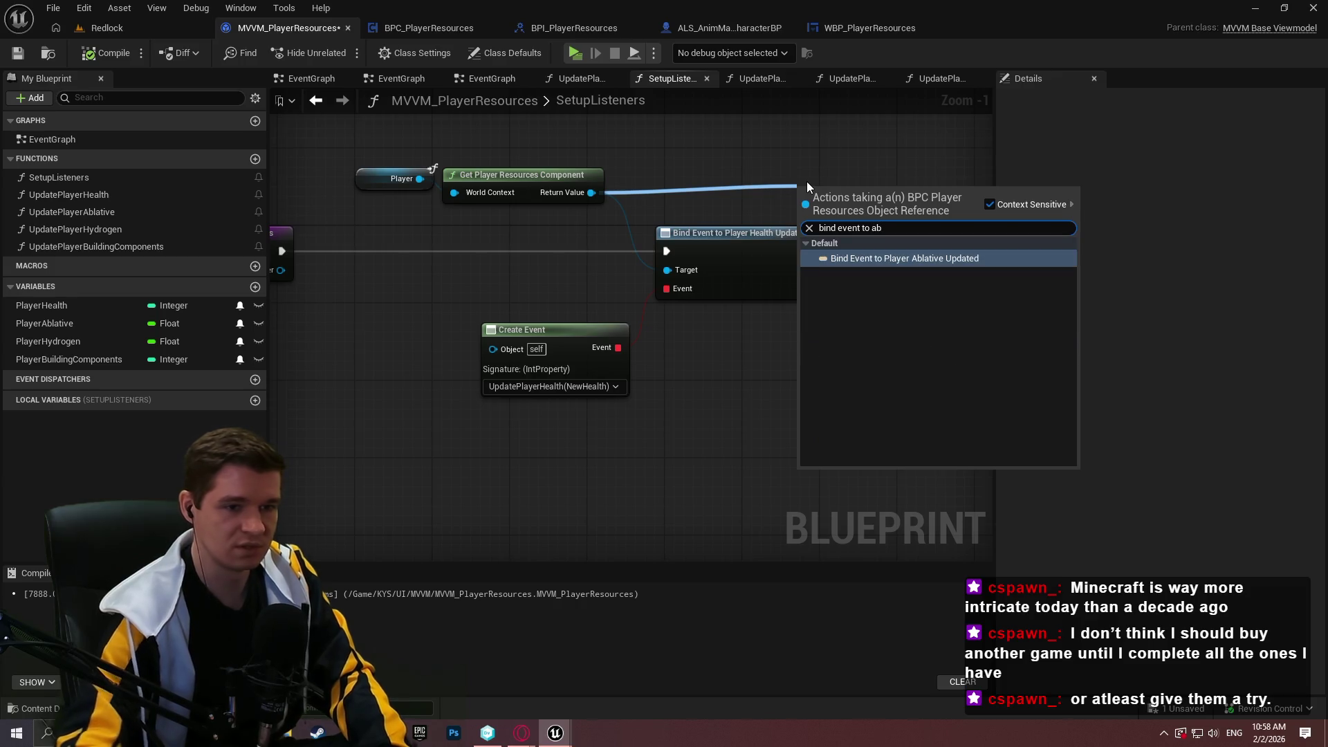
key("Return")
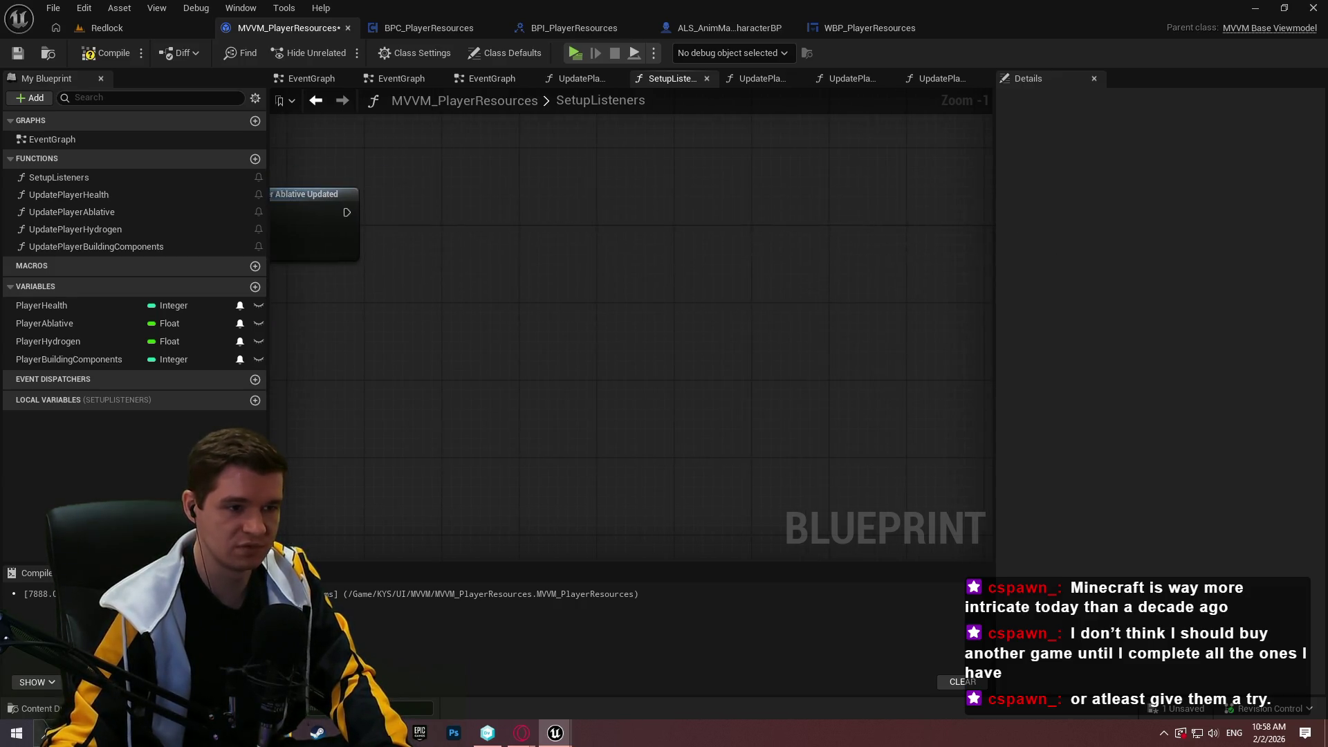
mouse_move(667, 261)
left_mouse_down()
mouse_move(742, 309)
mouse_move(614, 290)
left_mouse_up()
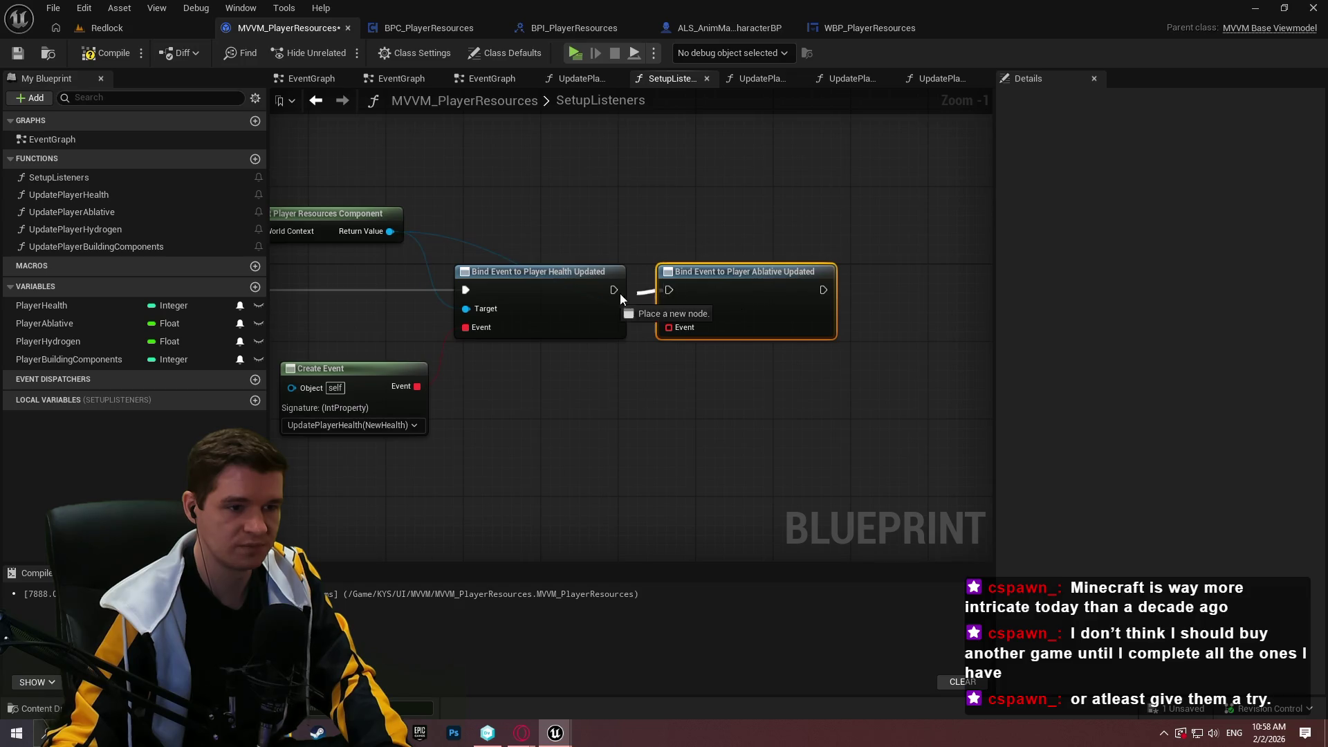
- Chain the Ablative bind after the Health bind and add a reroute on the Return Value wire
left_click(554, 235)
double_click(468, 240)
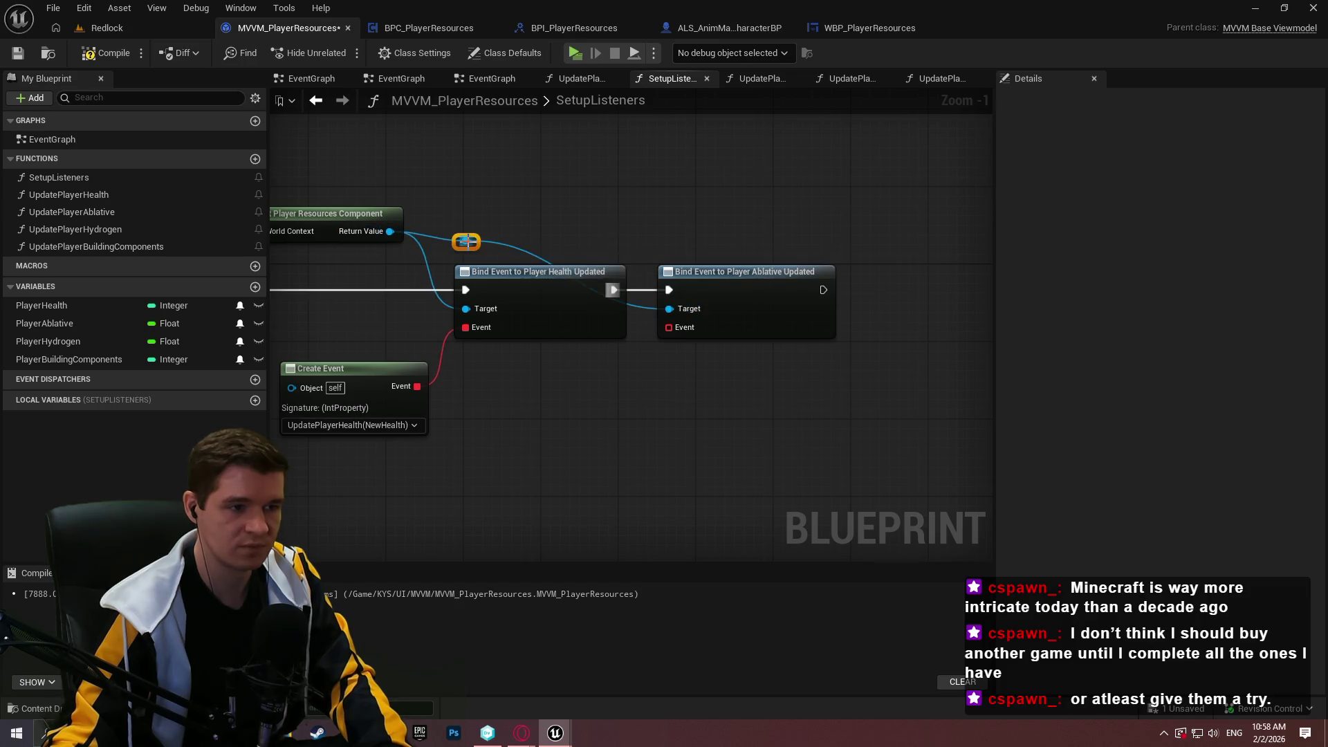
mouse_move(466, 238)
left_mouse_down()
mouse_move(524, 222)
mouse_move(620, 231)
left_mouse_up()
mouse_move(796, 217)
left_mouse_down()
mouse_move(517, 244)
mouse_move(772, 229)
left_mouse_up()
- Add a Bind Event to Player Hydrogen Updated chained after Ablative, with a reroute on its Target wire
type("bind event")
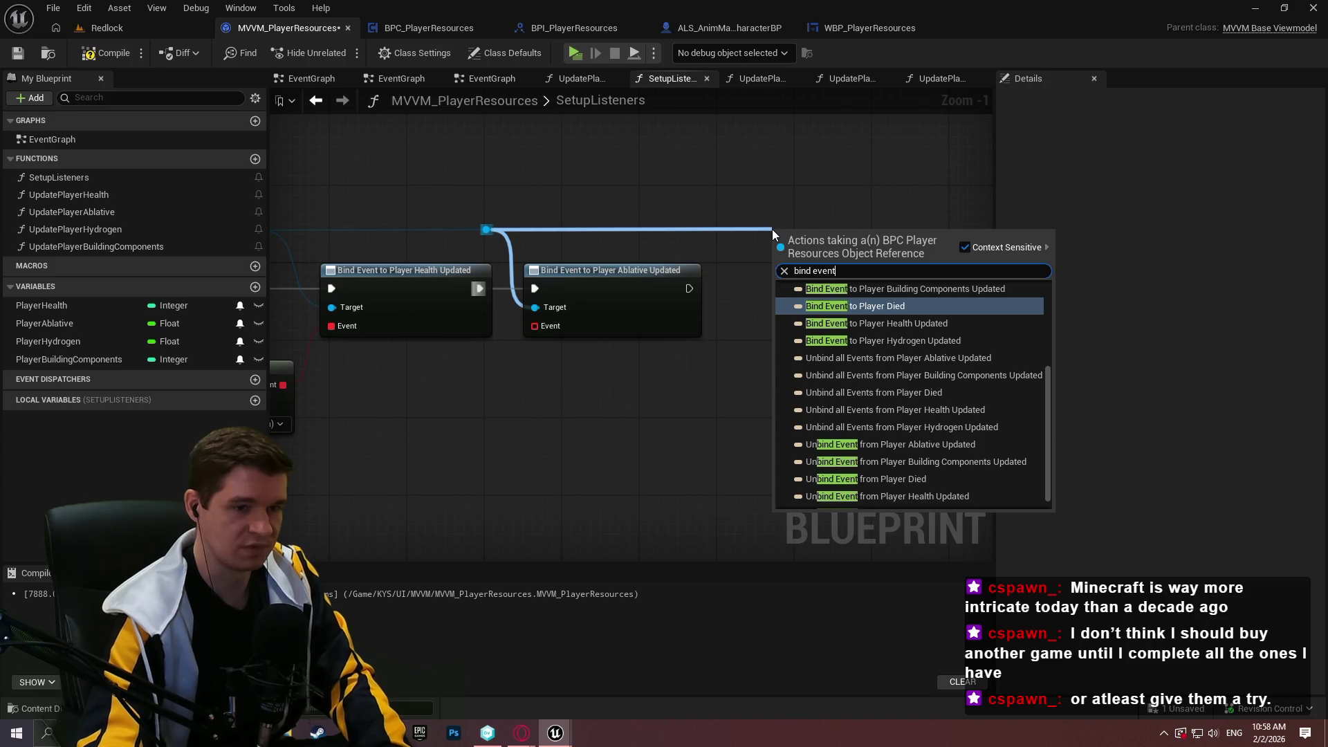
type(" to play")
key("Down")
key("Down")
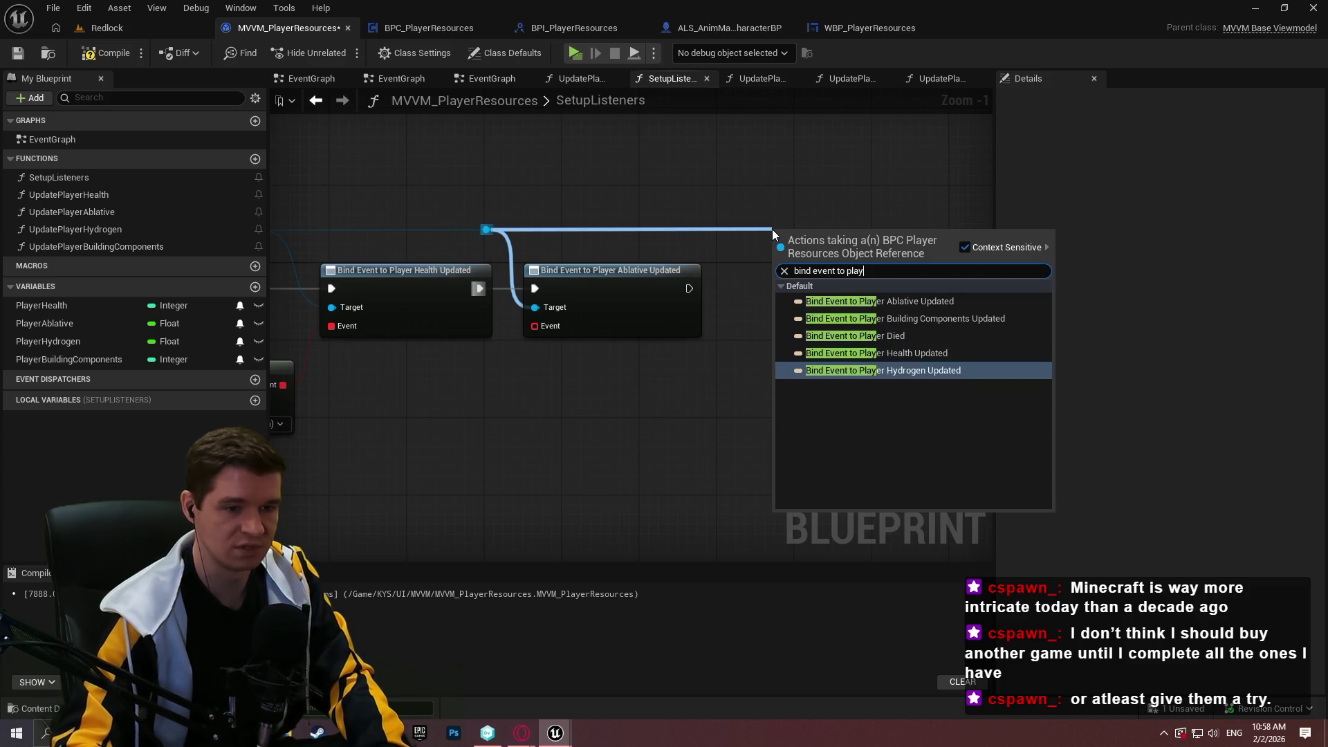
key("Return")
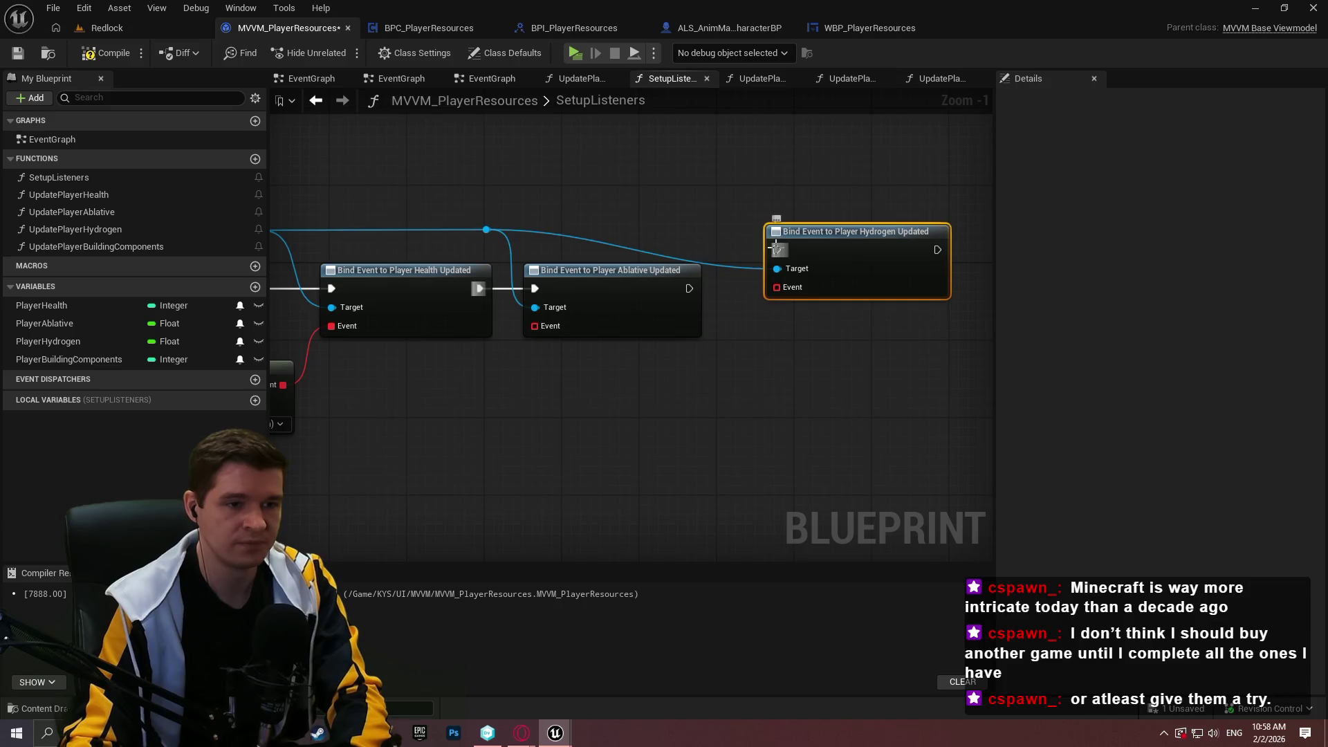
left_click_drag(772, 248, 689, 288)
left_click_drag(838, 244, 808, 285)
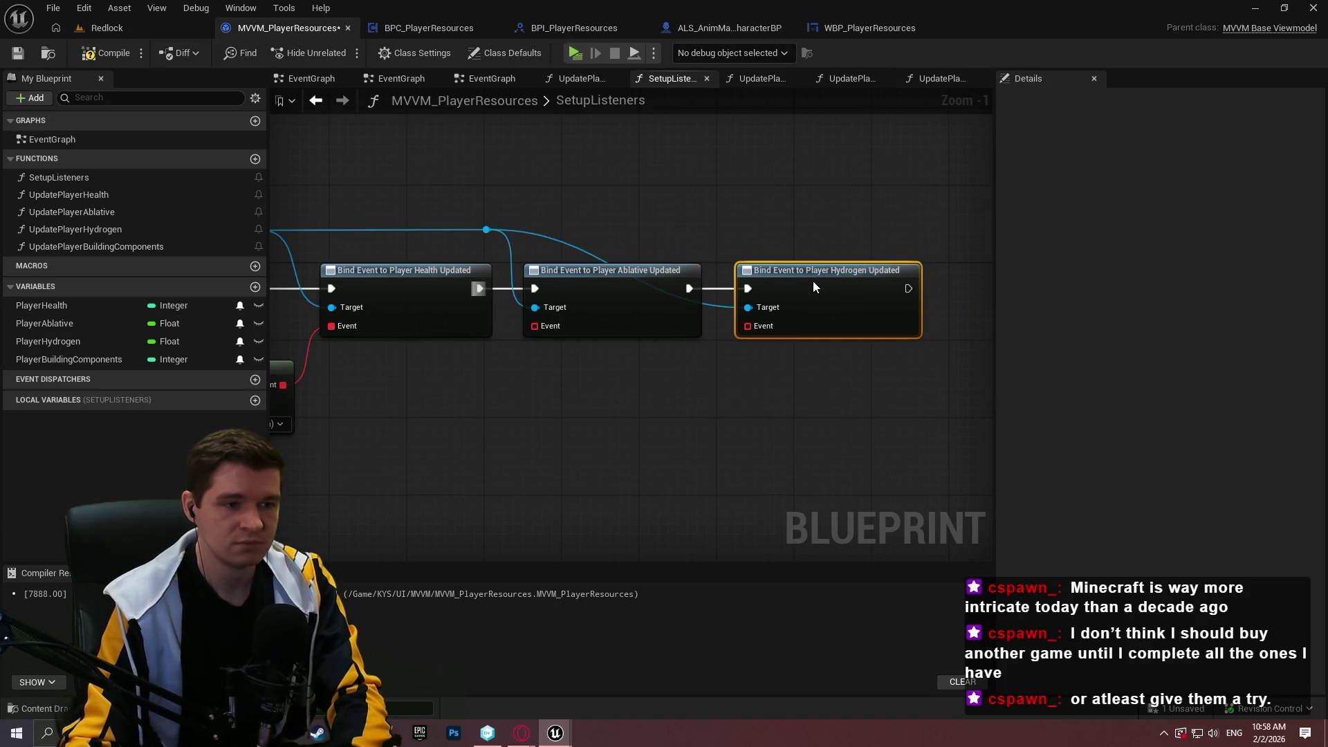
left_click(793, 241)
double_click(583, 249)
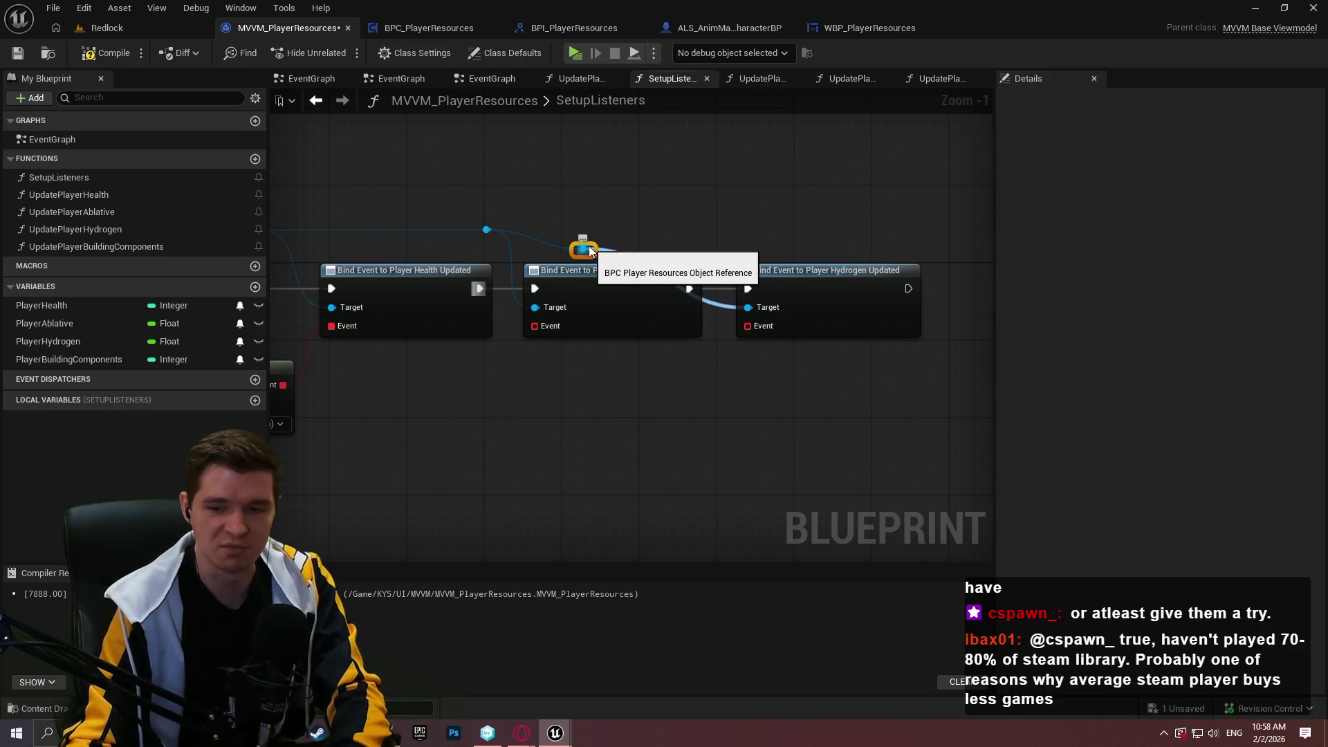
mouse_move(590, 256)
left_mouse_down()
mouse_move(648, 227)
mouse_move(716, 236)
mouse_move(707, 247)
mouse_move(708, 233)
mouse_move(622, 236)
mouse_move(863, 227)
left_mouse_up()
- Add a Player Building Components Updated bind chained after Hydrogen, aligned via a reroute point
type("b")
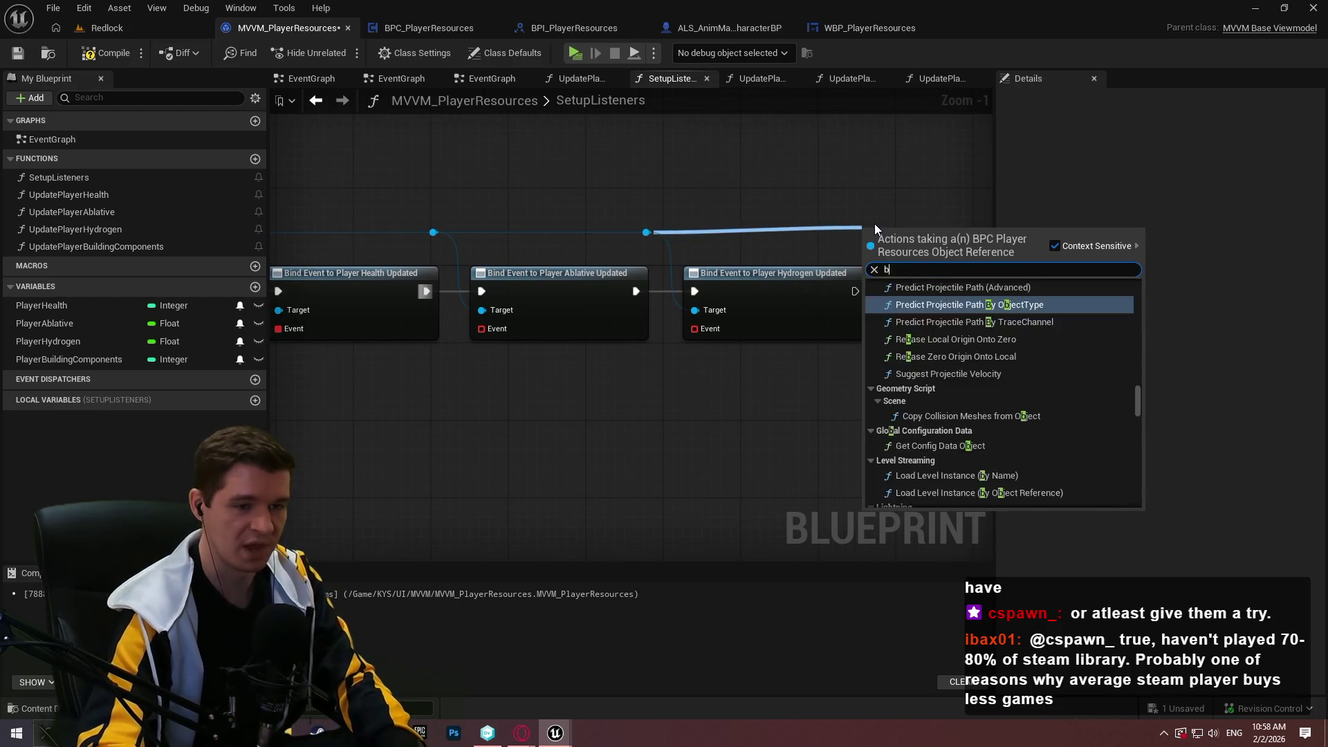
key("BackSpace")
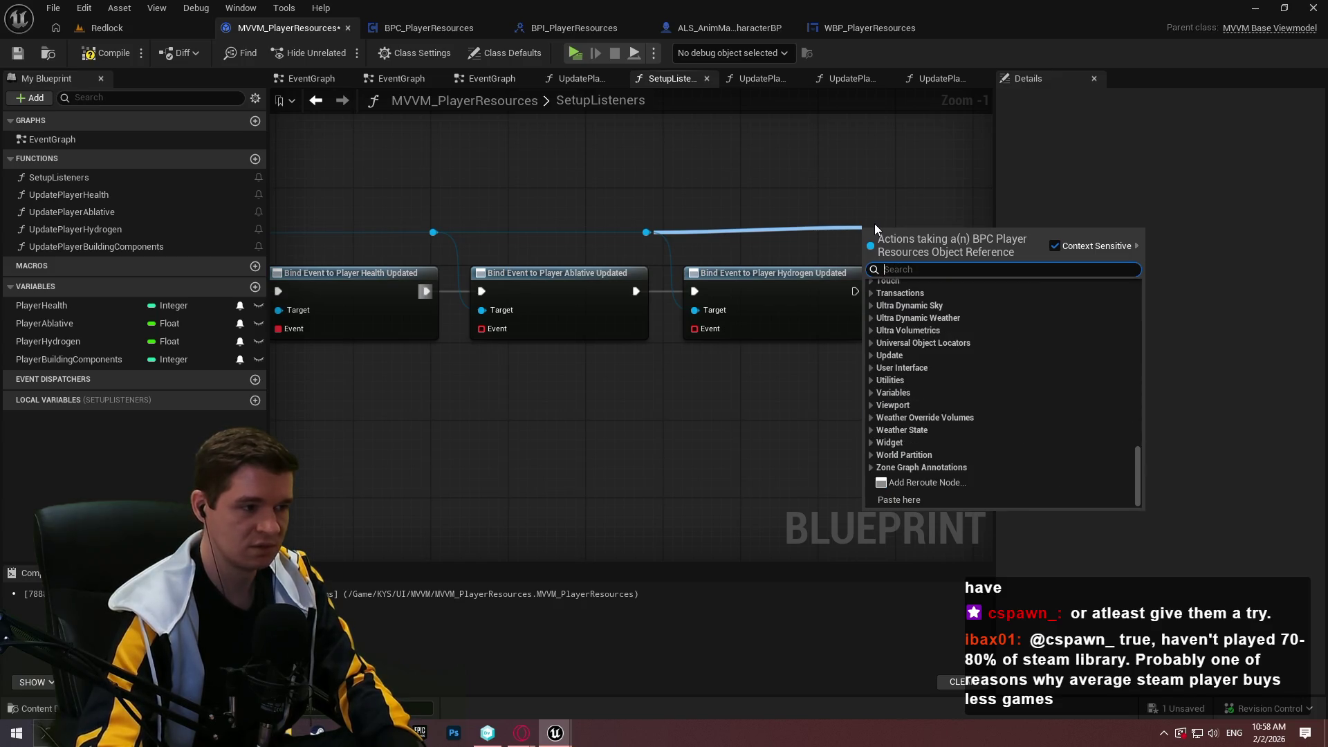
type("playerb")
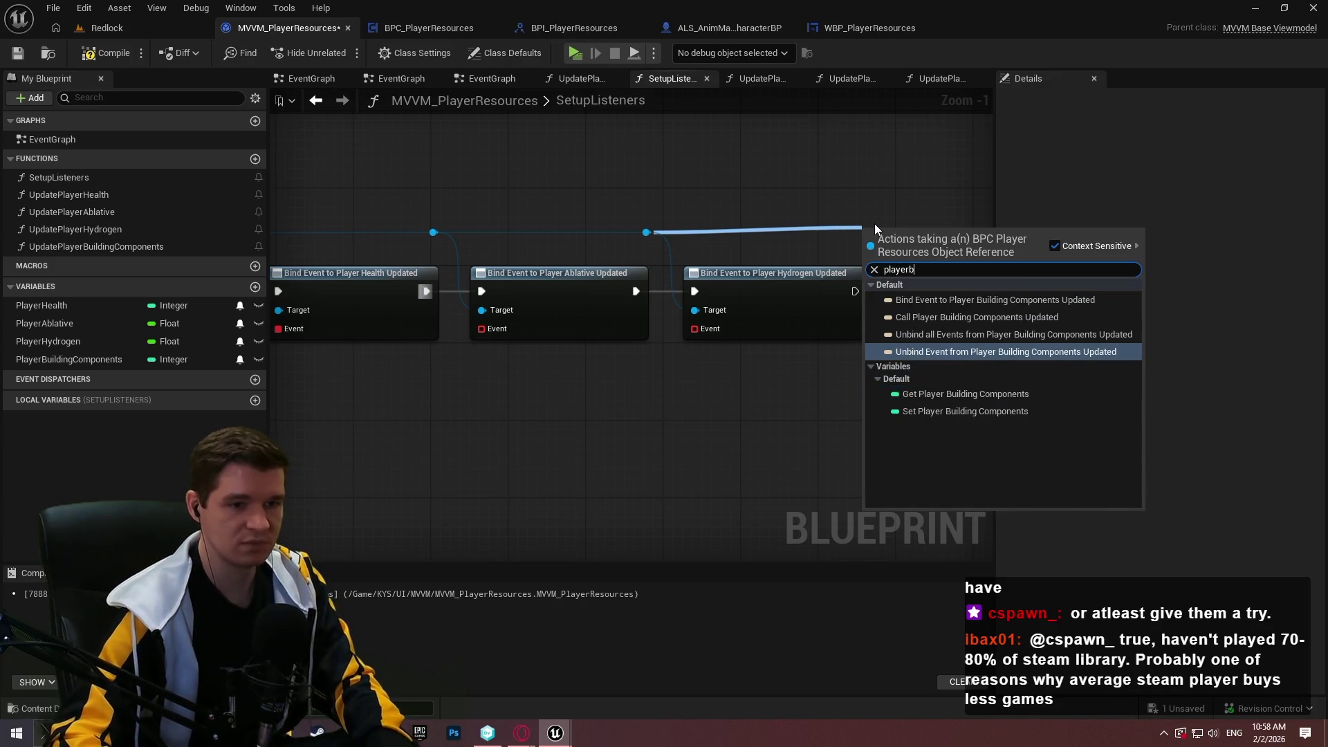
key("Up")
key("Up")
key("Up")
key("Return")
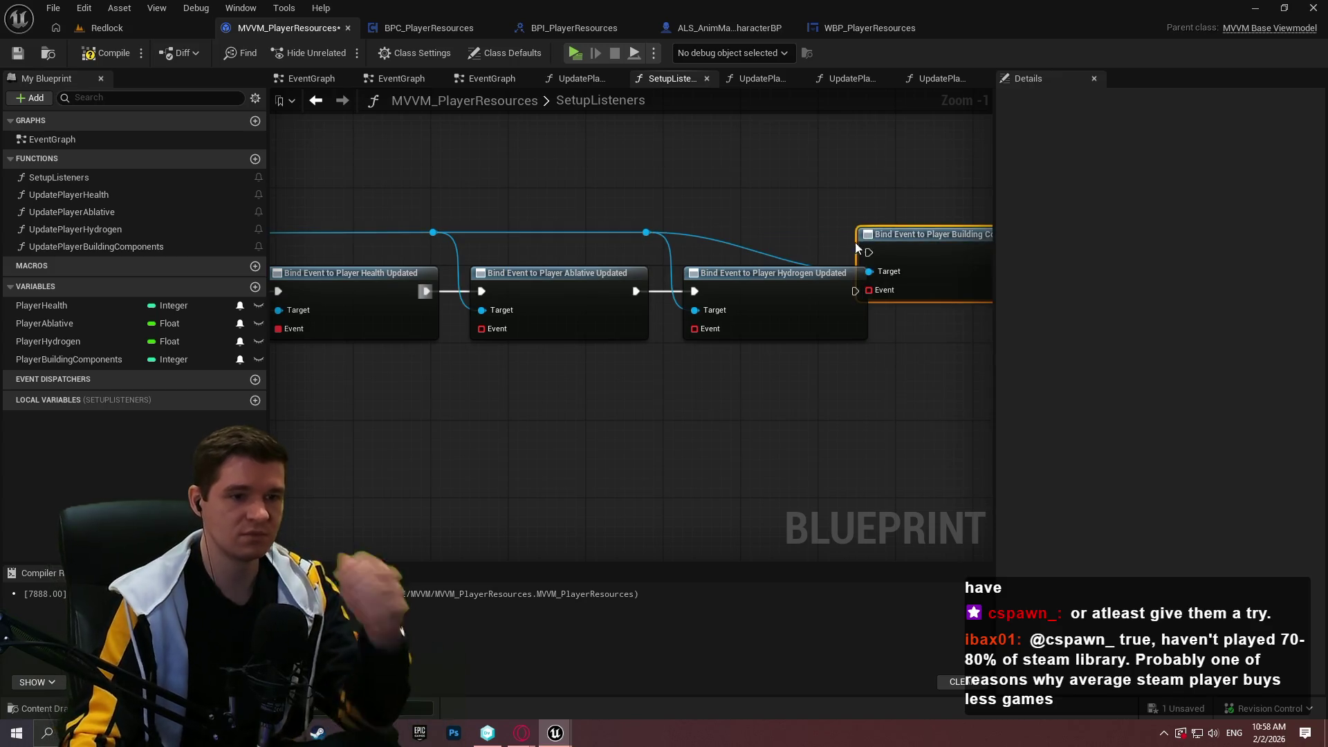
left_click_drag(868, 253, 855, 291)
left_click_drag(902, 236, 942, 281)
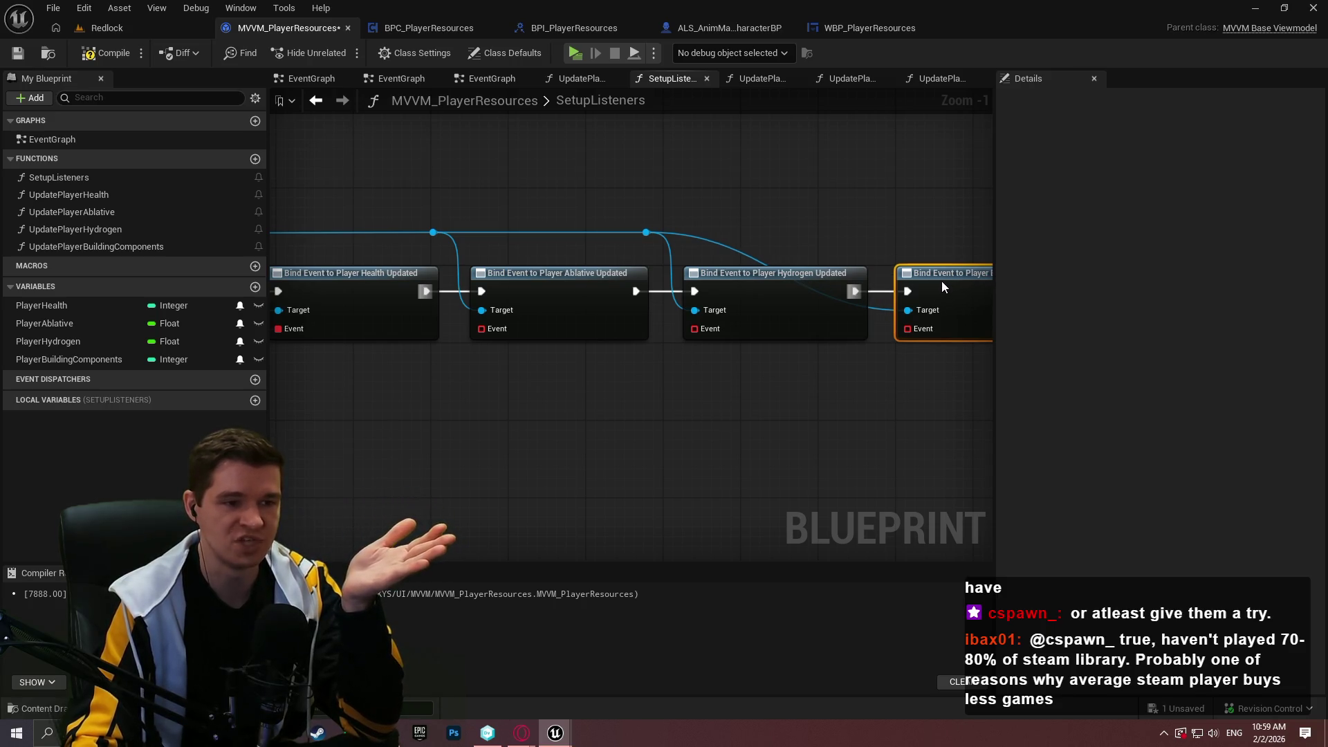
left_click_drag(945, 279, 947, 278)
left_click(777, 251)
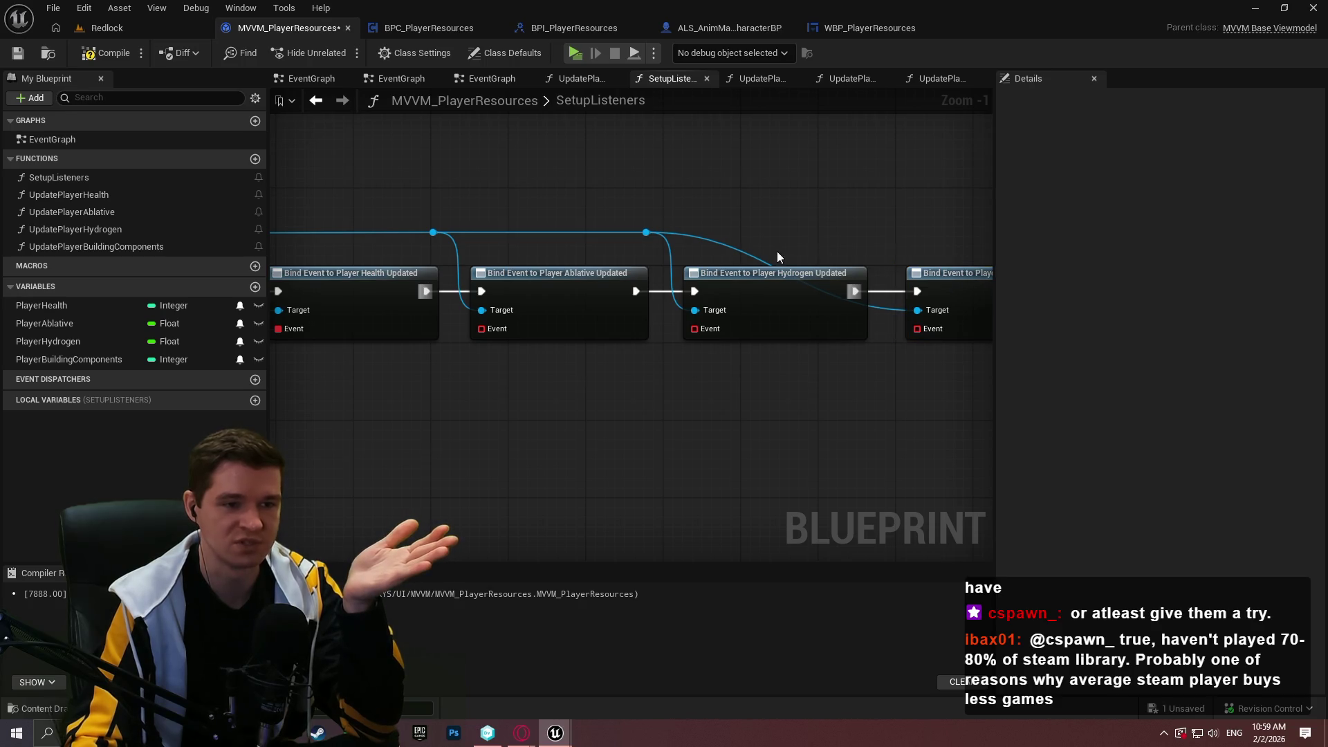
double_click(754, 256)
mouse_move(753, 250)
left_mouse_down()
mouse_move(828, 226)
mouse_move(878, 236)
left_mouse_up()
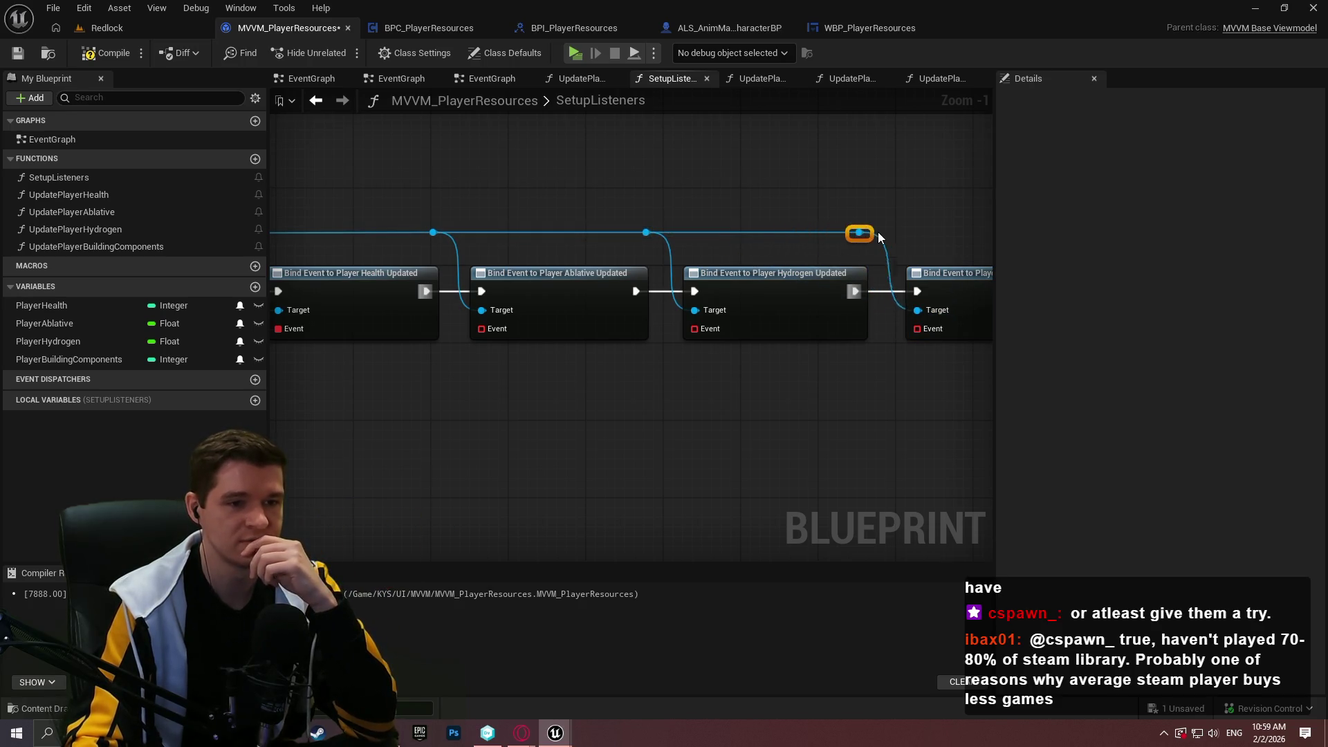
left_click(920, 210)
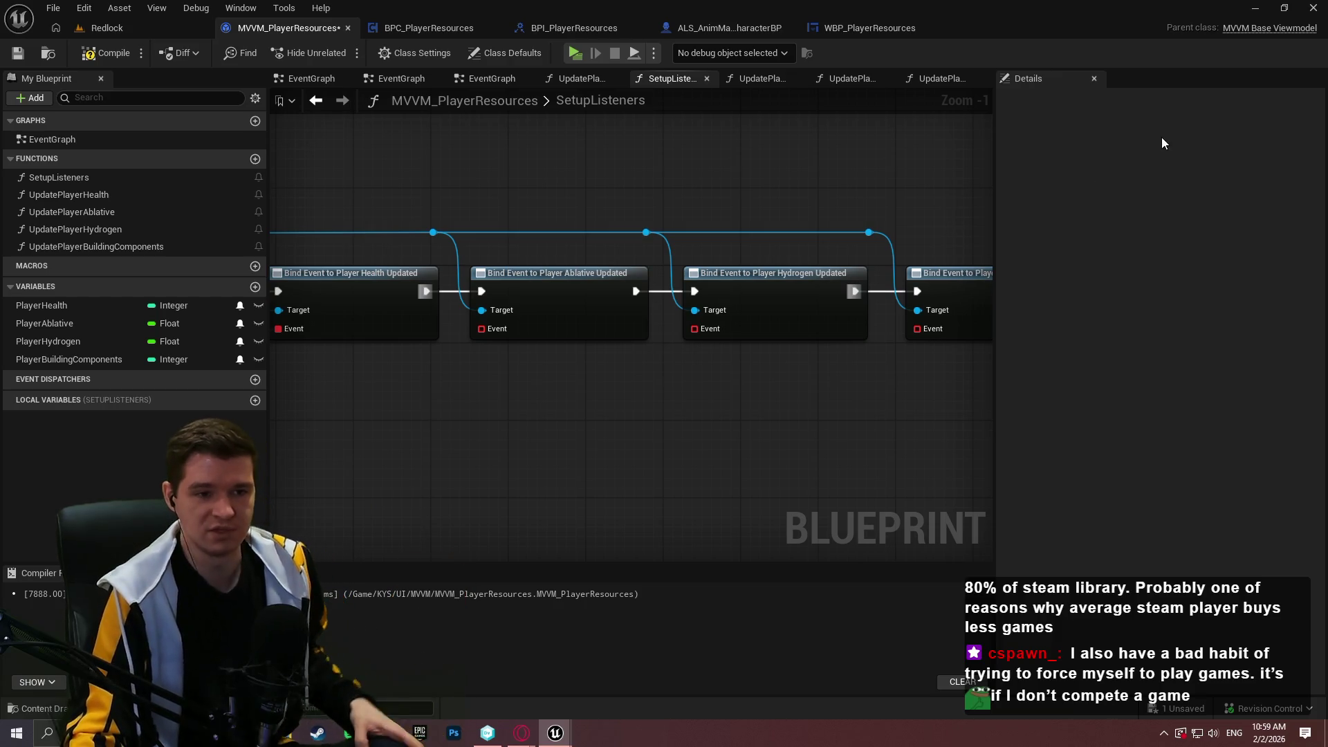
- Compile and save the blueprint, then switch to the Humble Bundle site
left_click(90, 53)
left_click(18, 56)
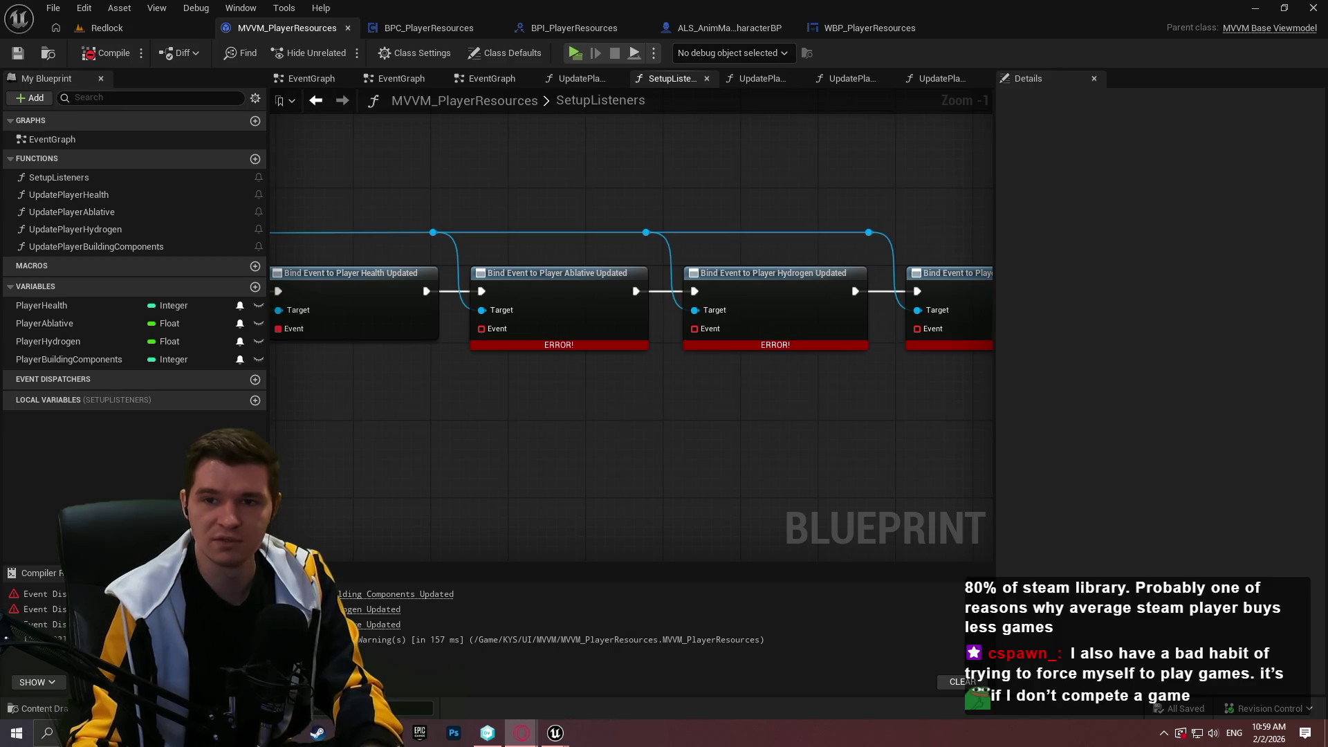
left_click(521, 732)
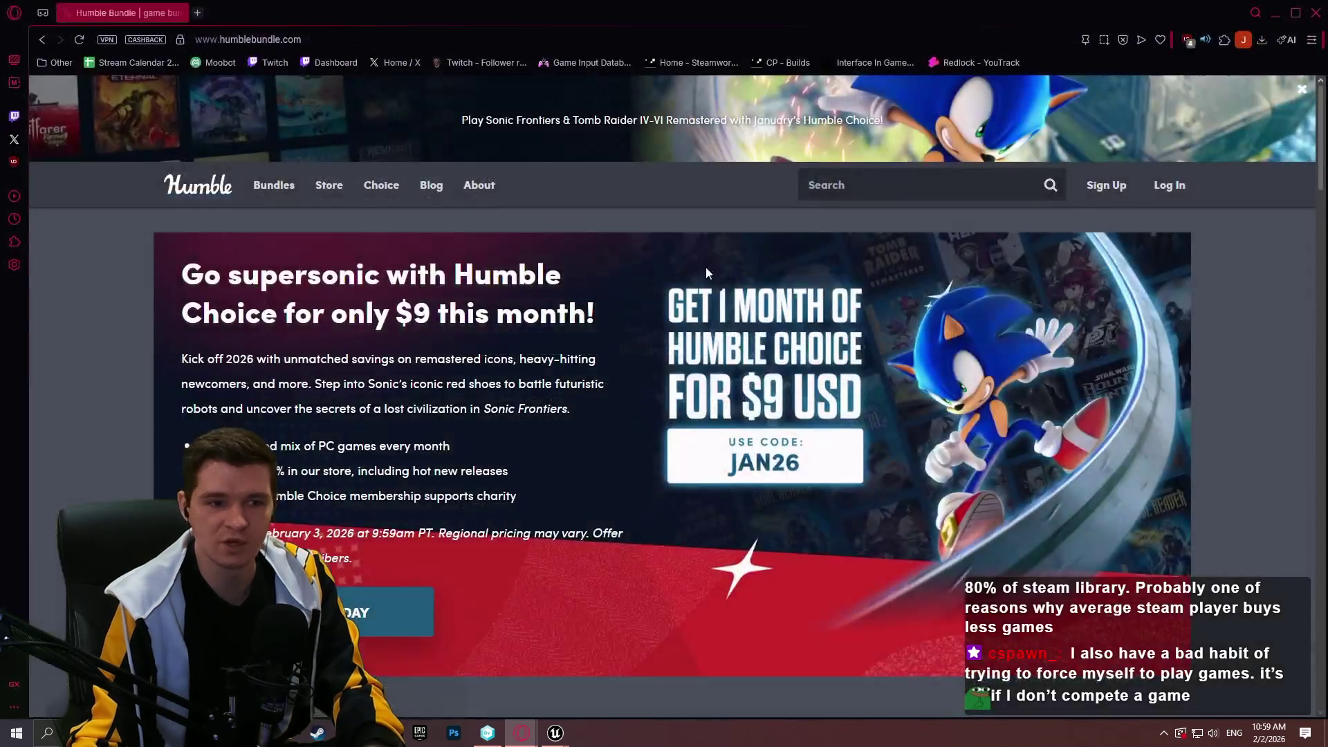
- Open the Humble games bundle listing and browse the Decked Out Collection bundle page
left_click(312, 224)
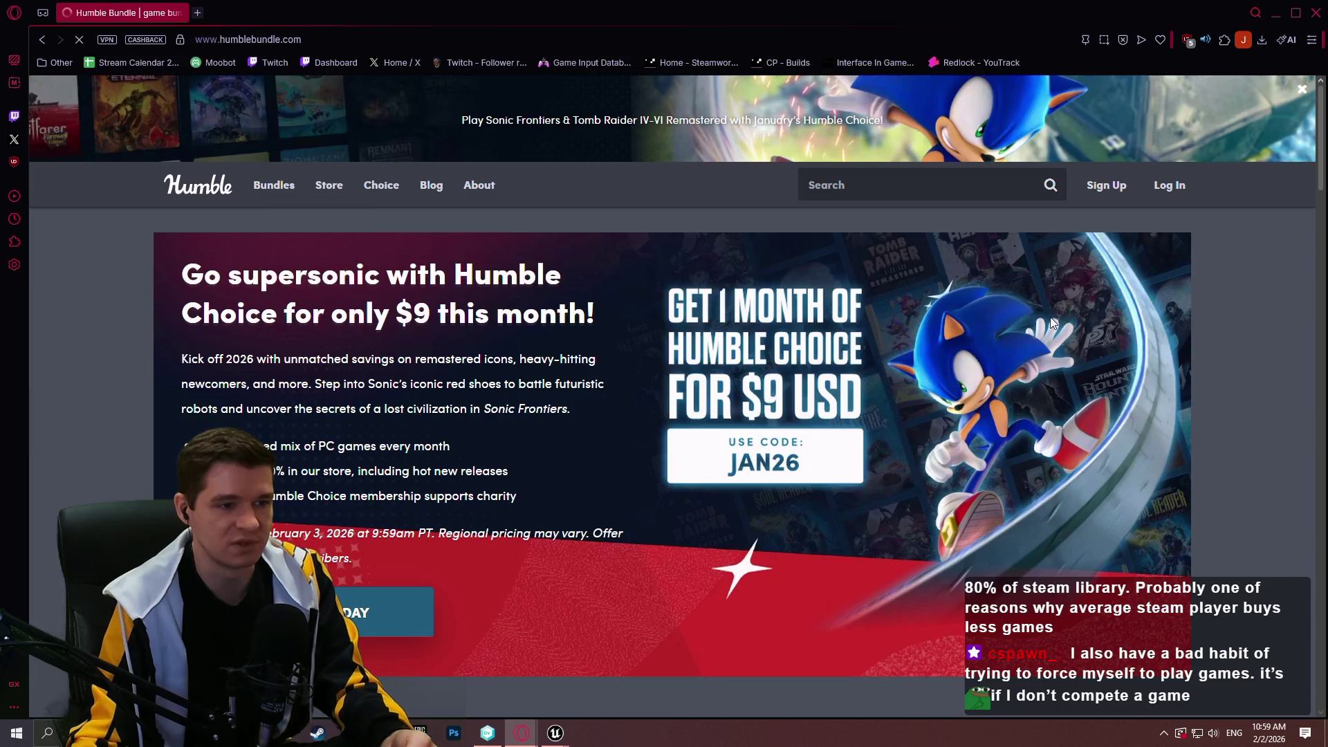
scroll(934, 298, "down", 3)
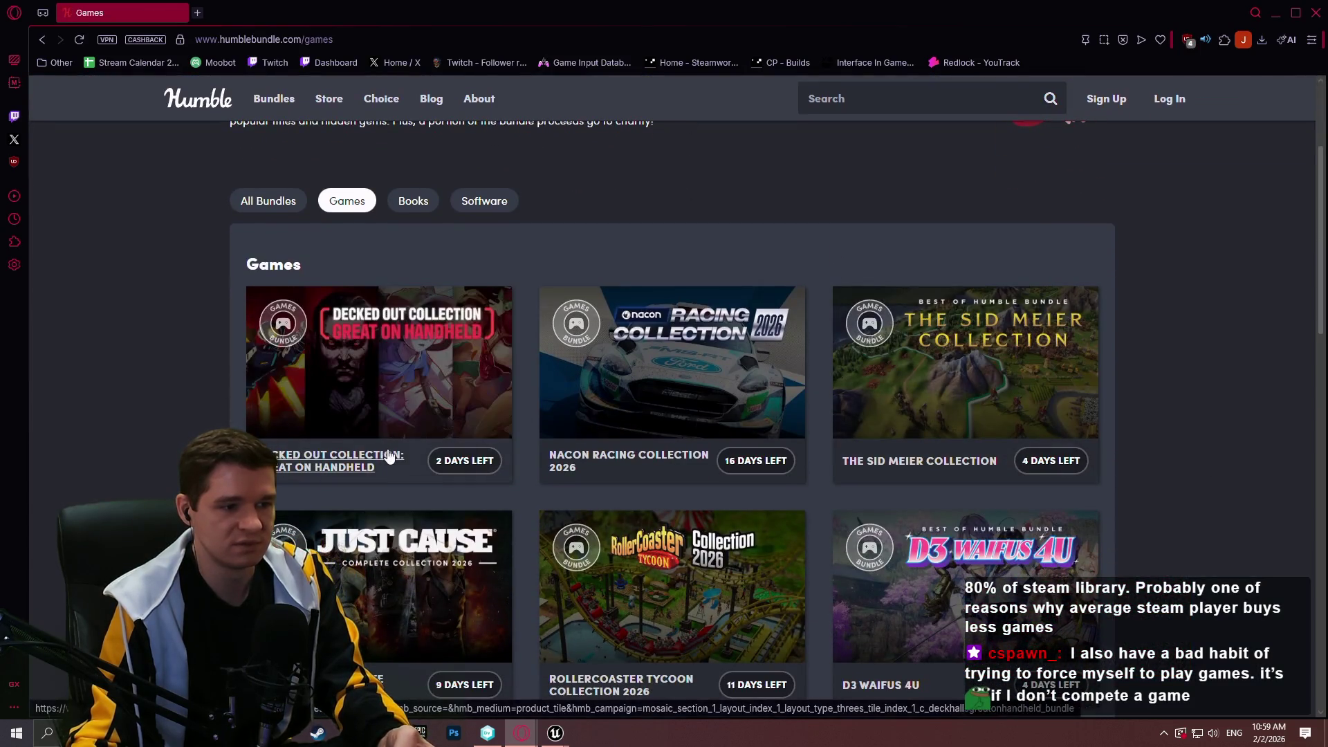
left_click(342, 473)
scroll(1074, 299, "down", 3)
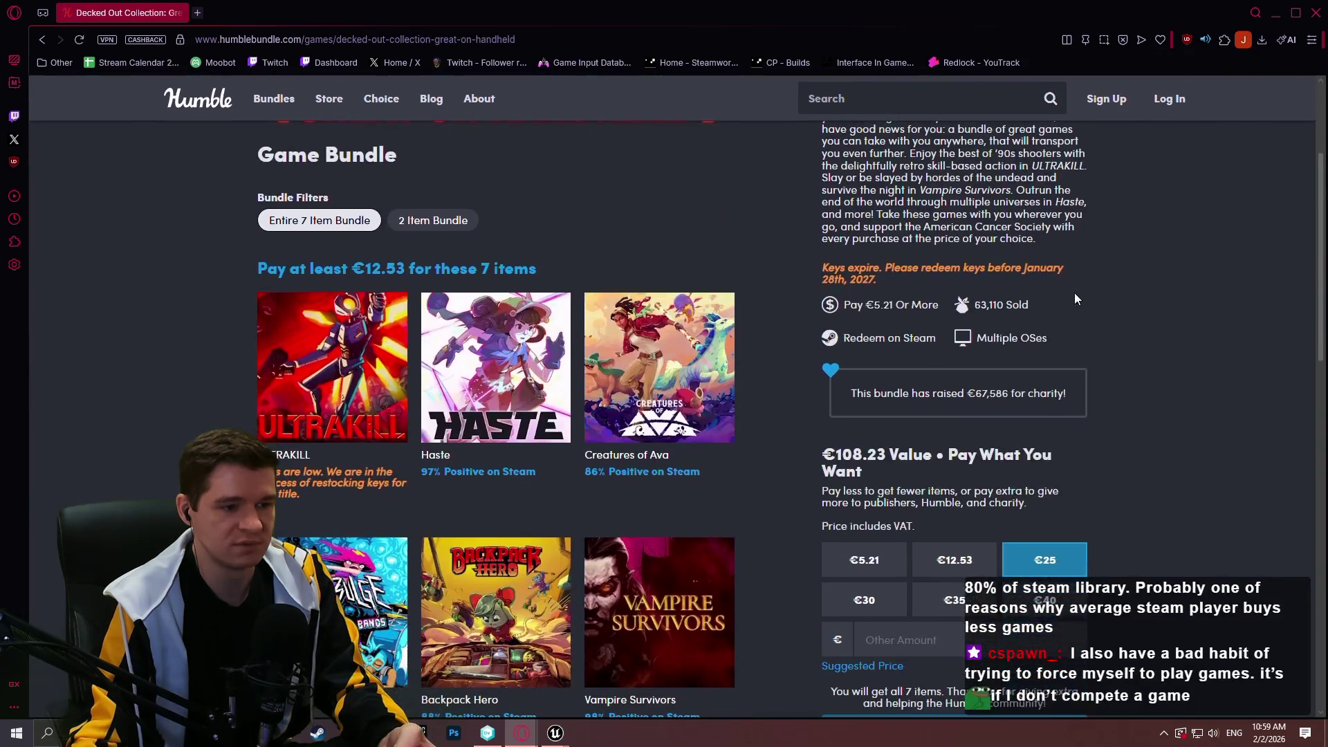
scroll(1171, 300, "down", 5)
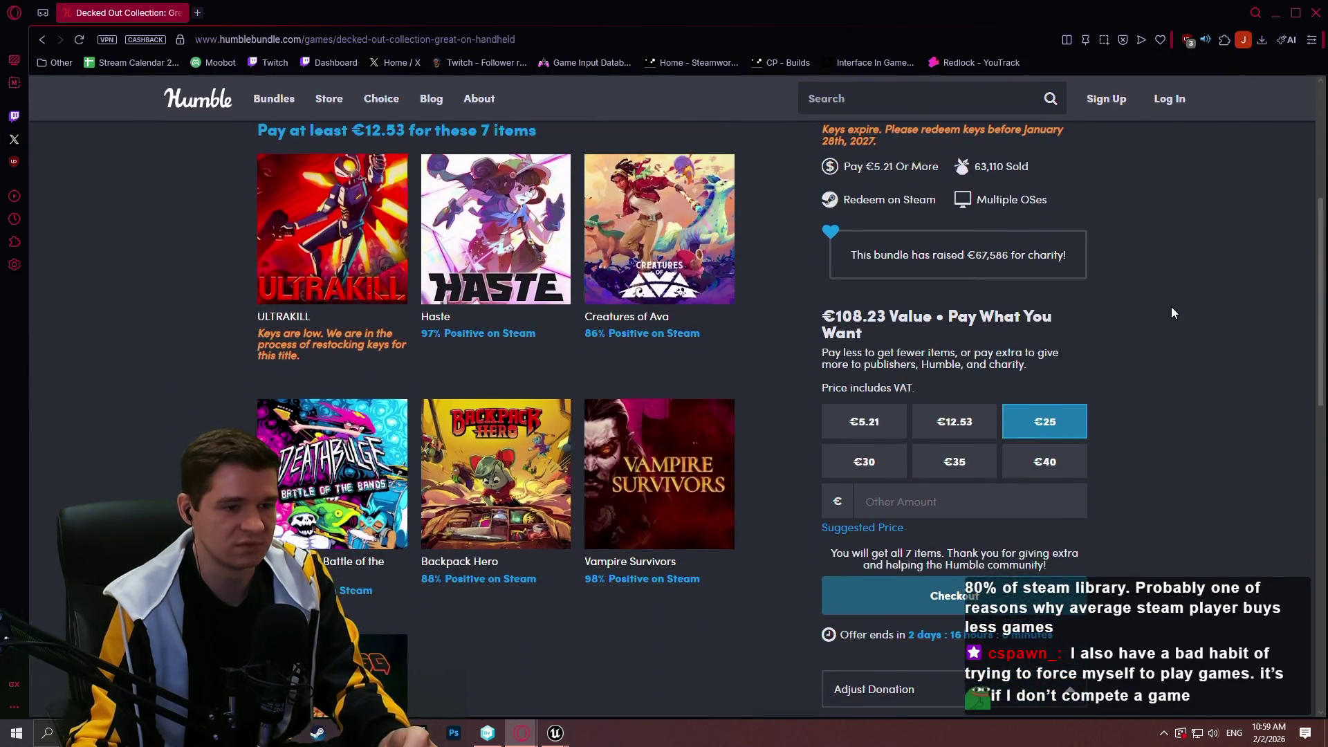
scroll(1169, 313, "up", 4)
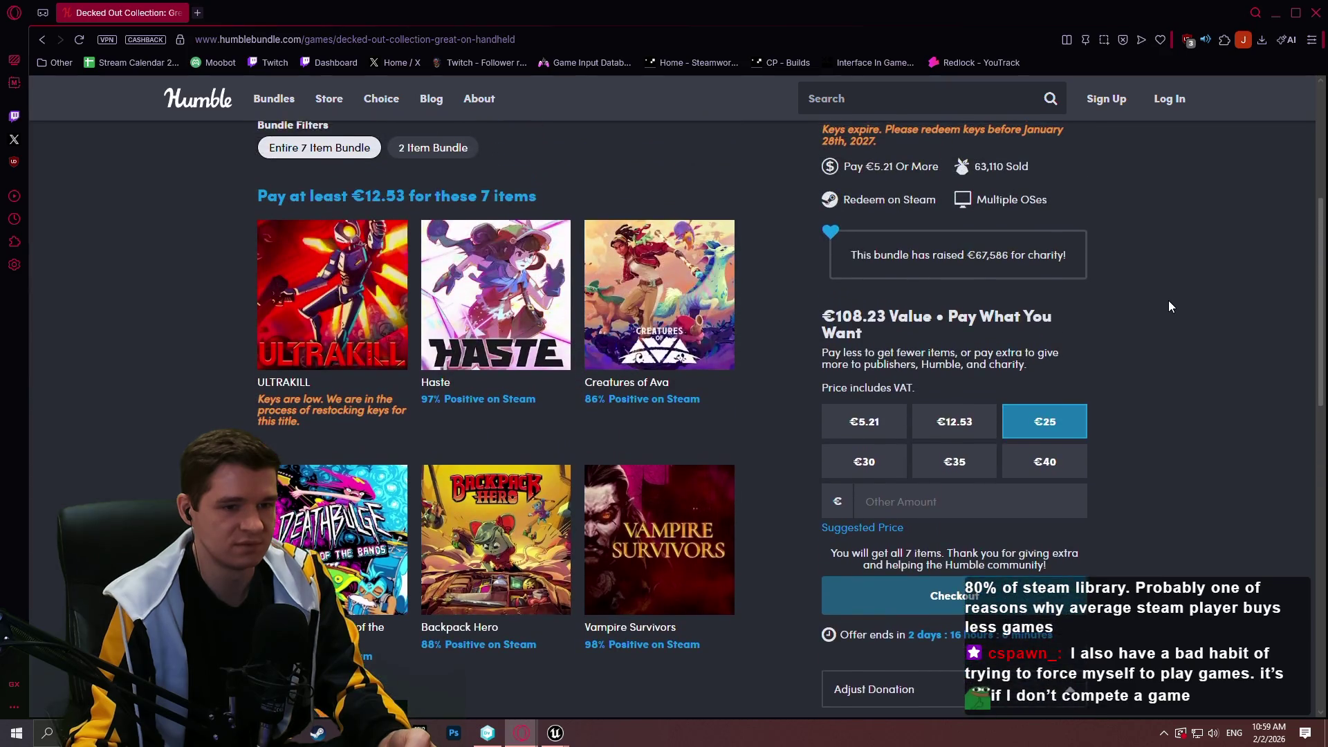
scroll(971, 383, "up", 2)
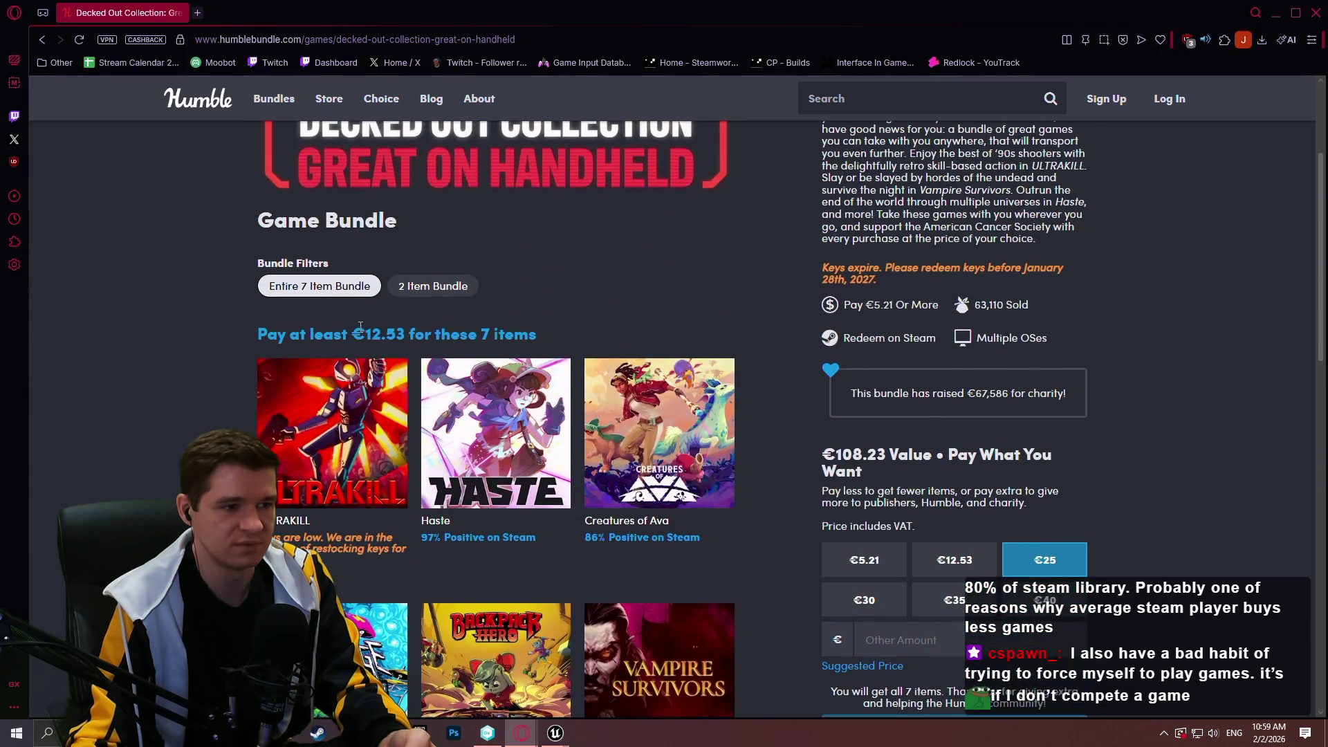
scroll(156, 341, "down", 4)
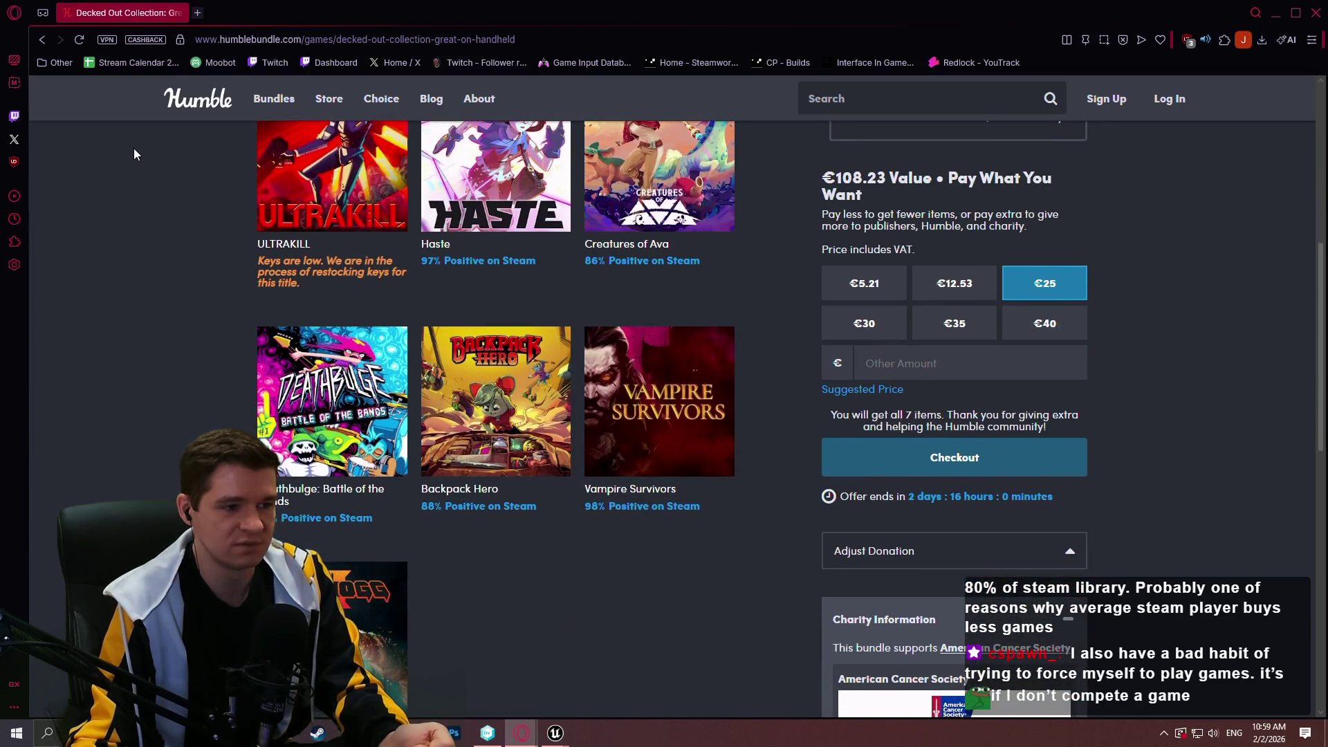
scroll(128, 131, "down", 1)
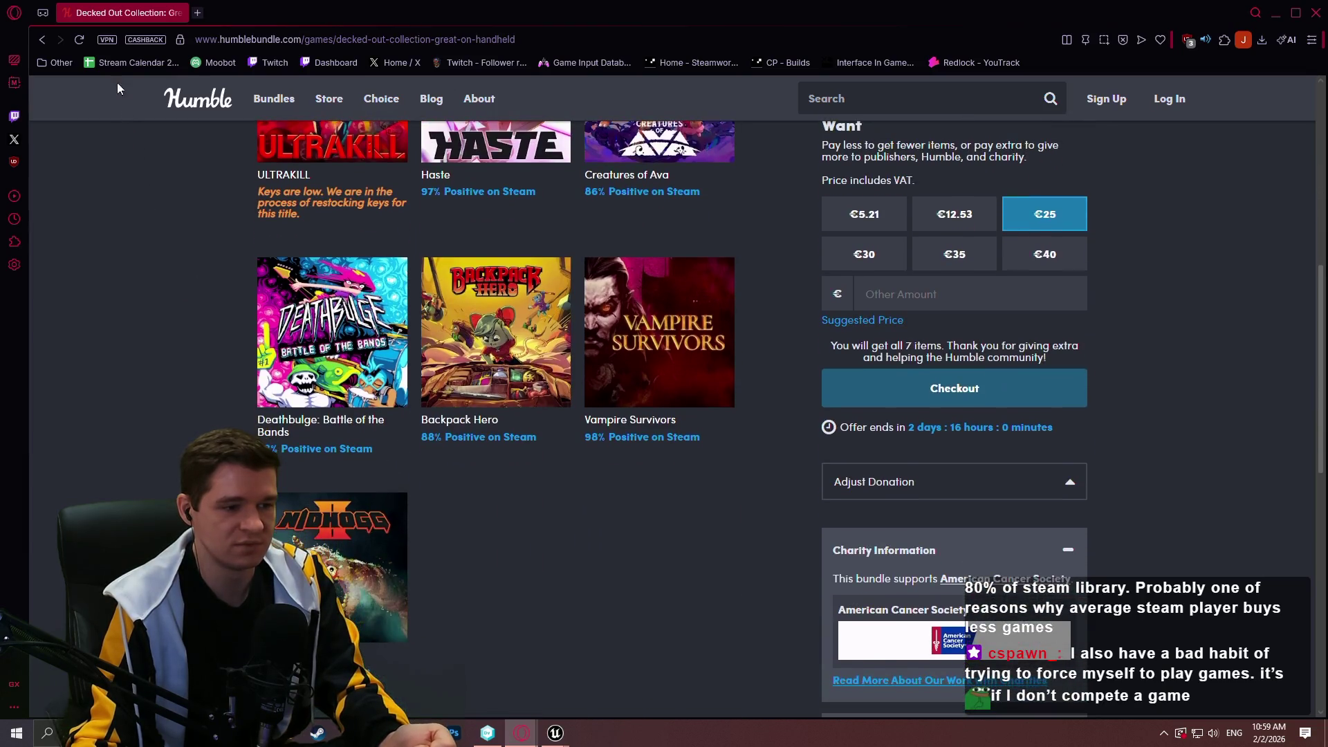
- Return to the games listing and scroll through the Sid Meier Collection bundle
left_click(45, 39)
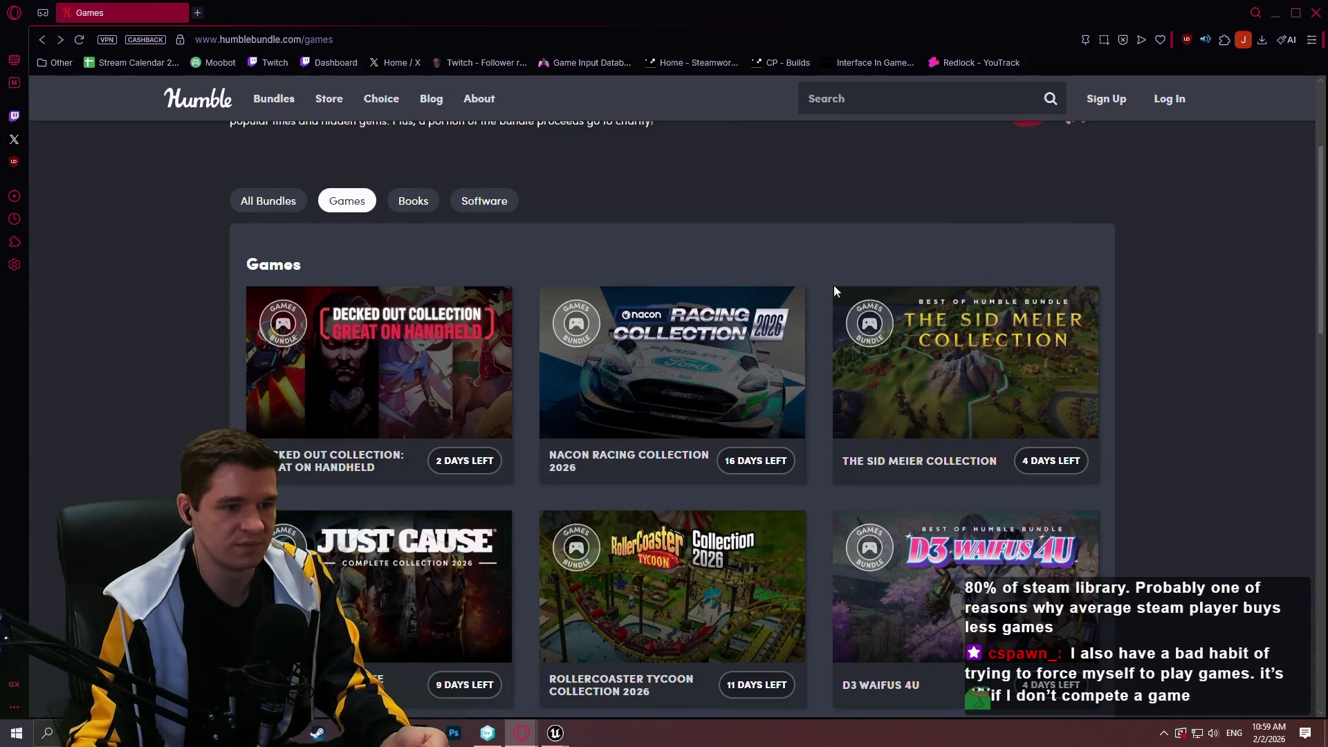
scroll(1264, 281, "down", 1)
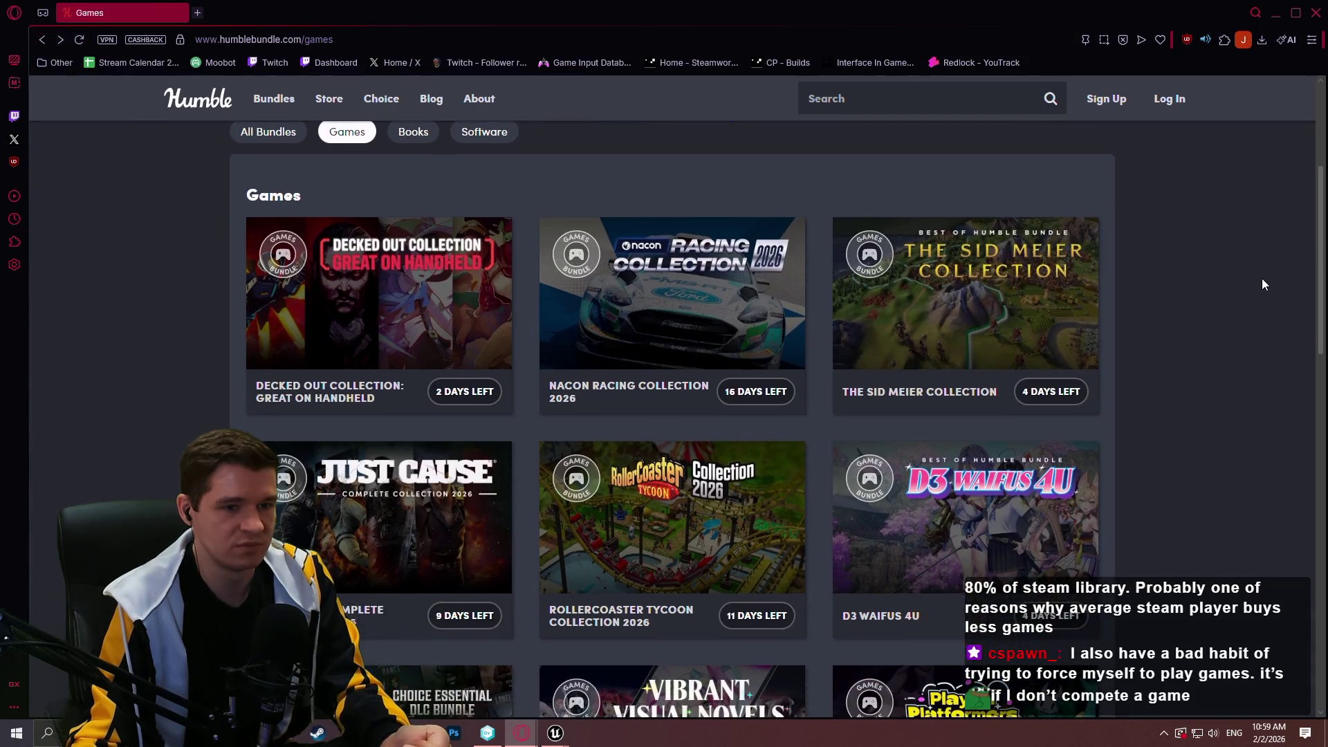
left_click(1031, 277)
scroll(1138, 259, "down", 2)
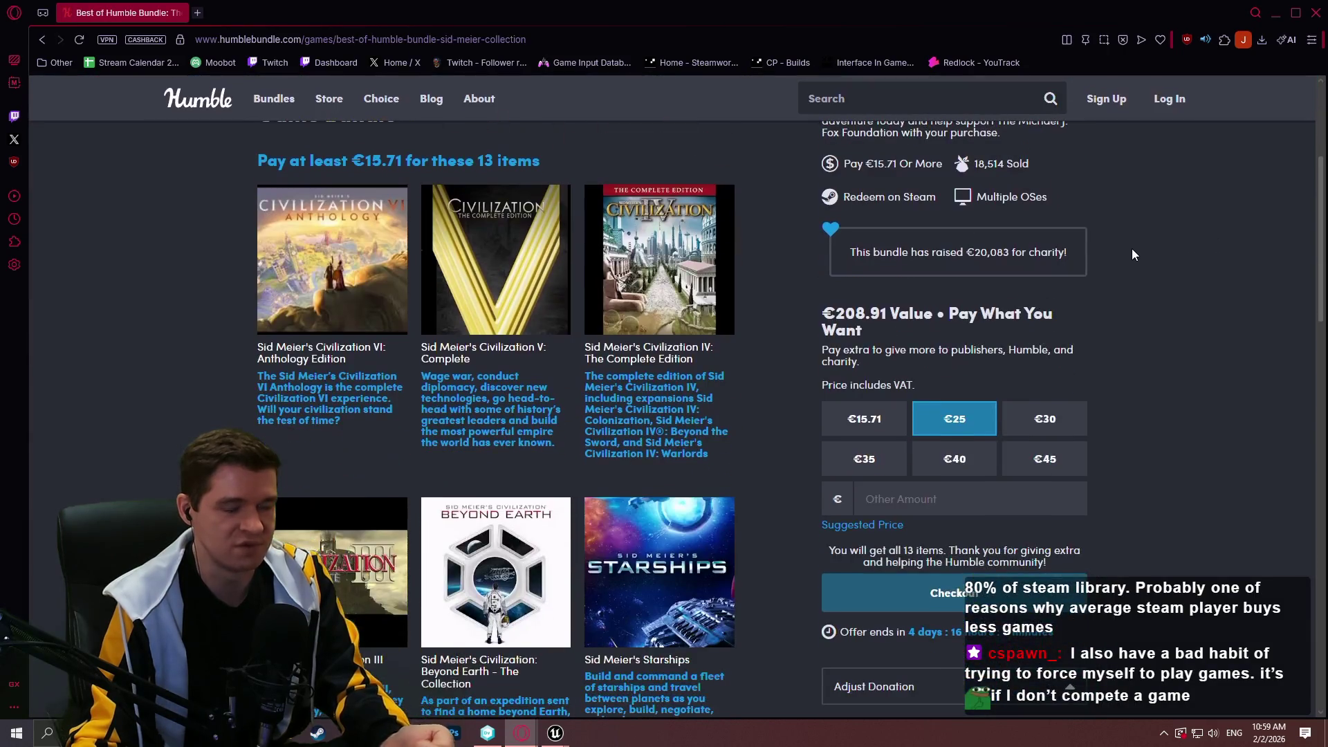
scroll(1134, 255, "down", 3)
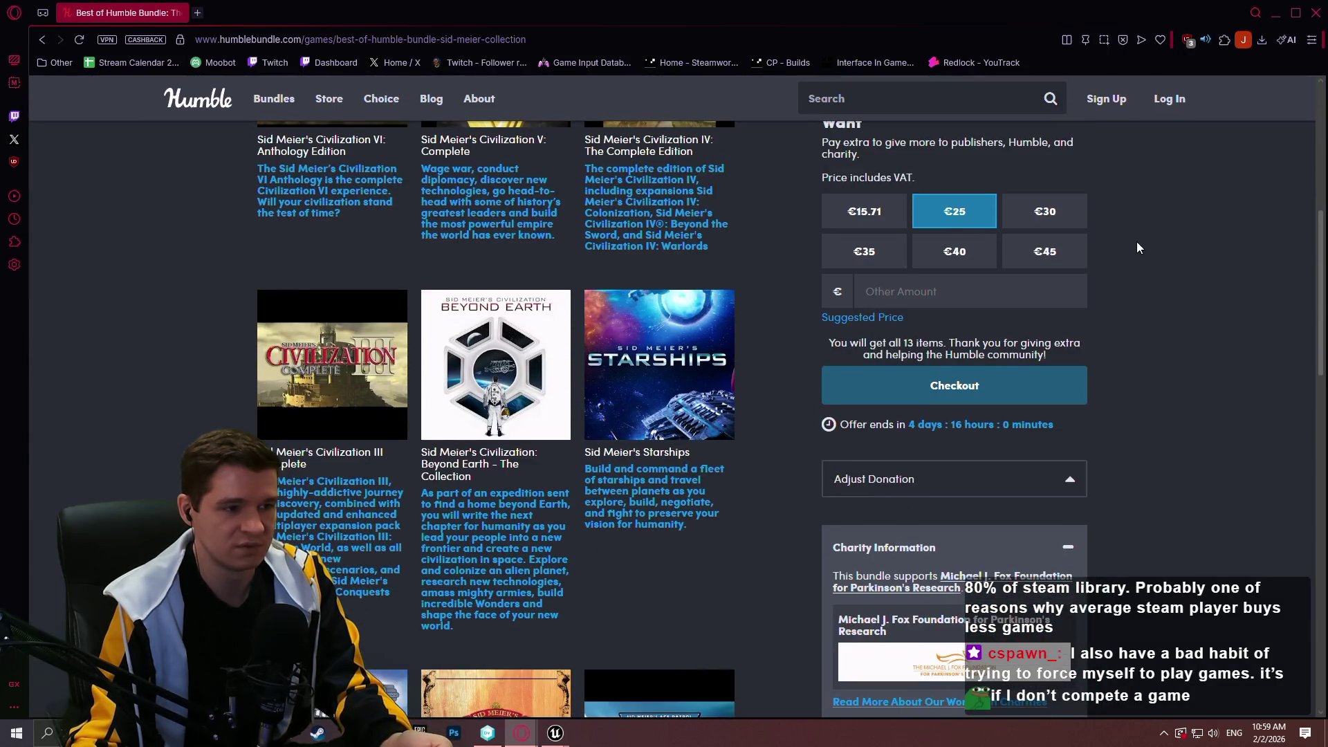
scroll(1135, 243, "down", 2)
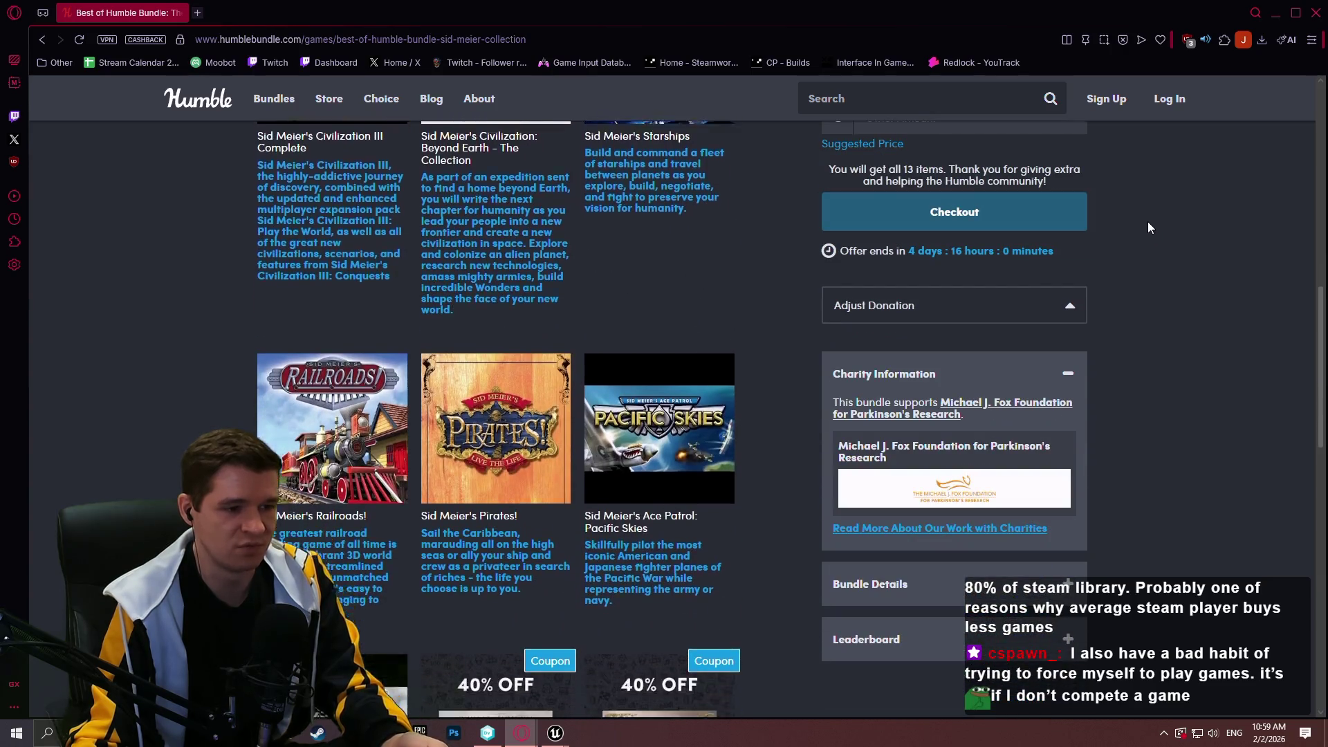
scroll(1144, 220, "down", 6)
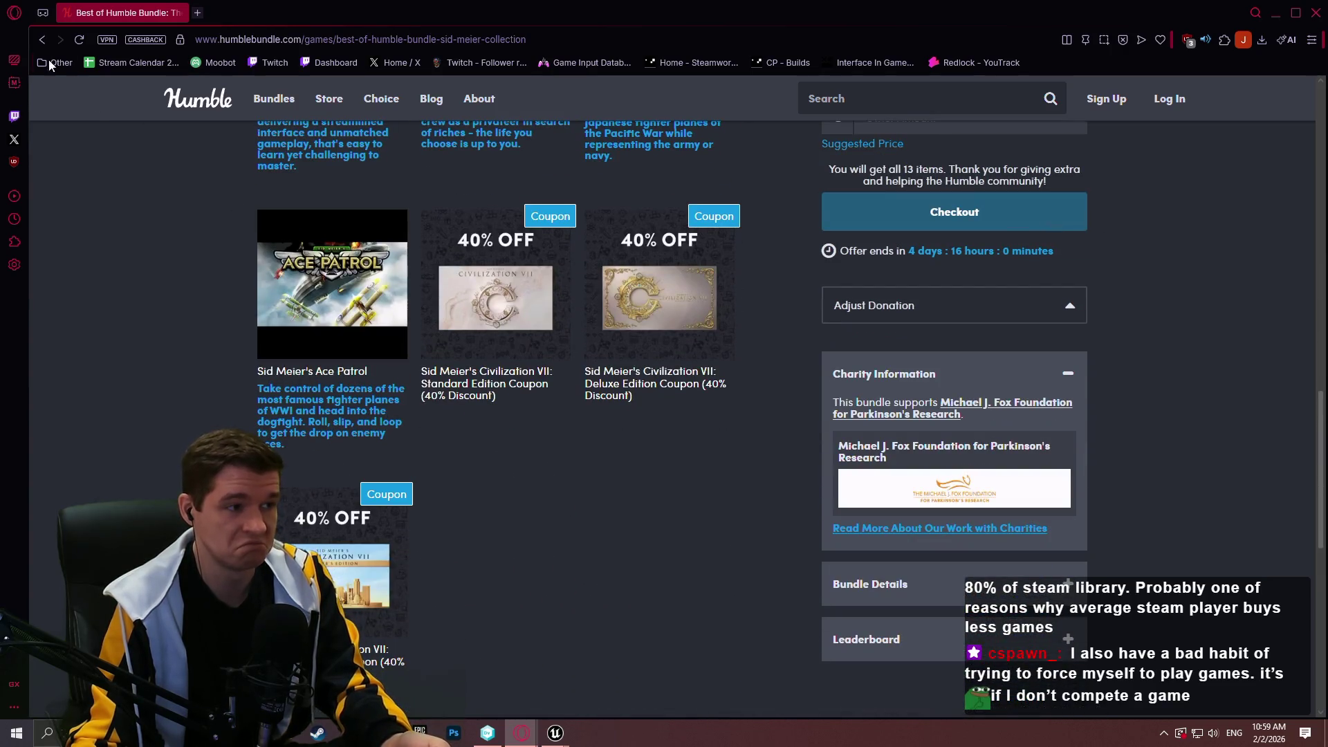
- Browse the RollerCoaster Tycoon Collection 2026 bundle page
left_click(42, 39)
scroll(1250, 338, "down", 3)
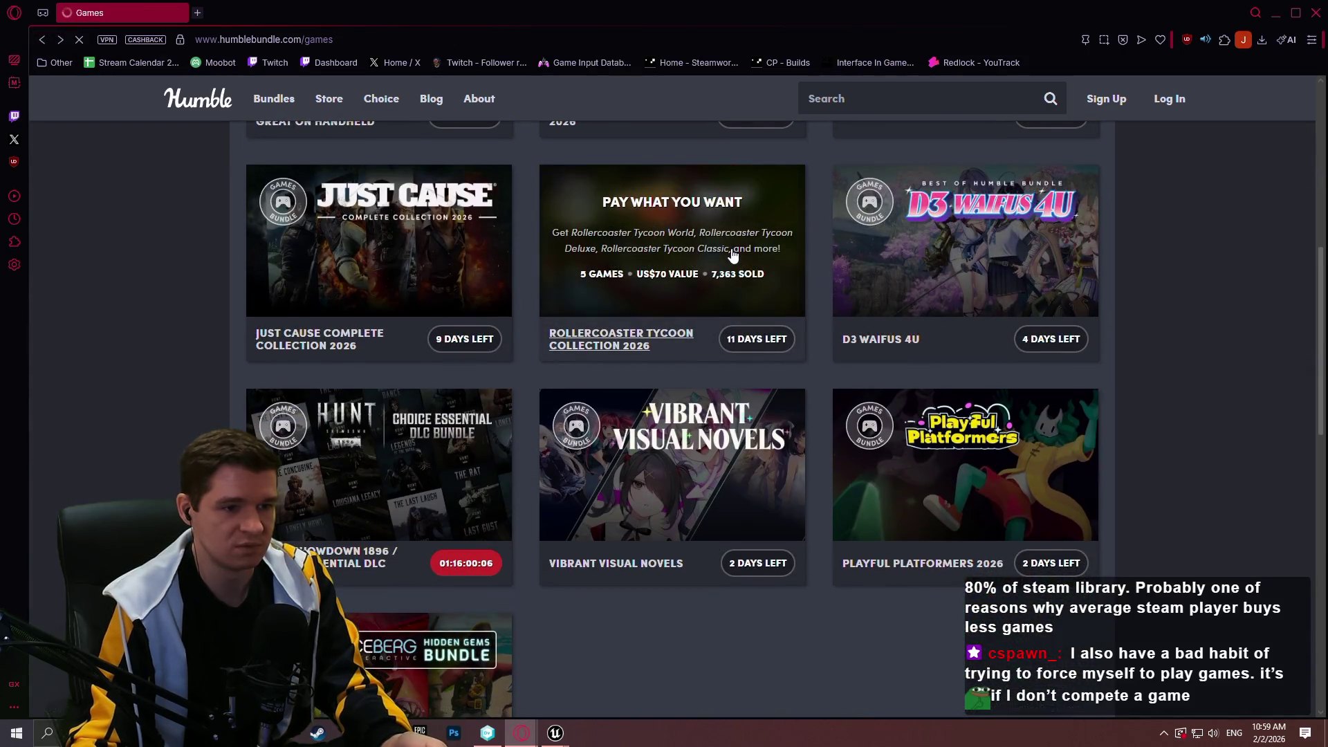
left_click(732, 253)
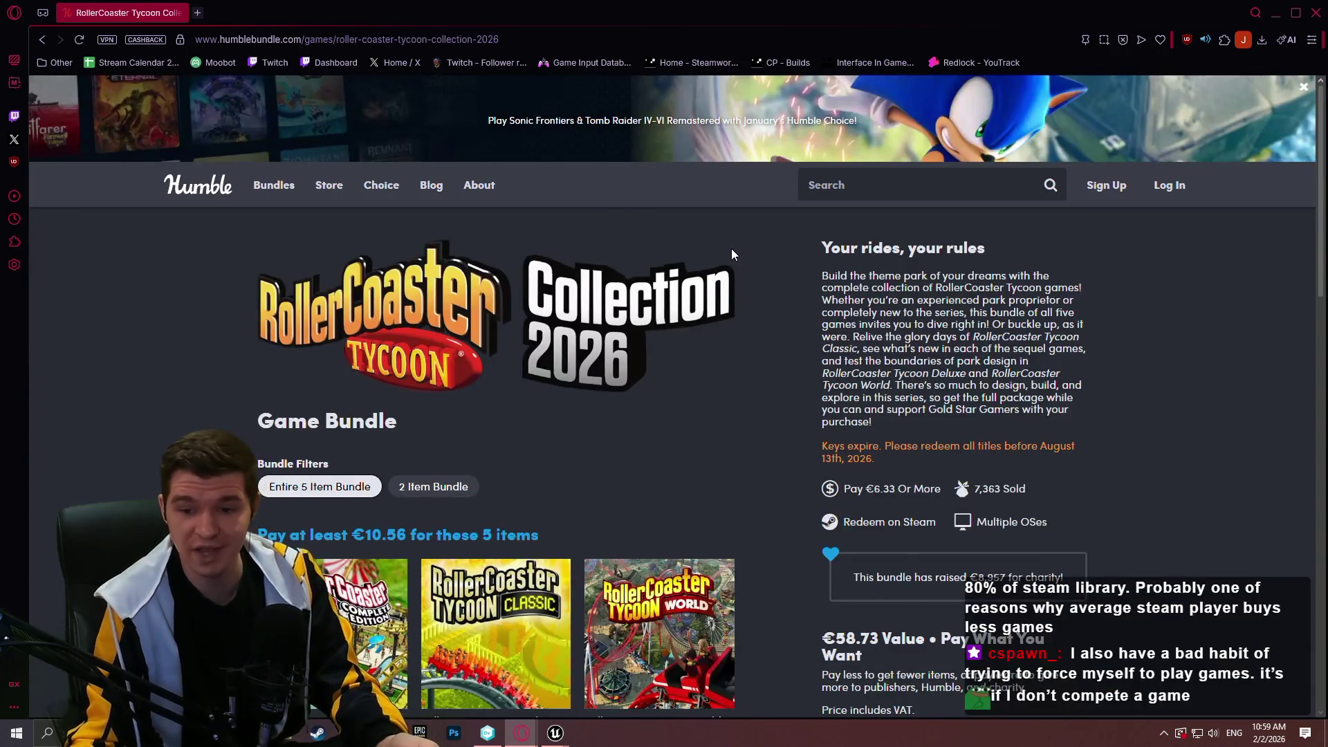
scroll(732, 249, "down", 4)
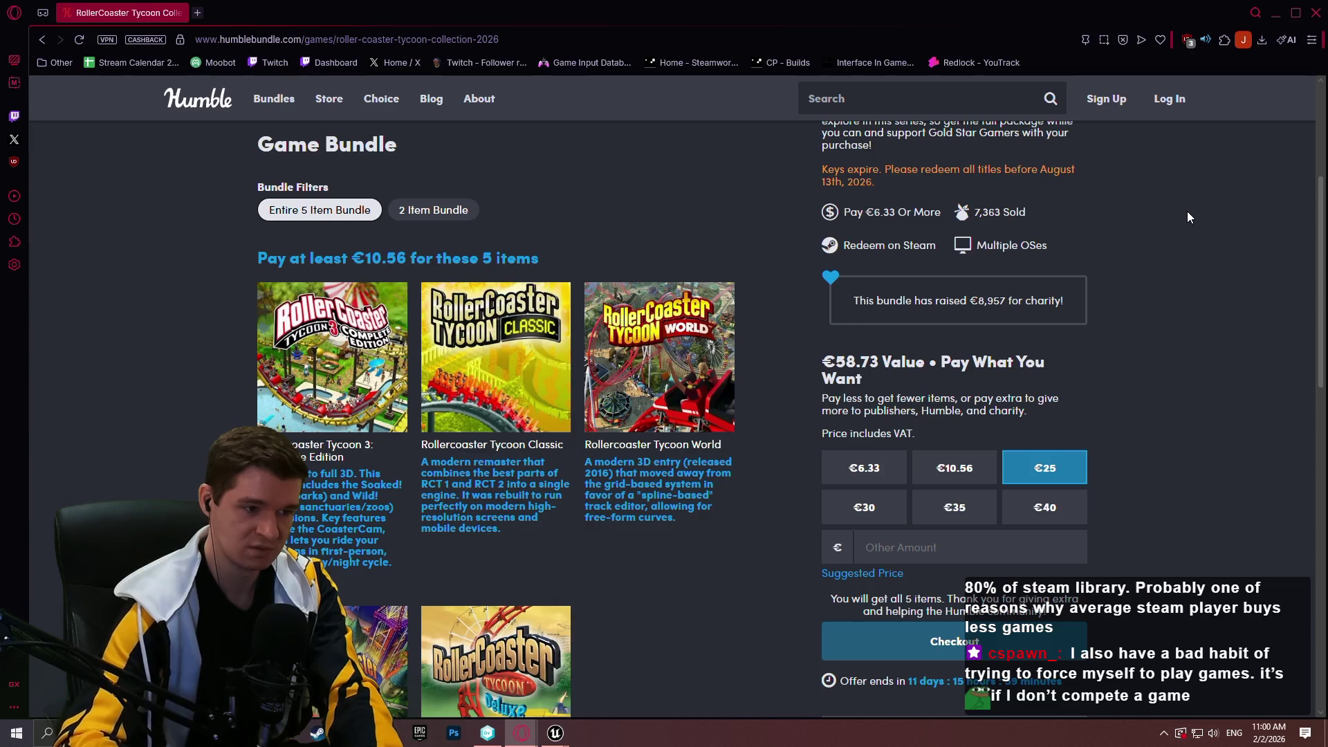
scroll(1187, 211, "down", 4)
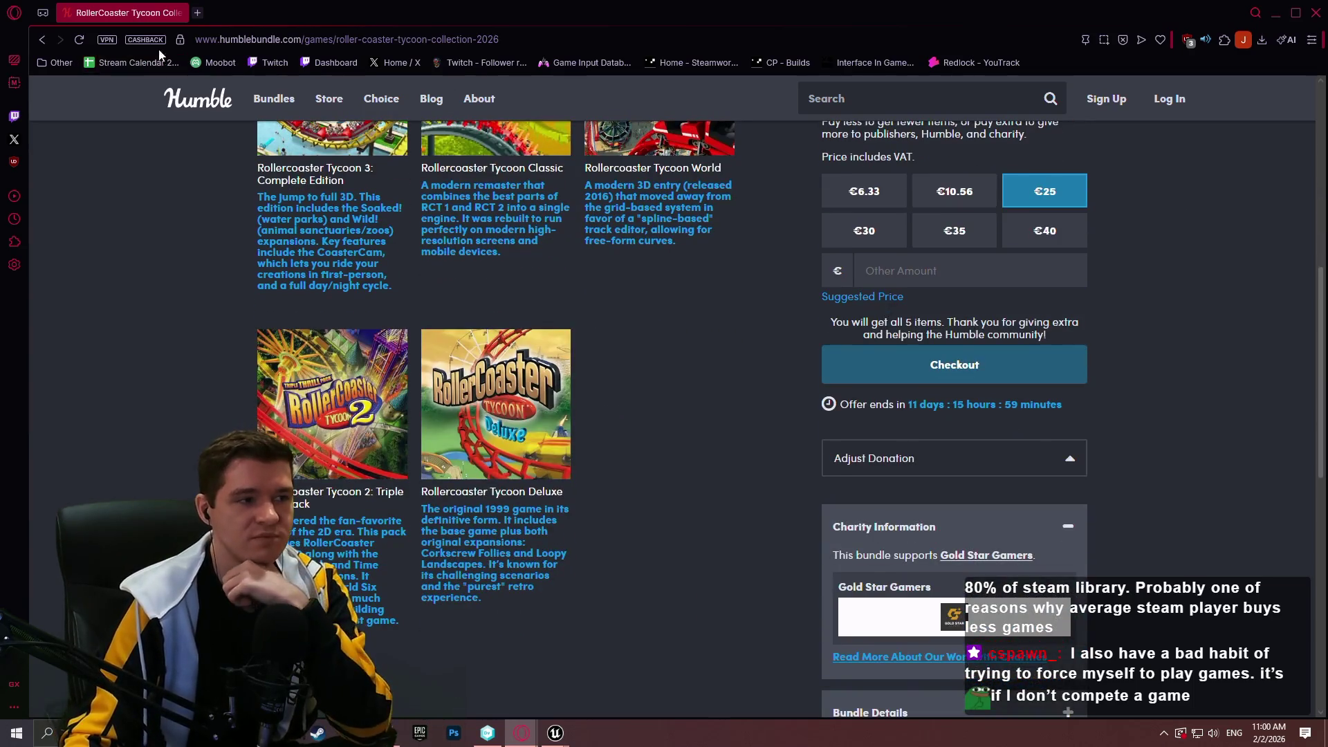
- Look over the D3 Waifus 4U bundle, then close the Humble Bundle browser window
left_click(41, 43)
scroll(1222, 350, "down", 3)
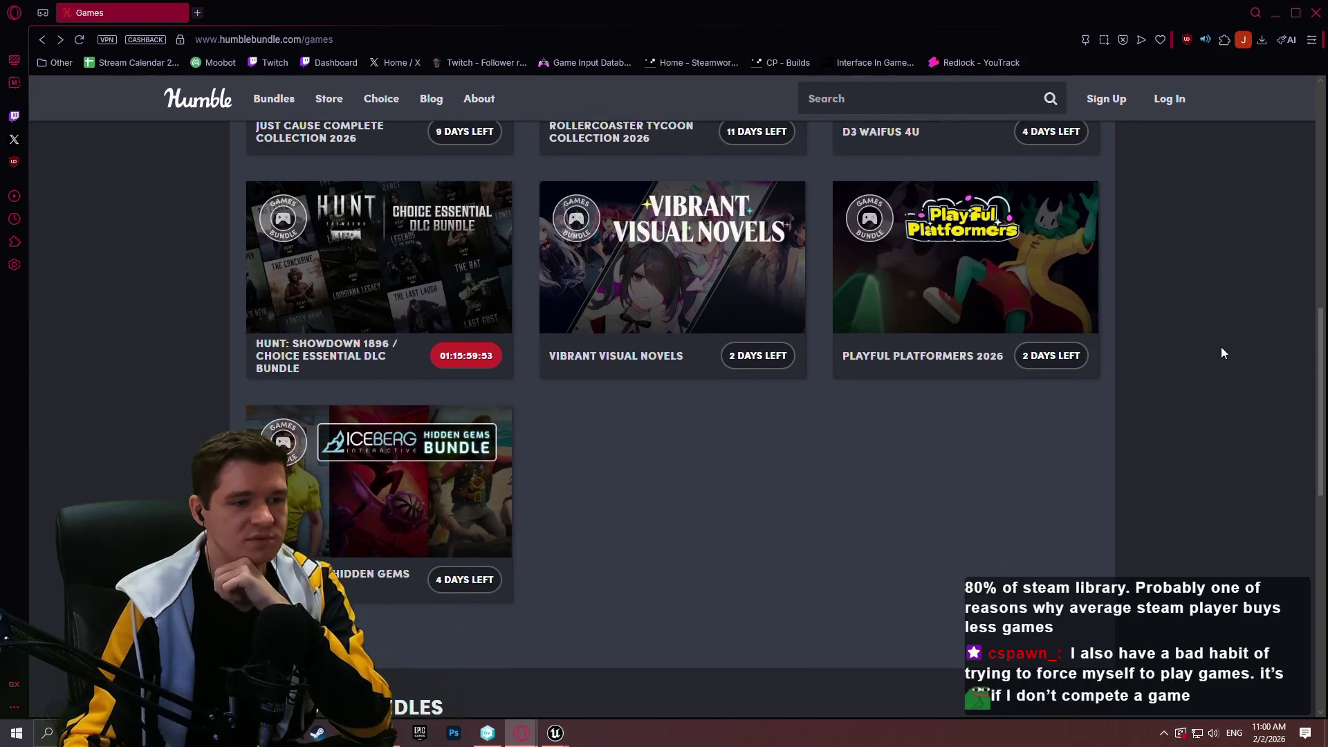
scroll(1222, 350, "up", 5)
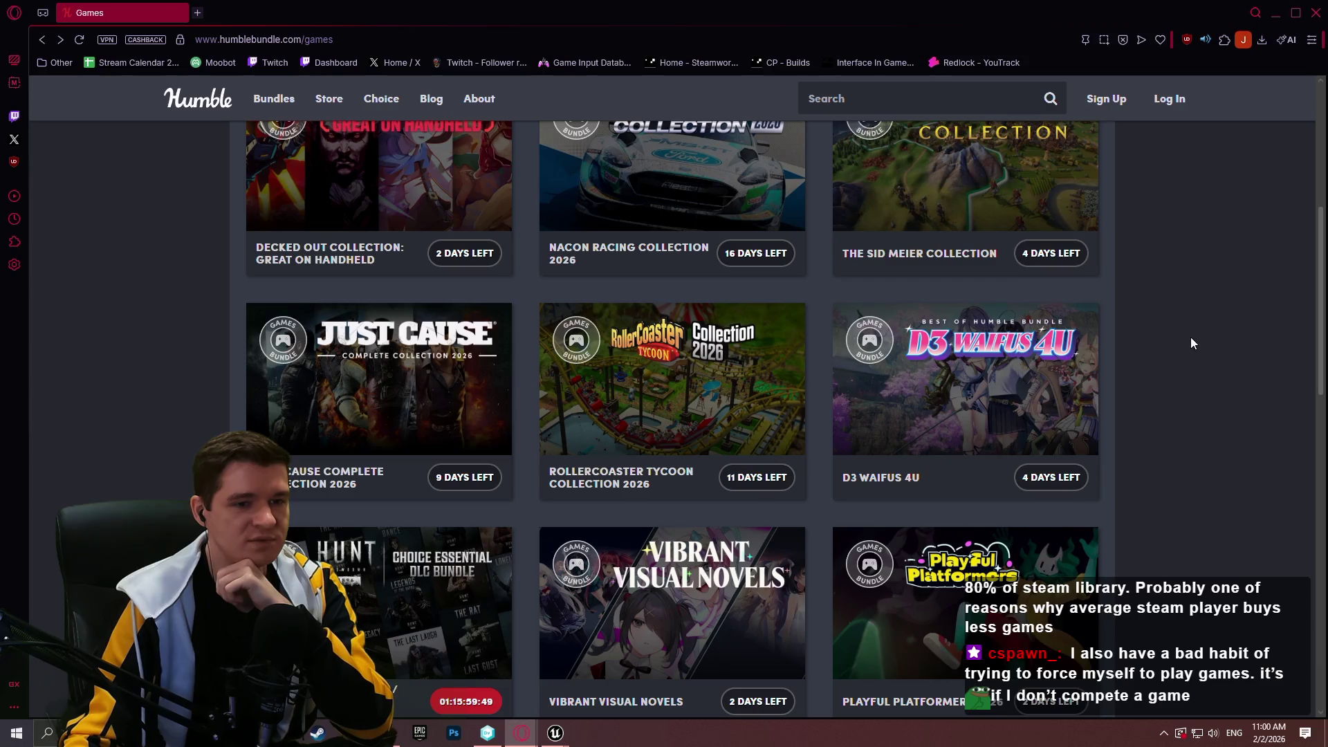
mouse_move(1043, 361)
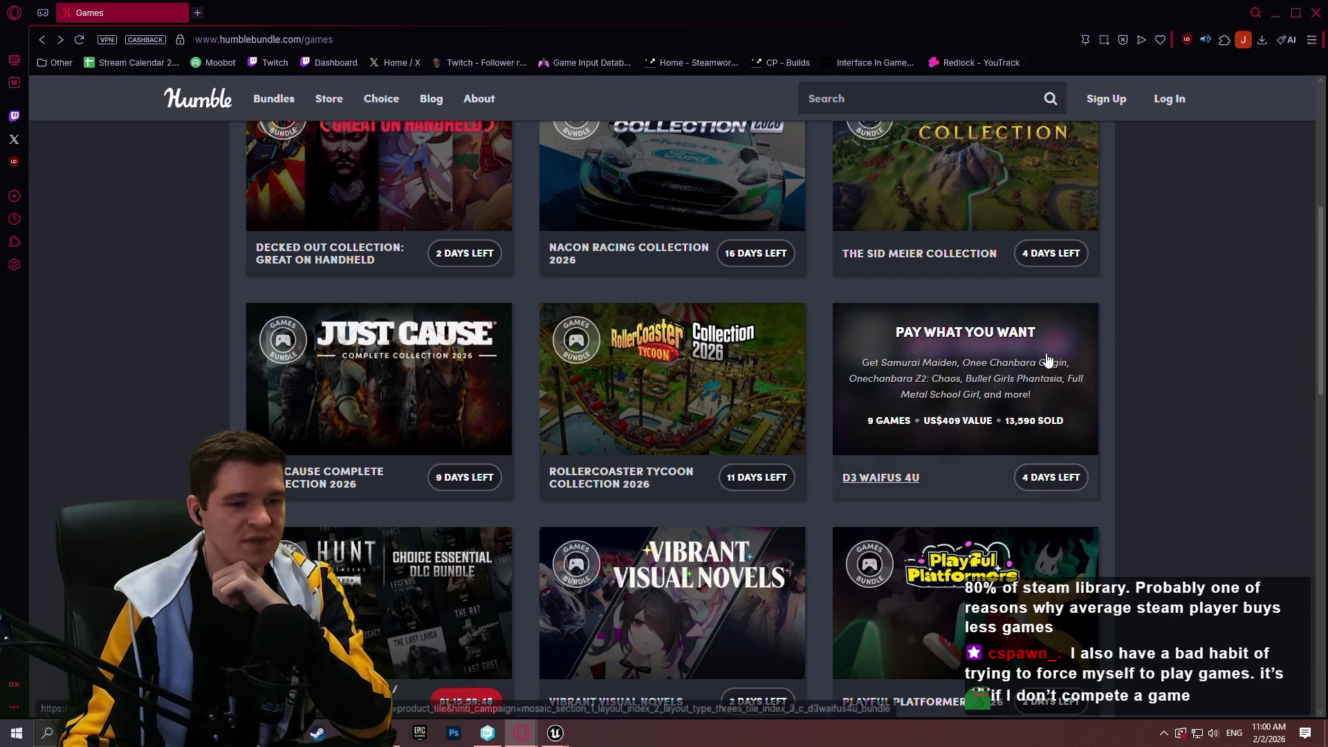
left_click(1006, 353)
scroll(1290, 321, "down", 2)
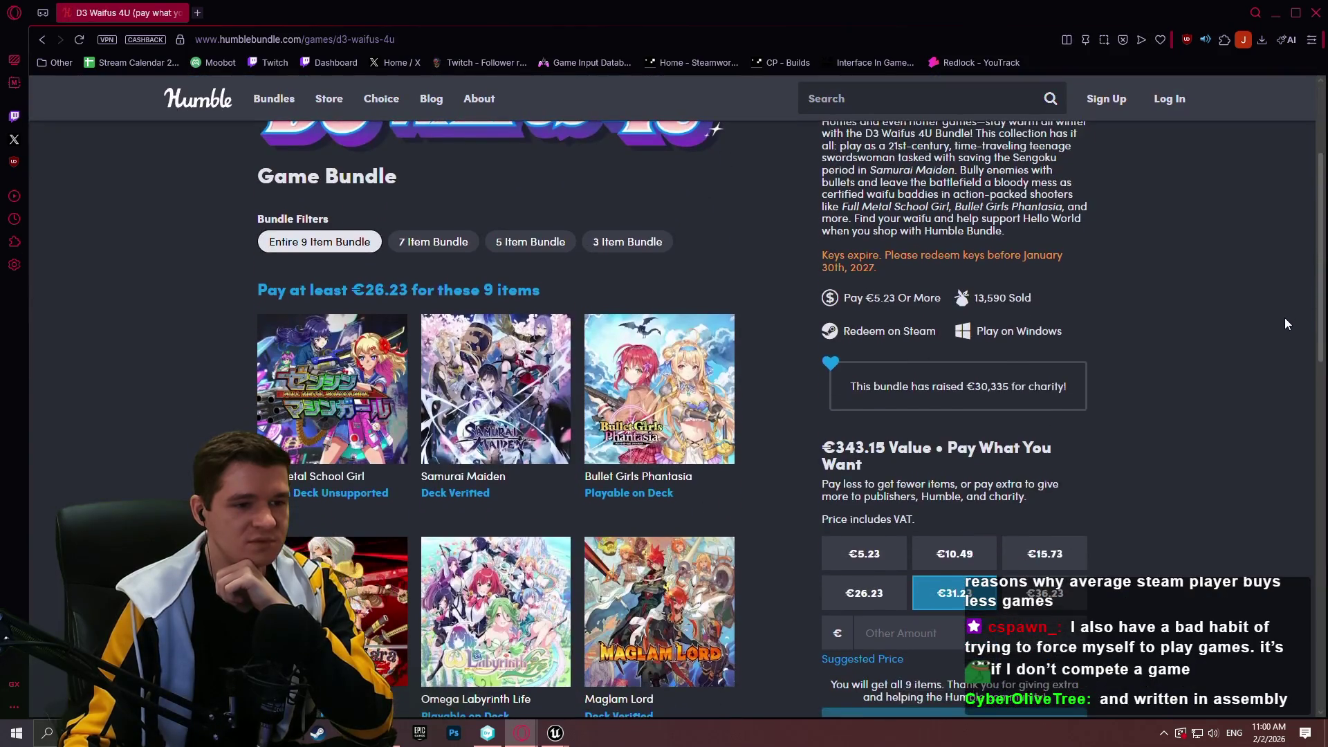
scroll(1286, 322, "down", 4)
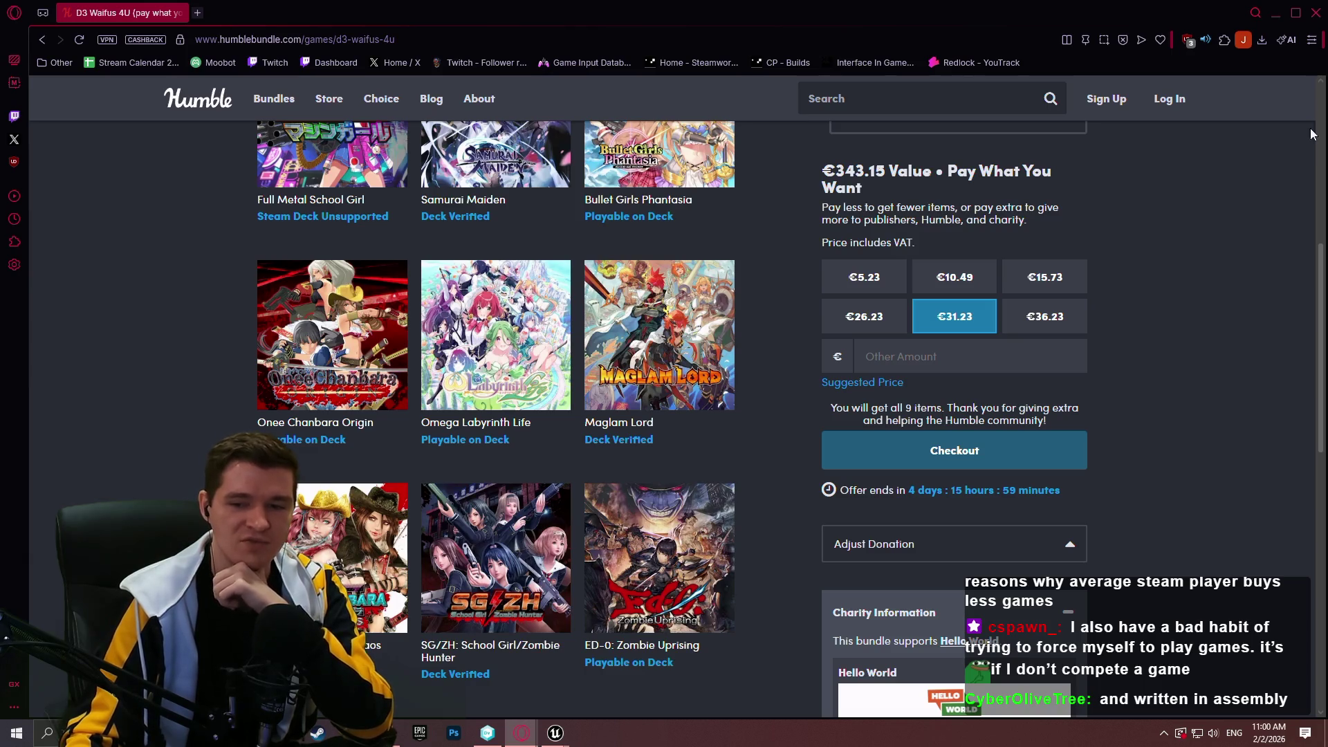
left_click(1316, 12)
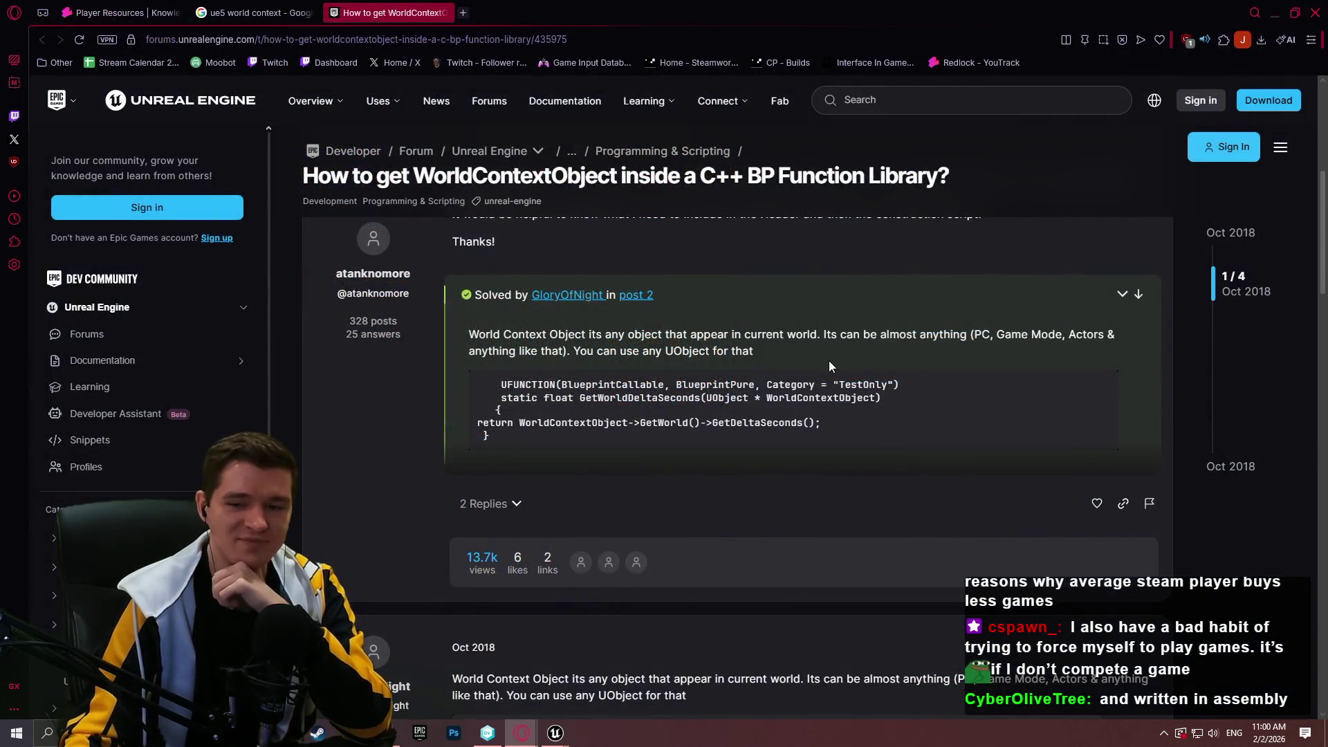
- Search Google for 'rtc2' in a fresh browser tab
left_click(111, 13)
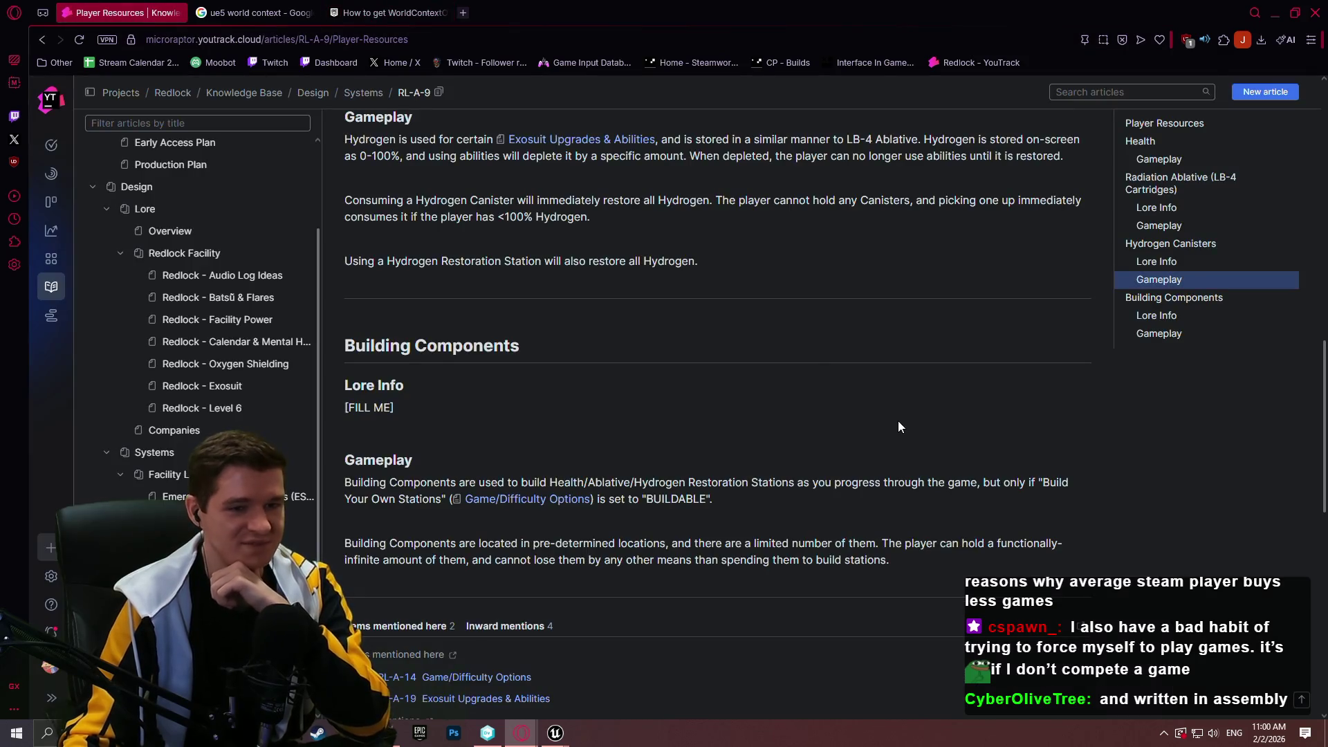
left_click(464, 13)
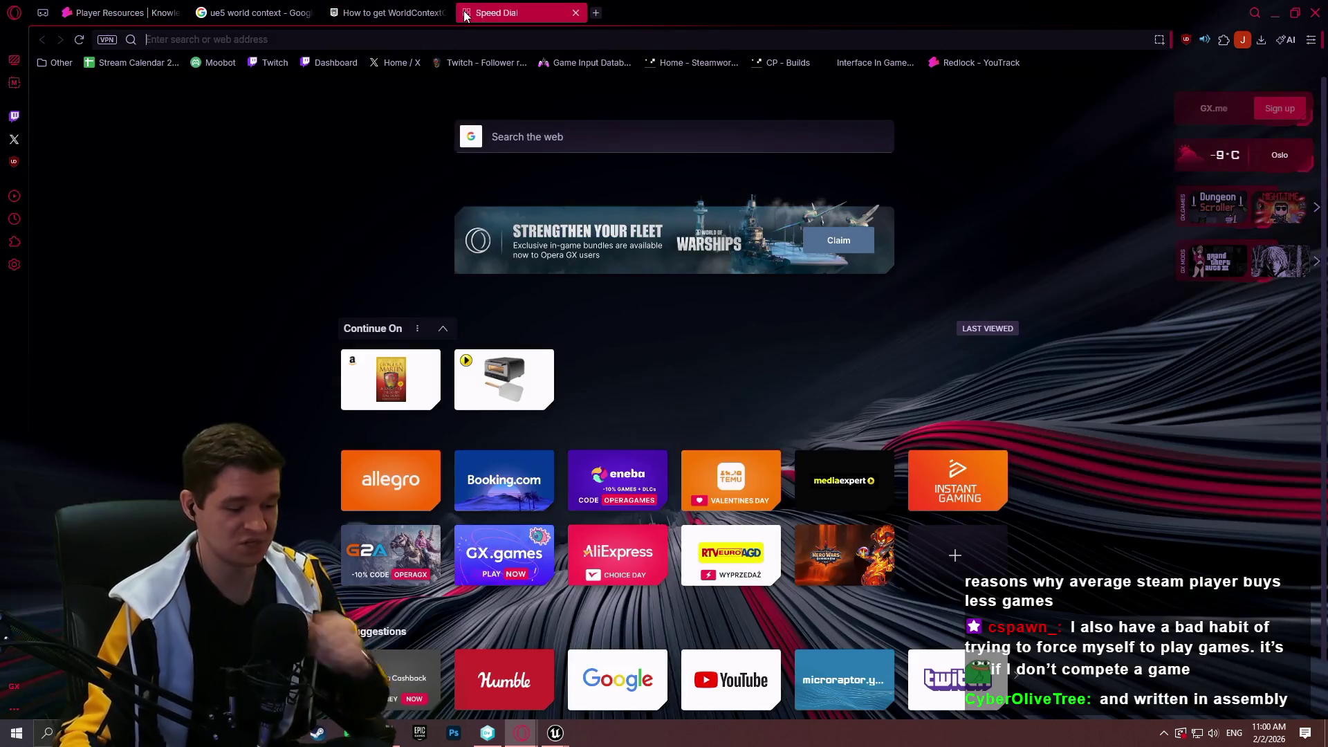
type("rtc")
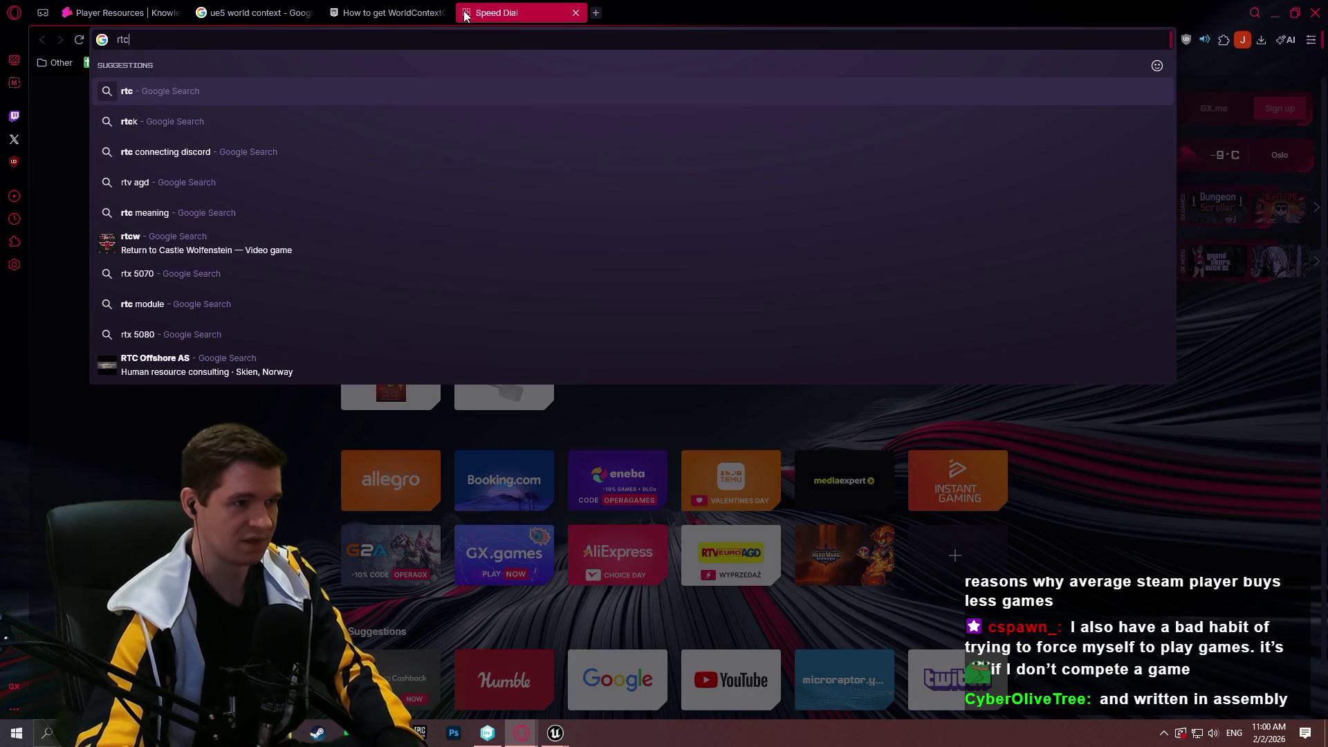
type("2")
key("Return")
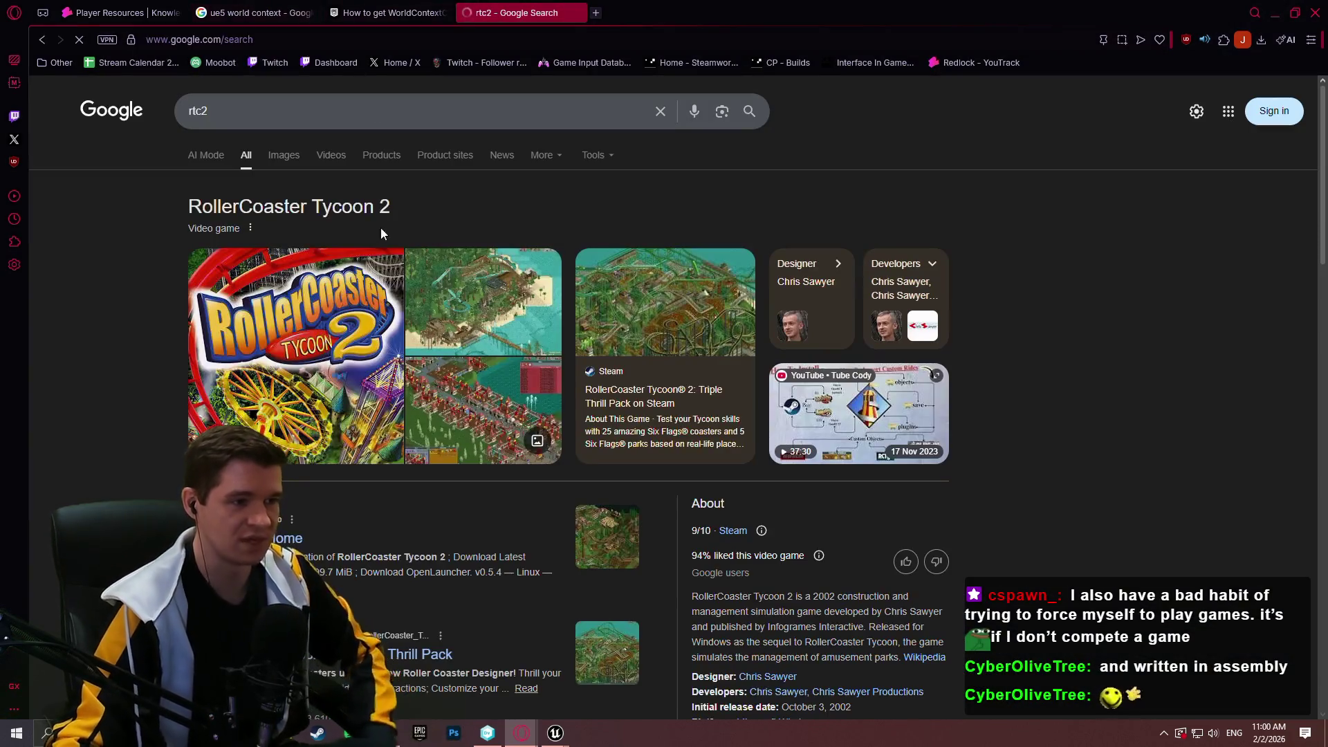
- Replace the query with the OpenRCT2 suggestion and search again
left_click(255, 107)
key("ctrl+a")
type("openrt")
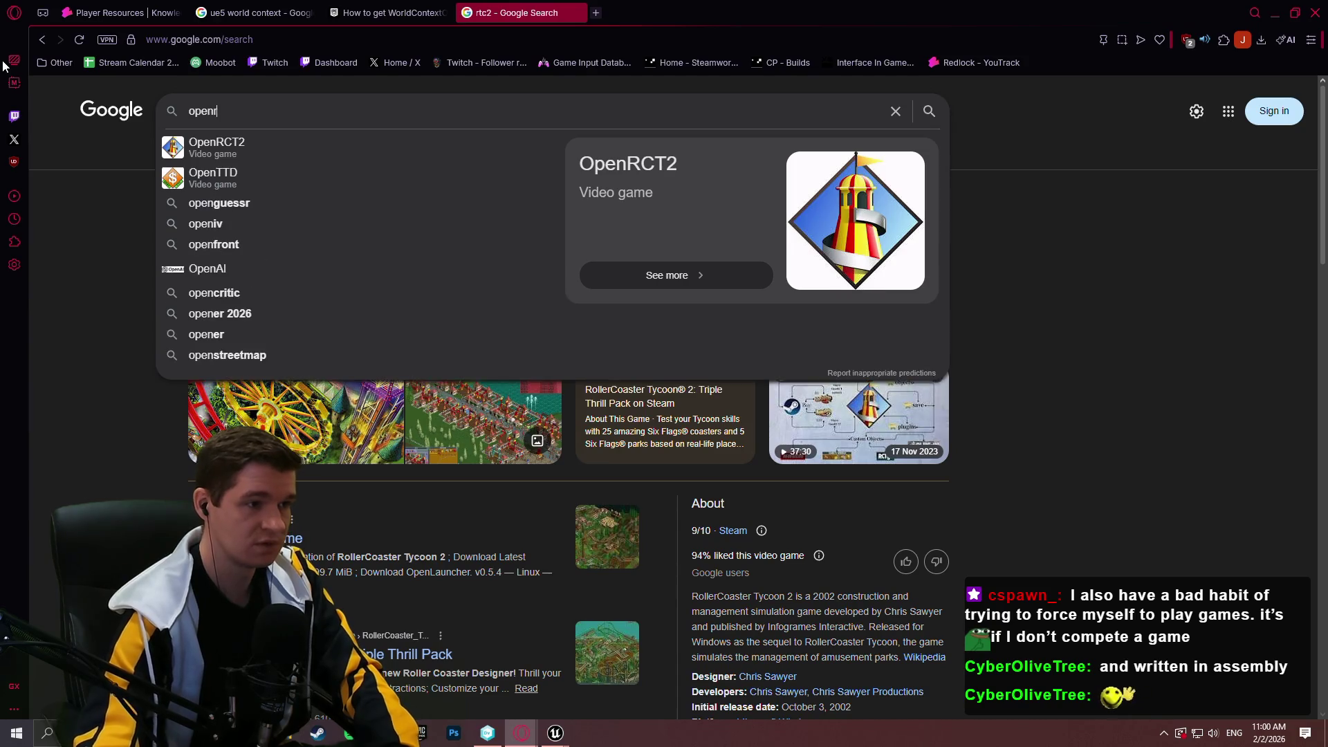
key("Down")
key("Down")
key("Return")
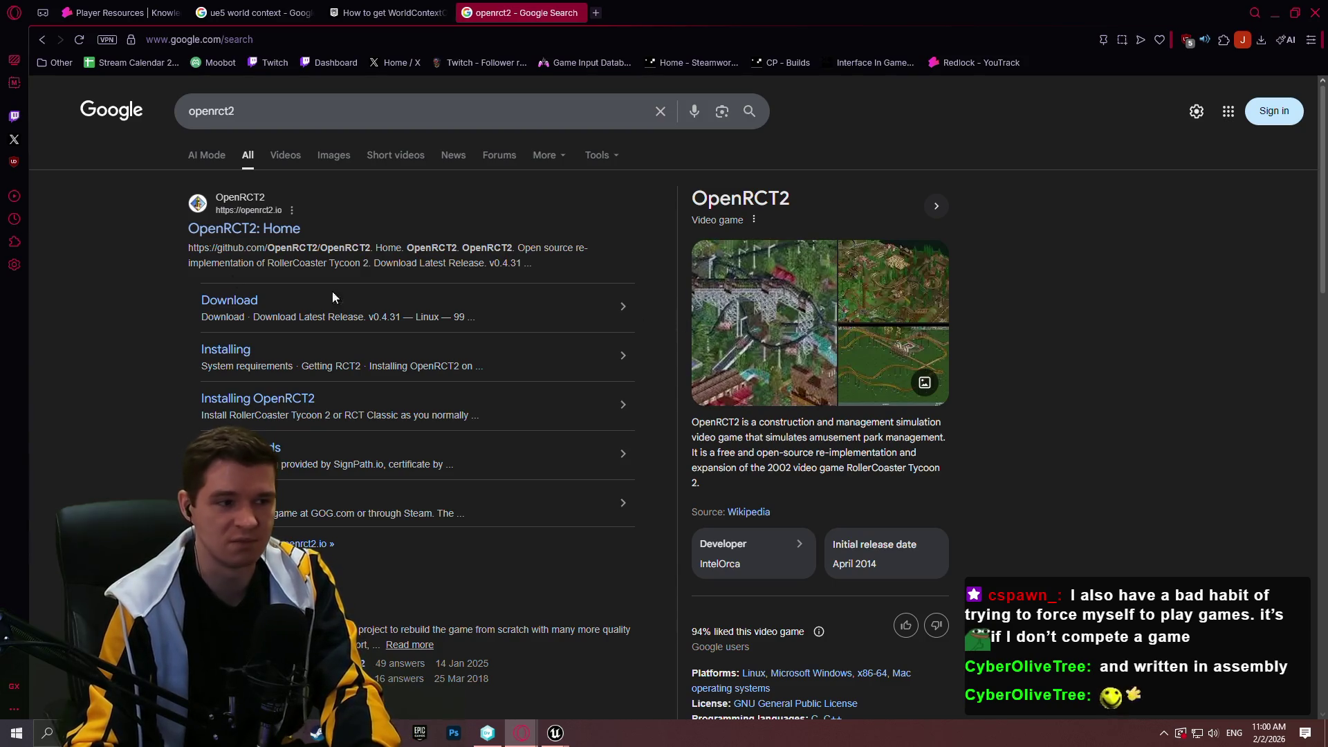
- View OpenRCT2 image results and open the openrct2.io park screenshot full size in its own tab
left_click(334, 155)
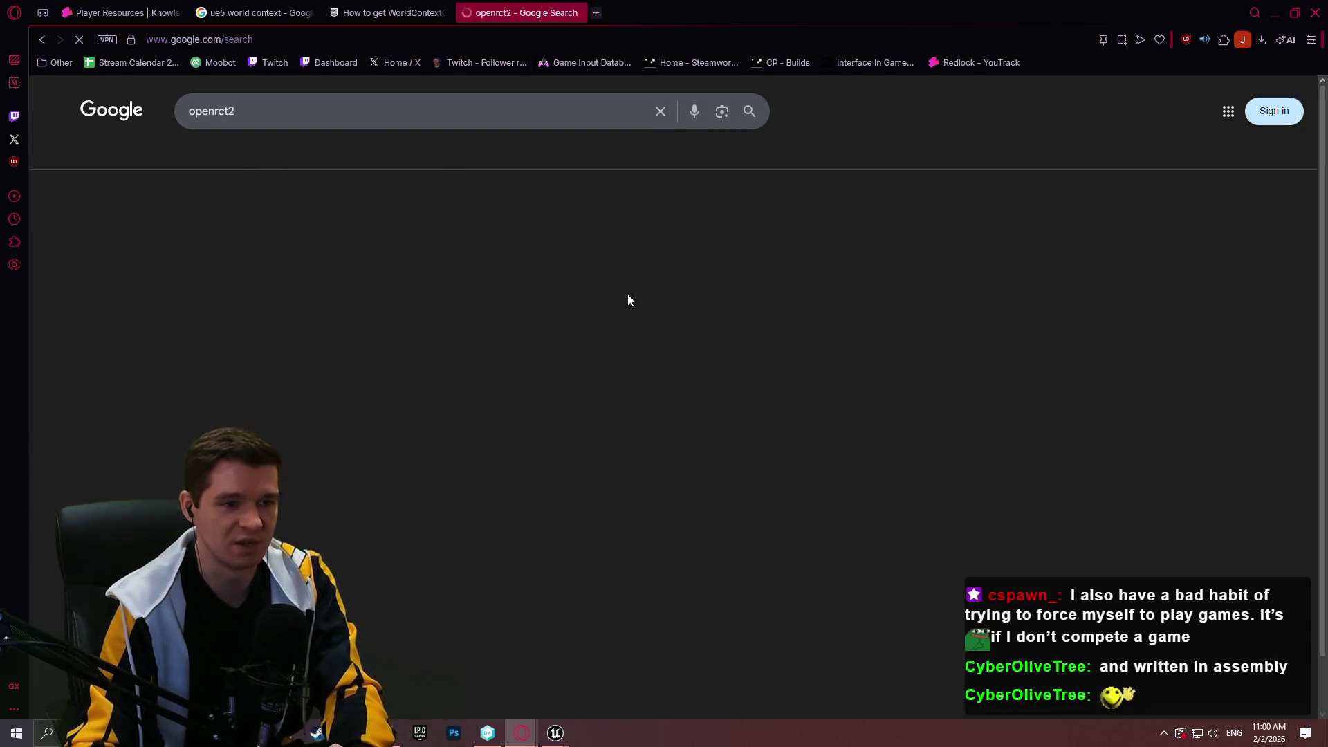
left_click(231, 328)
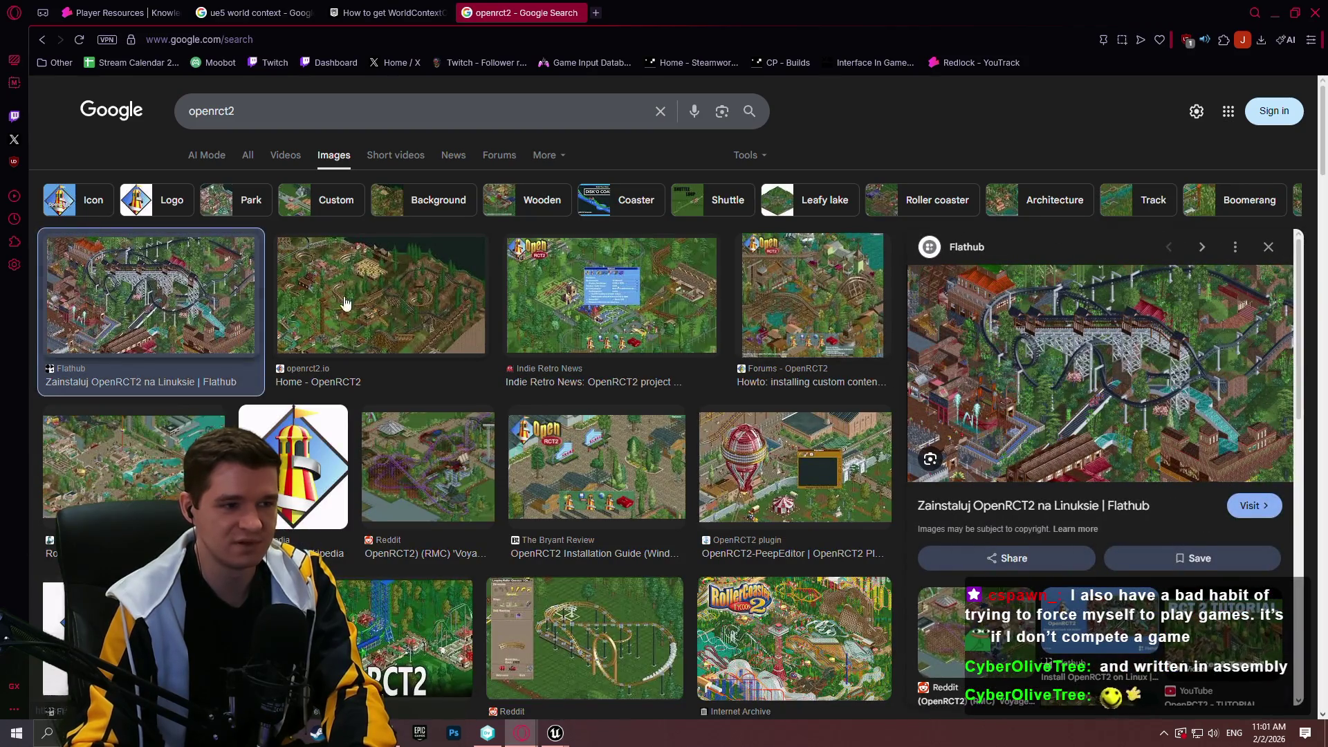
left_click(346, 304)
right_click(1150, 380)
left_click(1077, 418)
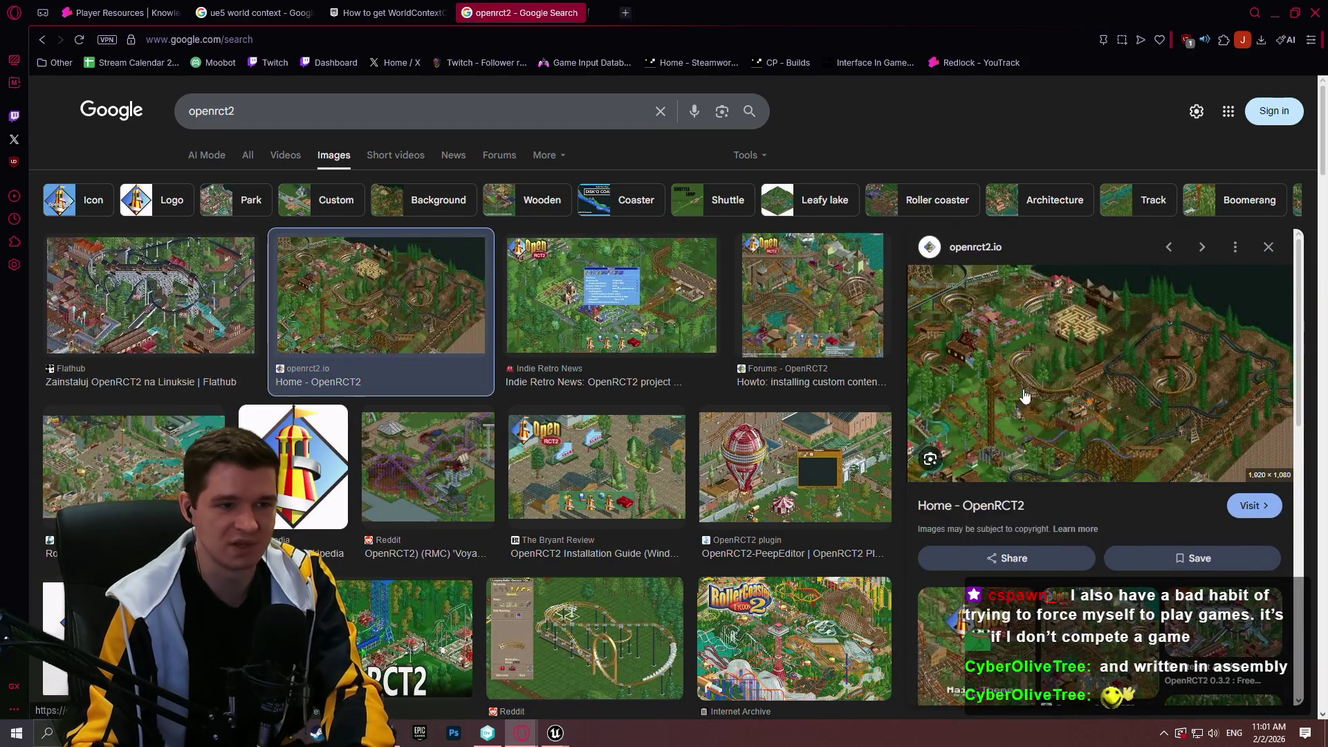
left_click(650, 13)
left_click(664, 370)
scroll(668, 345, "down", 2)
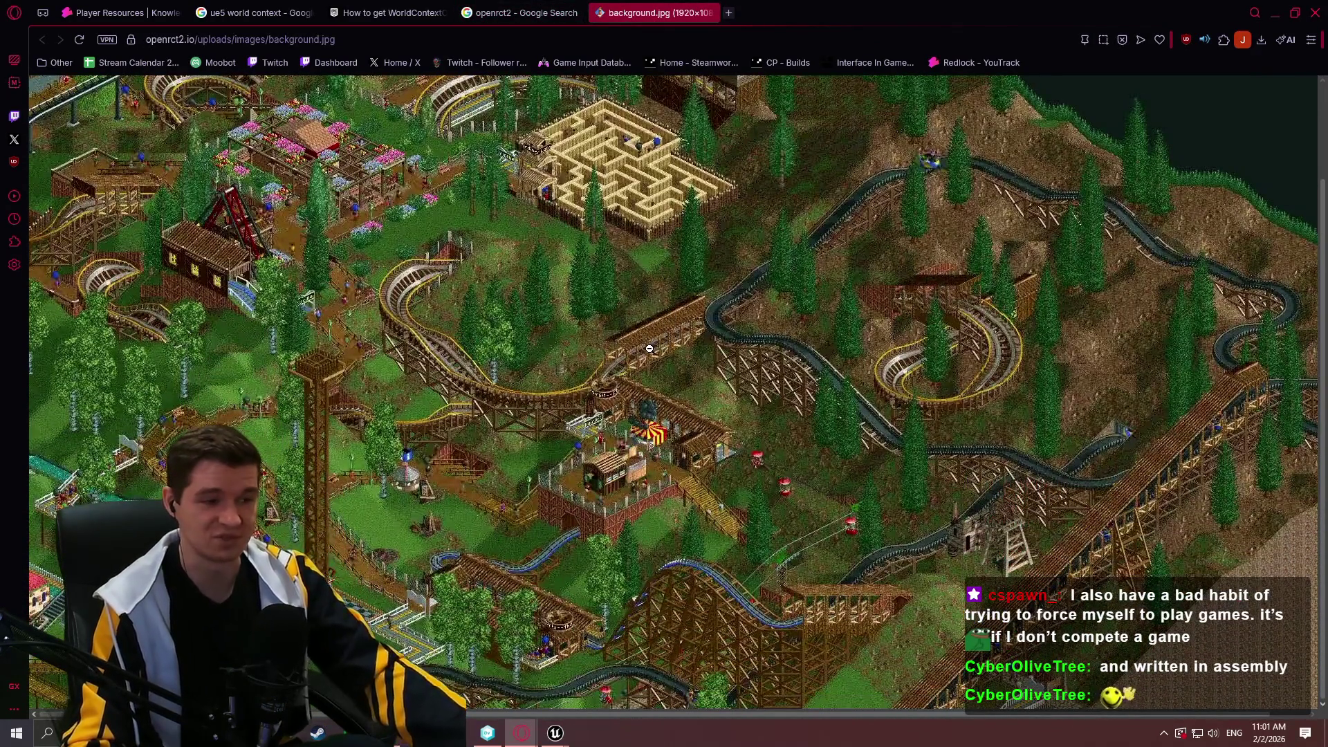
- Close the image and search tabs and return to the Unreal event binding nodes
left_click(709, 14)
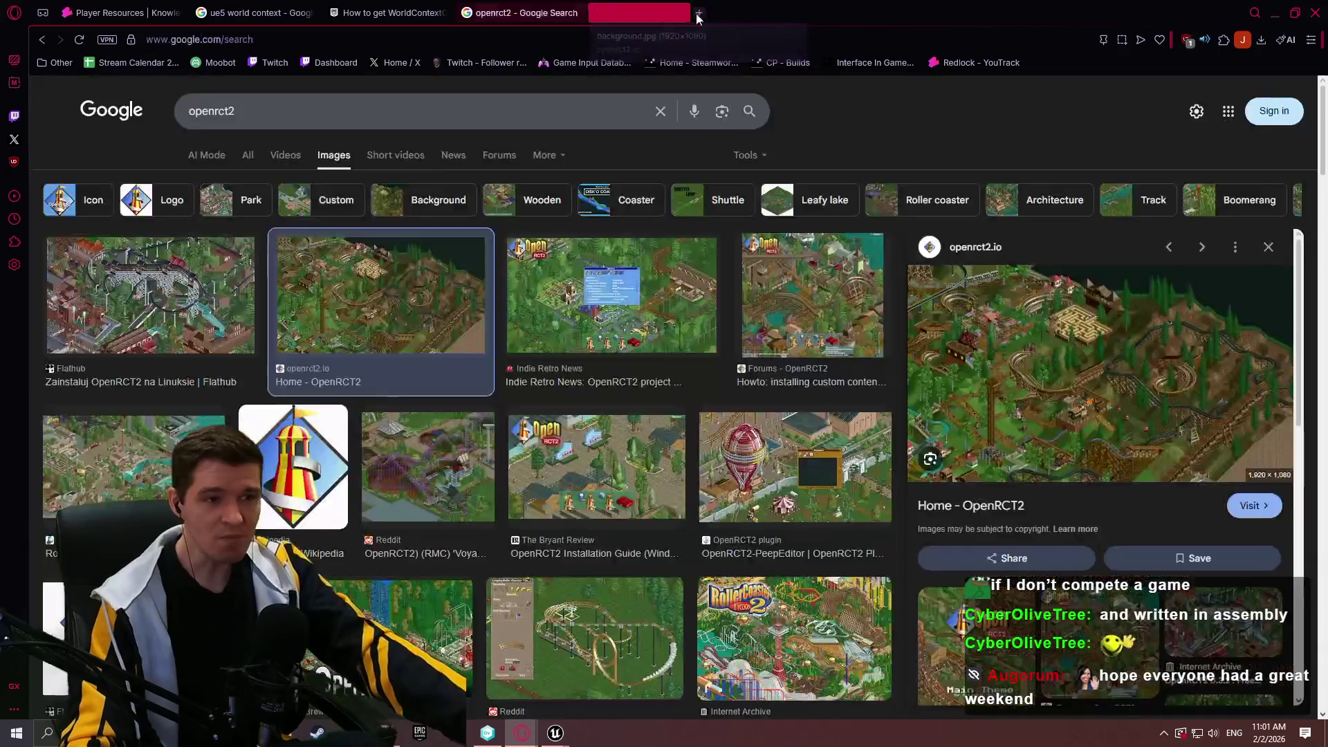
left_click(579, 13)
left_click(118, 12)
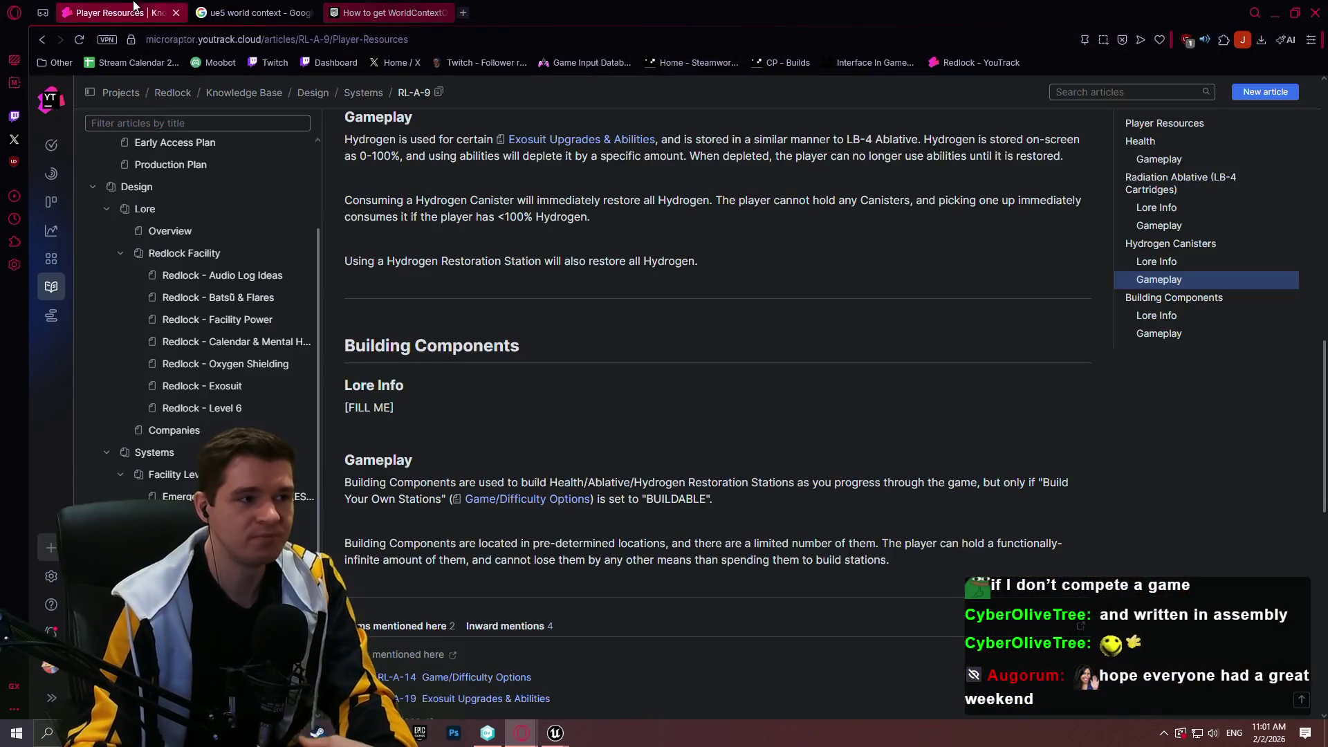
left_click(1271, 12)
mouse_move(279, 495)
left_mouse_down()
mouse_move(648, 452)
mouse_move(807, 415)
mouse_move(627, 421)
mouse_move(797, 363)
mouse_move(847, 371)
left_mouse_up()
- Try a Create Event node on the Ablative binding, then undo it
scroll(627, 421, "up", 1)
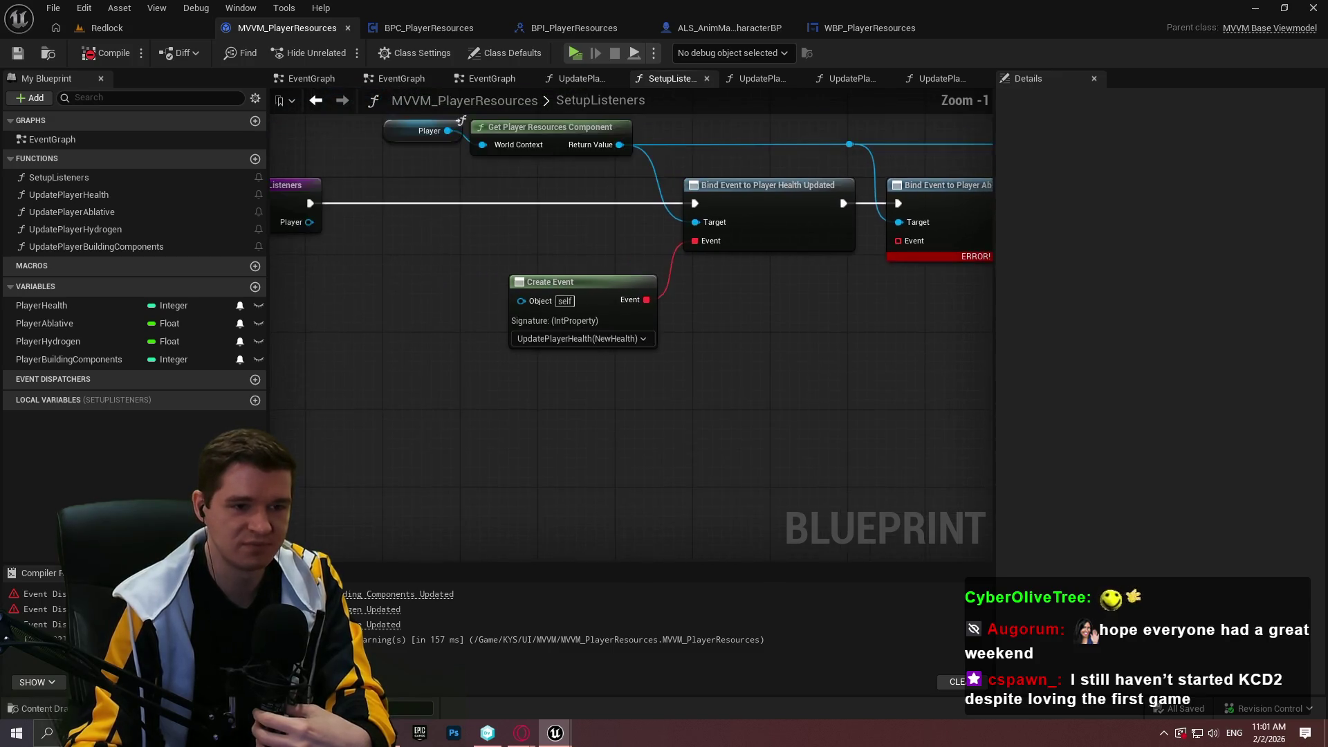
scroll(663, 288, "down", 1)
left_click_drag(662, 288, 587, 342)
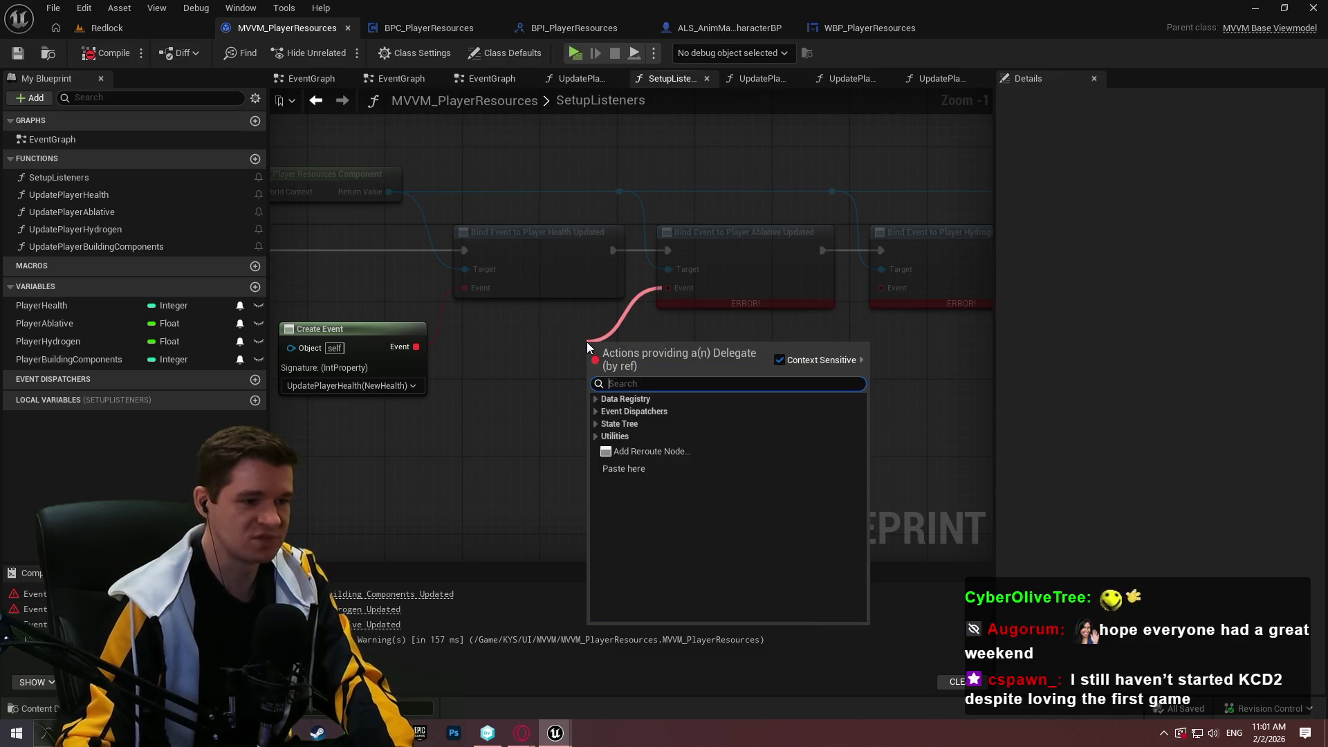
type("create")
left_click(658, 413)
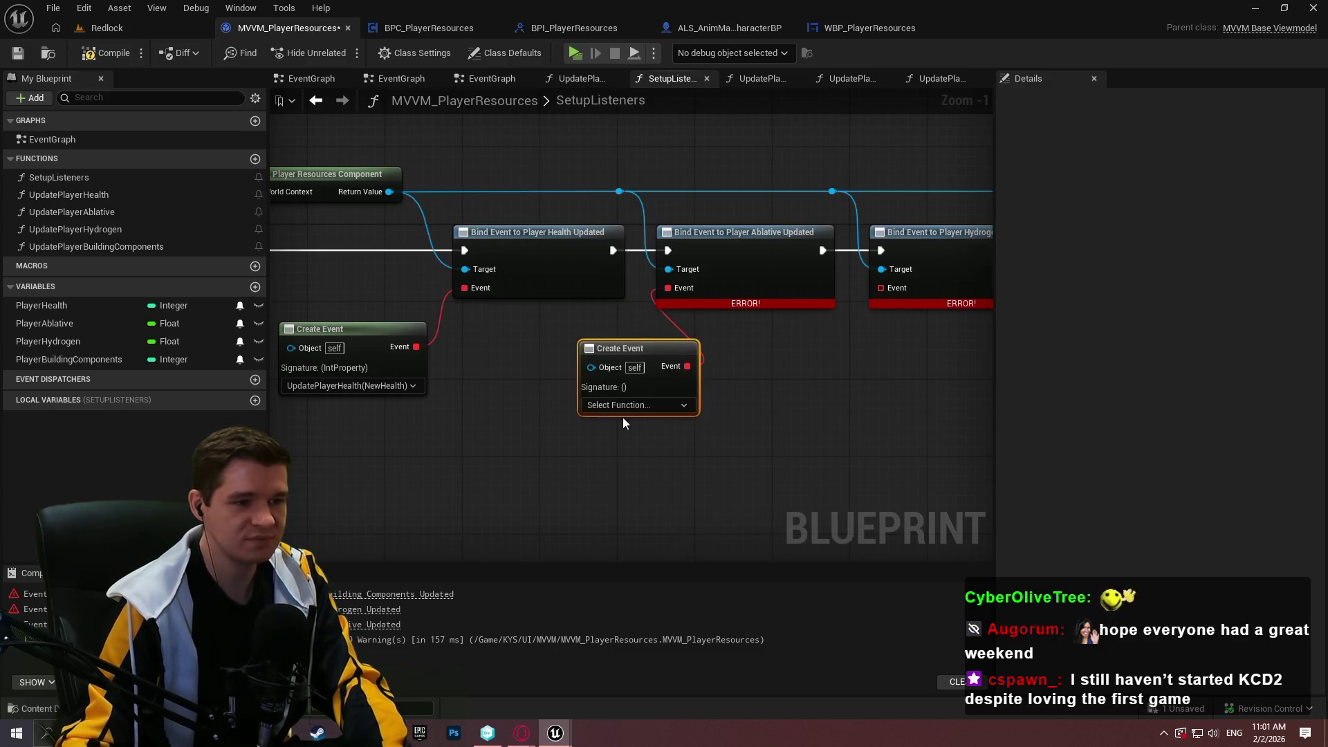
left_click(624, 407)
left_click(824, 413)
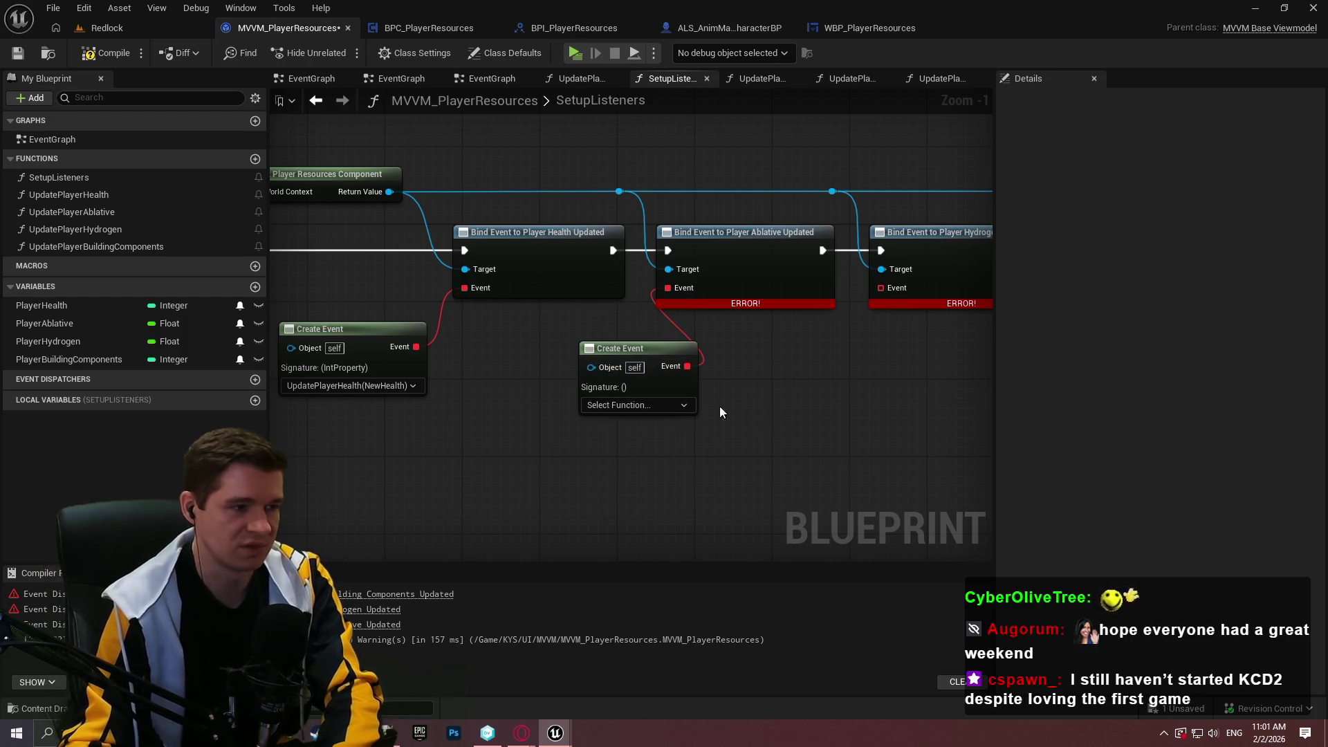
key("ctrl+z")
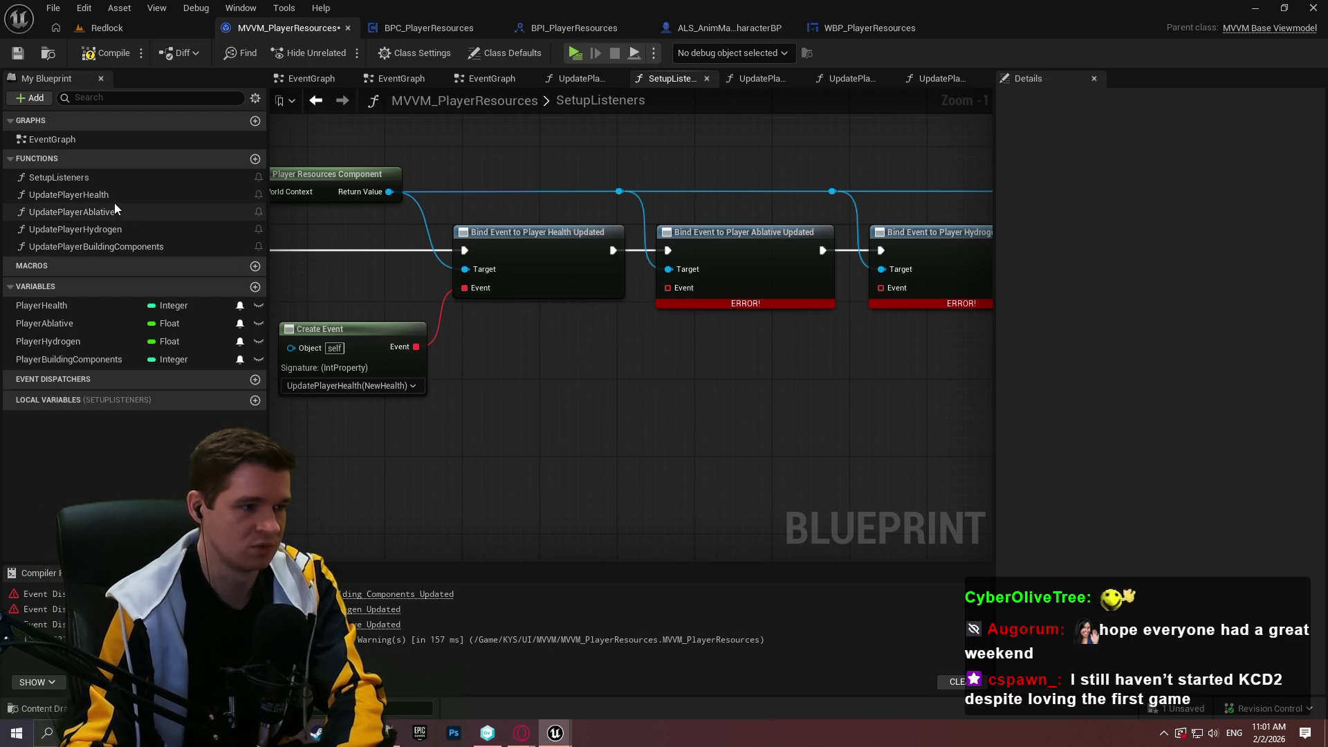
- Wire a new Create Event node to the Ablative binding and delete the unlinked one
left_click(113, 209)
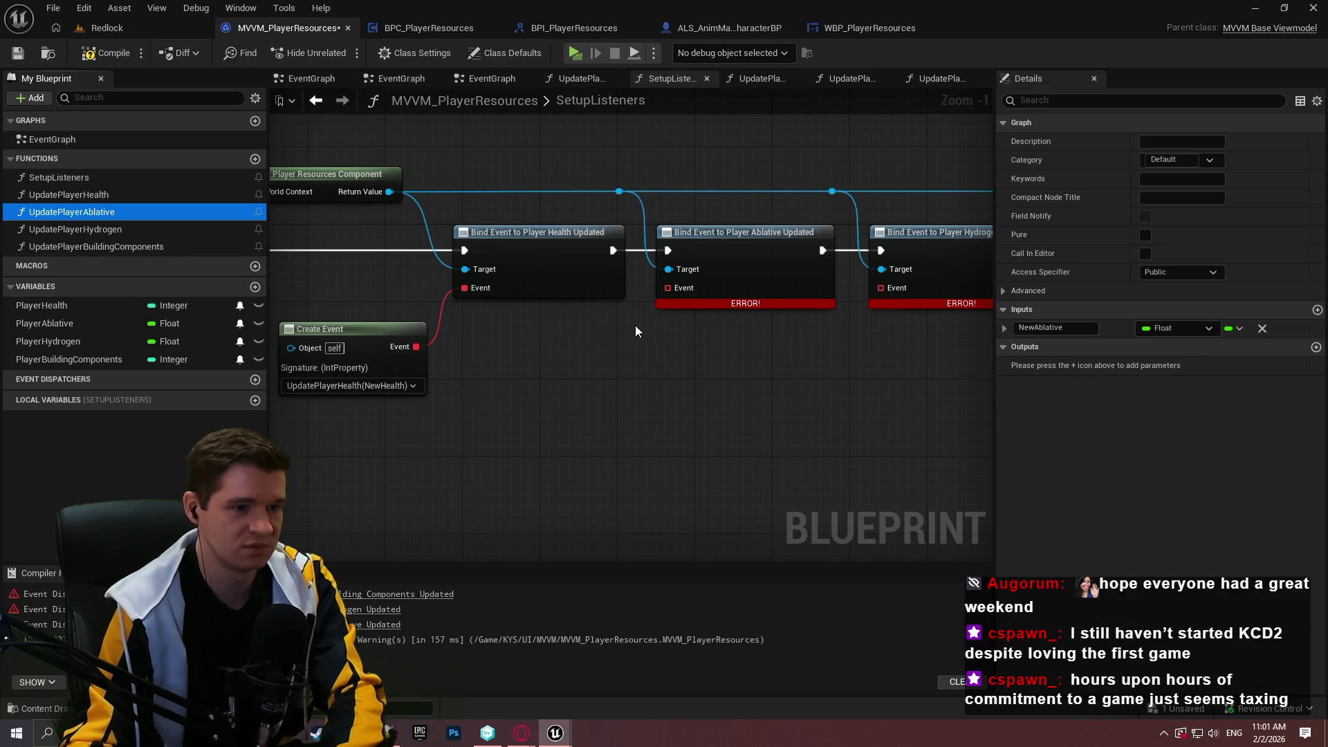
left_click_drag(688, 292, 636, 326)
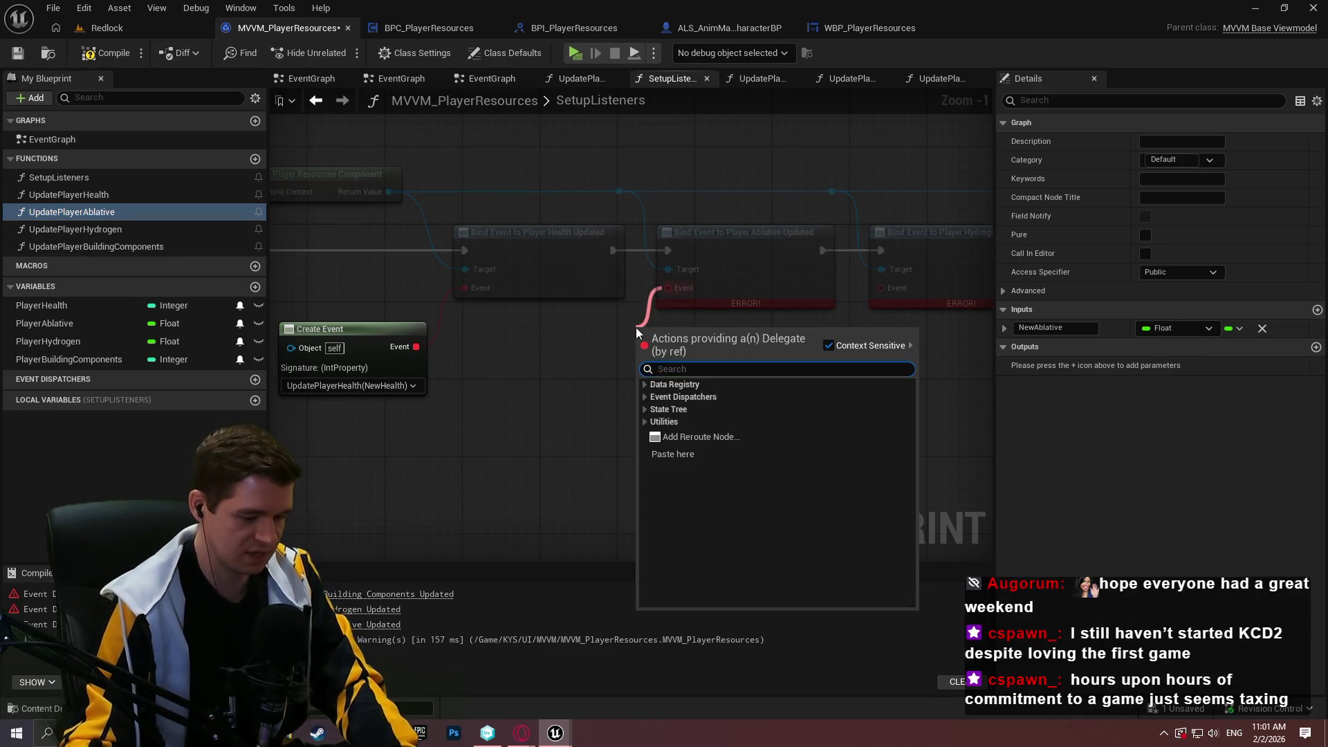
type("crea")
left_click(692, 398)
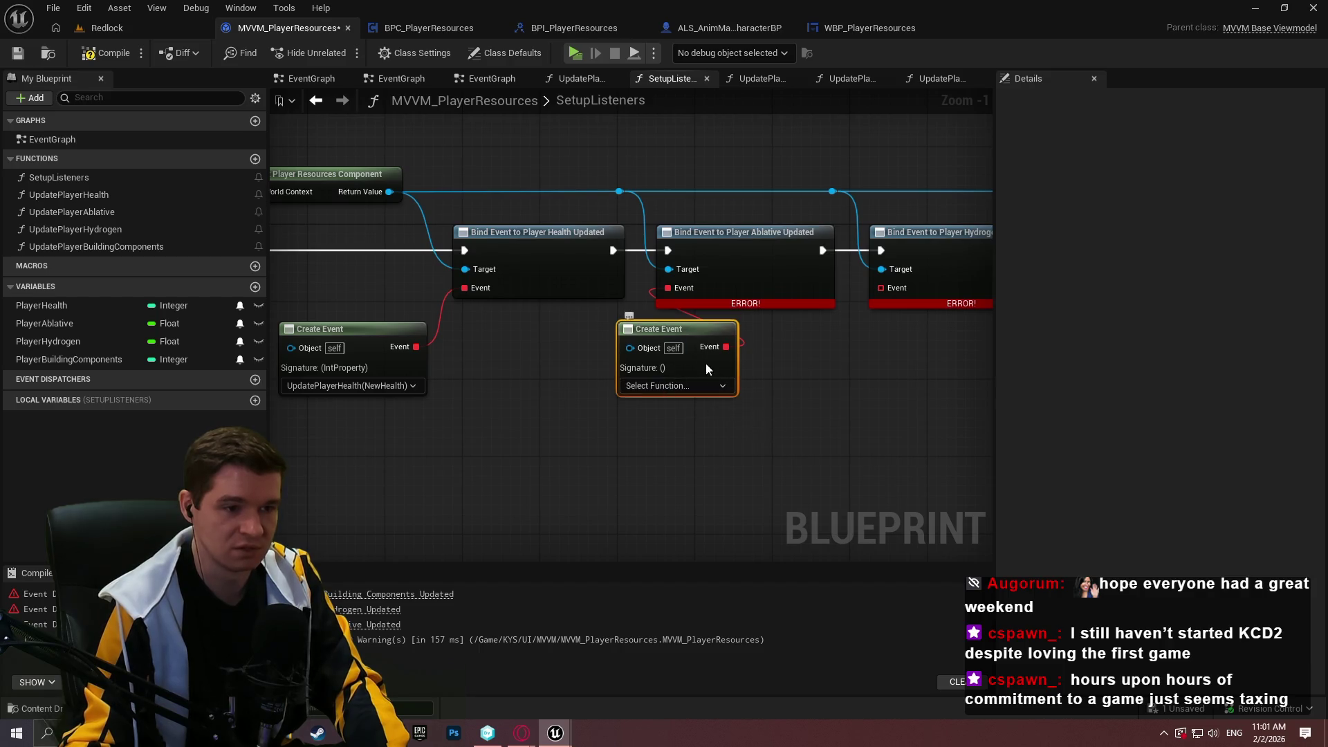
left_click_drag(706, 368, 628, 397)
left_click(837, 384)
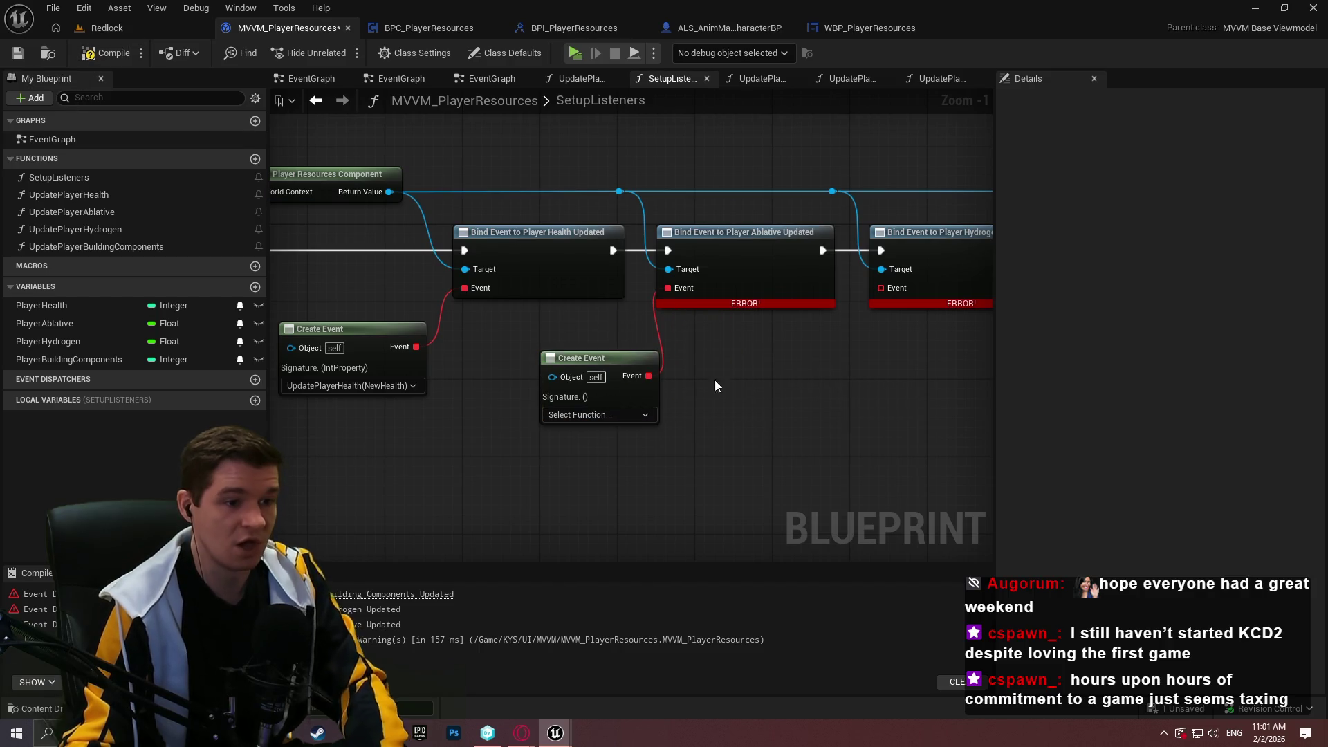
left_click(592, 379)
key("Delete")
- Compile and save MVVM_PlayerResources
left_click(104, 53)
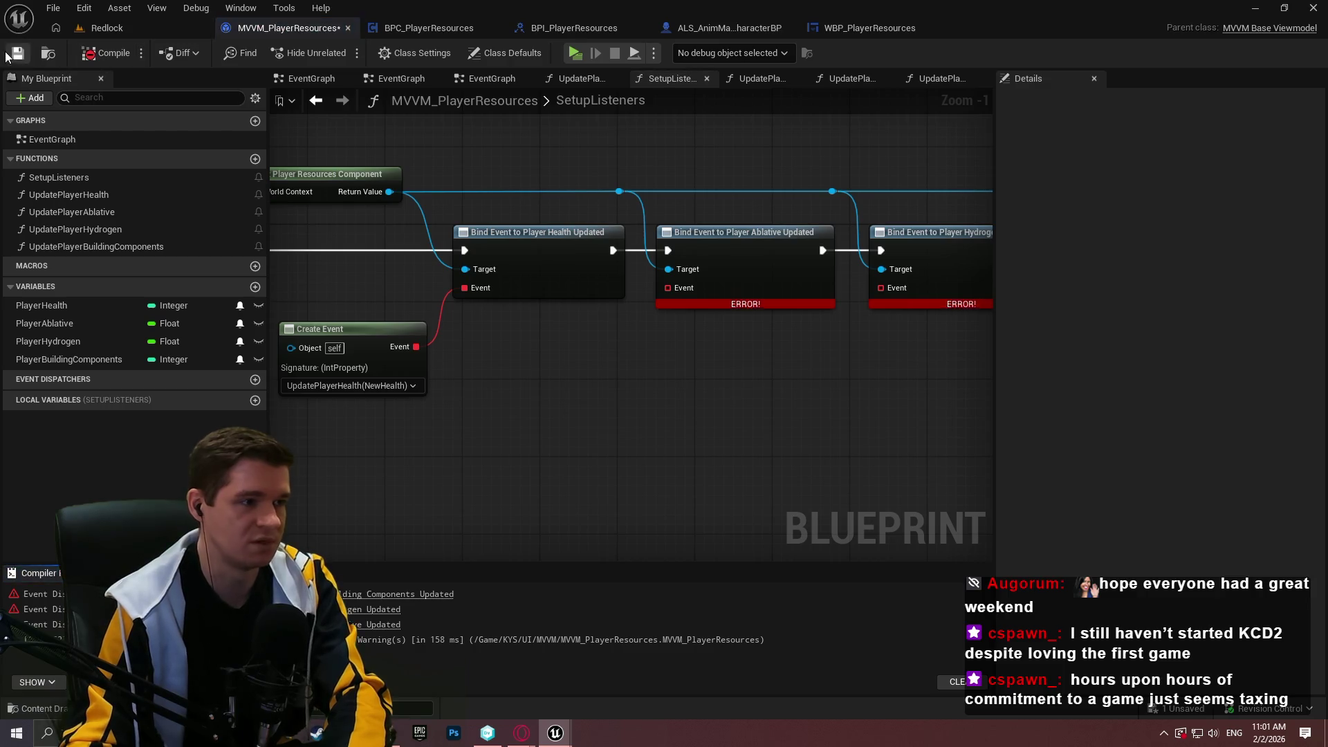
left_click(9, 54)
mouse_move(838, 315)
left_mouse_down()
mouse_move(338, 347)
mouse_move(626, 364)
mouse_move(579, 339)
mouse_move(711, 345)
left_mouse_up()
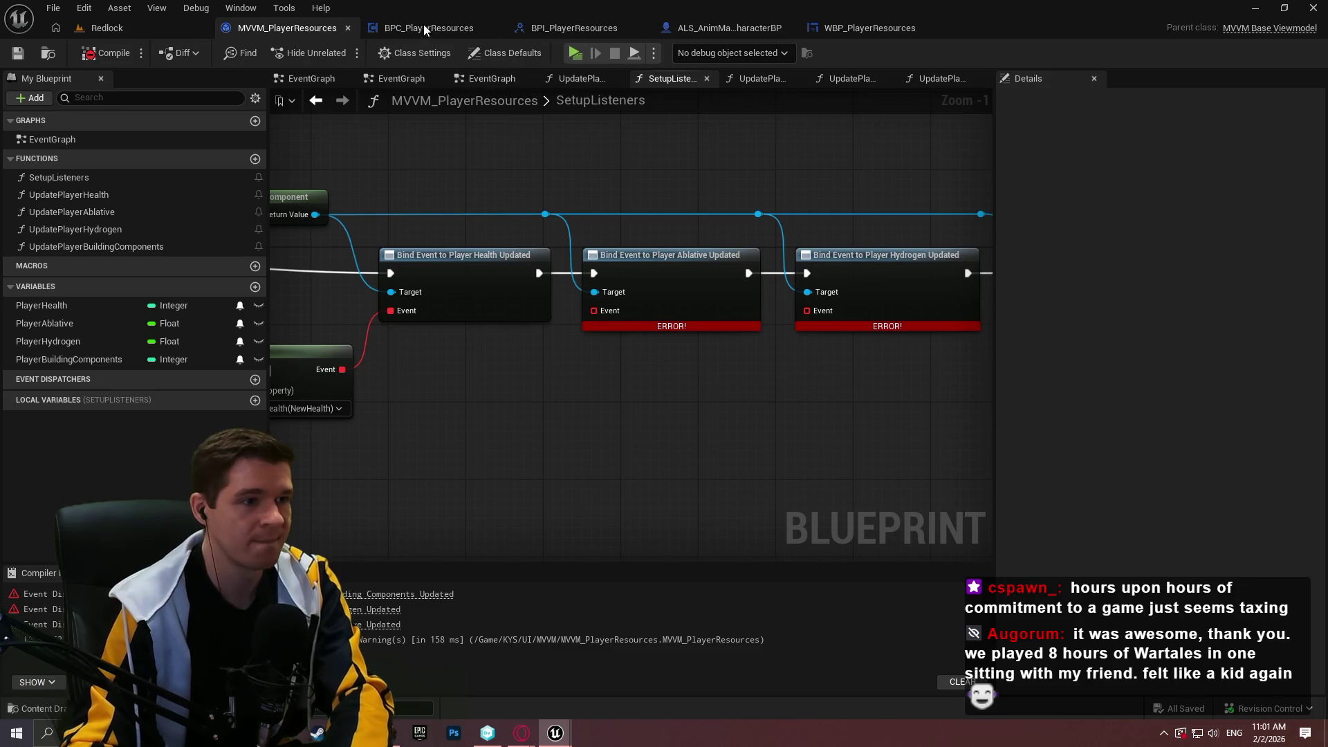
left_click(451, 28)
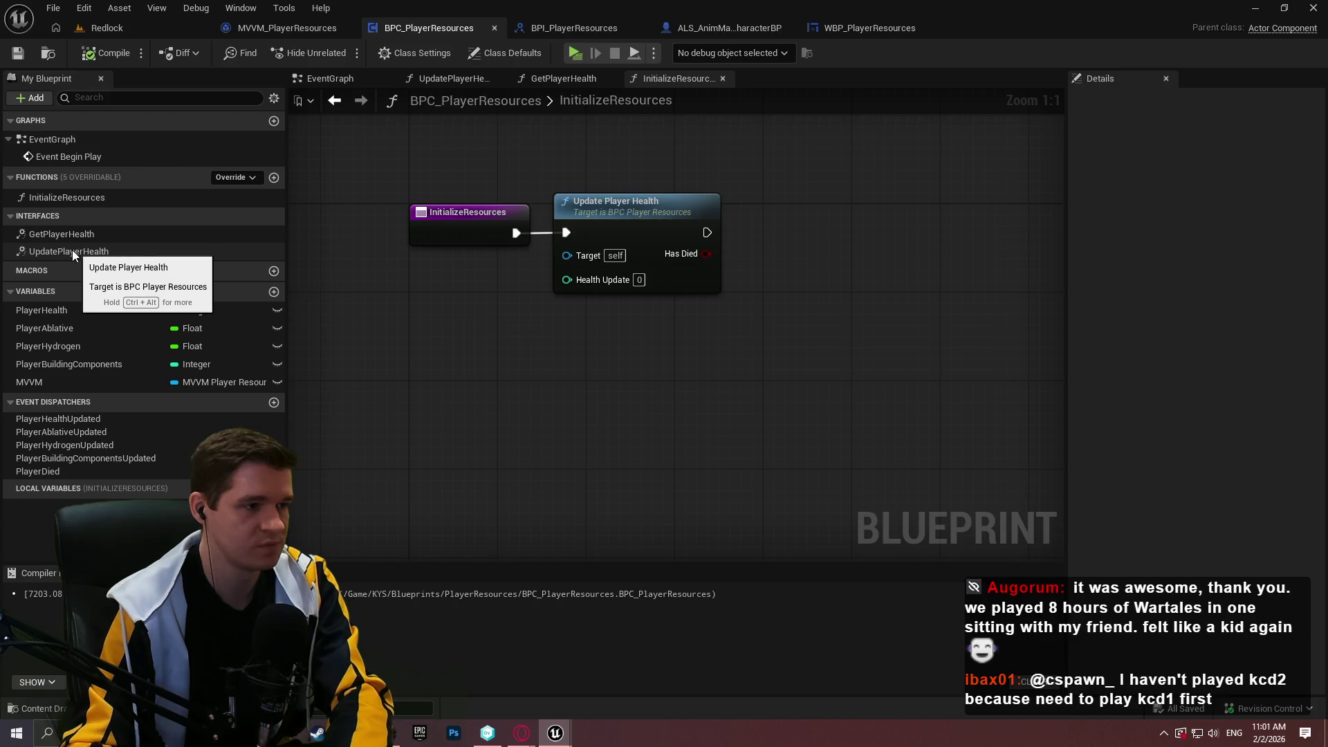
- Add an Integer input named NewBuildingComponents to the PlayerBuildingComponentsUpdated dispatcher
left_click(88, 430)
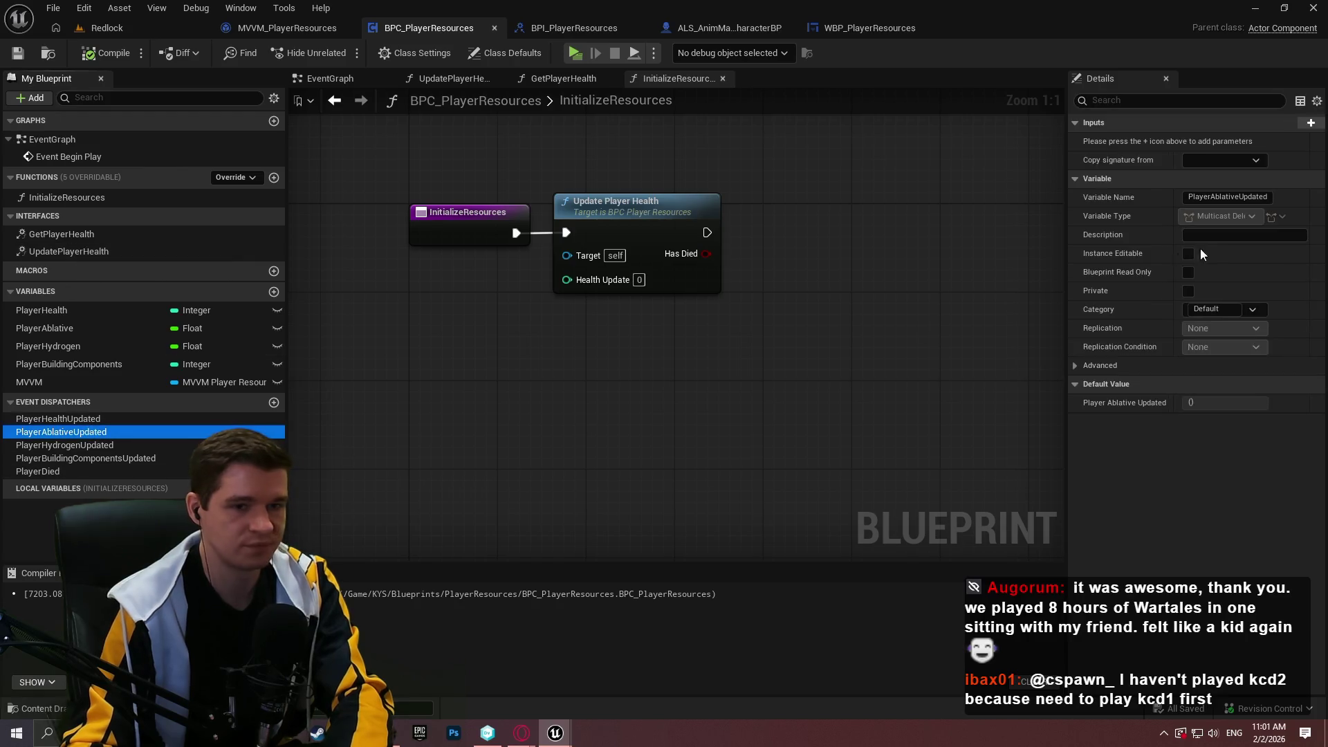
left_click(1311, 123)
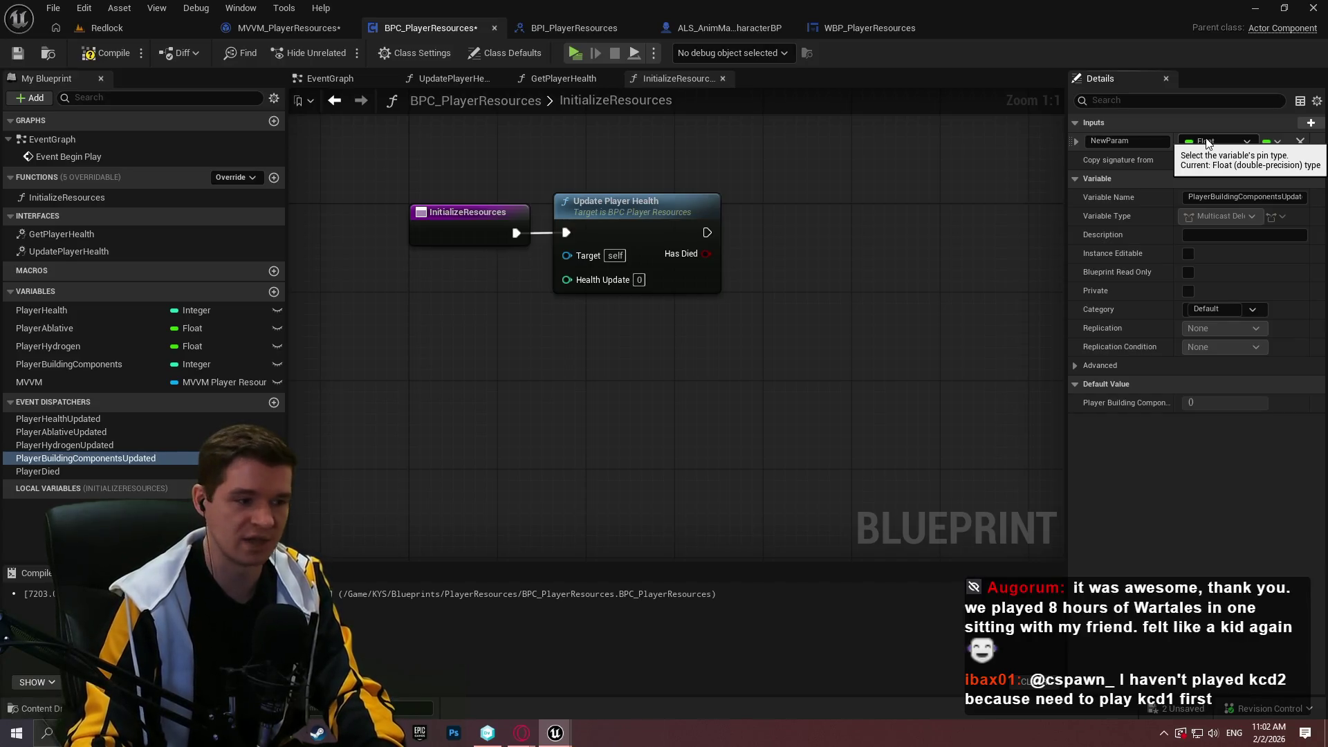
left_click(1207, 143)
left_click(1164, 205)
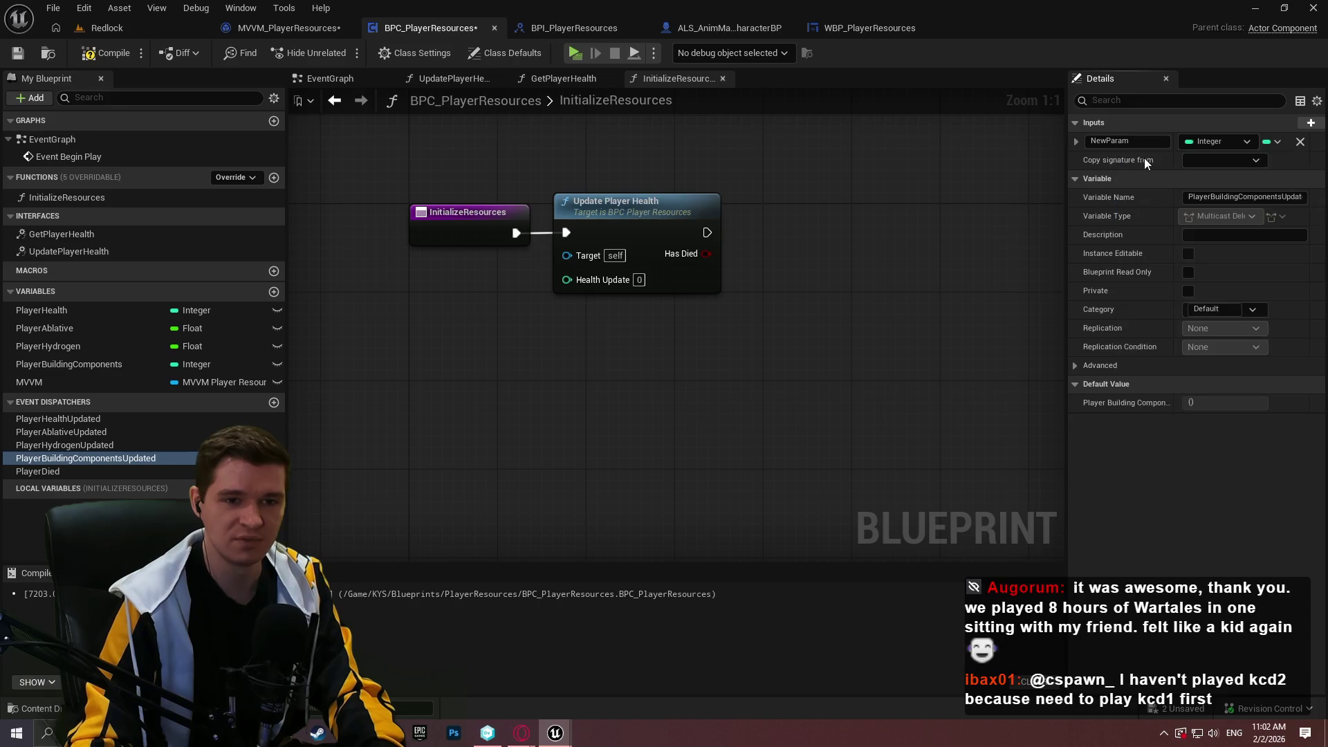
left_click(1105, 141)
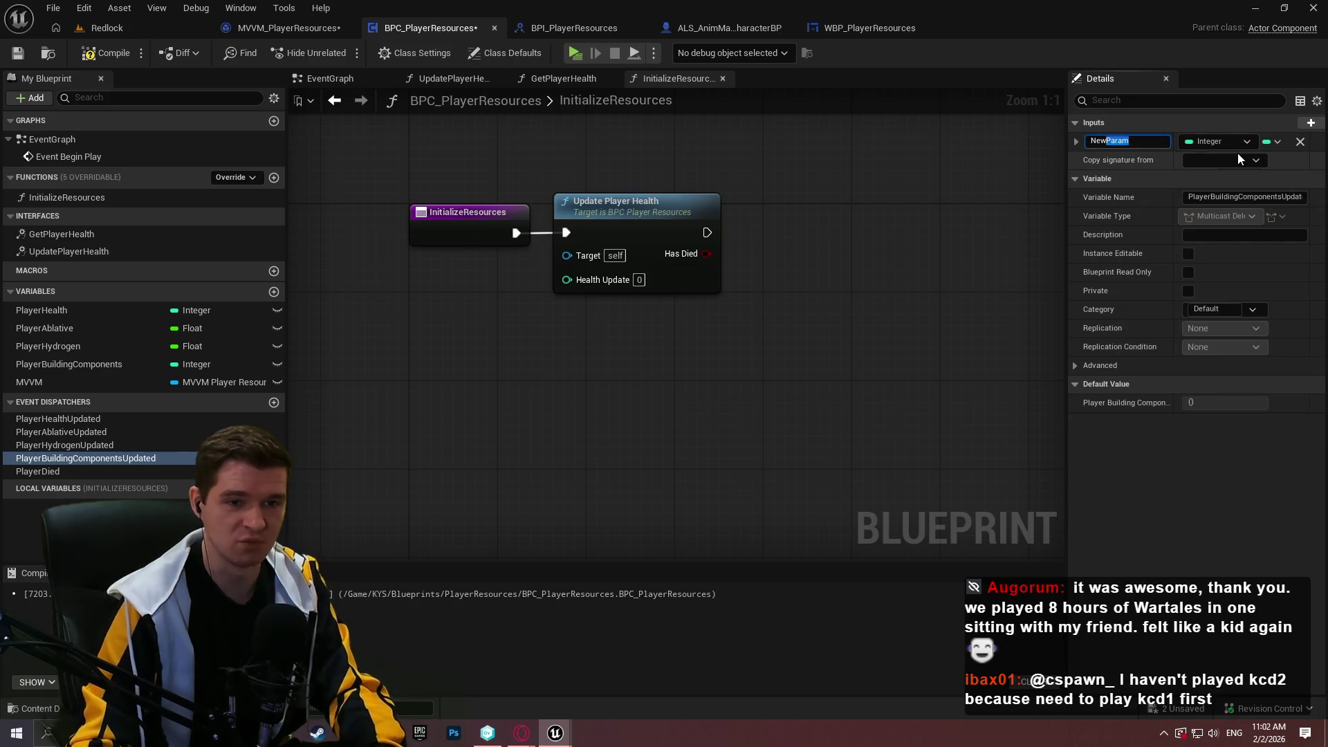
type("Building")
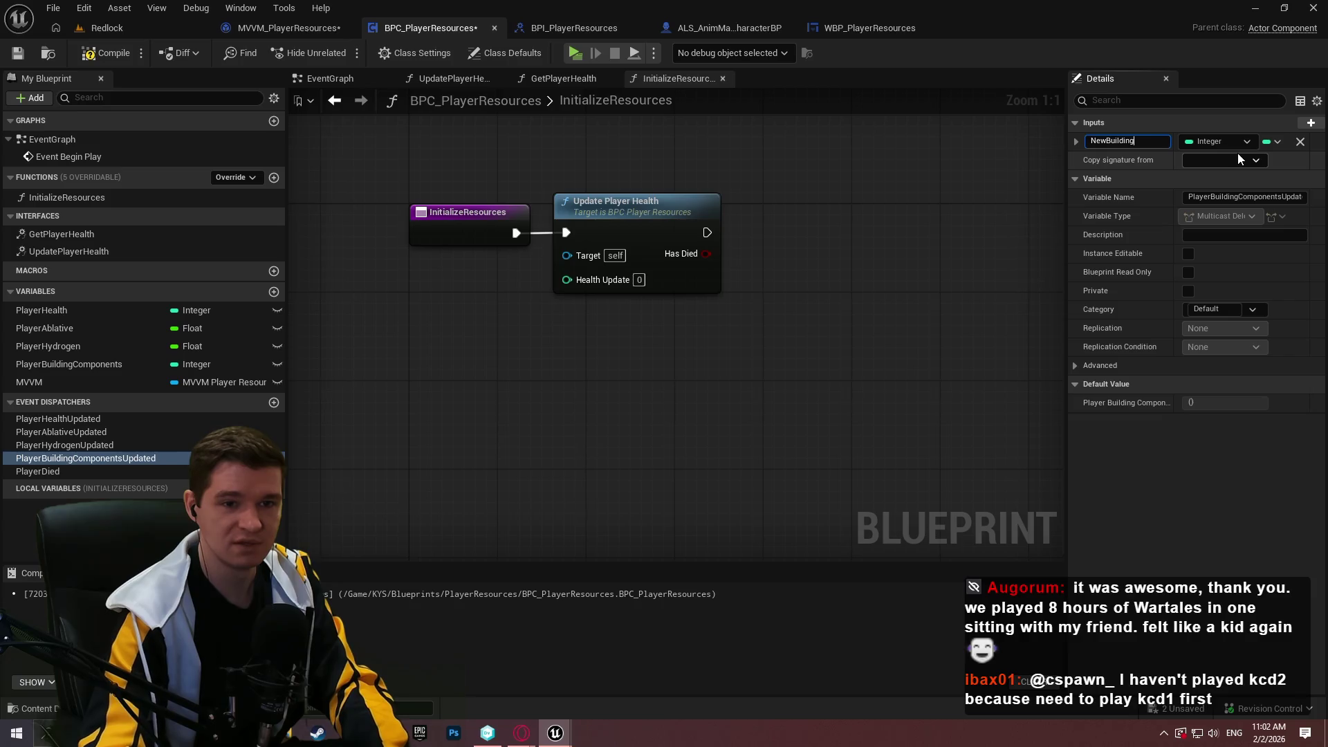
type("Components")
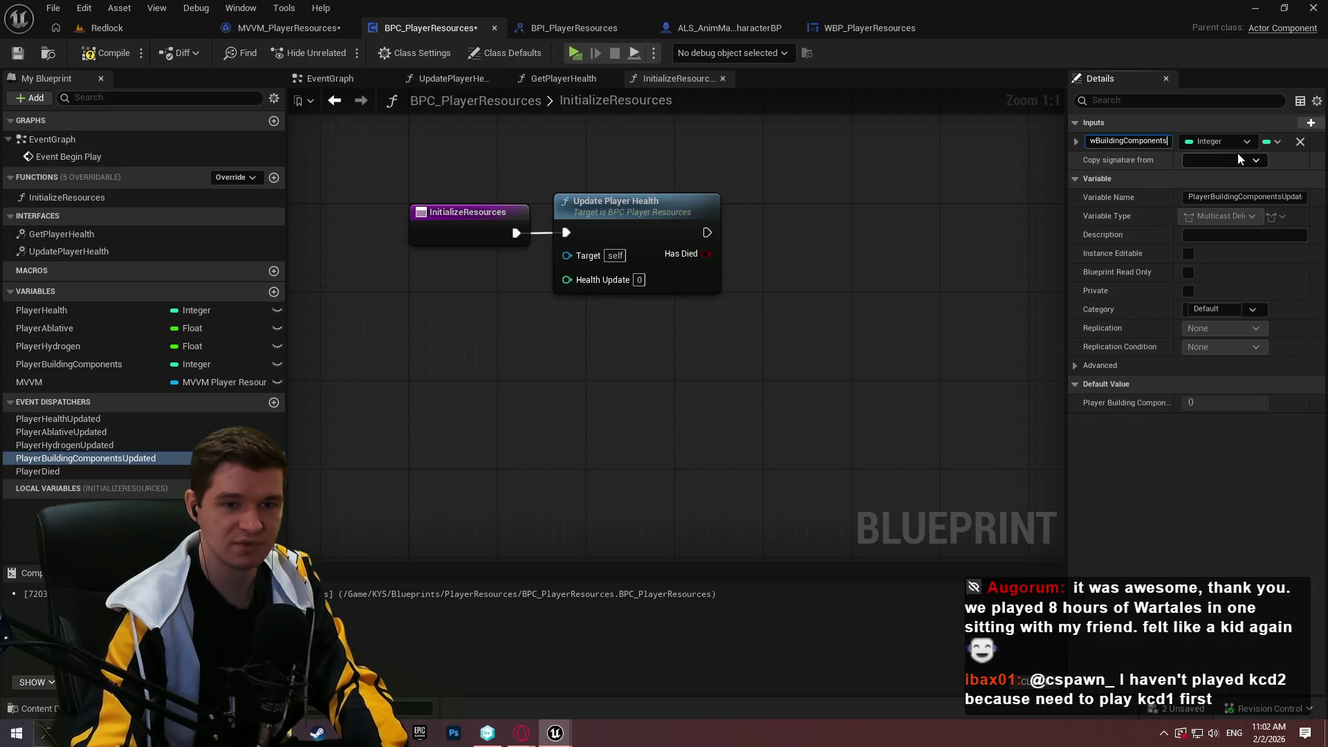
key("Return")
- Compile and save BPC_PlayerResources
left_click(78, 60)
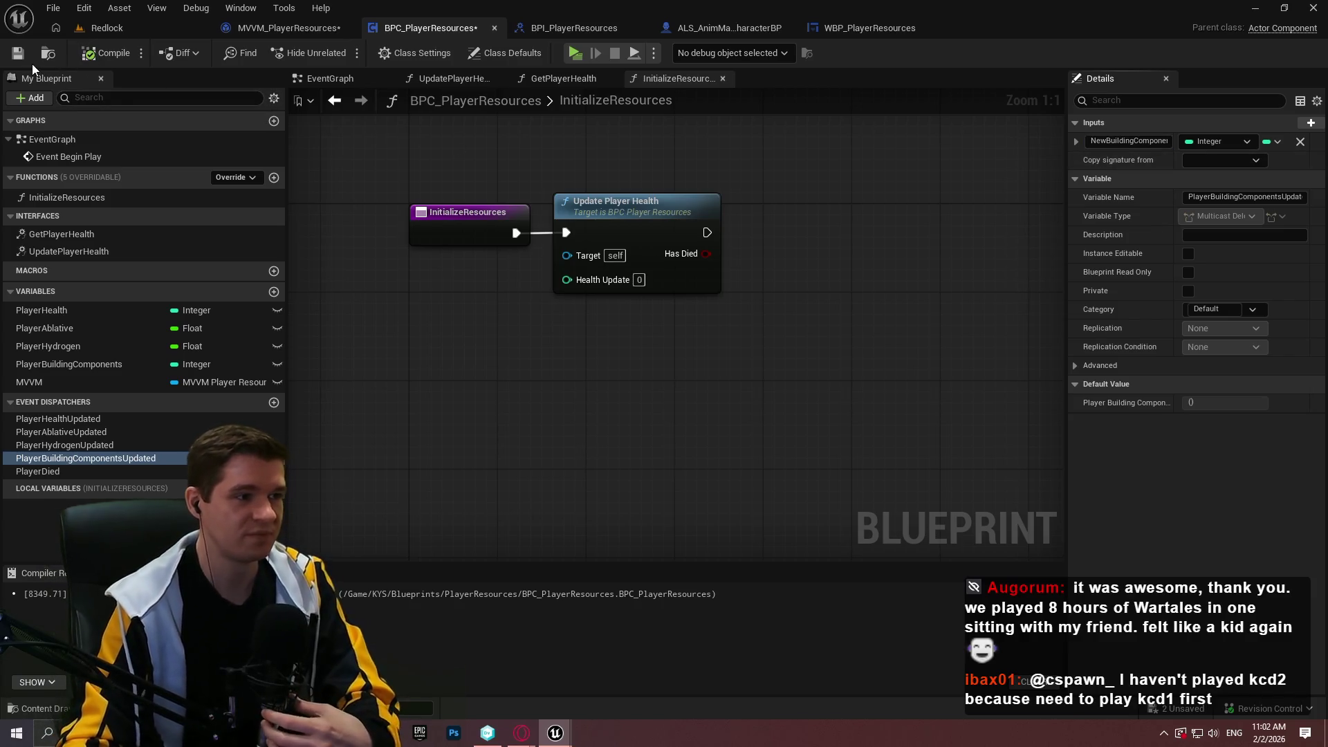
left_click(26, 56)
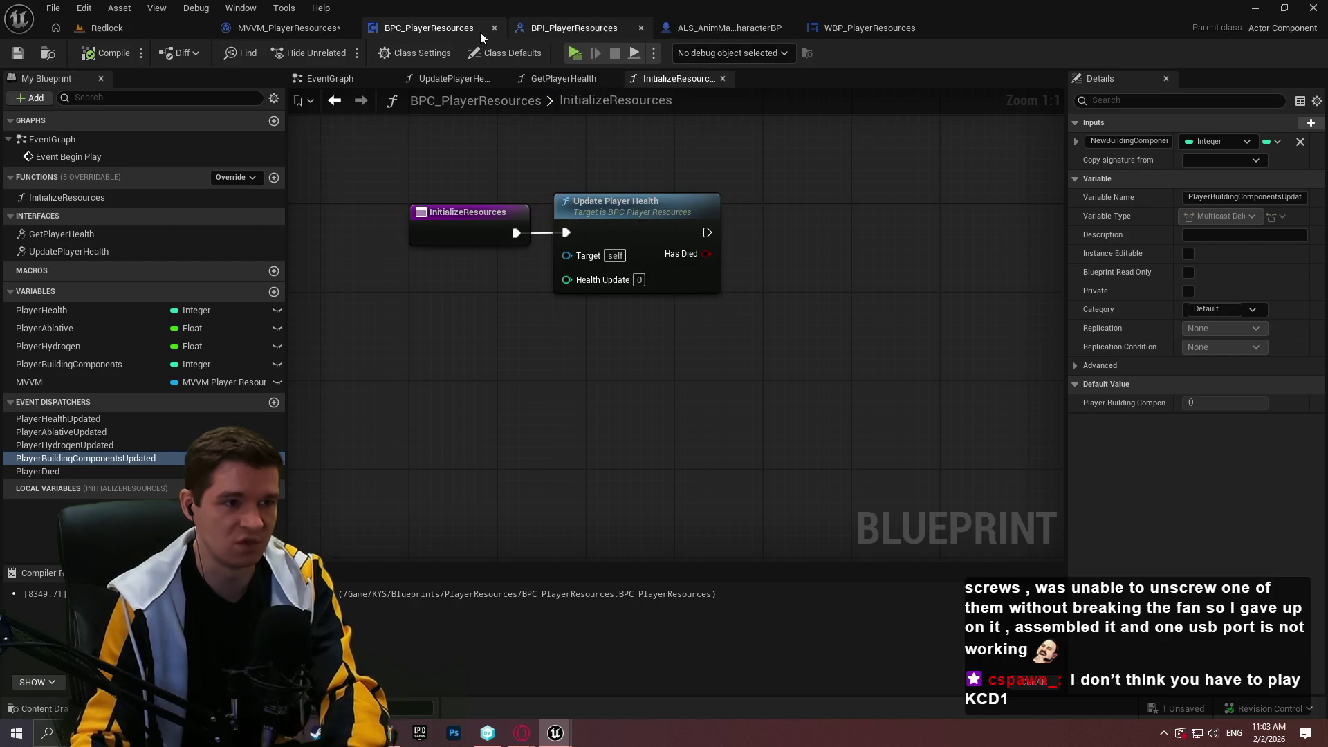
left_click(263, 29)
- Recompile and save, then add a Create Event bound to UpdatePlayerAblative on the Ablative bind
left_click(107, 53)
left_click(27, 56)
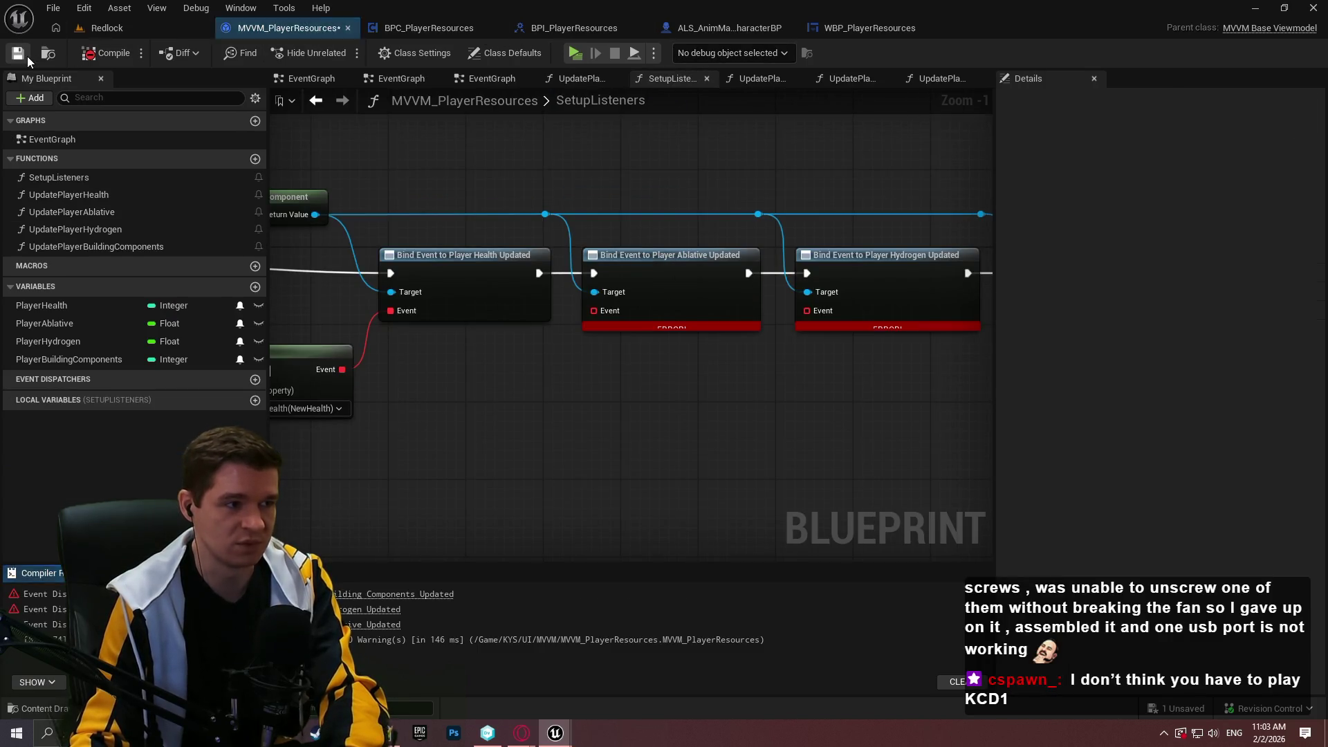
left_click_drag(611, 317, 550, 380)
type("create")
left_click(641, 455)
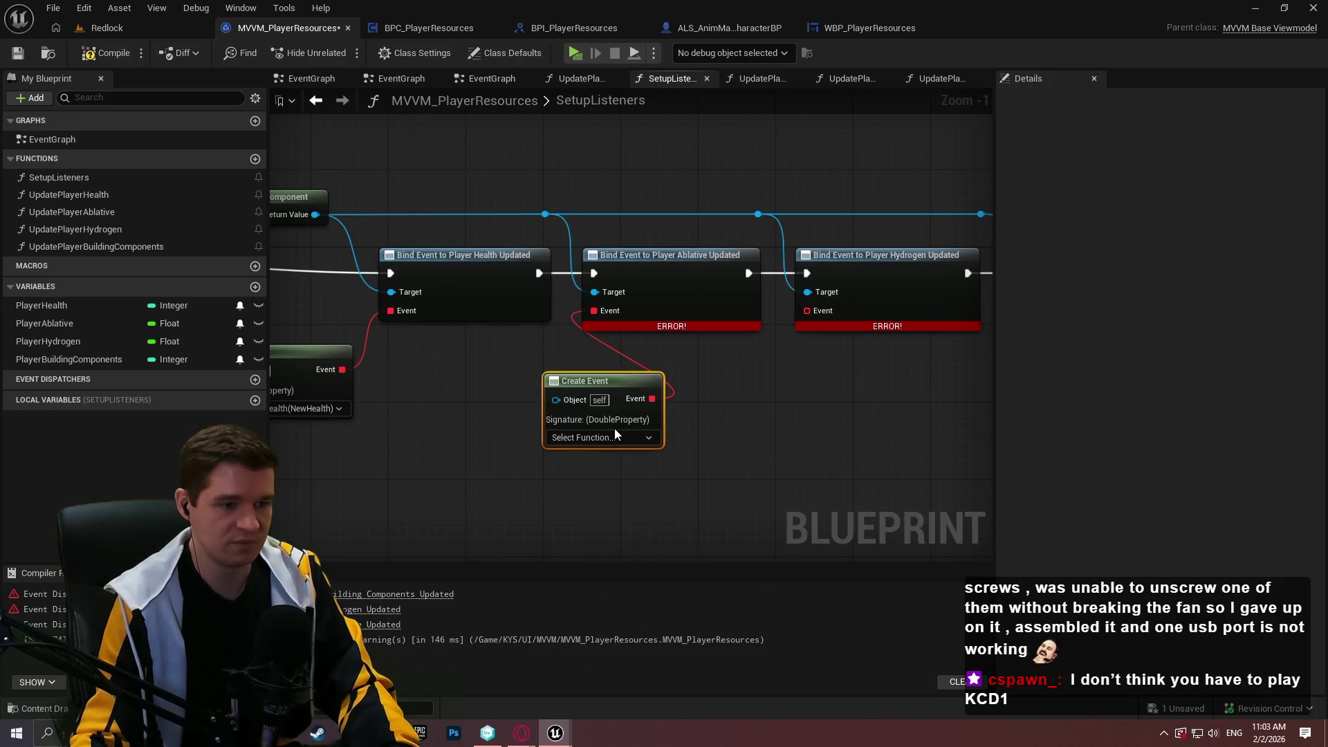
left_click(604, 436)
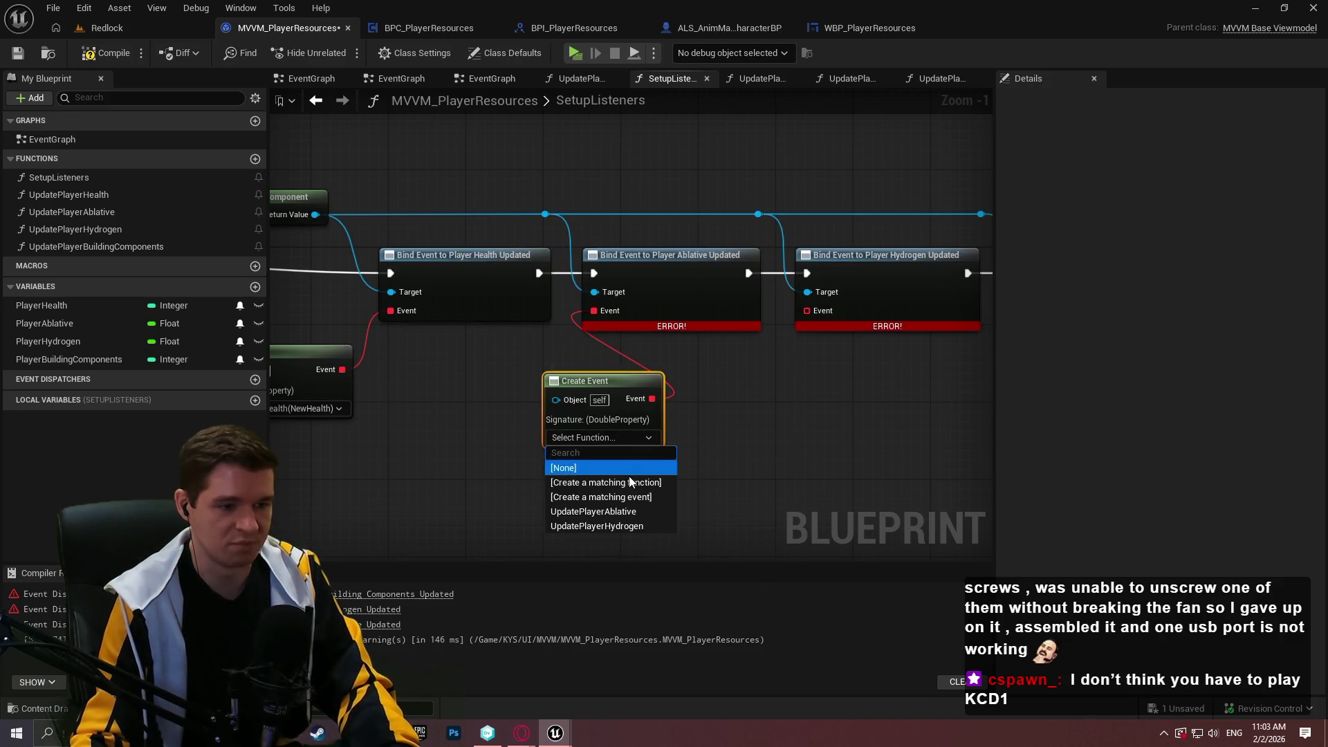
left_click(641, 512)
- Add Create Event nodes bound to UpdatePlayerHydrogen and UpdatePlayerBuildingComponents on their binds
left_click_drag(807, 310, 790, 411)
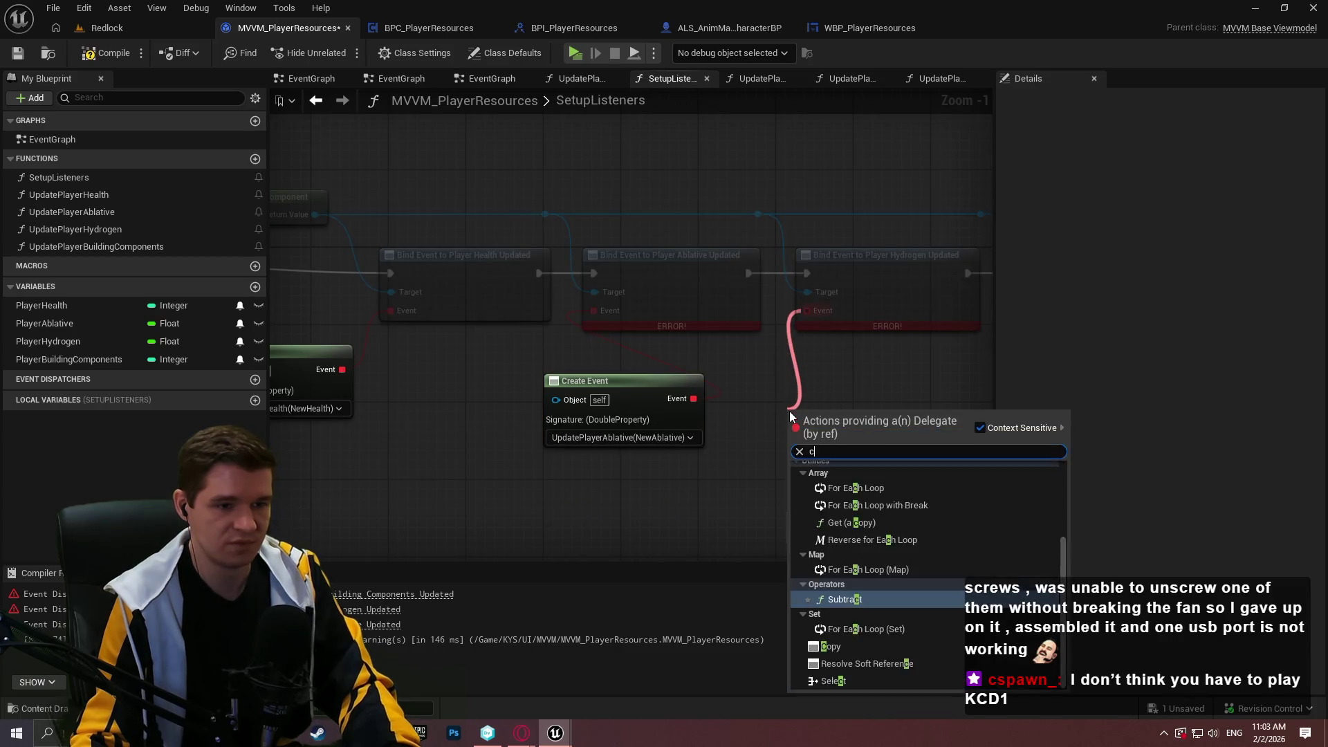
type("create")
left_click(845, 479)
left_click(820, 466)
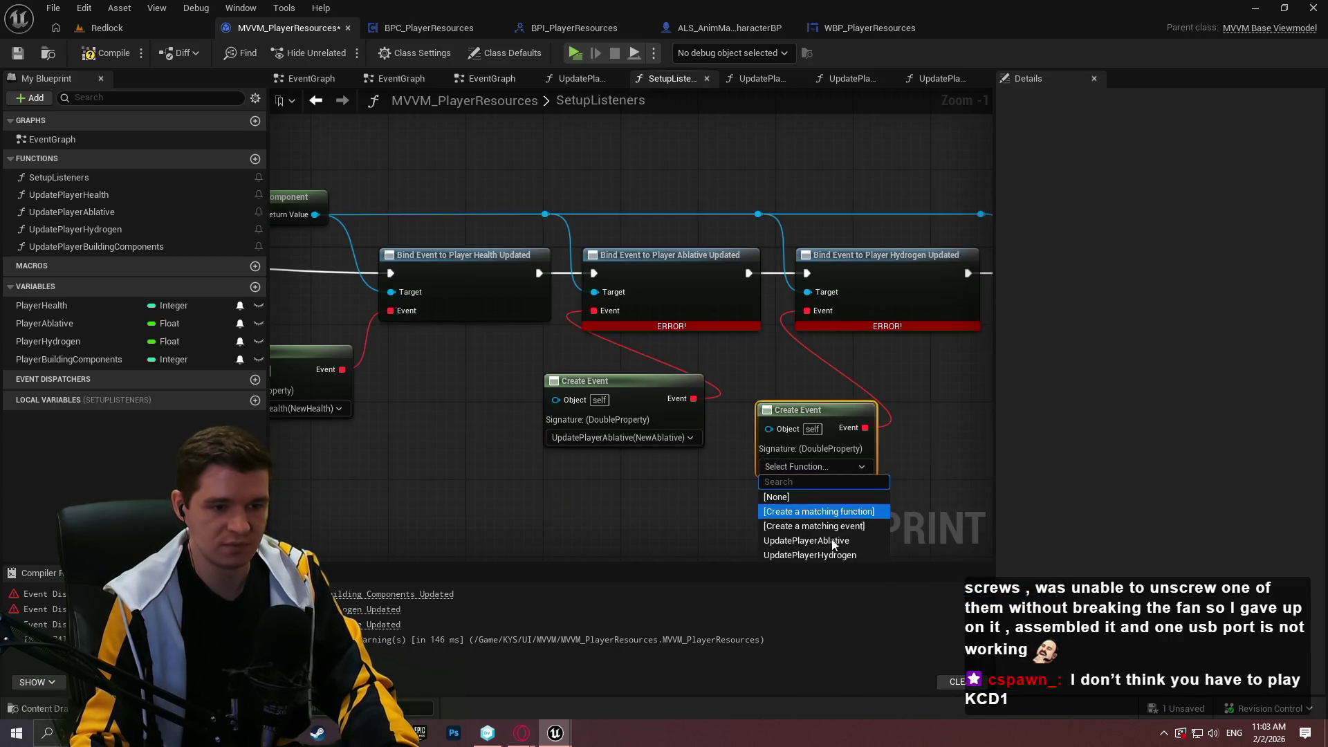
left_click(833, 553)
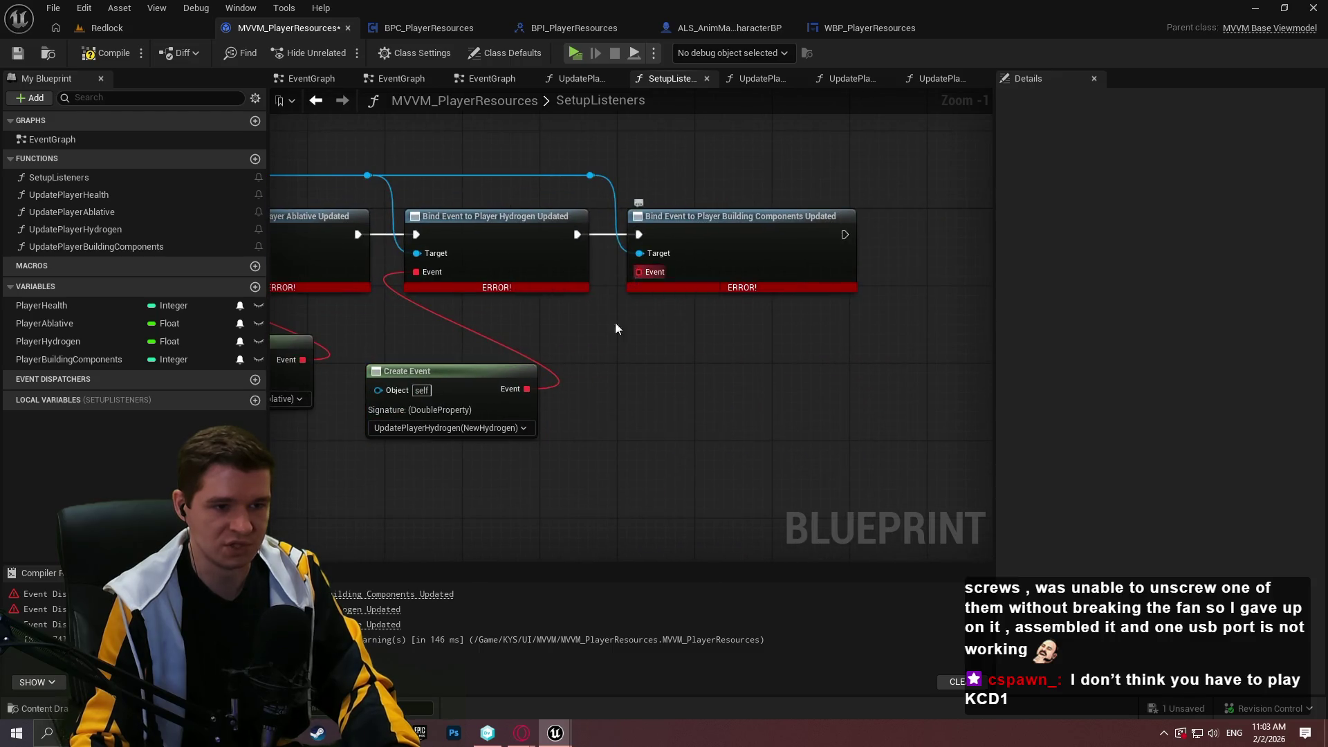
left_click_drag(638, 272, 626, 382)
type("cret")
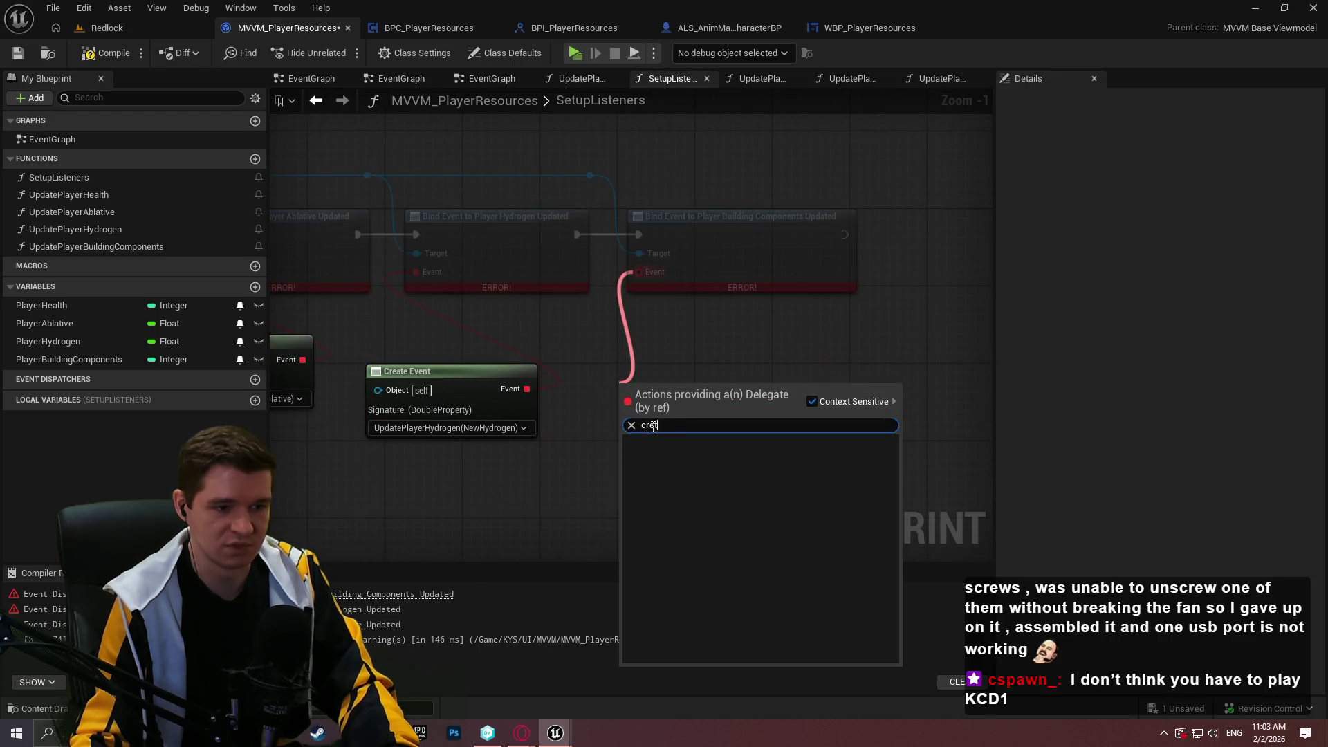
left_click(677, 450)
left_click(678, 448)
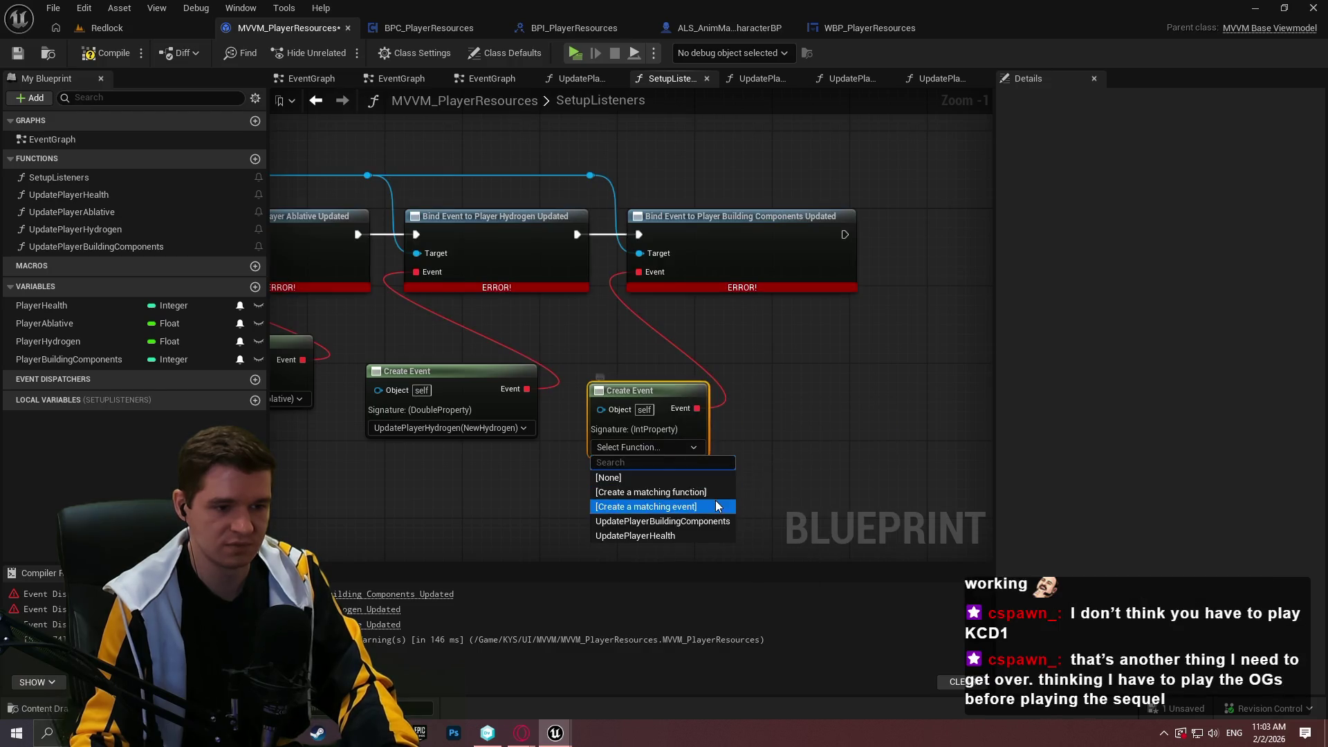
left_click(692, 521)
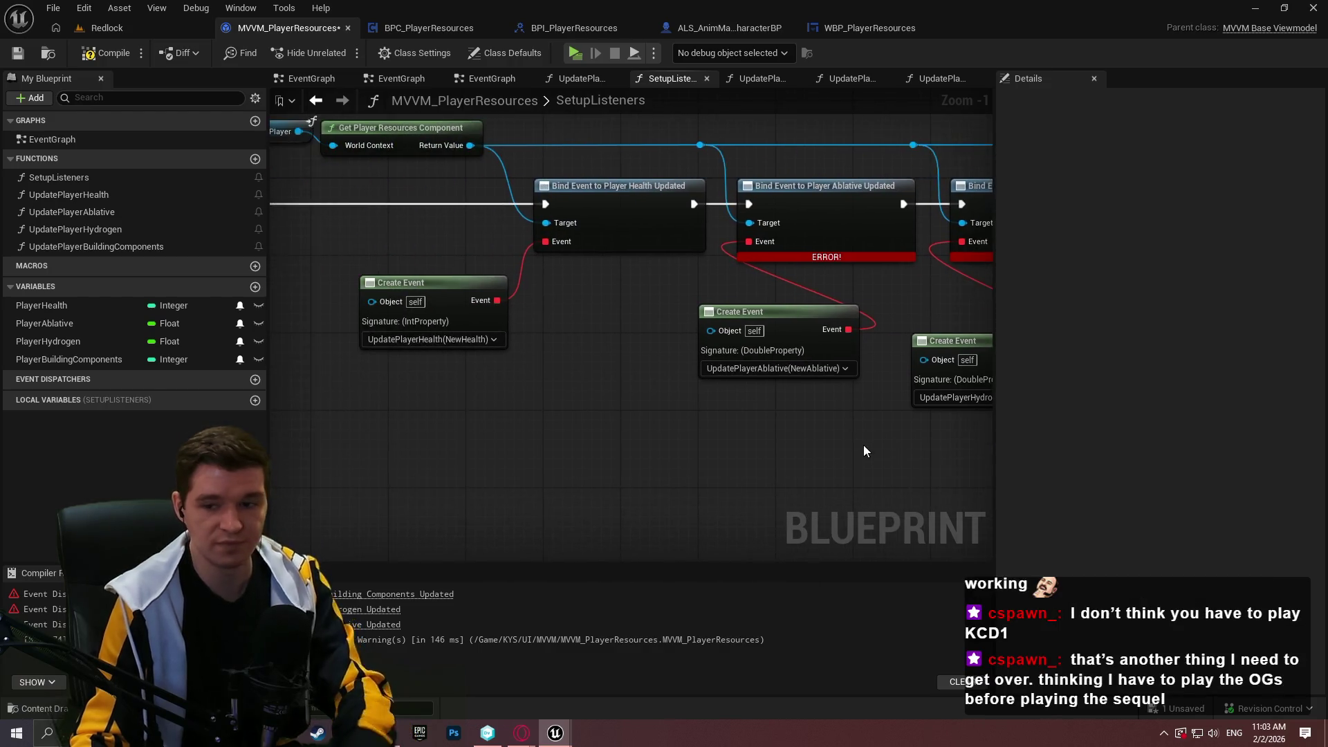
- Move the three Create Event nodes under their bind nodes and select the Hydrogen and Building Components binds
left_click_drag(864, 451, 694, 417)
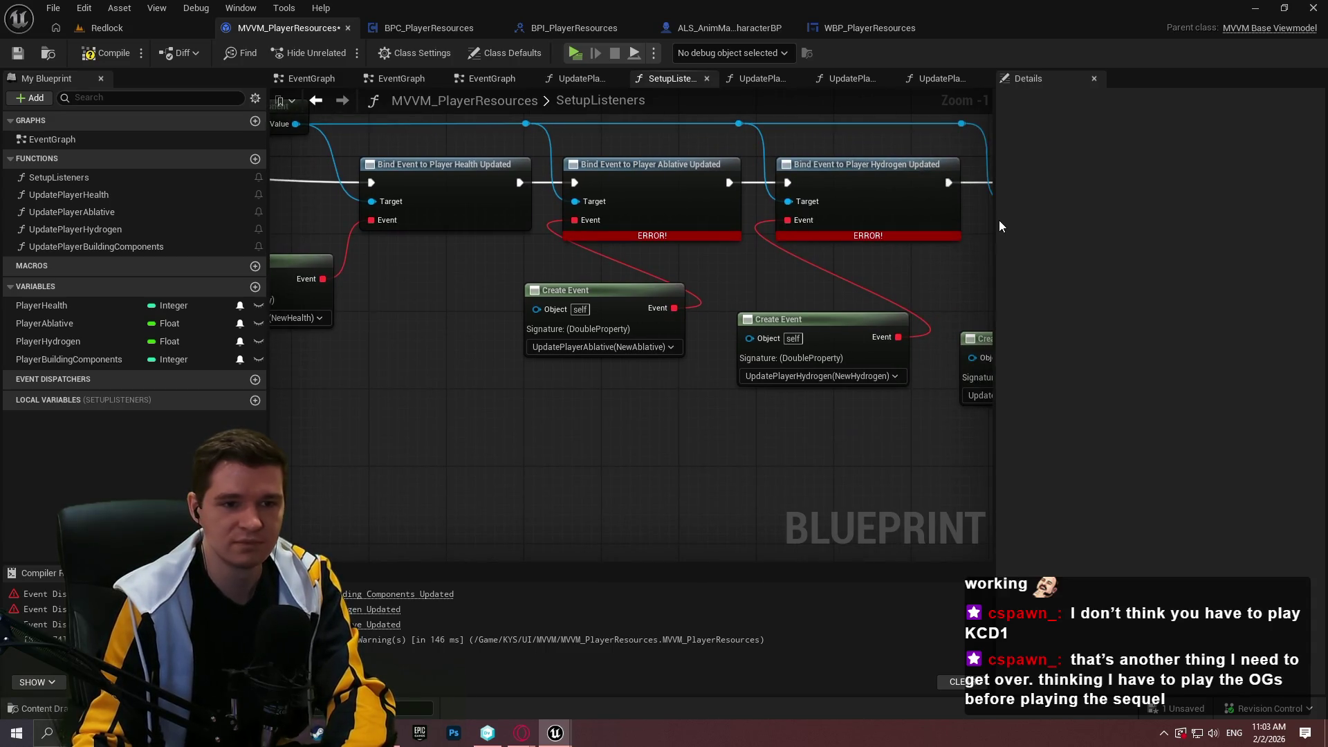
left_click_drag(994, 220, 1095, 221)
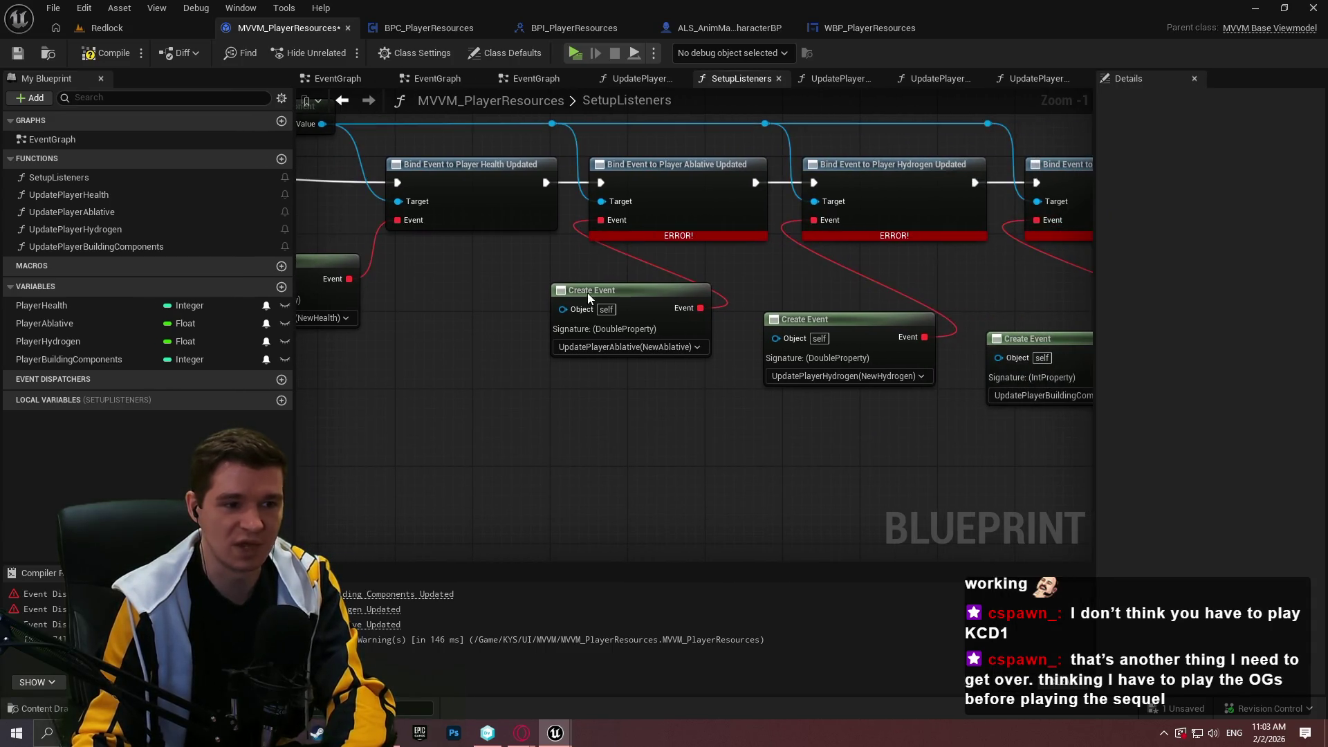
mouse_move(587, 292)
left_mouse_down()
mouse_move(487, 273)
mouse_move(446, 285)
mouse_move(455, 263)
left_mouse_up()
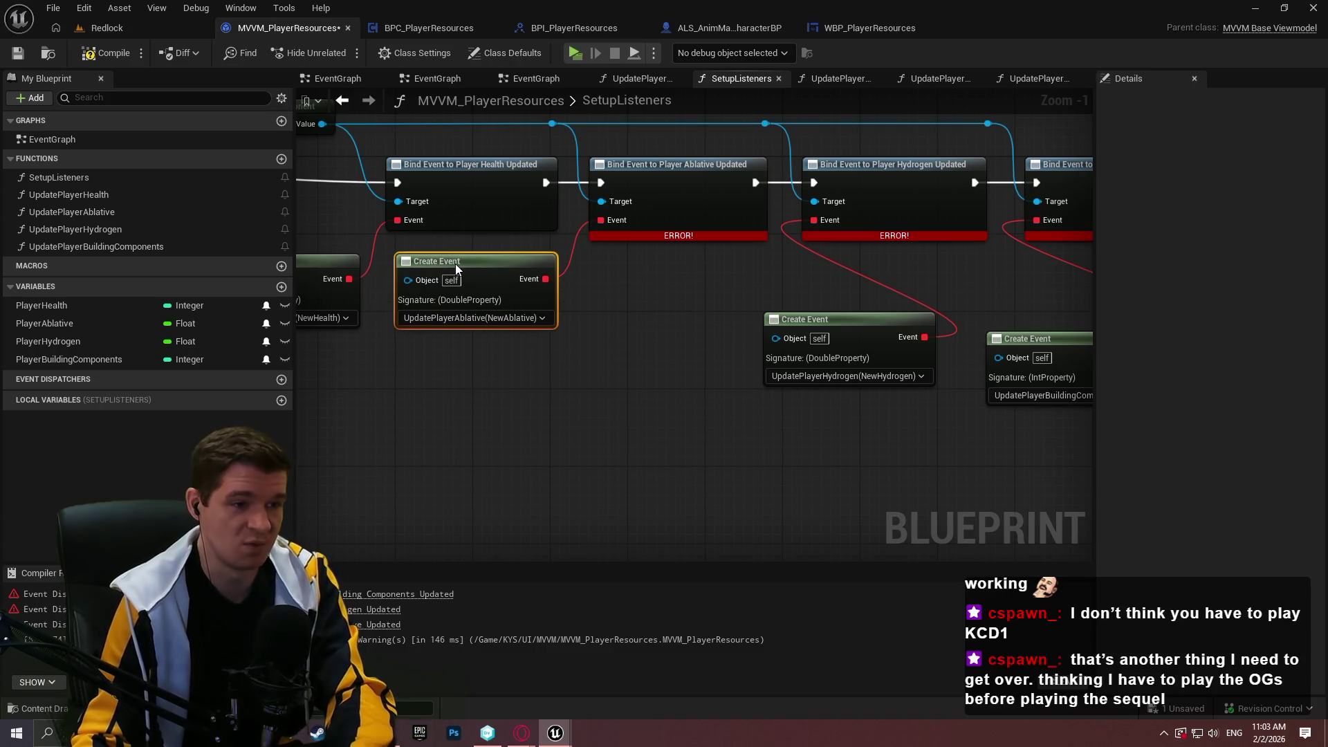
mouse_move(845, 346)
left_mouse_down()
mouse_move(667, 290)
mouse_move(682, 303)
left_mouse_up()
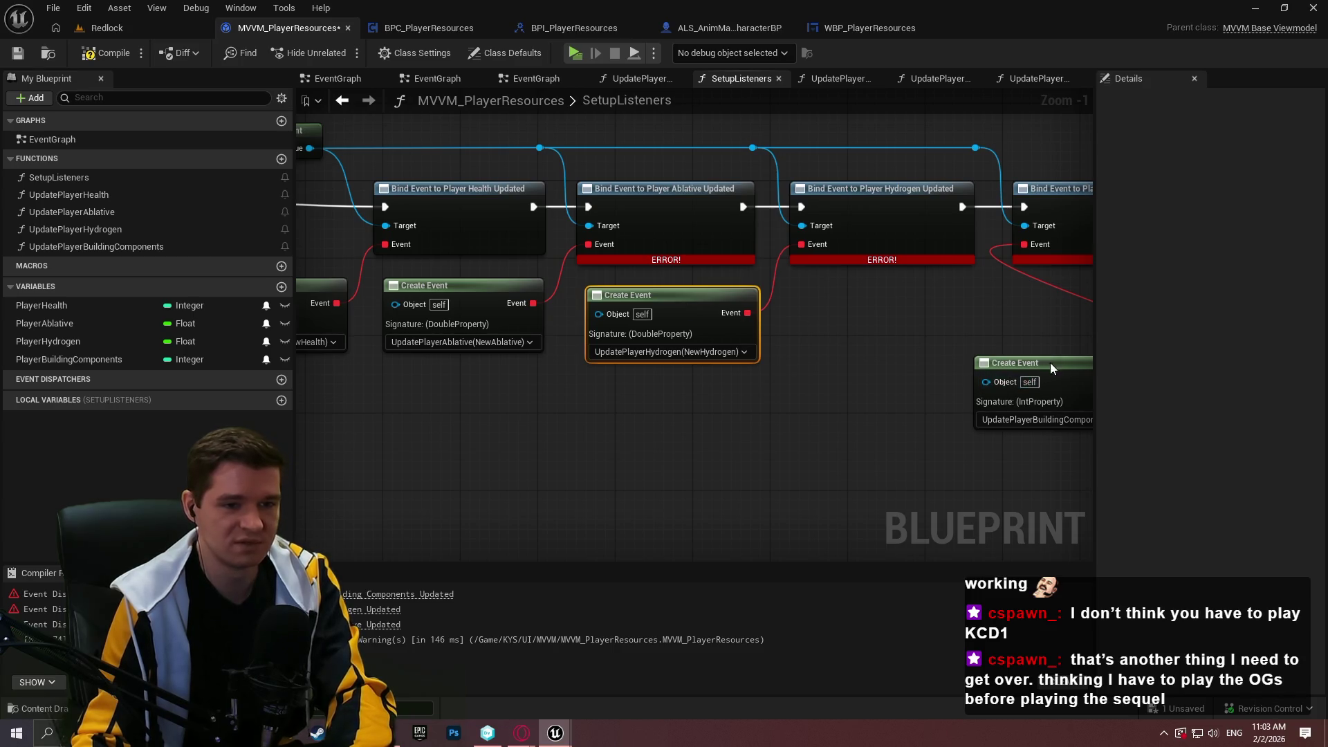
mouse_move(1050, 363)
left_mouse_down()
mouse_move(858, 300)
mouse_move(872, 301)
left_mouse_up()
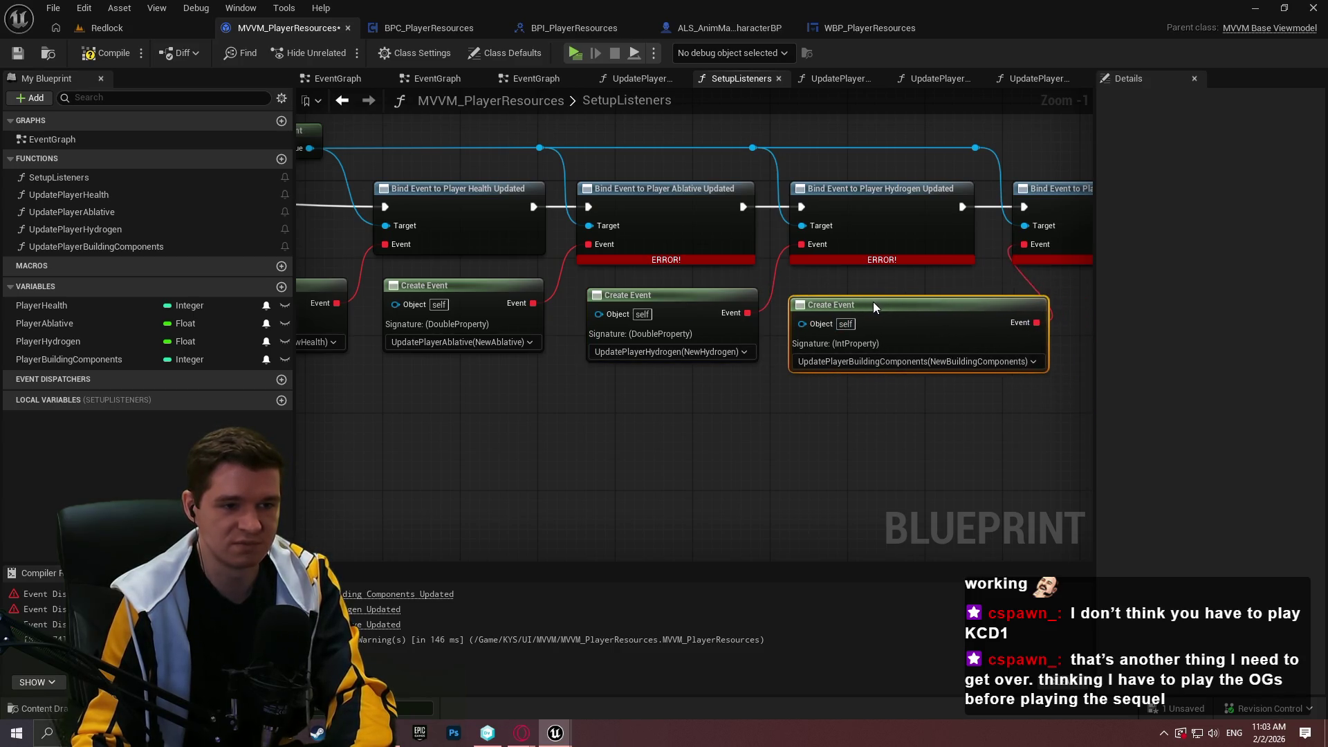
left_click_drag(666, 152, 783, 268)
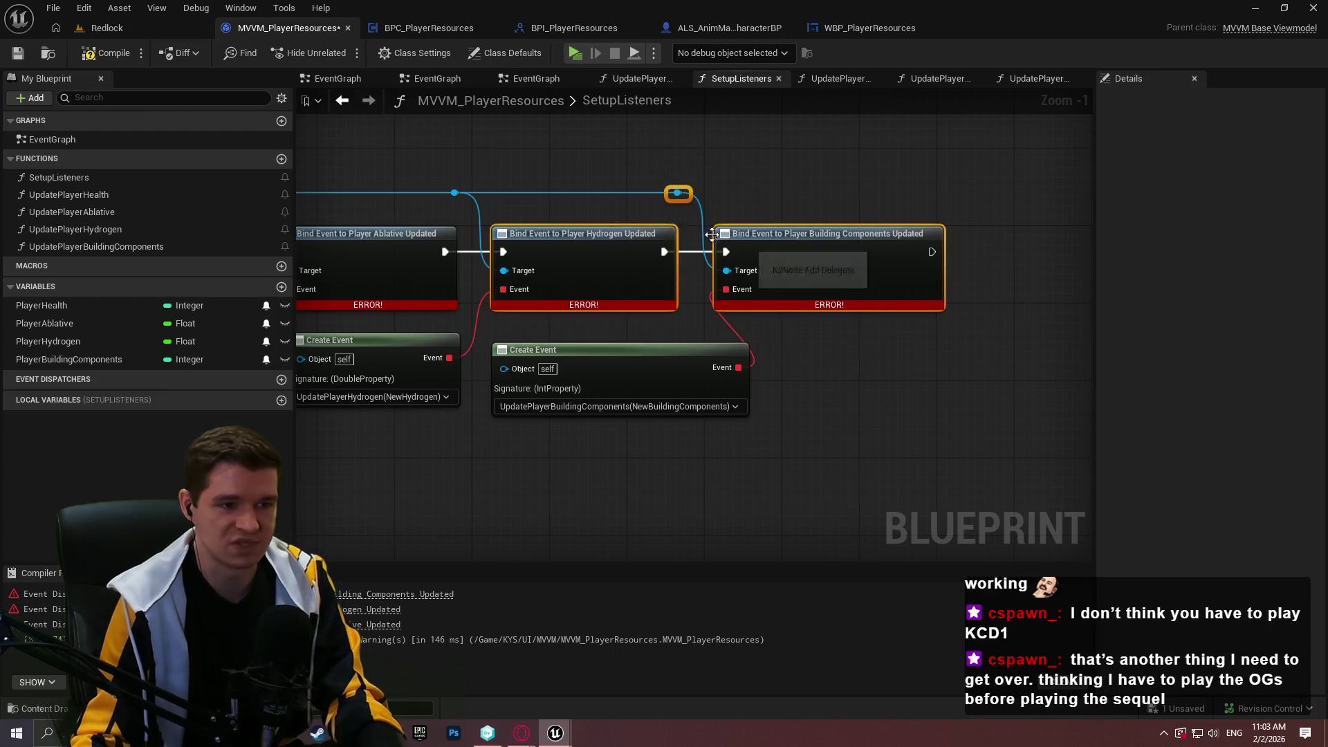
- Space out the Health, Ablative, Hydrogen and Building Components bind nodes and reroute
left_click(650, 239, "ctrl")
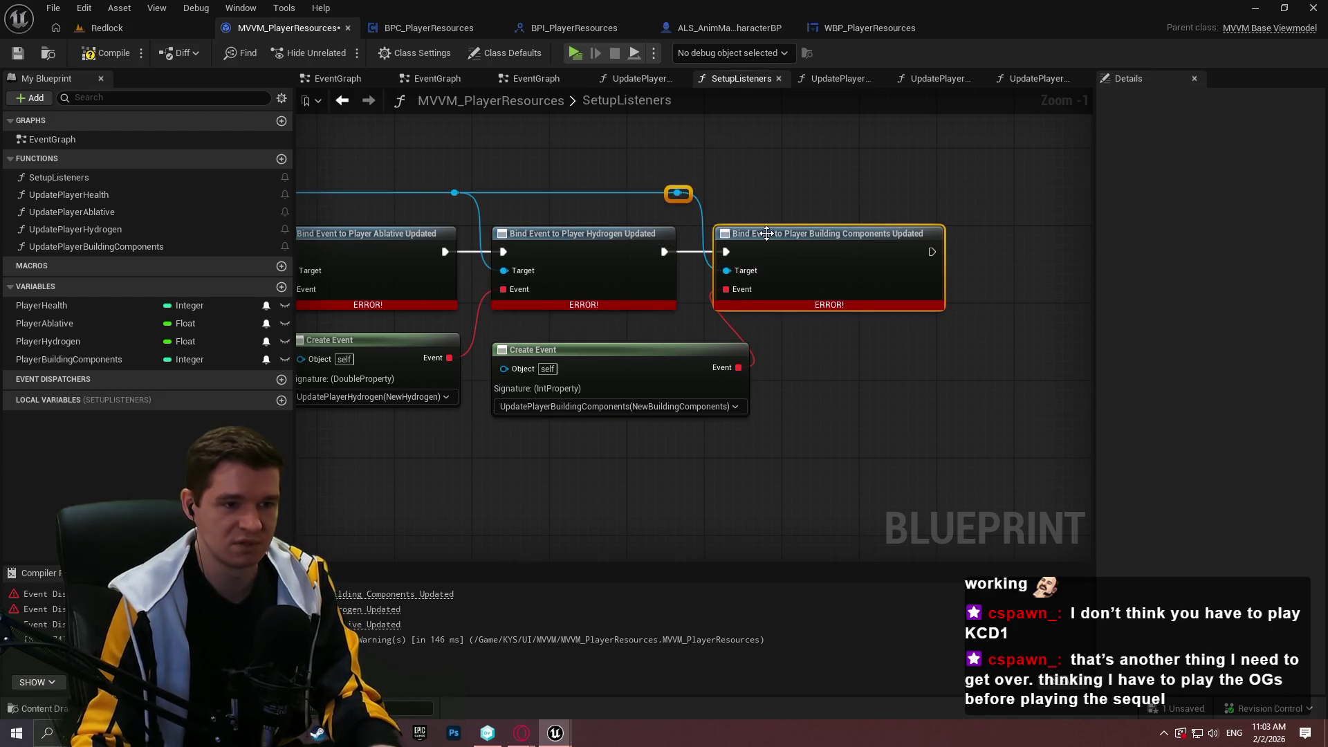
left_click_drag(767, 233, 880, 233)
left_click(646, 330)
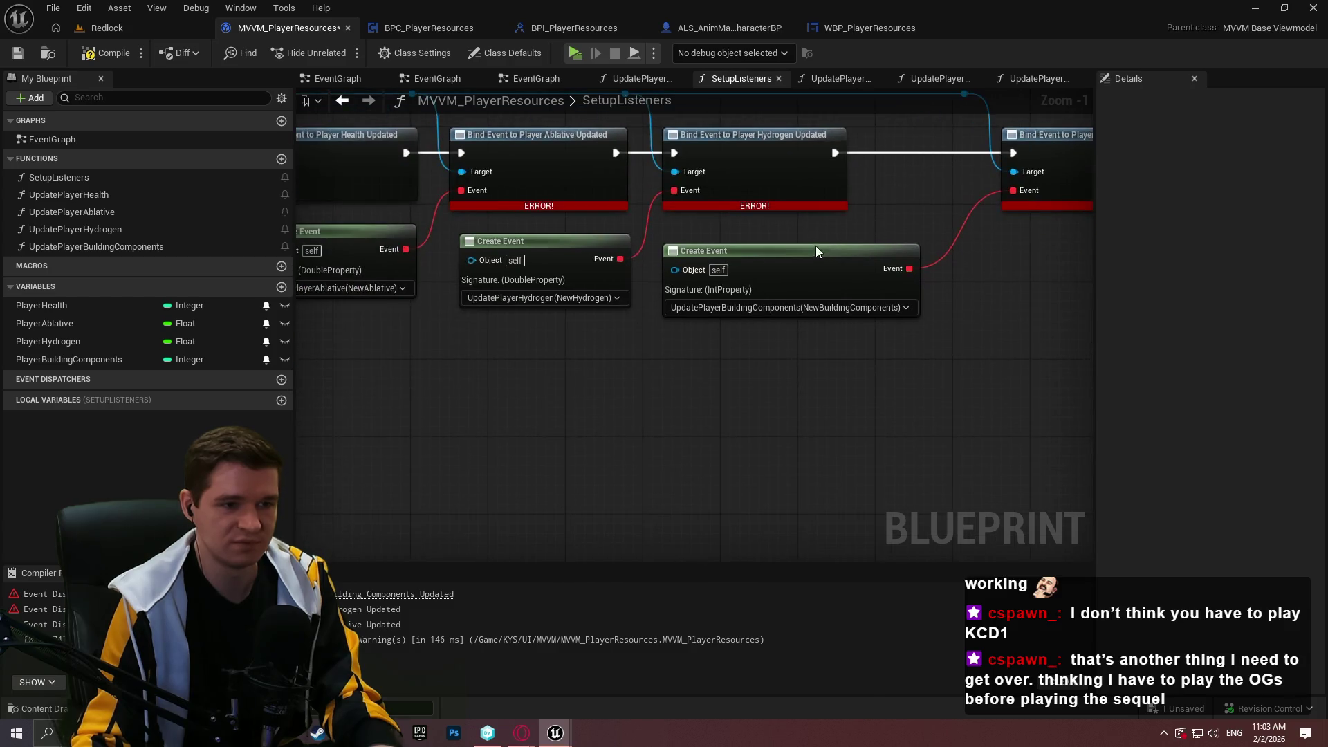
scroll(745, 325, "down", 2)
mouse_move(968, 405)
left_mouse_down()
mouse_move(549, 165)
mouse_move(530, 166)
left_mouse_up()
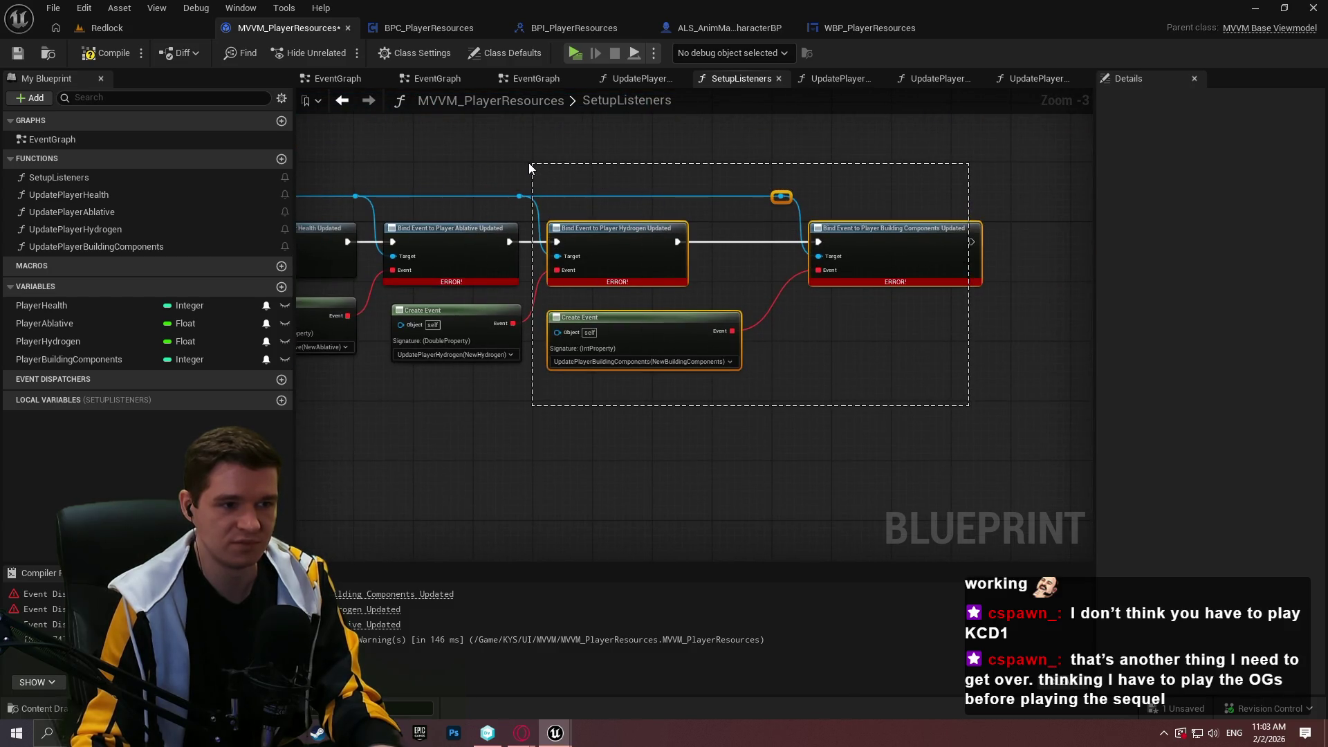
left_click_drag(574, 232, 620, 234)
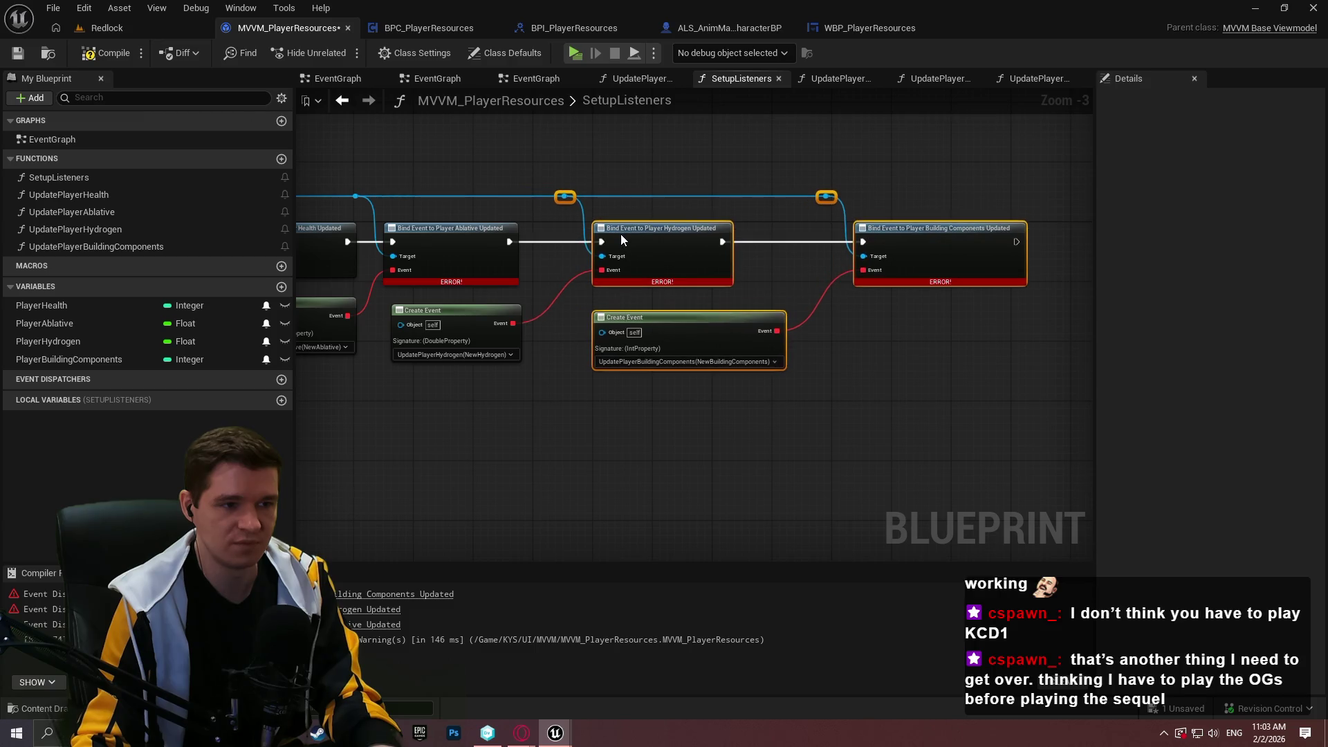
left_click_drag(935, 389, 361, 163)
left_click_drag(401, 222, 450, 235)
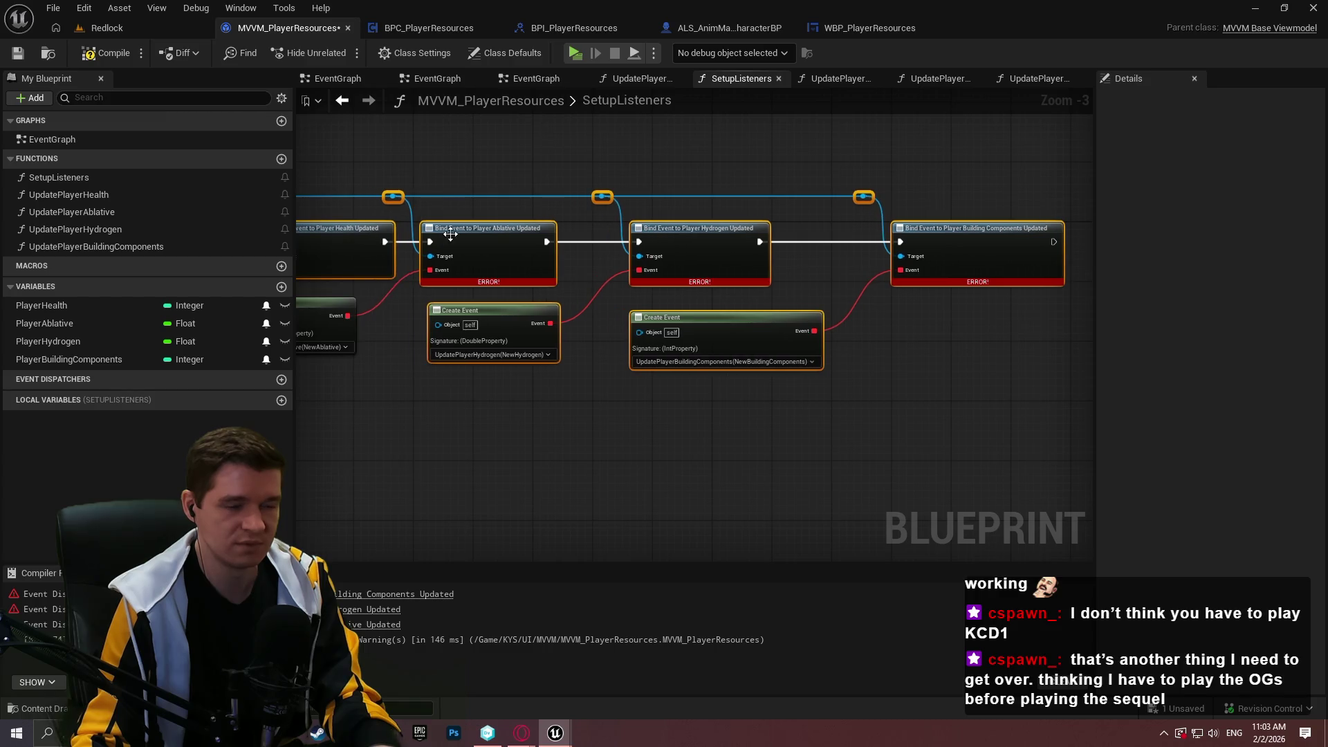
scroll(667, 361, "up", 1)
scroll(667, 356, "up", 2)
left_click_drag(697, 207, 650, 206)
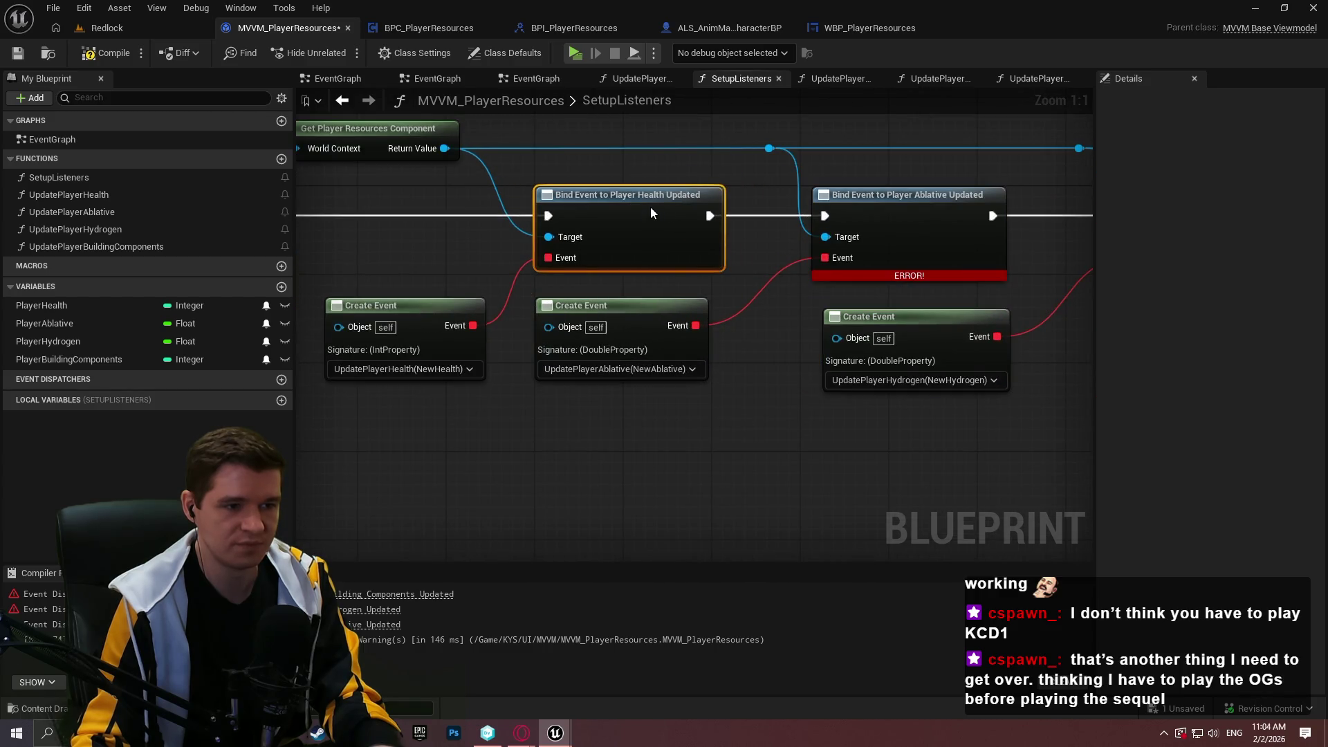
left_click(809, 364)
scroll(810, 369, "down", 3)
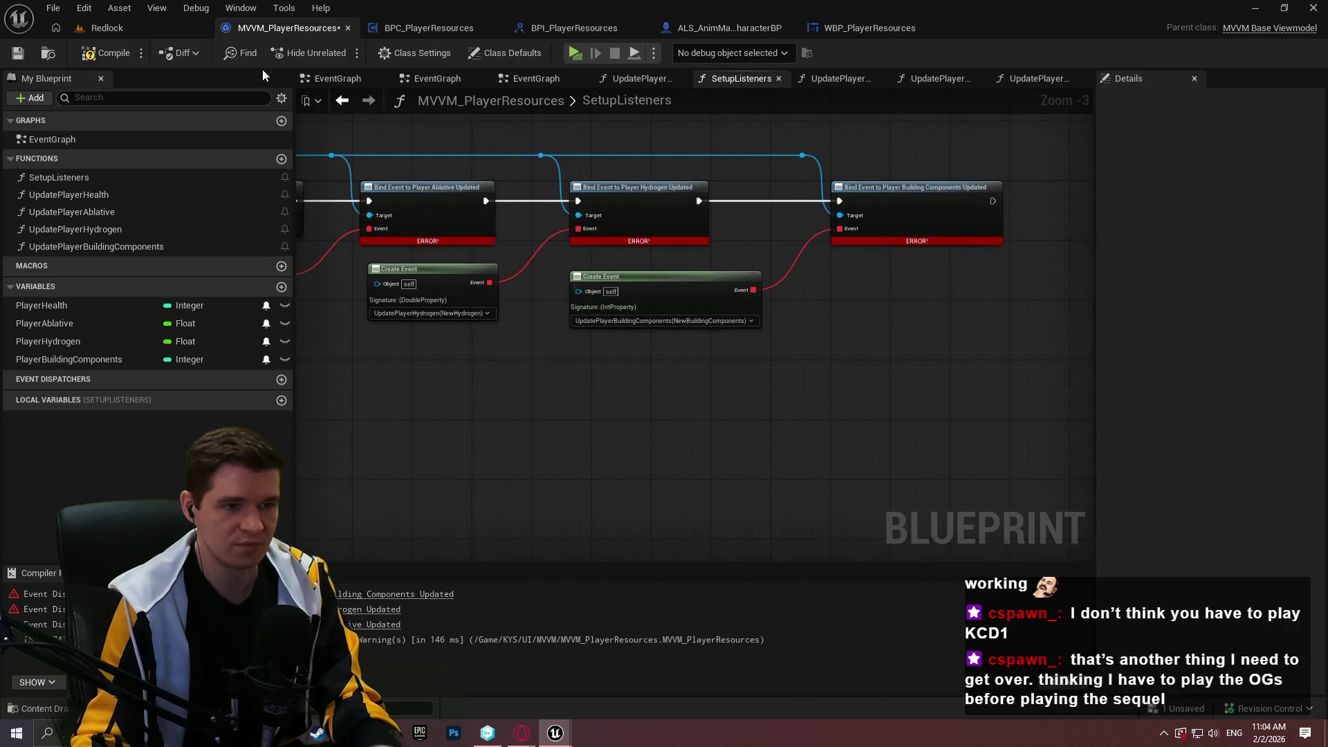
- Compile to clear the bind errors and add a Return Node after the last bind
left_click(86, 57)
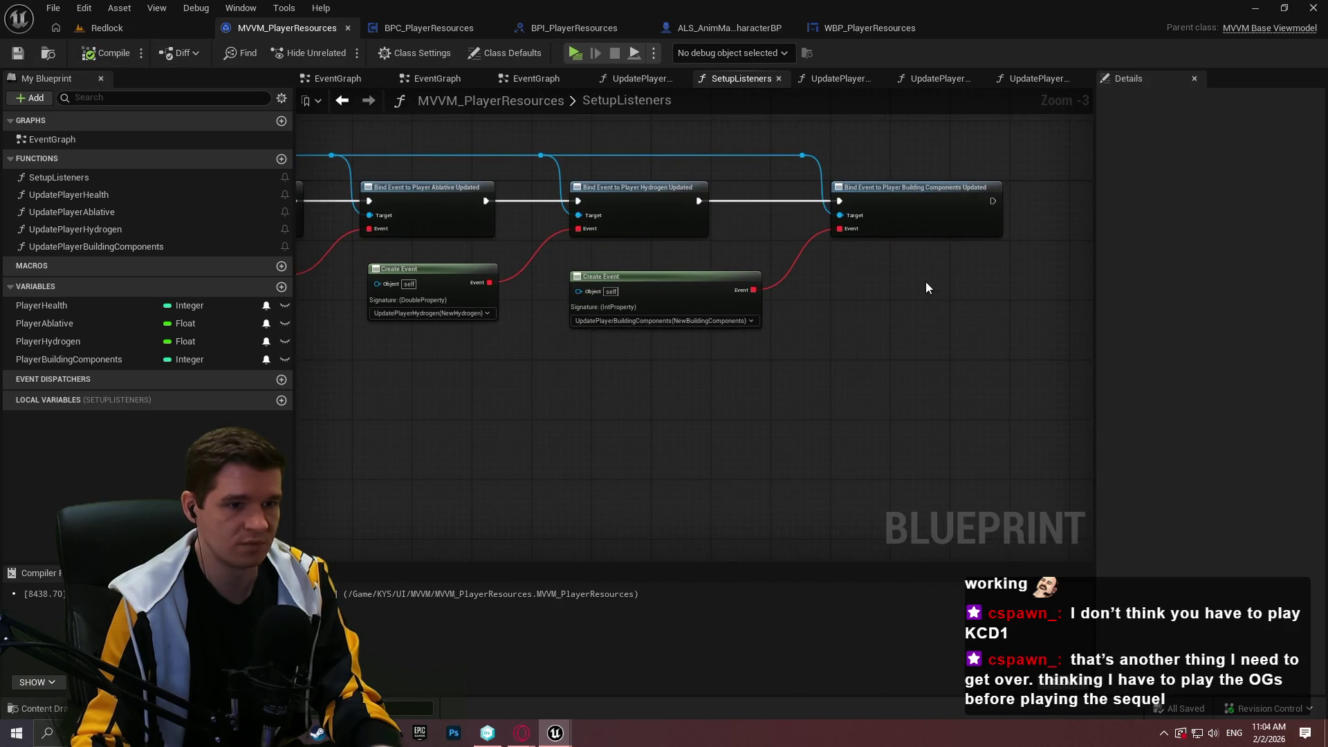
scroll(940, 264, "up", 2)
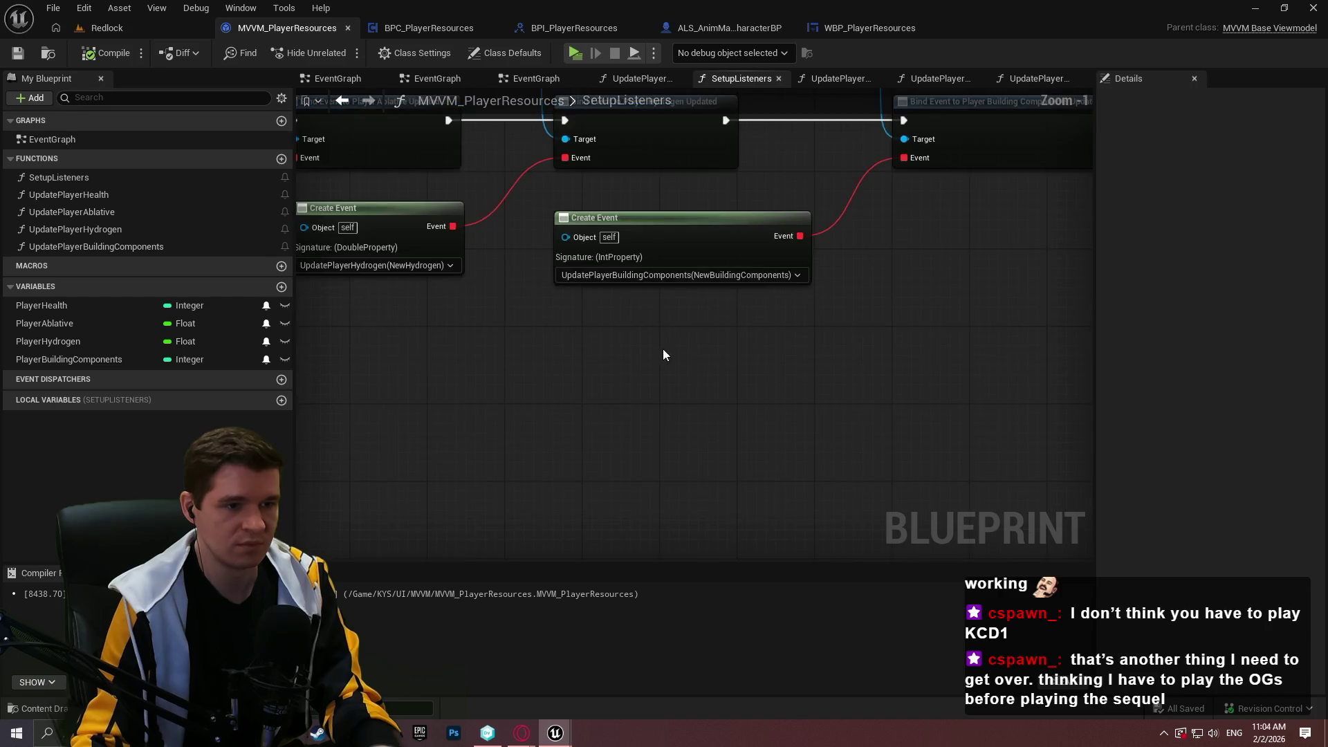
scroll(638, 326, "down", 2)
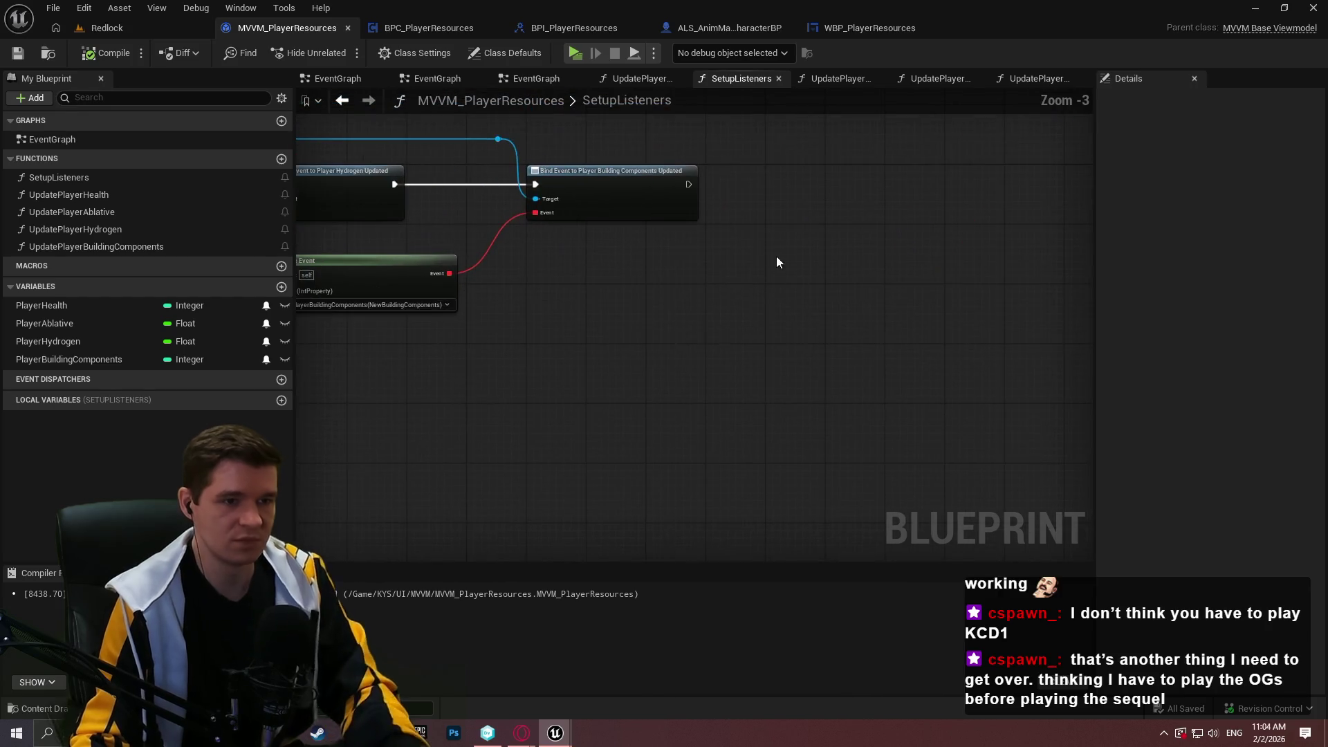
left_click_drag(688, 184, 707, 182)
type("re")
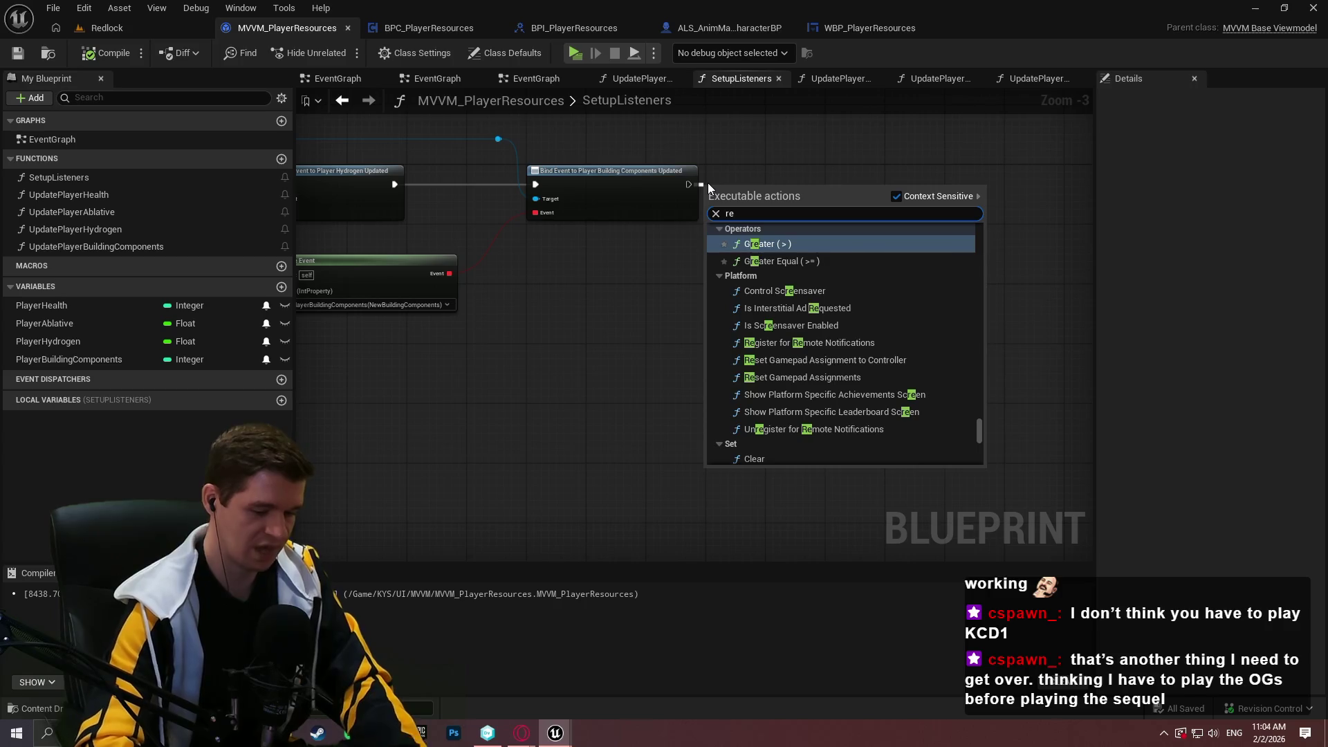
type("turn")
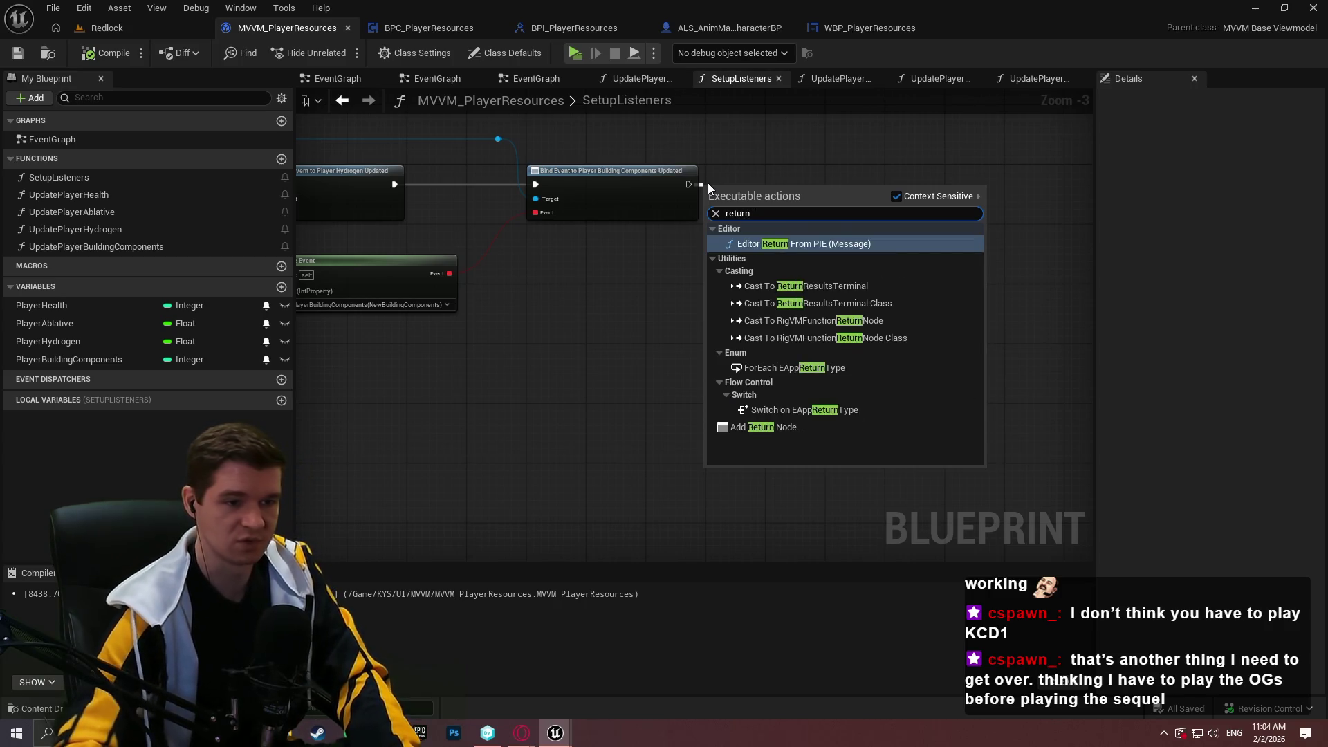
left_click(759, 426)
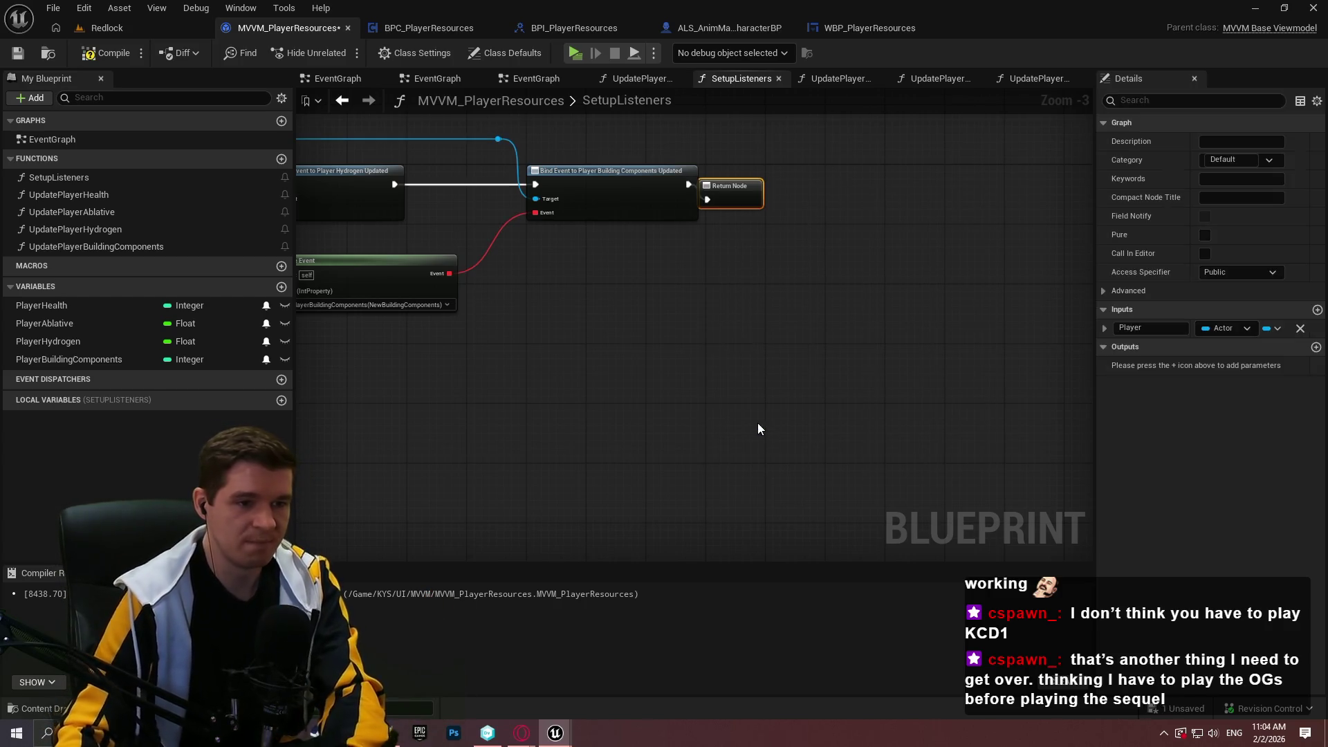
left_click_drag(755, 208, 787, 197)
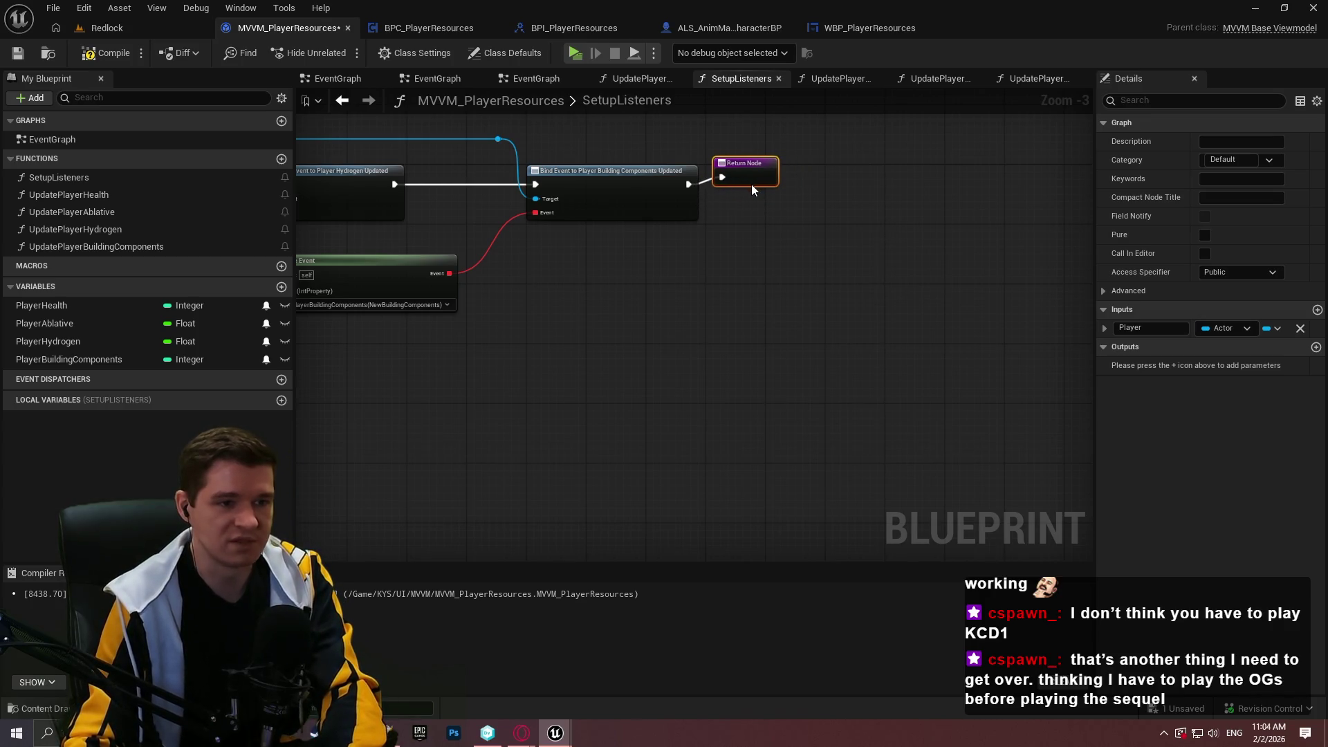
- Compile and save the view model, then close MVVM_PlayerResources
mouse_move(717, 281)
left_mouse_down()
mouse_move(729, 300)
mouse_move(793, 196)
mouse_move(963, 216)
left_mouse_up()
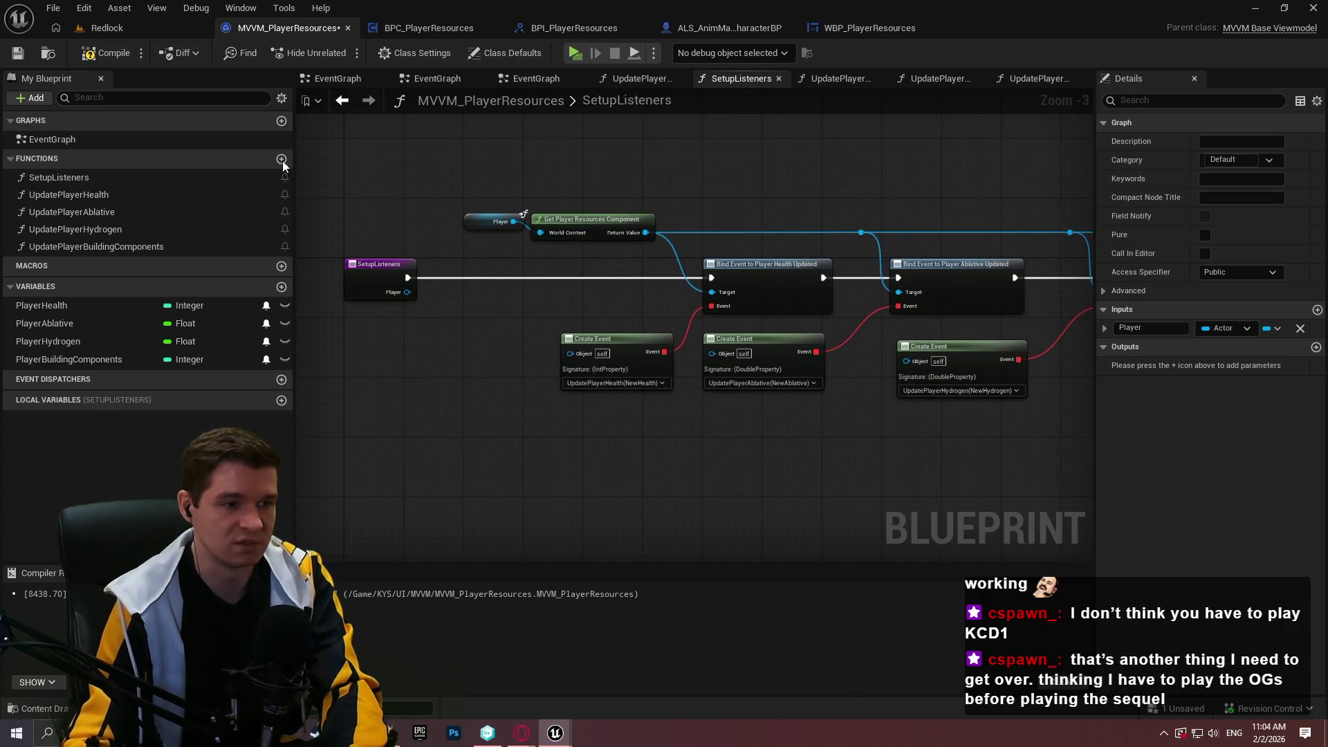
left_click(96, 54)
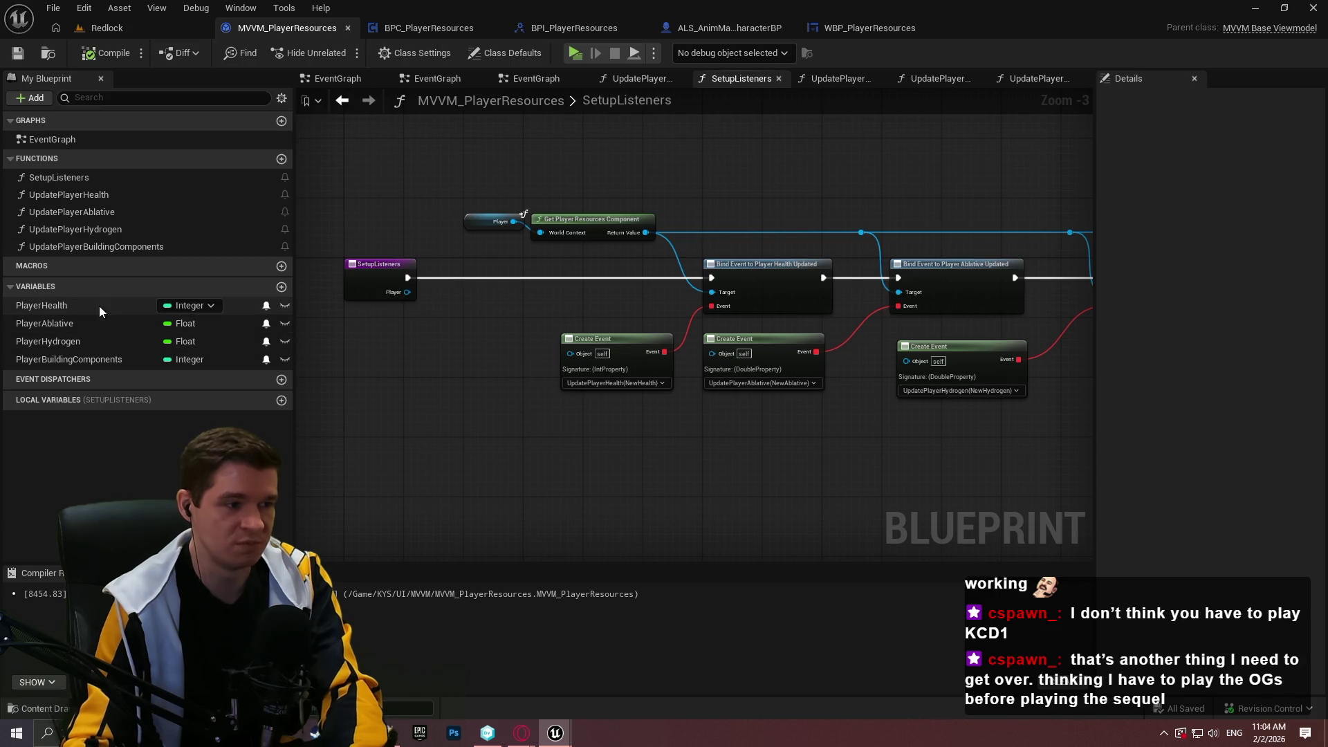
left_click(348, 28)
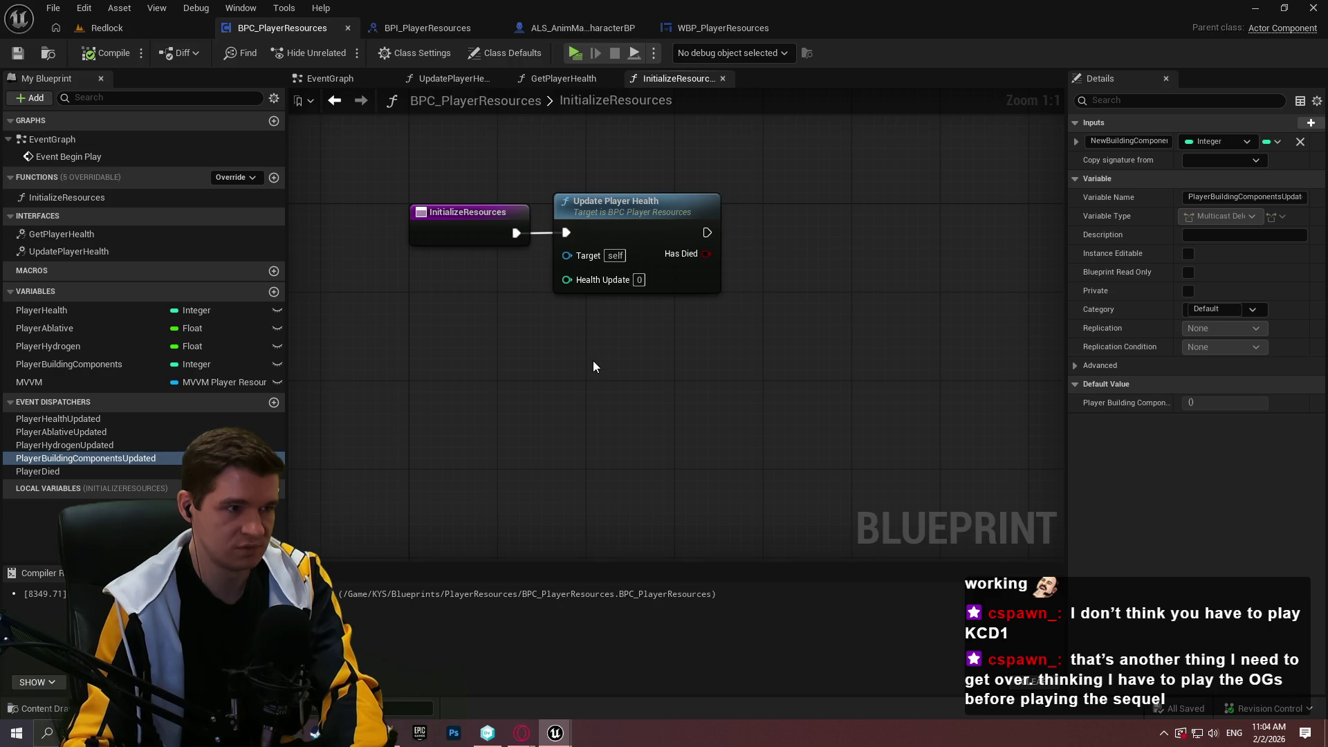
- Open the UpdatePlayerHealth function graph and frame the whole function
double_click(89, 249)
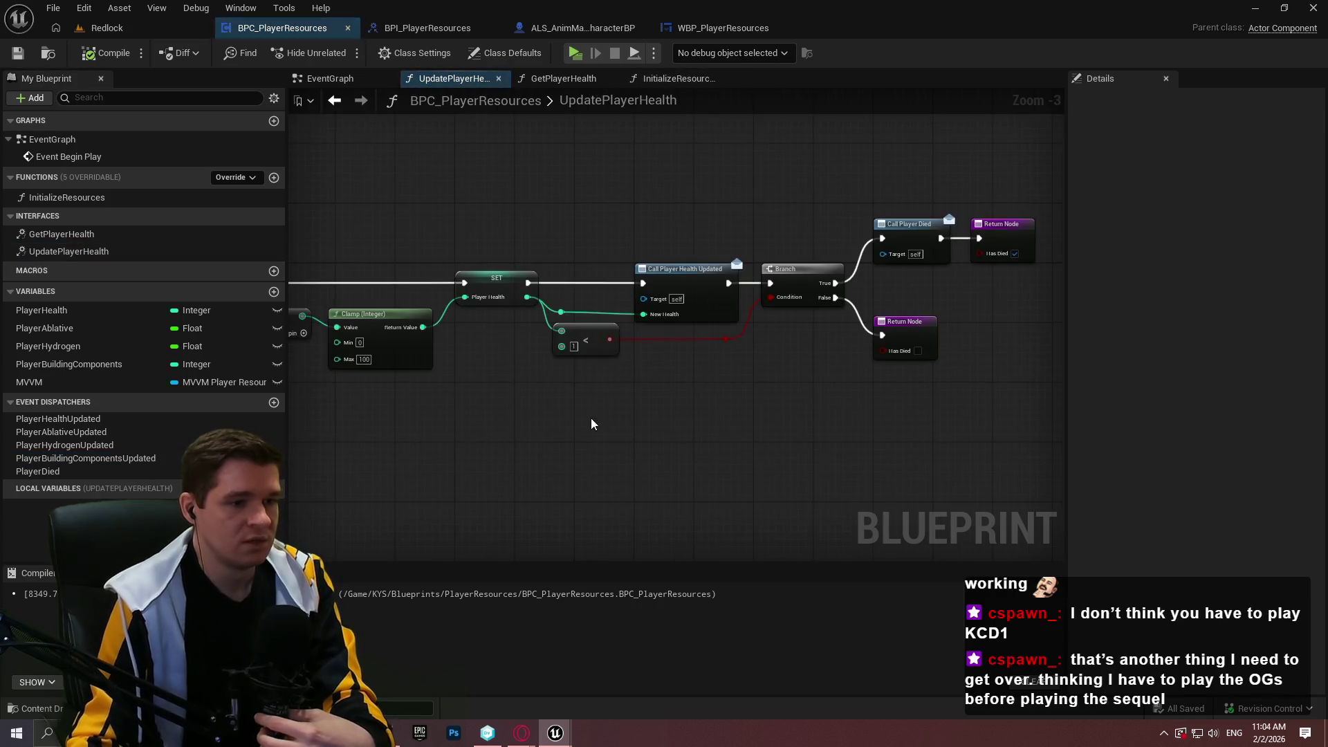
mouse_move(591, 423)
left_mouse_down()
mouse_move(919, 388)
mouse_move(697, 388)
left_mouse_up()
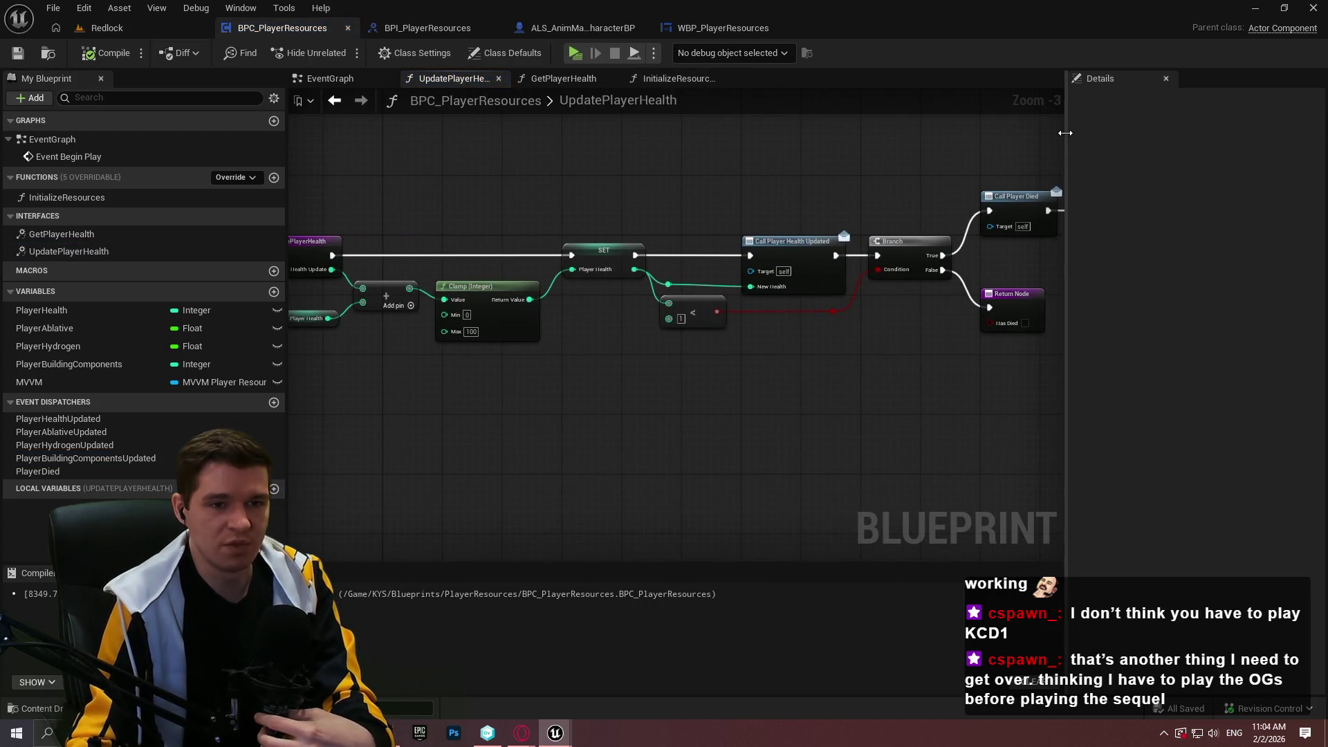
mouse_move(1066, 131)
left_mouse_down()
mouse_move(1197, 131)
mouse_move(1186, 131)
left_mouse_up()
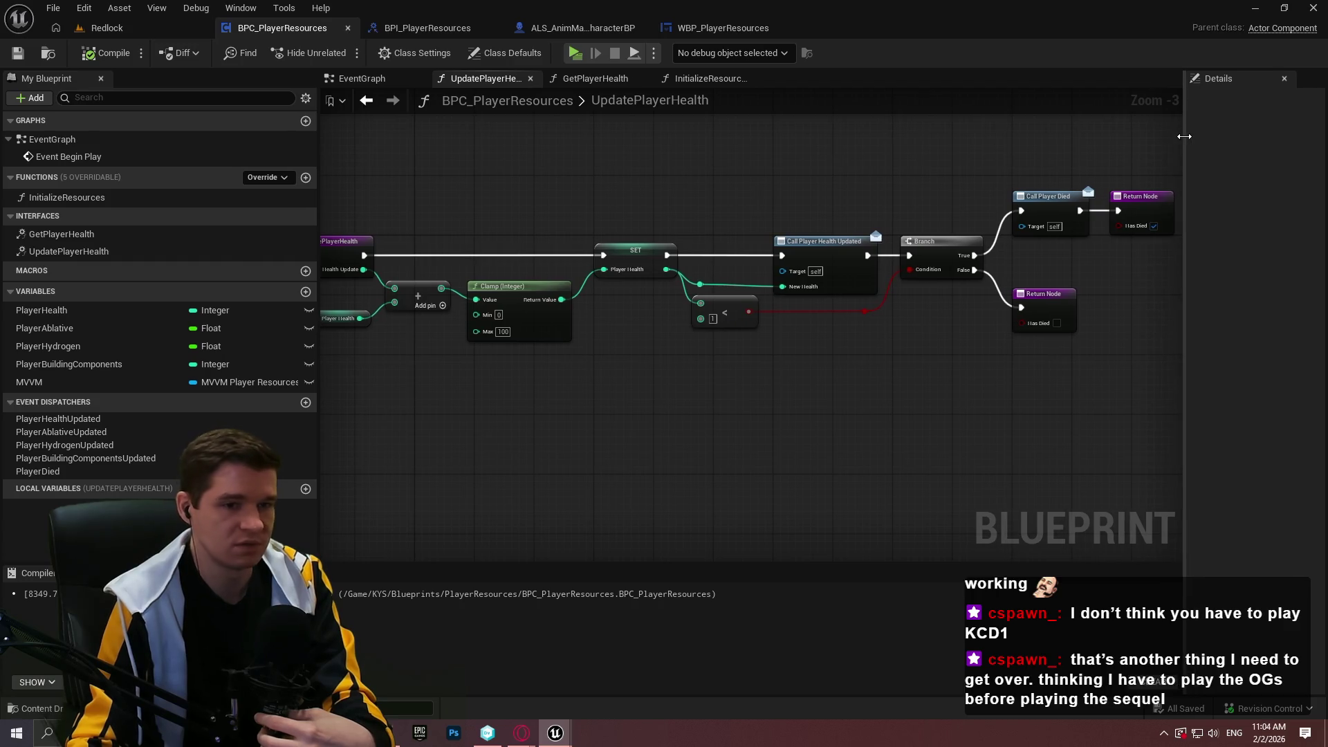
mouse_move(856, 394)
left_mouse_down()
mouse_move(806, 385)
mouse_move(924, 405)
left_mouse_up()
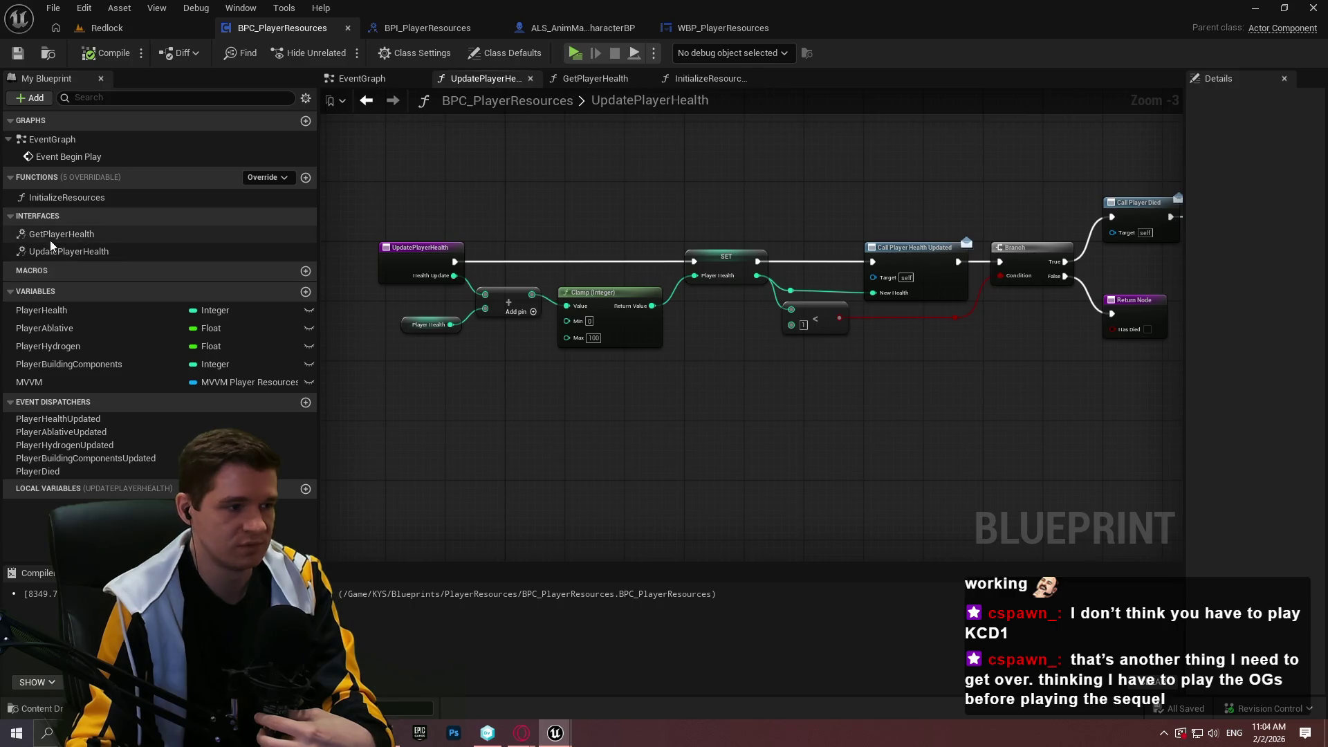
- Duplicate the UpdatePlayerHealth interface function, delete the UpdatePlayerHealth_0 copy, and save
right_click(66, 251)
left_click(127, 370)
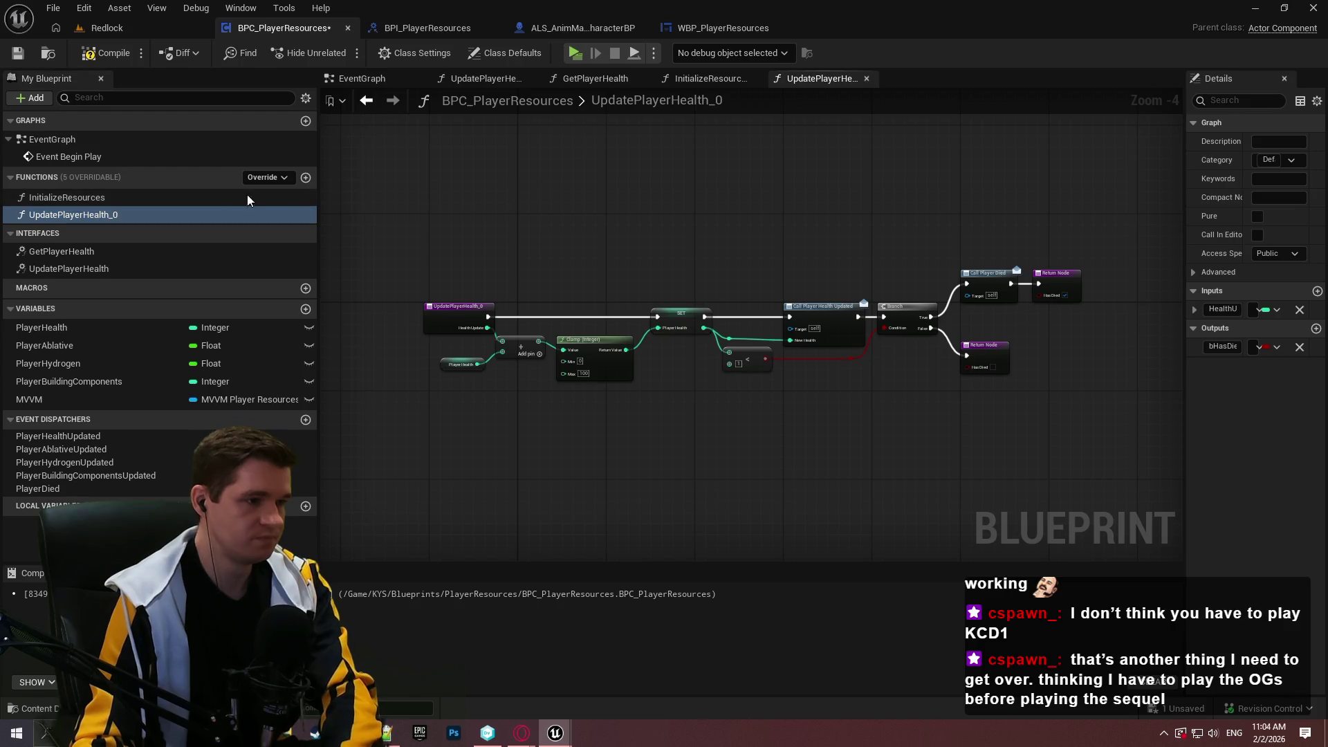
left_click(73, 211)
key("Delete")
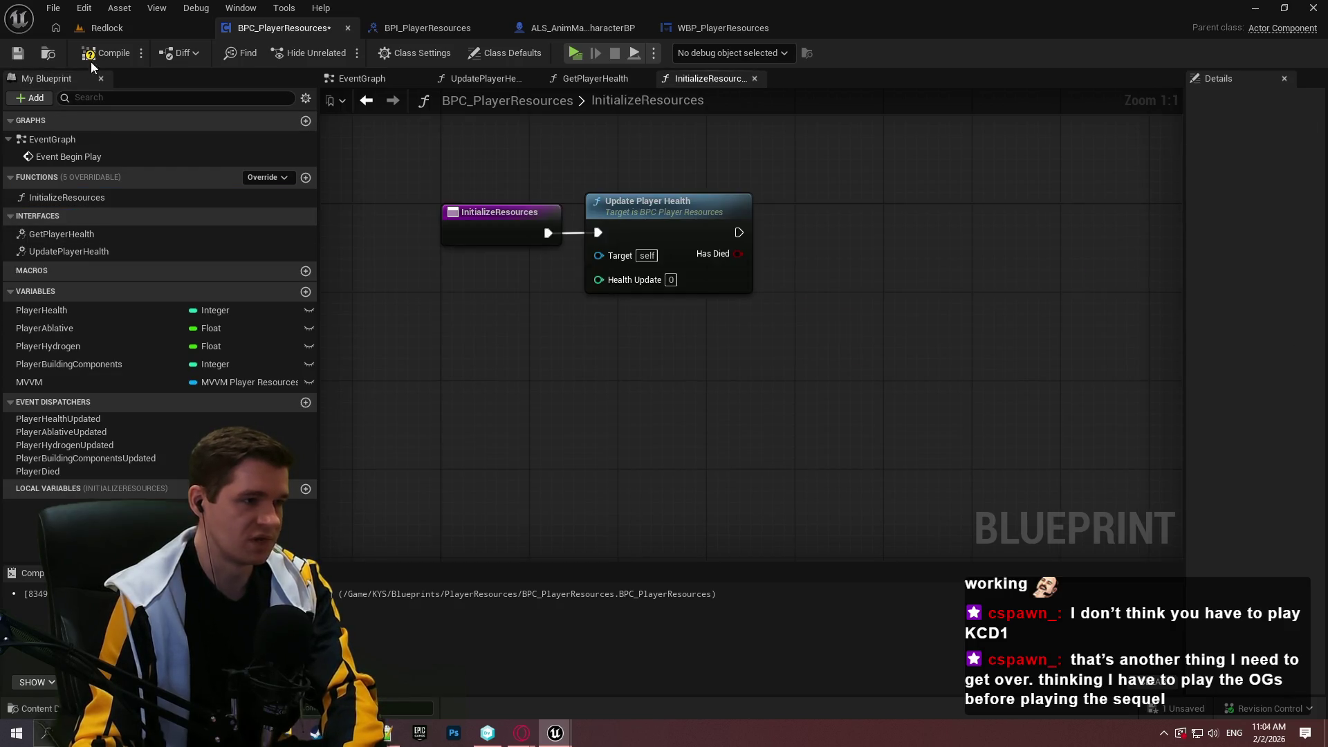
left_click(18, 53)
left_click(446, 28)
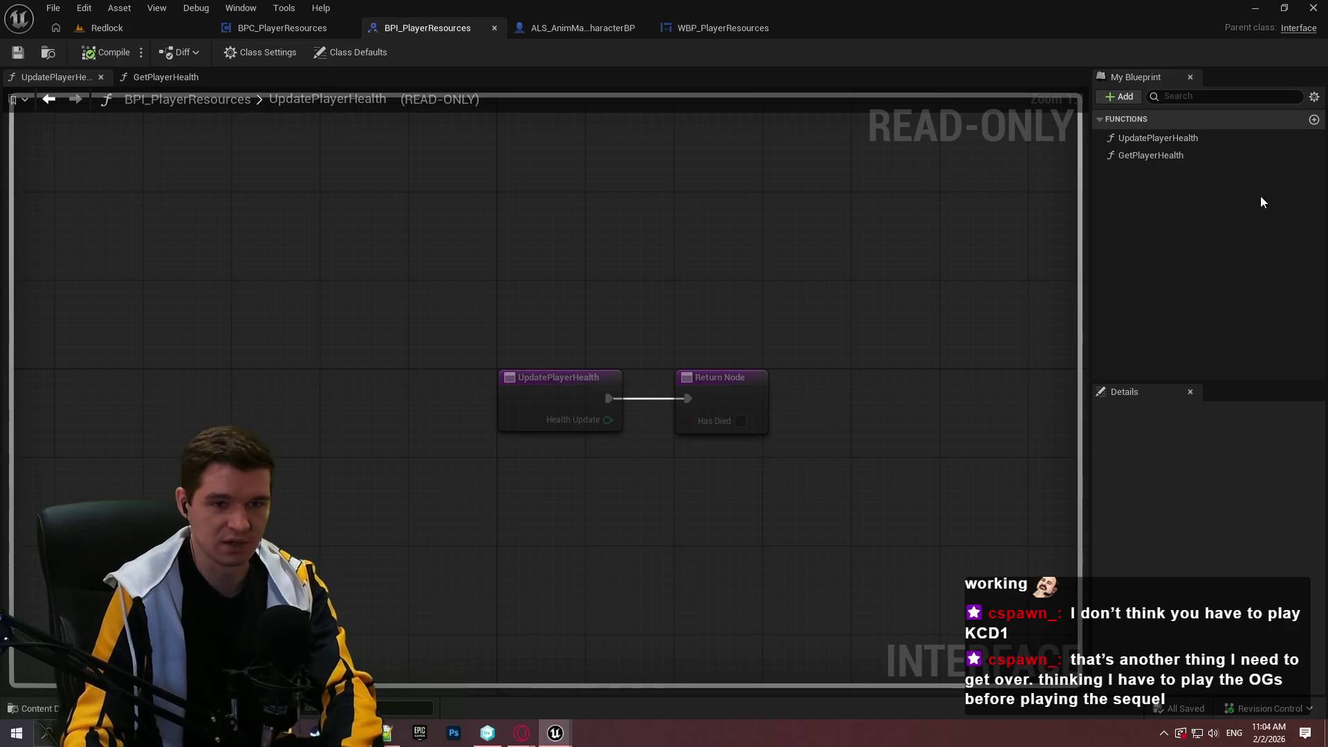
- Add UpdatePlayerAblative and GetPlayerAblative functions to the BPI_PlayerResources interface
left_click(1313, 121)
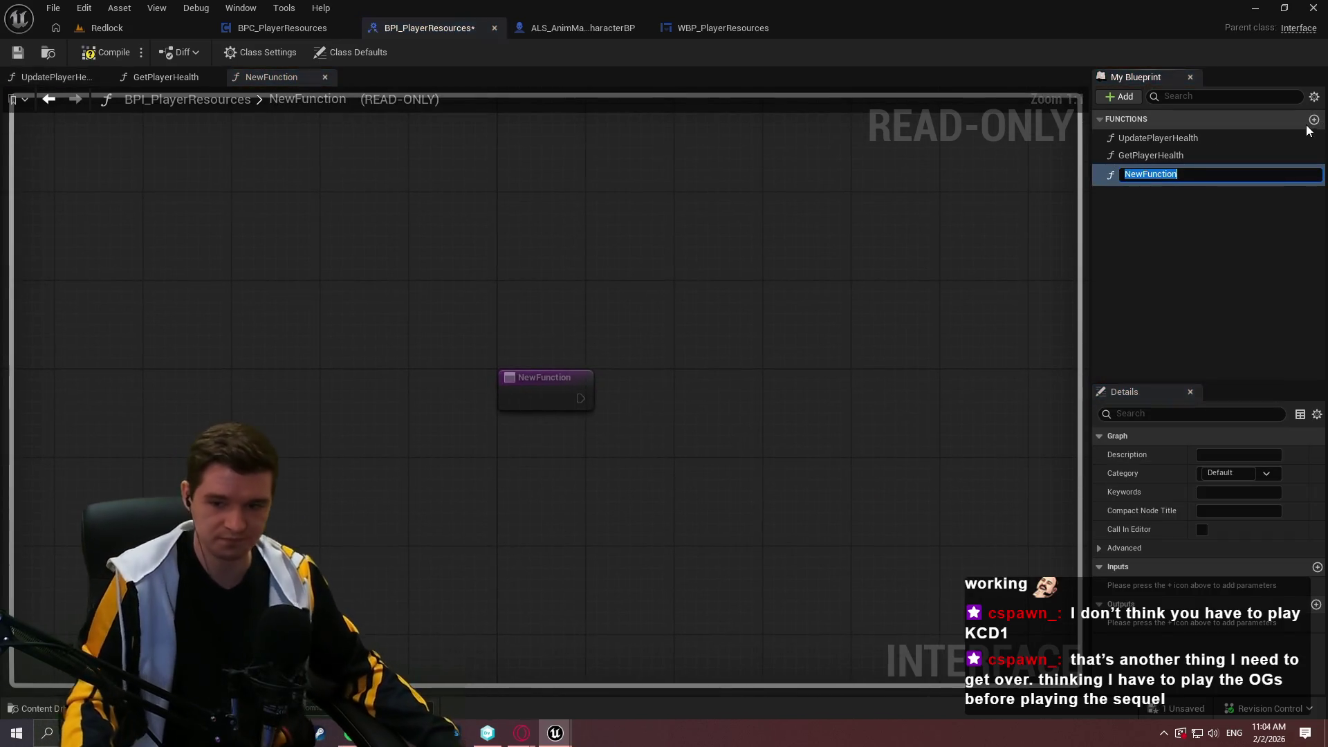
type("U")
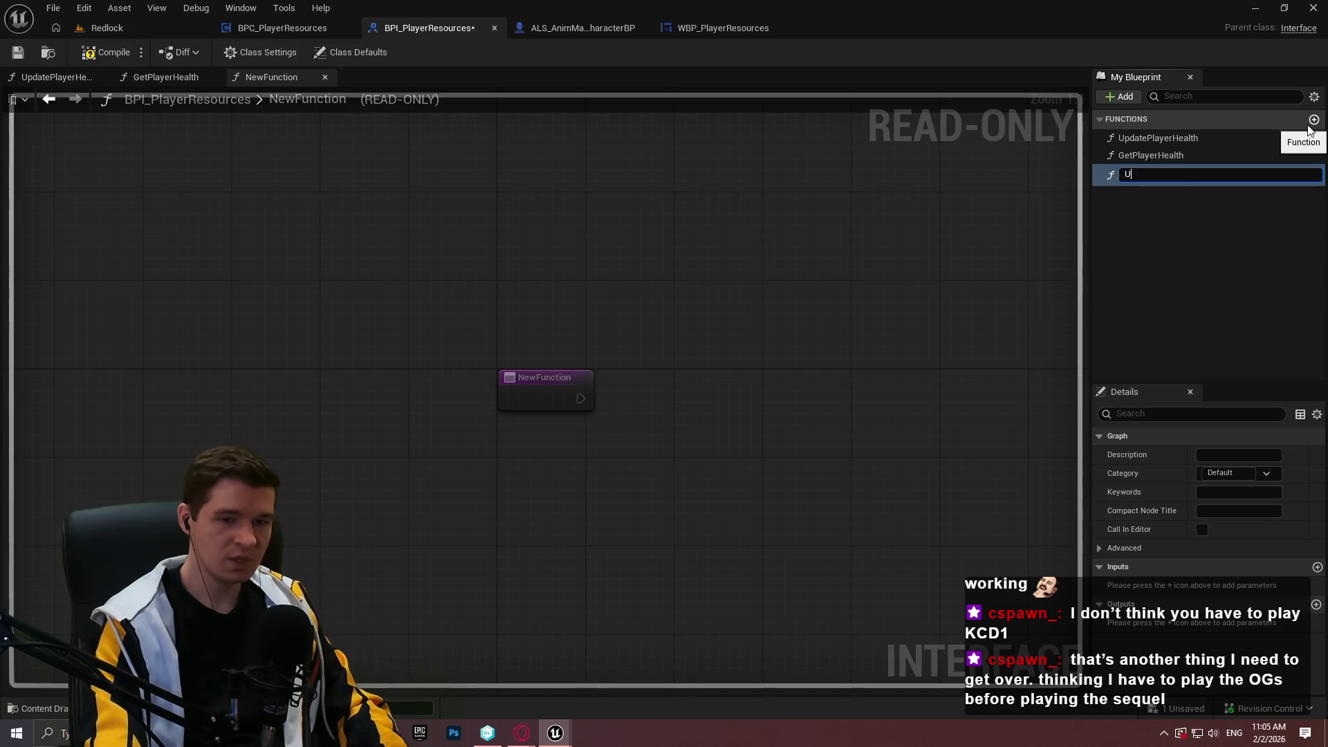
type("pdatePlayer")
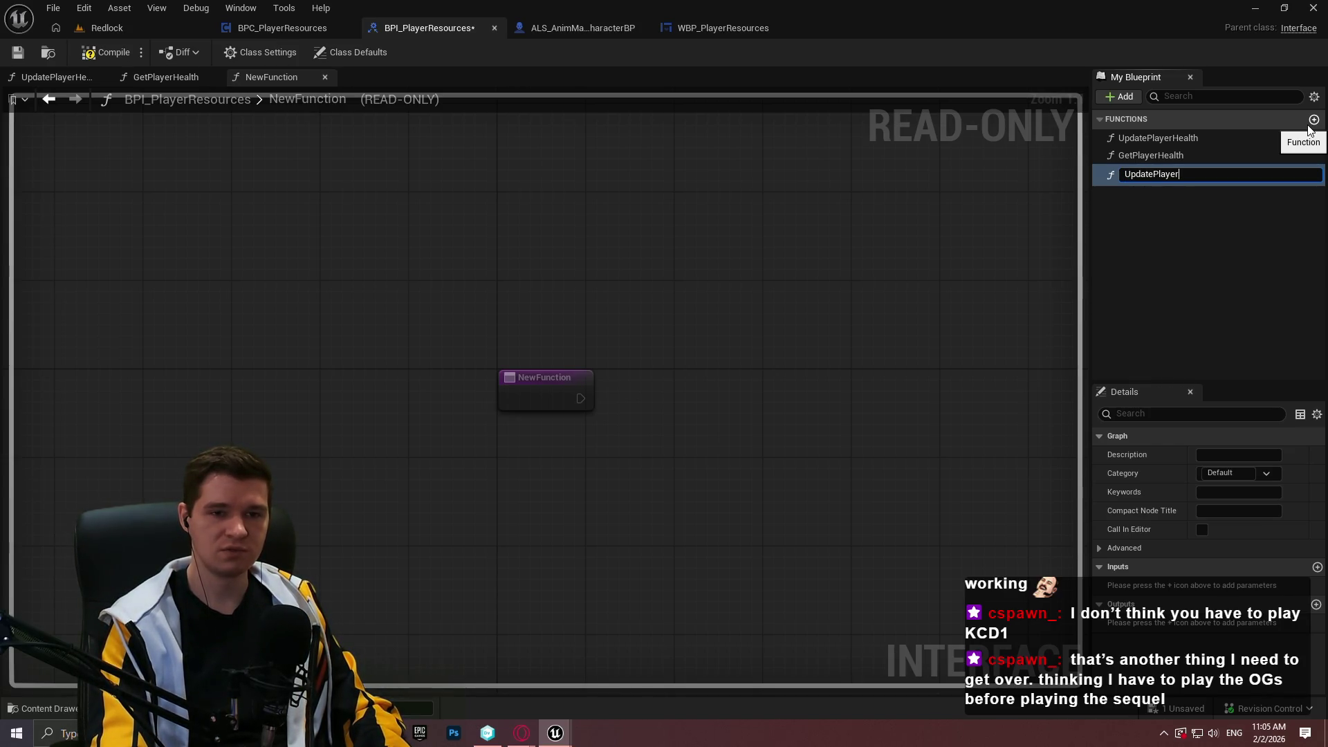
type("Ablative")
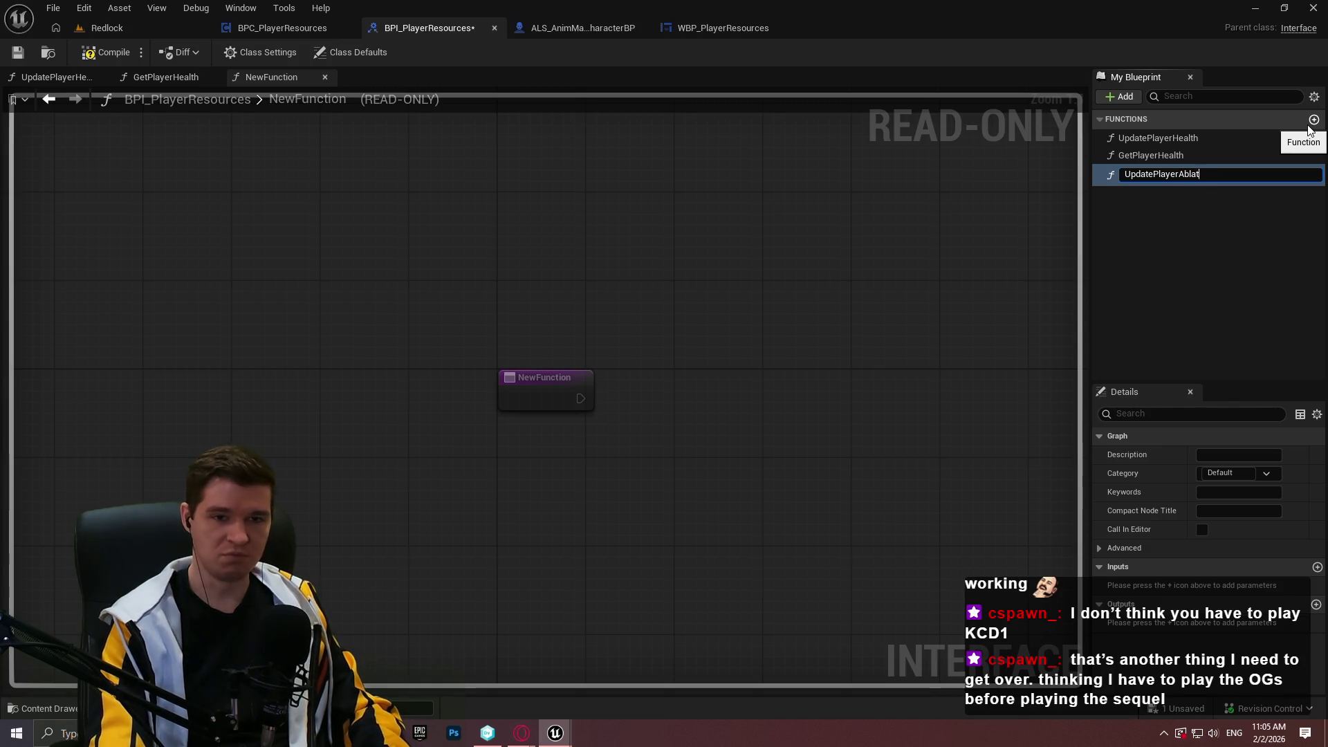
key("Return")
left_click(1313, 120)
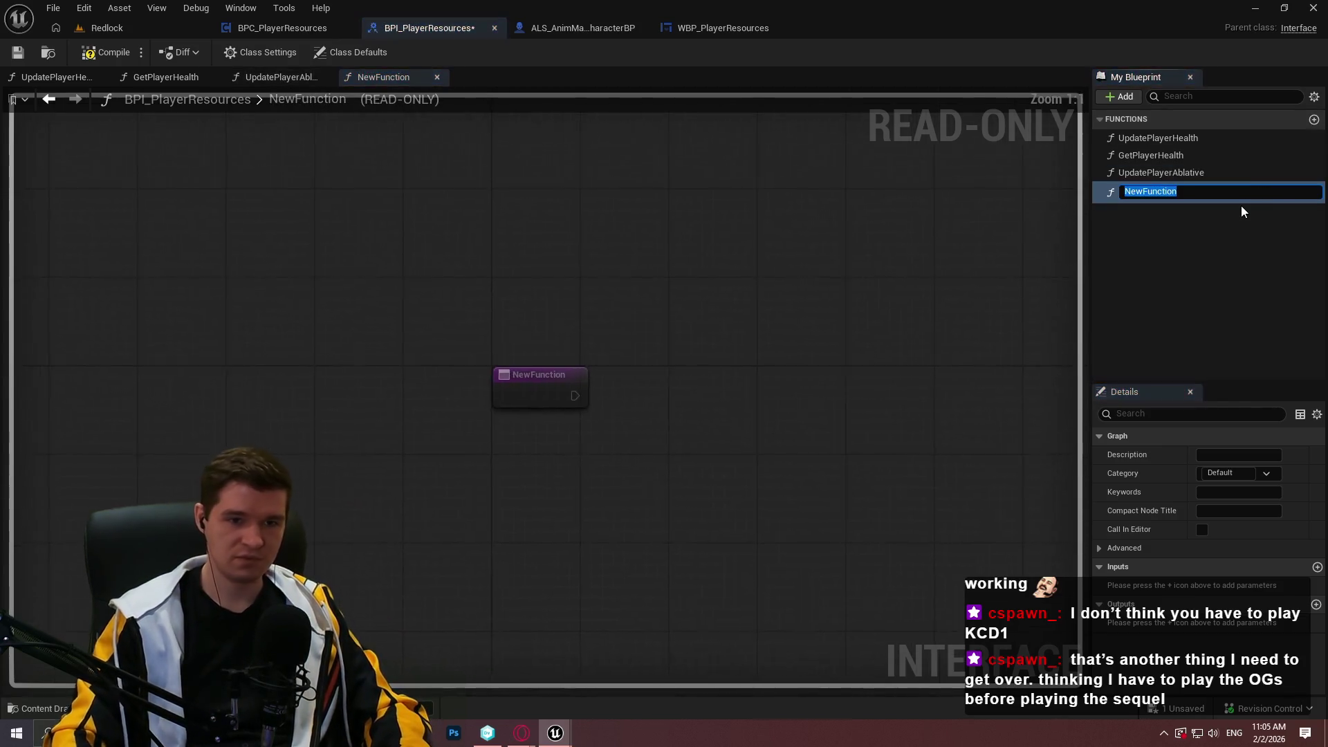
type("GetPlayerAblative")
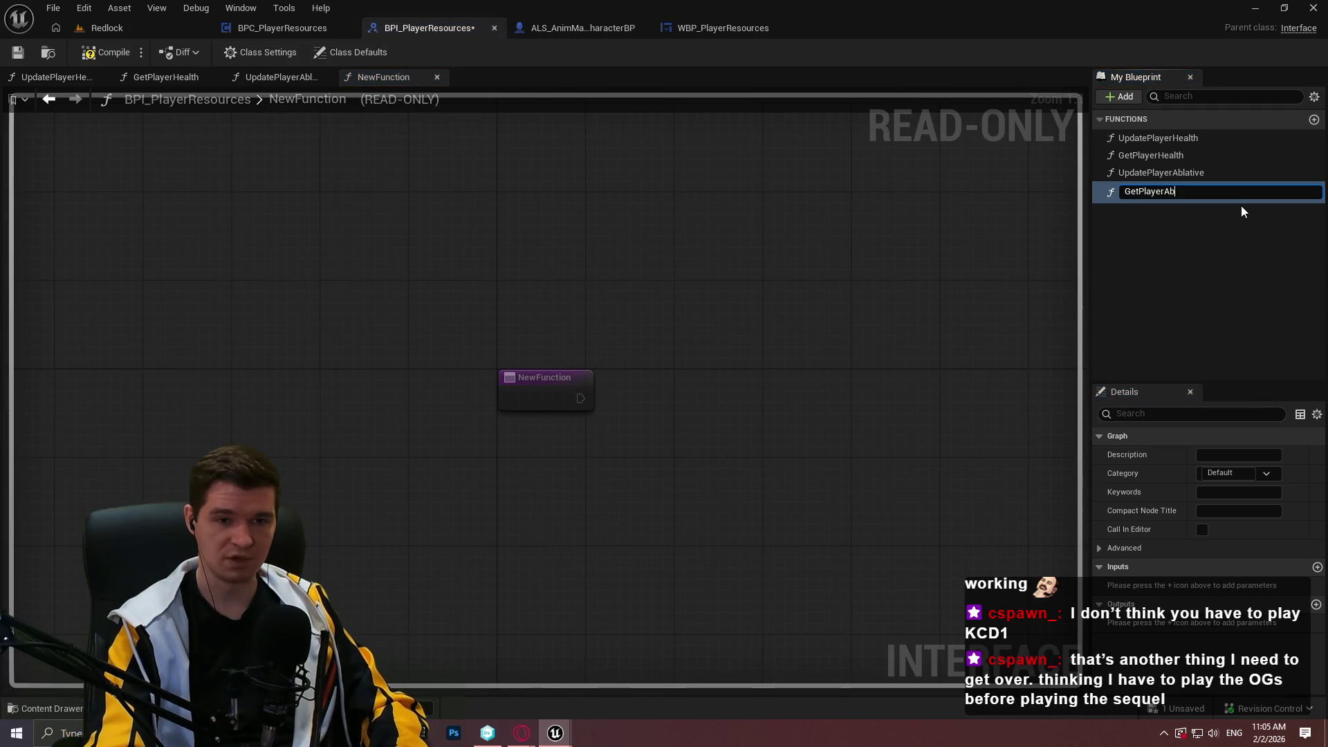
key("Return")
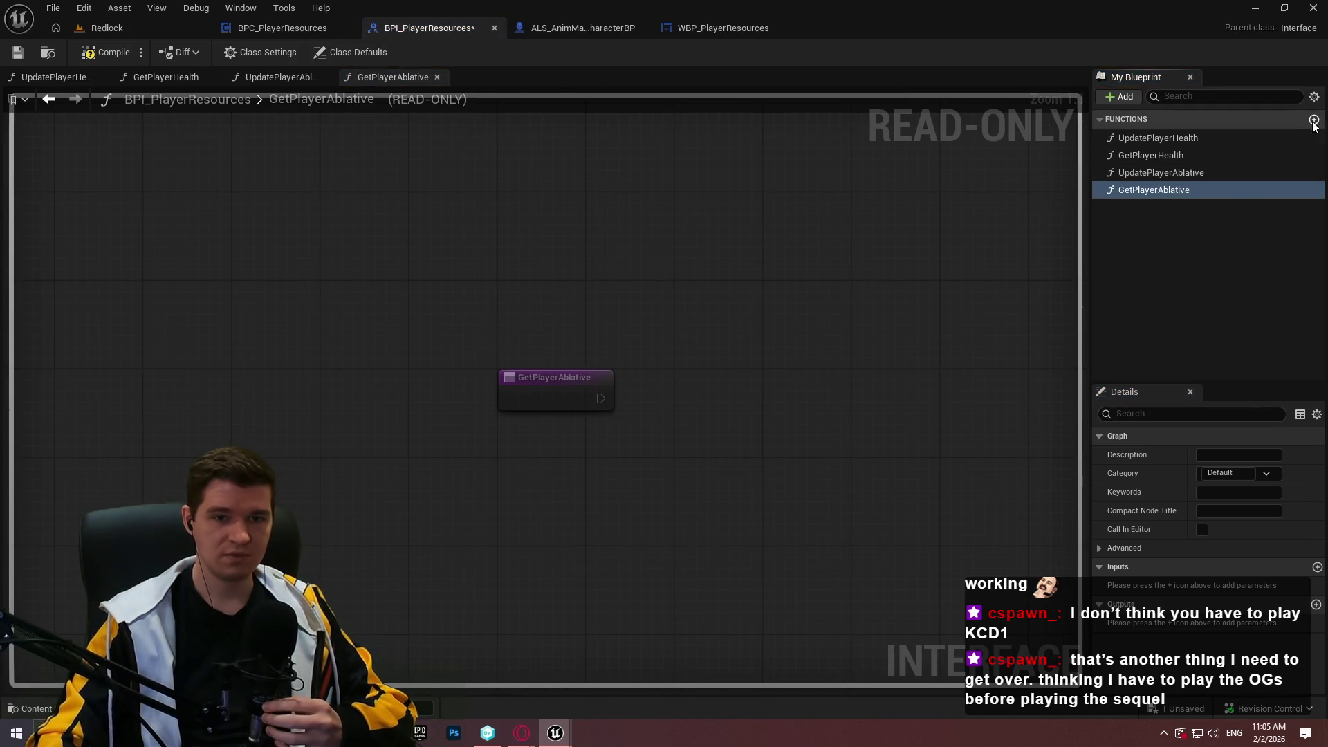
- Give UpdatePlayerAblative a float input named AblativeUpdate, using UpdatePlayerHealth as reference
left_click(1157, 171)
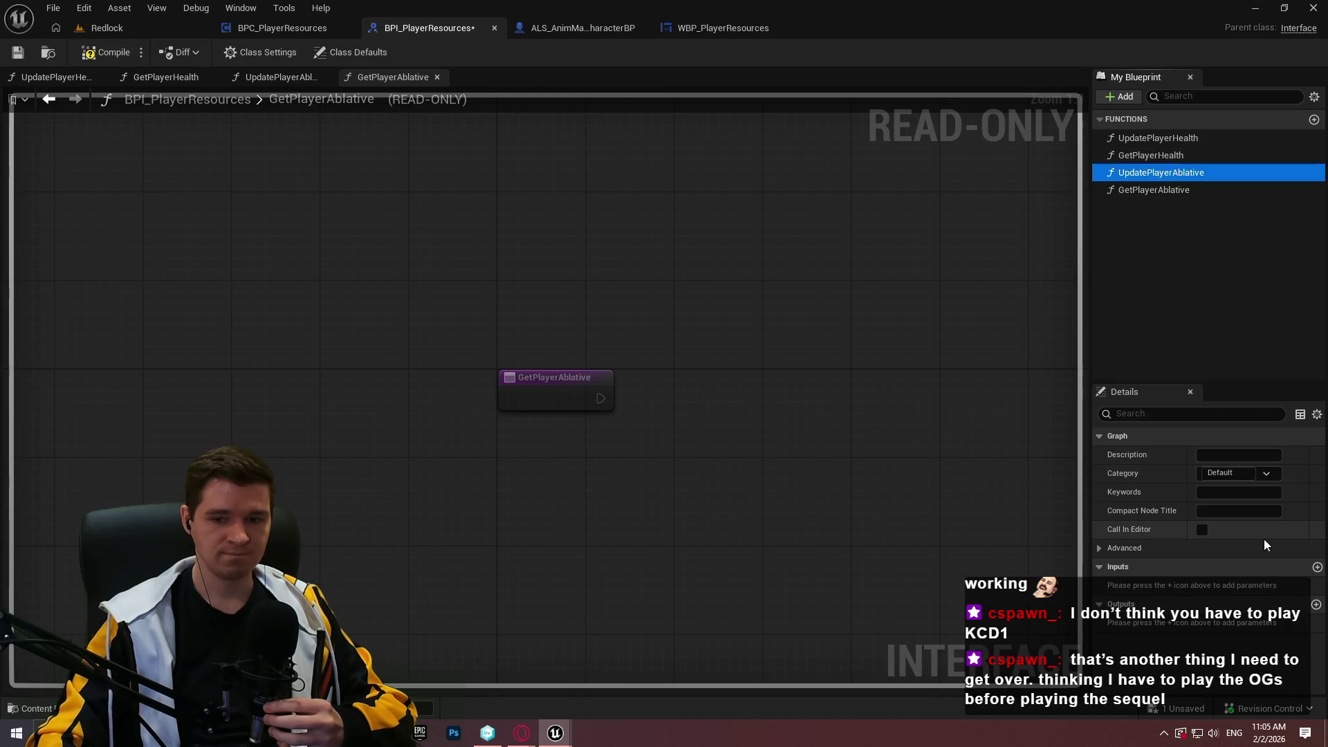
left_click(1168, 143)
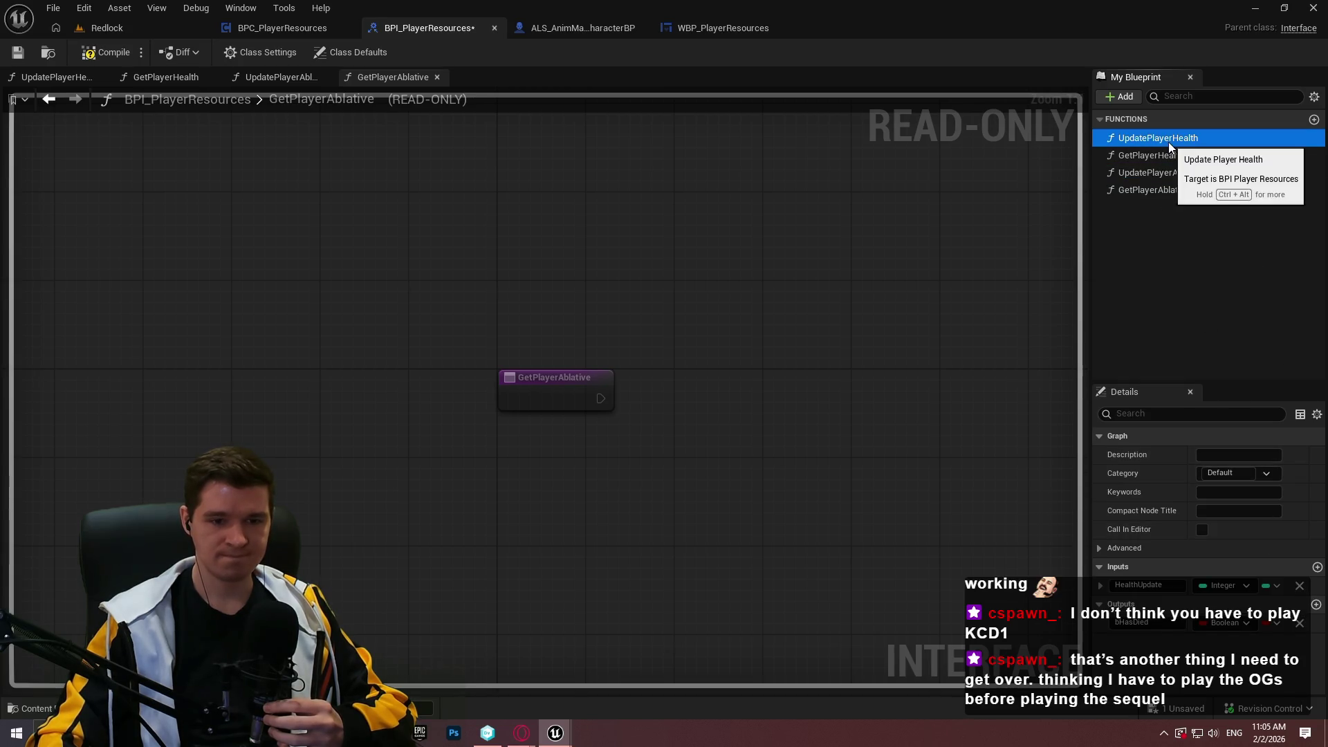
left_click(1168, 143)
left_click(1173, 175)
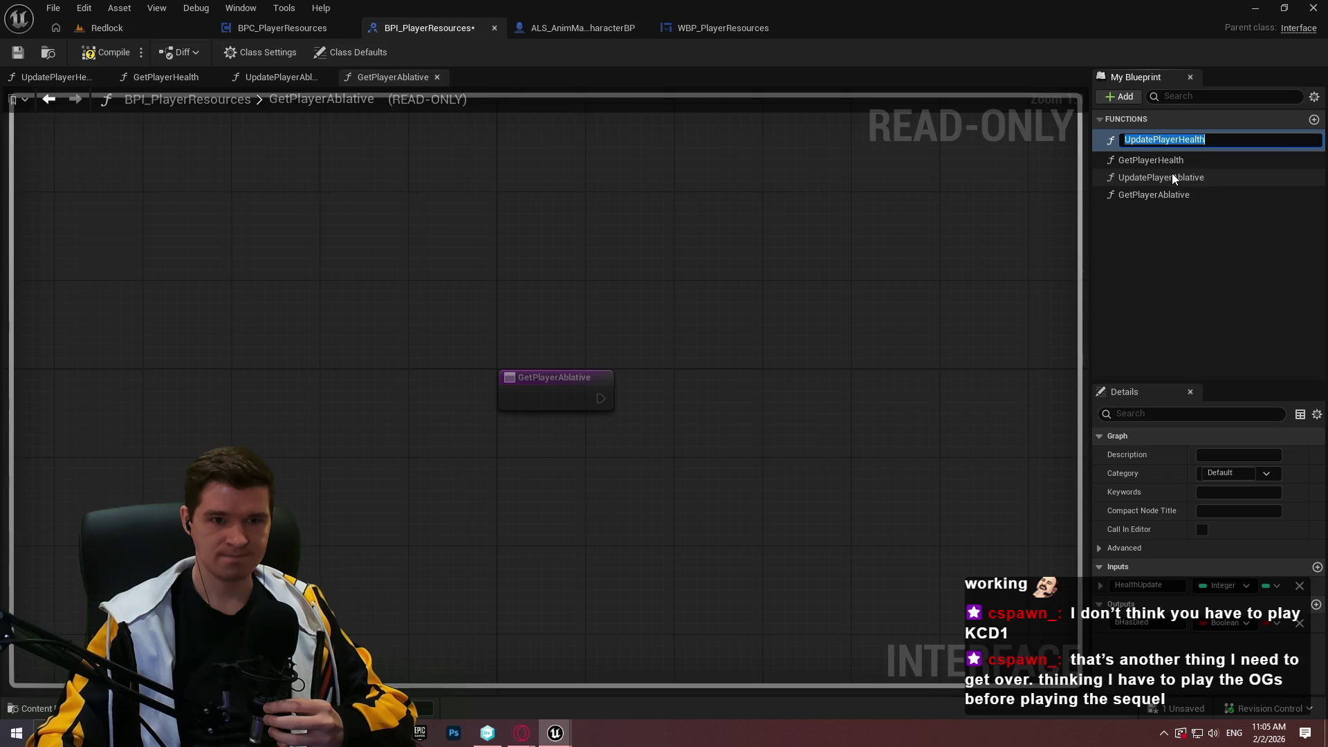
left_click(1317, 567)
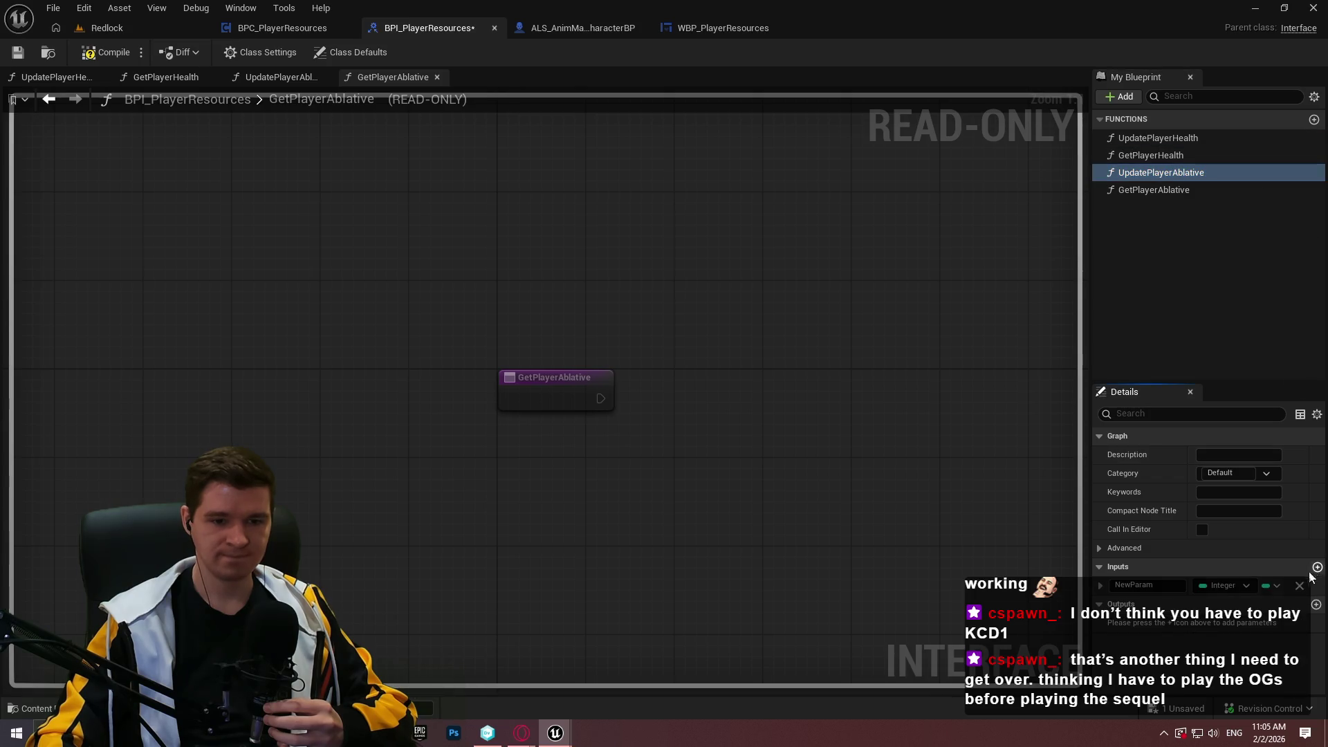
left_click(1231, 586)
left_click(1153, 379)
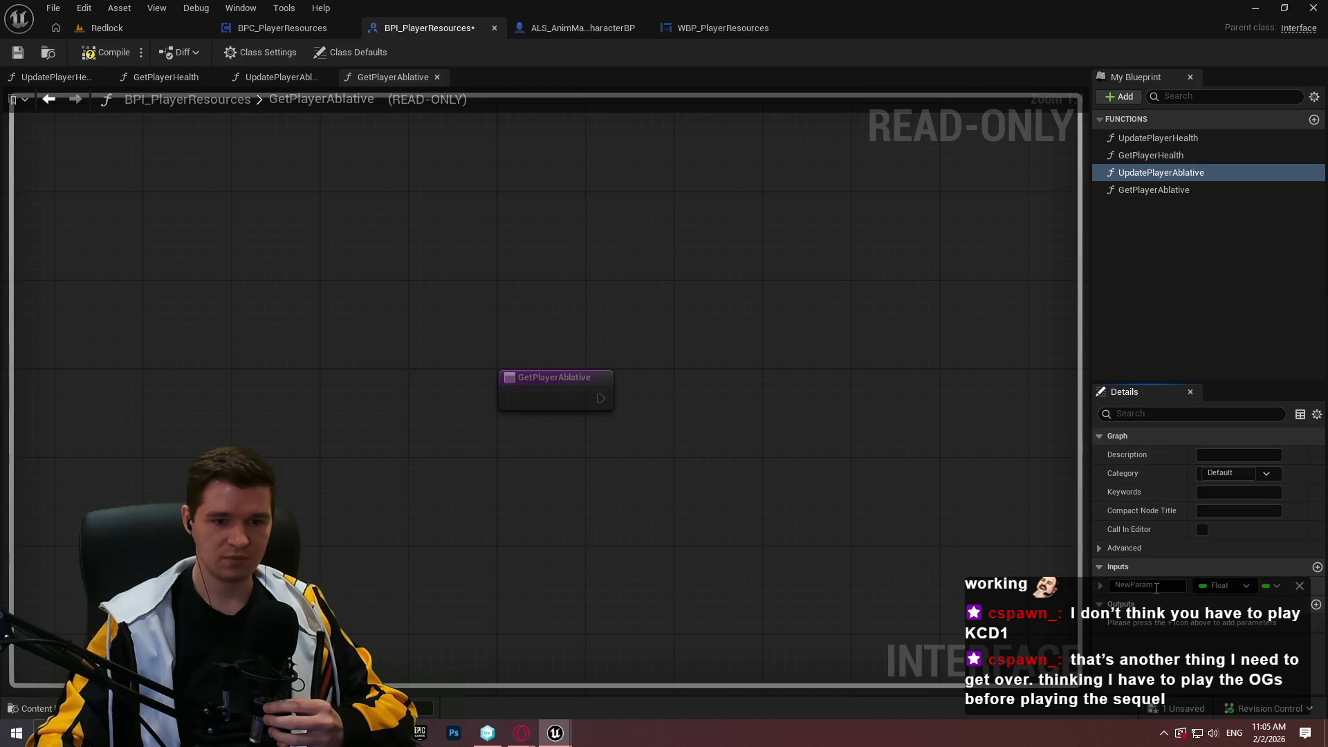
type("Ab")
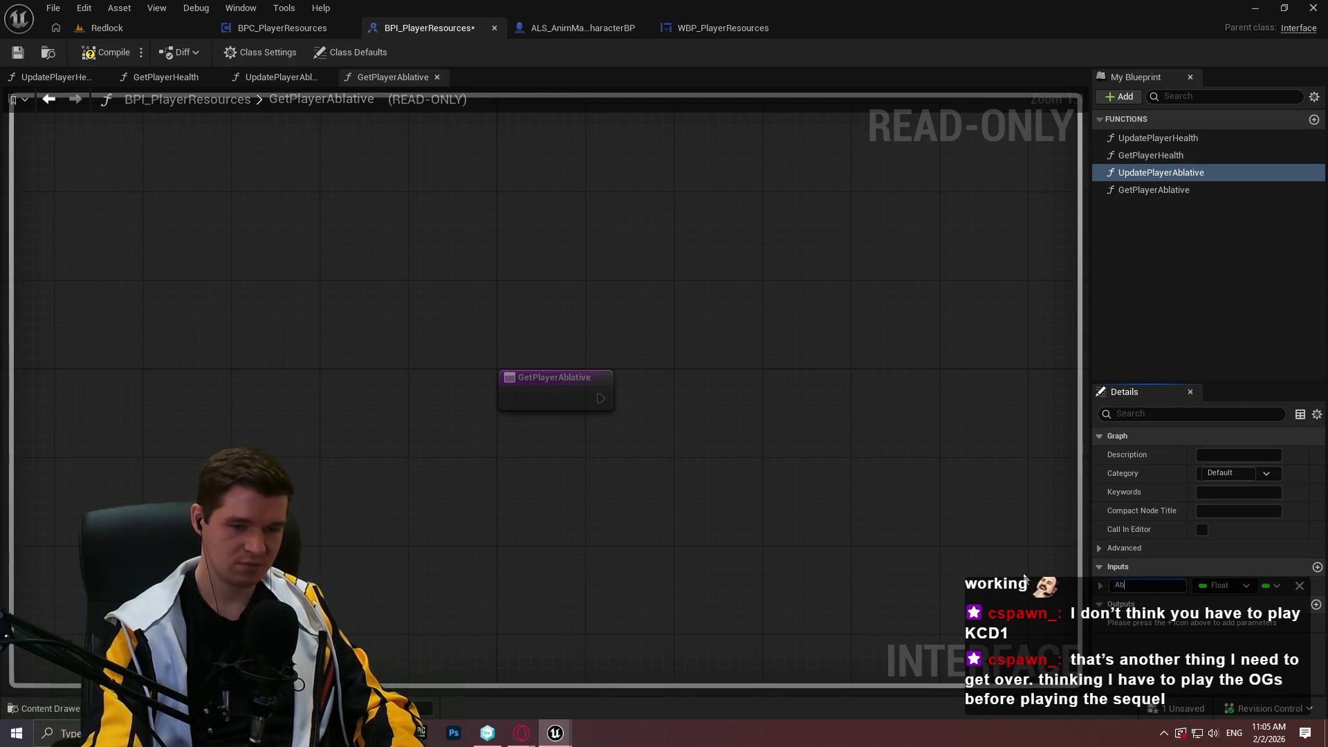
type("lativeUpdate")
key("Return")
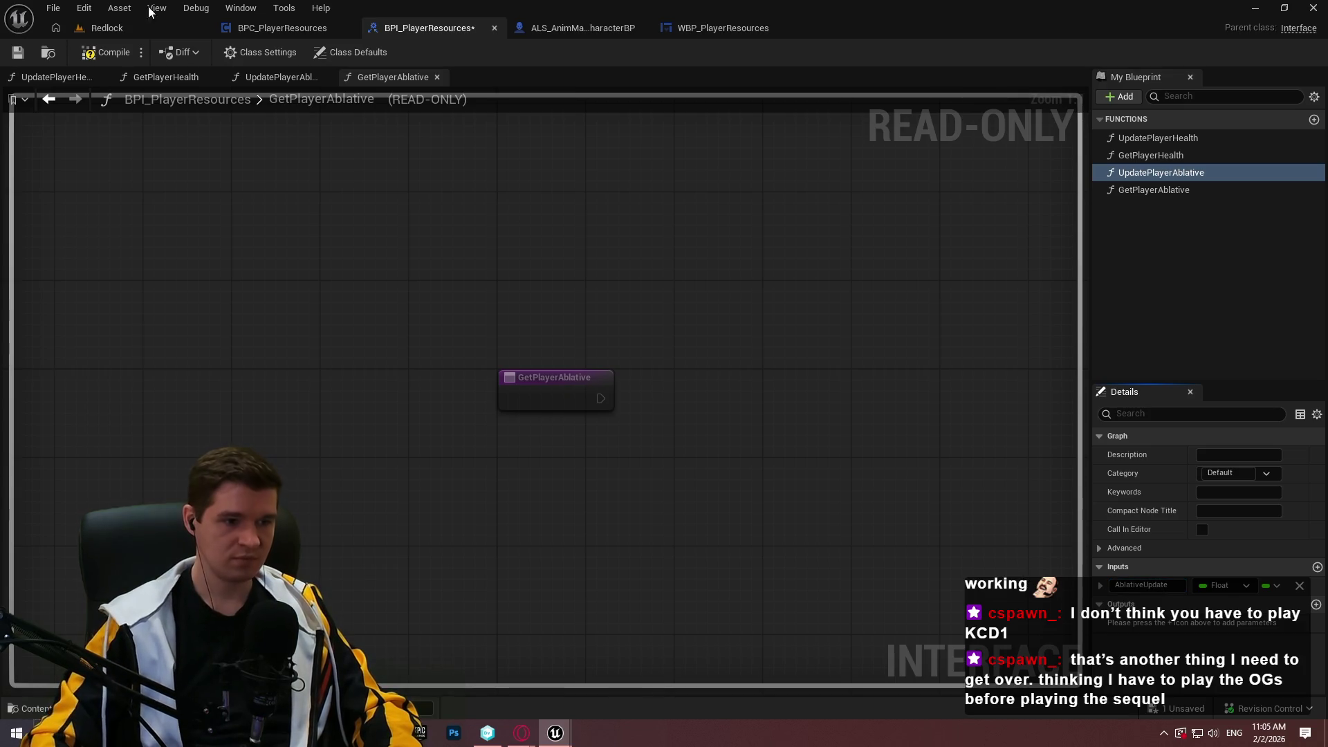
- Give GetPlayerAblative a PlayerAblative return output, then compile and save the interface
left_click(1180, 188)
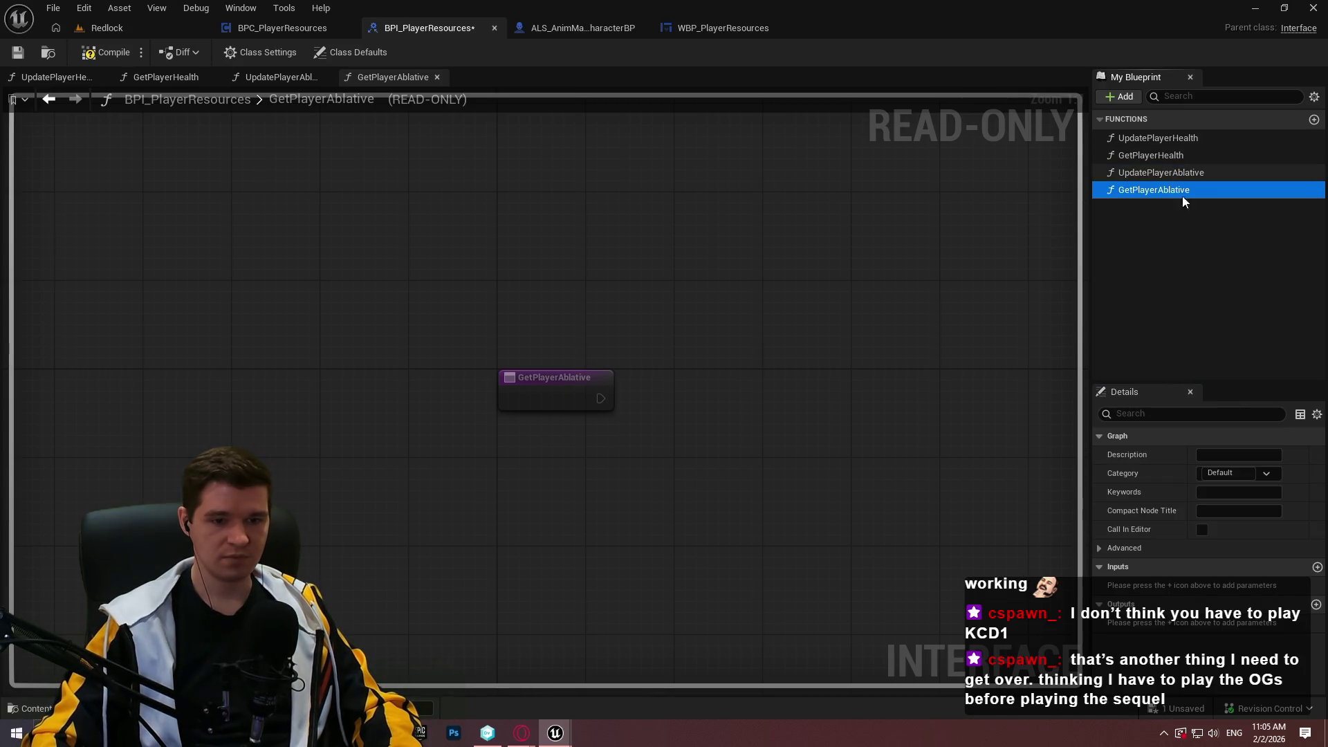
left_click(1316, 605)
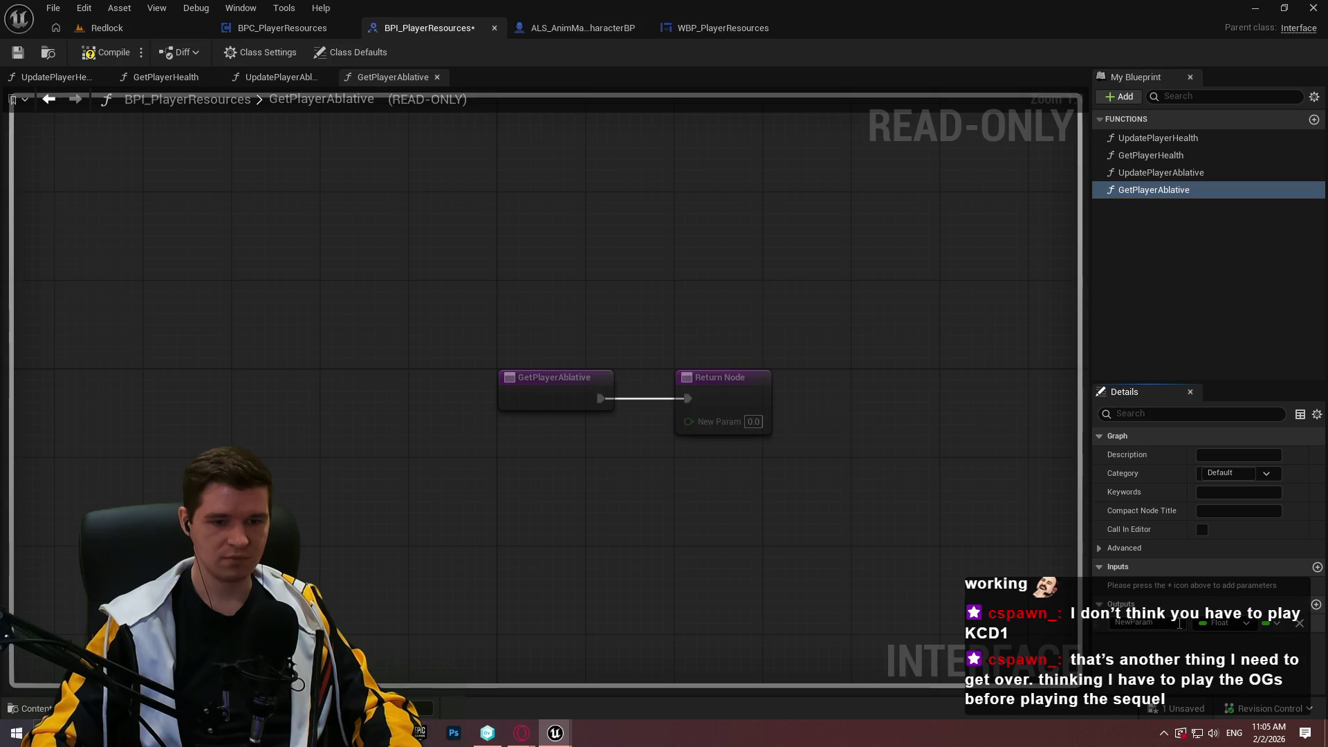
type("PlayerA")
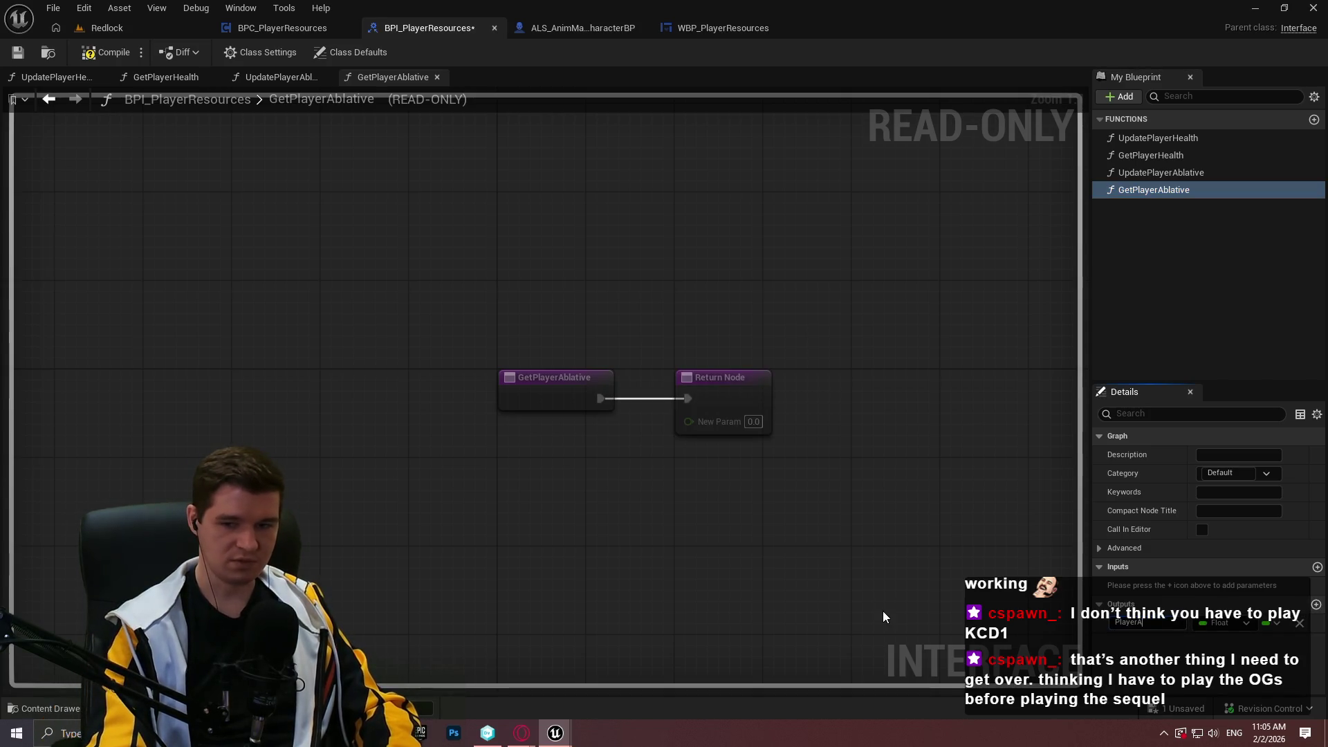
type("blative")
key("Return")
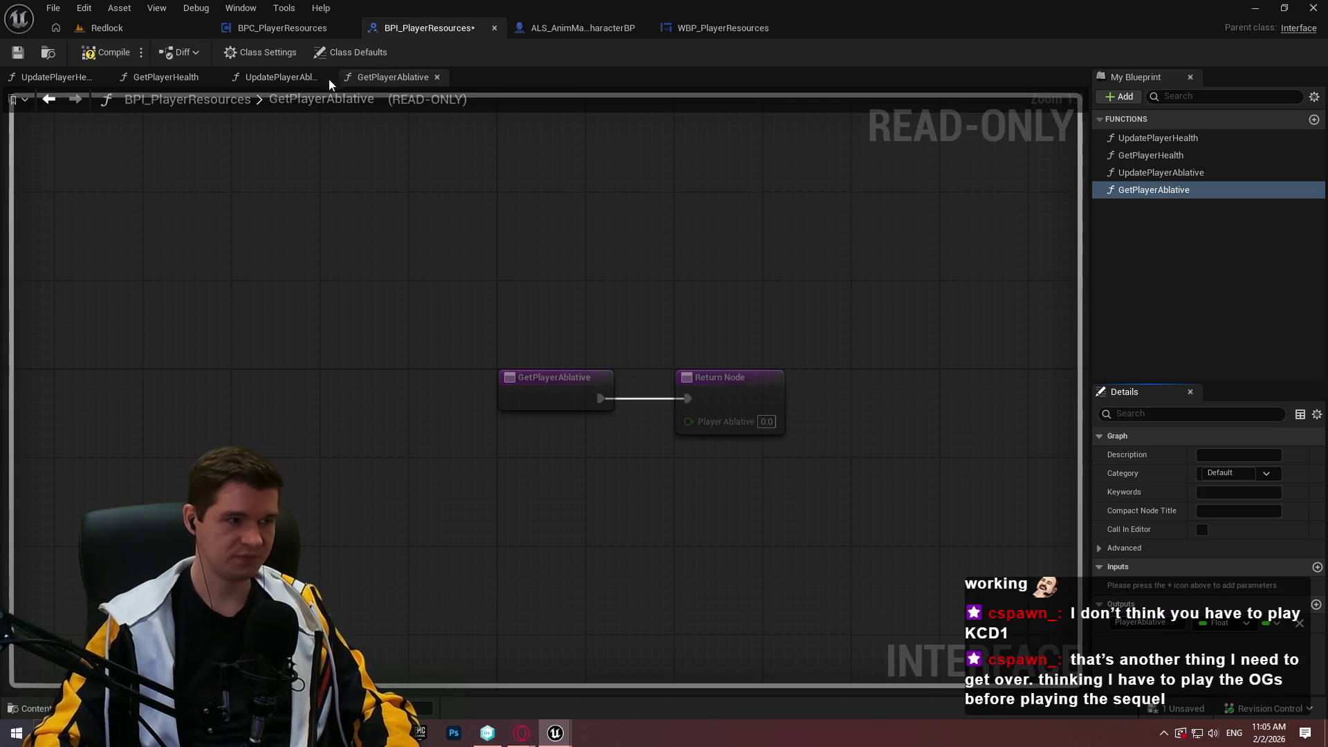
left_click(107, 52)
left_click(18, 52)
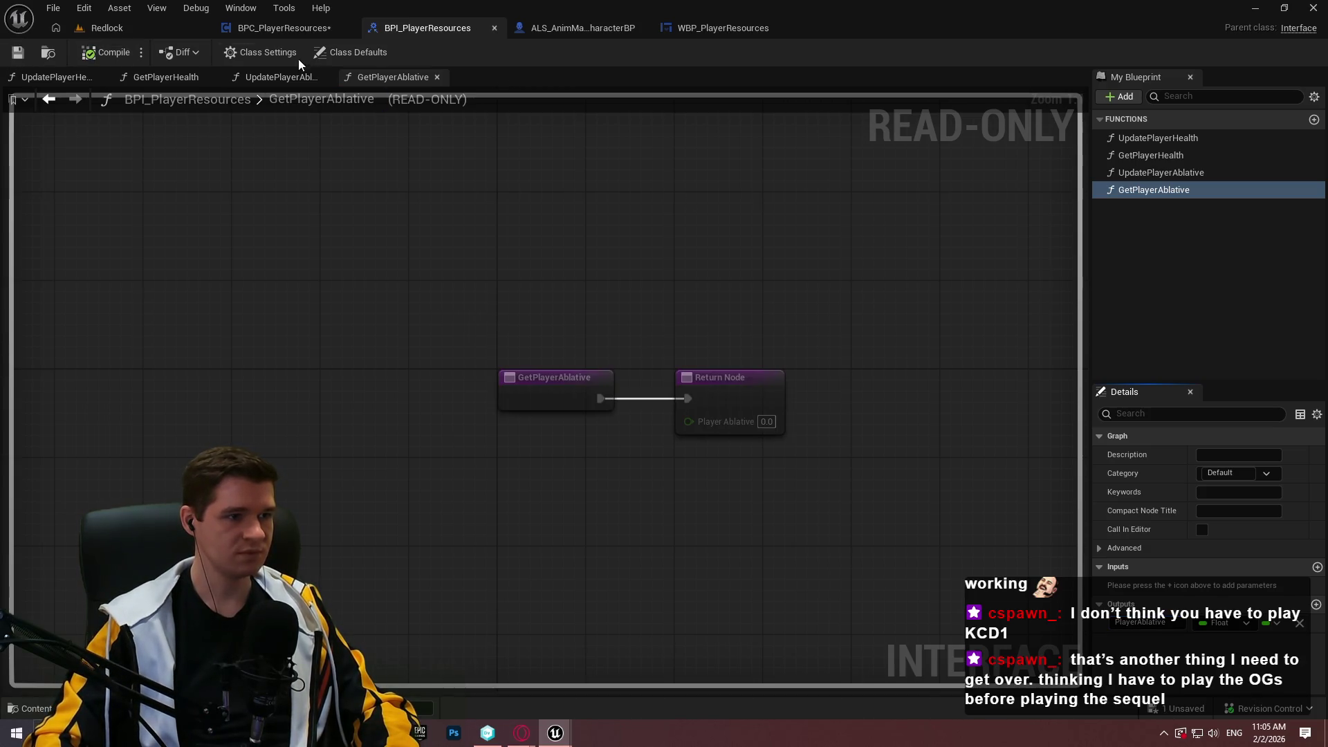
left_click(293, 34)
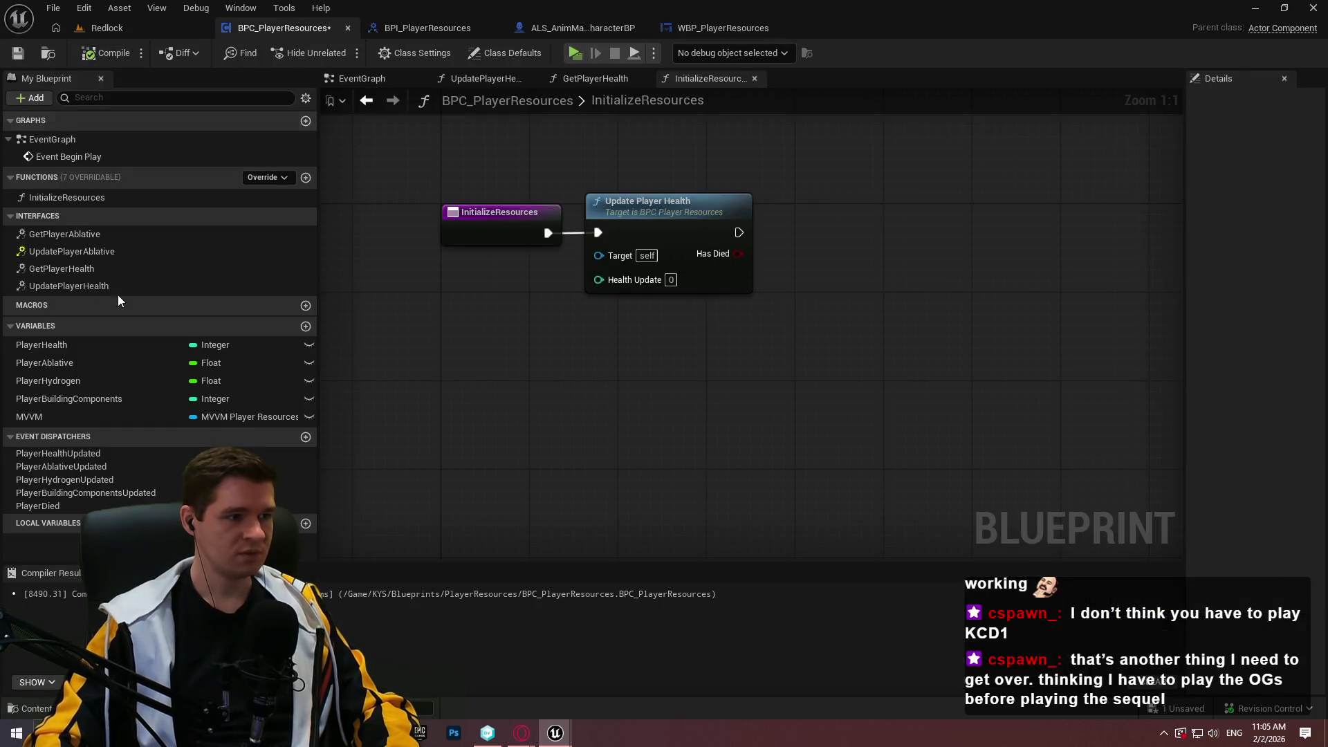
- Try implementing UpdatePlayerAblative as an event in BPC_PlayerResources, then delete the event node
double_click(184, 252)
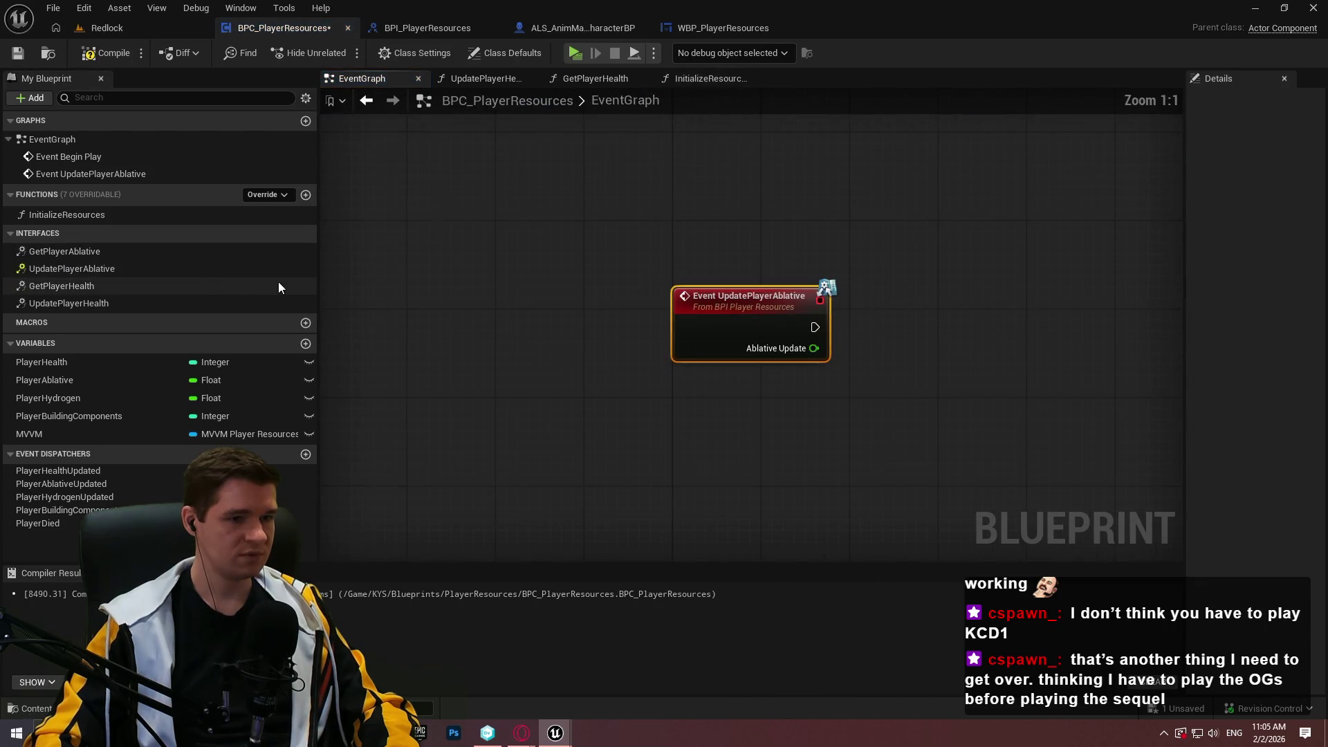
key("Delete")
right_click(74, 254)
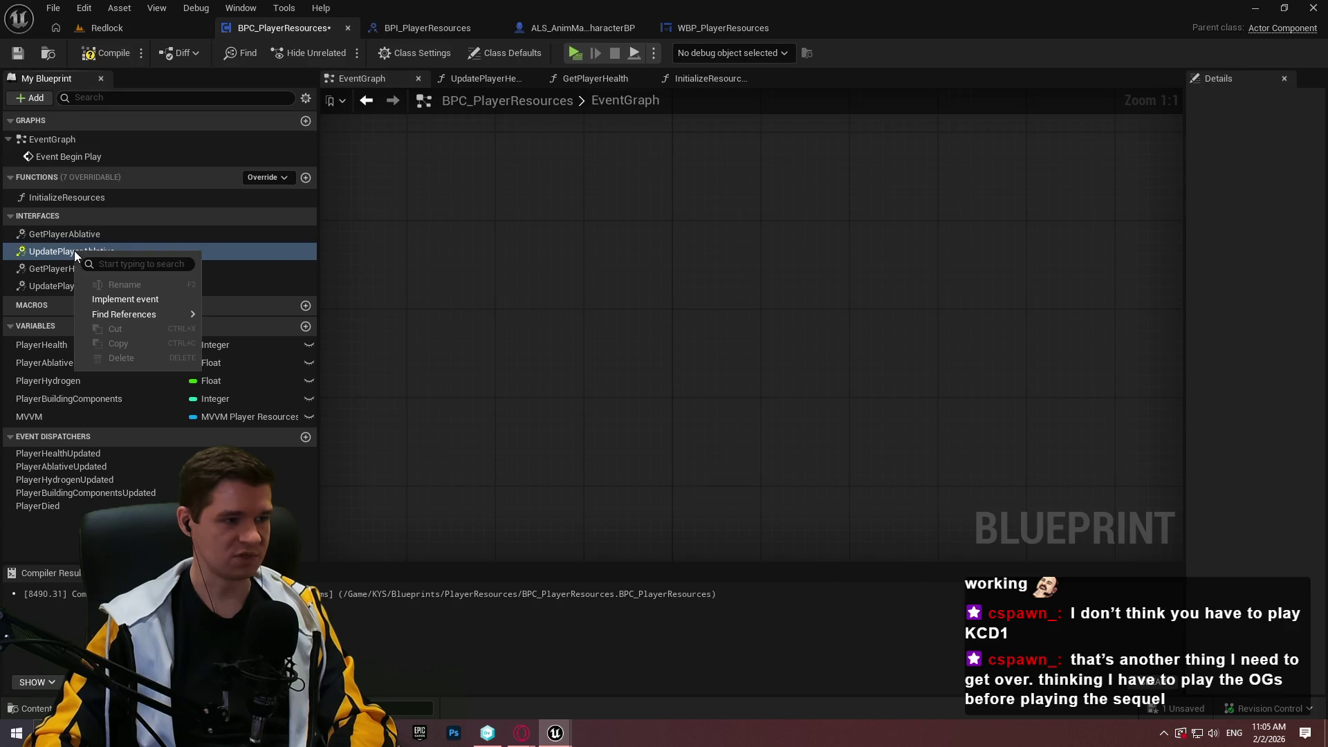
mouse_move(144, 316)
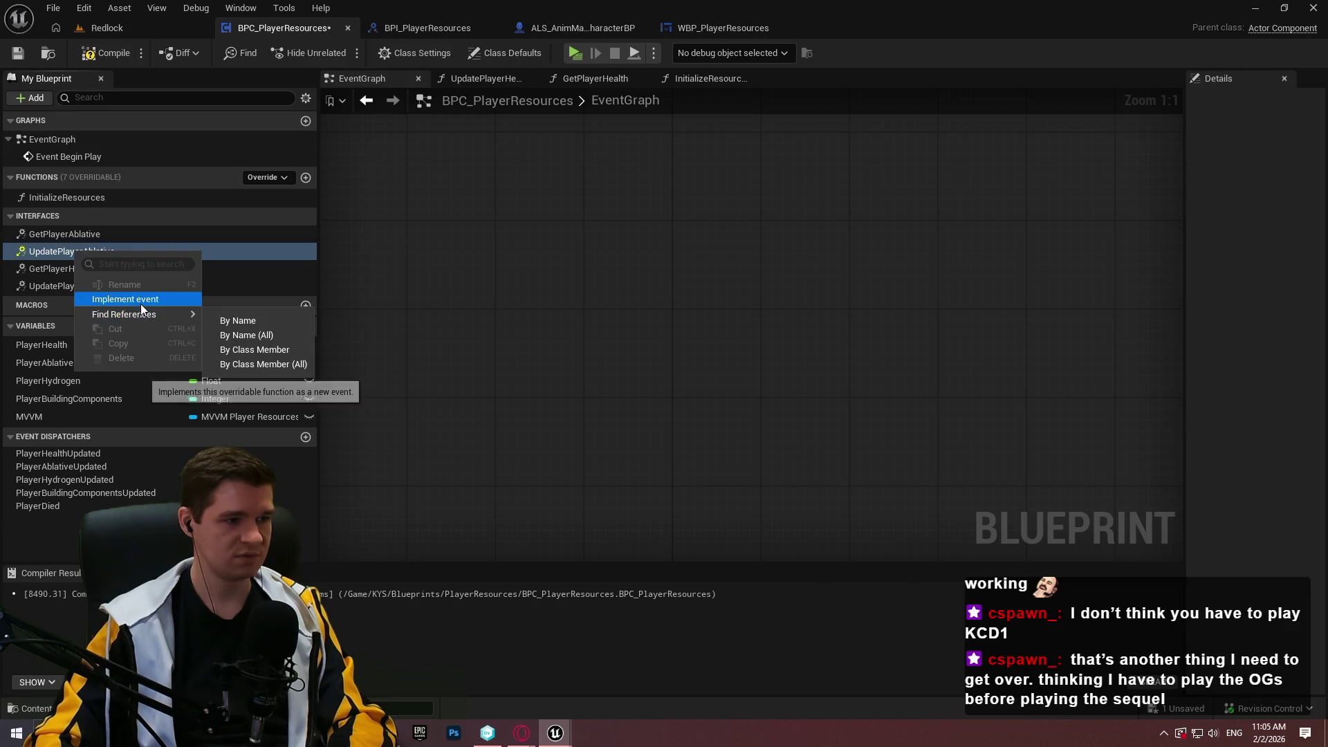
key("Escape")
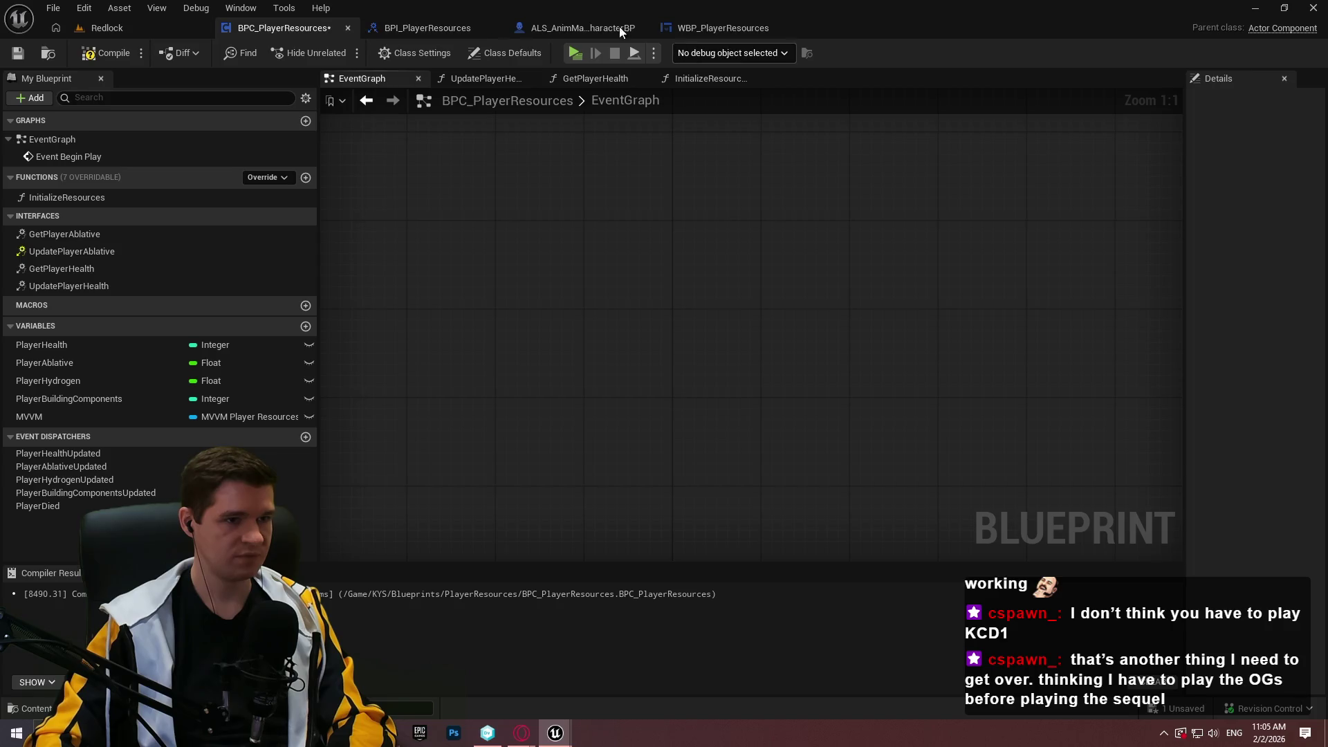
- Inspect UpdatePlayerAblative's advanced settings in the interface, toggling Exec on and back off
left_click(458, 30)
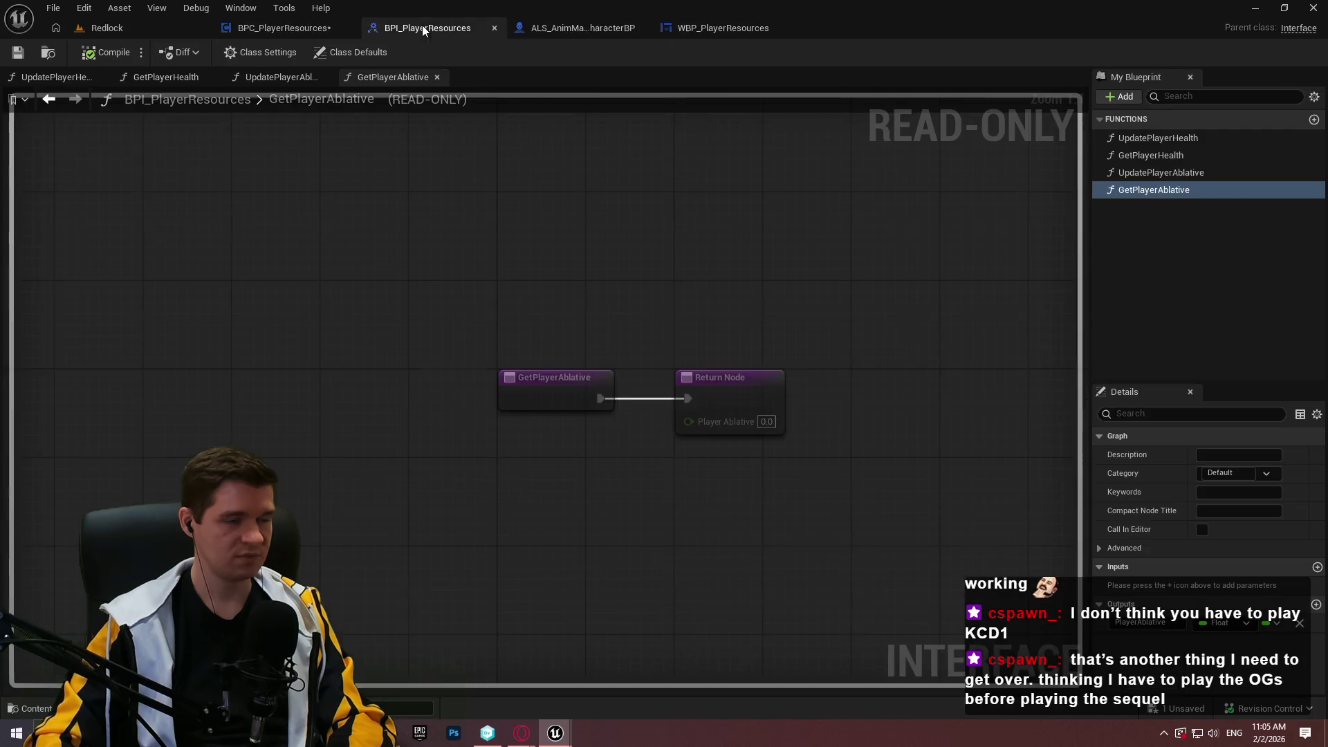
left_click(1148, 170)
key("F2")
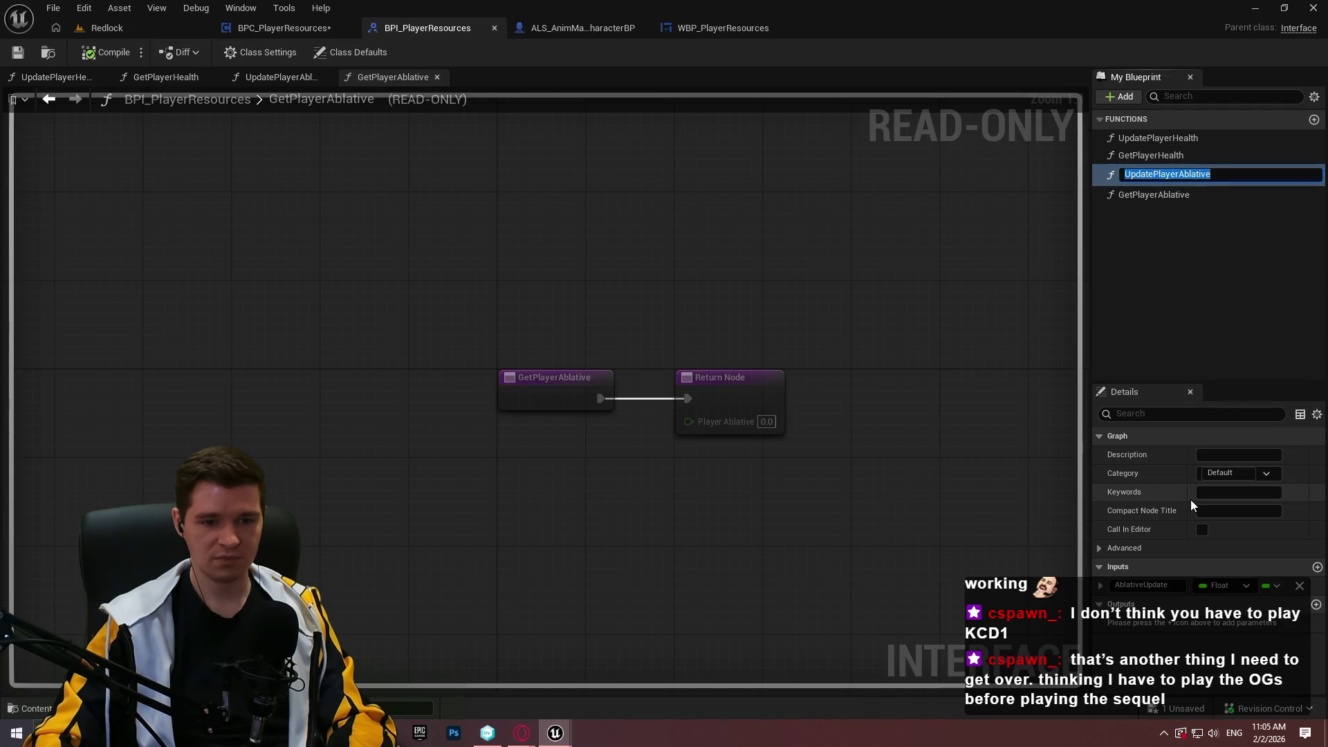
left_click(1099, 548)
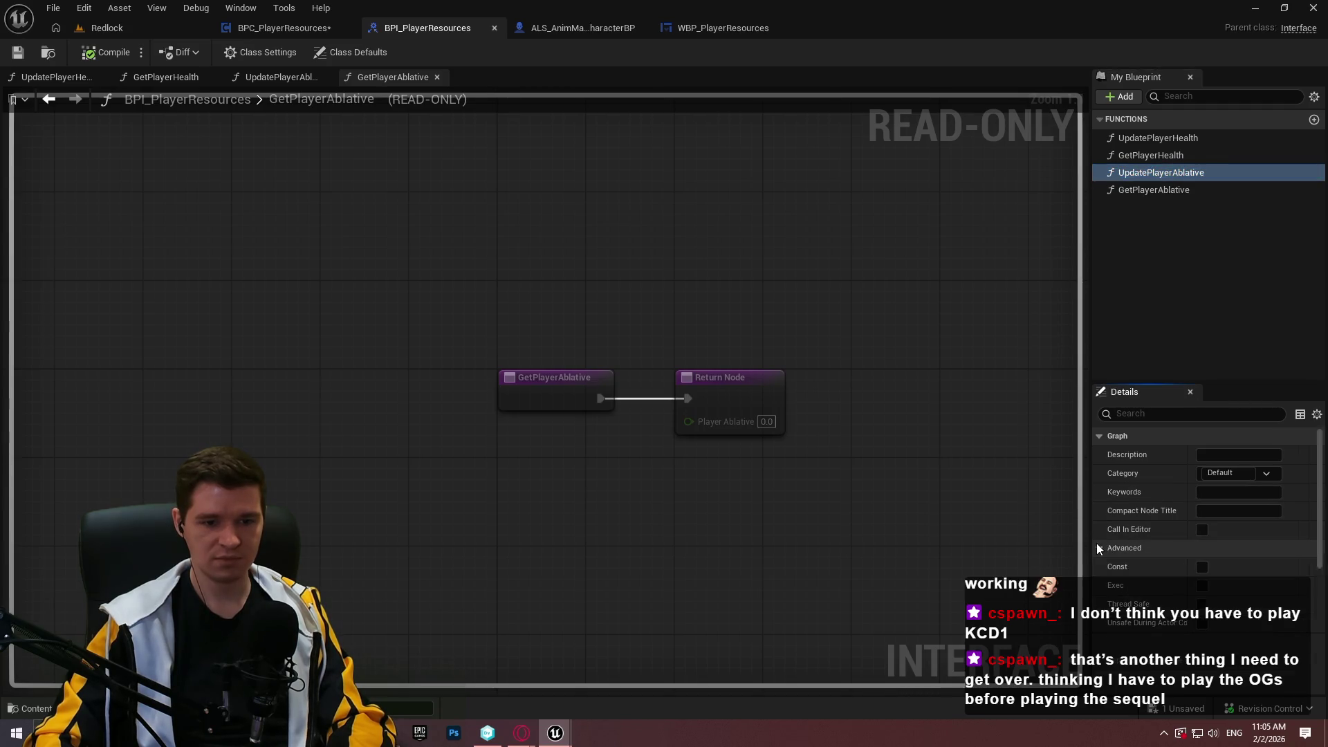
left_click(1198, 586)
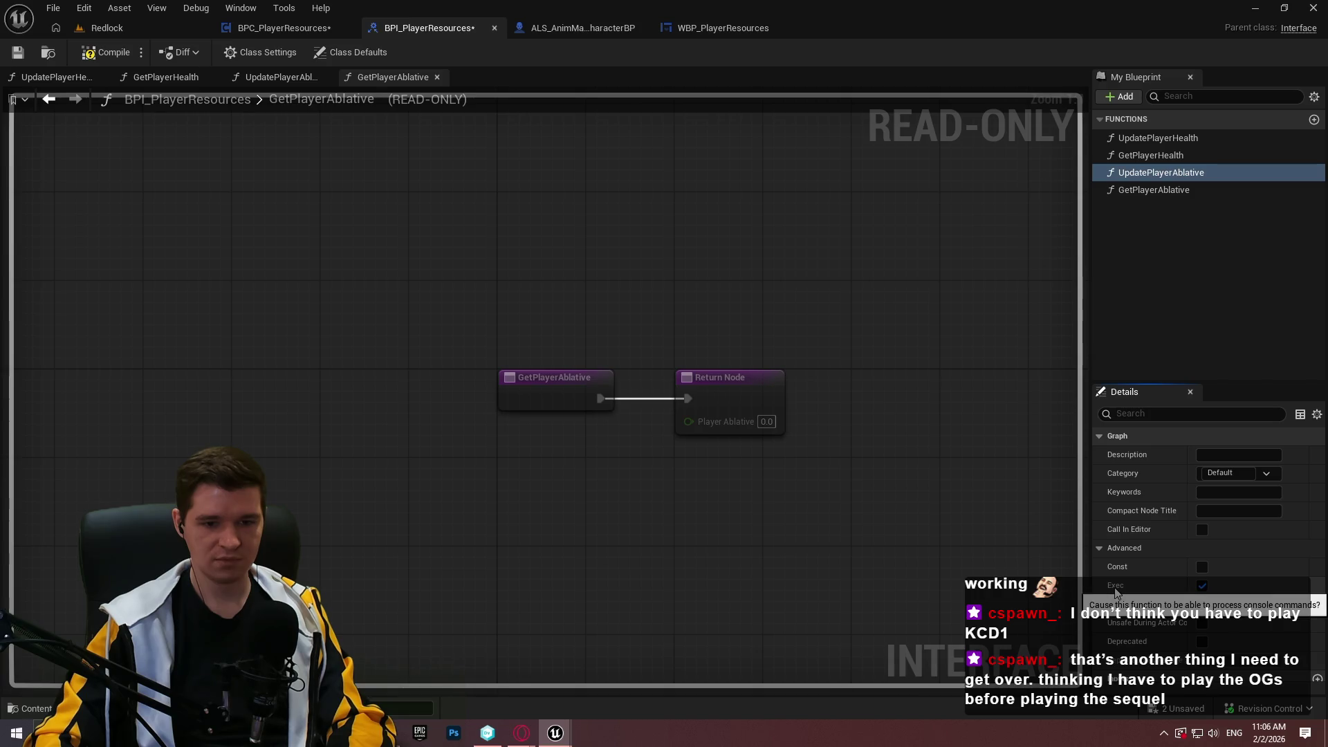
left_click(1204, 587)
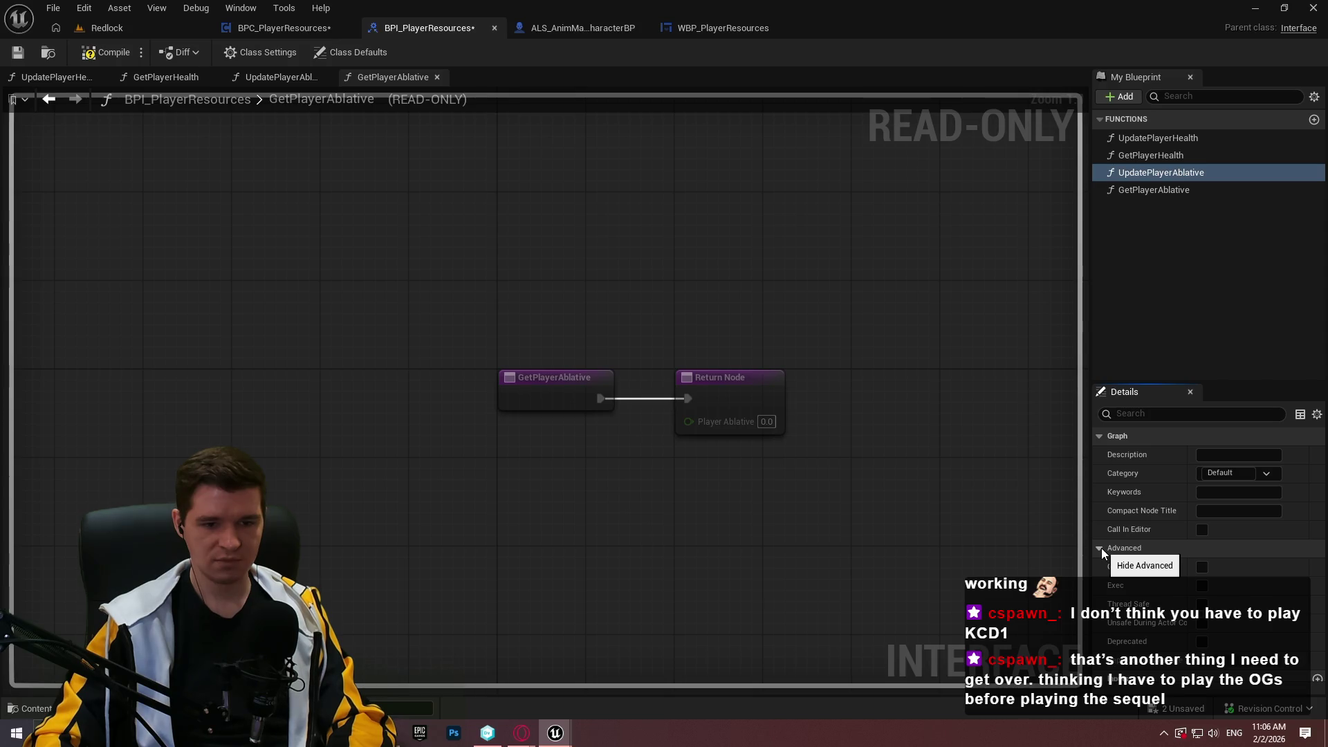
- Collapse the advanced settings, then compile and save BPI_PlayerResources
left_click(1149, 176)
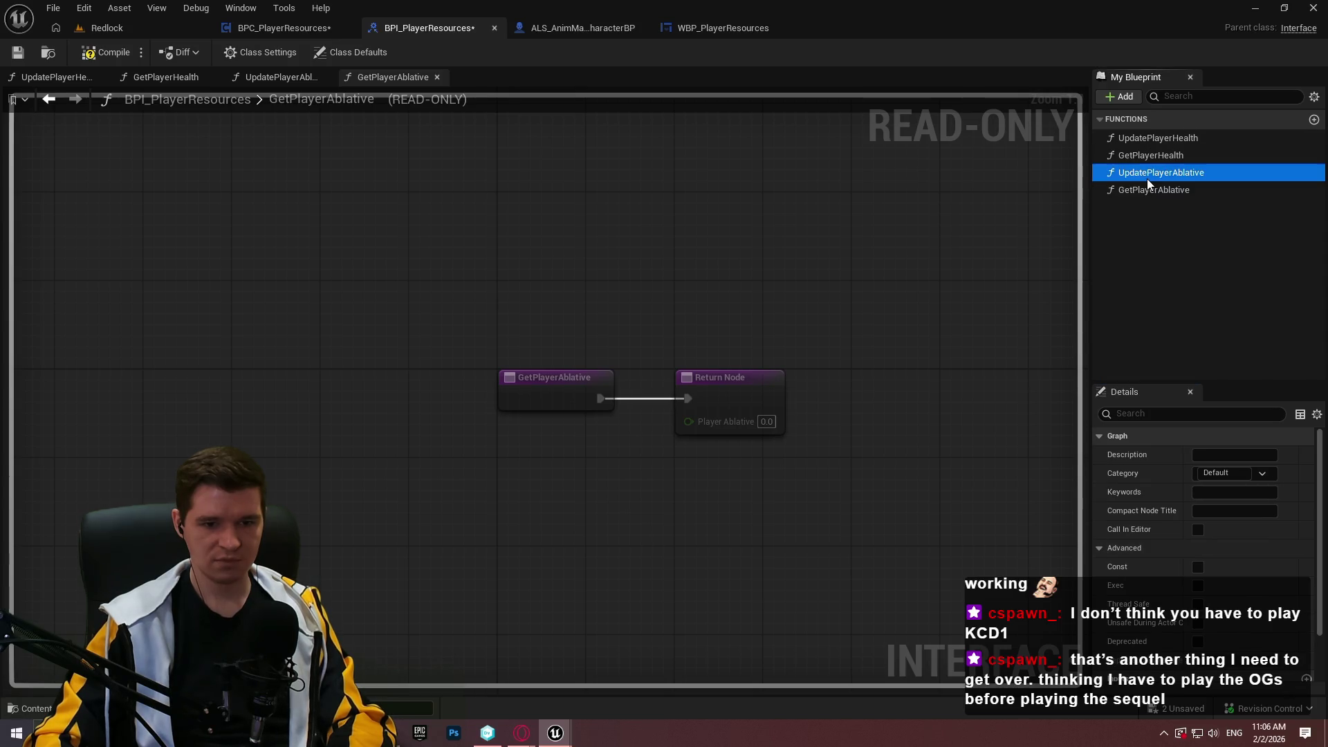
left_click(1135, 549)
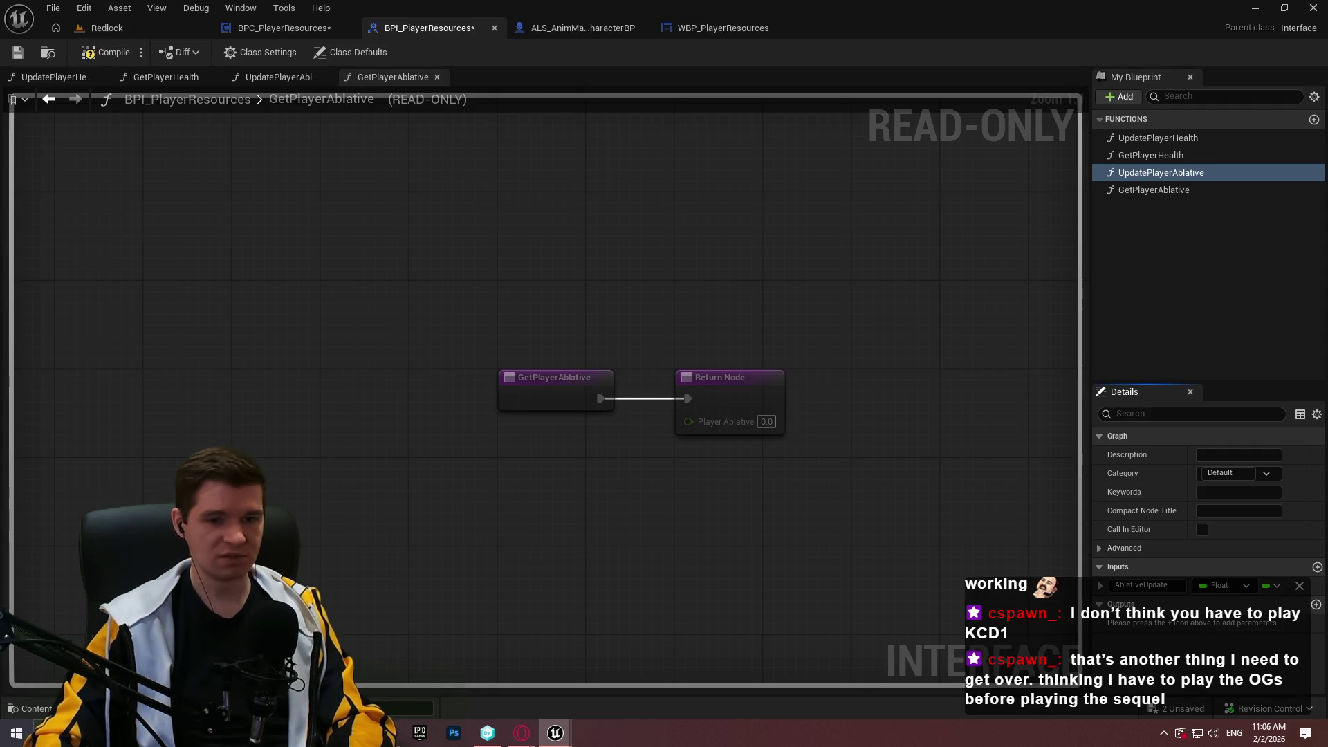
left_click(103, 52)
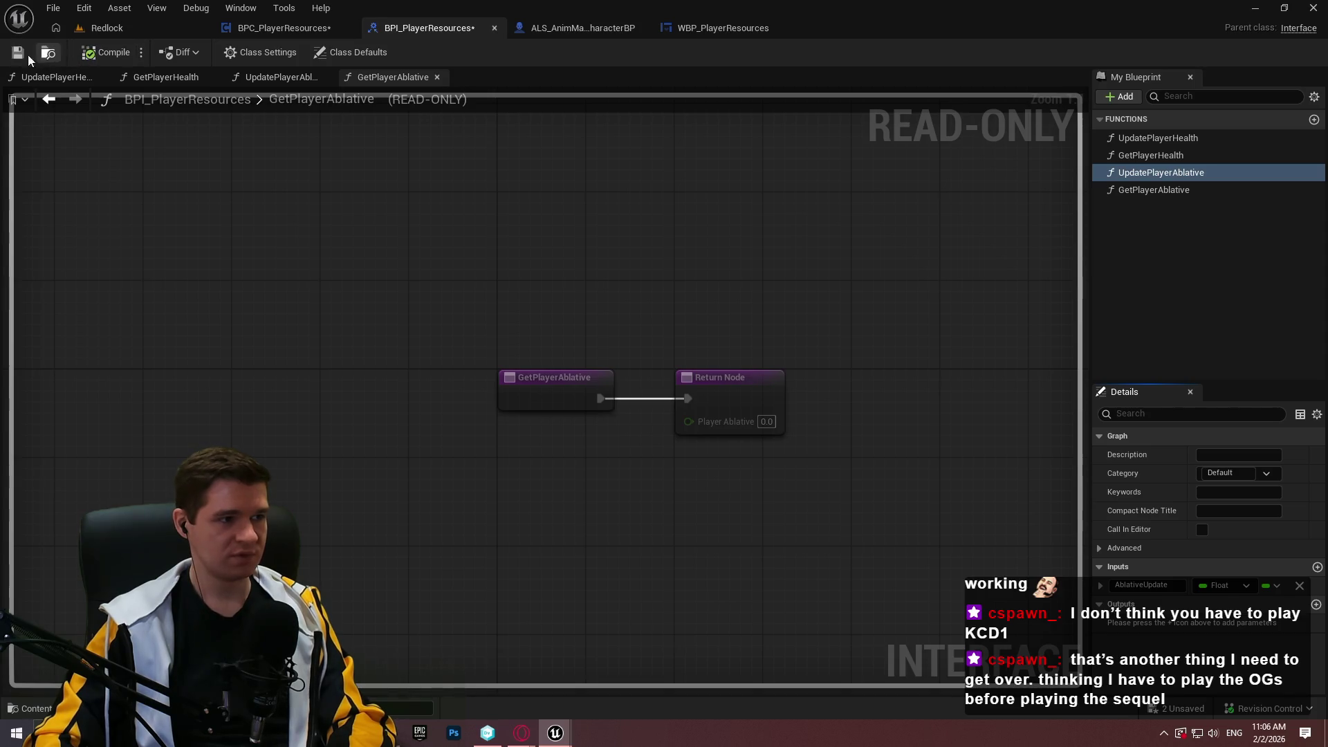
left_click(18, 53)
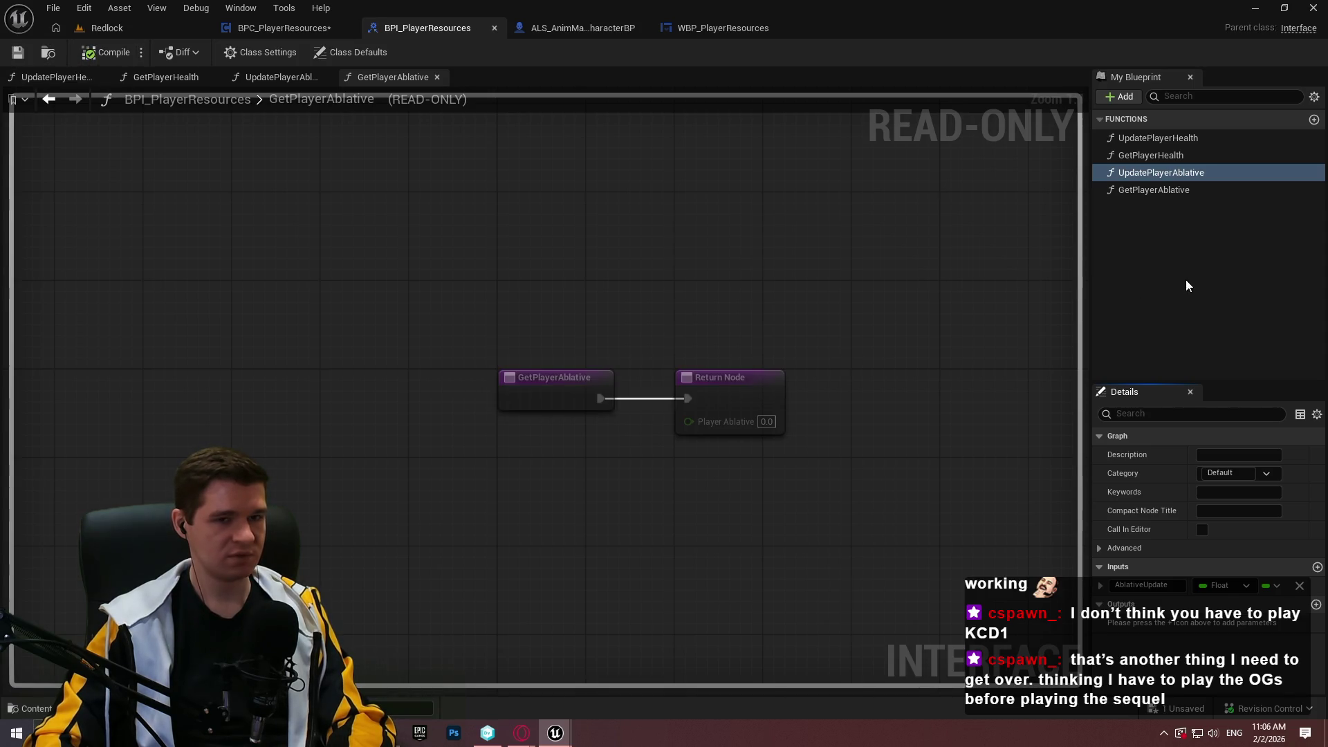
left_click(283, 26)
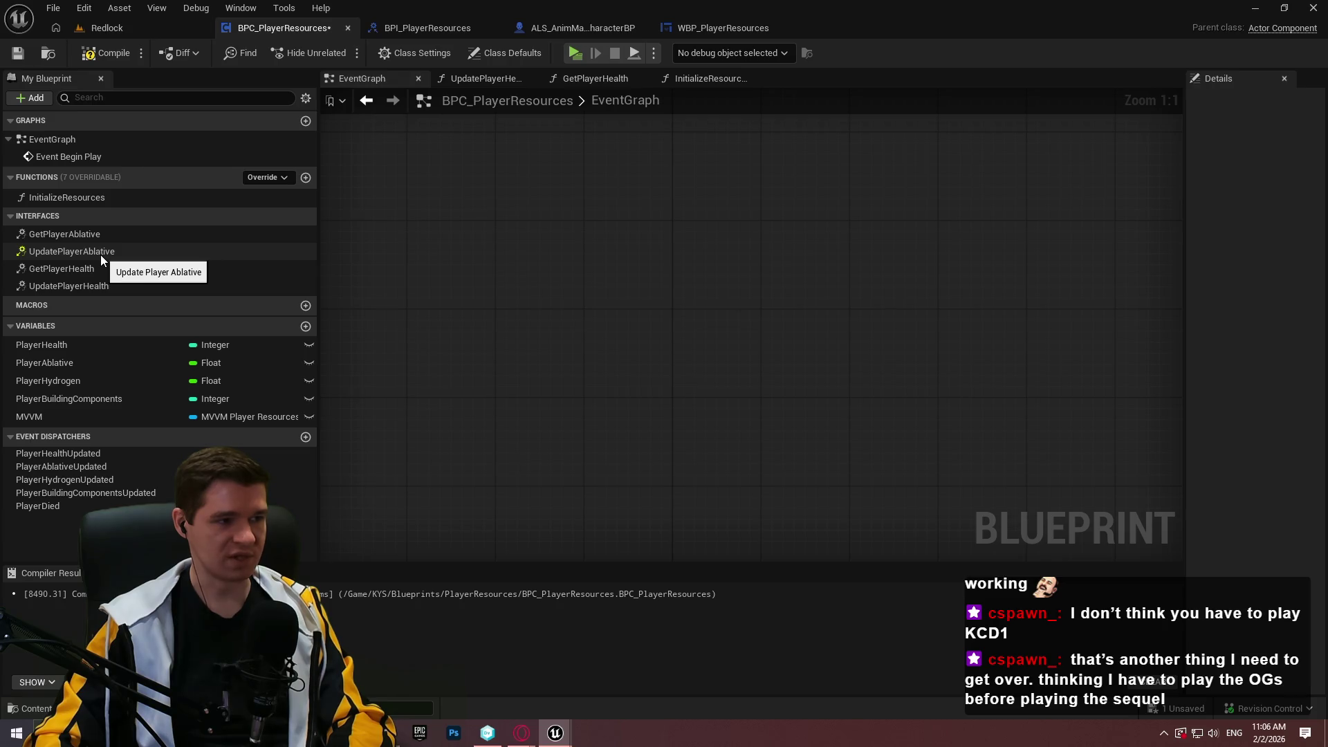
- Add an UpdatePlayerAblative event via Override and try Convert Event to Function
left_click(260, 175)
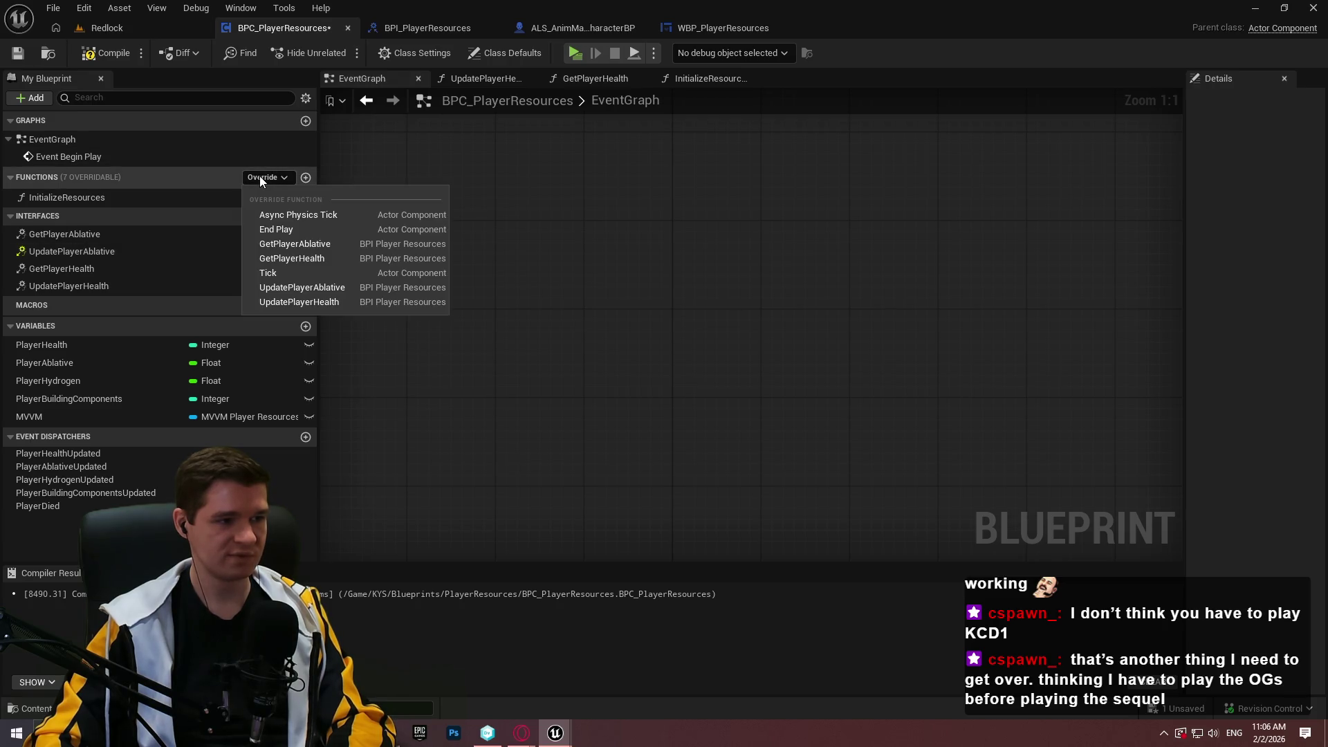
left_click(325, 293)
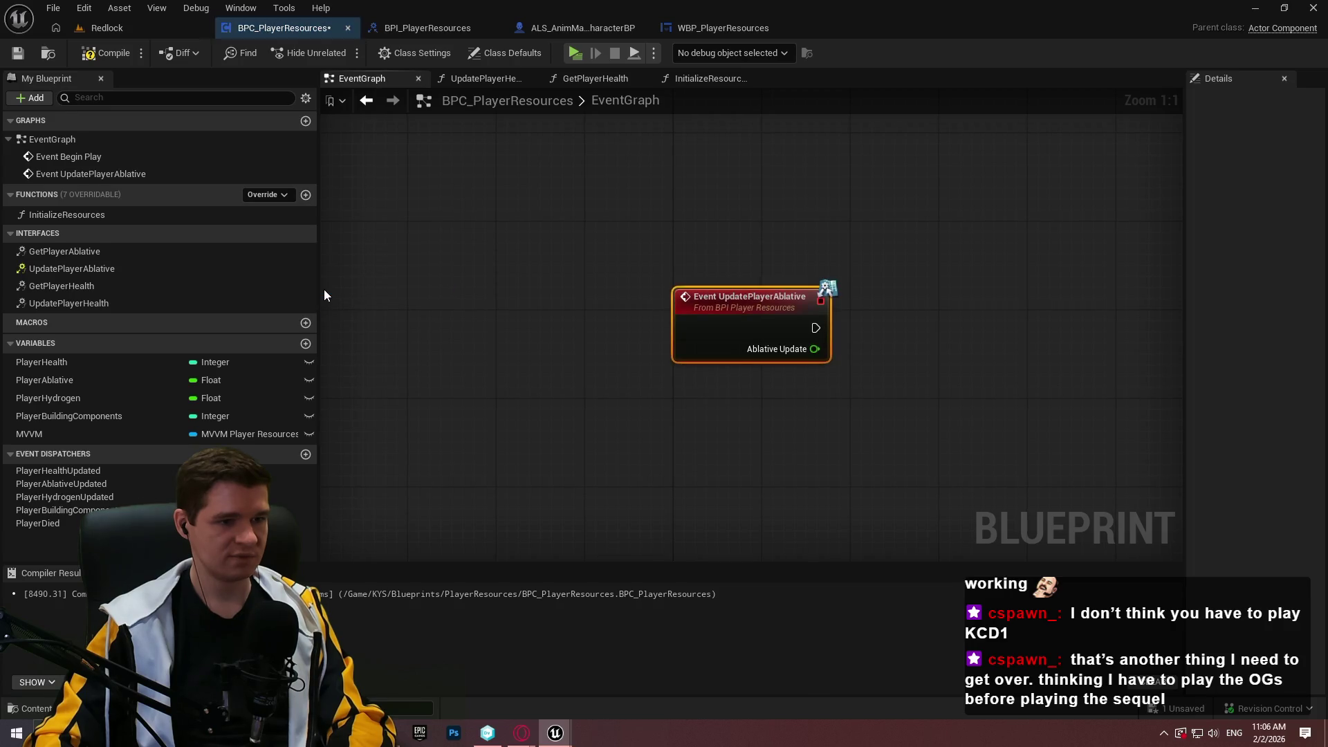
right_click(756, 334)
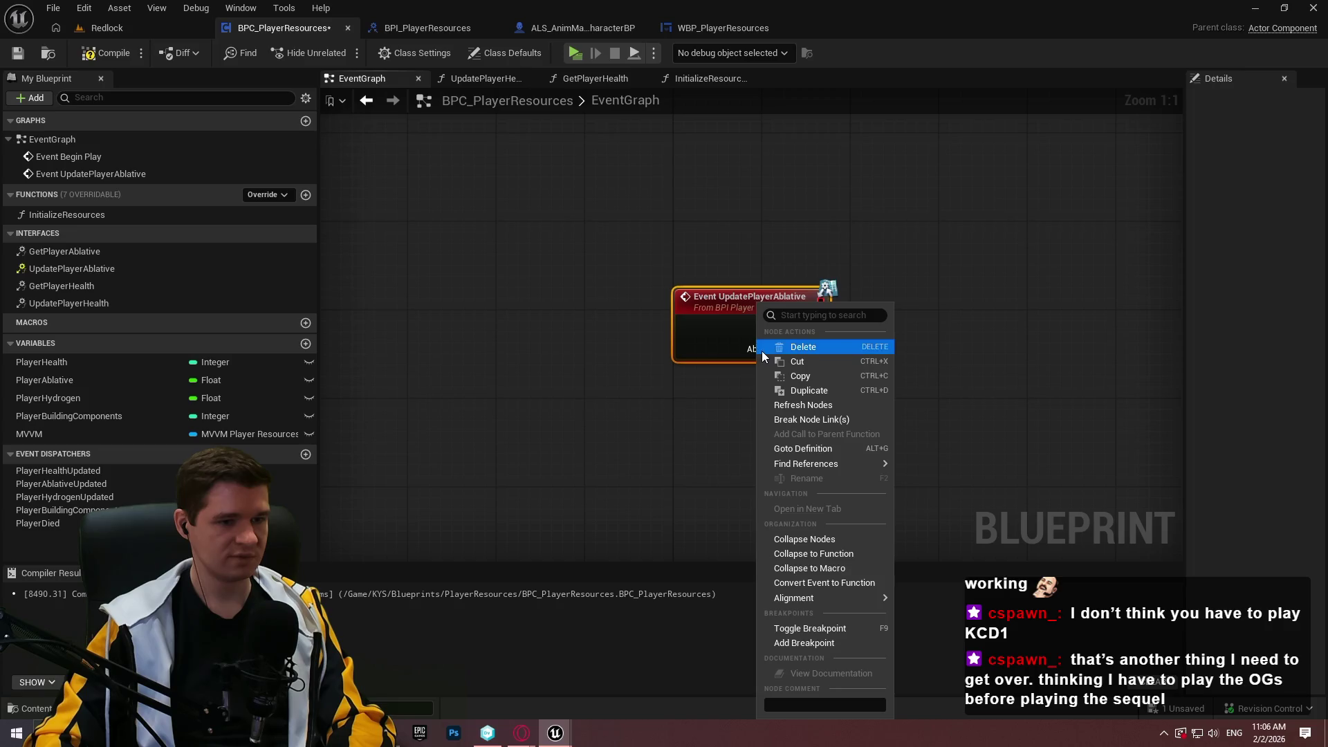
left_click(844, 585)
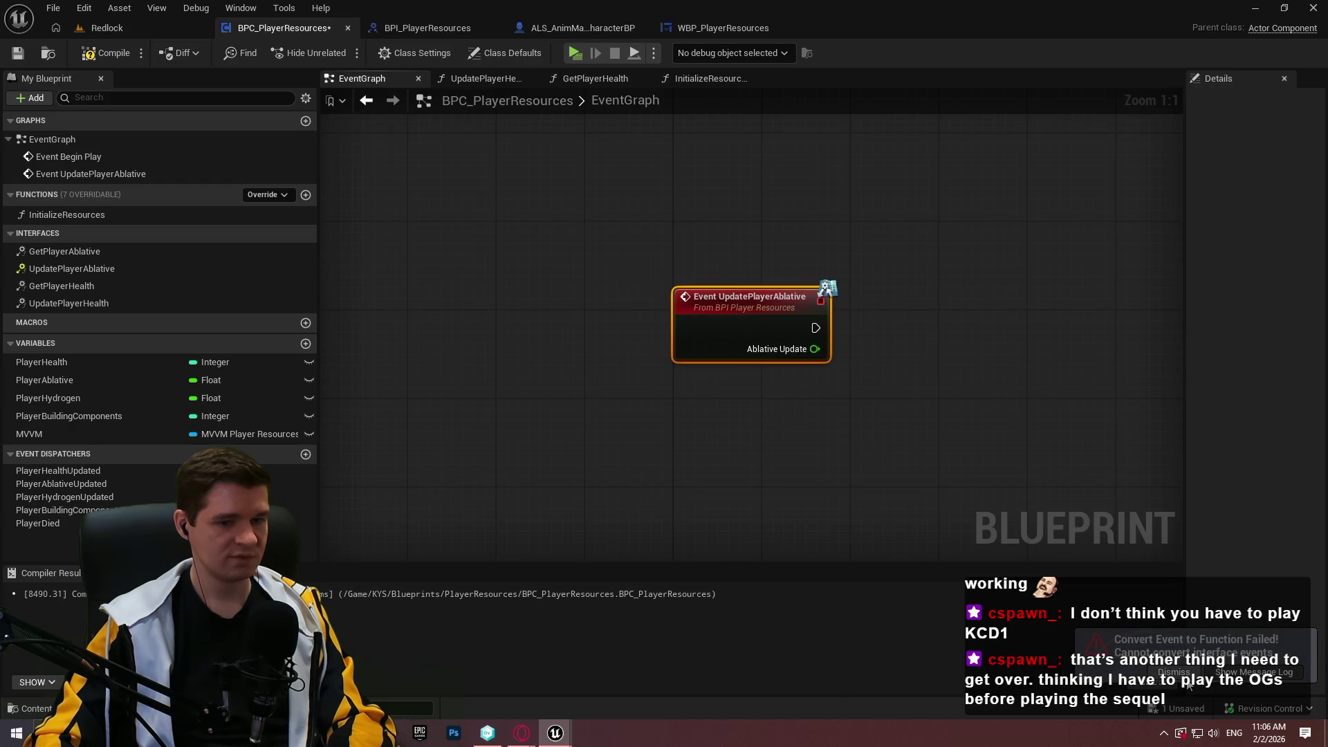
- Delete the UpdatePlayerAblative event node, compile and save BPC_PlayerResources, then switch to the browser
left_click(1187, 681)
key("Delete")
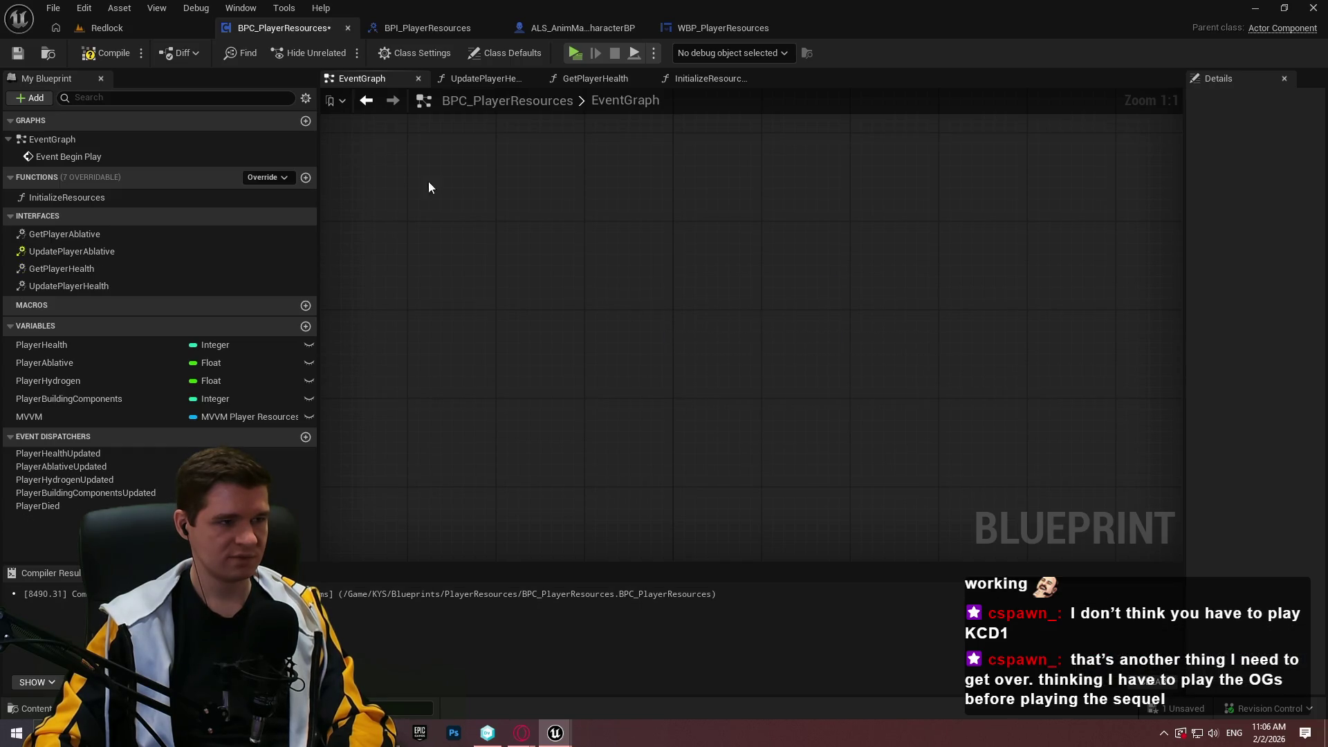
left_click(110, 52)
left_click(14, 57)
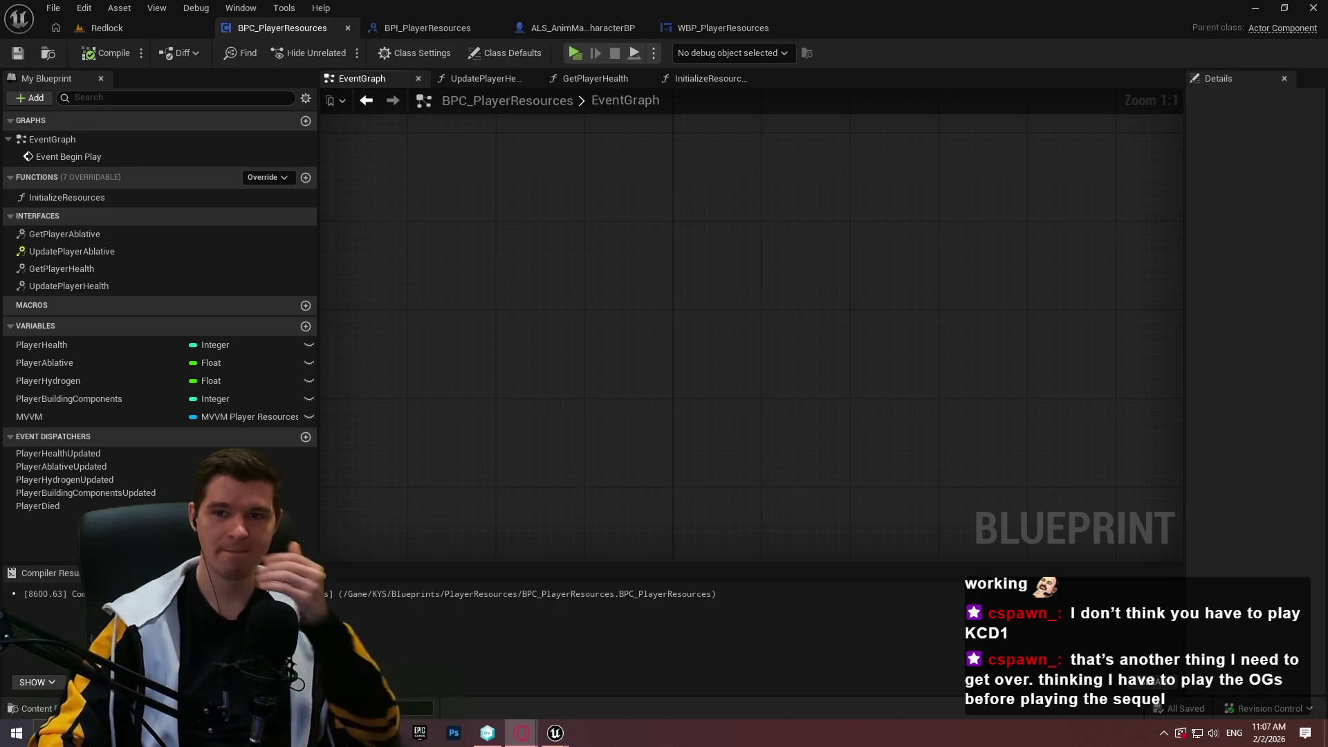
key("alt+Tab")
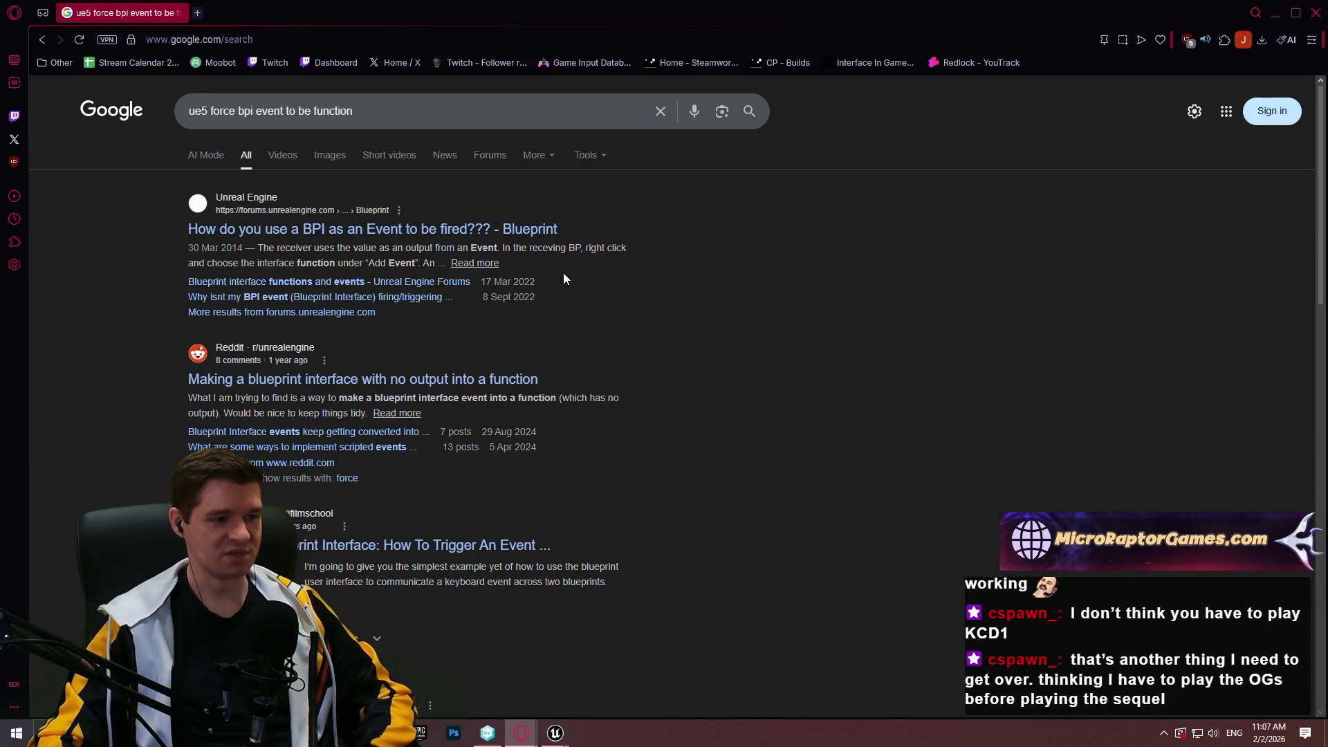
- Skim the Google results on forcing a BPI event into a function, then close the browser
scroll(632, 280, "down", 5)
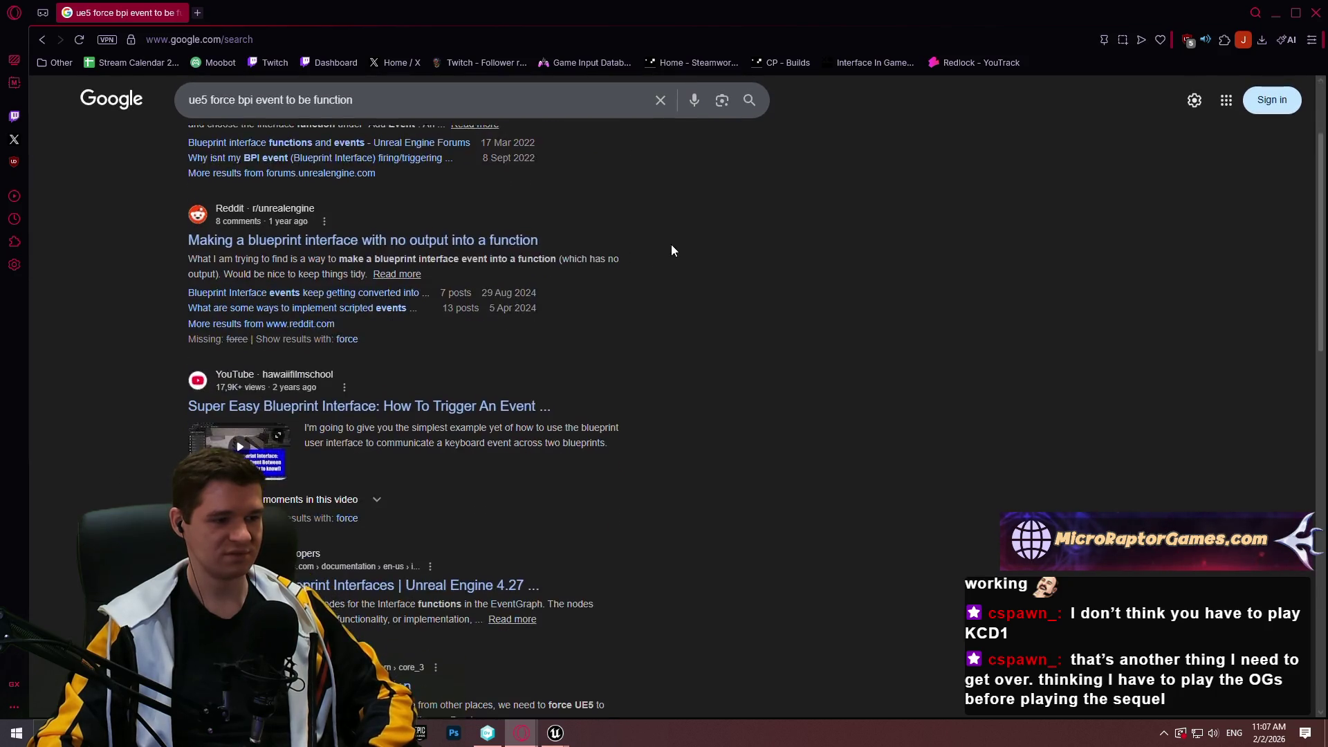
left_click(1316, 12)
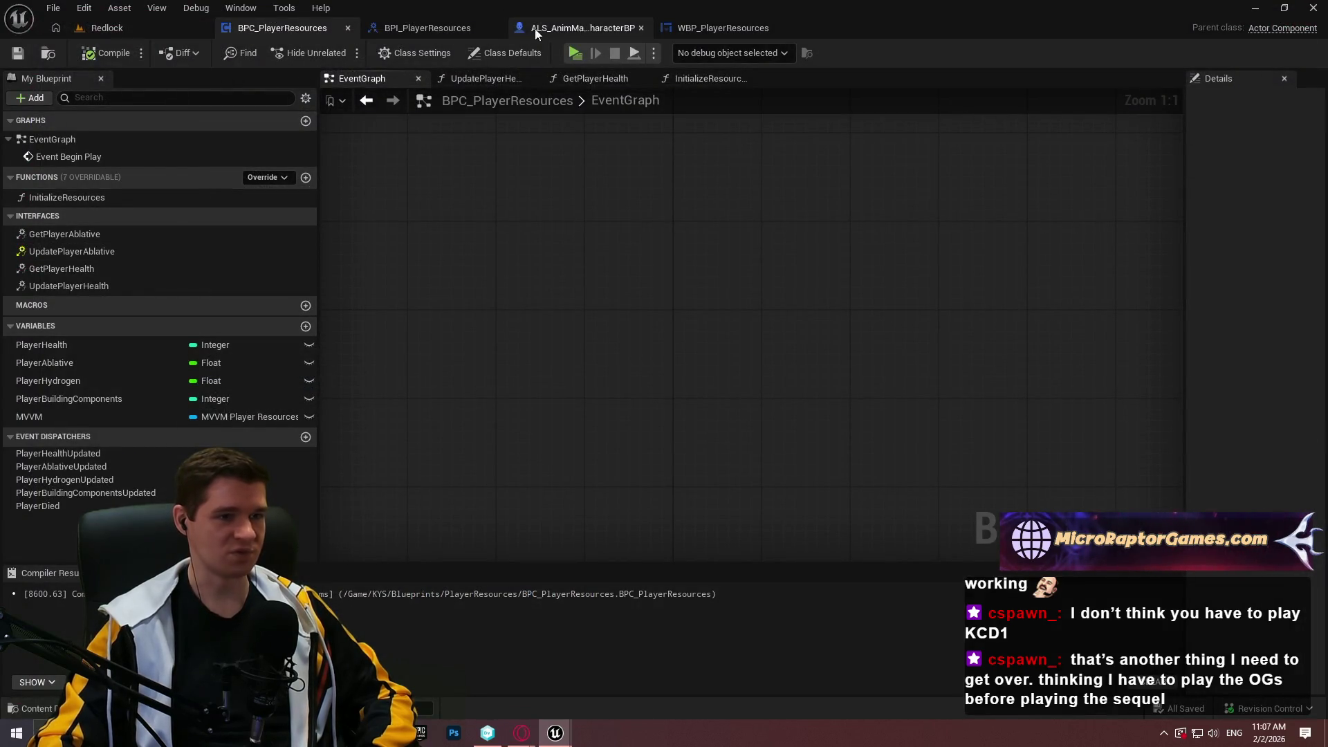
- Give UpdatePlayerAblative a Boolean Updated output in BPI_PlayerResources and save the interface
left_click(429, 29)
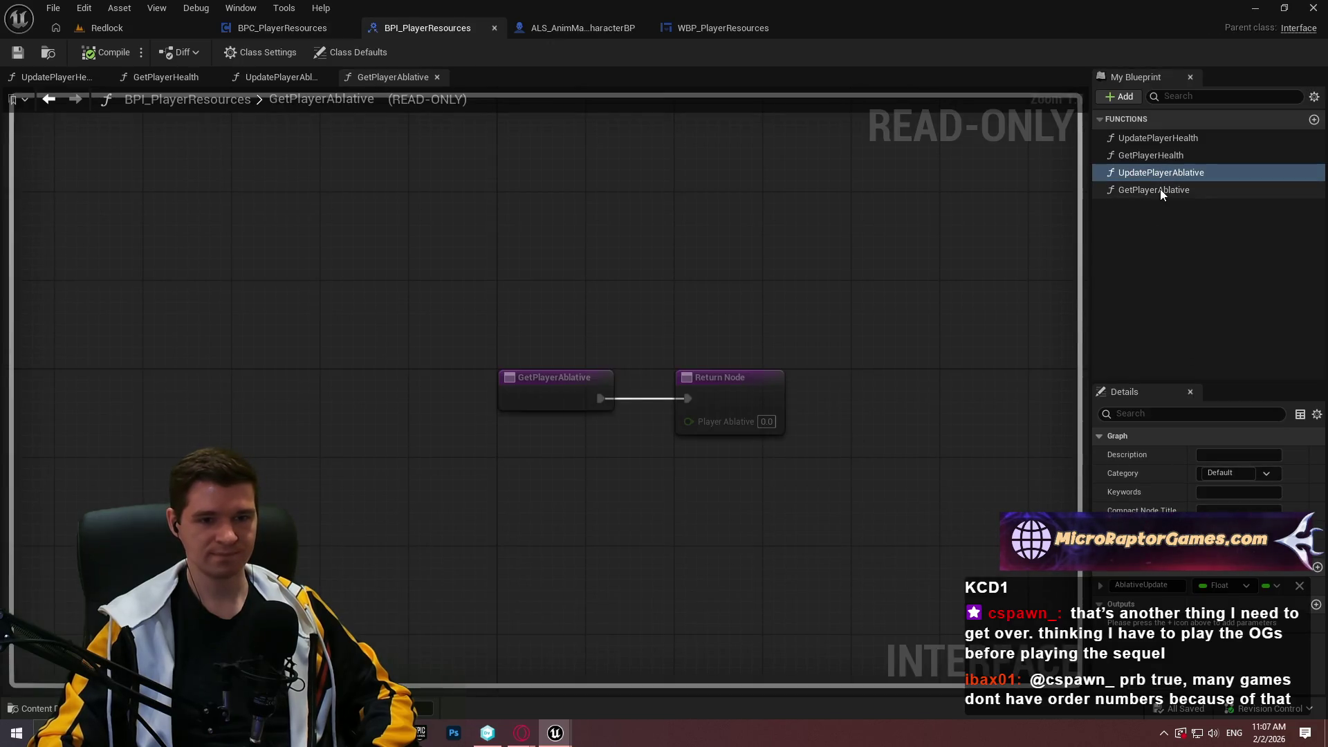
left_click(1316, 604)
left_click(1217, 624)
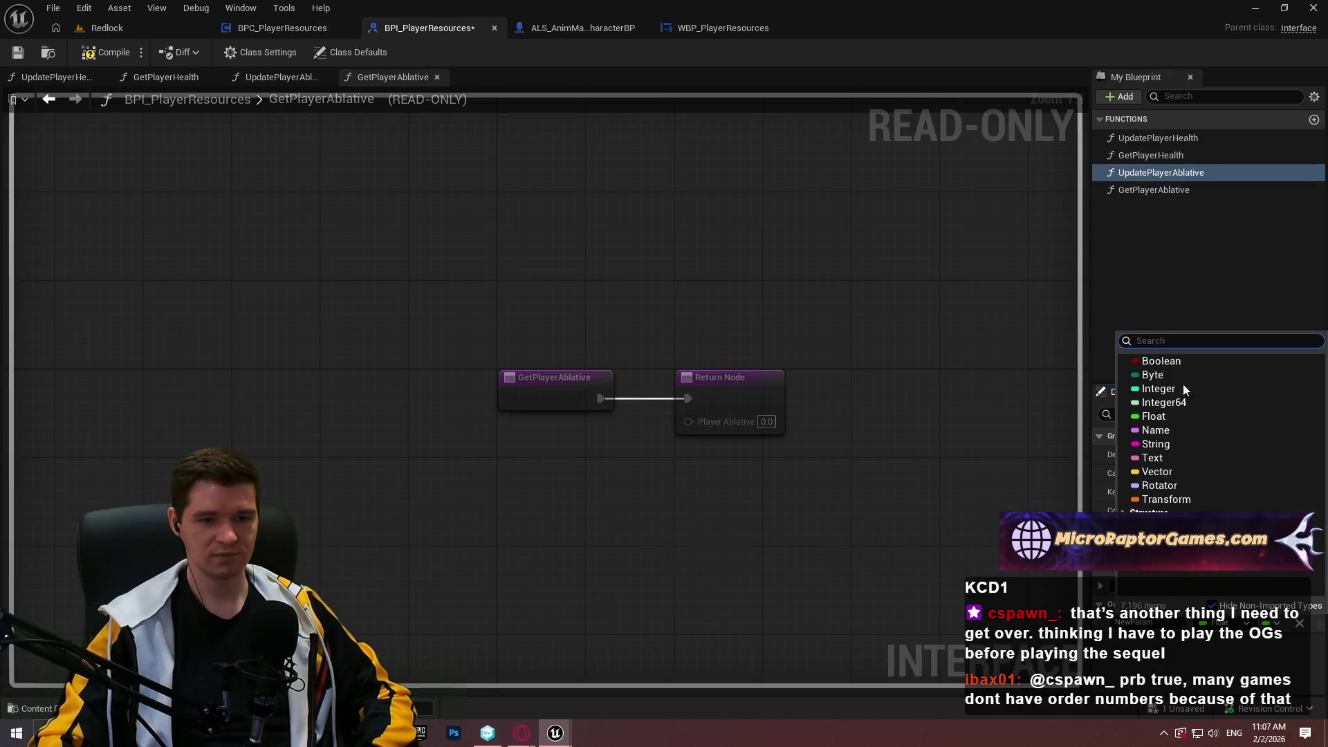
left_click(1168, 361)
type("bRetur")
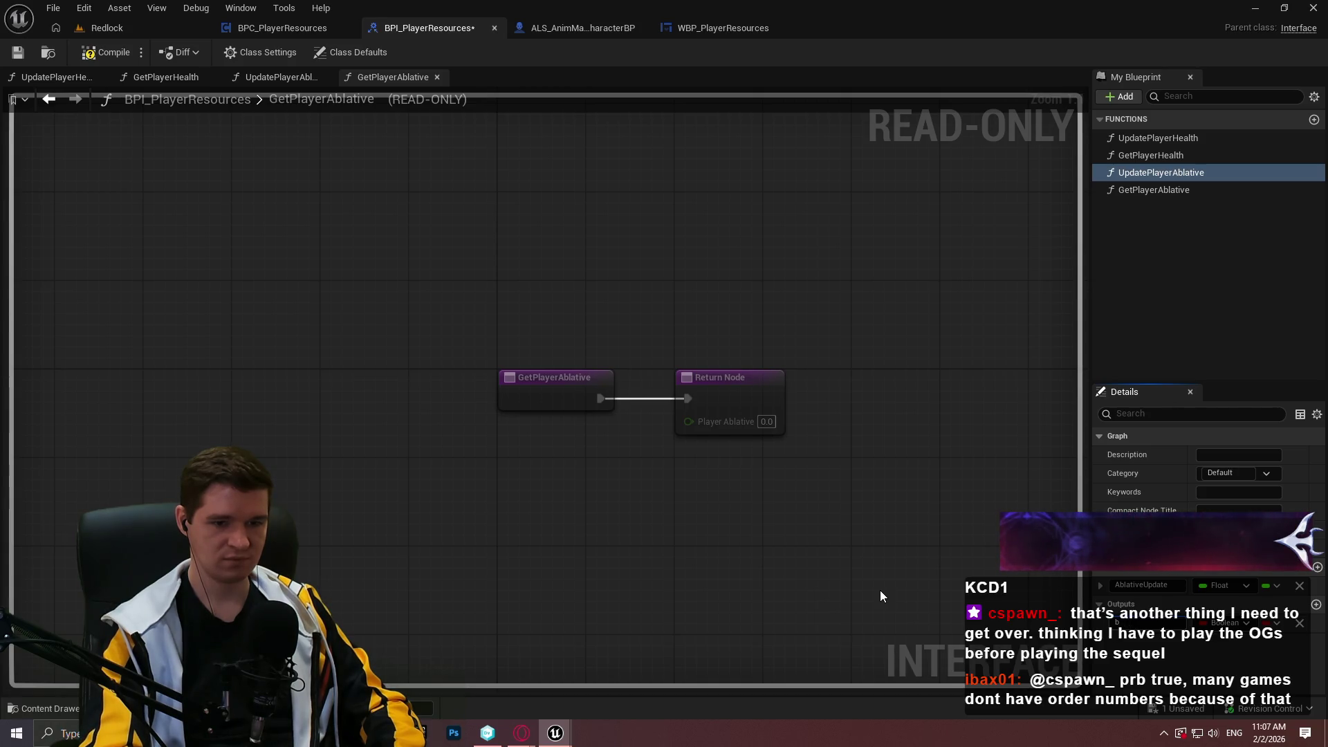
type("Updated")
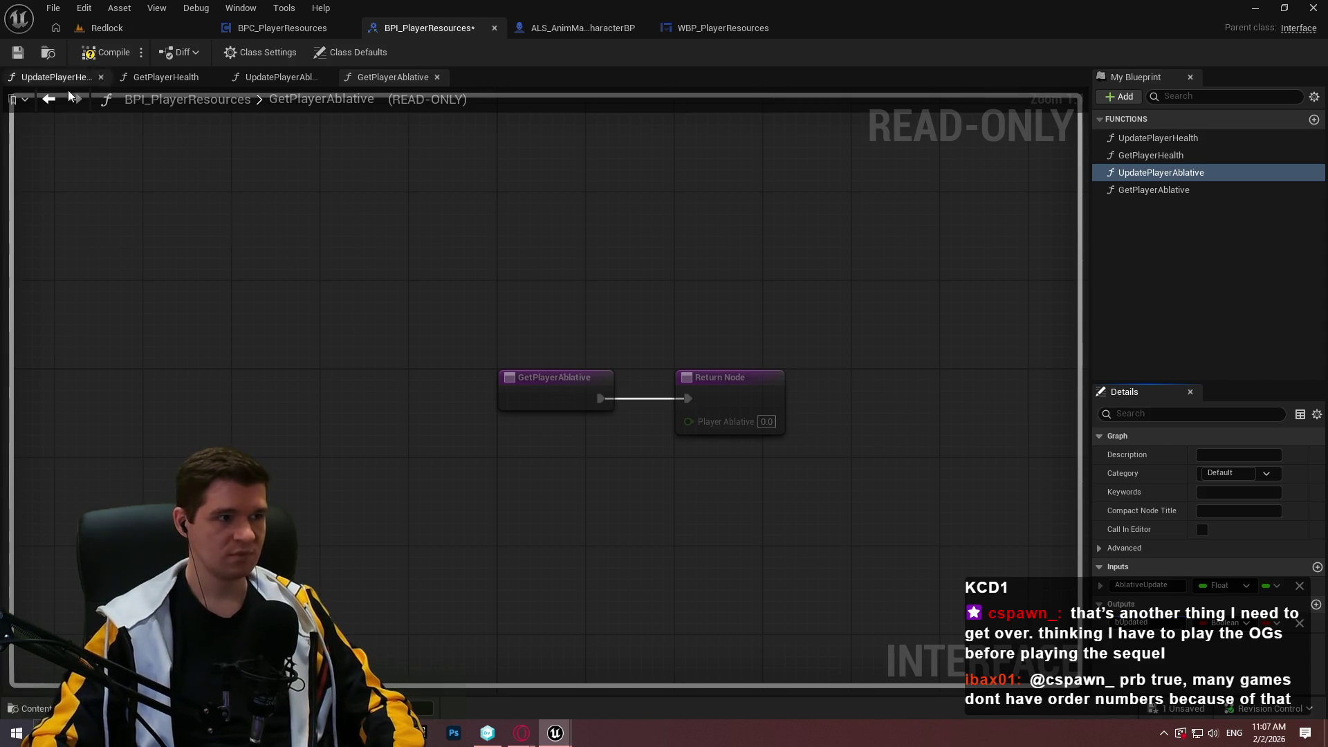
left_click(18, 52)
left_click(273, 28)
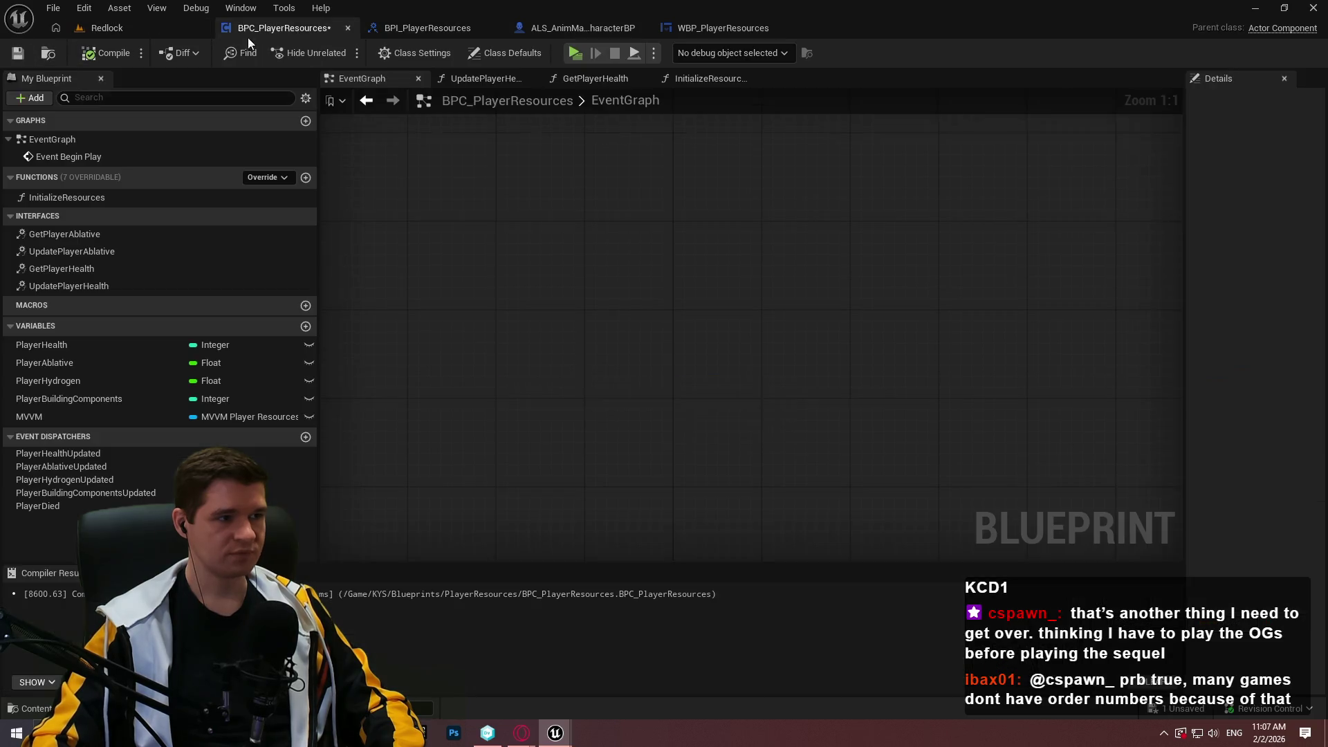
- Save BPC_PlayerResources and open its UpdatePlayerAblative function graph
left_click(16, 53)
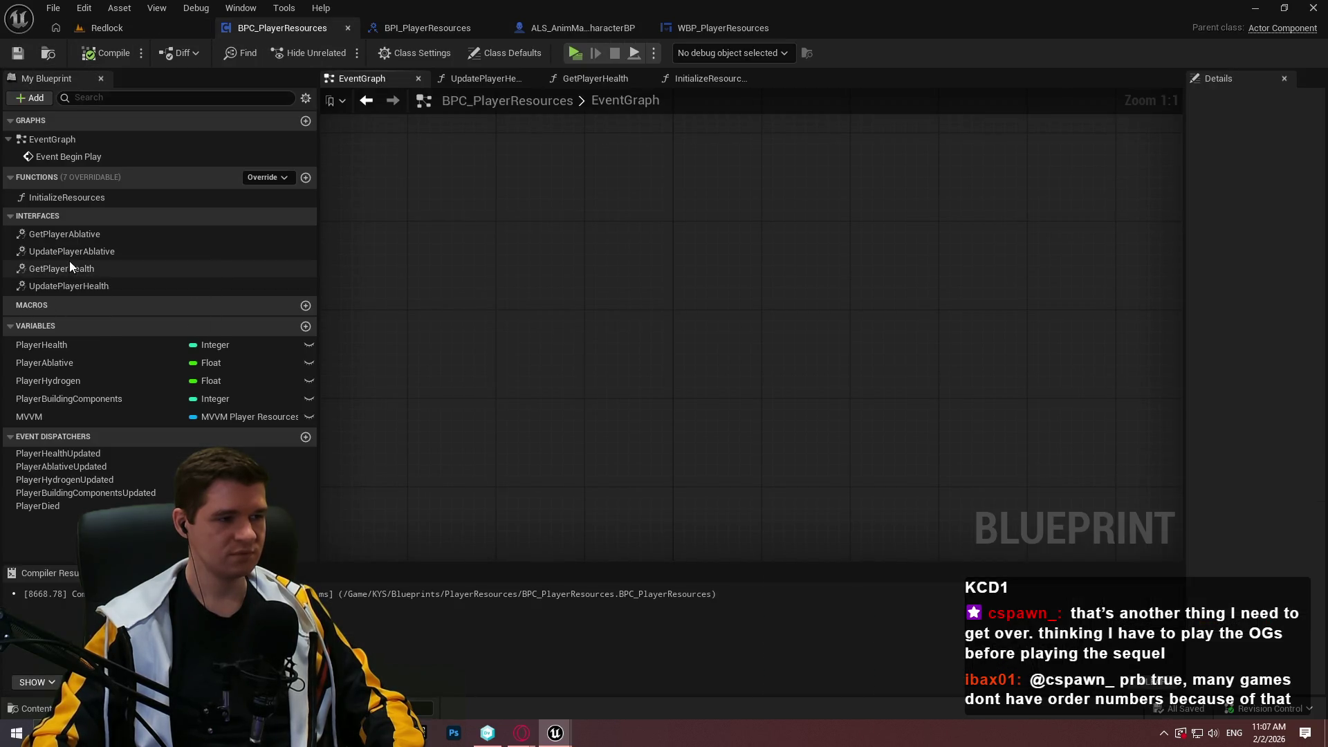
scroll(567, 313, "down", 6)
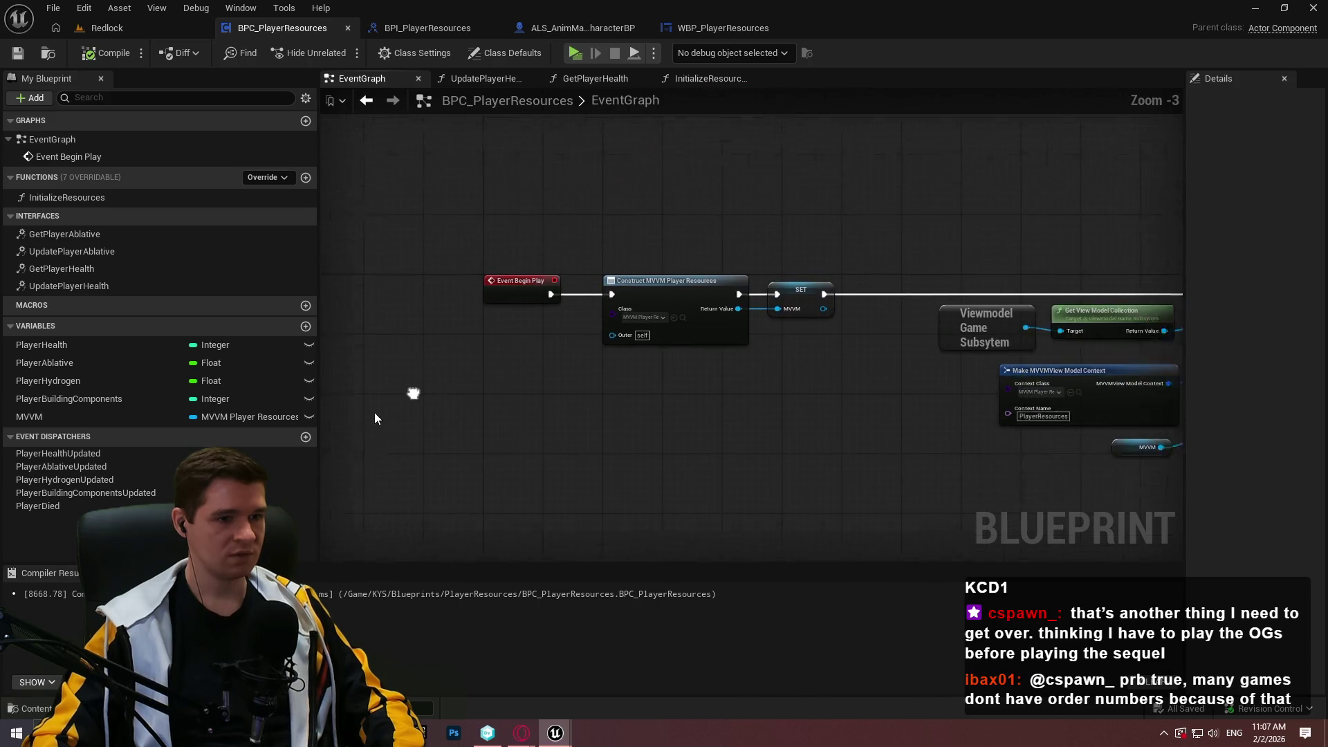
left_click(61, 253)
double_click(61, 256)
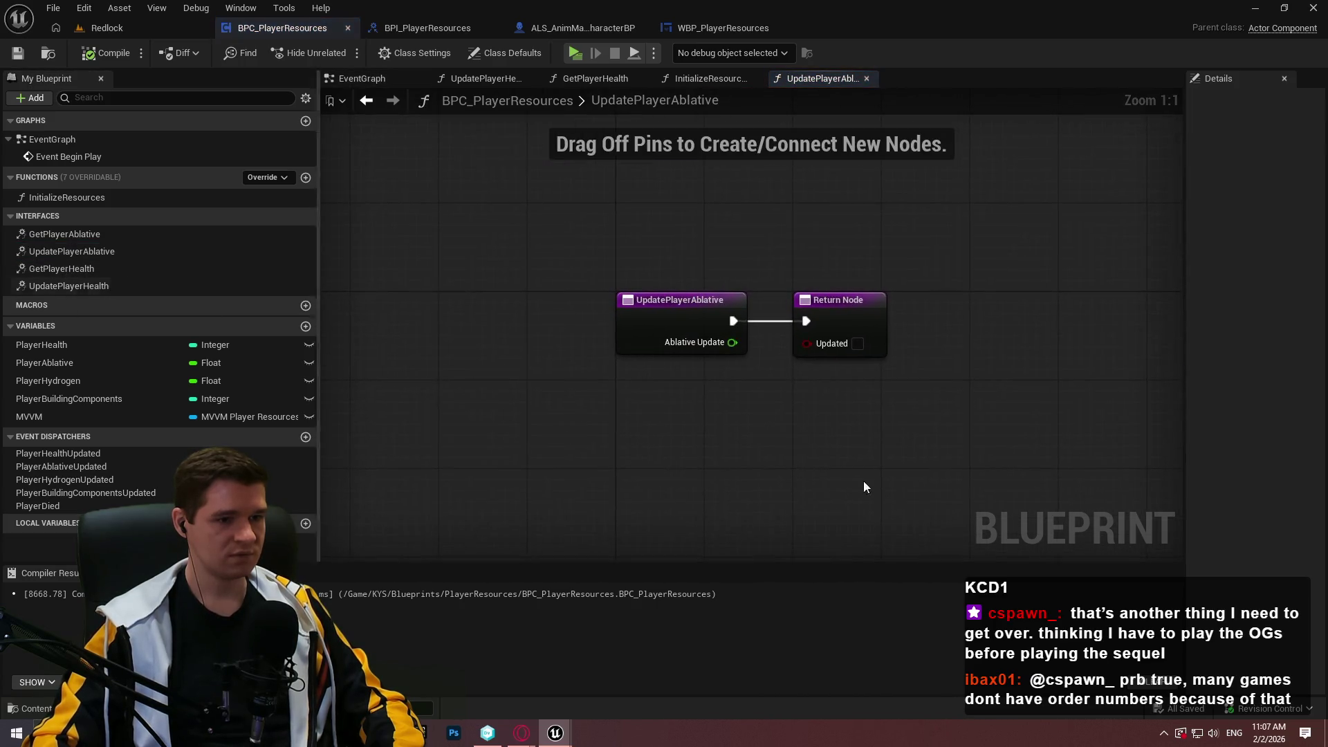
- Review the UpdatePlayerHealth graph for reference, then move UpdatePlayerAblative's Return Node right
left_click(69, 285)
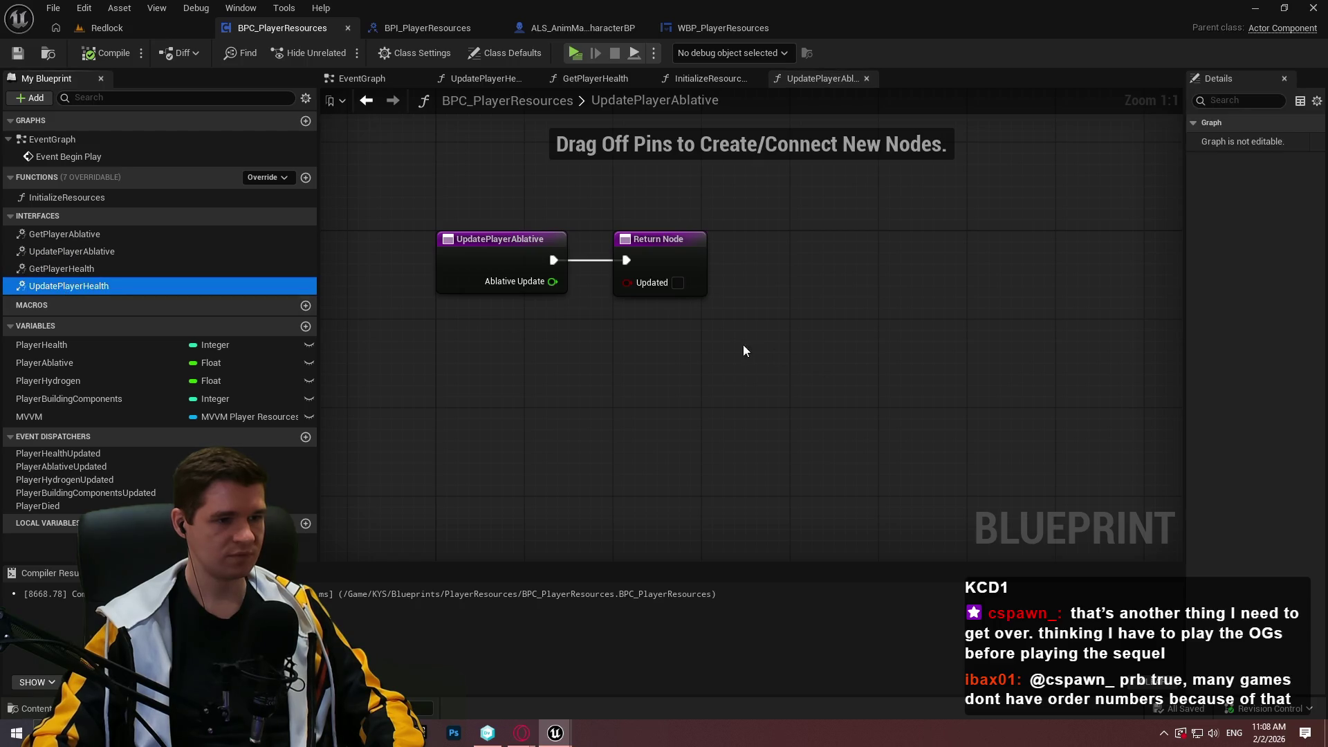
double_click(76, 288)
scroll(751, 388, "up", 2)
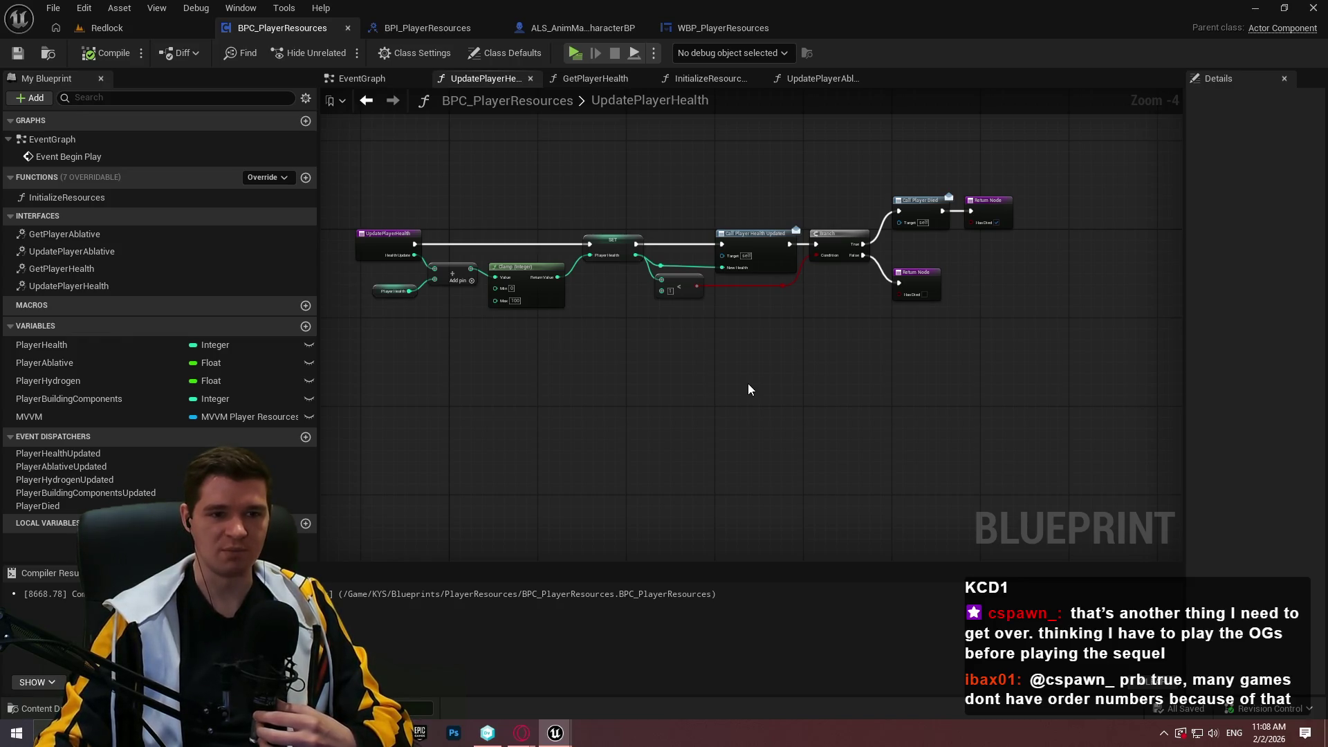
scroll(748, 384, "up", 5)
left_click_drag(793, 247, 774, 346)
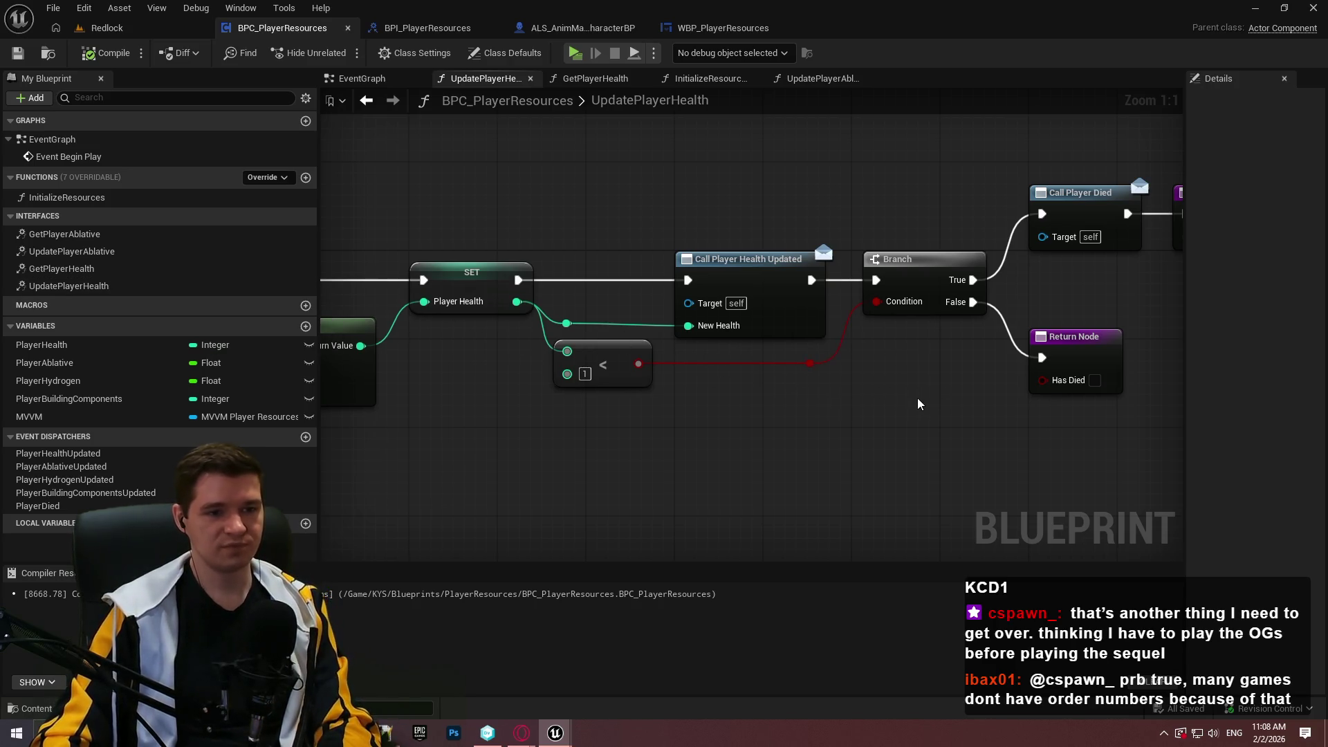
scroll(826, 173, "down", 2)
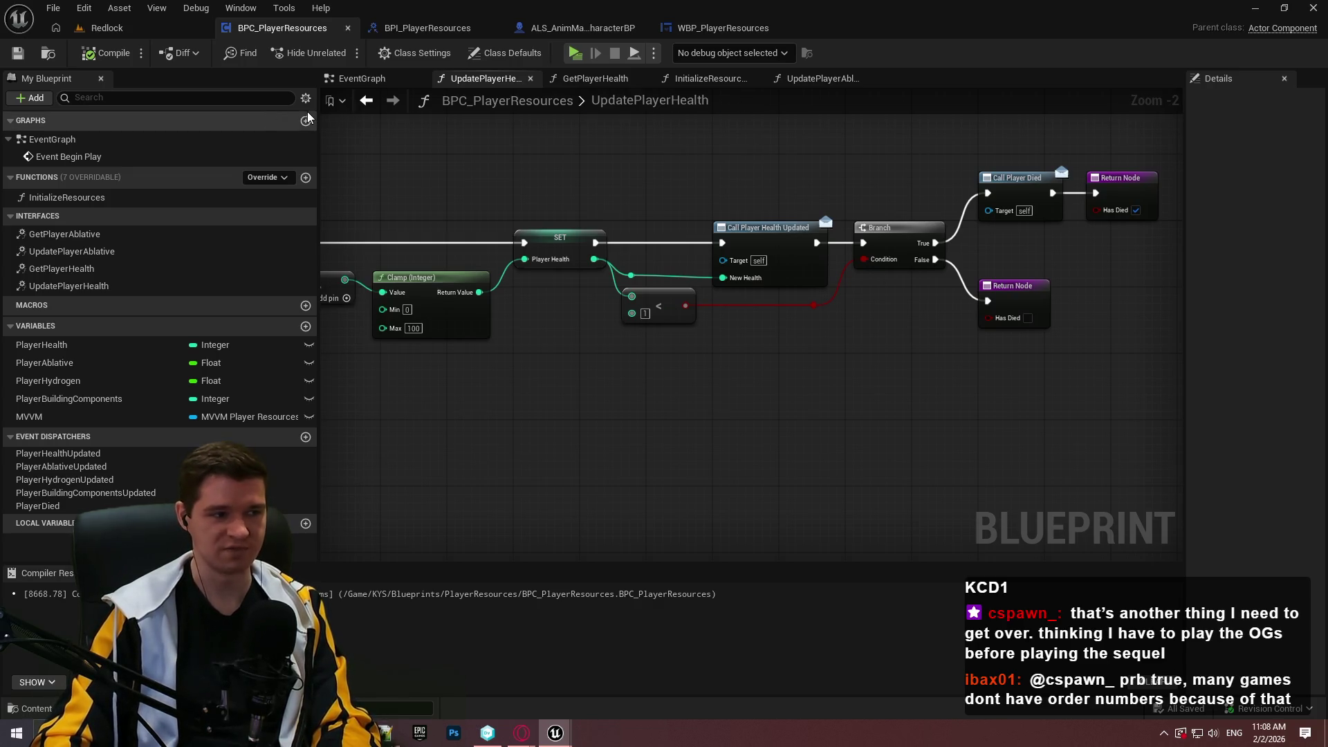
left_click(105, 286)
scroll(787, 391, "down", 1)
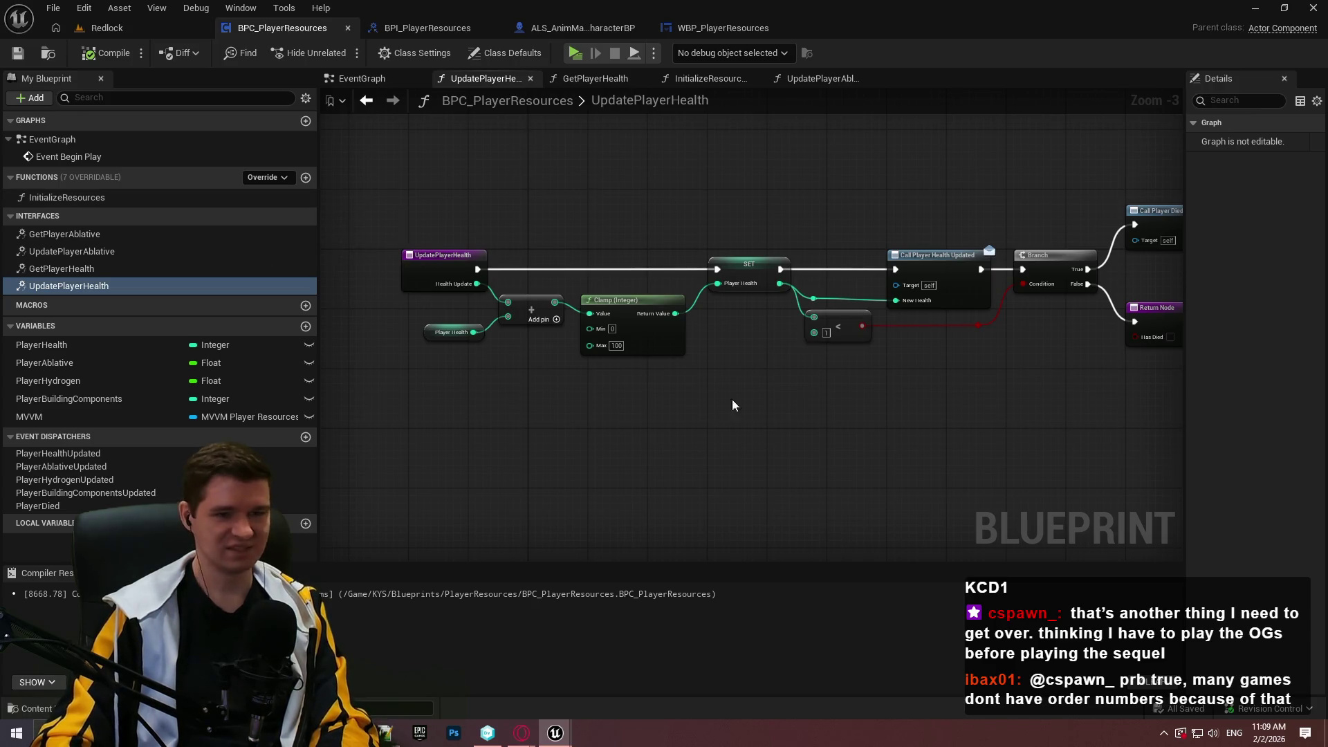
mouse_move(732, 399)
left_mouse_down()
mouse_move(812, 450)
mouse_move(752, 444)
mouse_move(736, 413)
left_mouse_up()
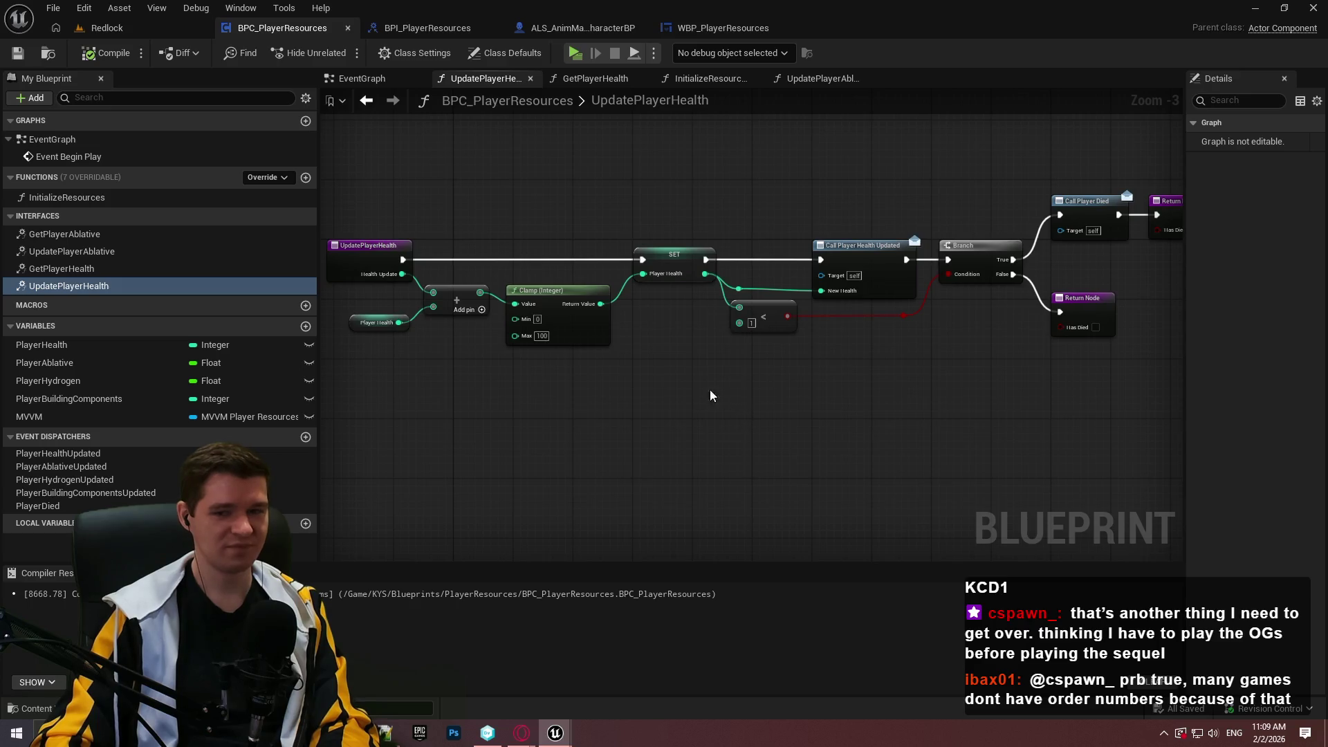
left_click(854, 80)
left_click_drag(633, 255, 966, 257)
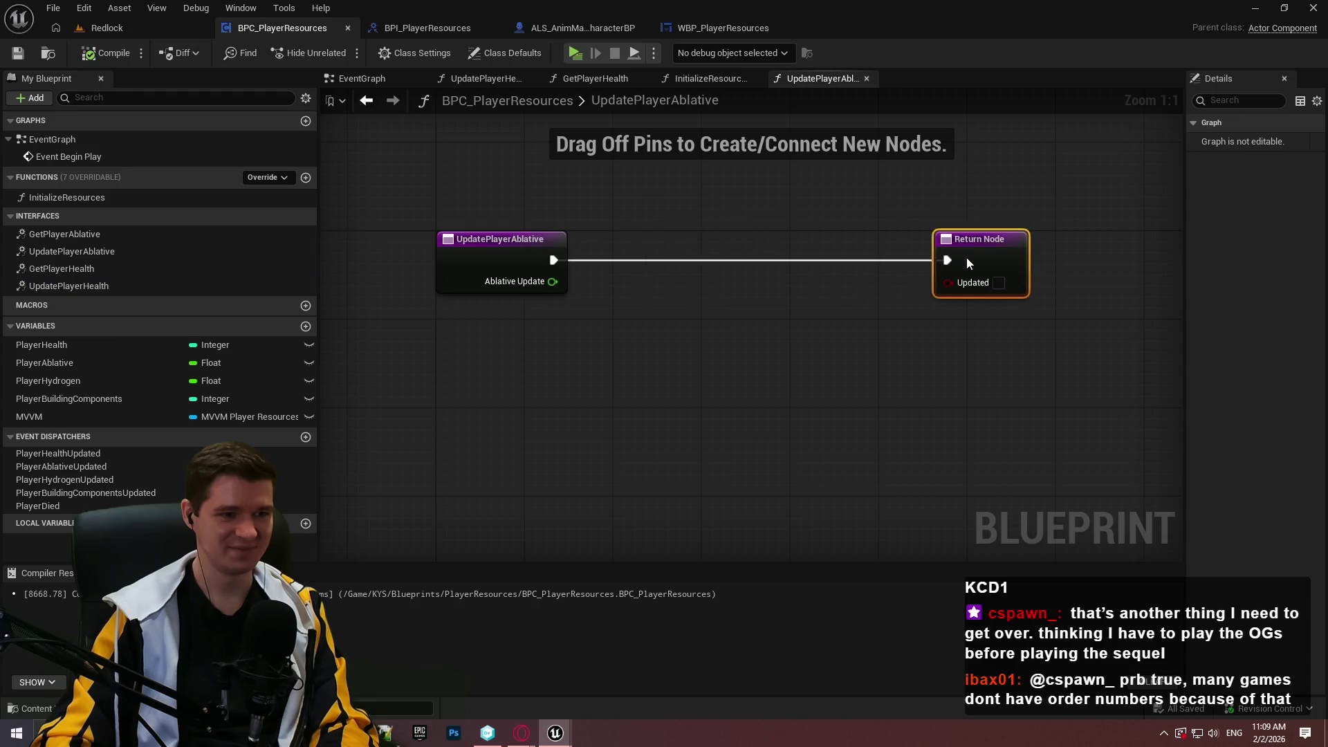
- Add an Add node summing Ablative Update and a Player Ablative getter
left_click_drag(637, 369, 570, 285)
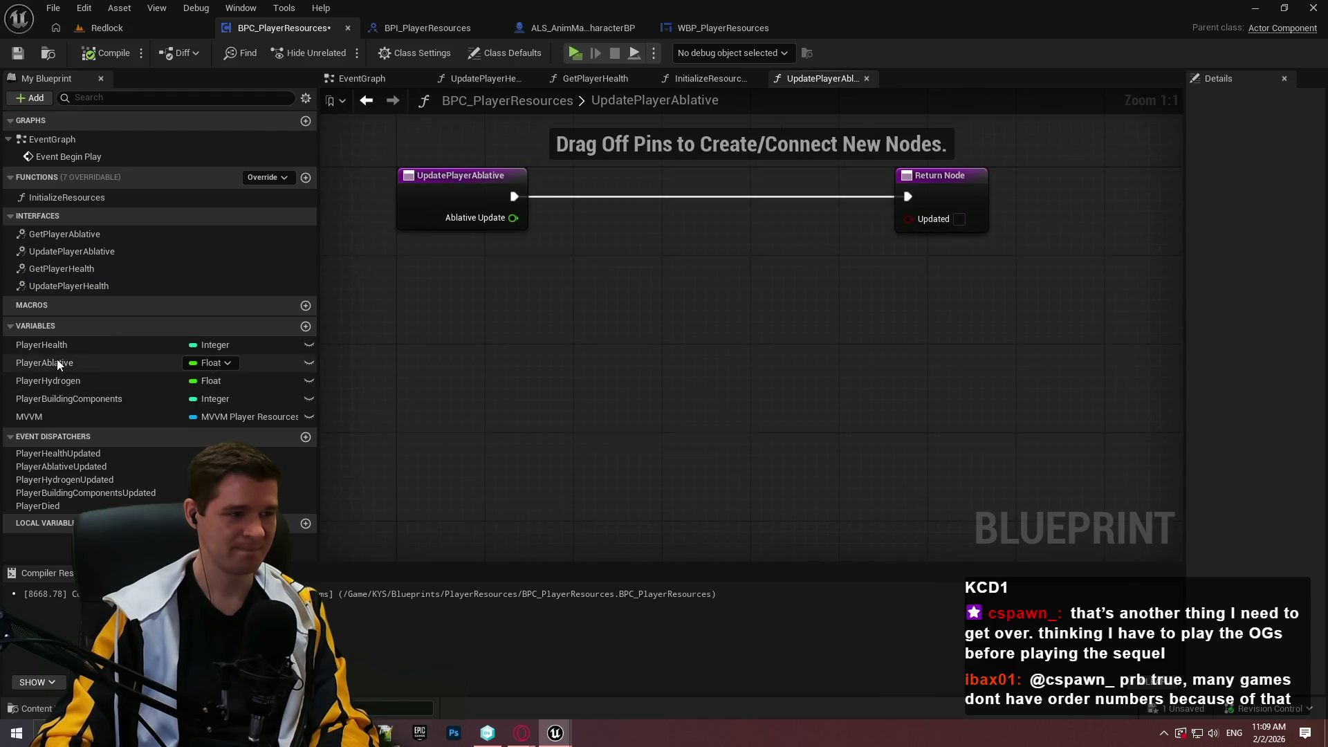
left_click(56, 363)
left_click_drag(450, 314, 457, 332)
left_click(463, 341)
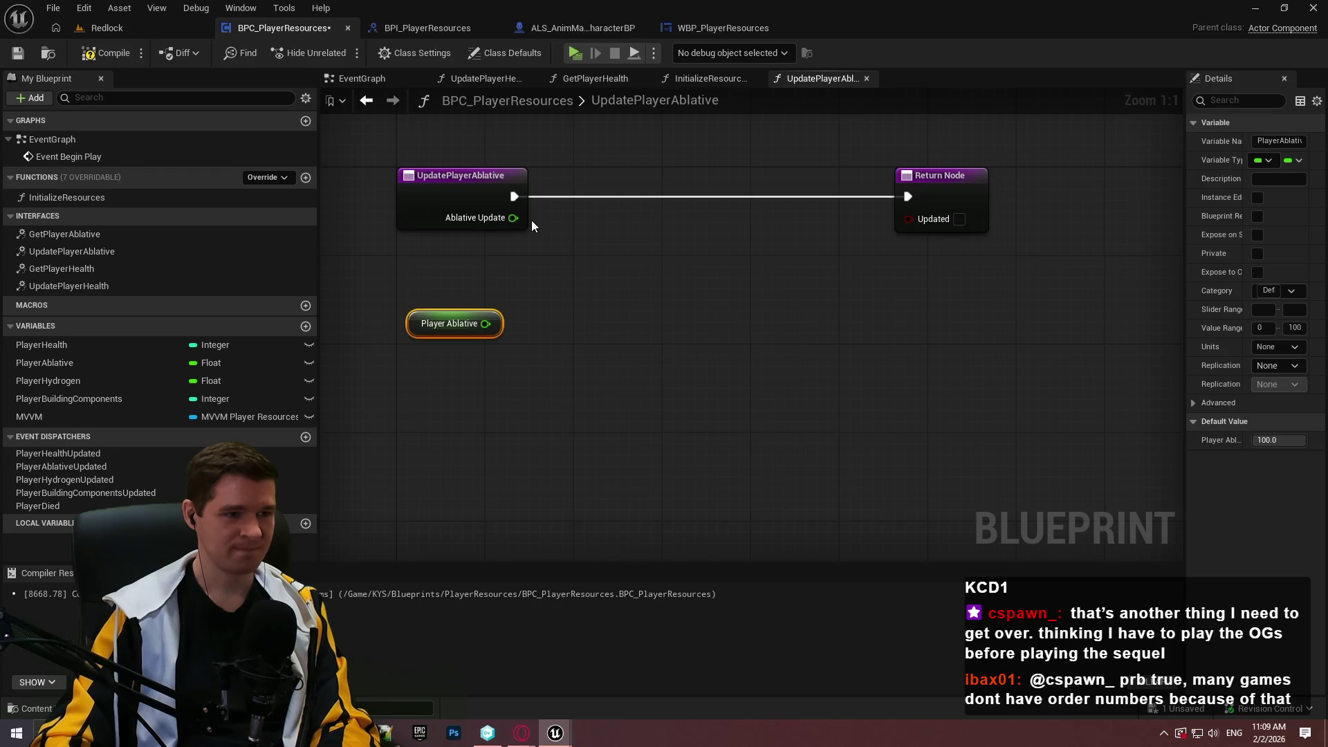
mouse_move(513, 218)
left_mouse_down()
mouse_move(581, 257)
mouse_move(485, 324)
left_mouse_up()
type("+")
left_click(640, 363)
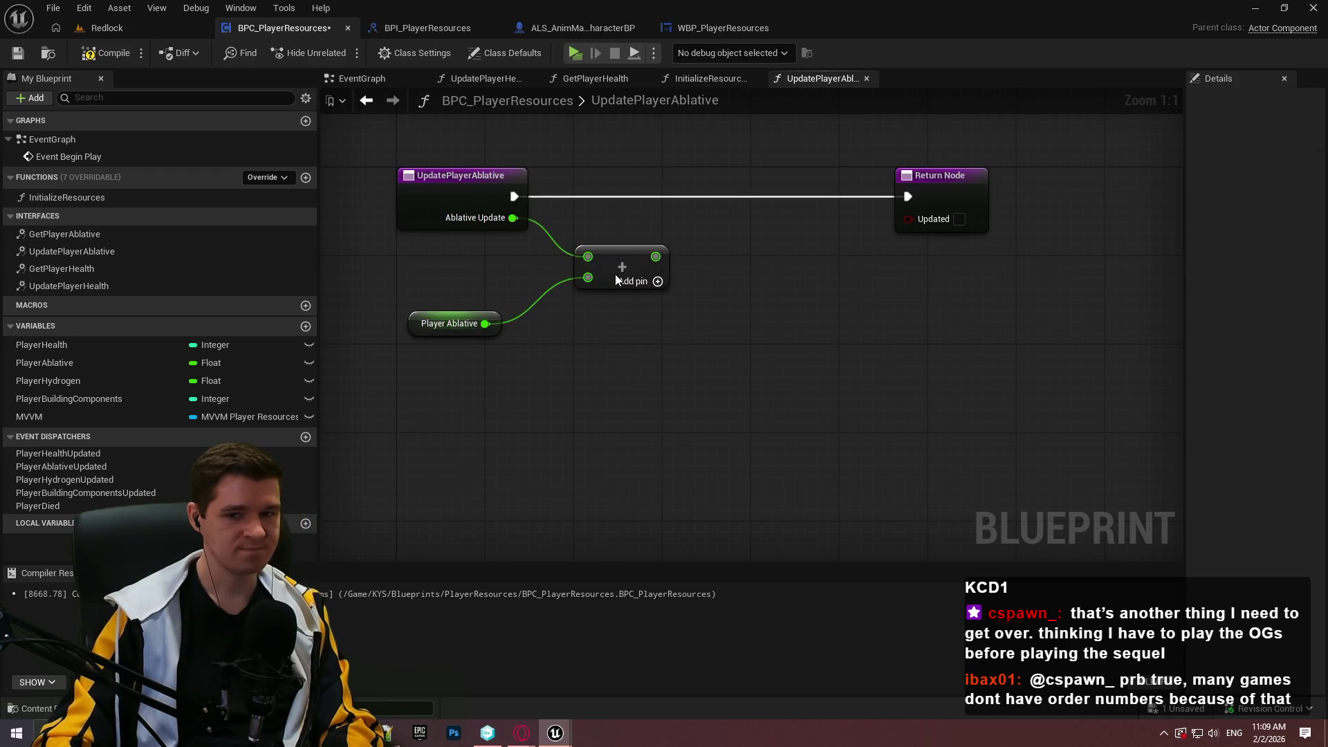
left_click_drag(615, 274, 603, 256)
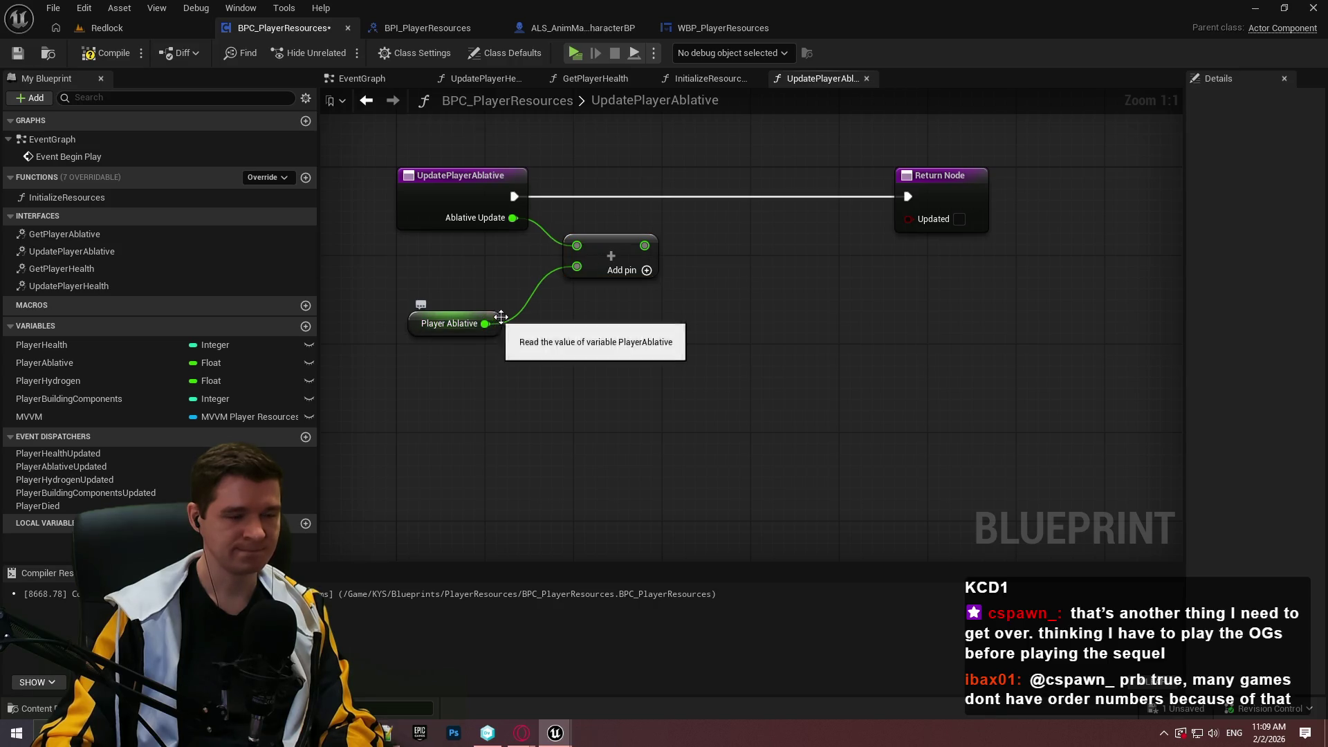
mouse_move(484, 324)
left_mouse_down()
mouse_move(495, 290)
mouse_move(523, 289)
left_mouse_up()
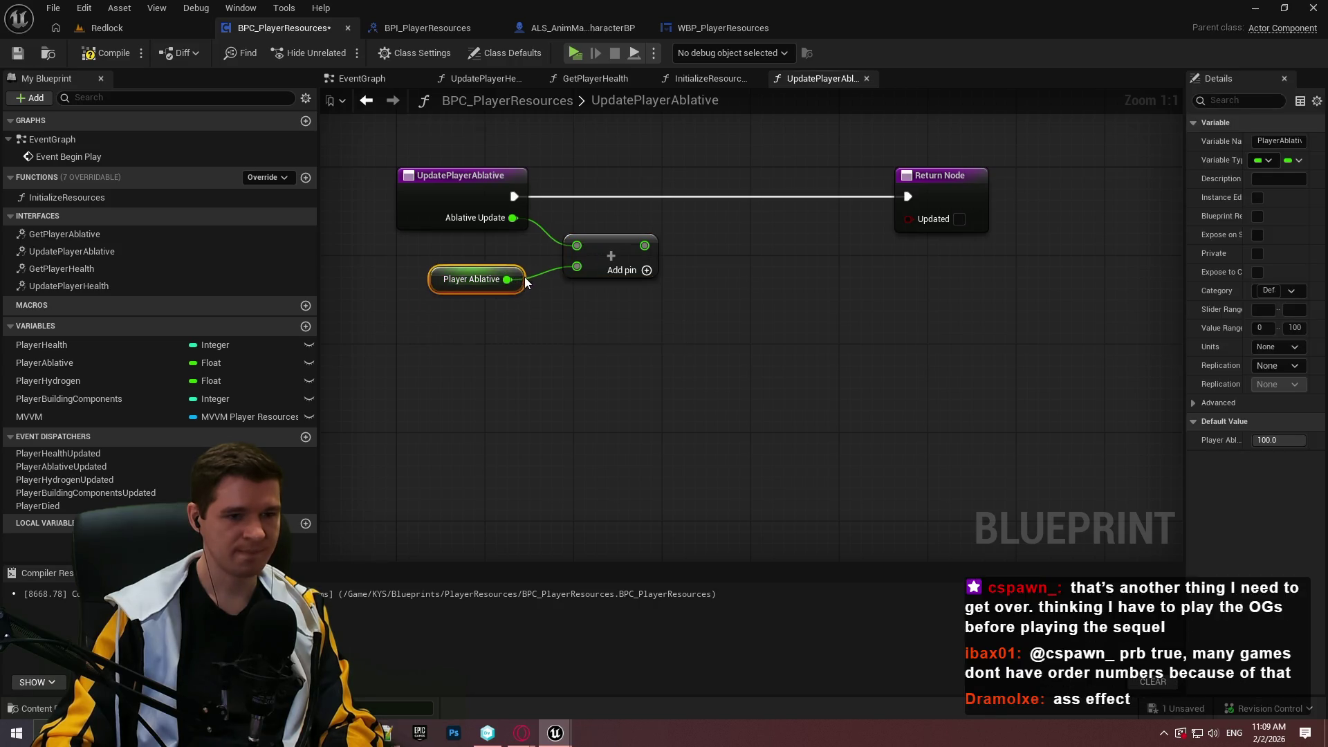
left_click(571, 304)
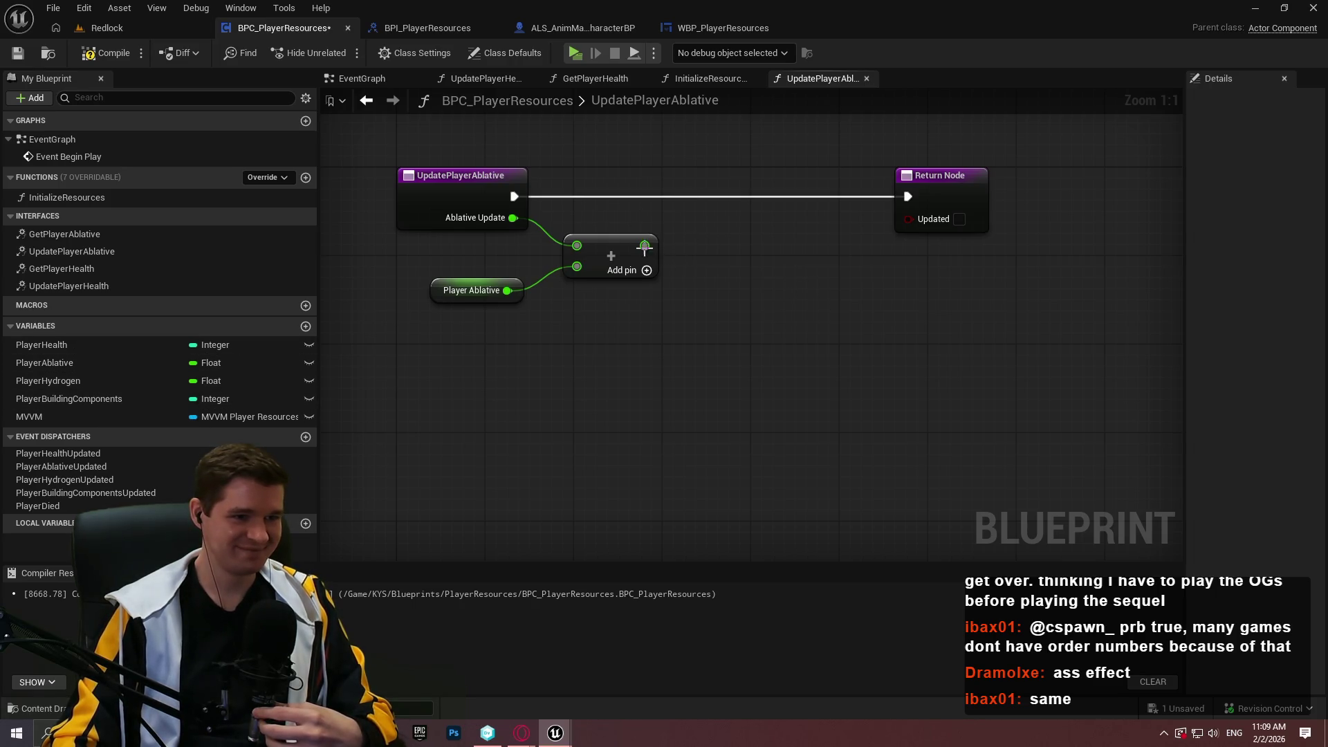
- Clamp the sum with a Clamp (Float) node between 0.0 and 1.0
left_click(533, 80)
left_click(822, 83)
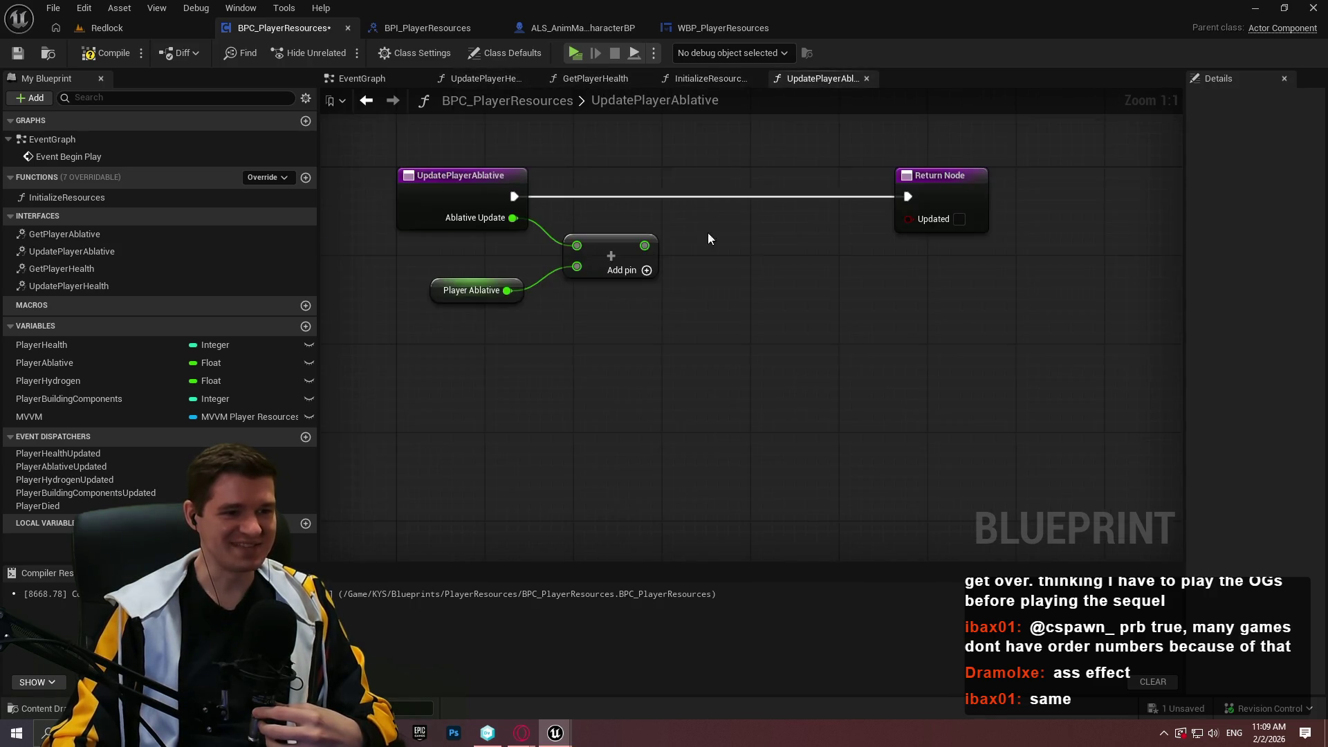
left_click_drag(644, 245, 764, 296)
type("clam")
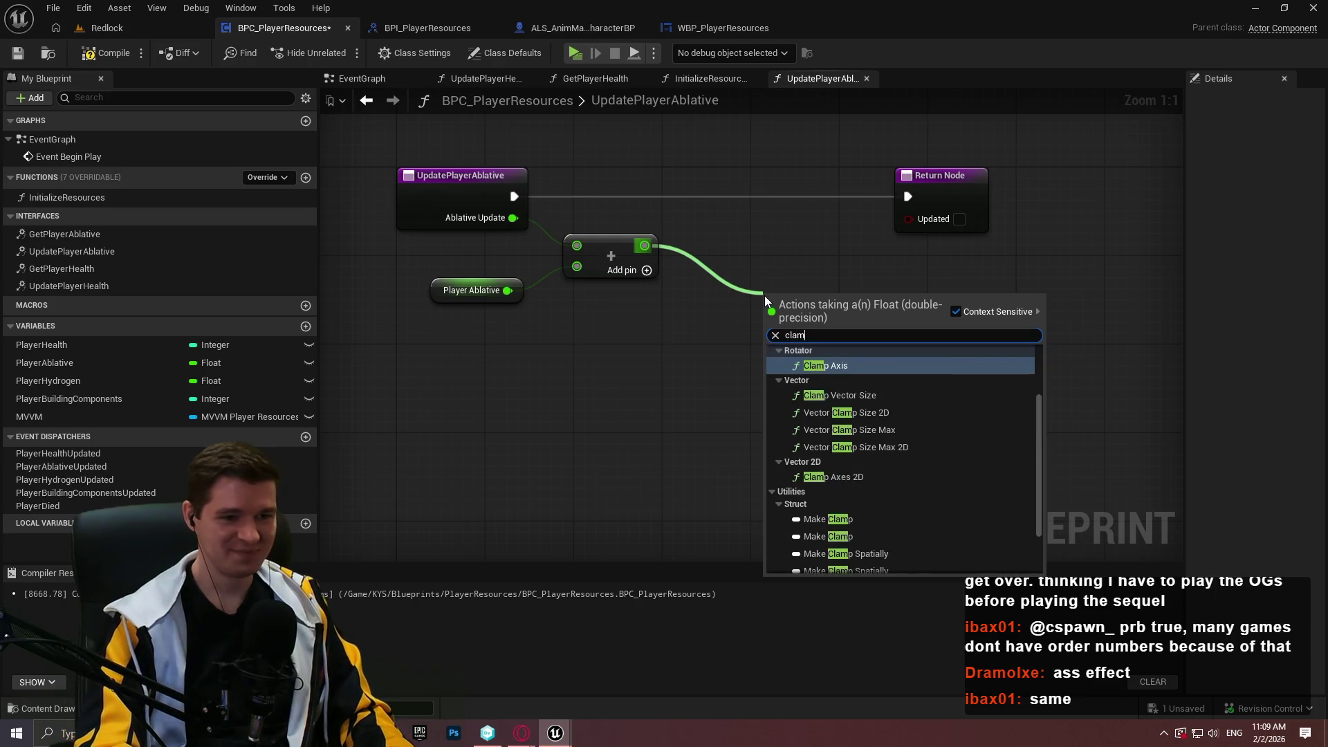
type("p")
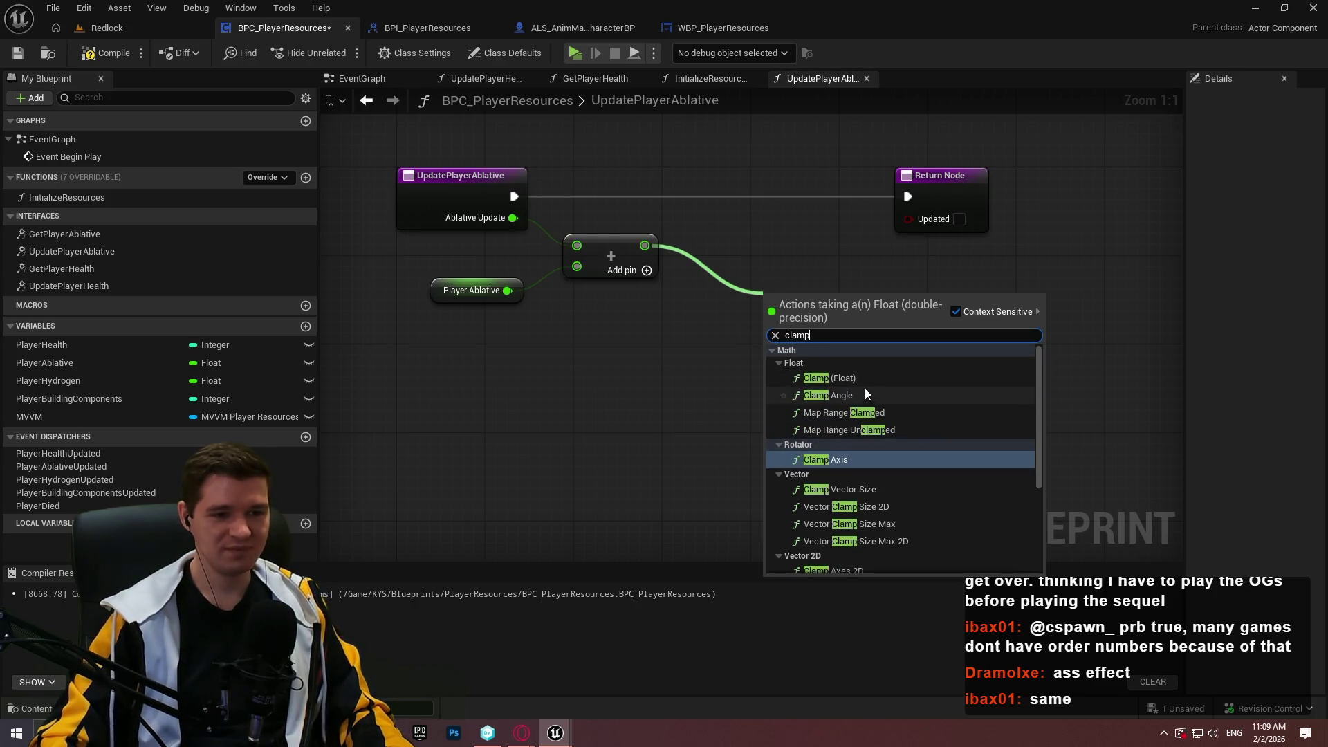
left_click(830, 379)
left_click_drag(823, 346, 733, 290)
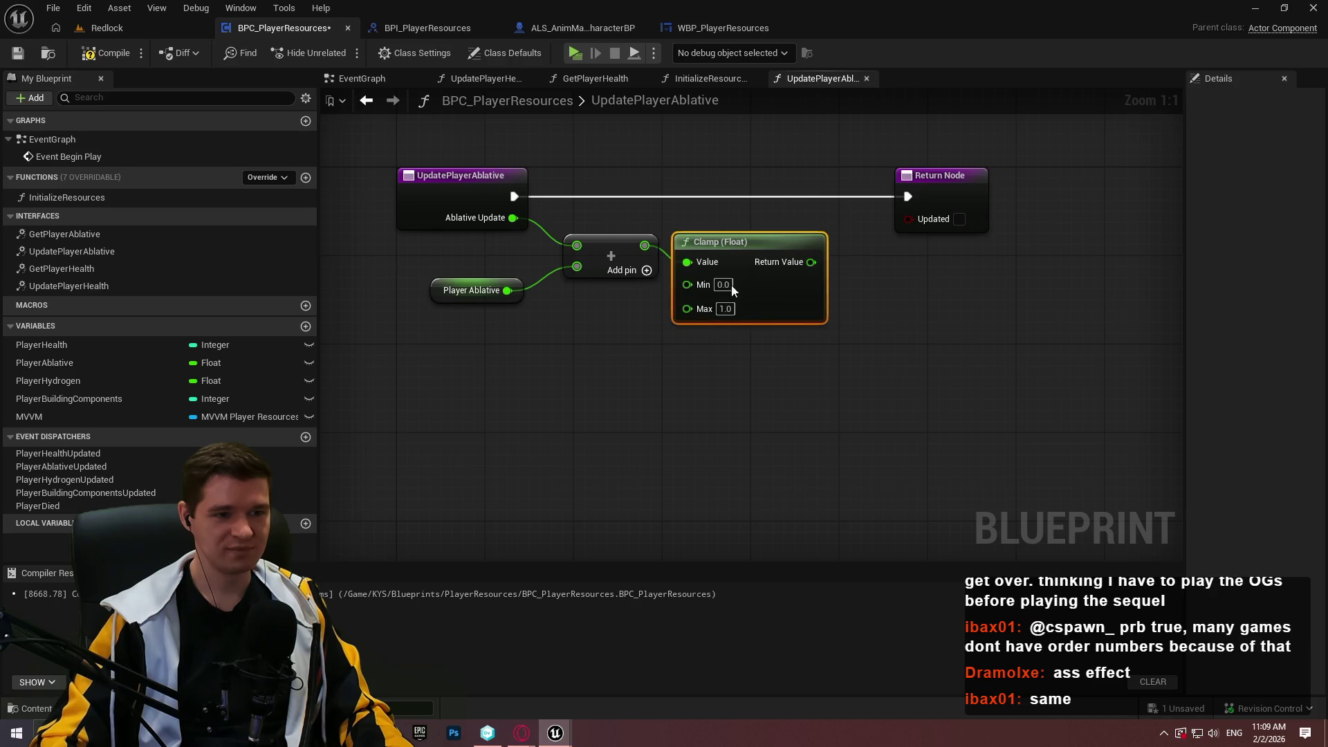
left_click(879, 304)
left_click_drag(880, 304, 781, 342)
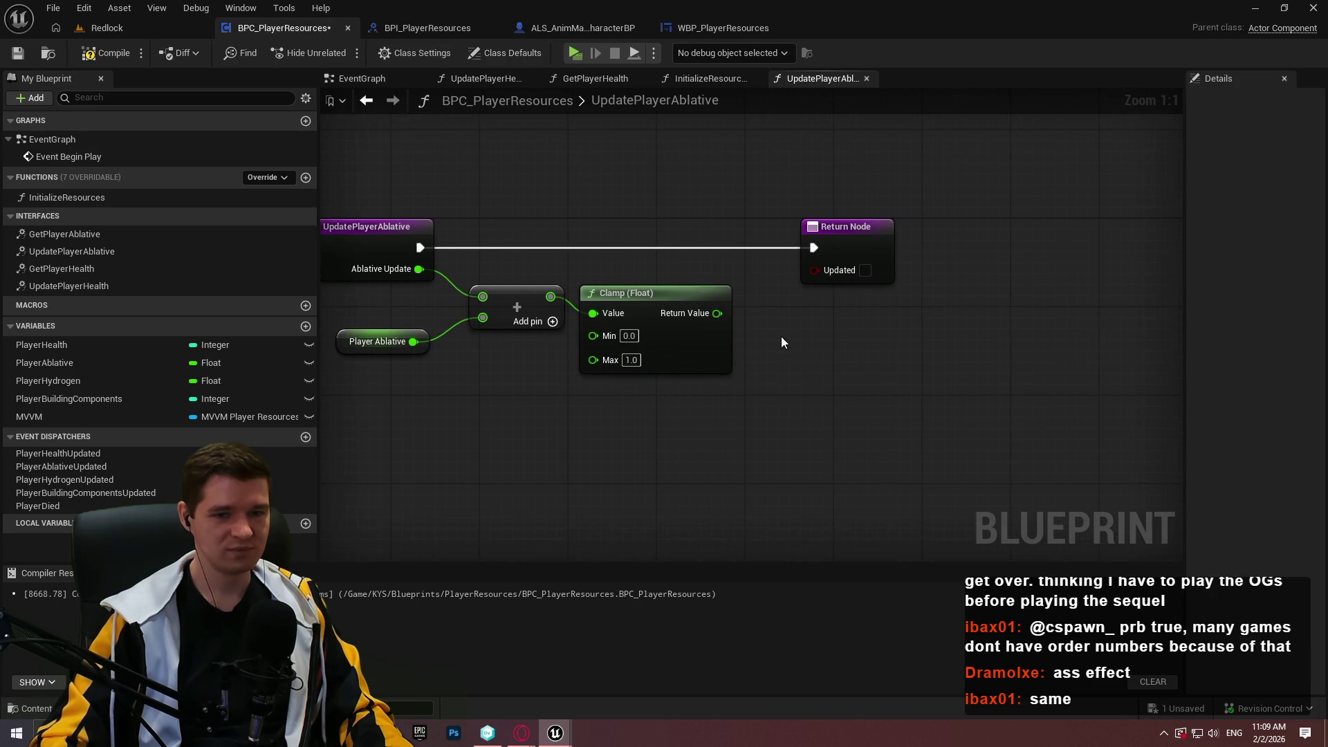
left_click_drag(842, 260, 1085, 260)
left_click(957, 332)
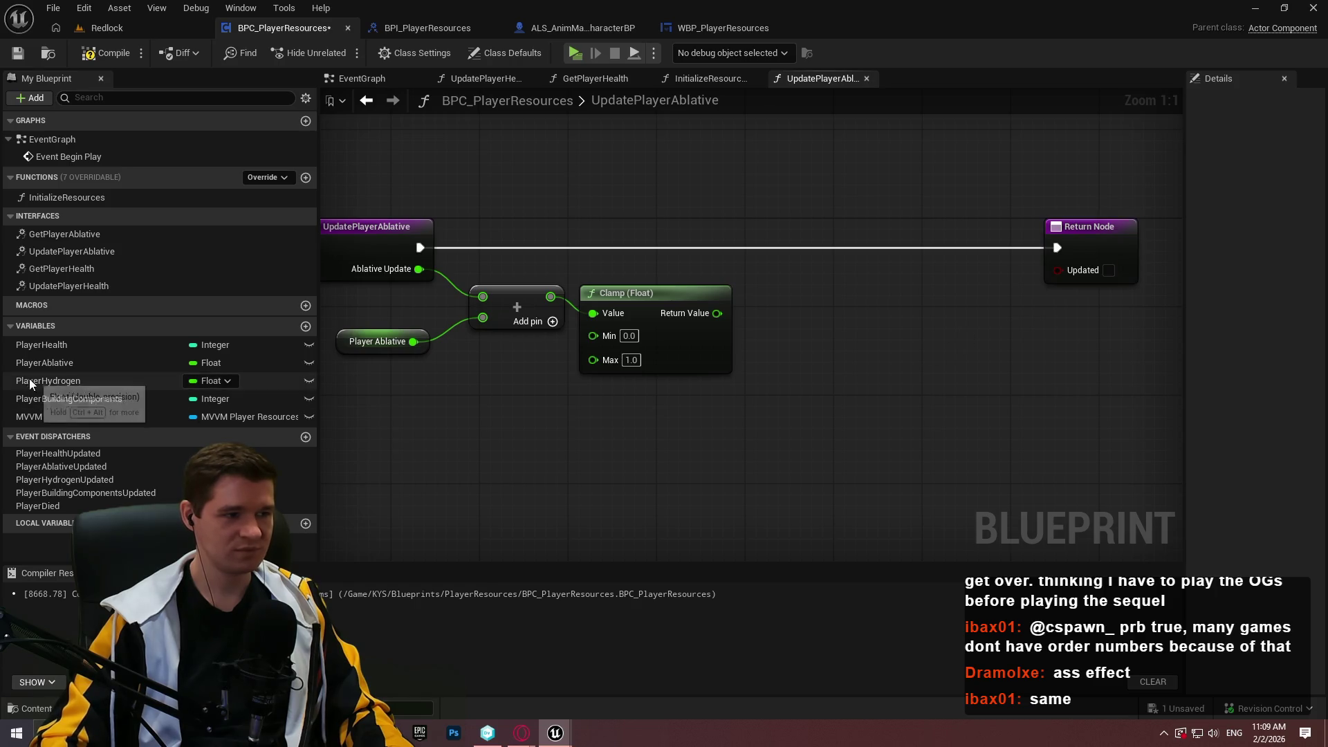
- Store the clamped value in a SET Player Ablative node, then compile and save
mouse_move(42, 362)
left_mouse_down()
mouse_move(786, 343)
mouse_move(757, 284)
mouse_move(718, 316)
left_mouse_up()
left_click(781, 306)
mouse_move(422, 249)
left_mouse_down()
mouse_move(770, 281)
mouse_move(811, 264)
mouse_move(810, 244)
left_mouse_up()
left_click(809, 326)
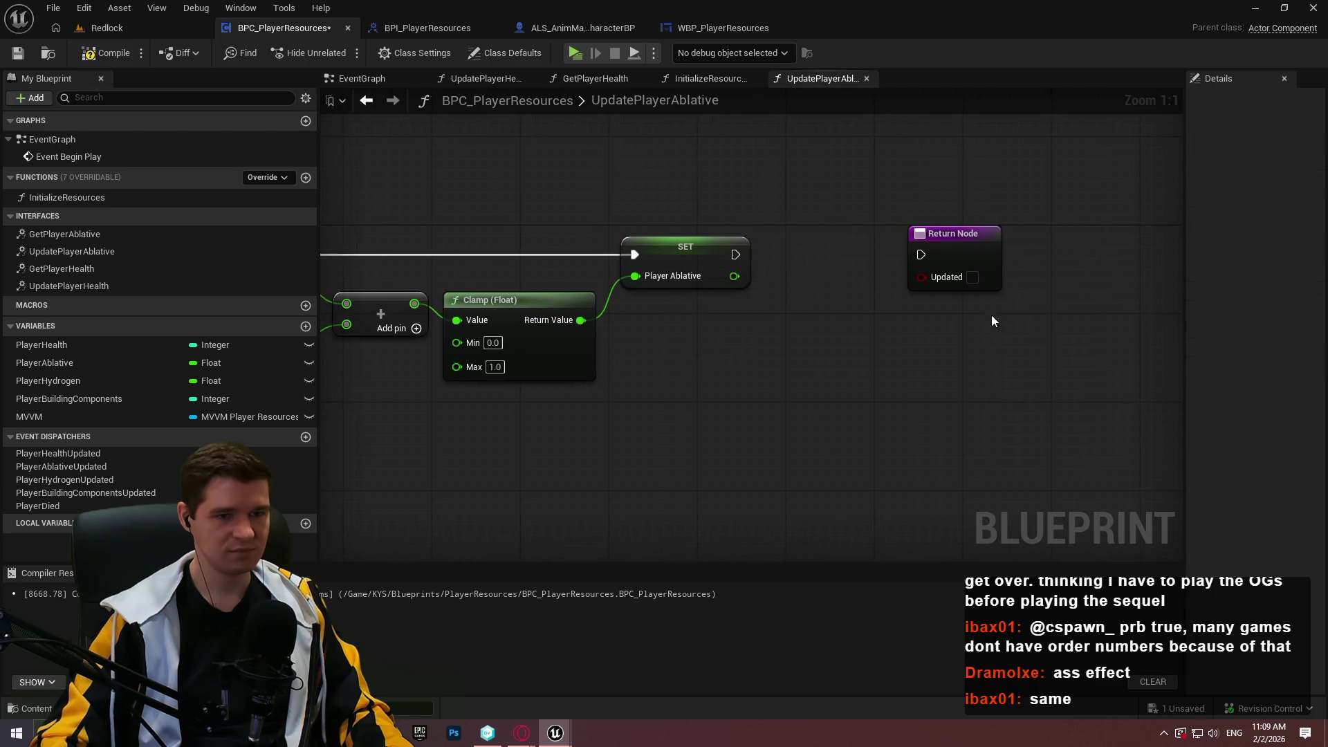
left_click(106, 52)
key("ctrl+s")
mouse_move(803, 381)
left_mouse_down()
mouse_move(1141, 380)
mouse_move(768, 398)
left_mouse_up()
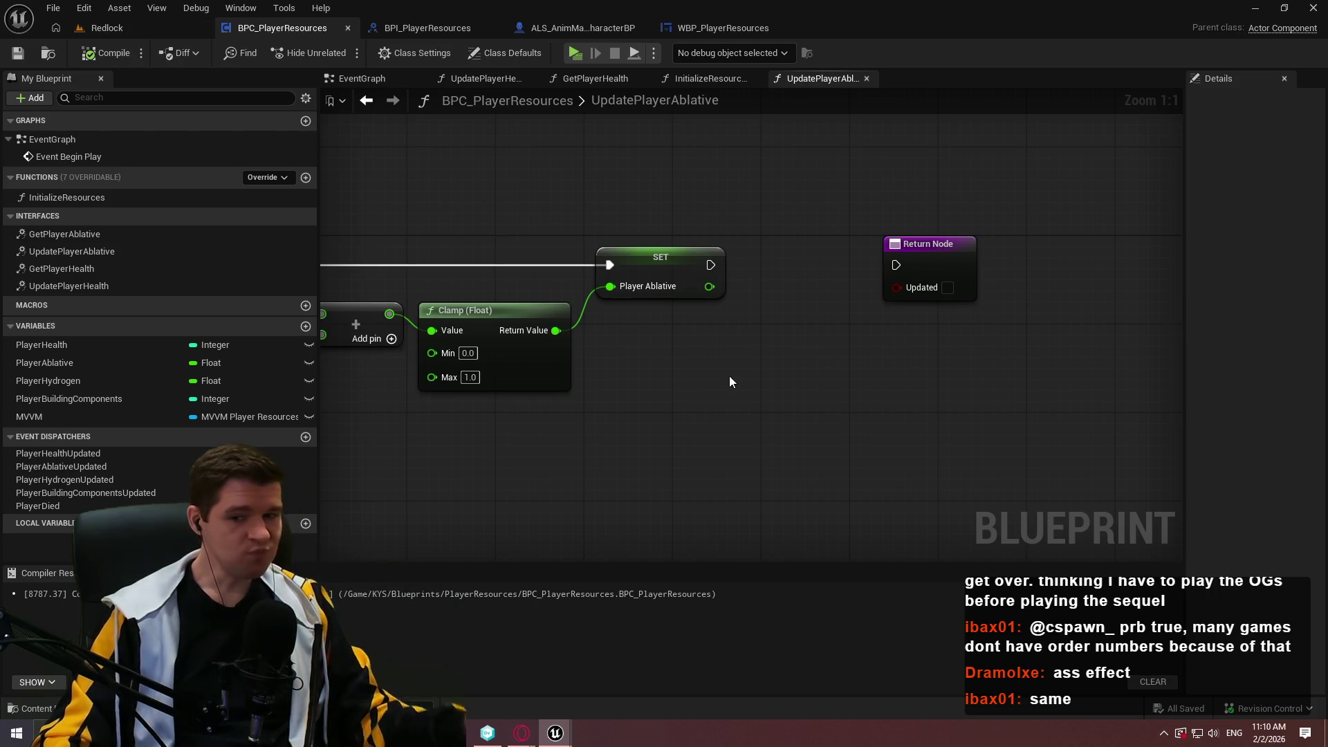
- Pan around the UpdatePlayerAblative graph and move the Return Node further right of SET Player Ablative
mouse_move(729, 376)
left_mouse_down()
mouse_move(1014, 346)
mouse_move(869, 347)
left_mouse_up()
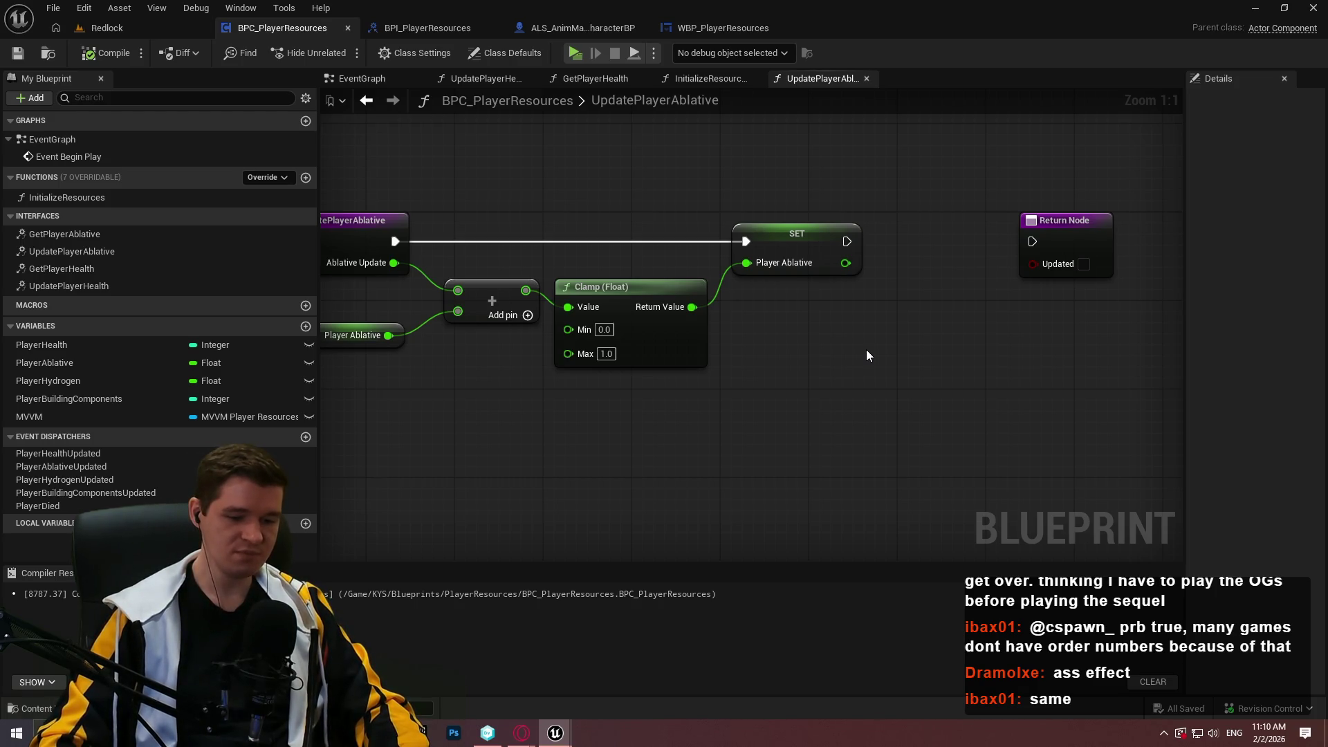
mouse_move(758, 386)
left_mouse_down()
mouse_move(661, 433)
mouse_move(668, 421)
left_mouse_up()
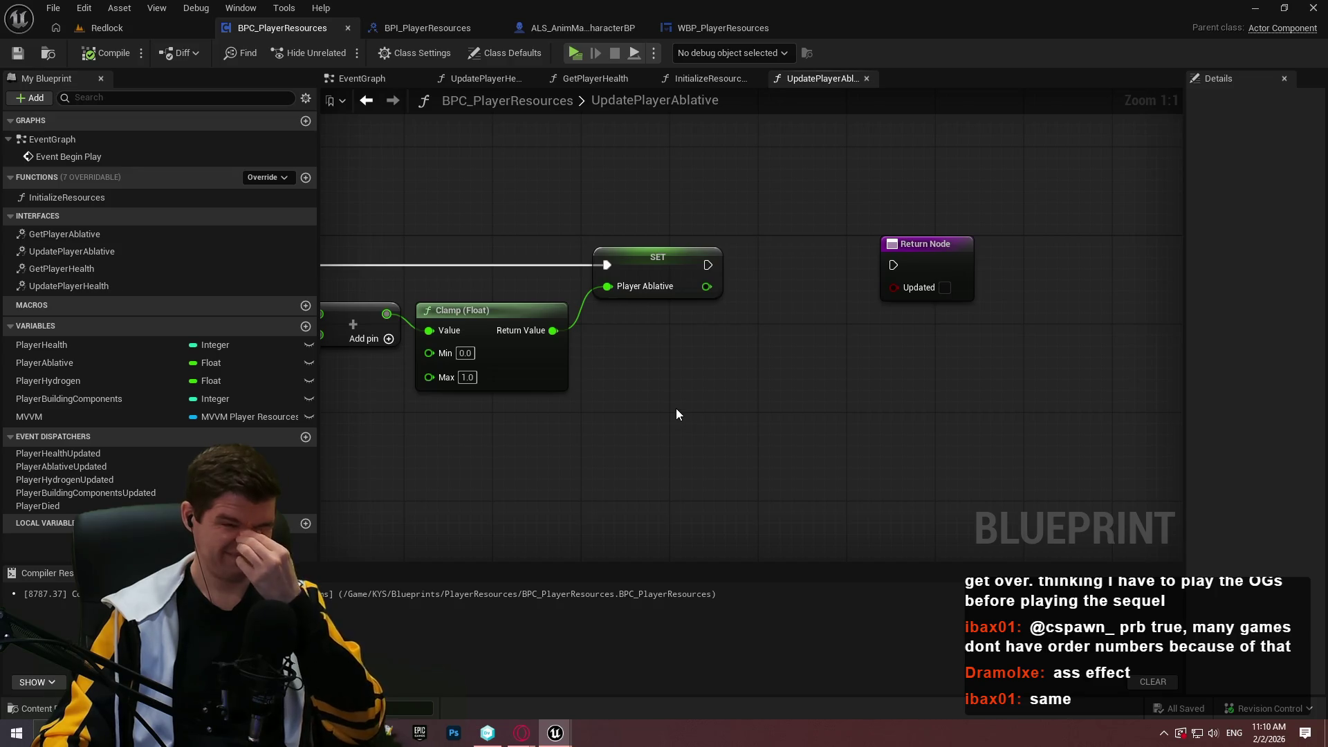
left_click_drag(741, 387, 892, 414)
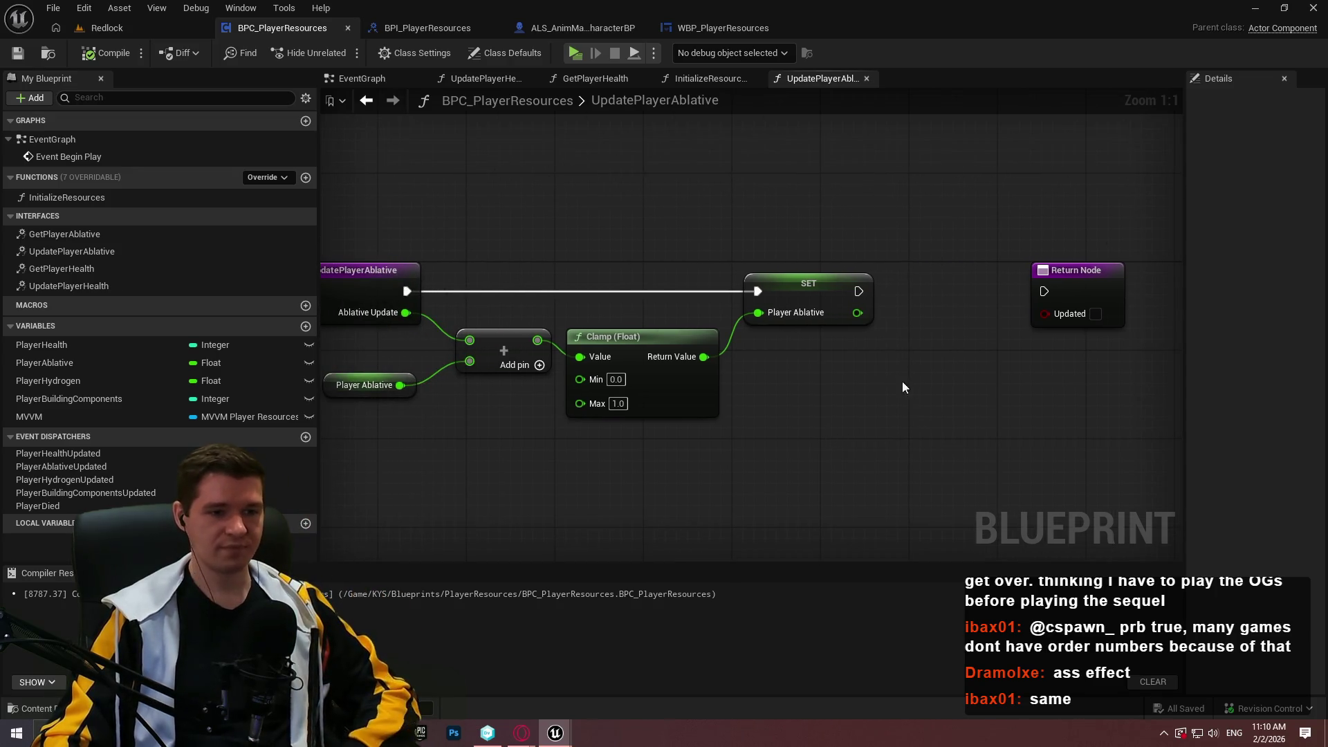
mouse_move(895, 360)
left_mouse_down()
mouse_move(637, 280)
mouse_move(626, 296)
mouse_move(637, 297)
left_mouse_up()
left_click_drag(831, 267, 1106, 267)
- Call the PlayerAblativeUpdated dispatcher after SET, passing the new Player Ablative value as New Ablative
left_click(1107, 325)
left_click_drag(1106, 325, 951, 325)
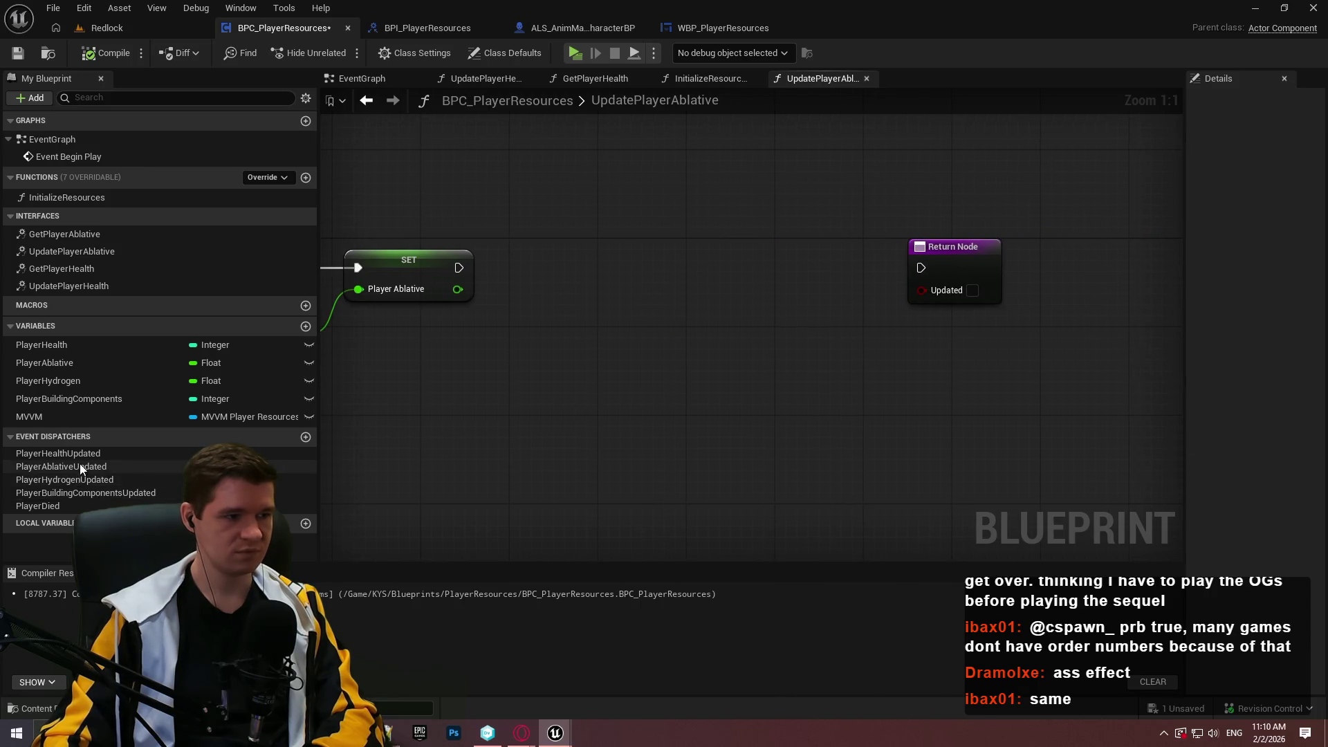
left_click_drag(74, 465, 631, 327)
left_click(743, 274)
left_click_drag(666, 279, 460, 269)
left_click_drag(715, 272, 594, 260)
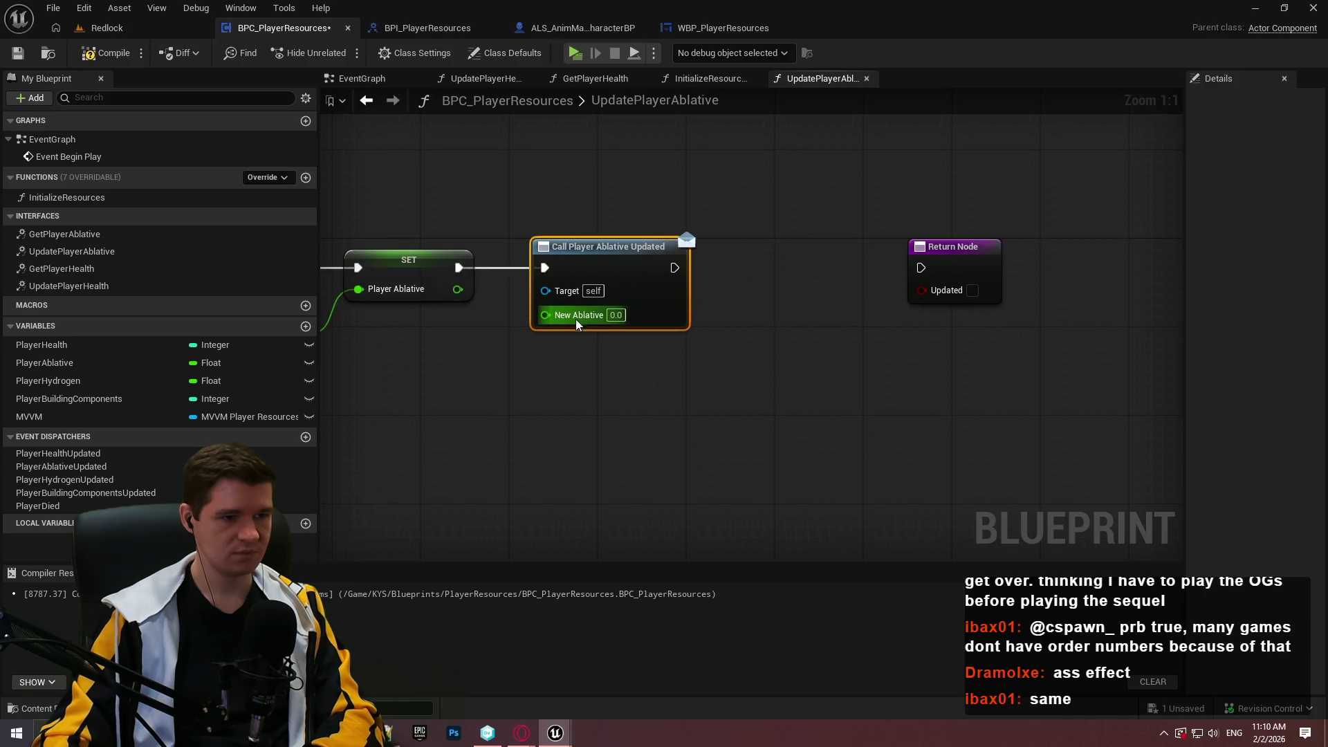
left_click_drag(545, 314, 463, 295)
- Wire the dispatcher call into the Return Node with Updated ticked true, then compile and save
mouse_move(637, 267)
left_mouse_down()
mouse_move(615, 267)
mouse_move(931, 275)
mouse_move(767, 258)
left_mouse_up()
left_click(667, 392)
mouse_move(623, 389)
left_mouse_down()
mouse_move(942, 316)
mouse_move(877, 382)
mouse_move(965, 435)
mouse_move(1156, 433)
mouse_move(987, 424)
left_mouse_up()
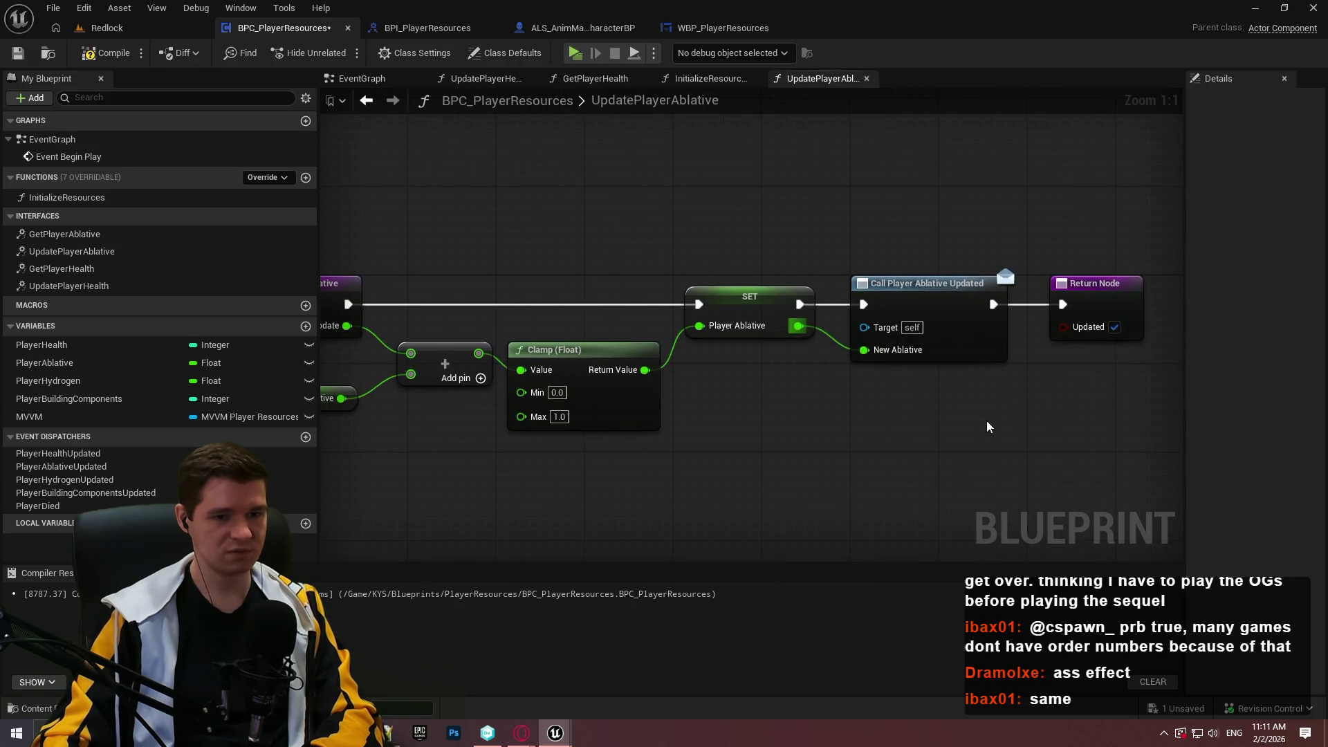
scroll(987, 424, "down", 1)
left_click_drag(845, 451, 845, 393)
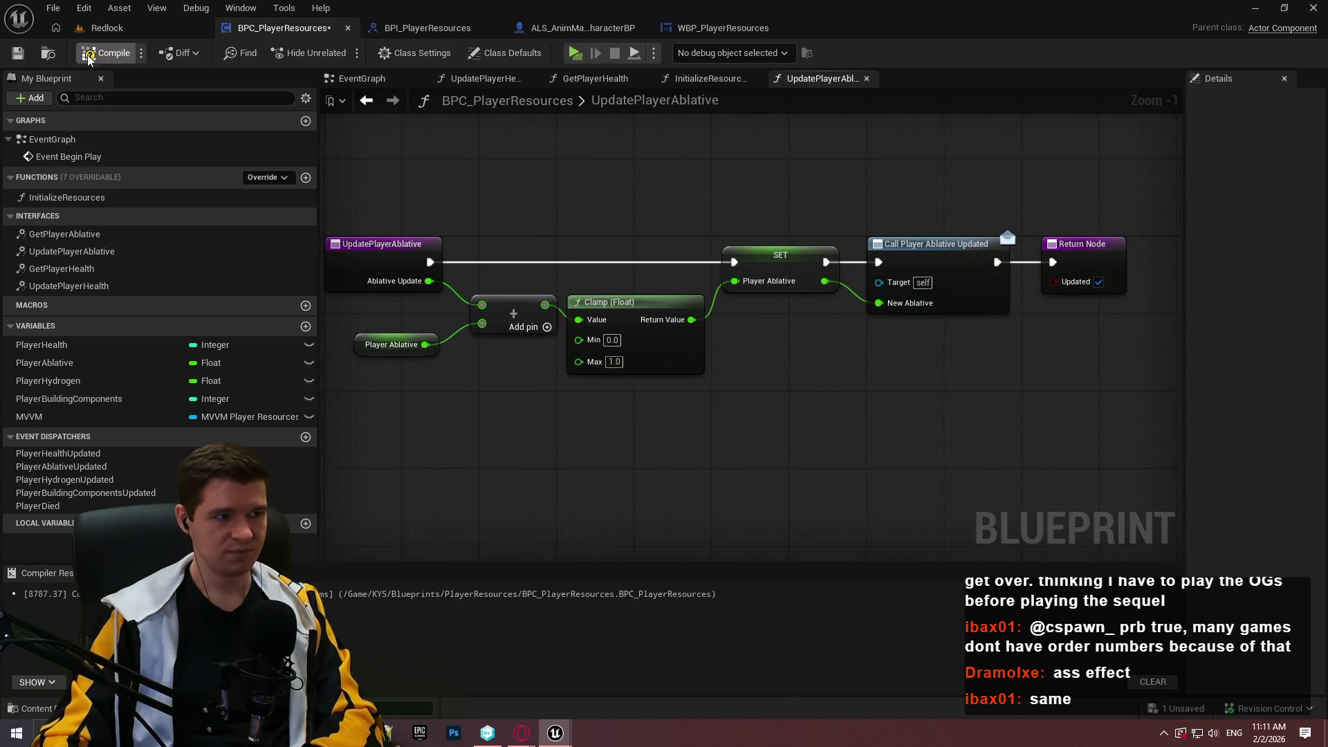
left_click(117, 53)
left_click(21, 58)
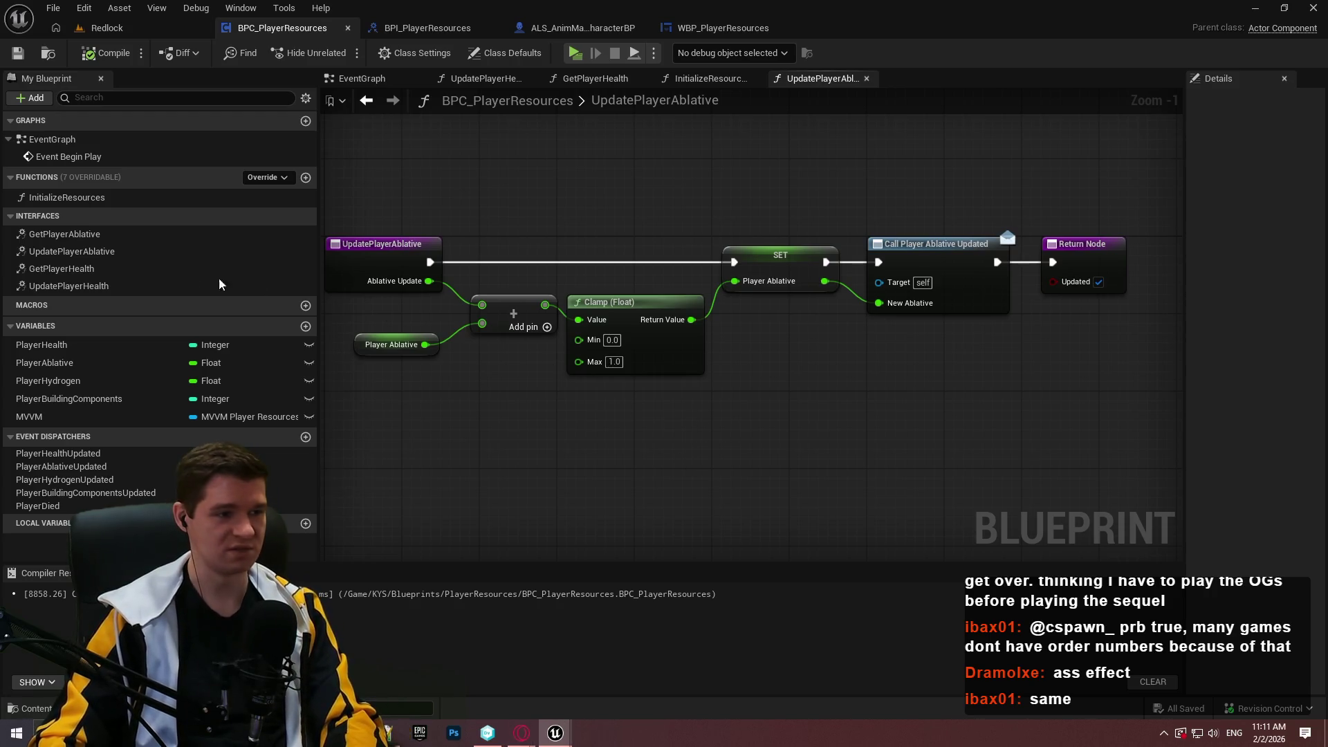
- Wire a Player Ablative getter into GetPlayerAblative's Return Node, then compile and save BPC_PlayerResources
double_click(86, 270)
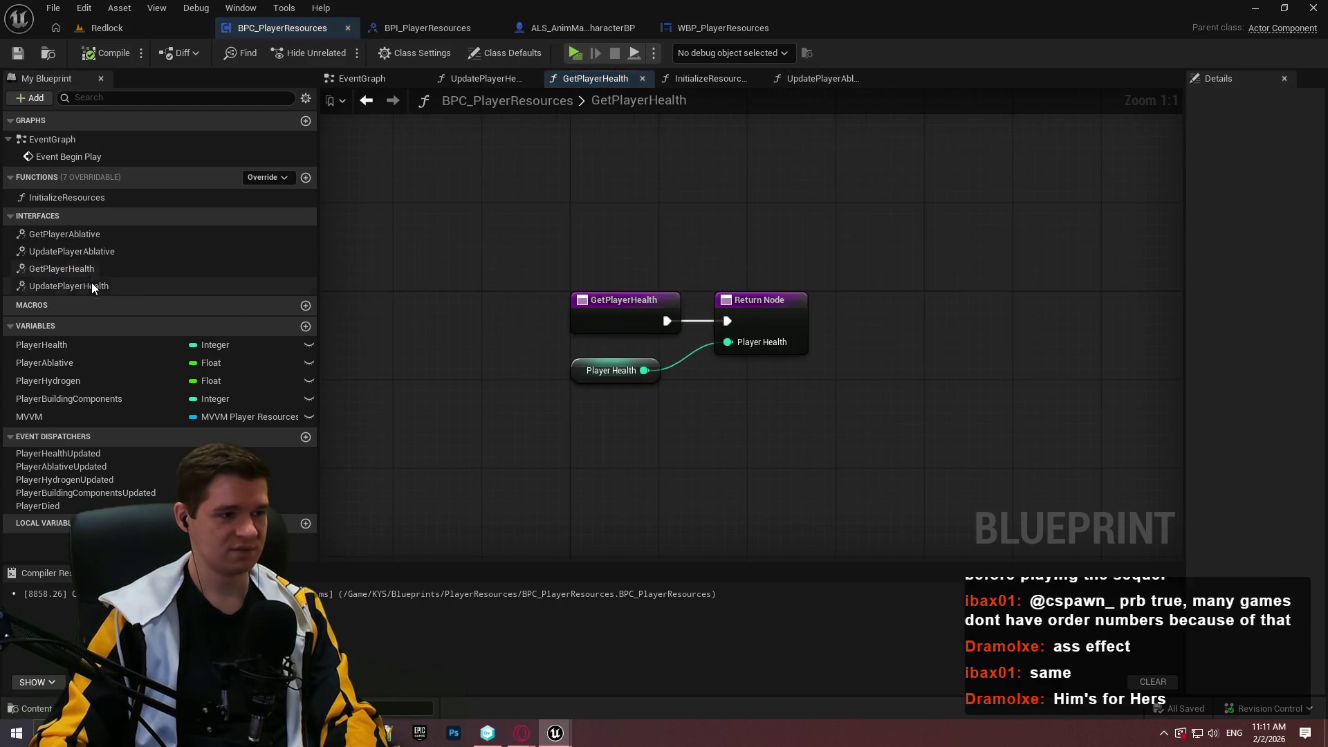
double_click(89, 237)
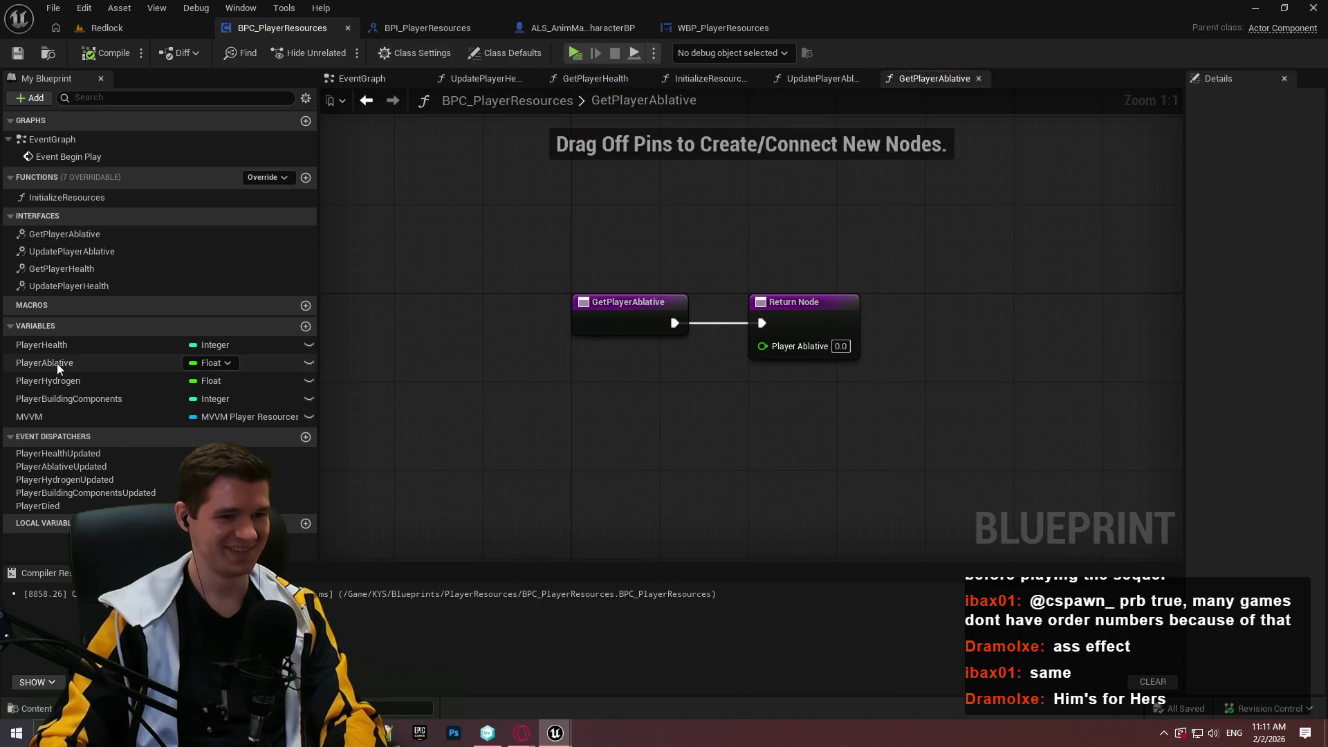
left_click_drag(57, 363, 802, 343)
left_click_drag(710, 342, 689, 364)
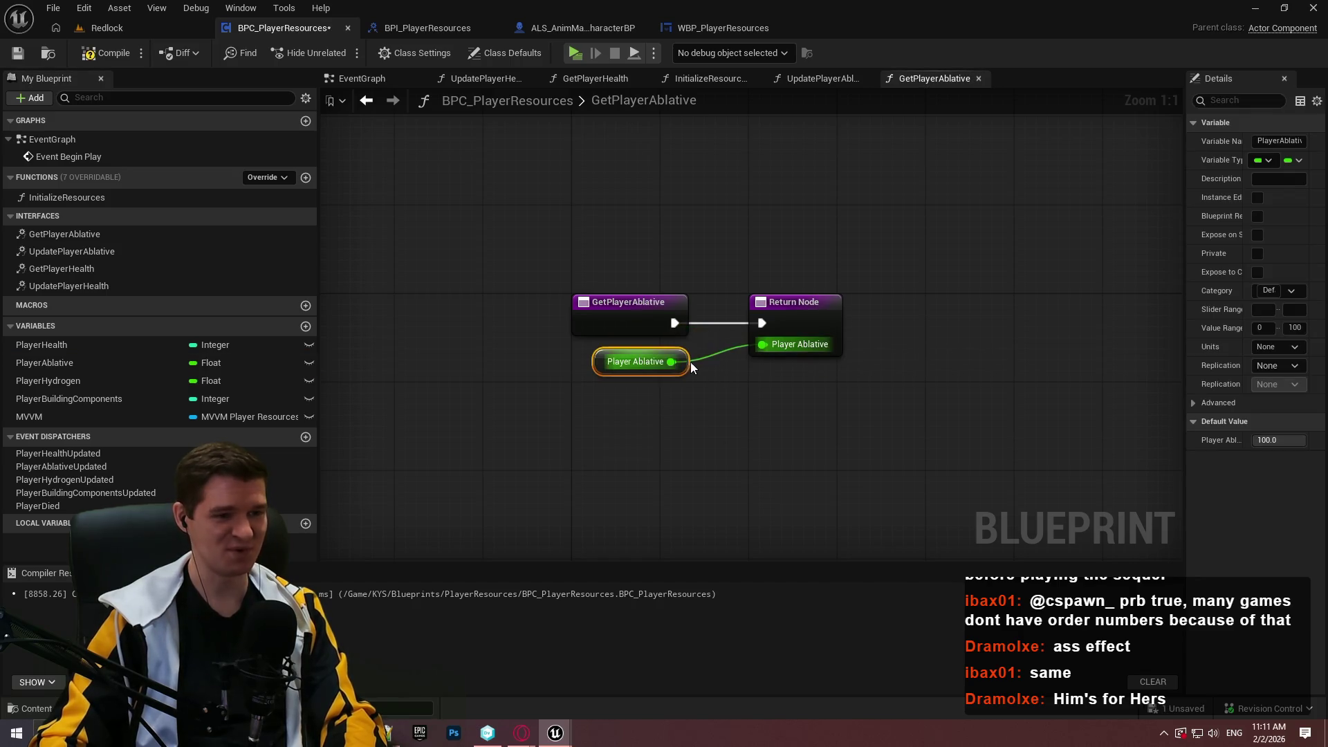
left_click_drag(766, 317, 731, 318)
left_click(753, 423)
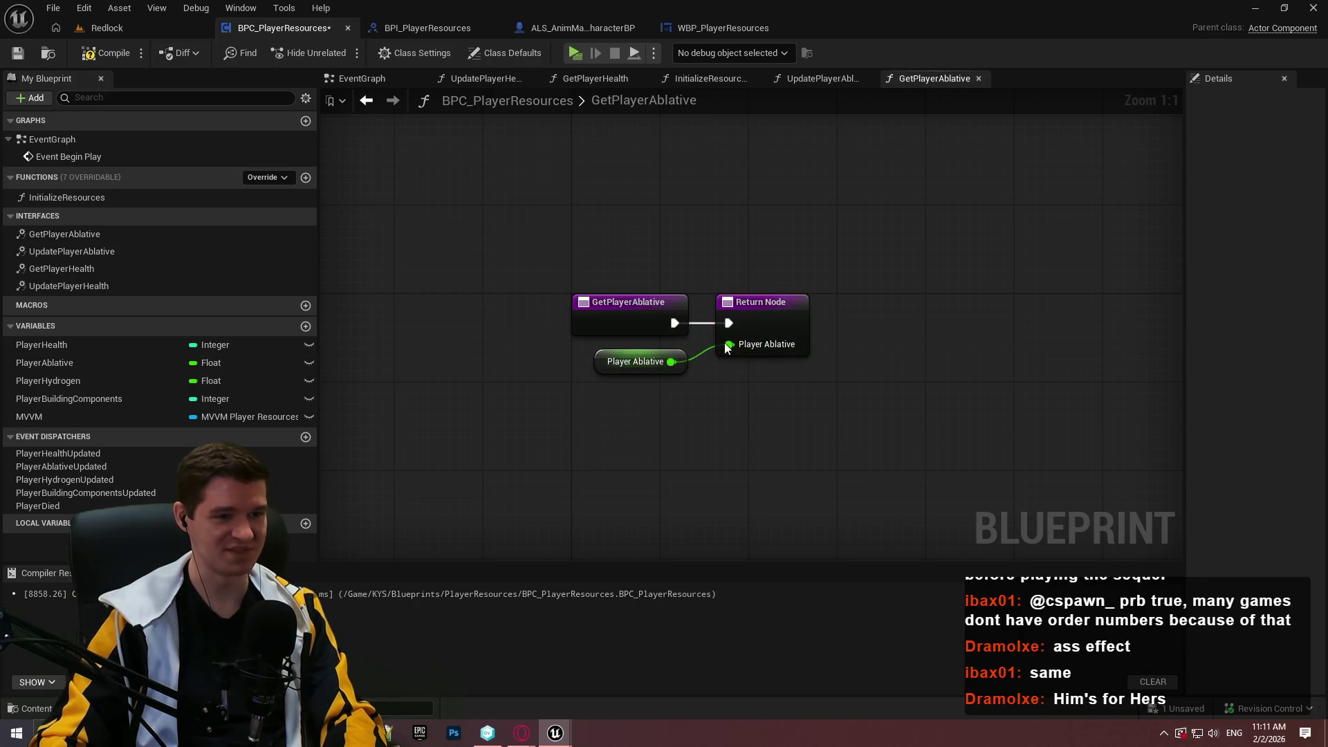
left_click(104, 53)
left_click(21, 52)
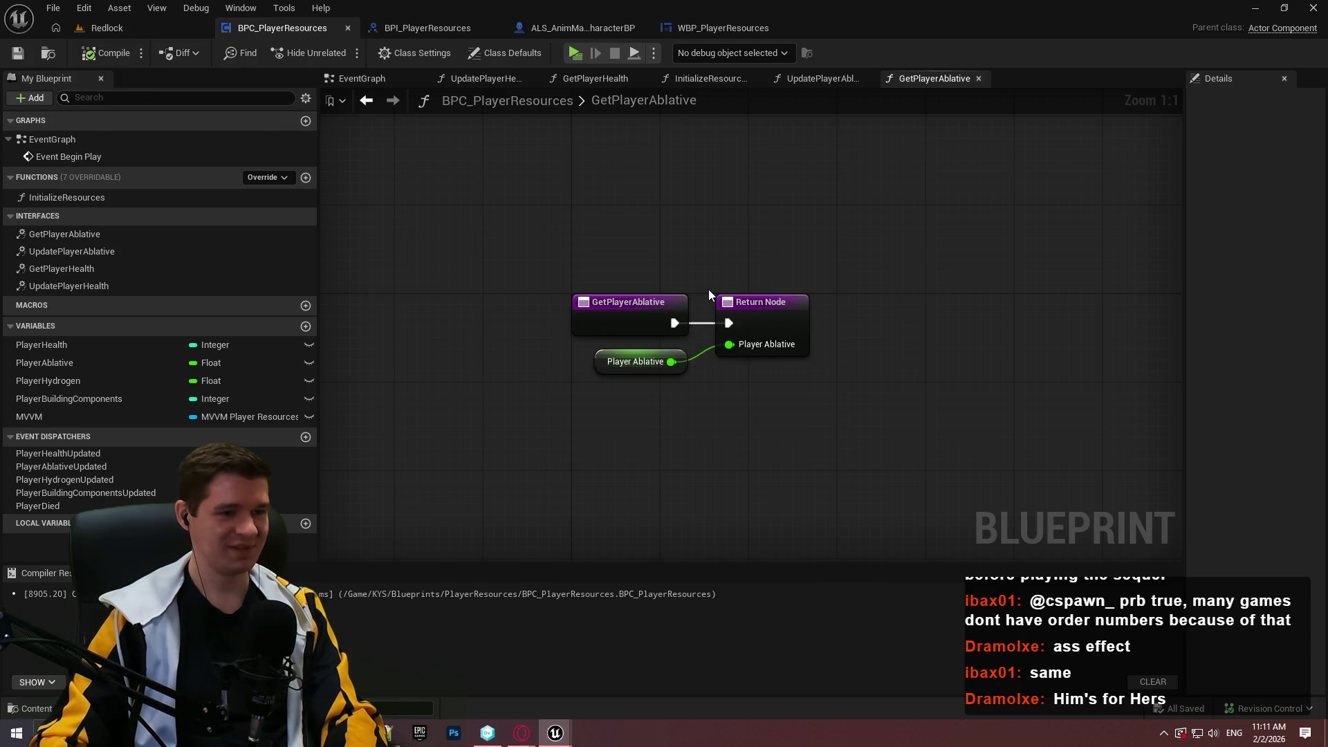
left_click_drag(772, 254, 644, 233)
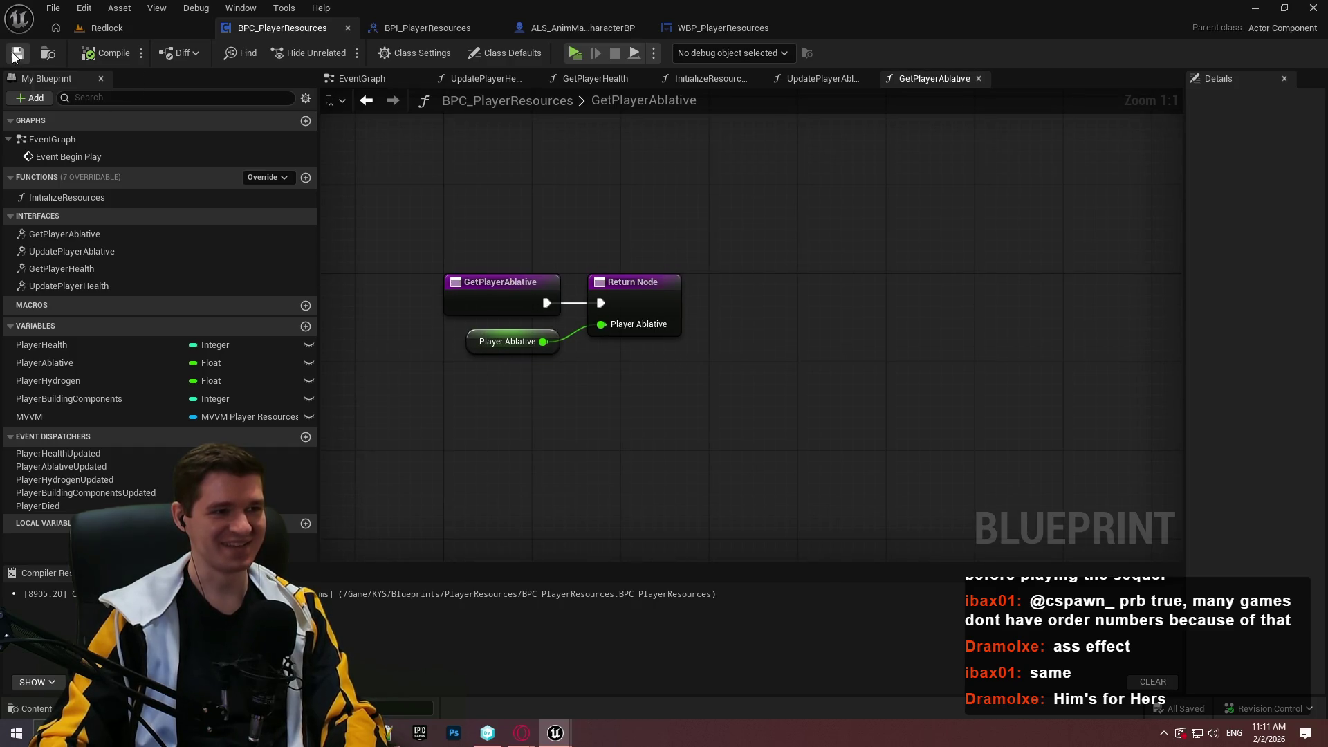
left_click_drag(747, 227, 996, 264)
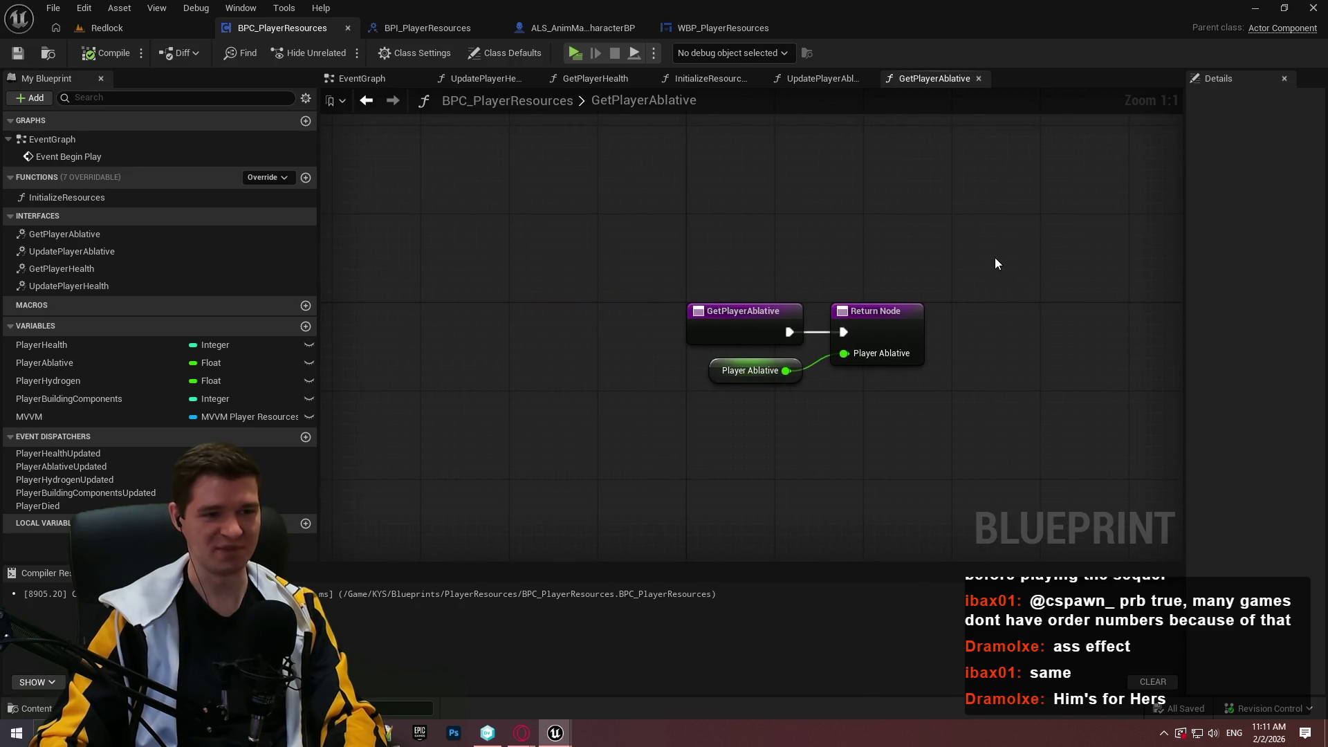
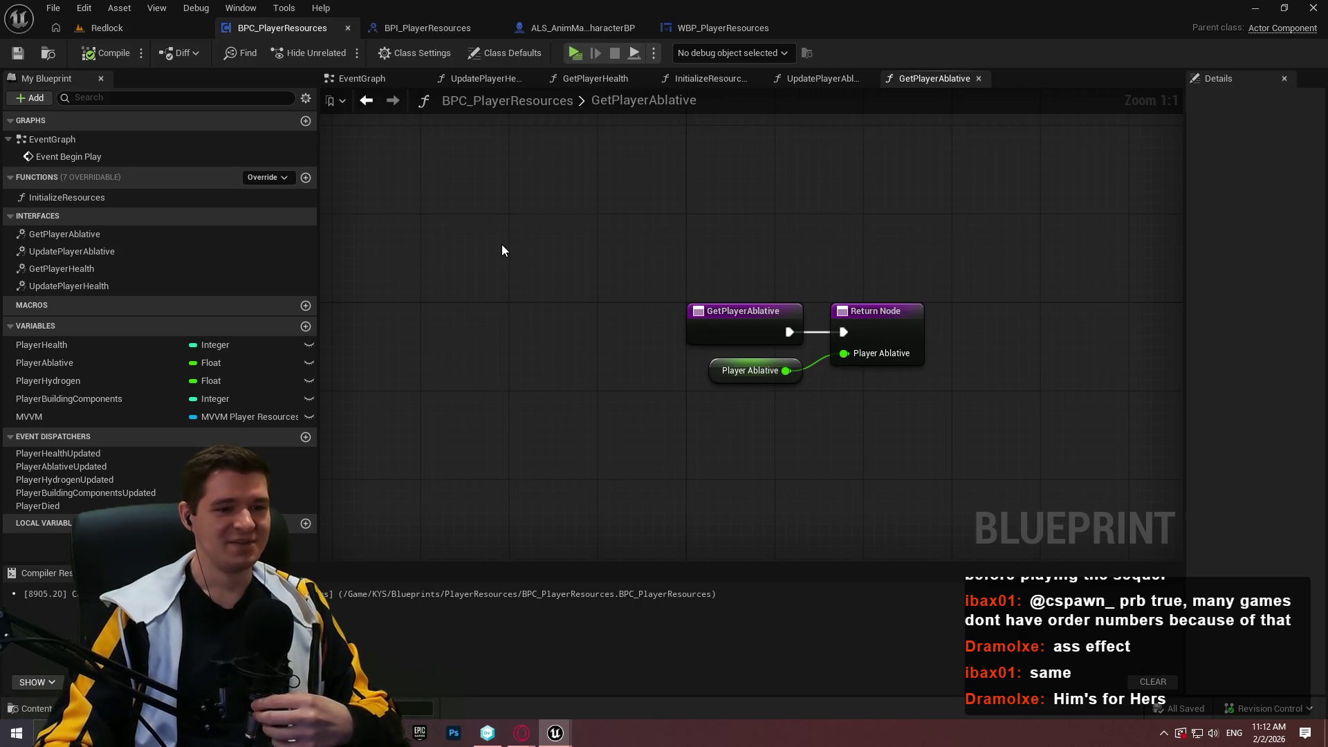
- Recentre the GetPlayerAblative graph nodes, then move to the BPI_PlayerResources interface
mouse_move(502, 250)
left_mouse_down()
mouse_move(688, 237)
mouse_move(627, 250)
left_mouse_up()
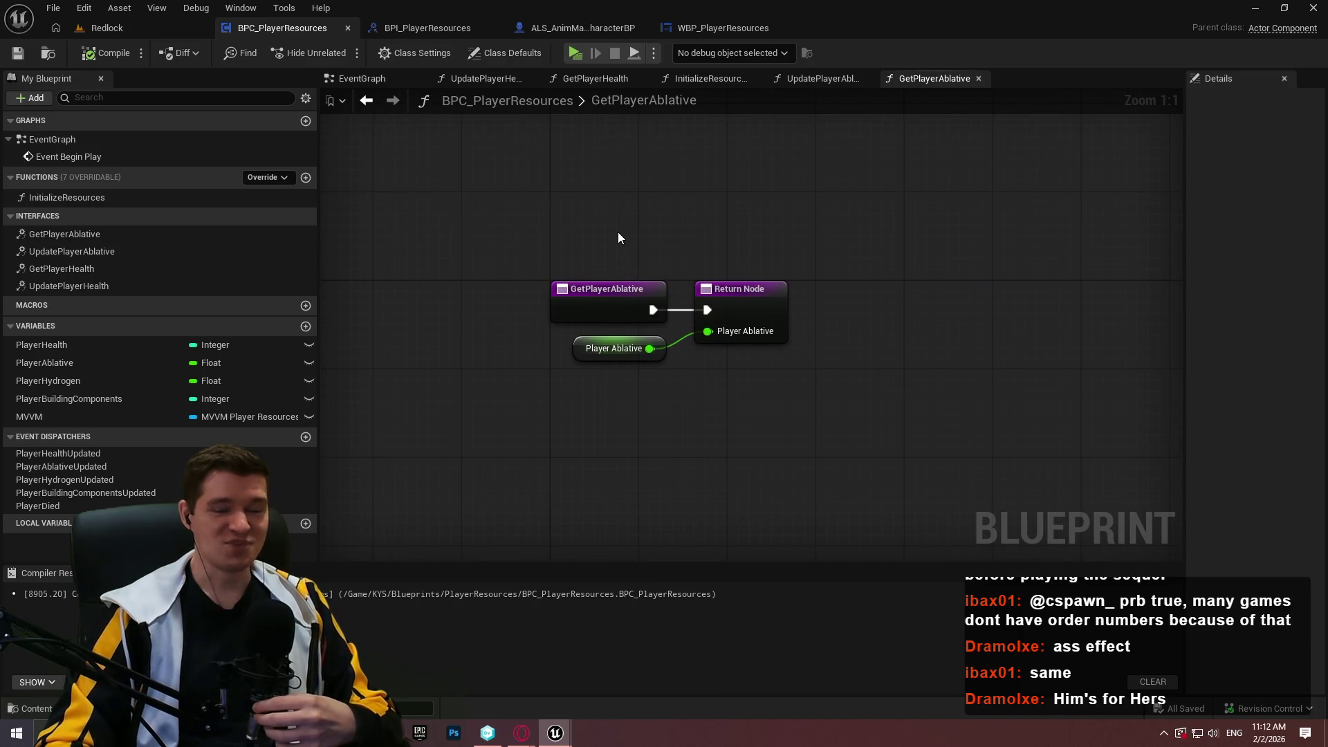
left_click_drag(712, 450, 588, 414)
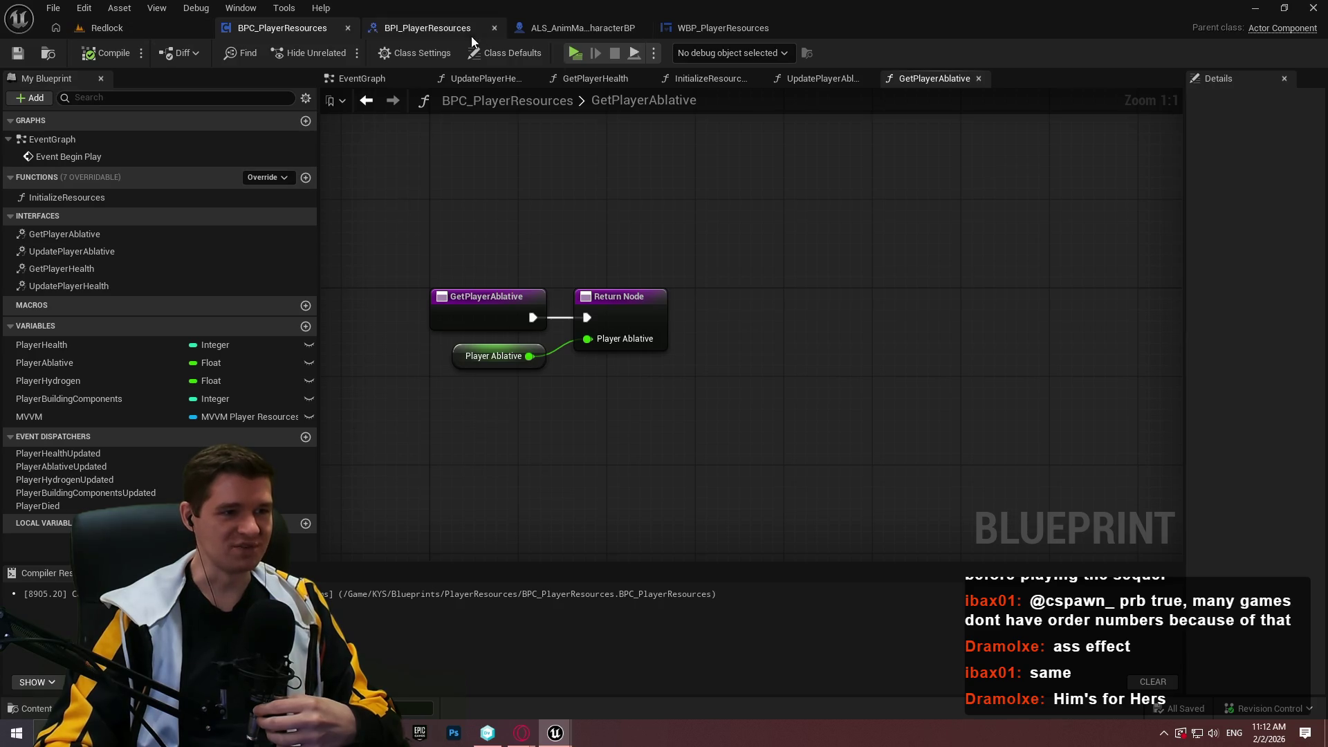
left_click(423, 28)
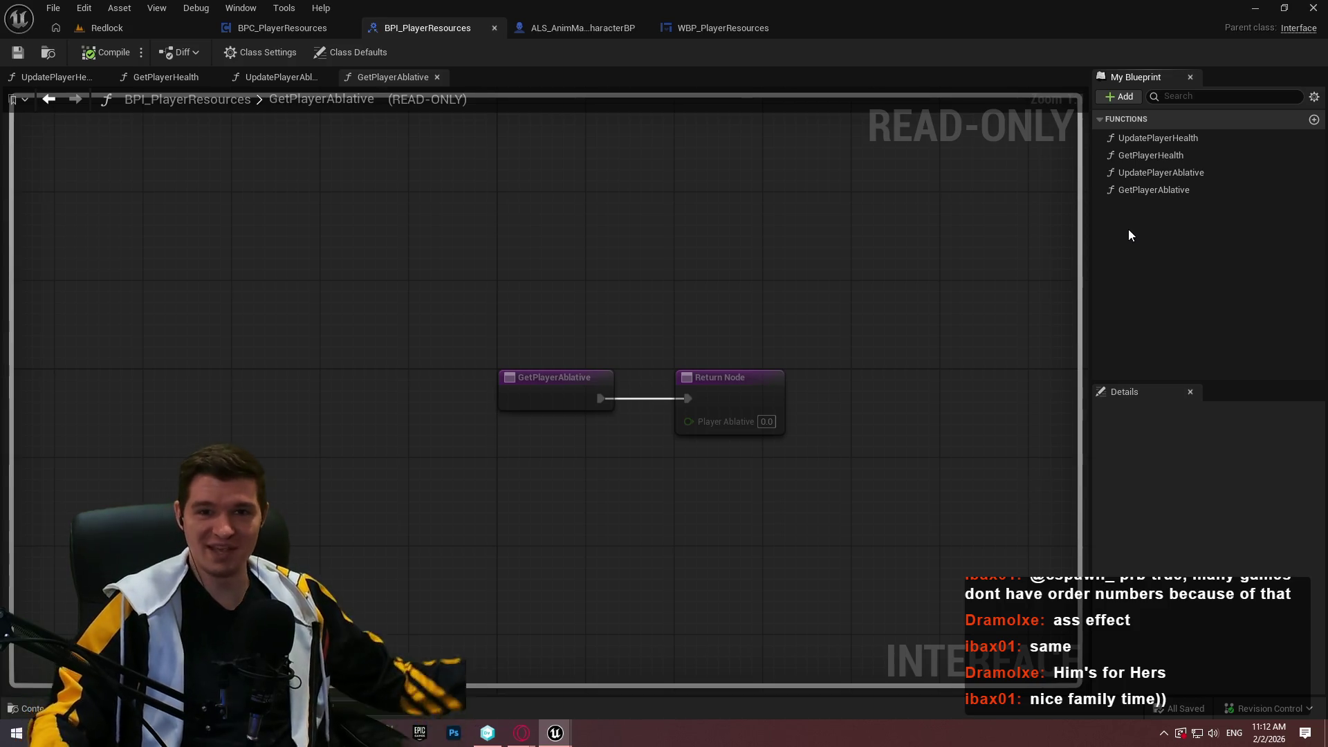
- Add a new interface function named GetPlayerH, then delete it again
left_click(1127, 96)
left_click(1159, 155)
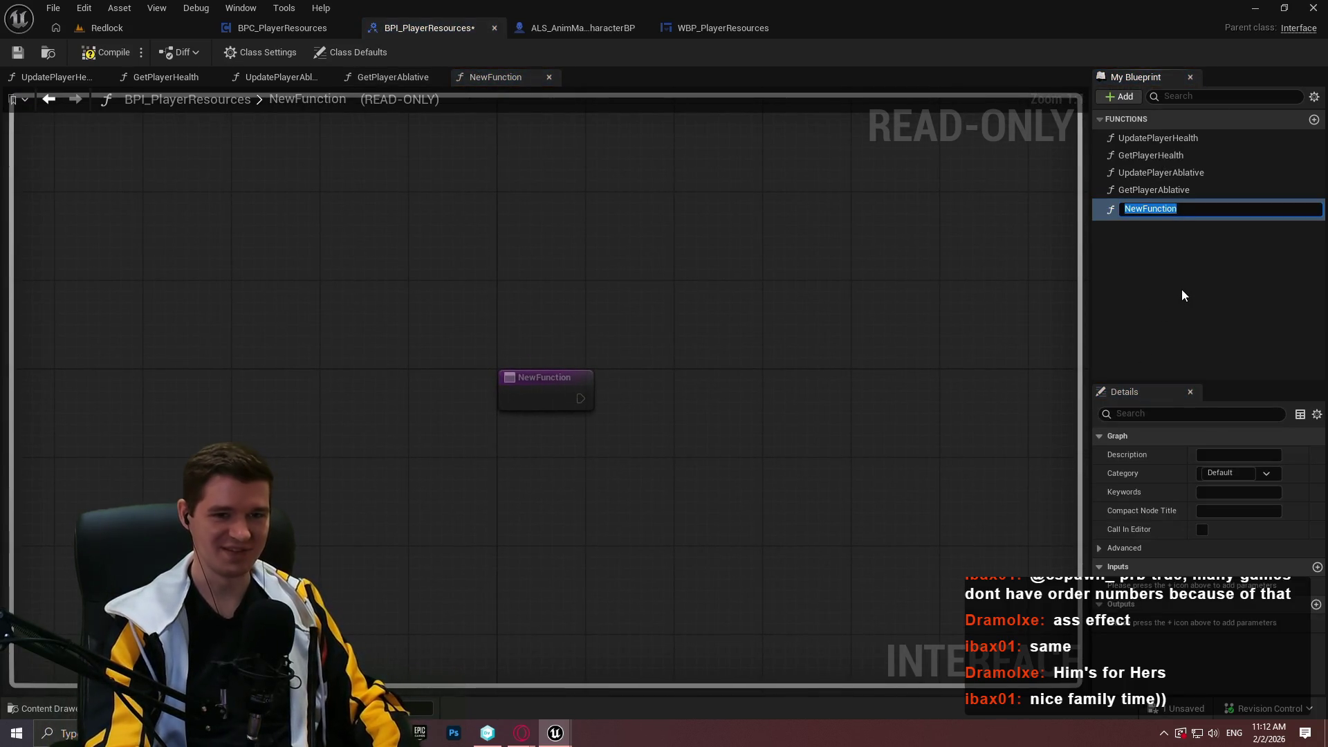
type("GetPlayerJ")
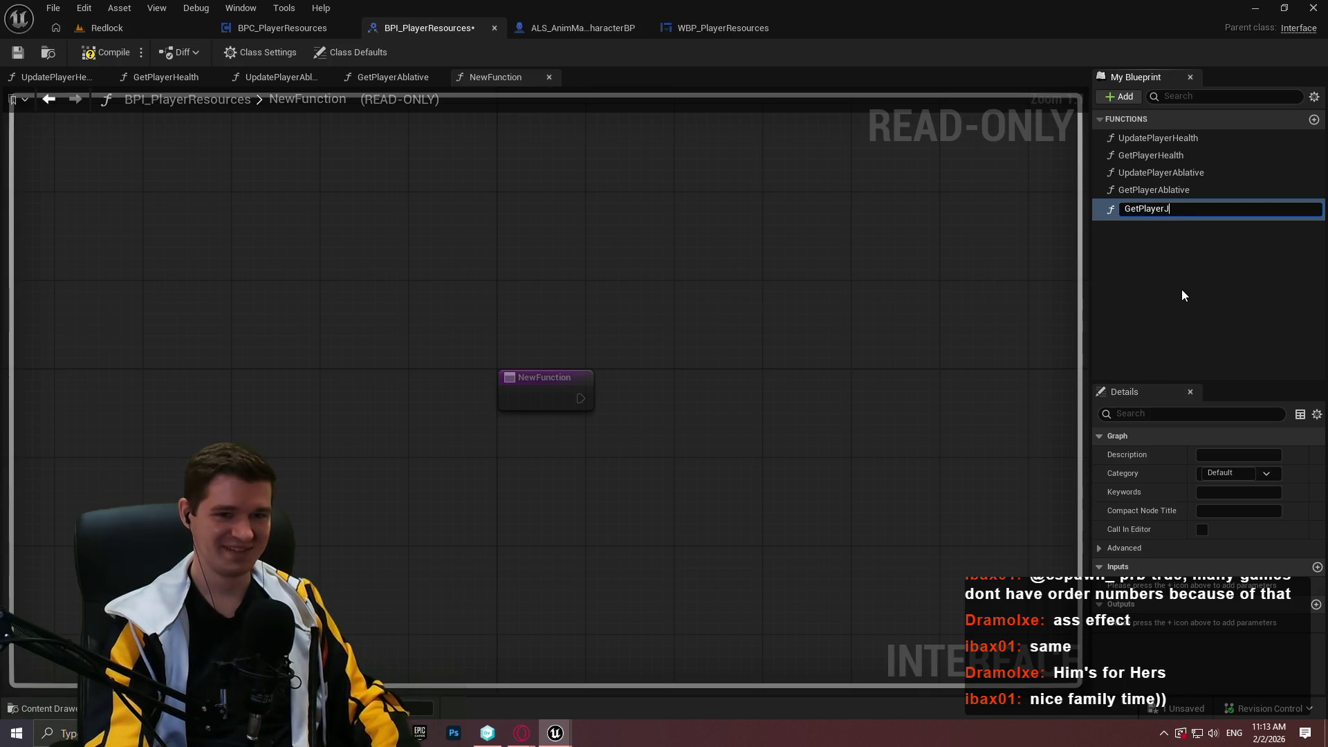
key("BackSpace")
type("Hy")
key("BackSpace")
key("Return")
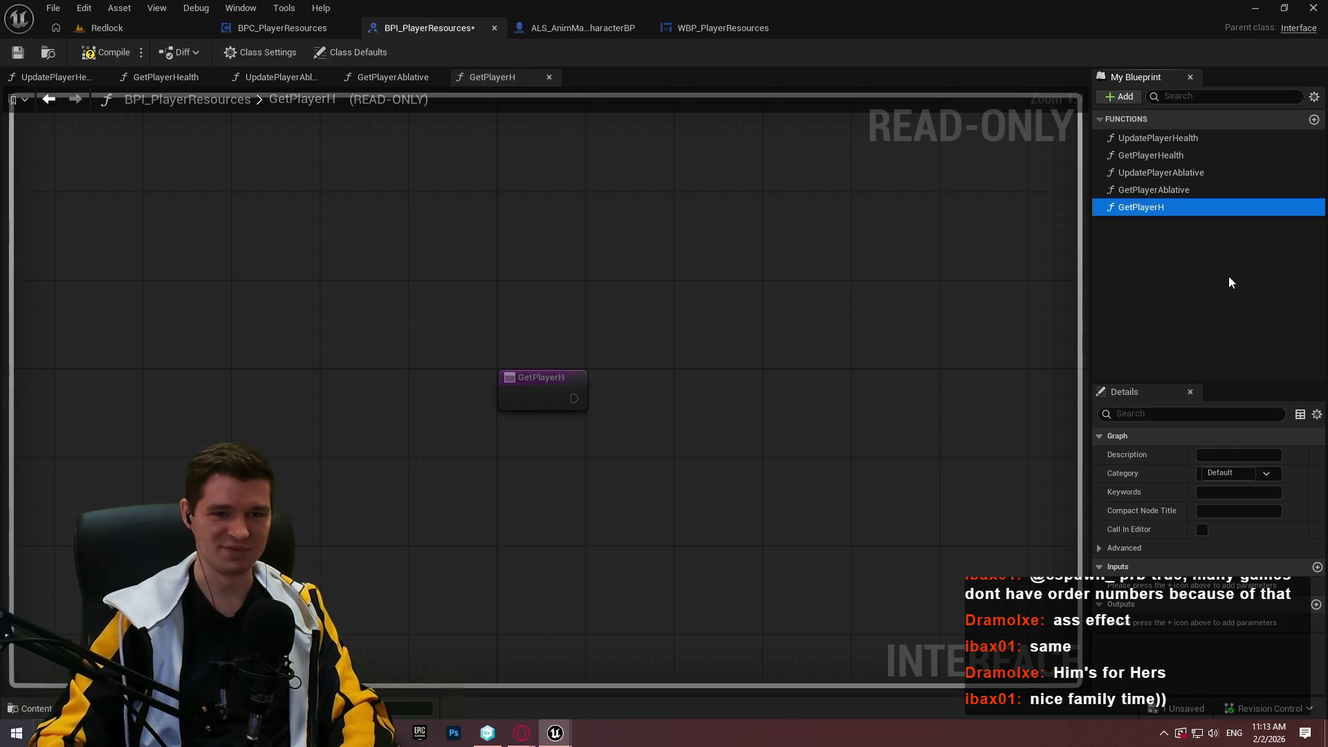
key("Delete")
- Duplicate GetPlayerAblative as GetPlayerHydrogen with a PlayerHydrogen output, and save
right_click(1161, 190)
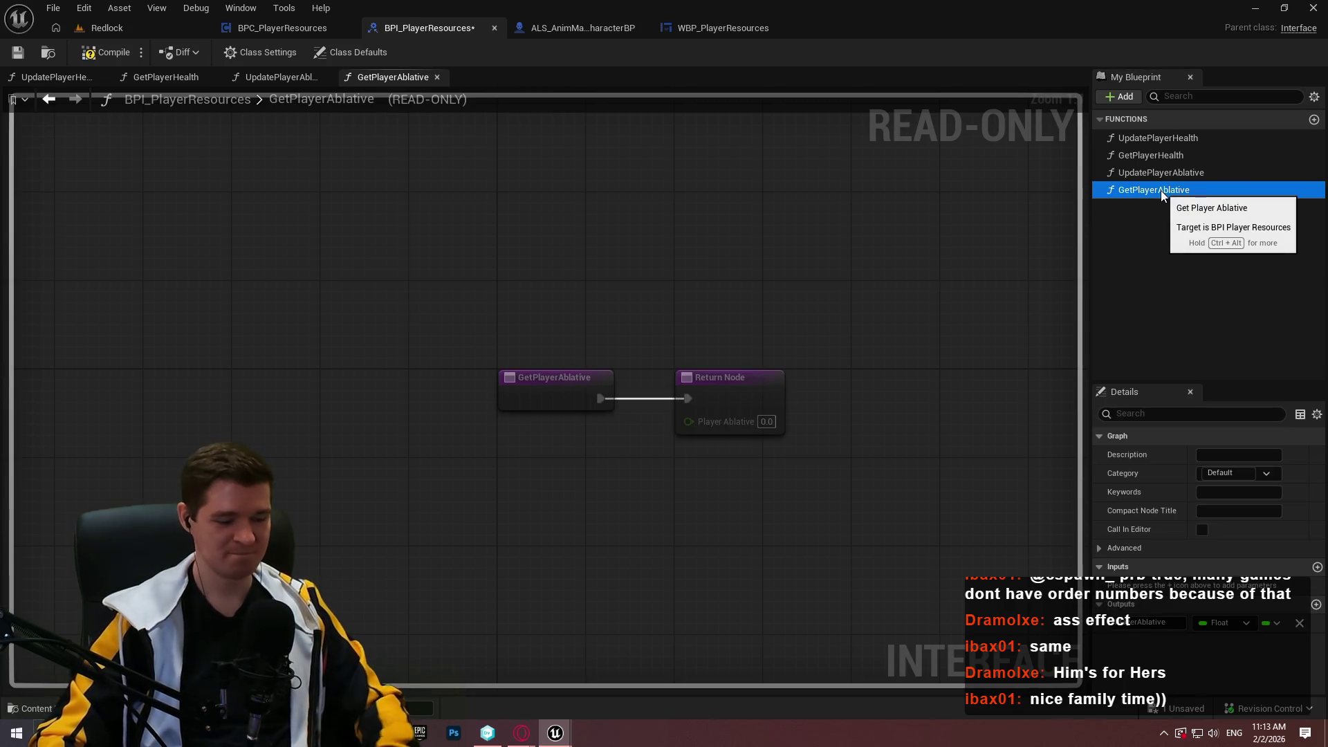
left_click(1165, 308)
type("GetPlayerHydro")
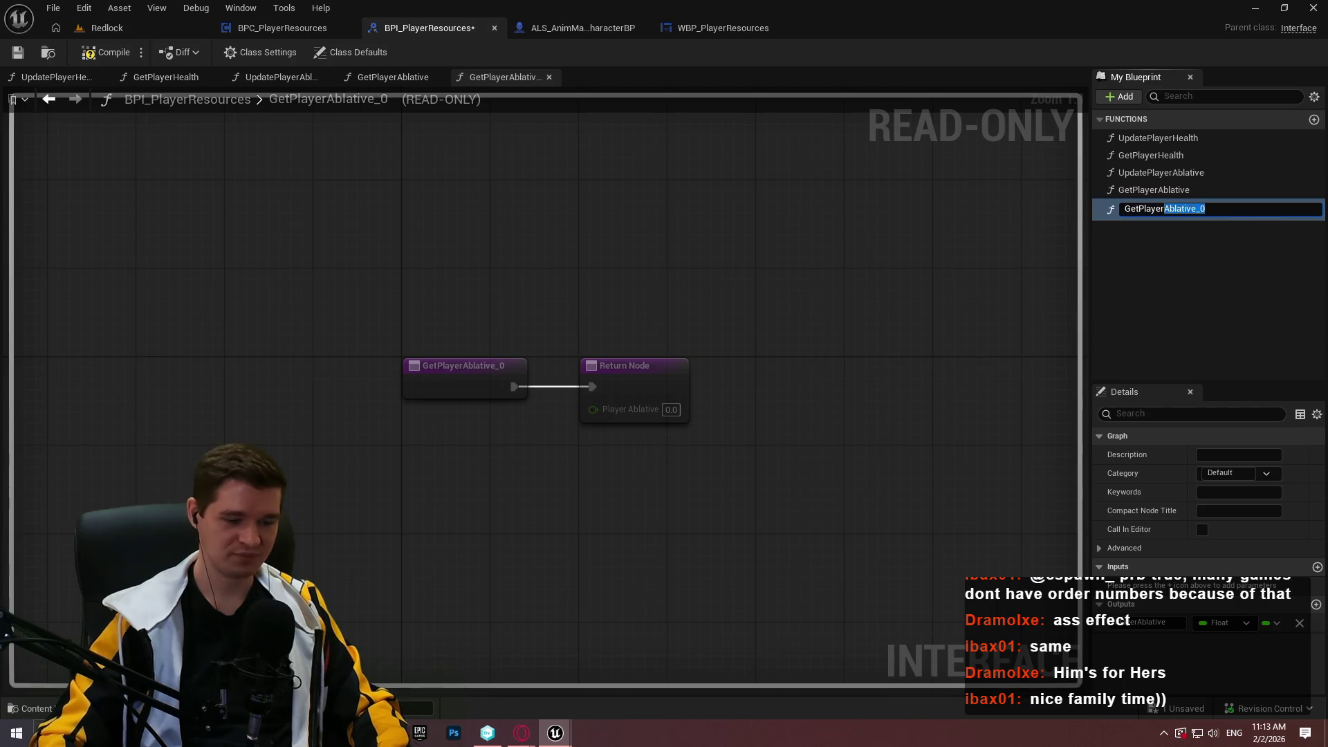
type("gen")
key("Return")
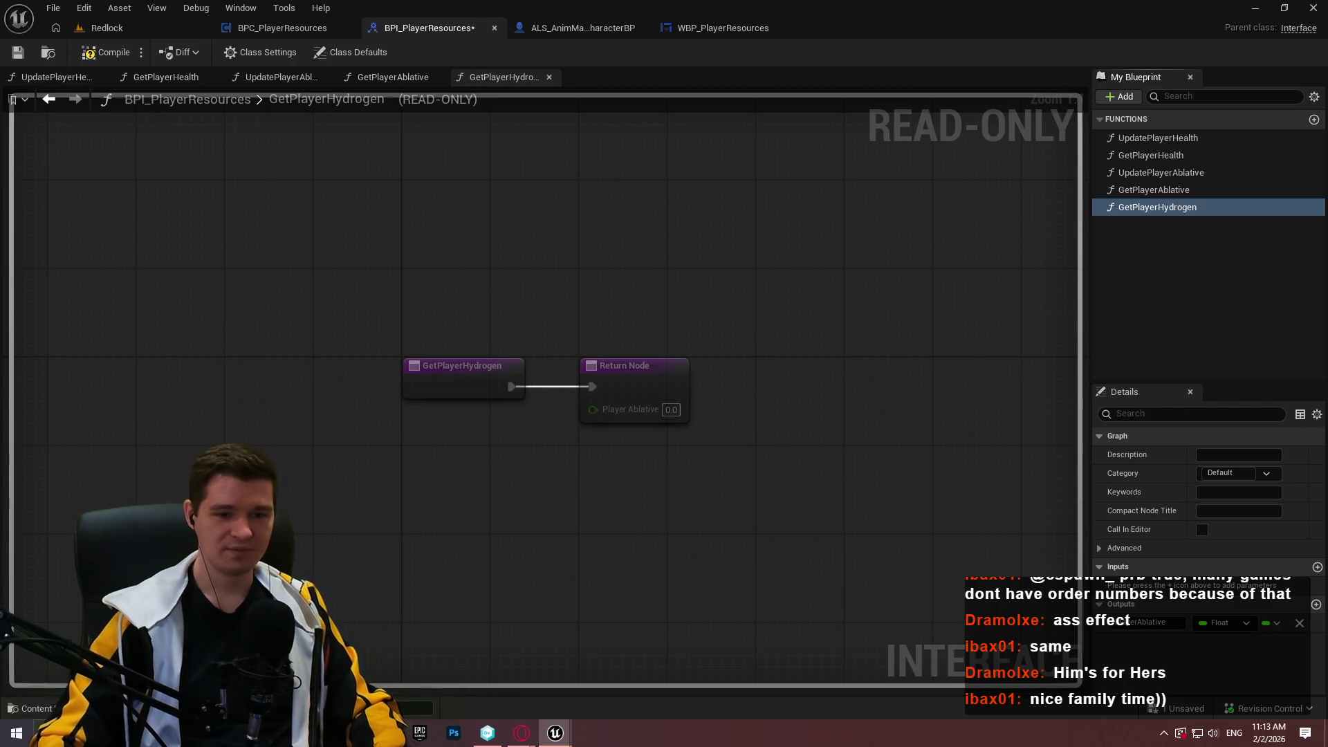
left_click_drag(1138, 622, 1265, 625)
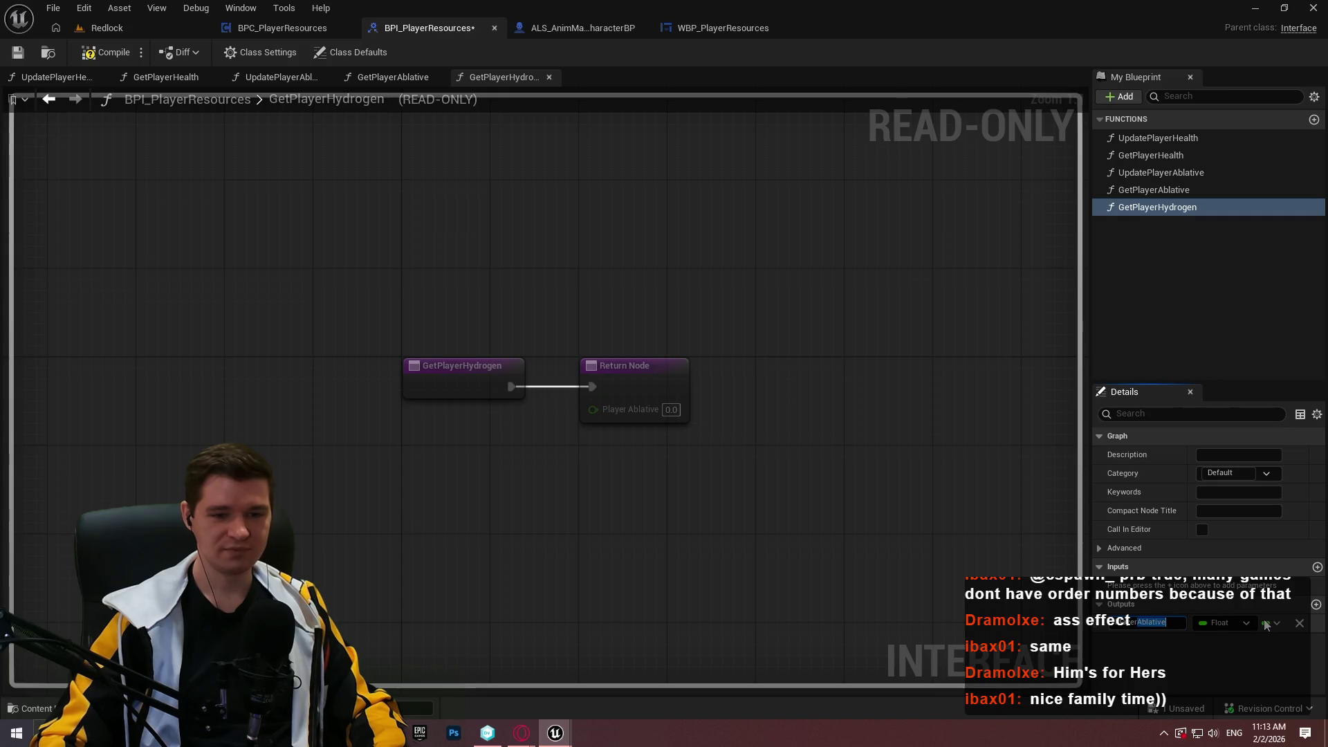
type("Hydrogen")
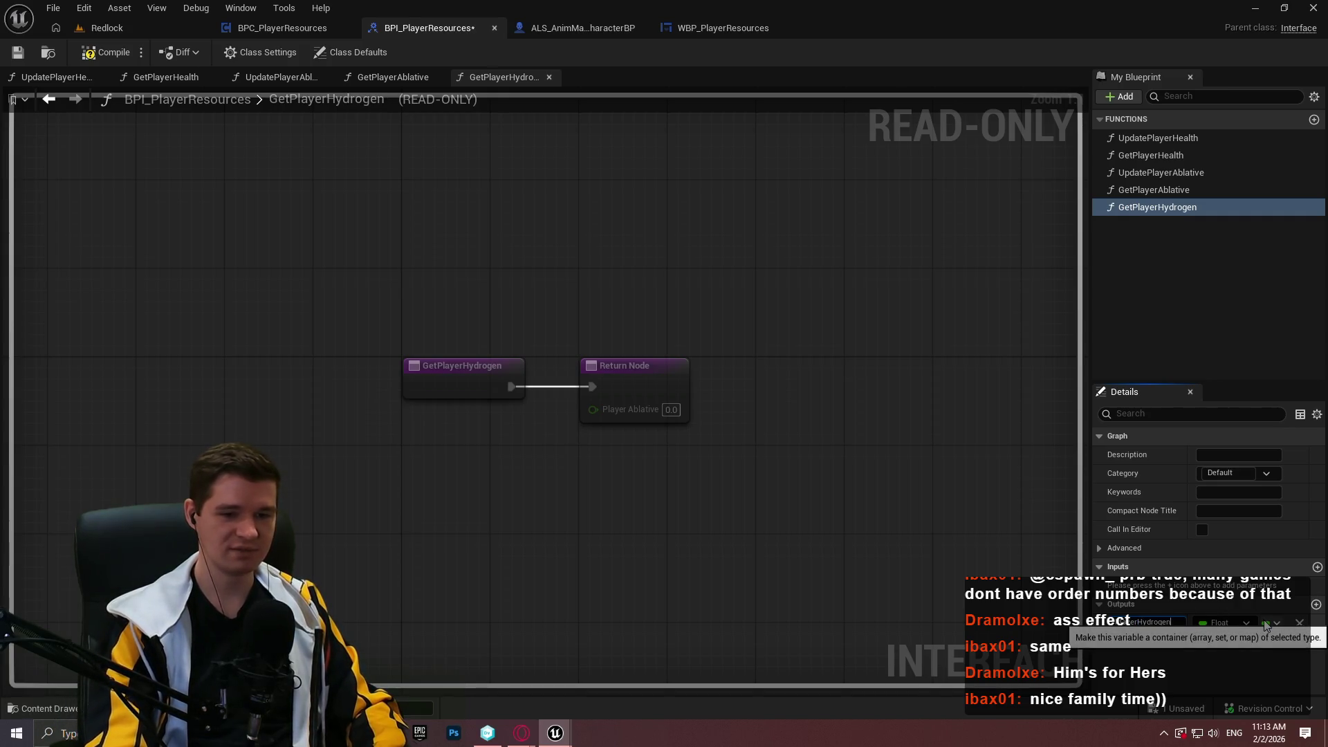
key("Return")
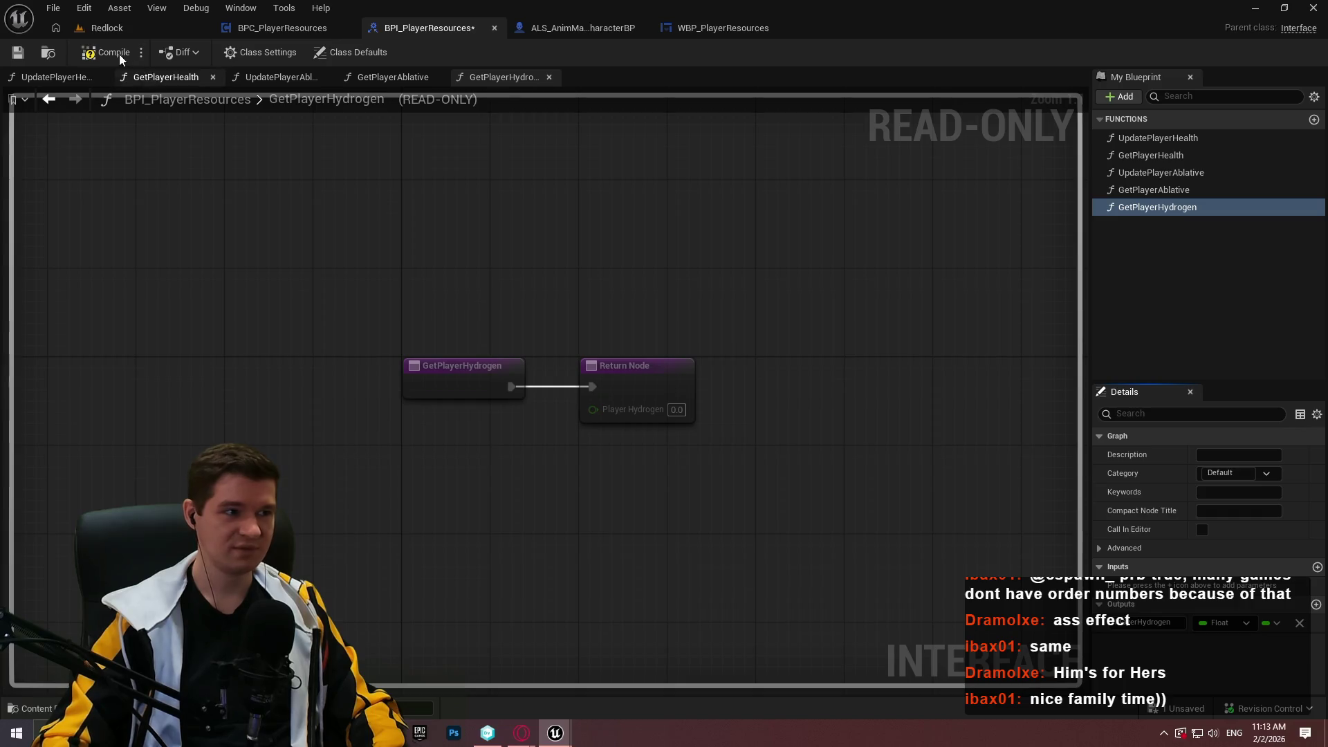
left_click(16, 52)
- Duplicate UpdatePlayerAblative as UpdatePlayerHydrogen with a HydrogenUpdate input, and save
left_click(1179, 173)
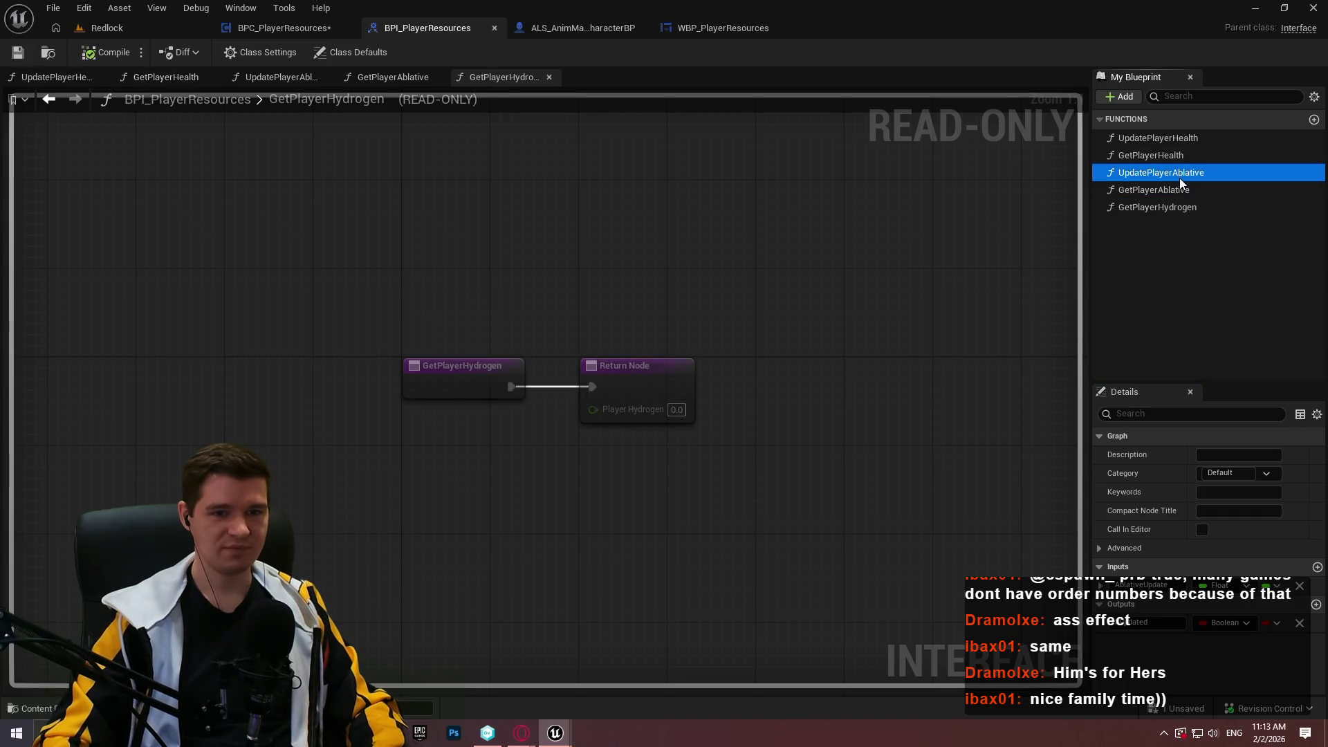
key("ctrl+d")
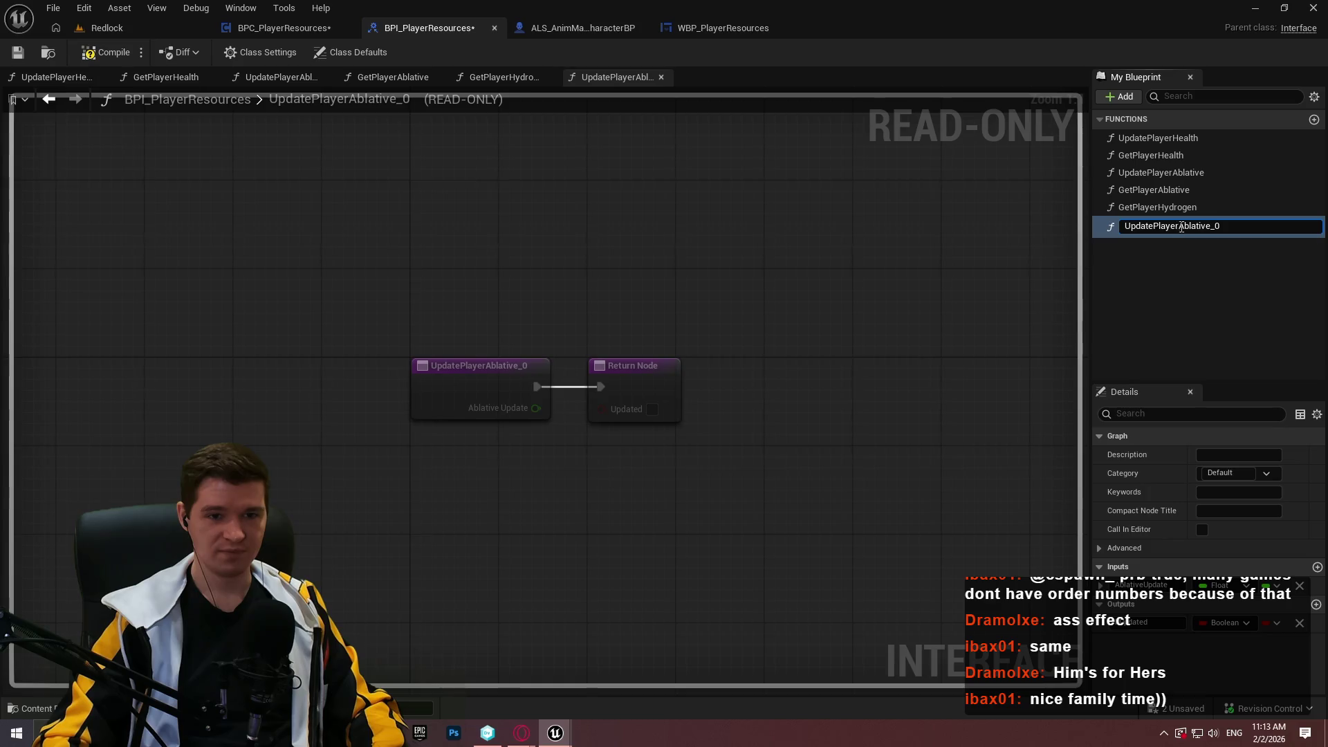
left_click_drag(1174, 226, 1324, 235)
key("BackSpace")
type("Hydro")
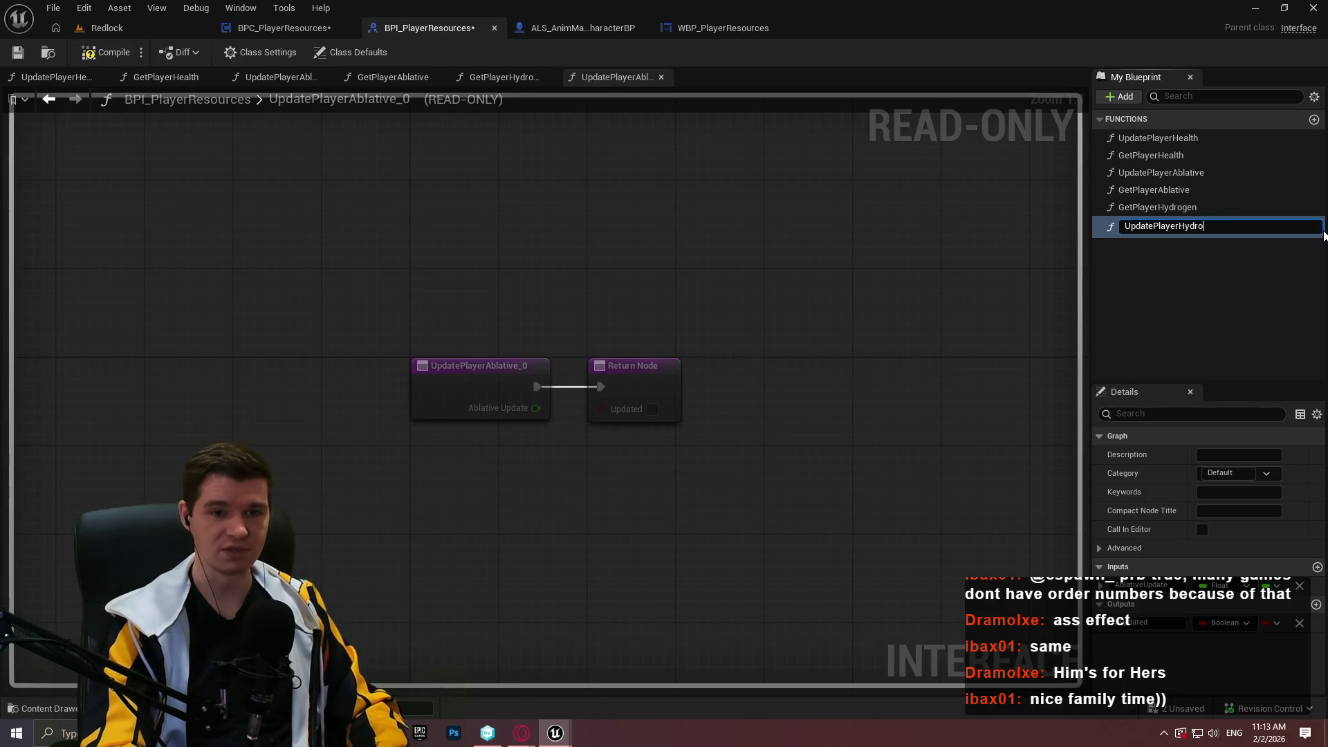
type("gen")
key("Return")
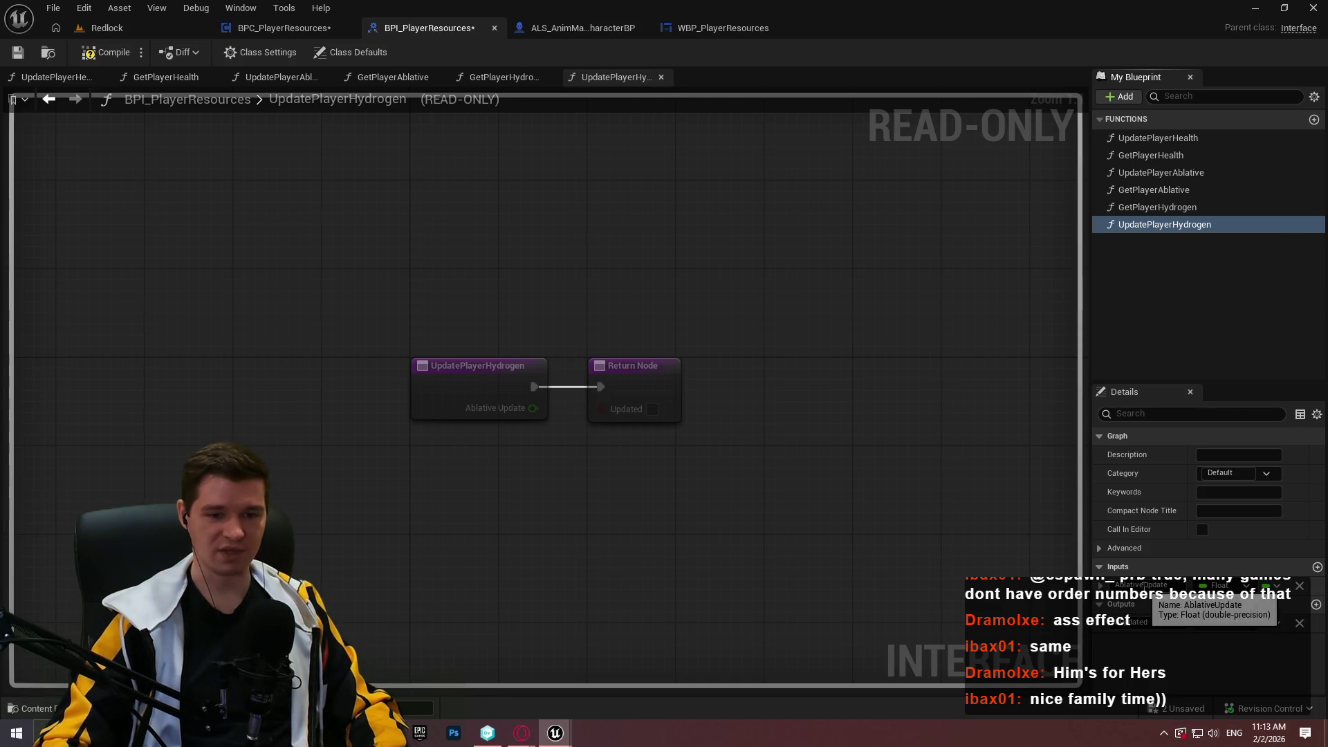
left_click_drag(1146, 585, 1024, 583)
type("Hydrogen")
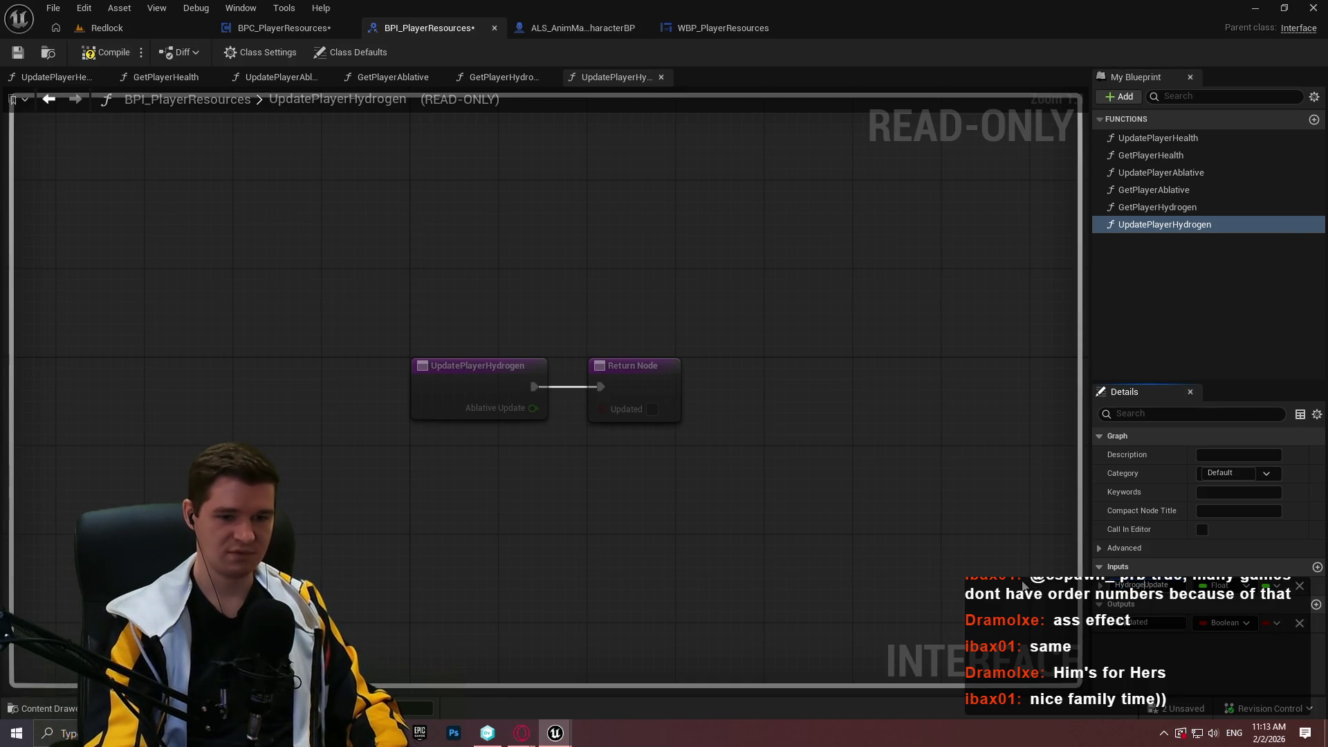
key("Return")
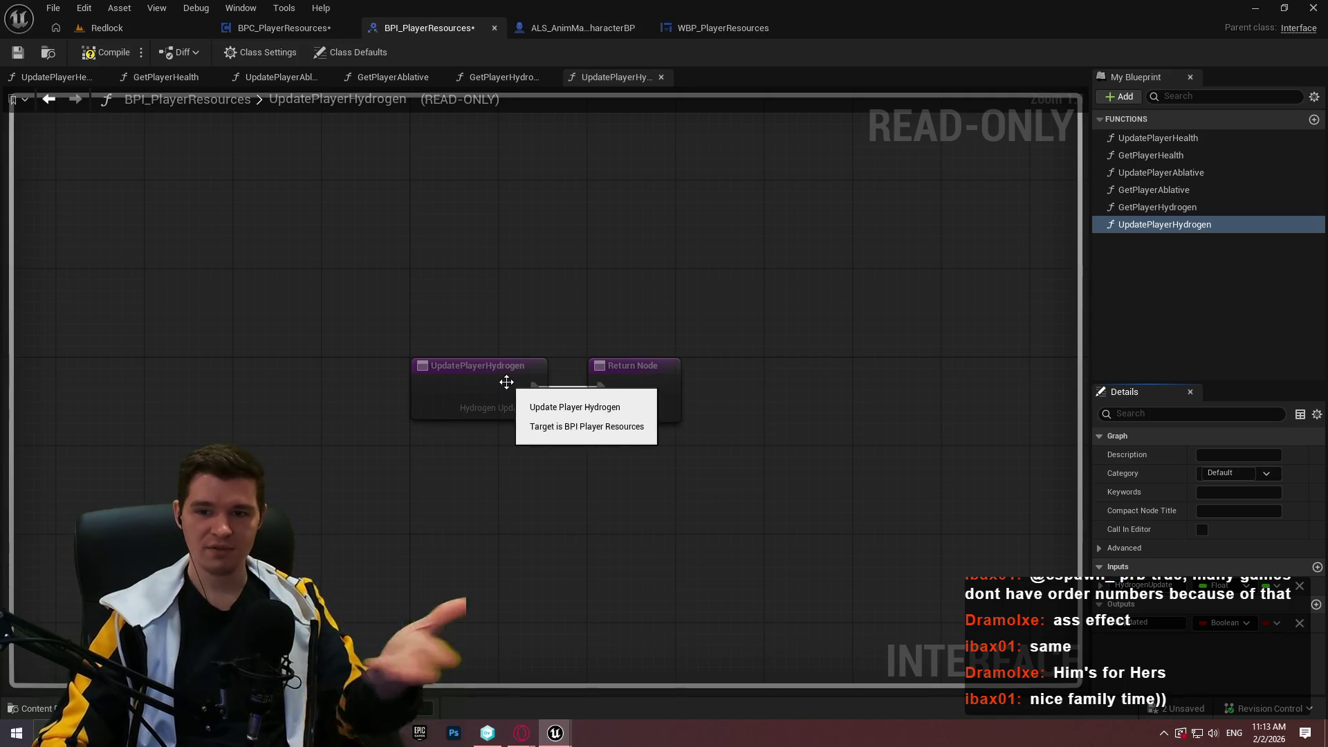
left_click(17, 52)
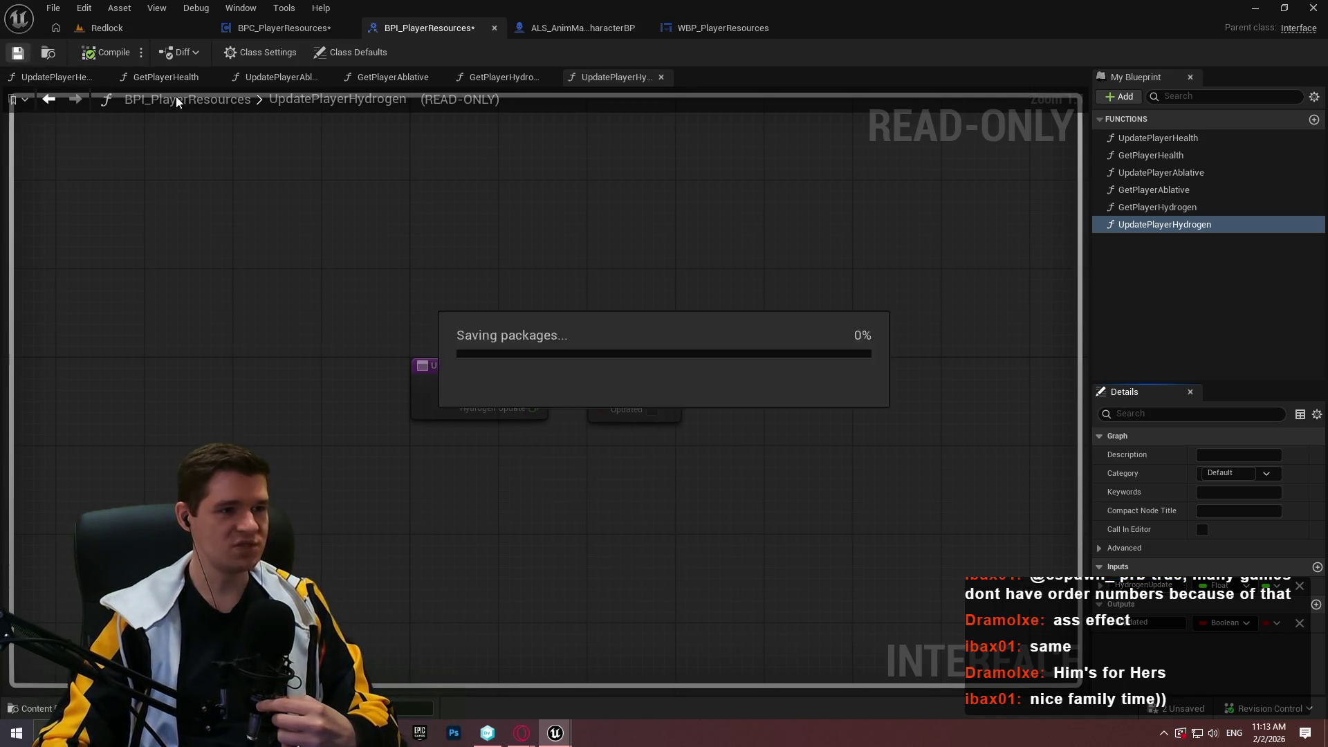
- Compile and save the interface, then open UpdatePlayerHydrogen in BPC_PlayerResources and move its Return Node right
left_click(104, 52)
left_click(18, 52)
left_click(287, 27)
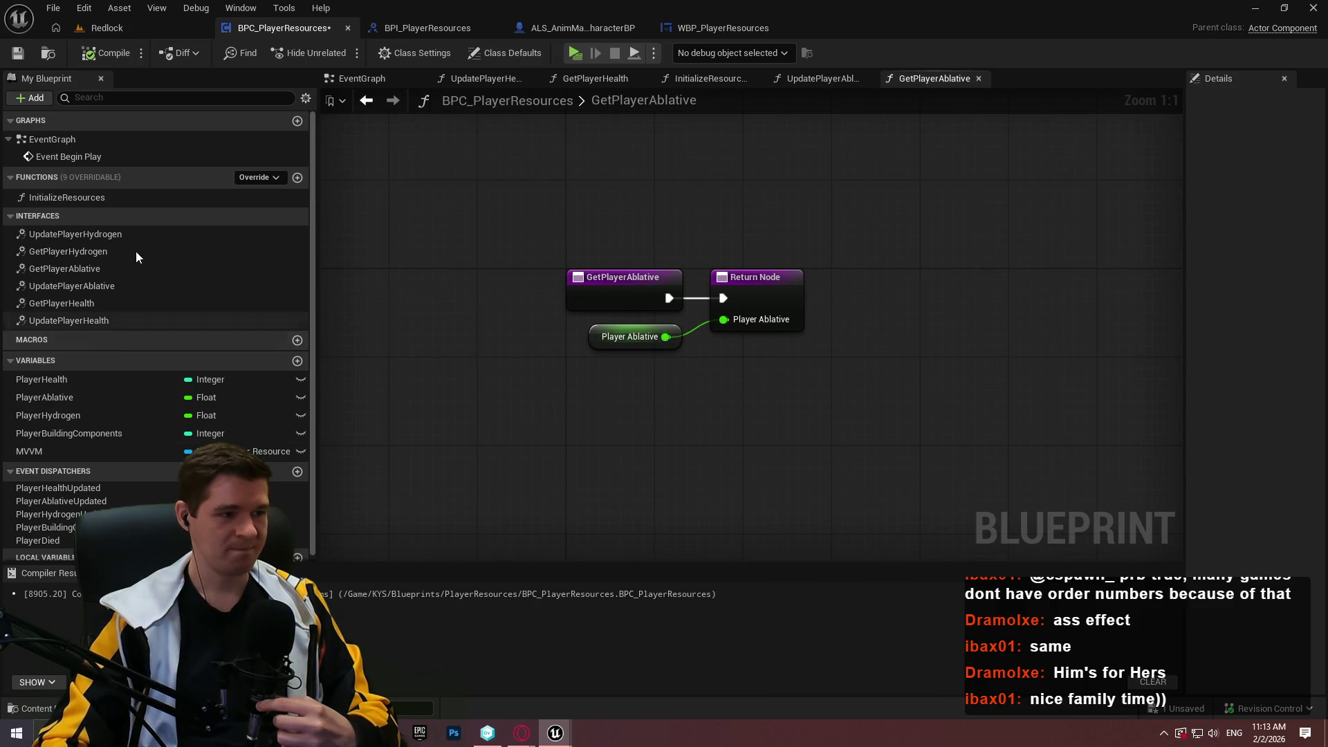
double_click(98, 235)
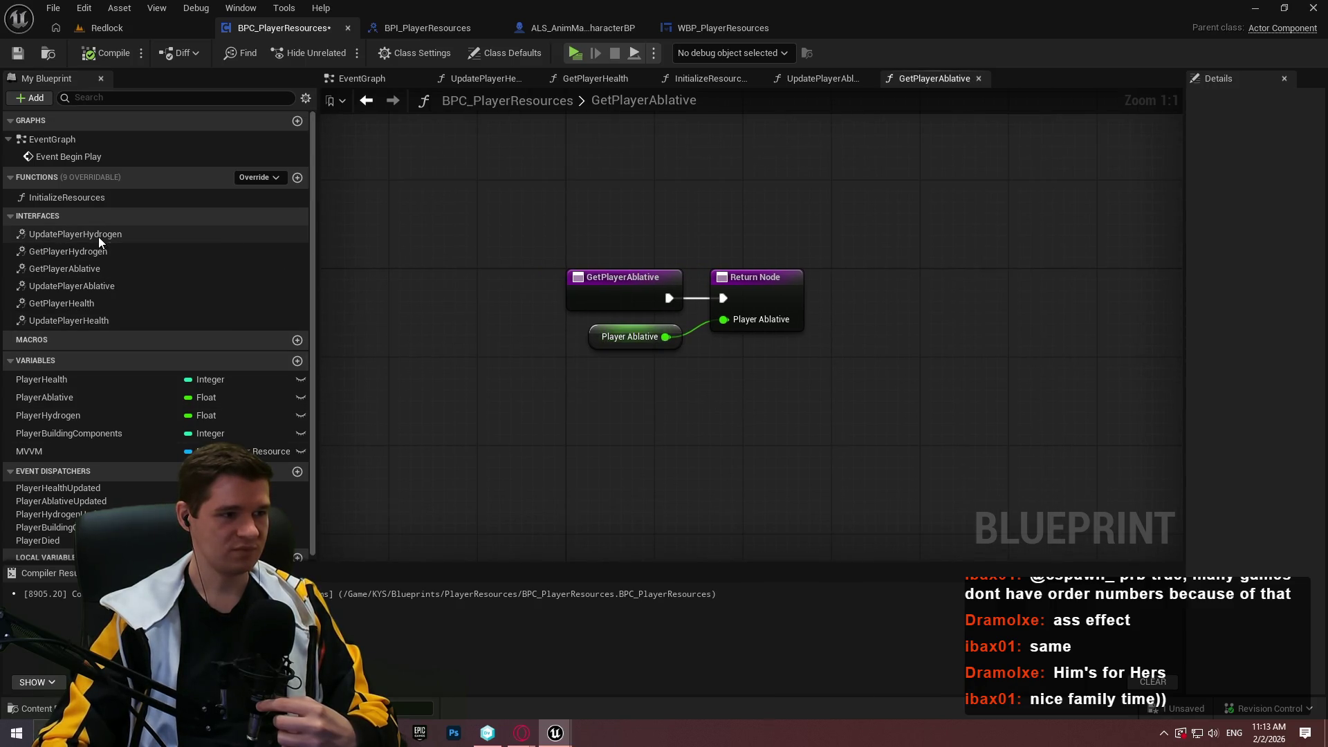
left_click_drag(724, 342, 1098, 344)
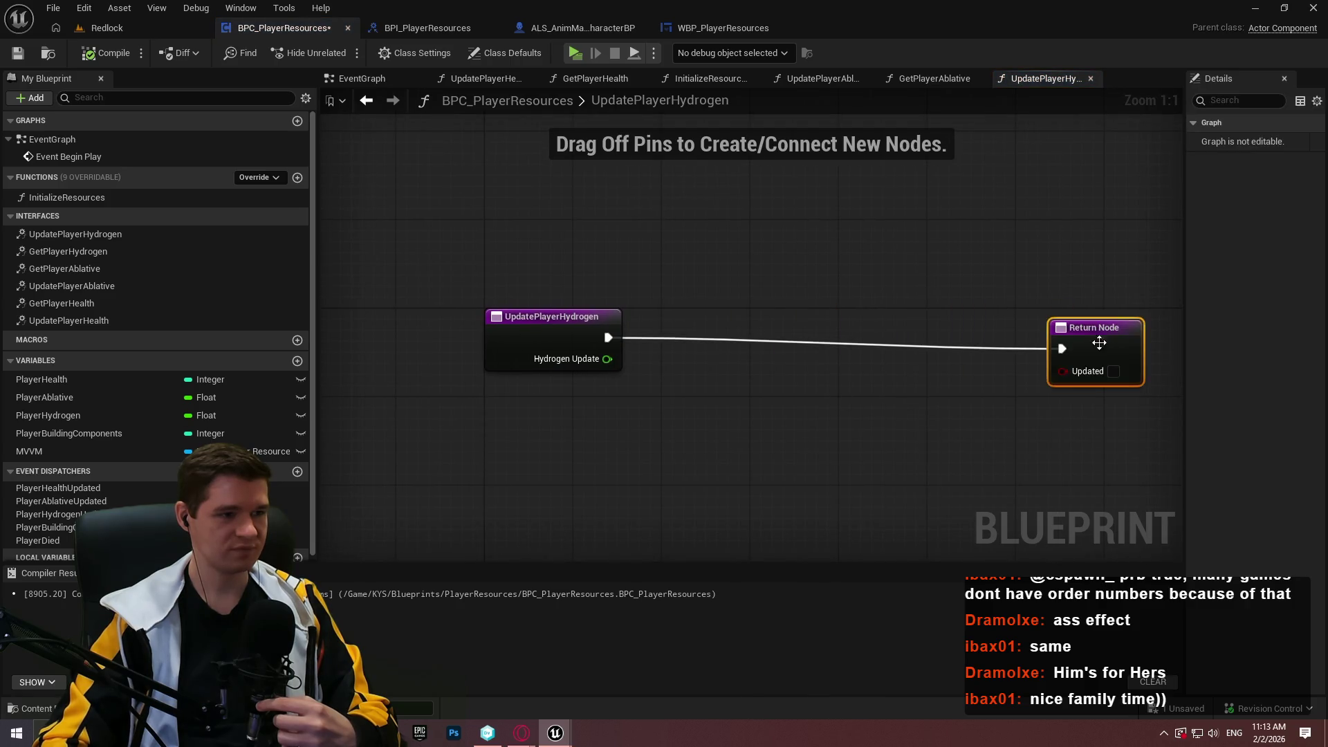
- Select UpdatePlayerAblative's logic, excluding entry and Return nodes, then return to UpdatePlayerHydrogen
double_click(65, 323)
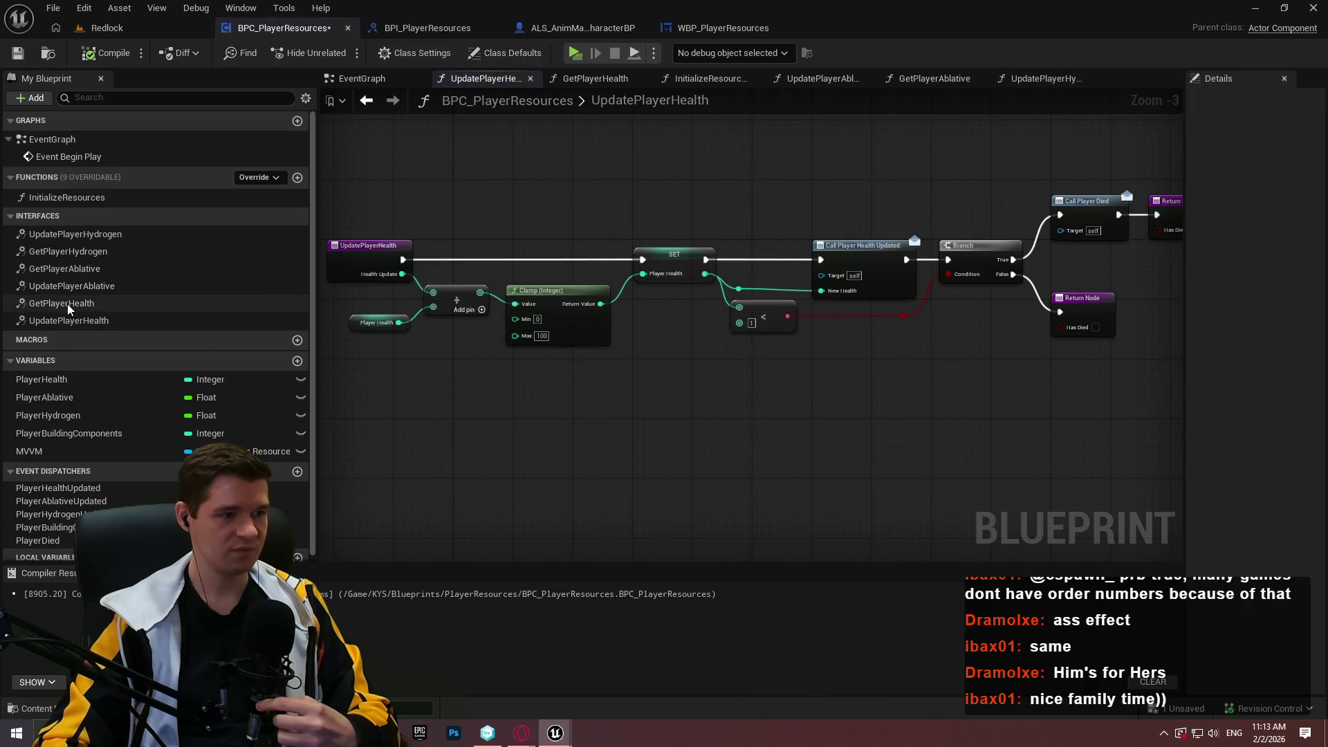
double_click(75, 286)
mouse_move(1004, 483)
left_mouse_down()
mouse_move(434, 181)
mouse_move(405, 188)
left_mouse_up()
left_click(398, 256, "ctrl")
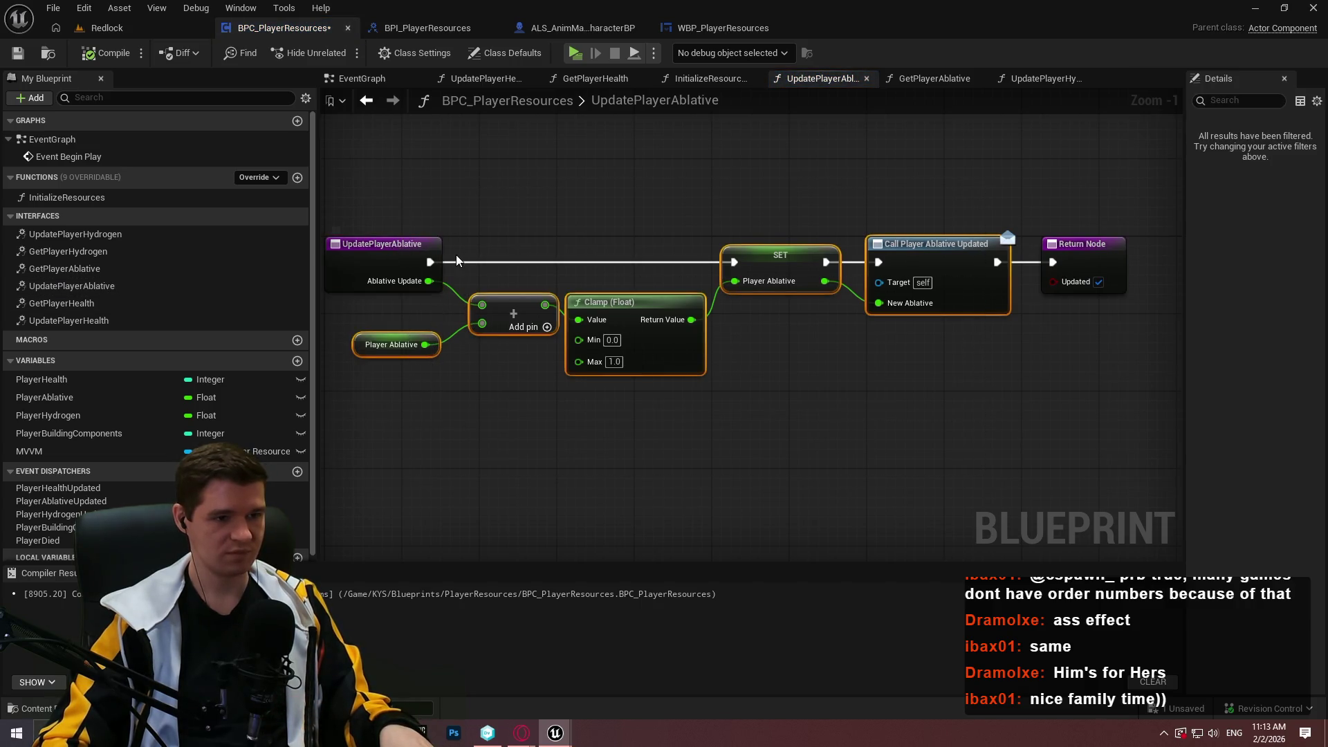
double_click(80, 234)
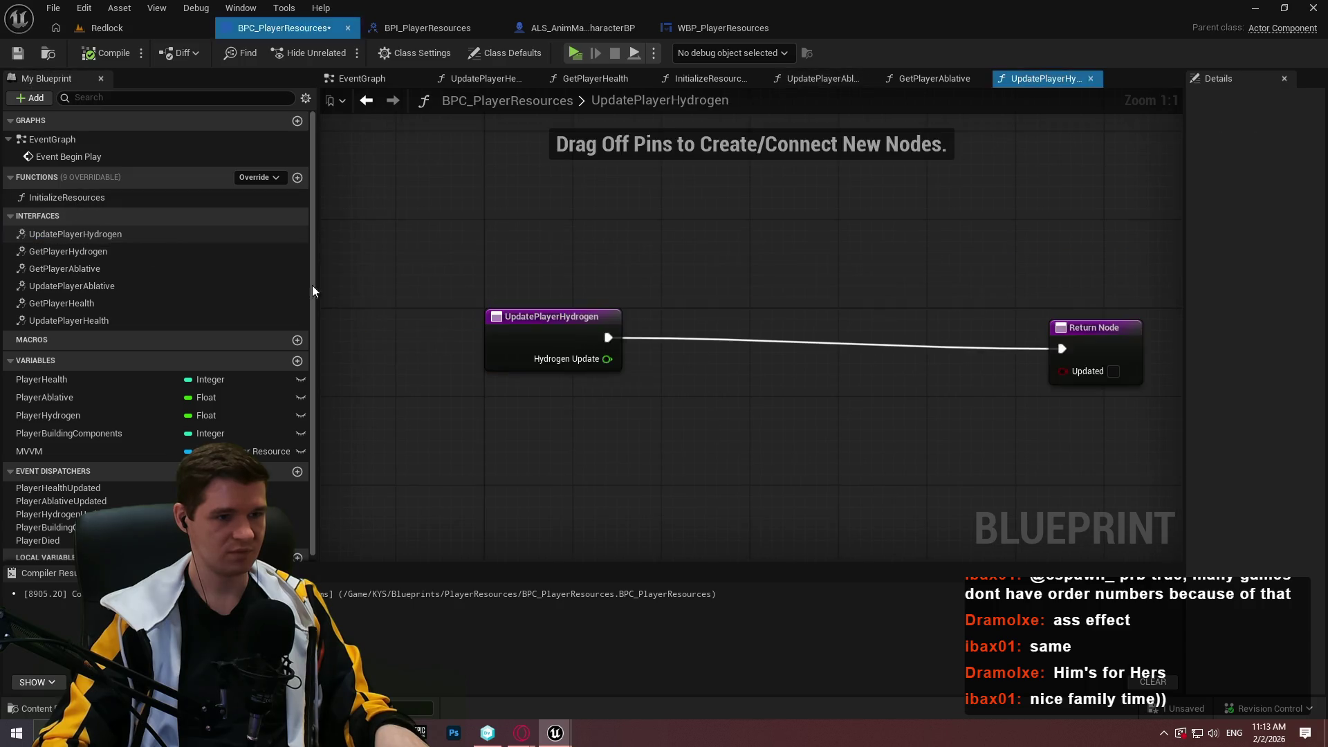
- Paste the ablative nodes onto UpdatePlayerHydrogen's execution line and wire Hydrogen Update into Add
key("ctrl+v")
mouse_move(915, 210)
left_mouse_down()
mouse_move(1143, 174)
mouse_move(1166, 185)
mouse_move(770, 188)
mouse_move(917, 188)
left_mouse_up()
left_click_drag(1058, 430, 426, 312)
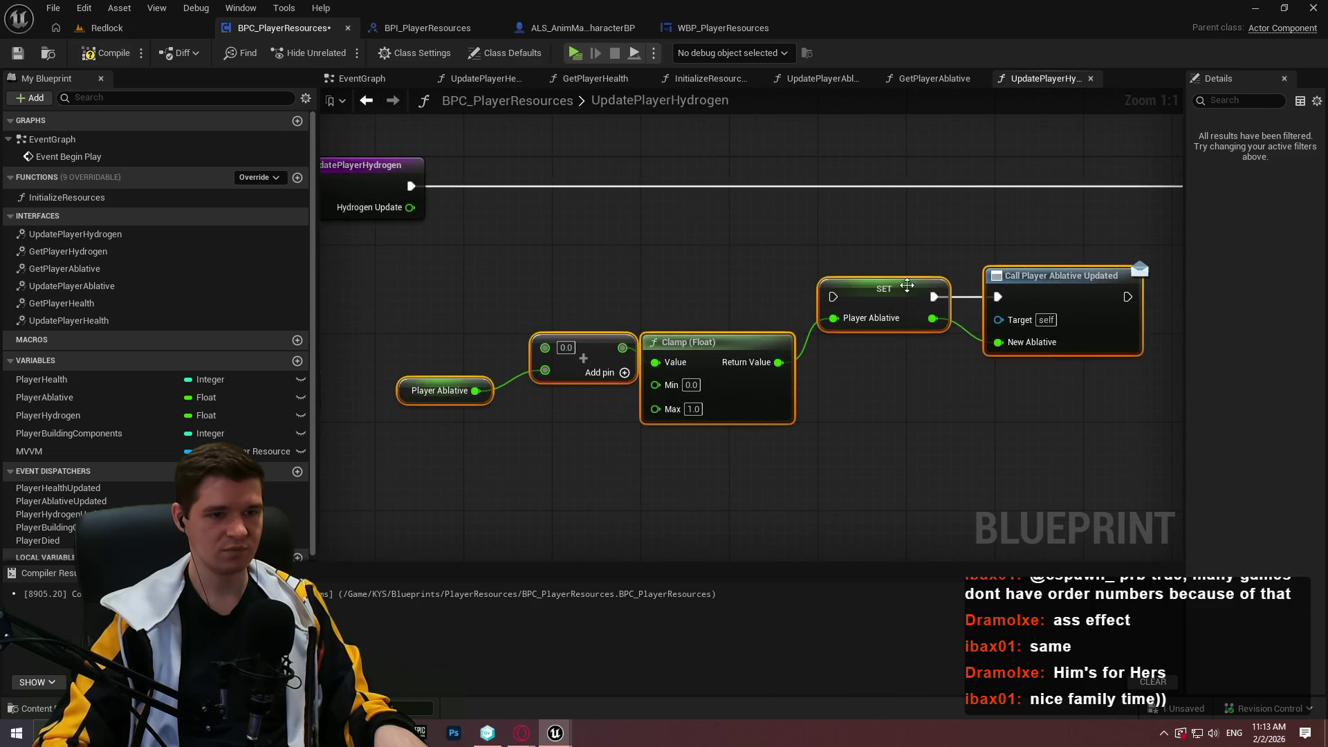
mouse_move(893, 292)
left_mouse_down()
mouse_move(846, 197)
mouse_move(794, 181)
mouse_move(805, 181)
left_mouse_up()
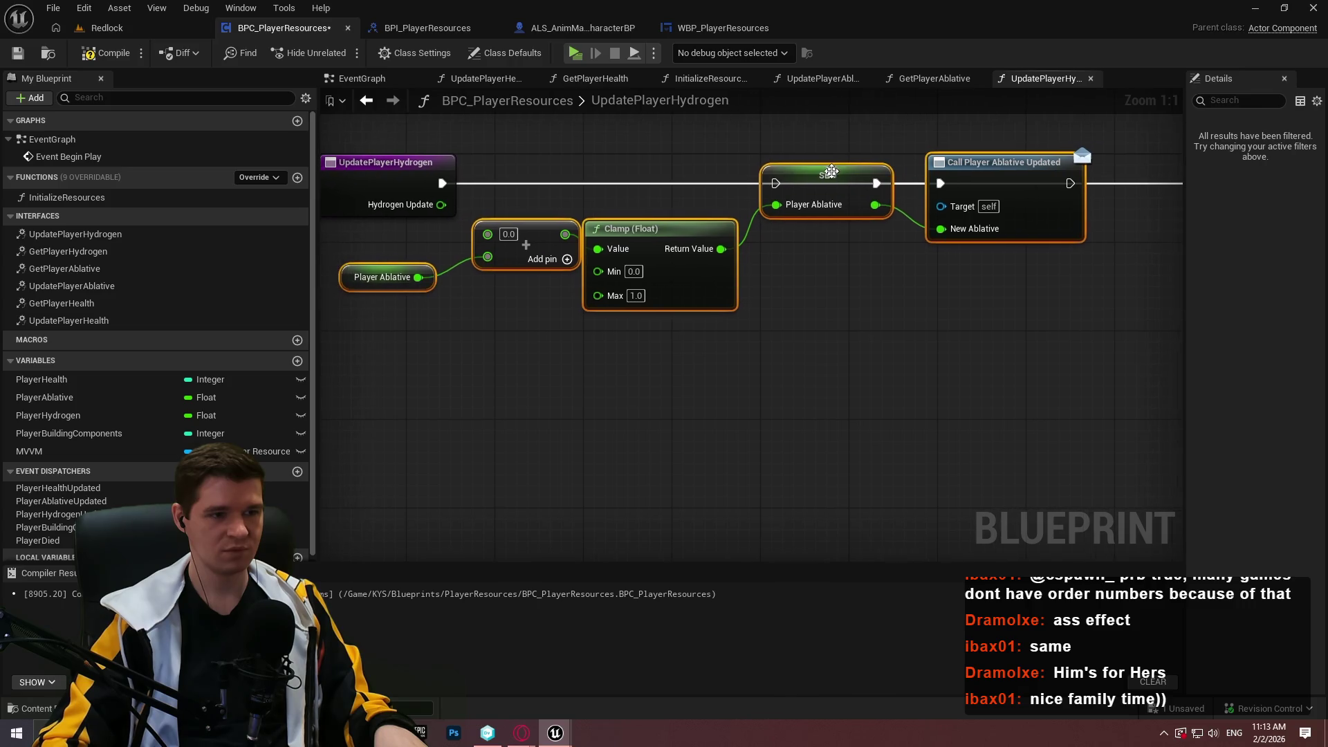
left_click(668, 321)
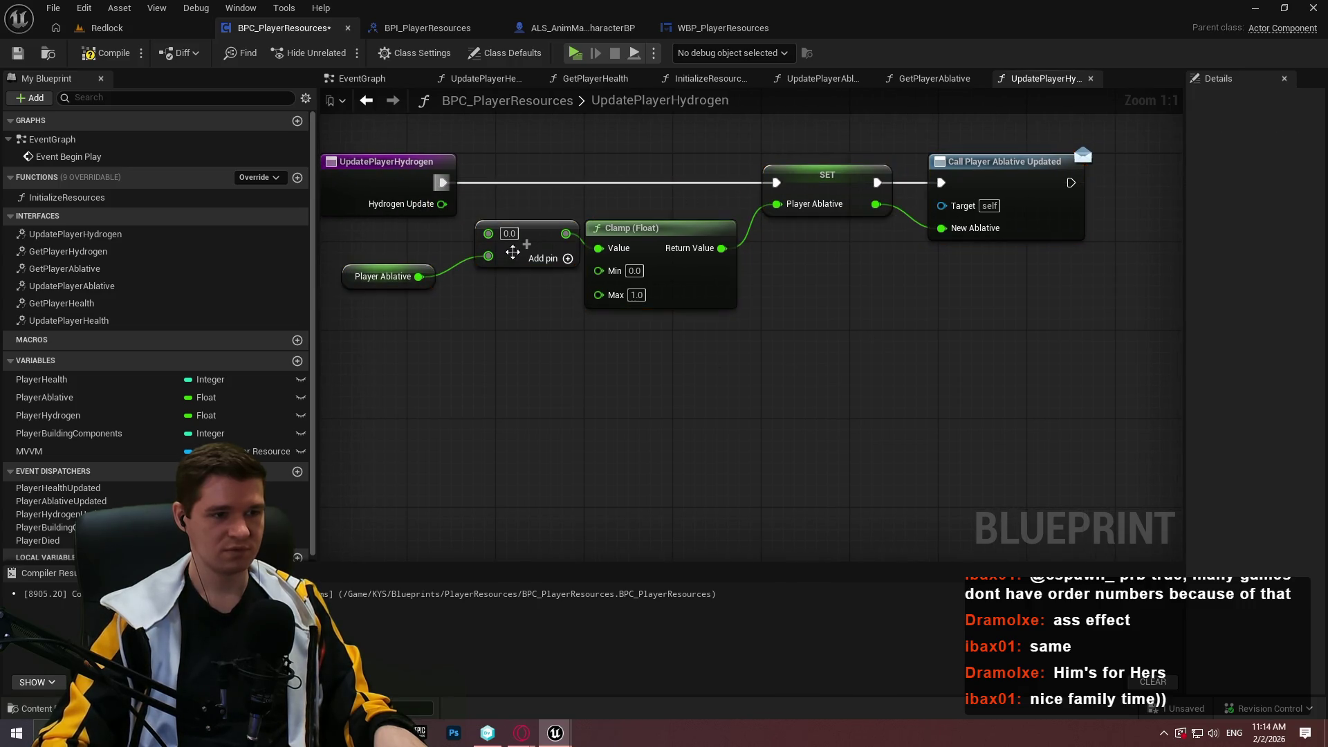
mouse_move(489, 233)
left_mouse_down()
mouse_move(488, 213)
mouse_move(441, 203)
left_mouse_up()
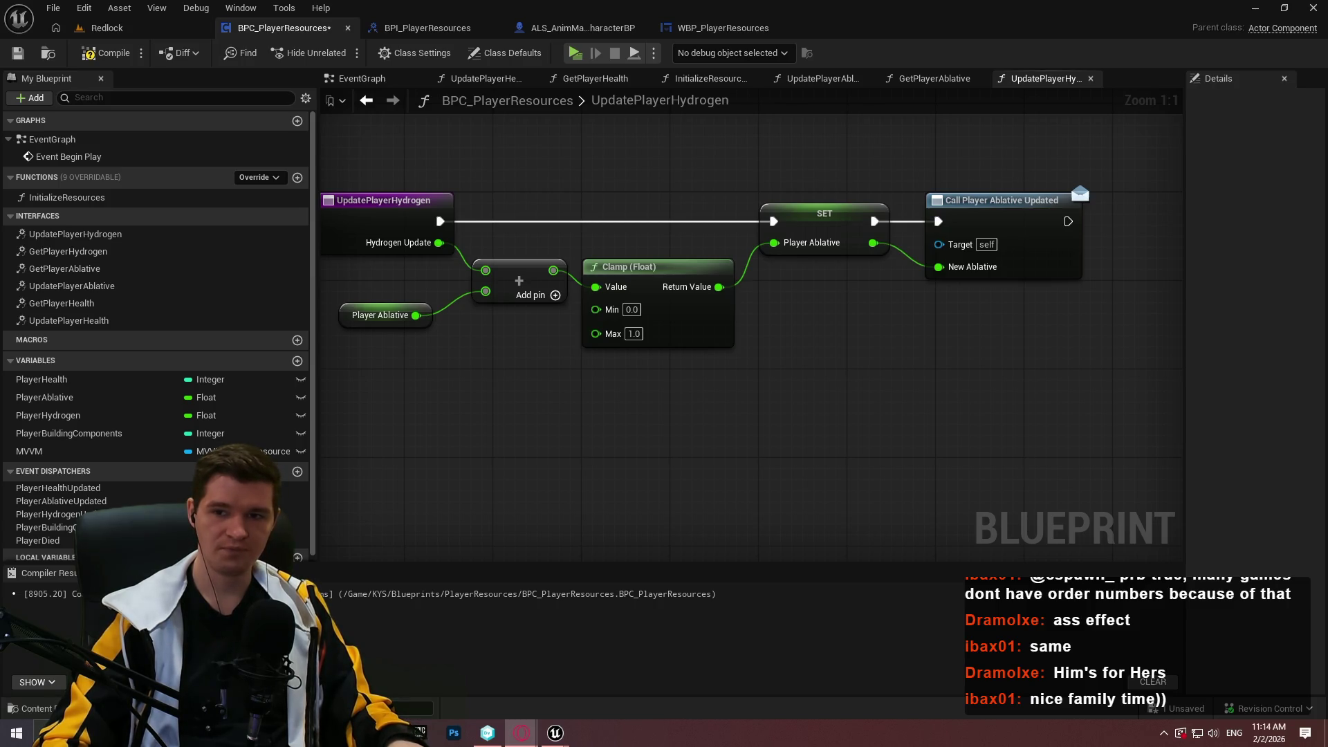
key("alt+Tab")
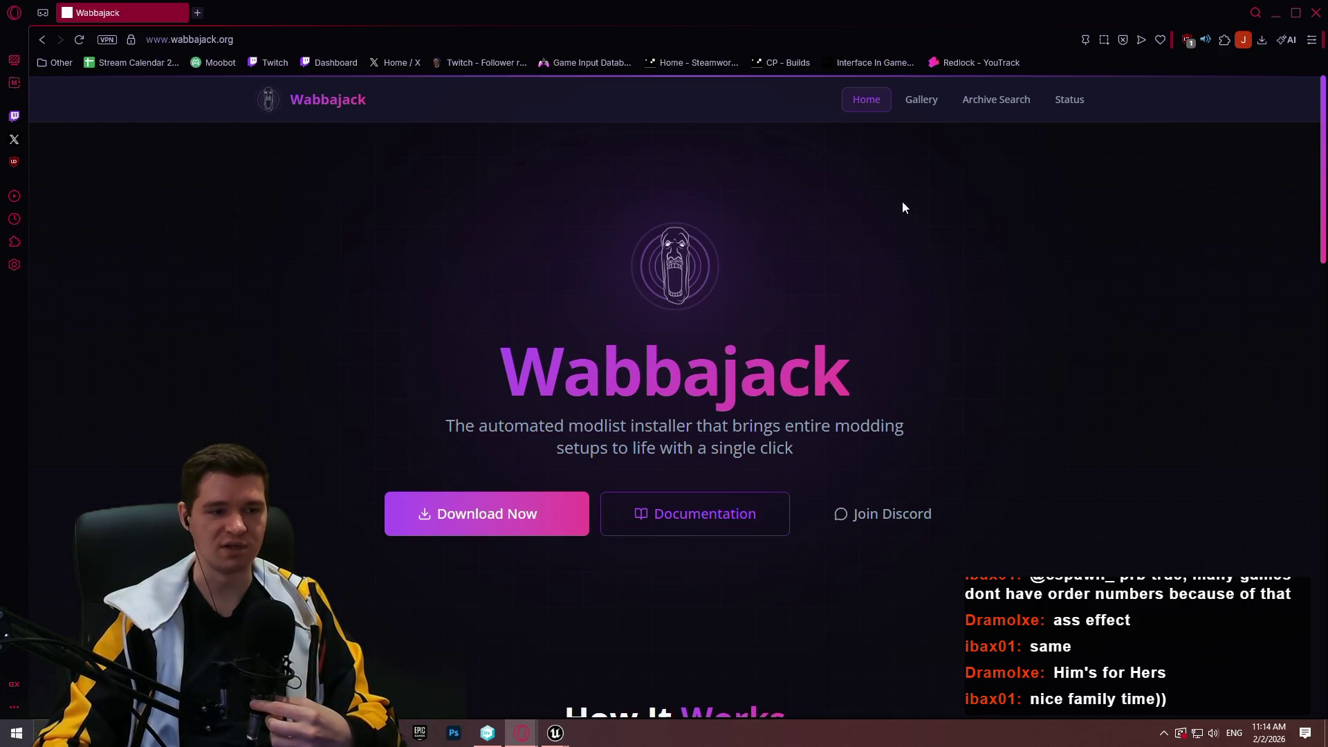
- Browse the Wabbajack gallery and open the Aldrnari modlist's details page
left_click(918, 109)
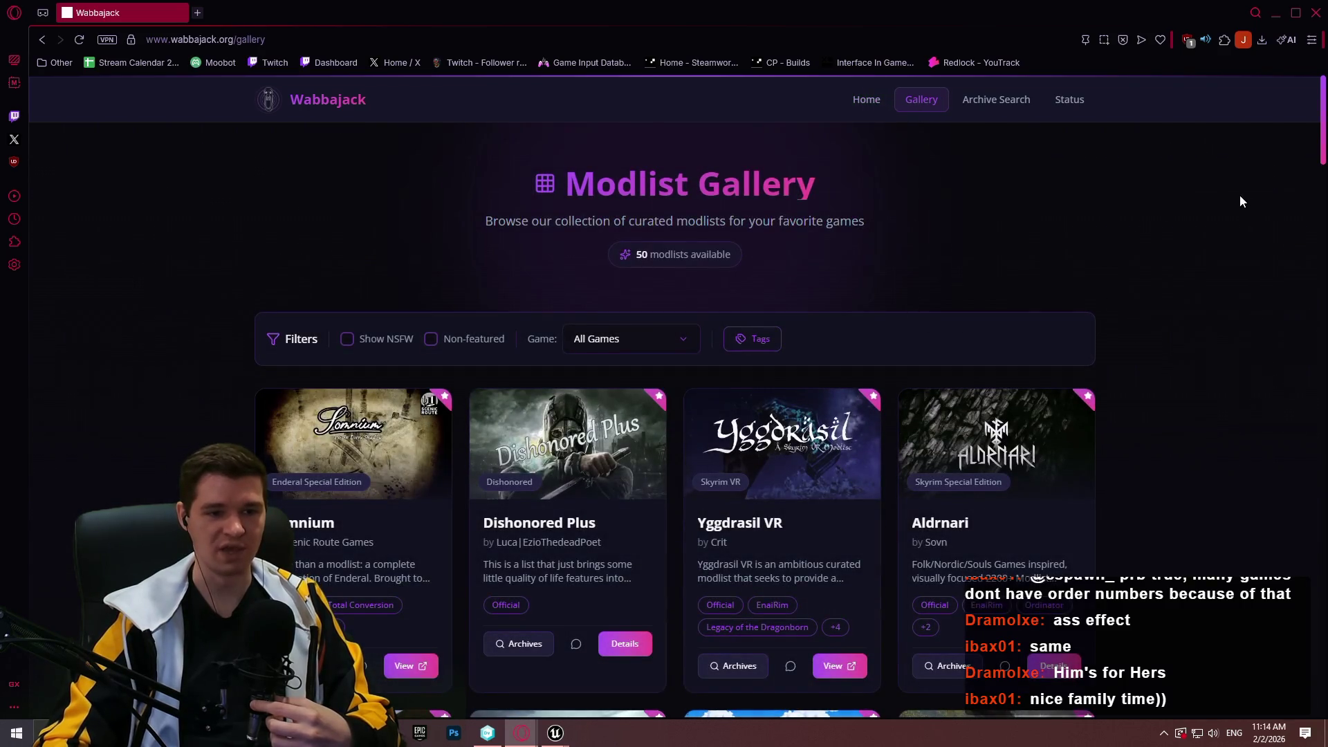
scroll(1240, 201, "down", 2)
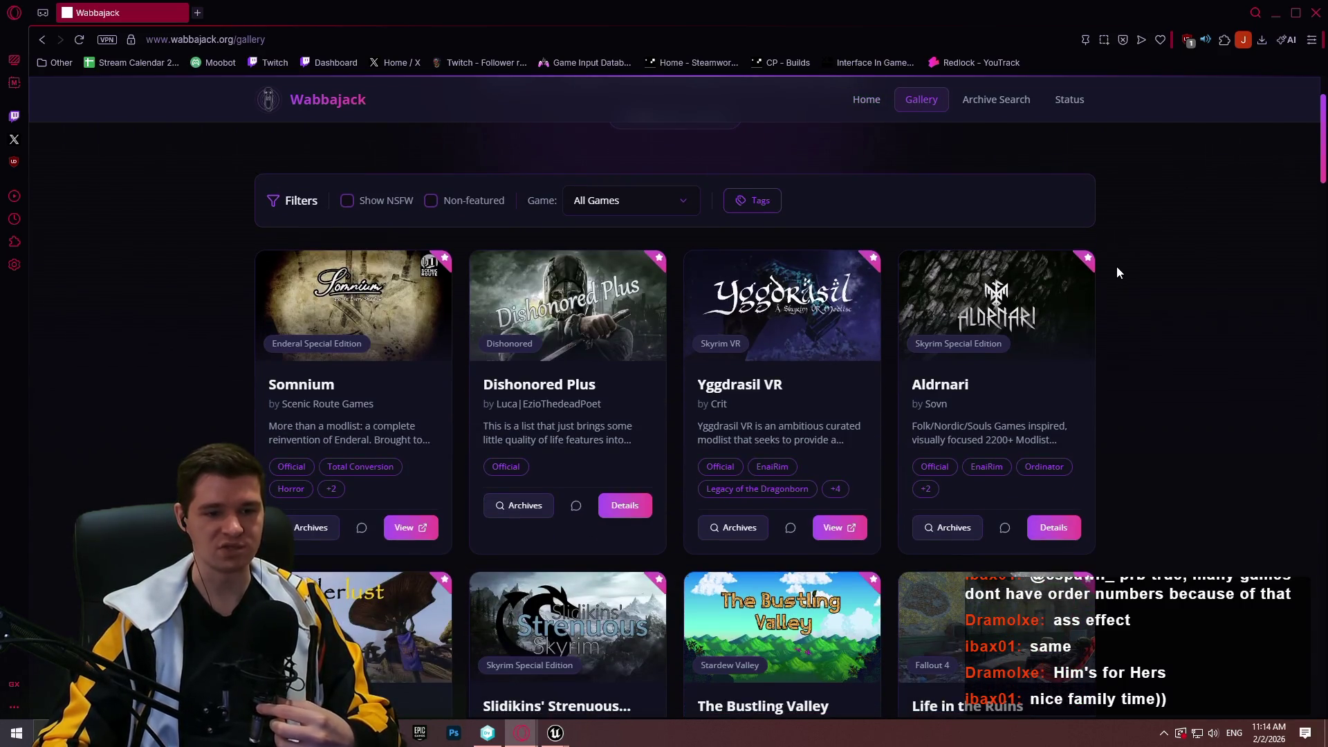
scroll(1176, 266, "down", 1)
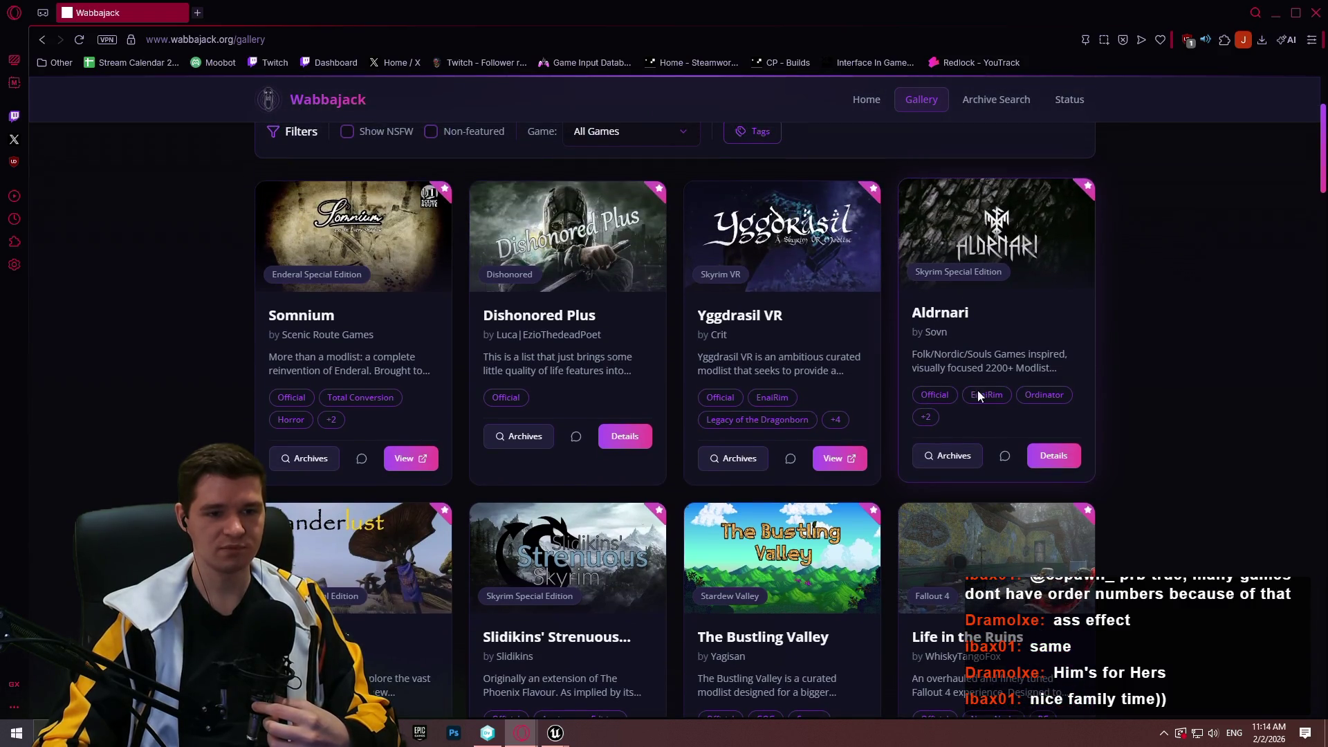
left_click(1047, 453)
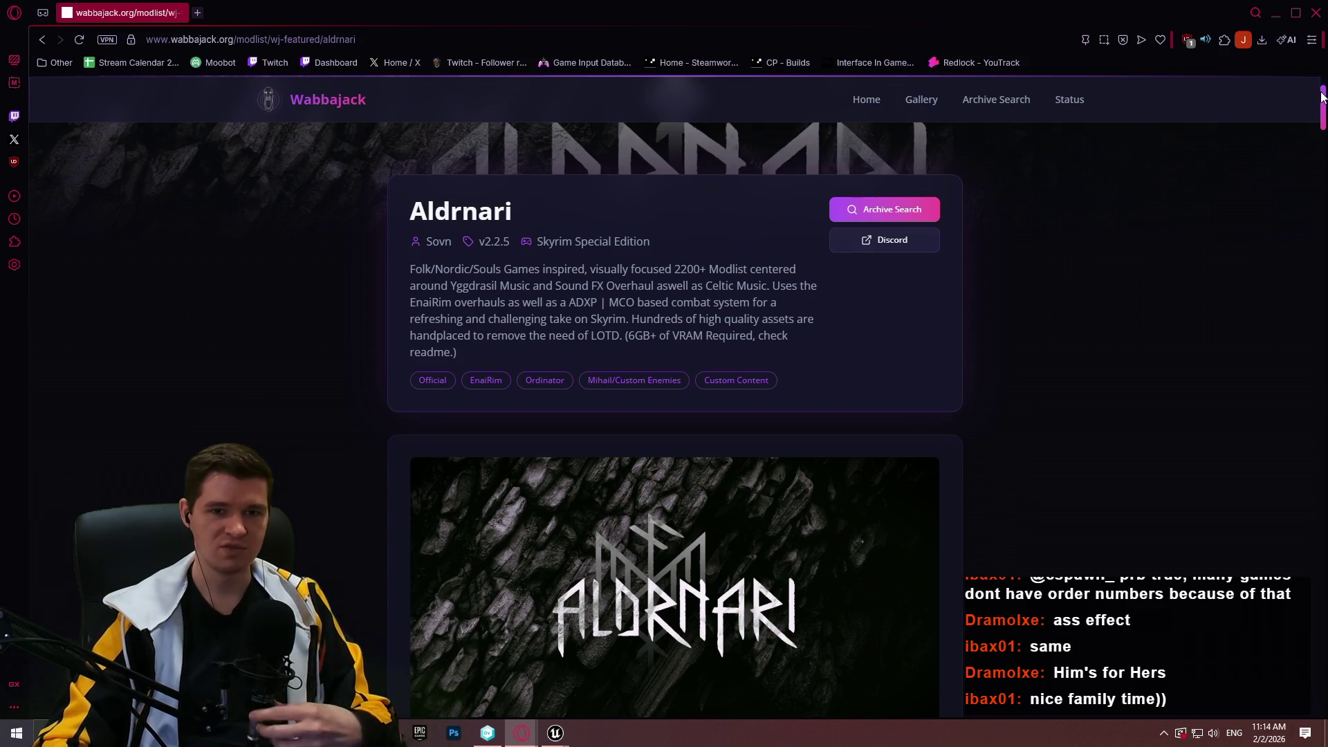
left_click_drag(1322, 96, 1315, 190)
left_click_drag(1316, 174, 1316, 138)
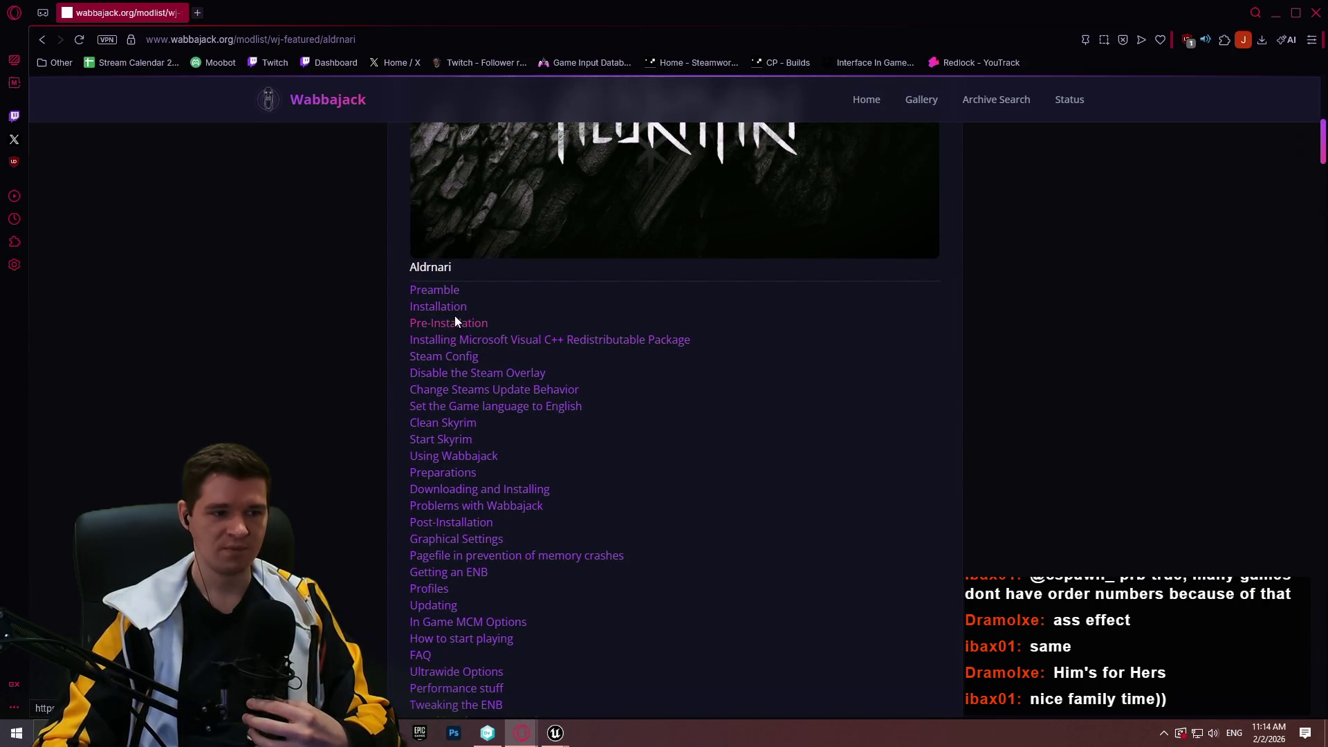
- Read through Aldrnari's Pre-Installation readme, then close the browser
left_click(455, 321)
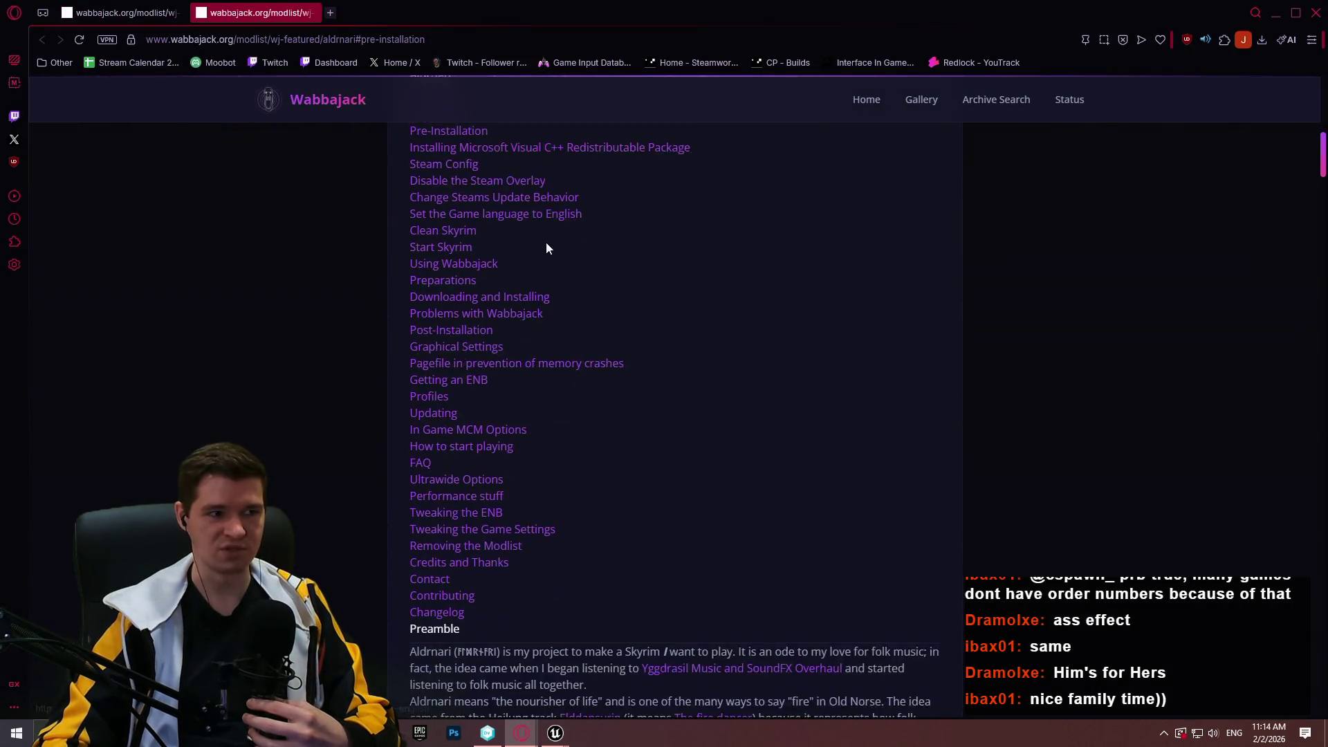
scroll(547, 247, "down", 12)
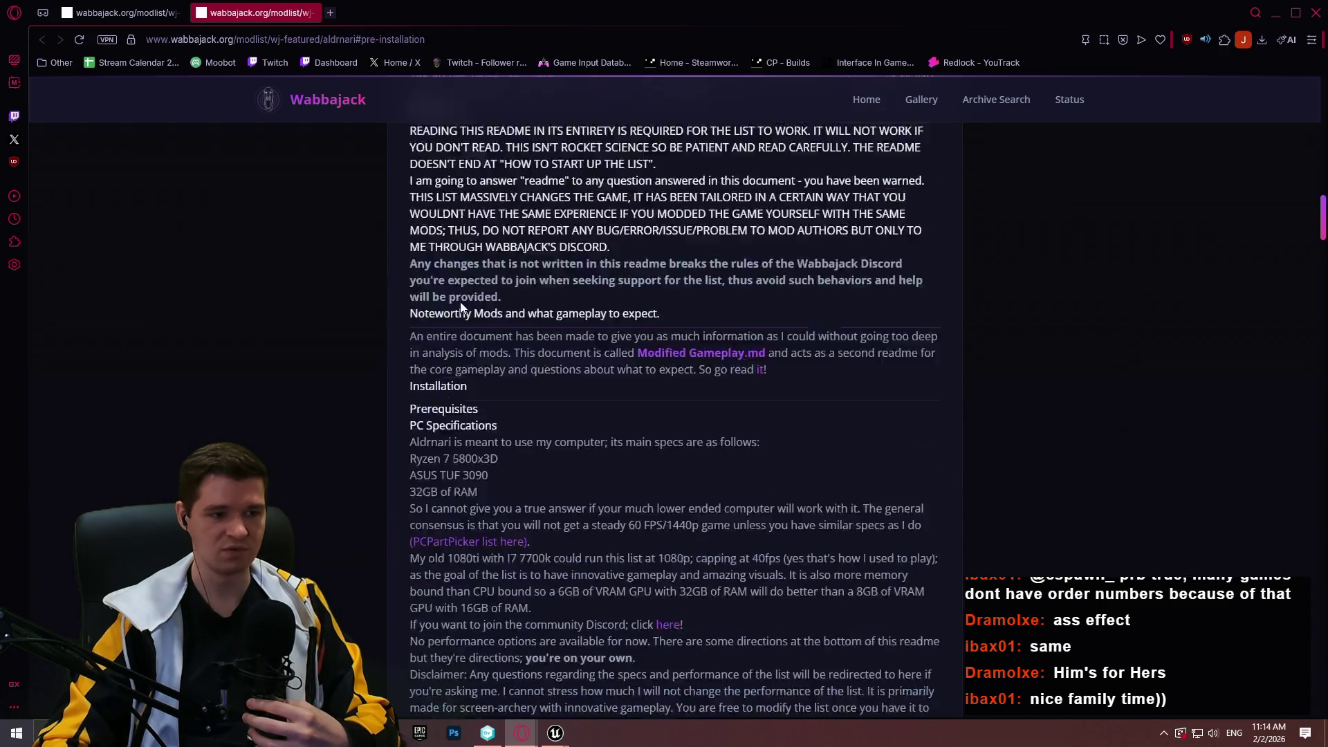
scroll(462, 307, "down", 4)
scroll(503, 273, "up", 4)
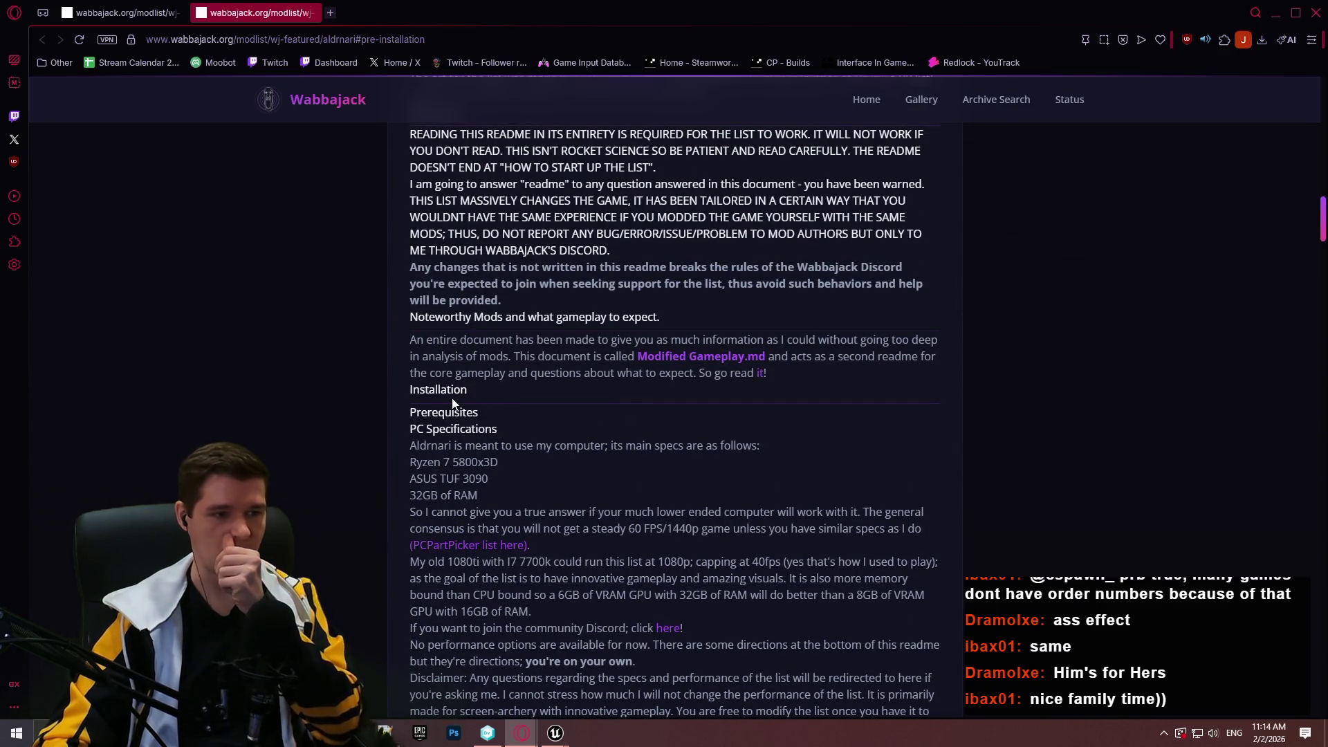
scroll(453, 400, "down", 14)
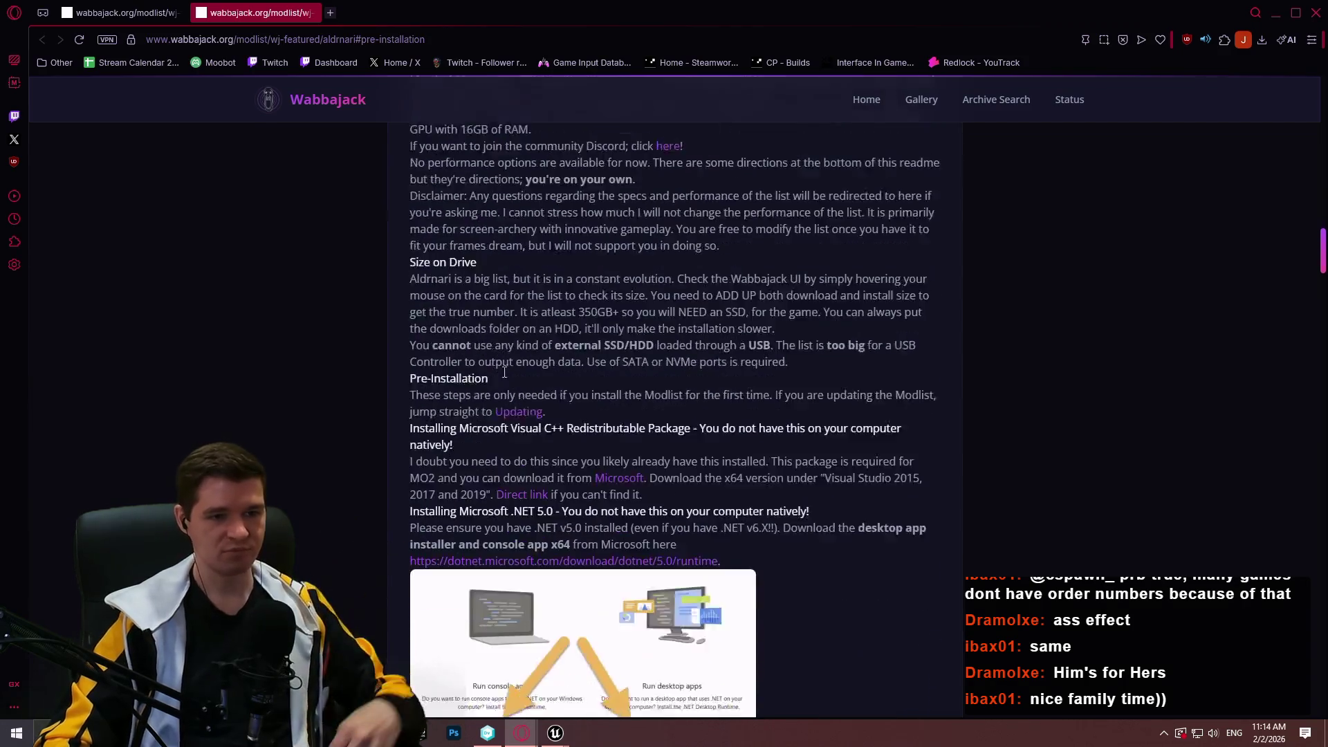
scroll(512, 372, "down", 8)
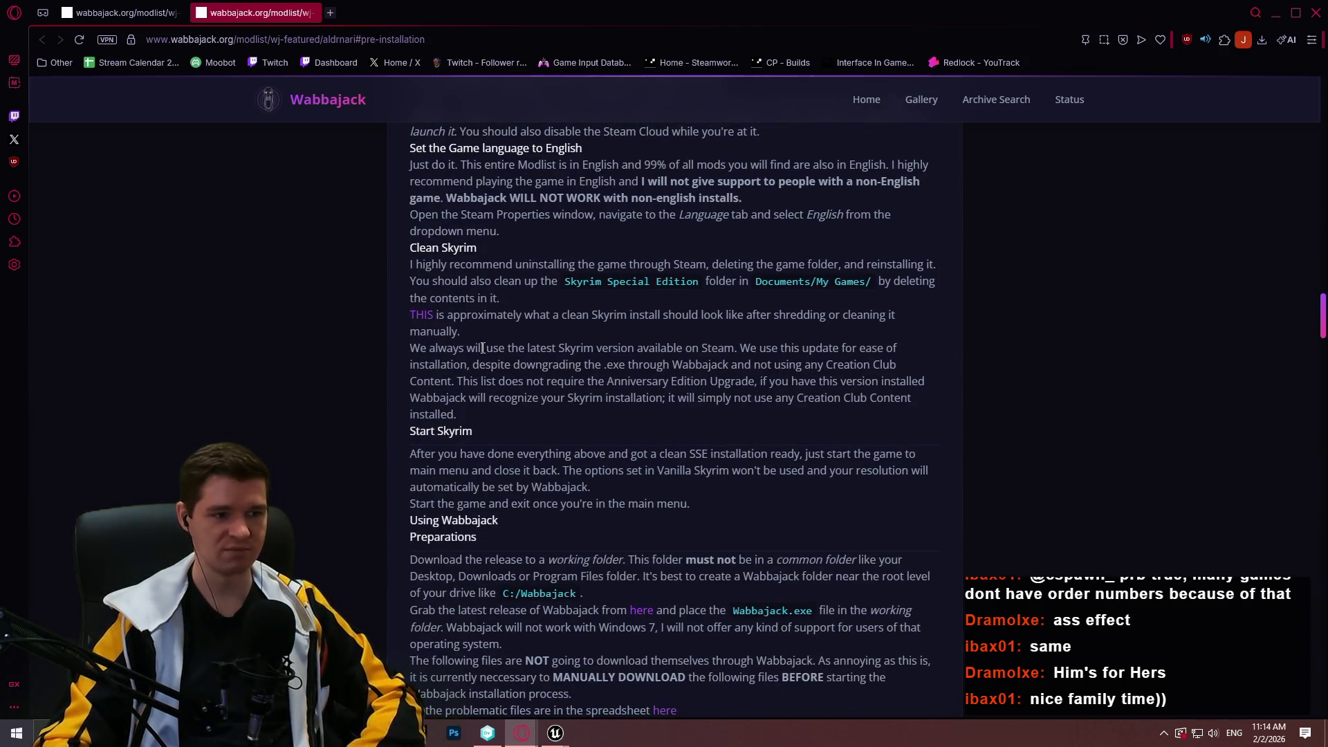
scroll(741, 281, "down", 8)
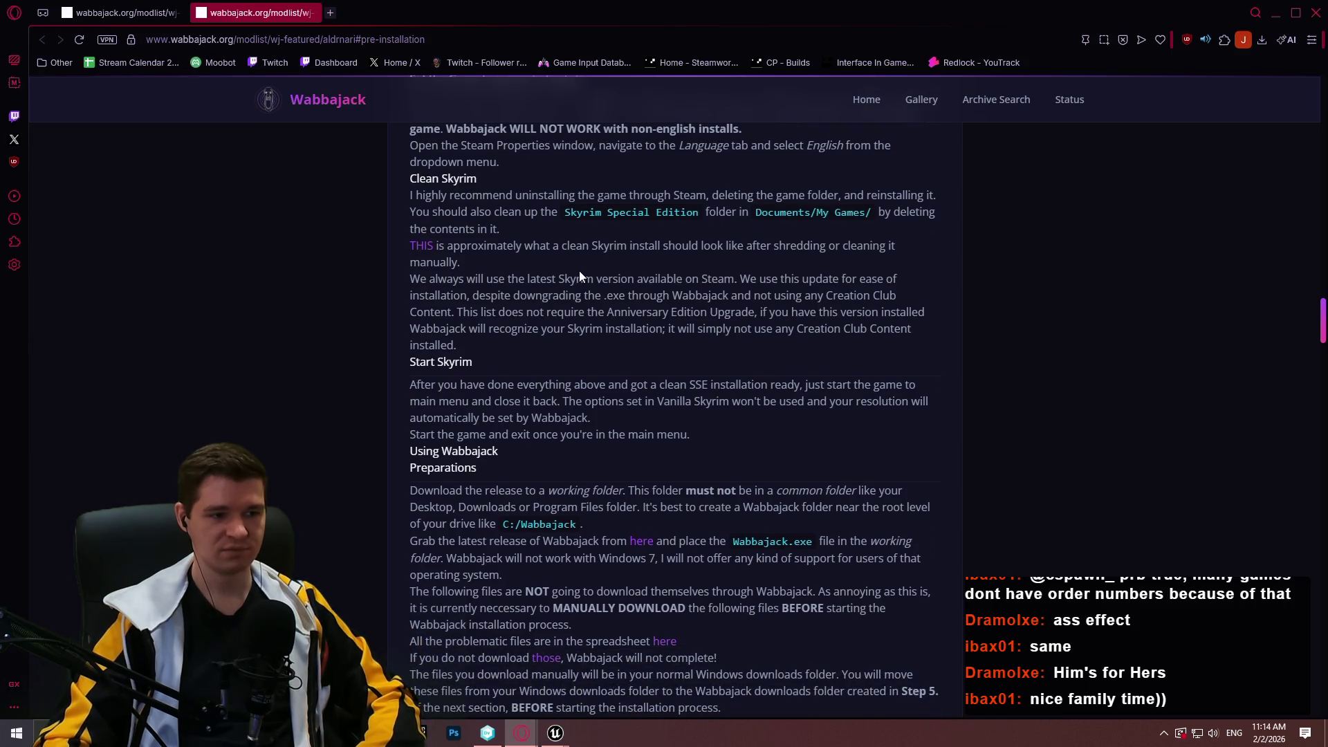
scroll(999, 262, "down", 8)
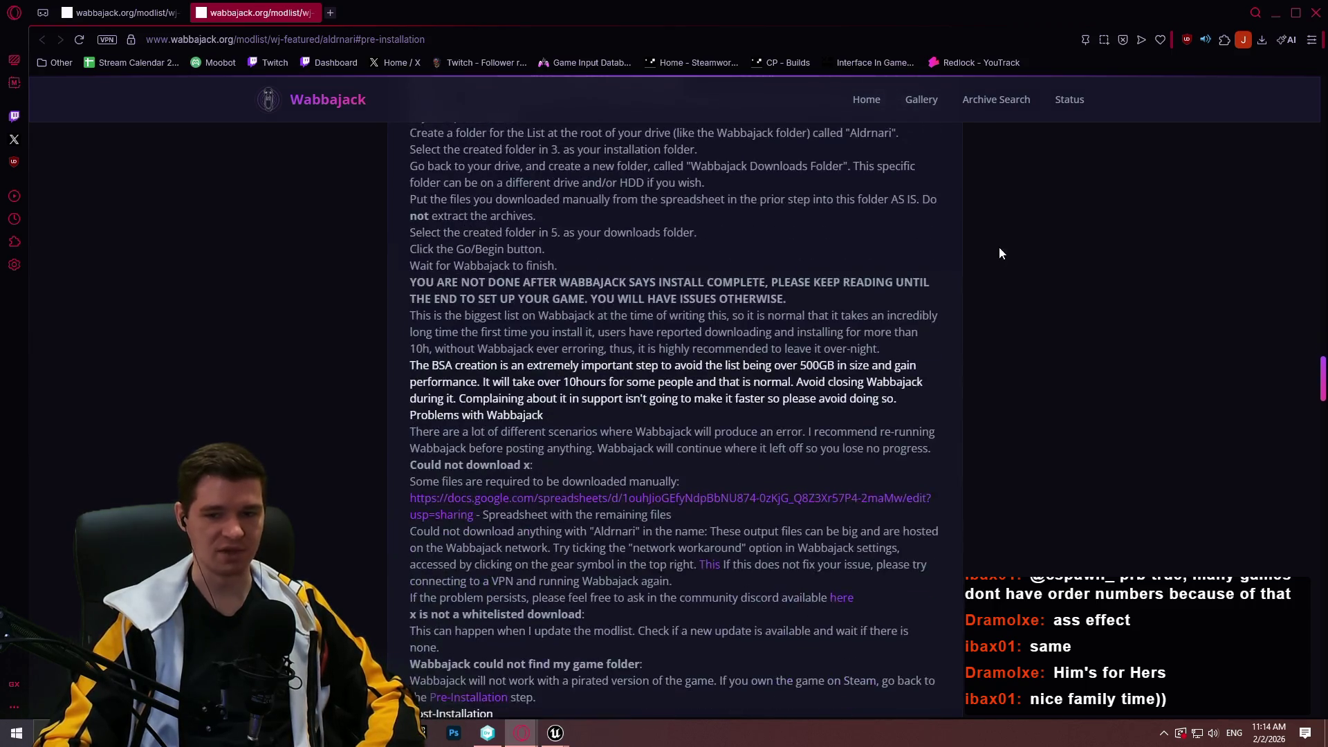
left_click(1316, 13)
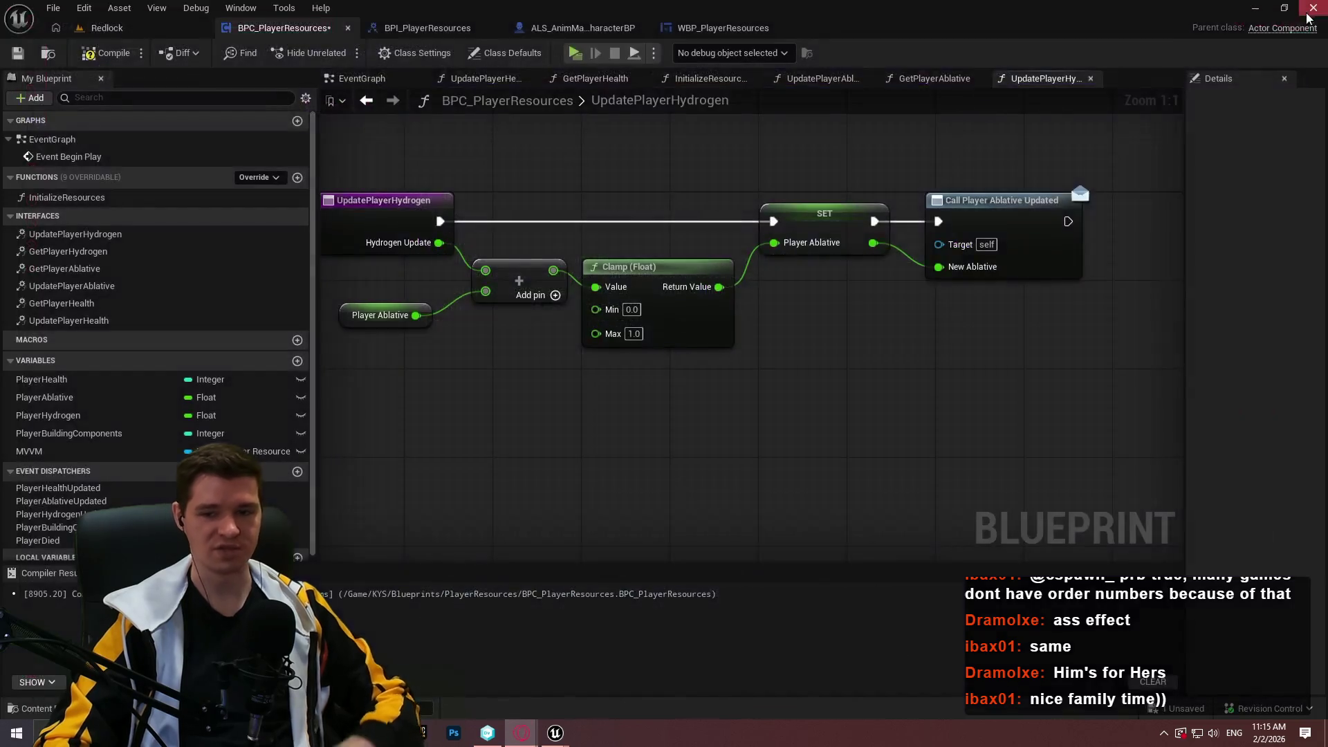
- Replace the Player Ablative getter with a Player Hydrogen getter feeding the Add node
left_click_drag(1041, 339, 958, 253)
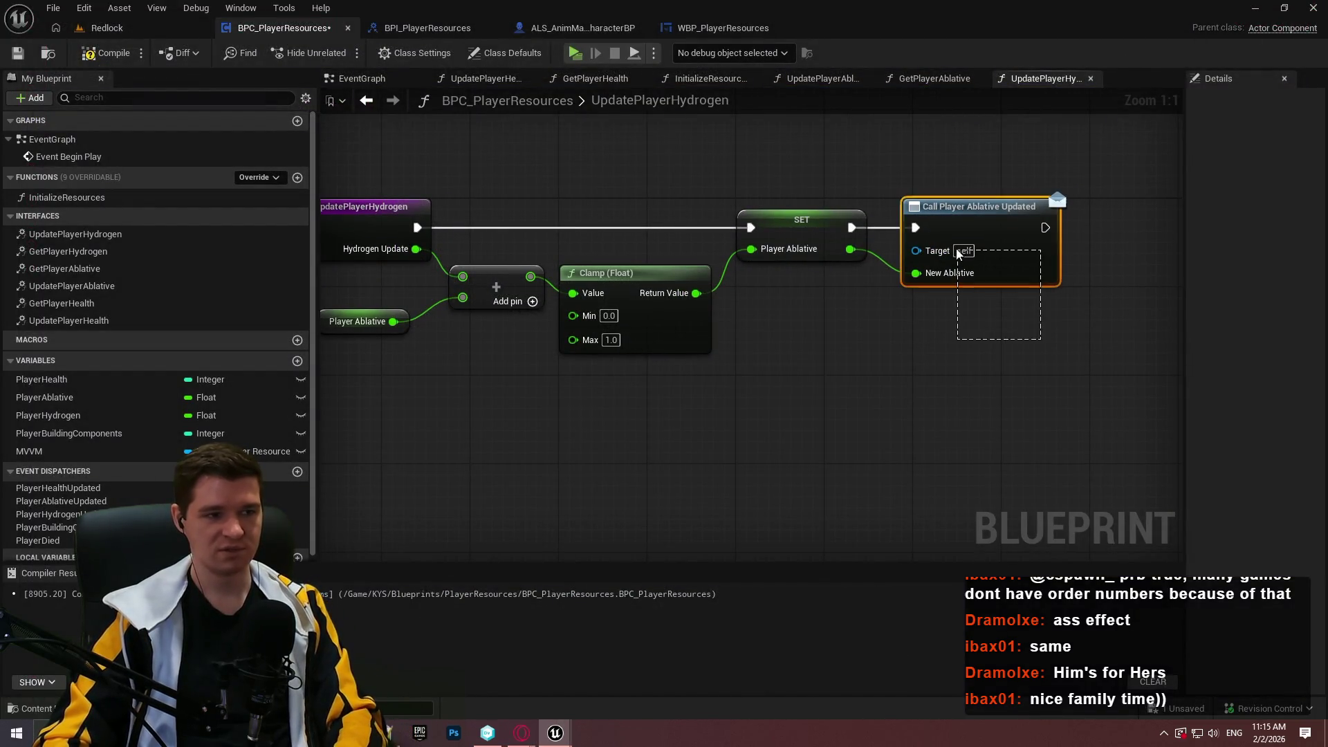
left_click(856, 301, "shift")
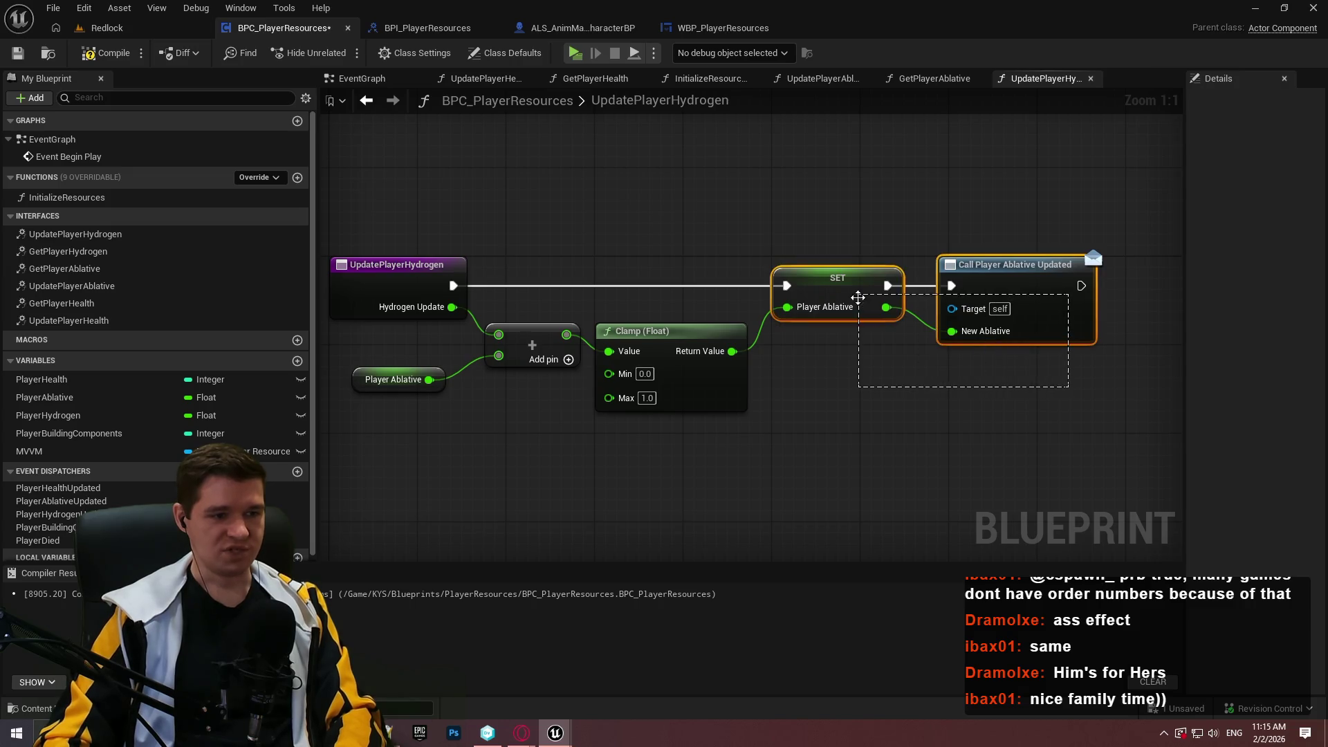
left_click(417, 287)
left_click(385, 379)
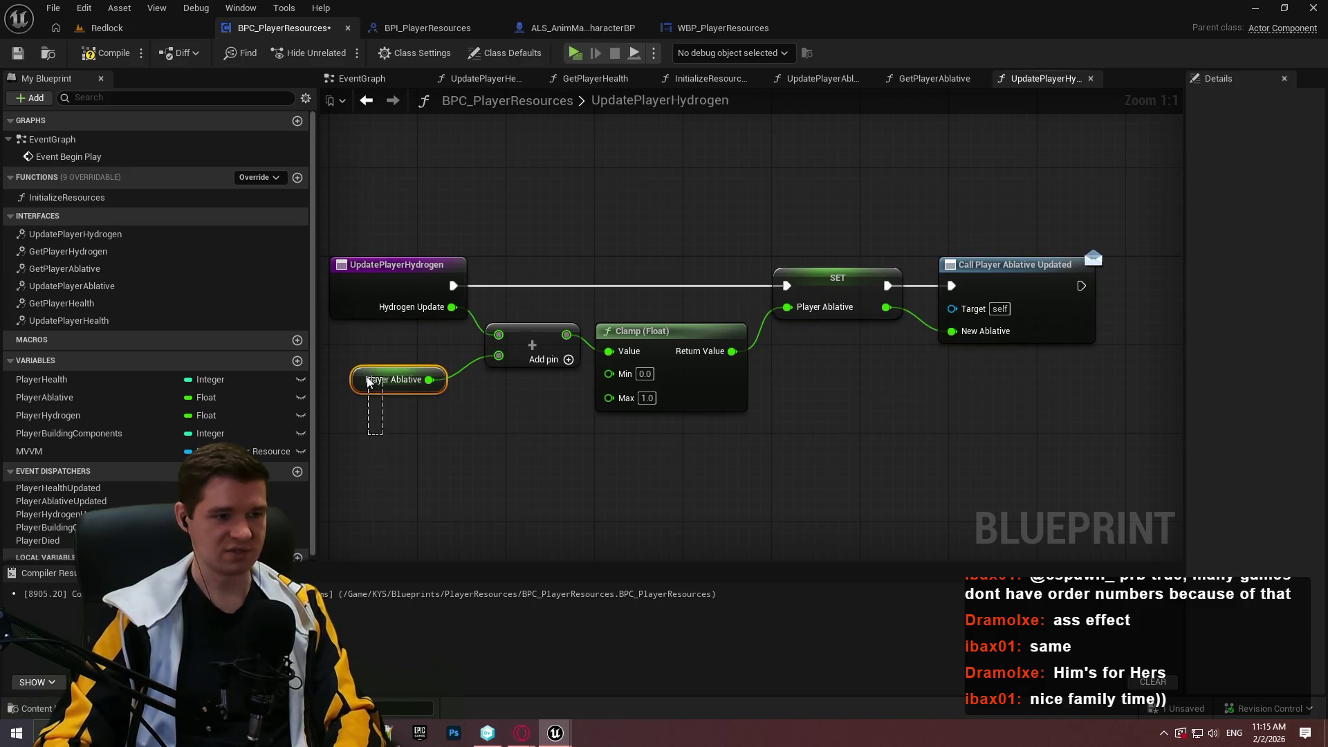
key("Delete")
mouse_move(37, 417)
left_mouse_down()
mouse_move(288, 412)
mouse_move(510, 361)
left_mouse_up()
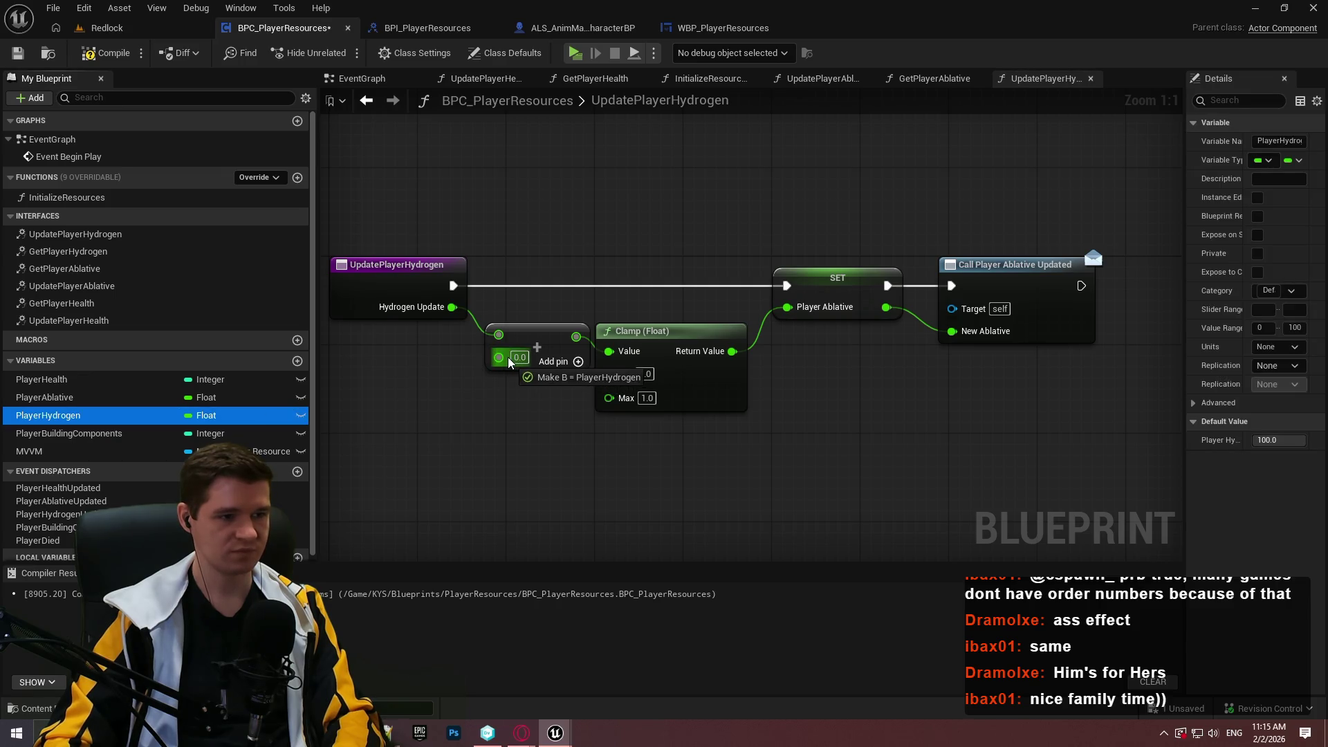
mouse_move(506, 361)
left_mouse_down()
mouse_move(445, 372)
mouse_move(463, 379)
left_mouse_up()
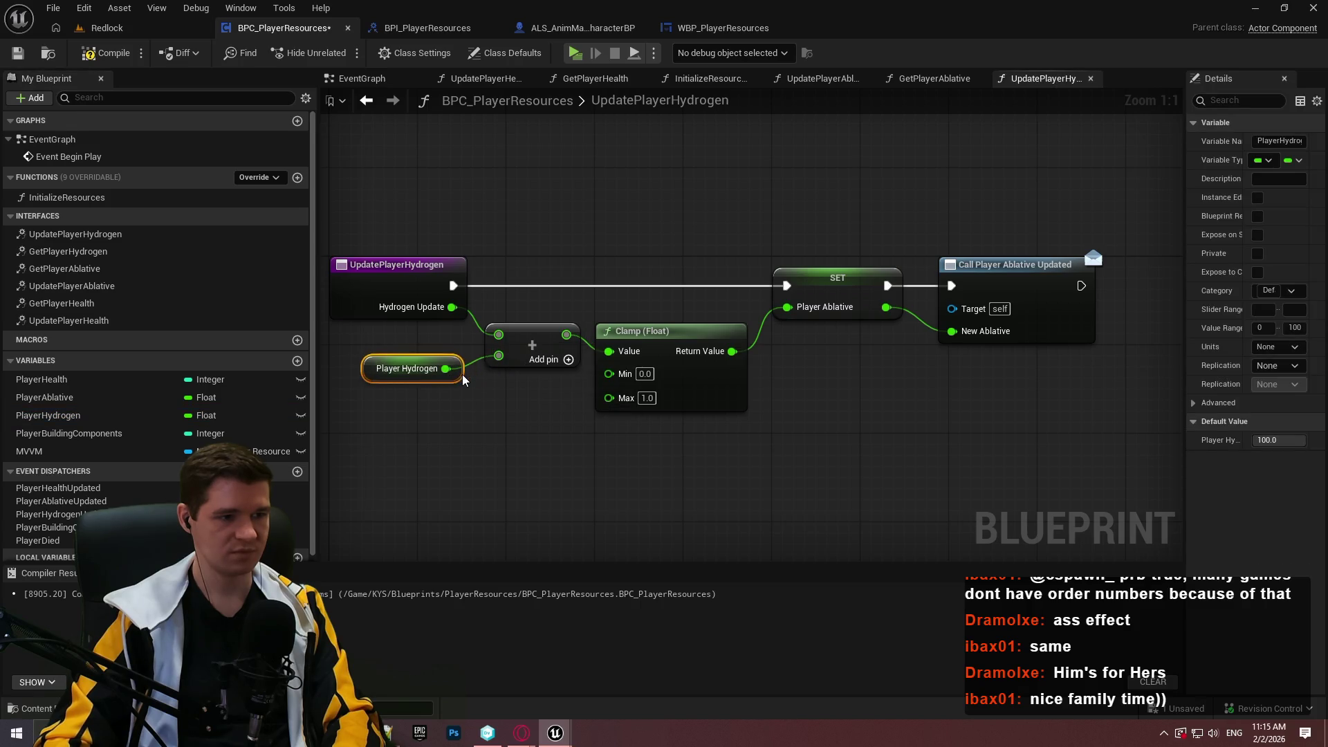
left_click(515, 398)
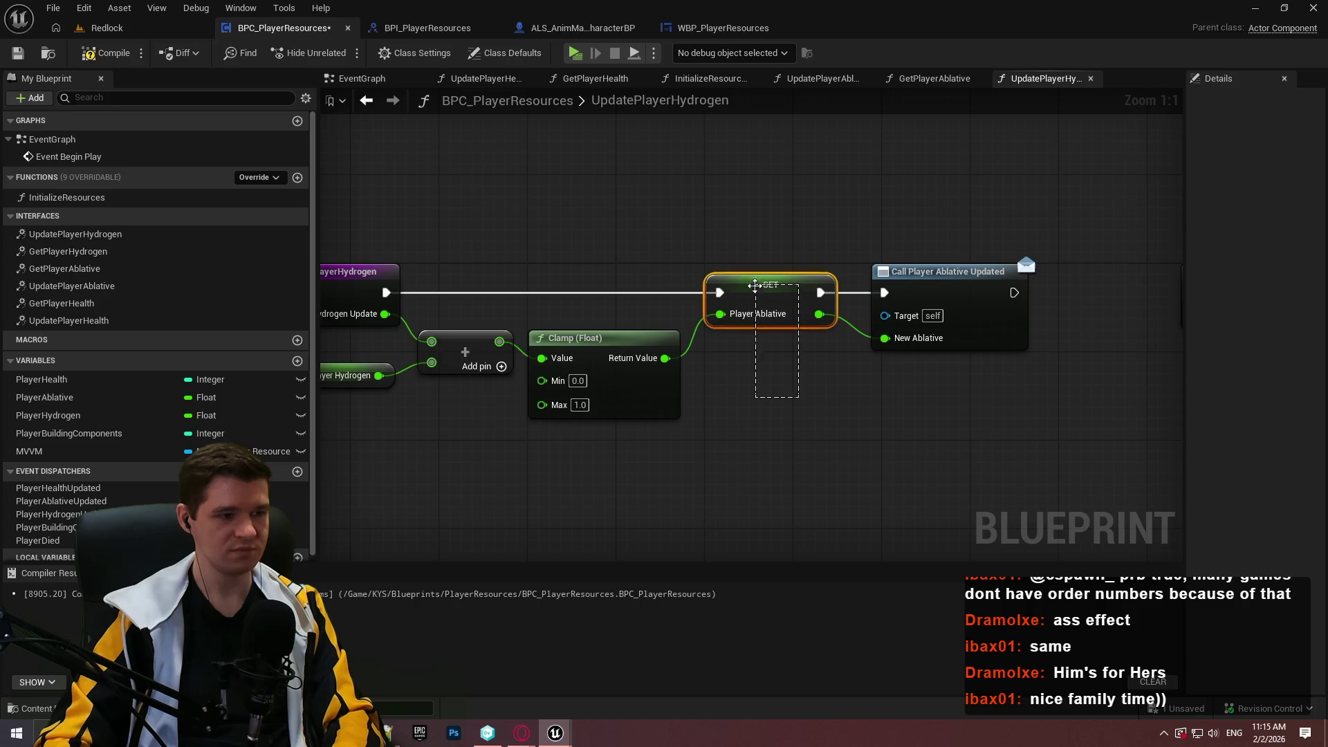
- Set PlayerHydrogen and call Player Hydrogen Updated with the new value instead of the ablative call
left_click_drag(47, 415, 777, 288)
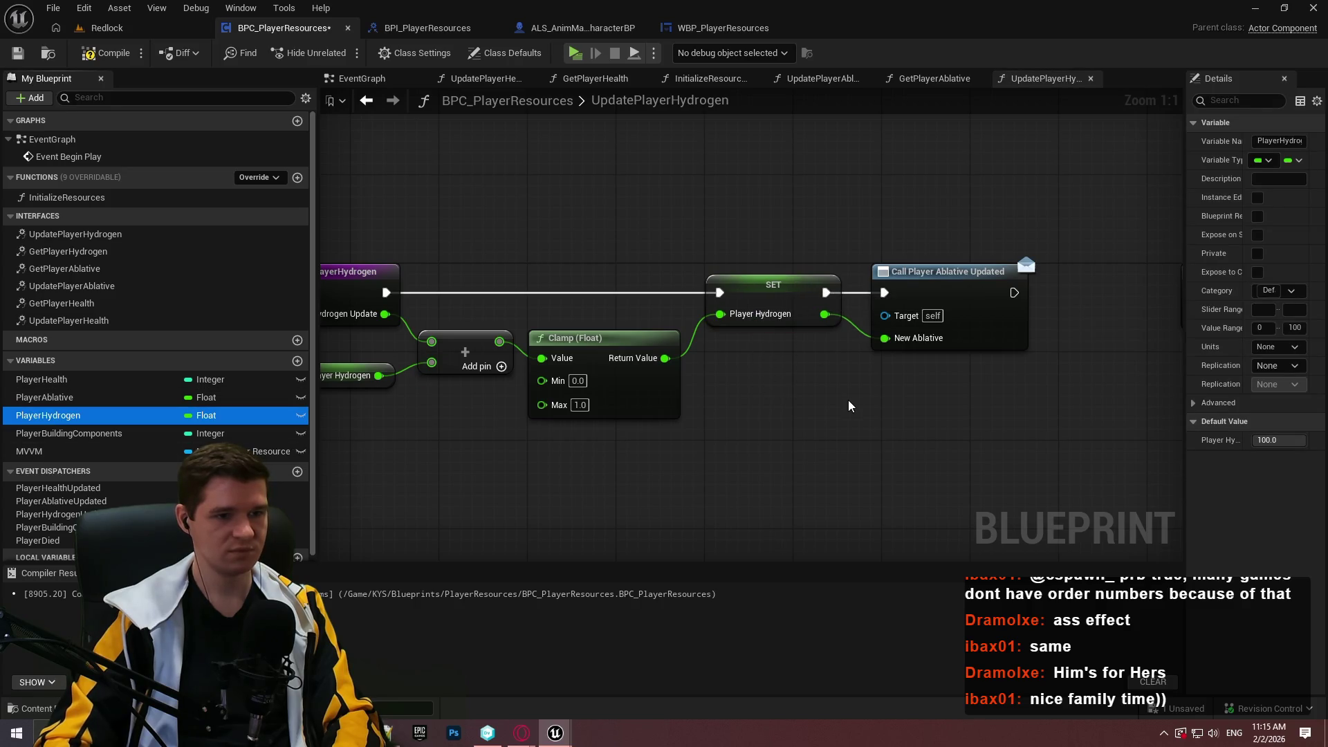
key("Delete")
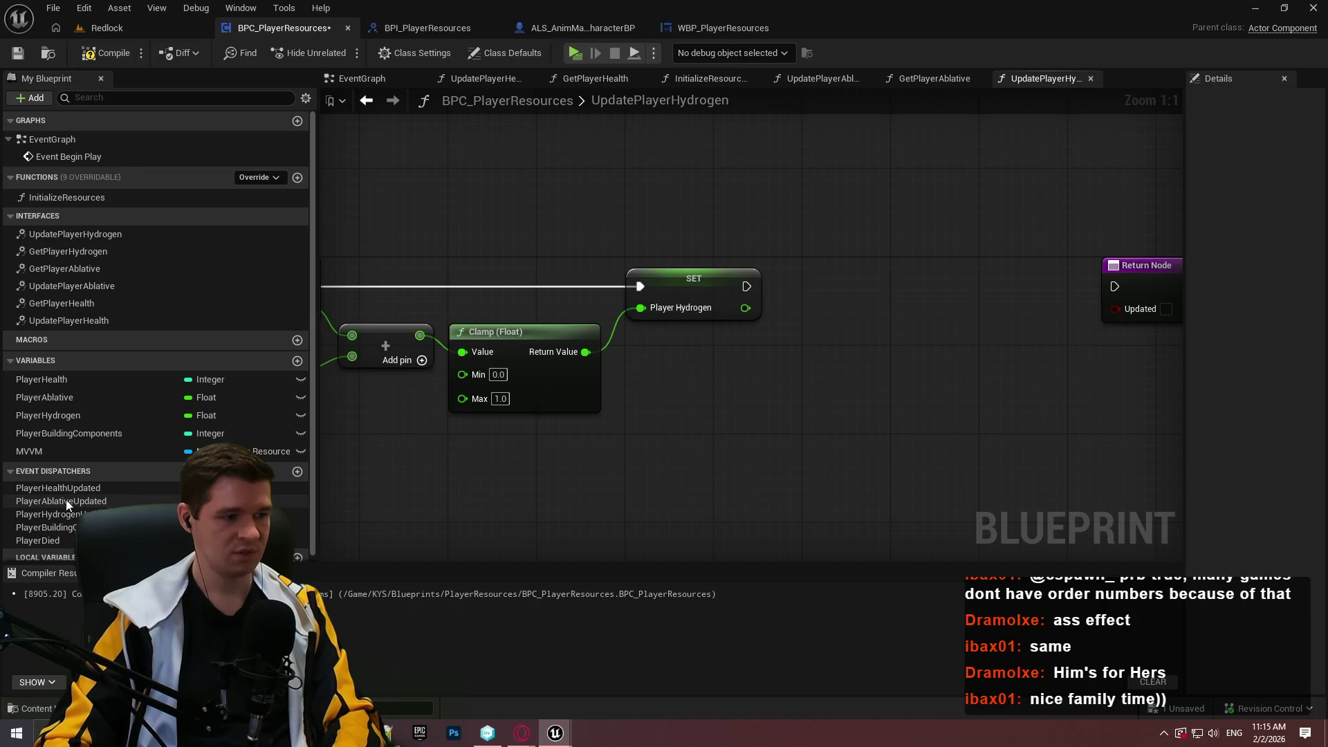
mouse_move(52, 514)
left_mouse_down()
mouse_move(871, 288)
mouse_move(747, 288)
mouse_move(883, 355)
left_mouse_up()
left_click(899, 308)
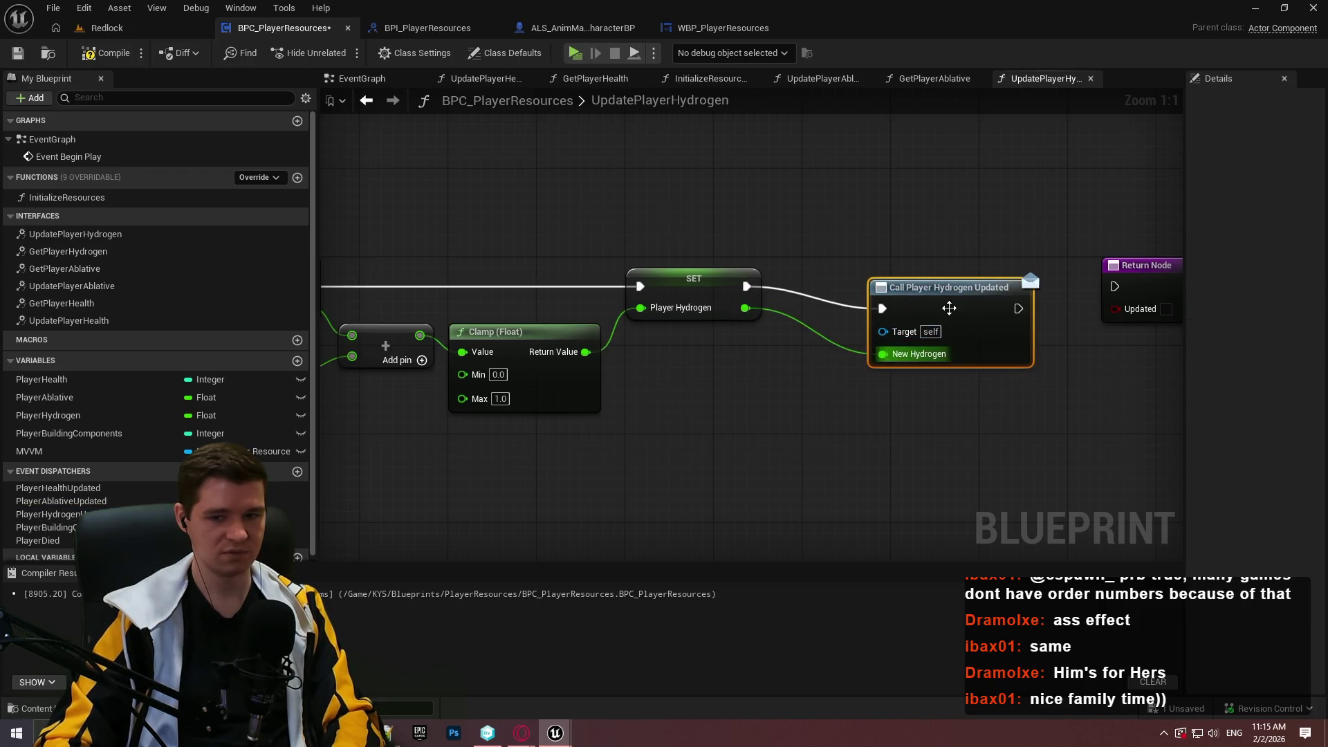
mouse_move(942, 311)
left_mouse_down()
mouse_move(875, 289)
mouse_move(1114, 286)
left_mouse_up()
left_click_drag(929, 342, 819, 340)
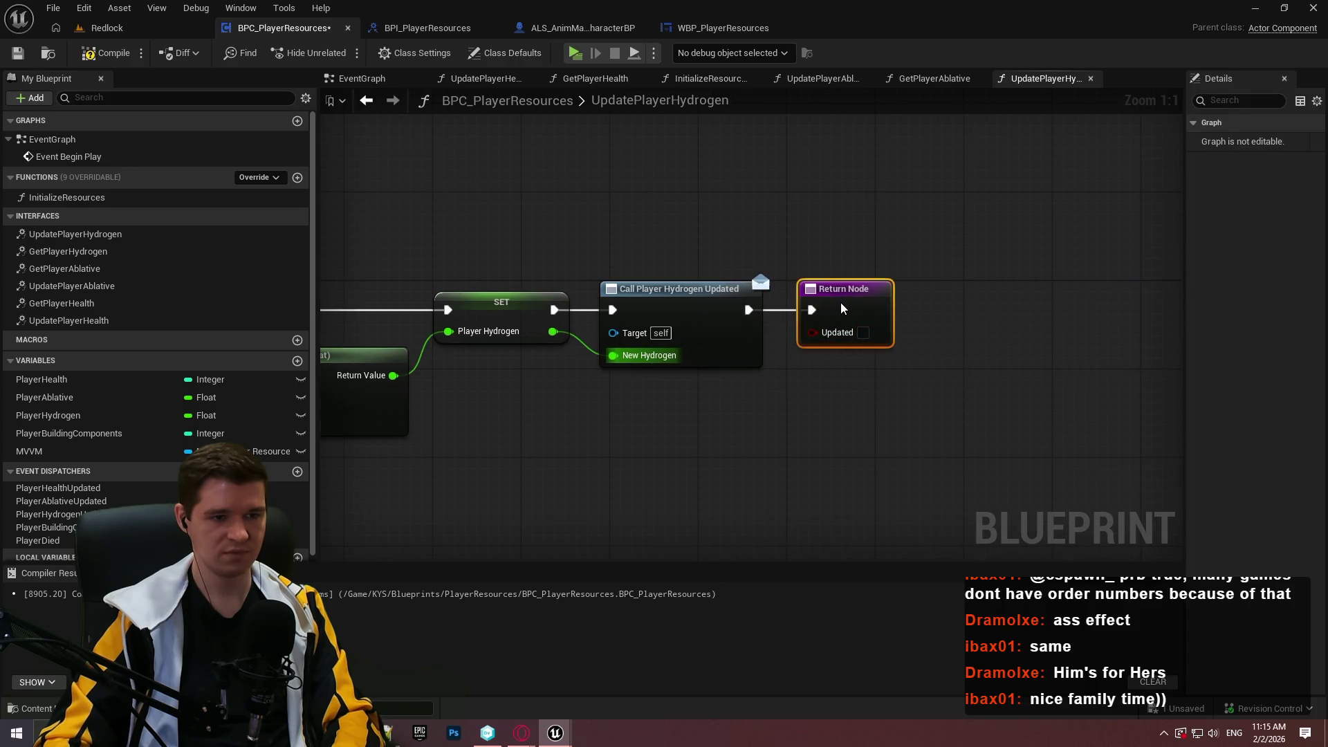
scroll(1023, 438, "down", 2)
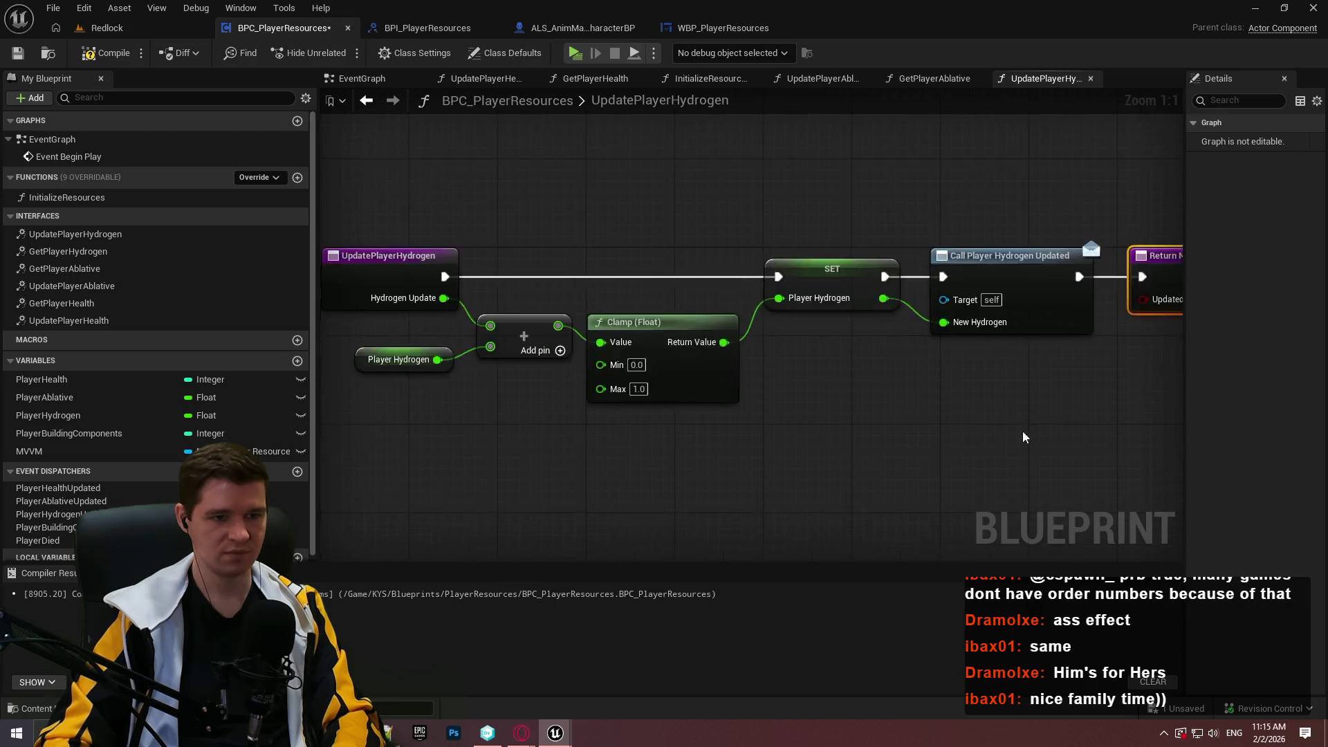
- Compile and save BPC_PlayerResources, then go to the ALS_AnimMan_CharacterBP graph
left_click(86, 53)
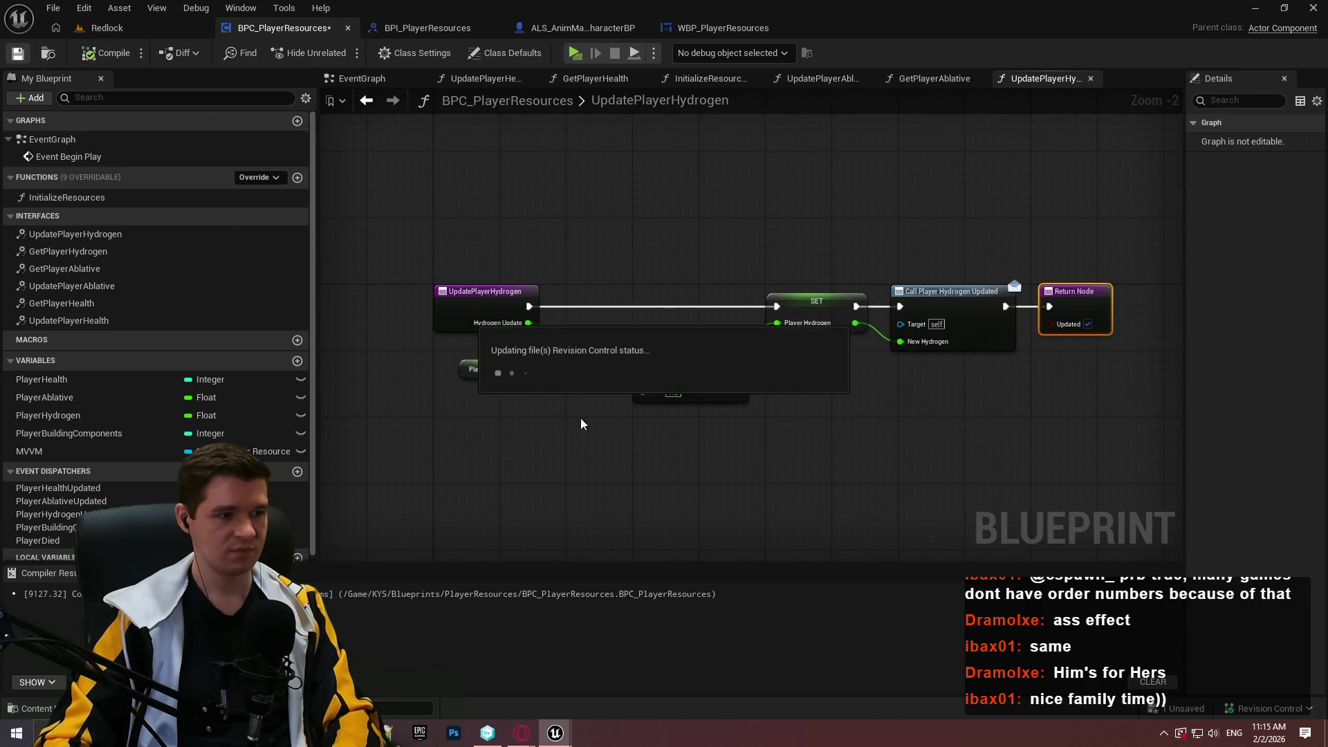
left_click(603, 451)
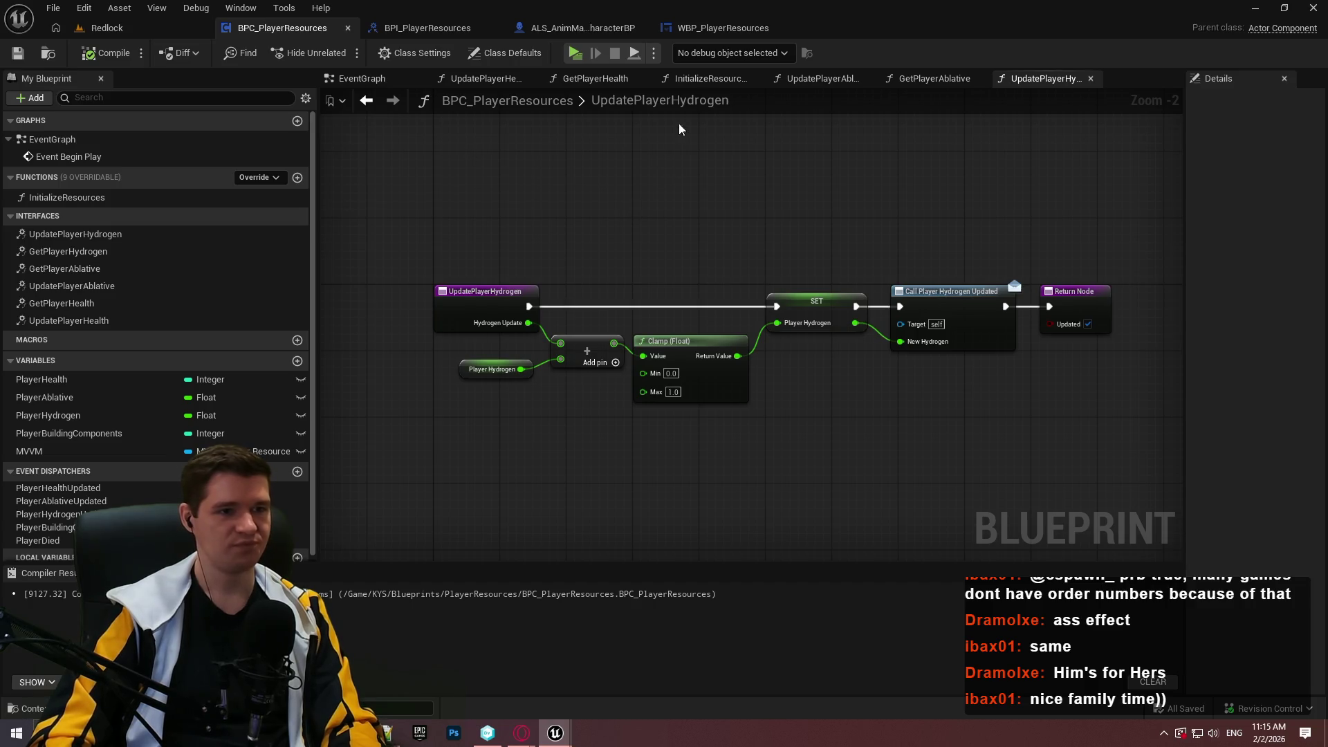
left_click(713, 29)
left_click(581, 28)
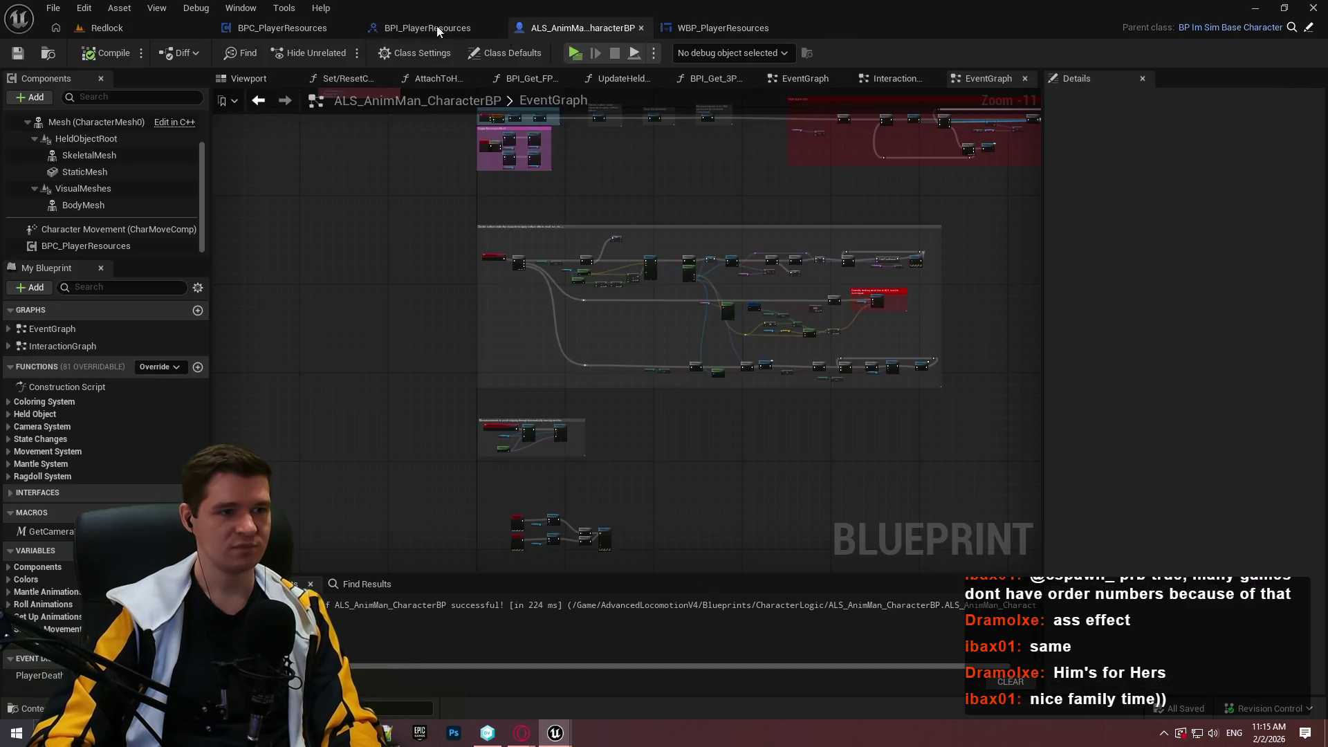
- Duplicate GetPlayerHealth as GetPlayerBuildingResources with a PlayerBuildingResources output, and save the interface
left_click(427, 27)
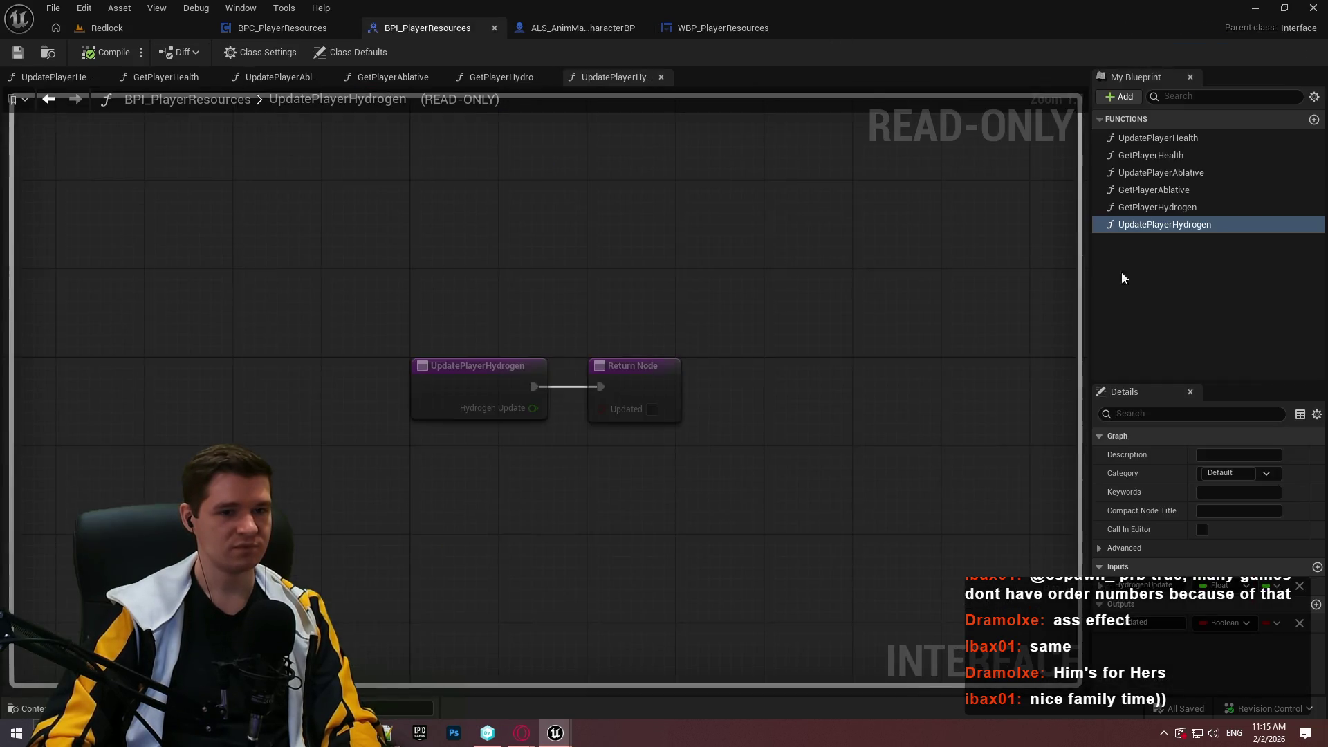
left_click(1180, 151)
key("ctrl+d")
left_click(1167, 243)
type("GetPlayerBuildingResour")
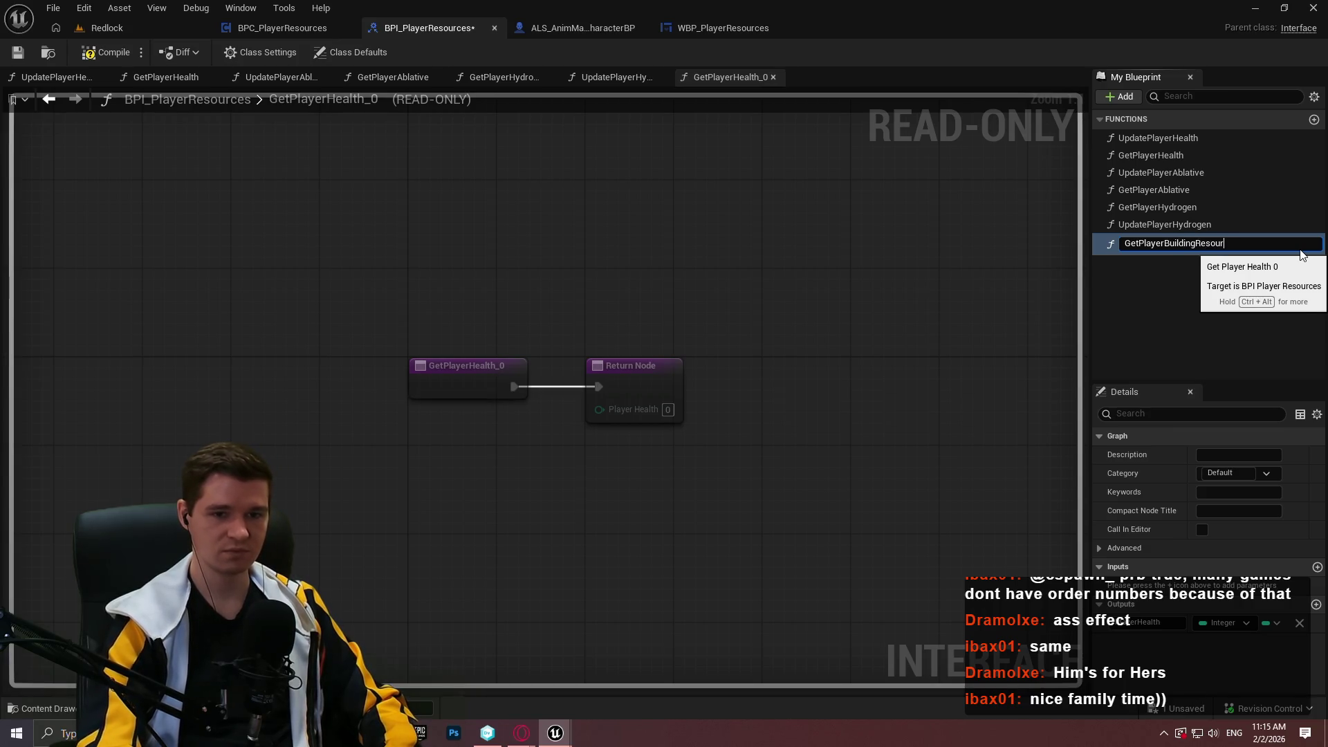
type("ces")
key("Return")
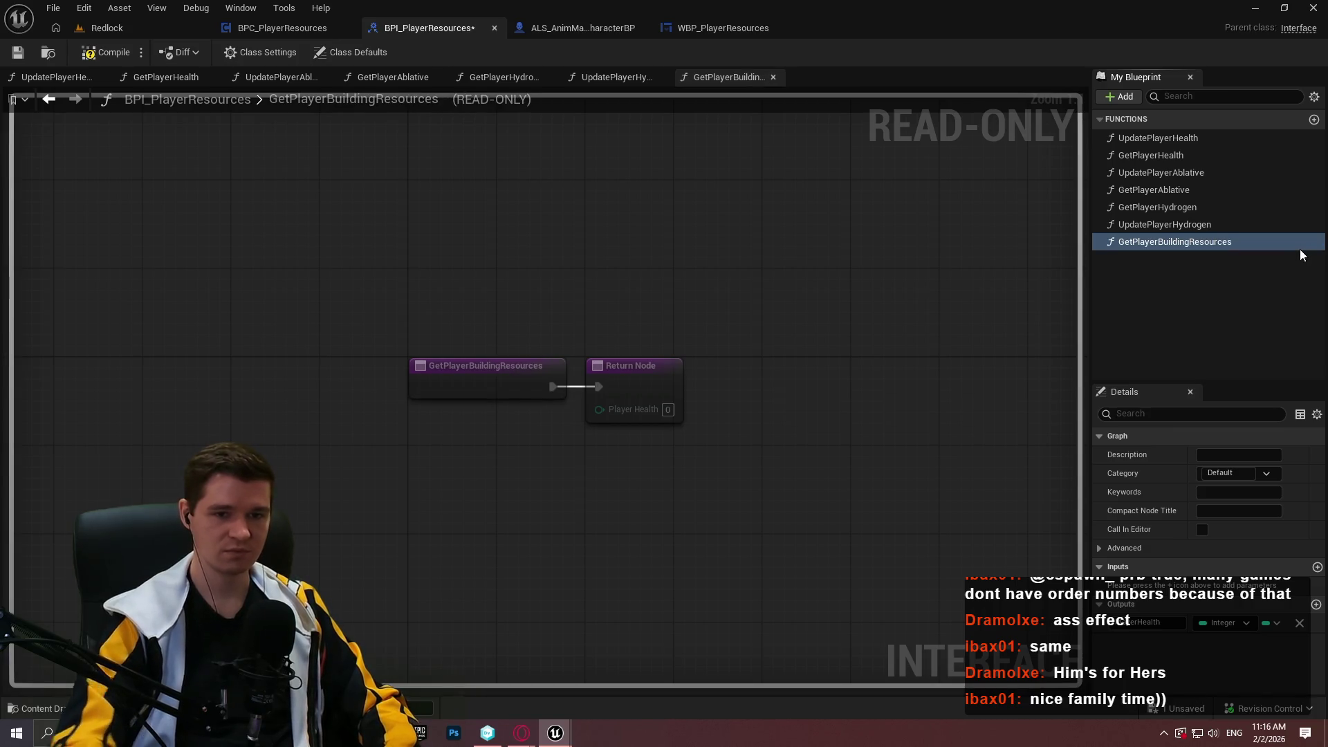
left_click(1140, 626)
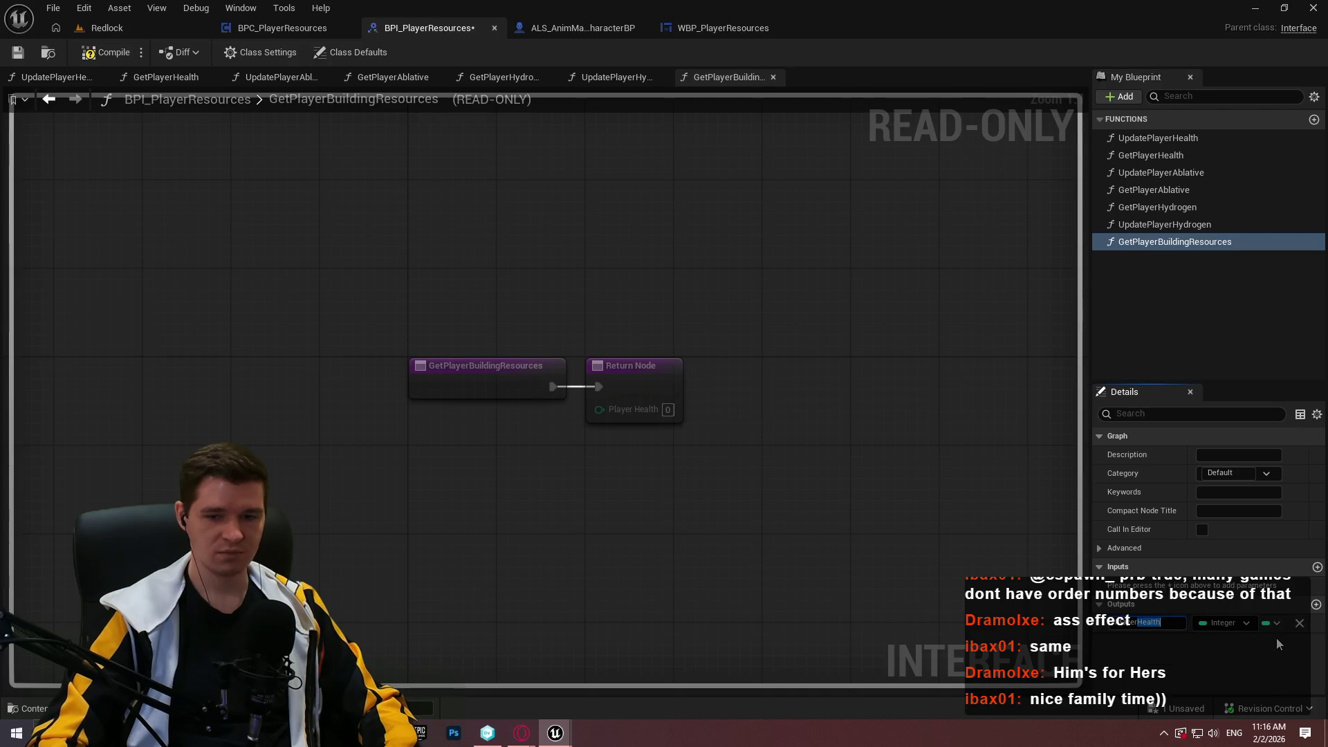
type("PlayerBuild")
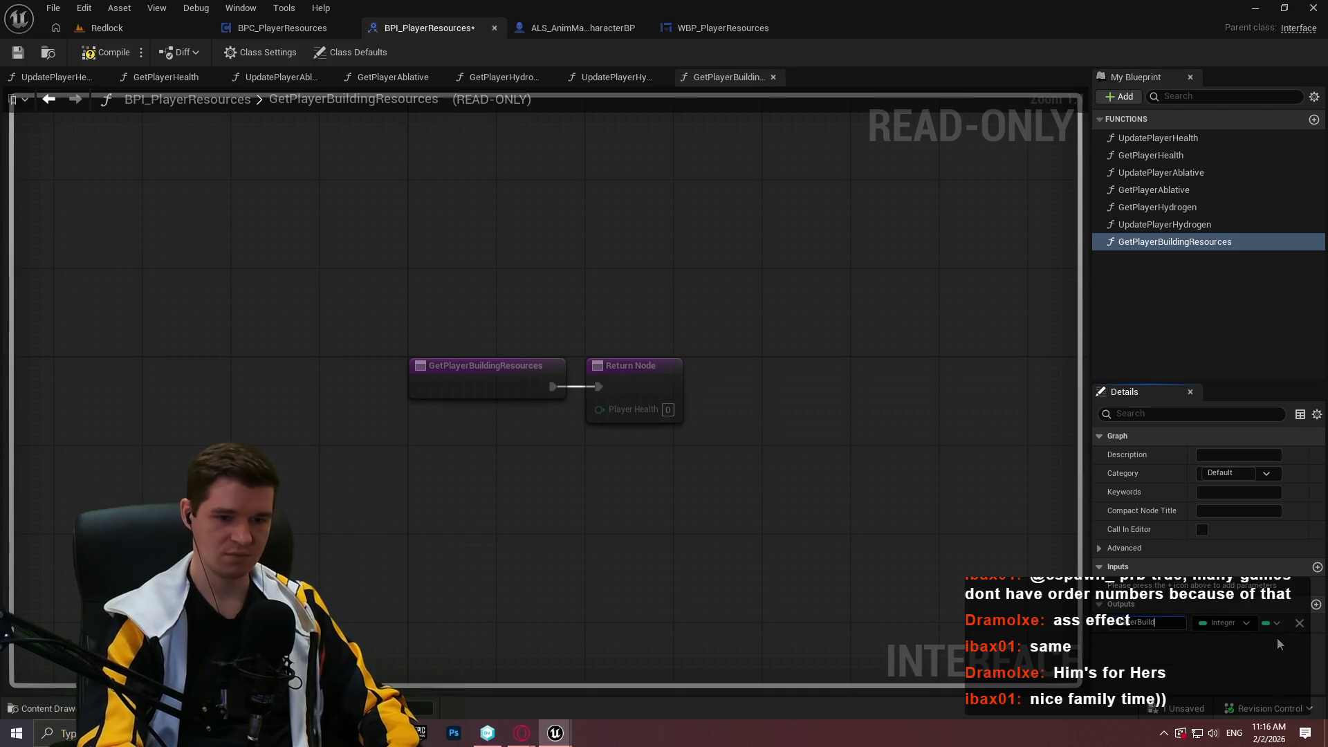
type("ingResources")
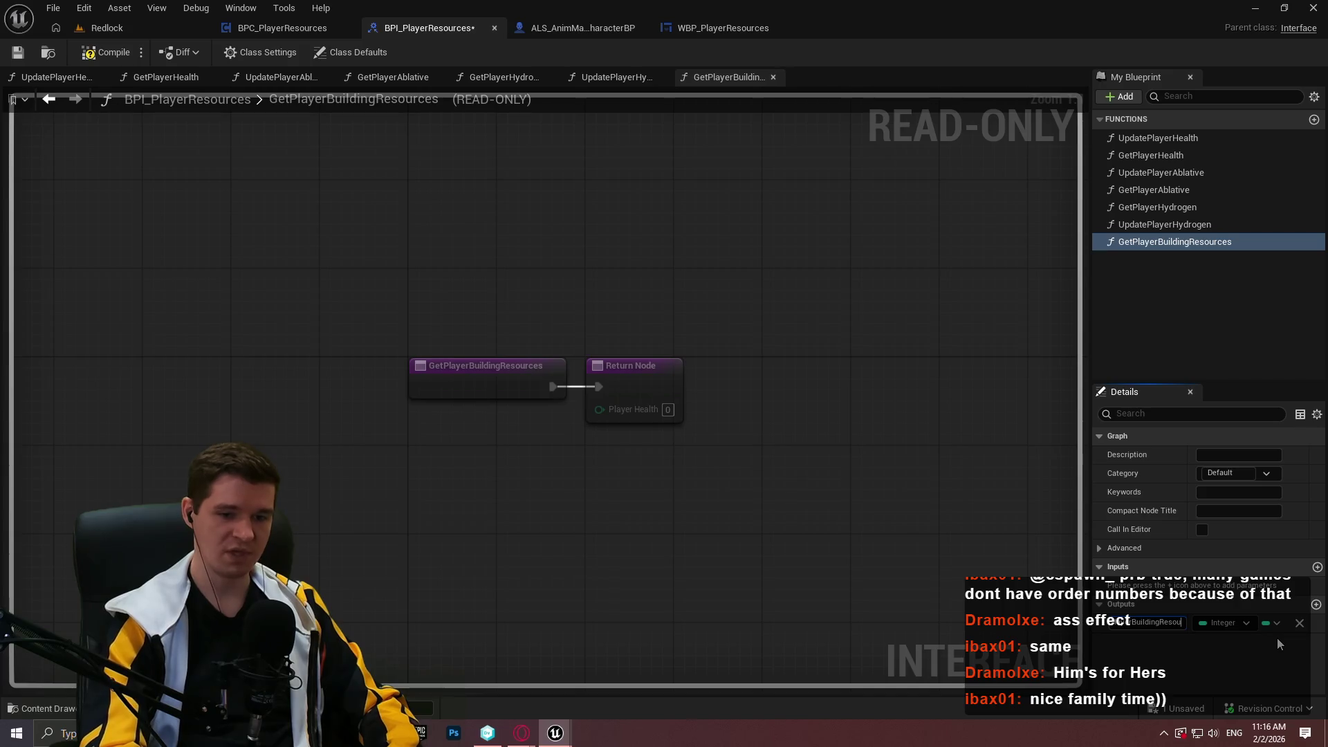
key("Return")
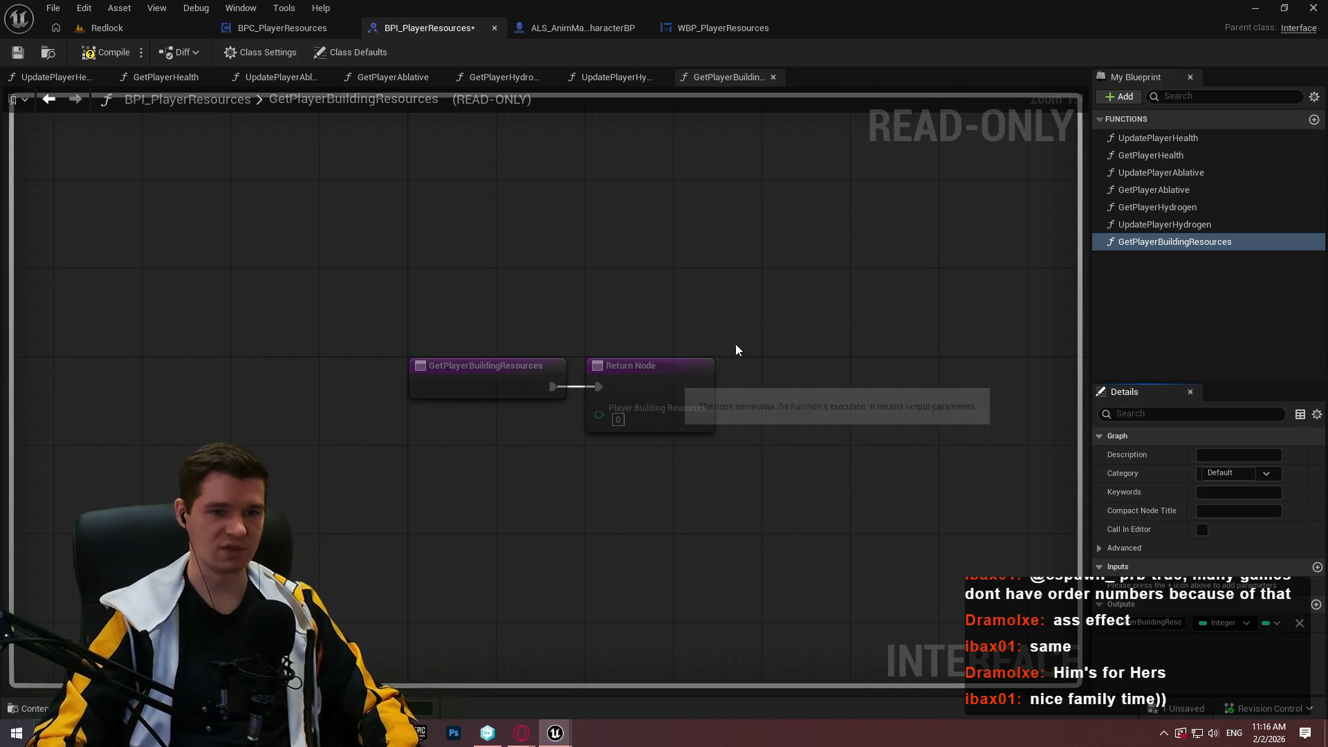
key("ctrl+s")
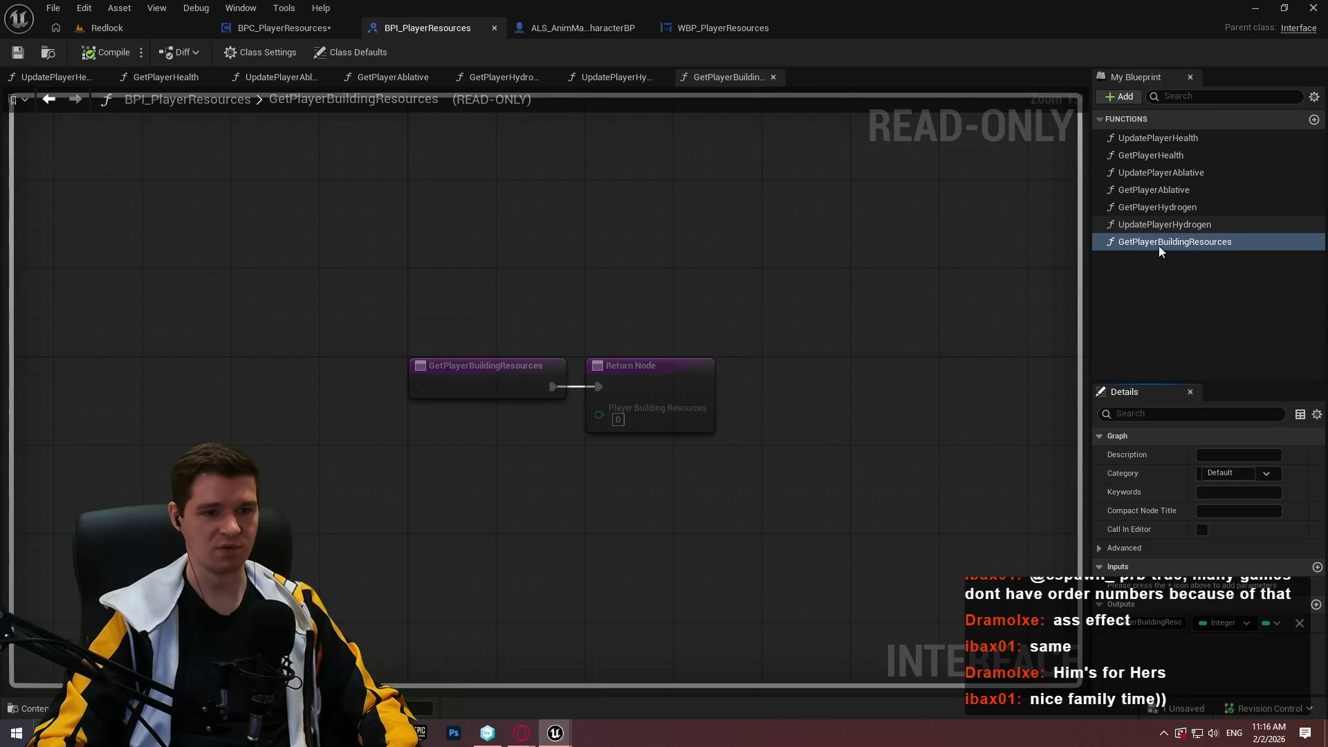
- Duplicate UpdatePlayerHealth as UpdatePlayerBuildingResources and save the interface
left_click(1155, 141)
key("ctrl+w")
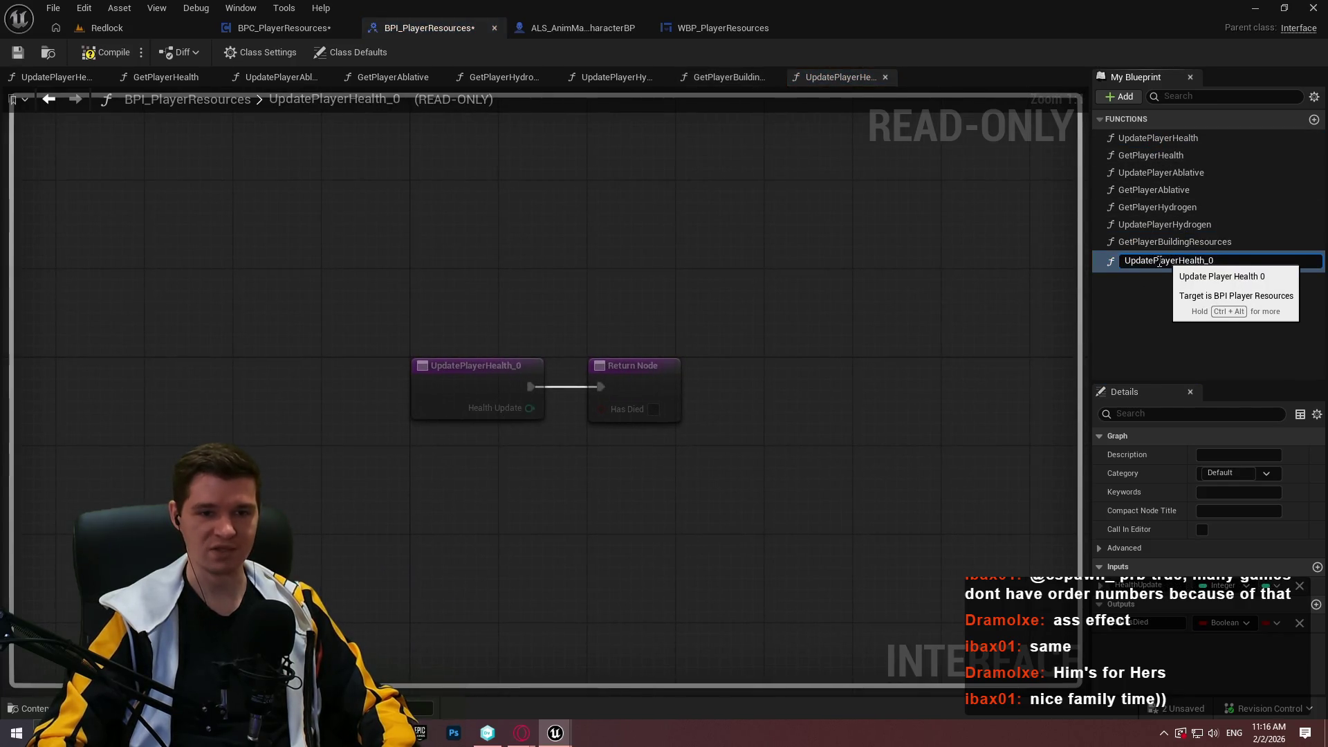
left_click_drag(1179, 261, 1323, 267)
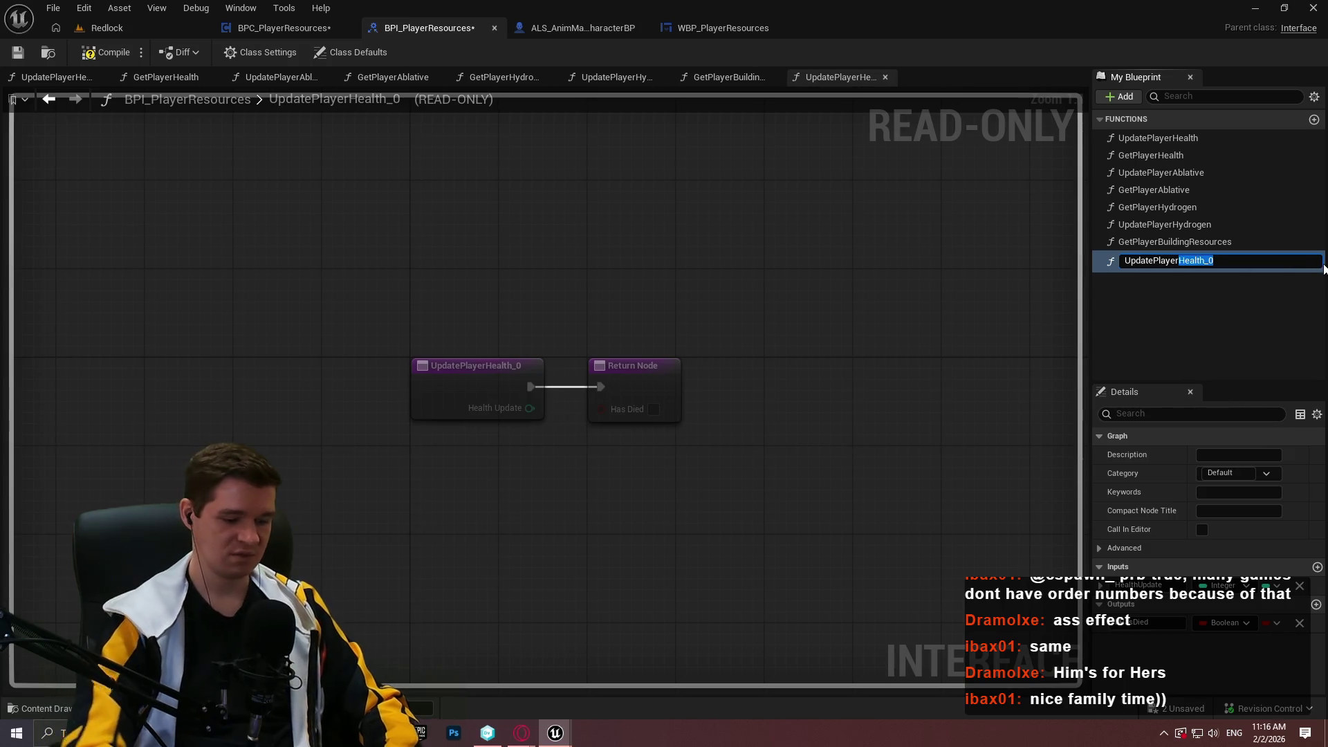
type("Building")
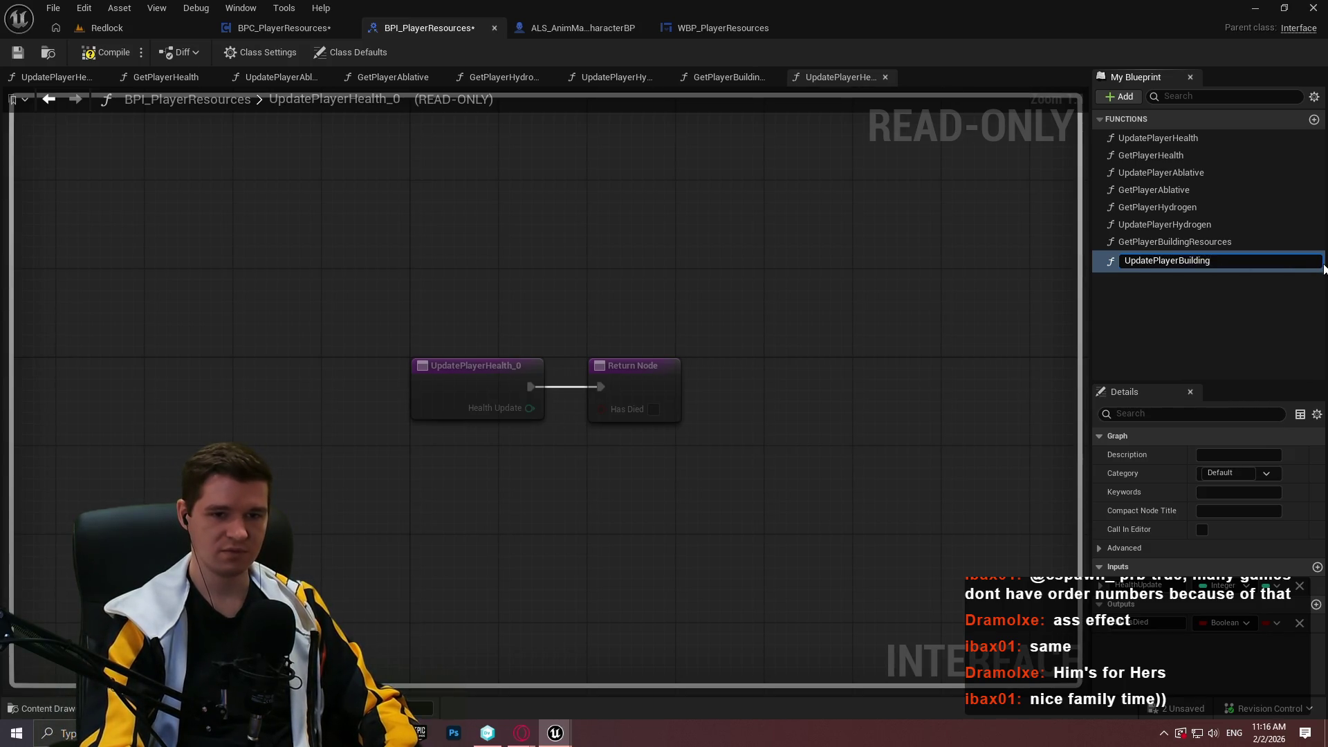
type("Resources")
key("Return")
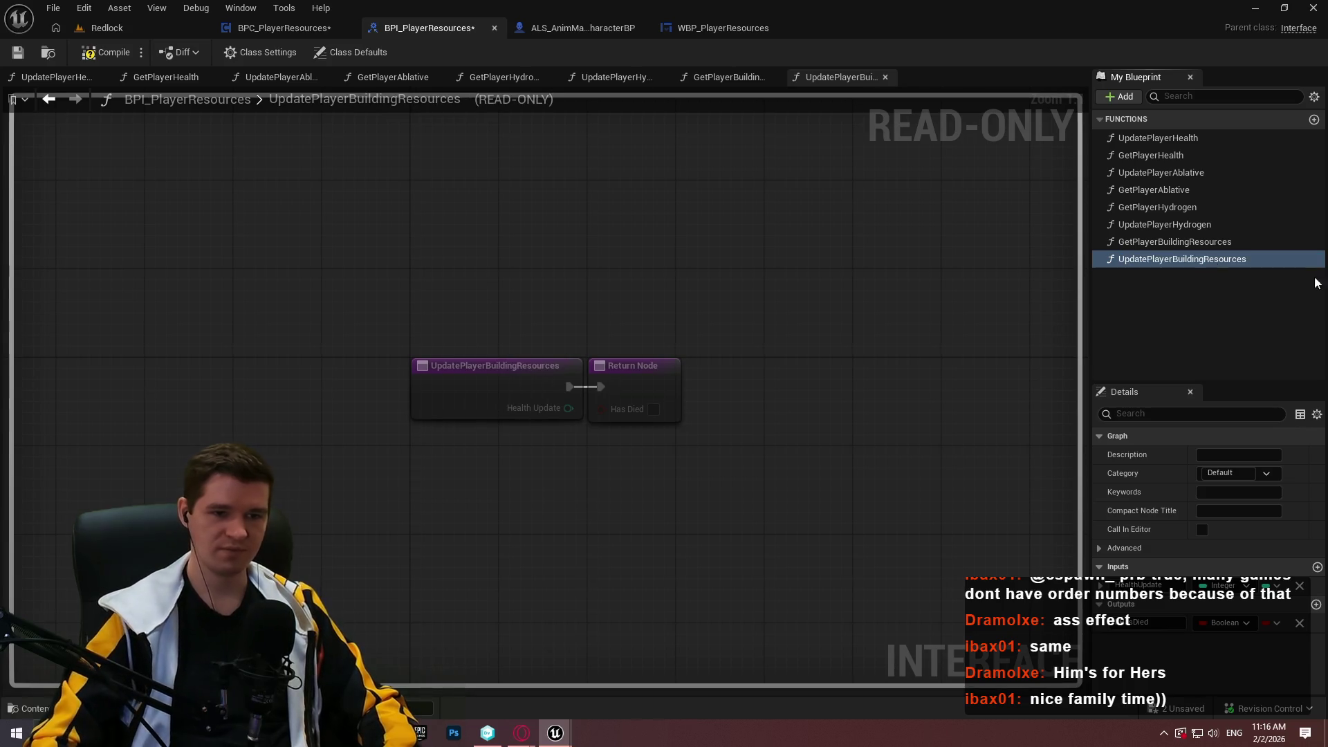
left_click(18, 52)
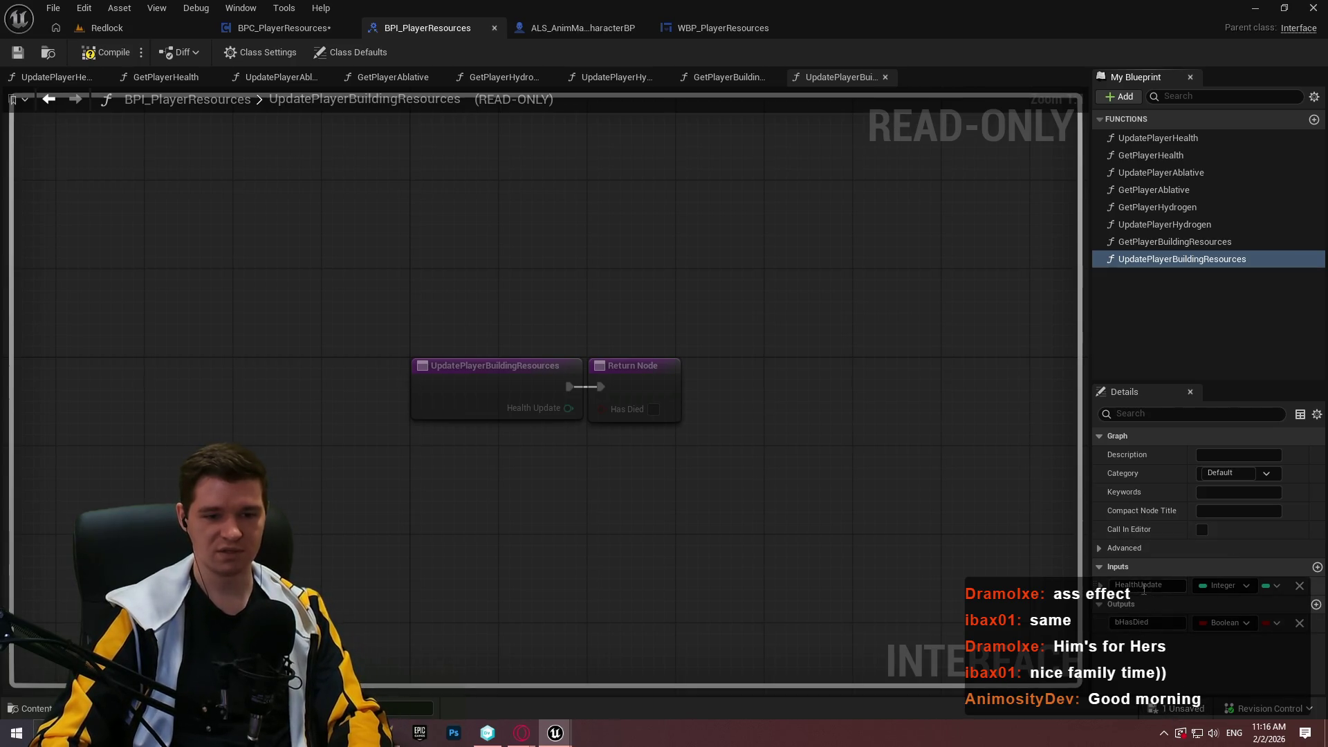
- Rename UpdatePlayerBuildingResources' bHasDied output to Updated, checking UpdatePlayerHydrogen's parameters for reference
double_click(1140, 223)
left_click(1140, 222)
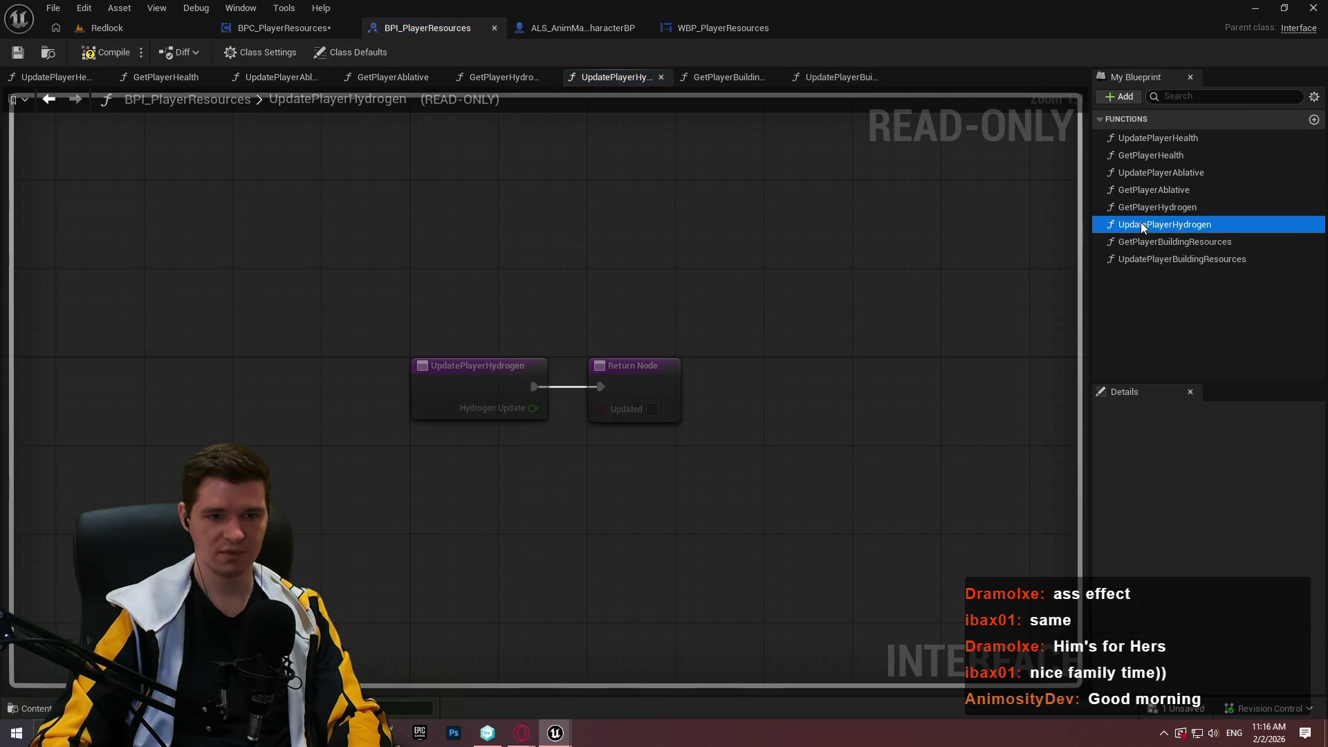
left_click(1147, 262)
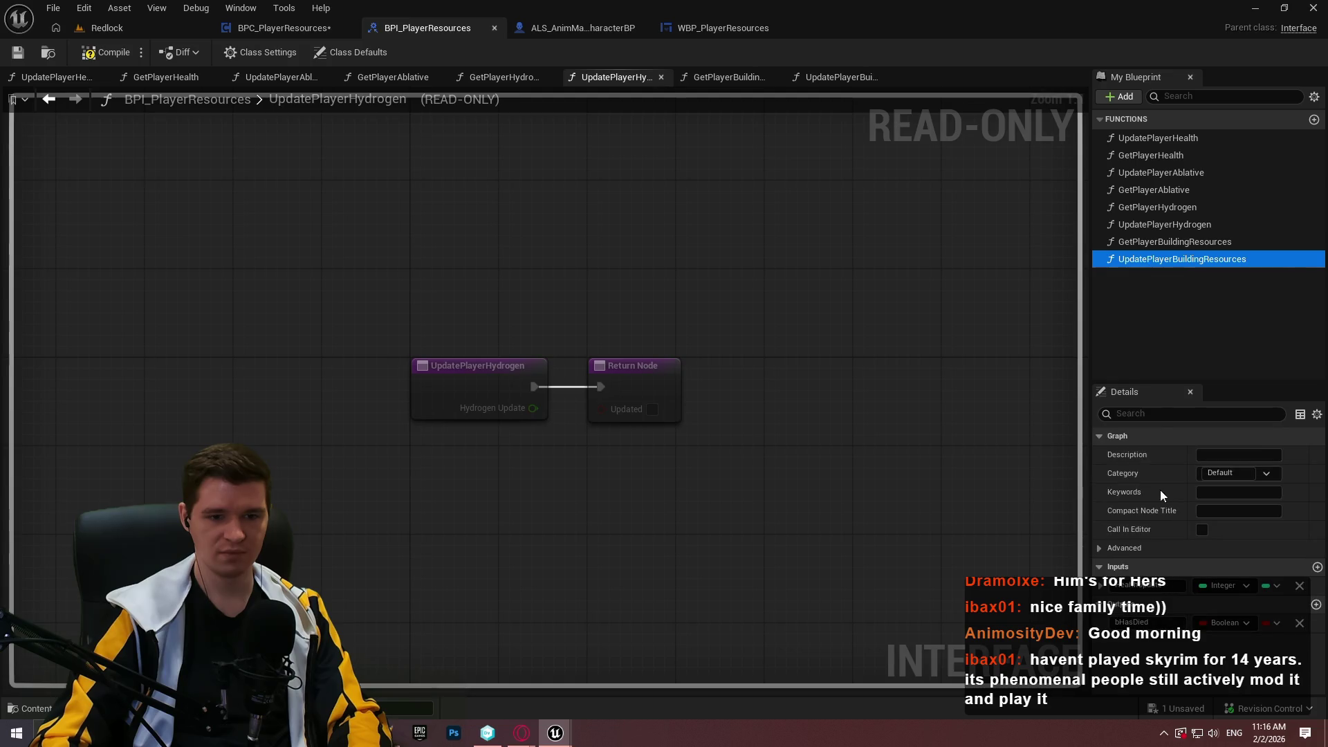
double_click(1150, 261)
left_click(1140, 261)
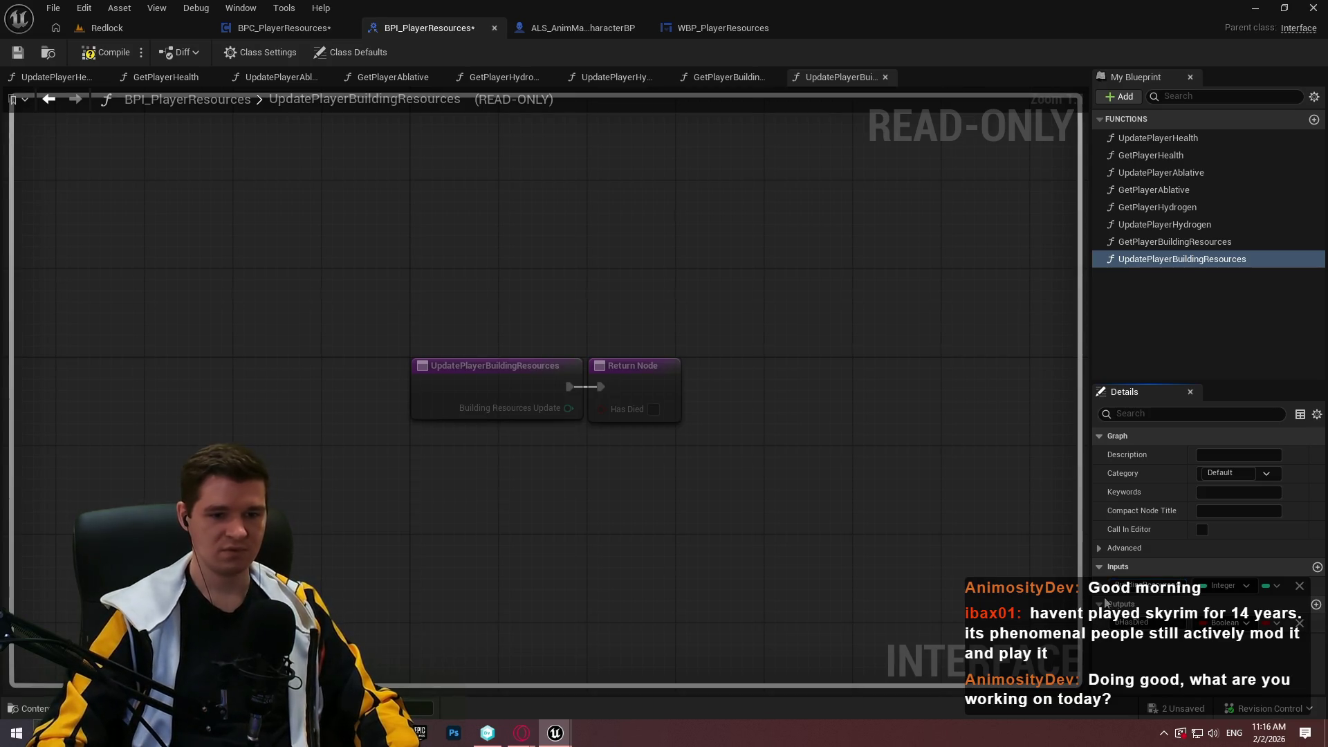
double_click(1135, 622)
type("b")
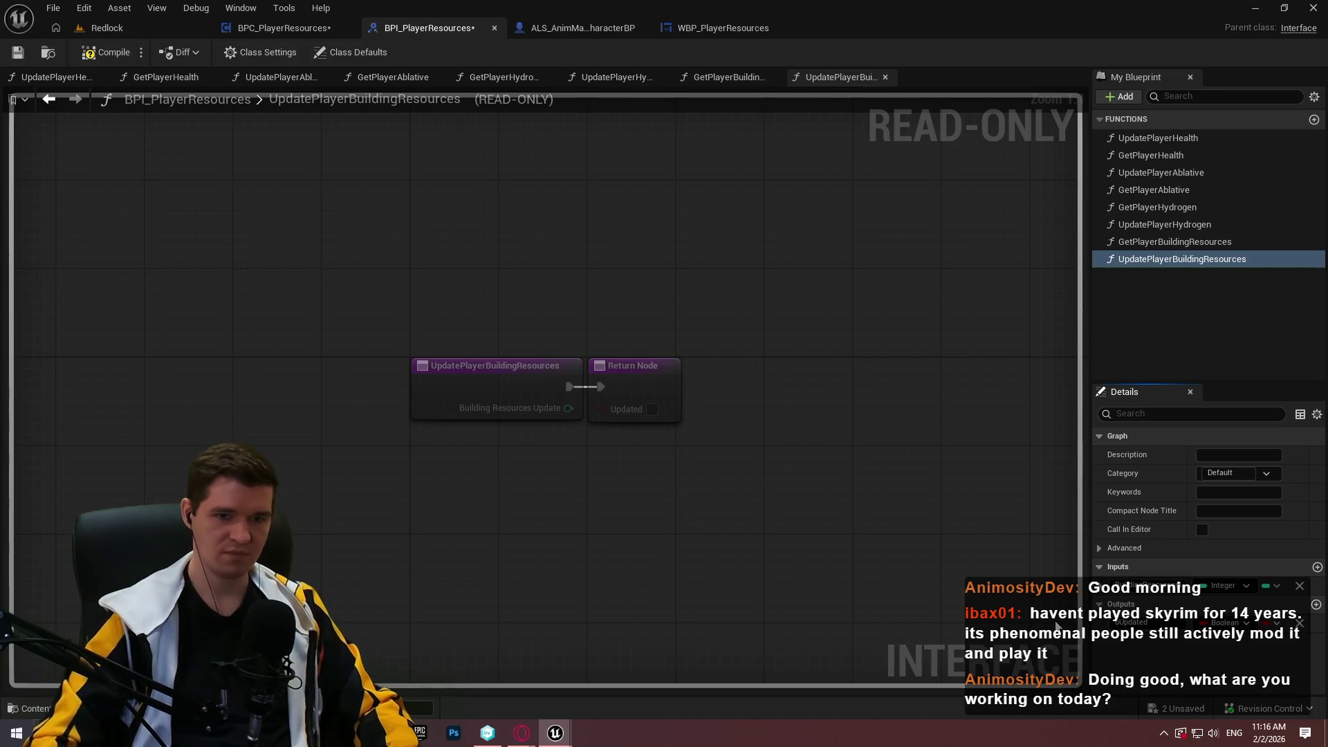
left_click(1188, 226)
- Check both building-resources functions, compile and save, then return to BPC_PlayerResources
left_click(1179, 242)
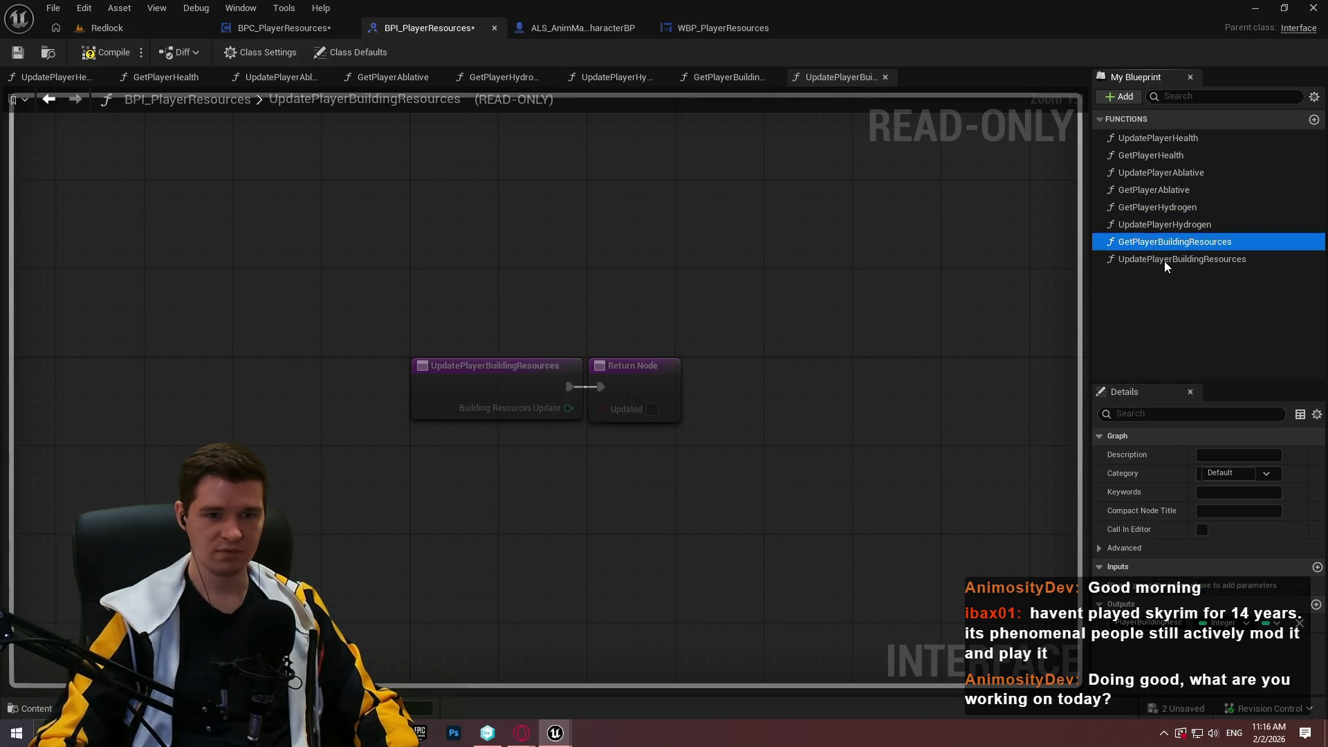
left_click(1164, 259)
left_click(104, 53)
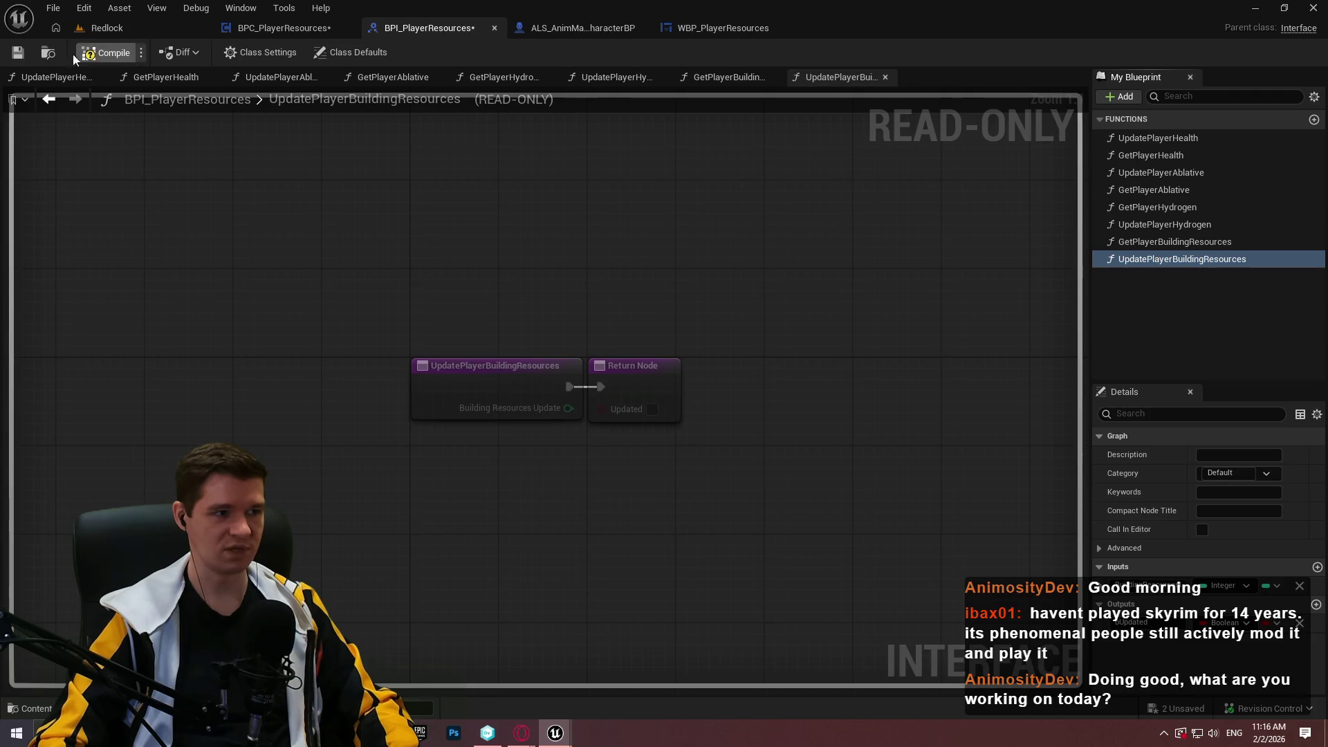
left_click(17, 53)
left_click(275, 29)
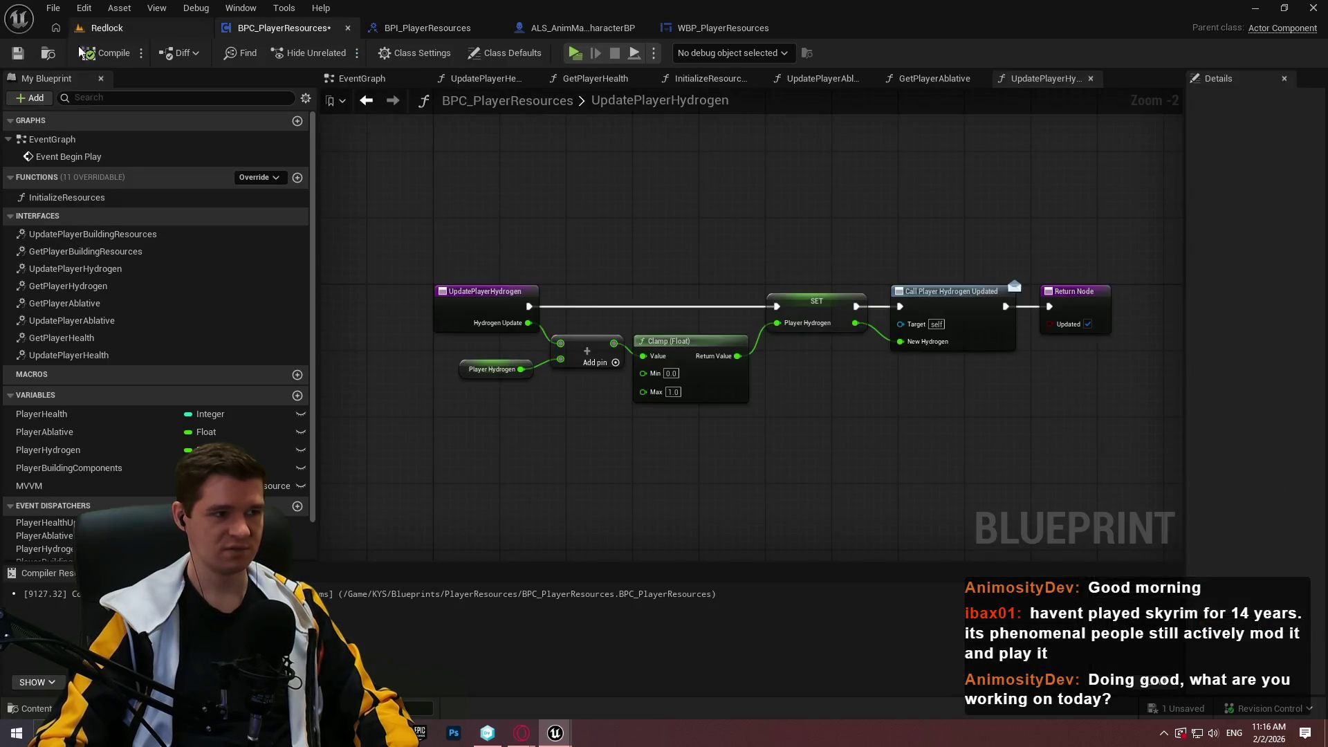
- Wire PlayerBuildingComponents into GetPlayerBuildingResources' Return Node, then compile and save the component
left_click(17, 52)
double_click(104, 252)
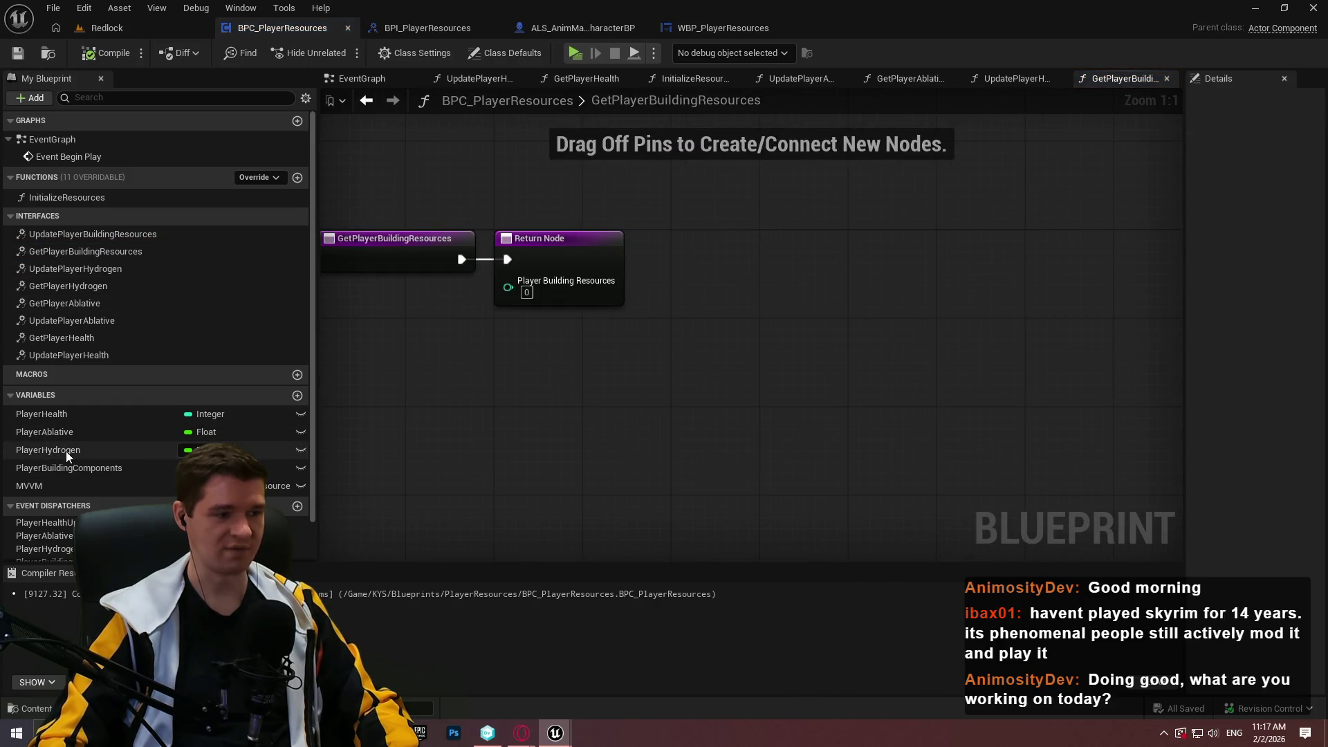
left_click_drag(584, 284, 679, 284)
mouse_move(790, 257)
left_mouse_down()
mouse_move(849, 256)
mouse_move(583, 252)
mouse_move(598, 263)
left_mouse_up()
left_click_drag(51, 467, 519, 300)
left_click_drag(580, 378, 783, 408)
left_click_drag(585, 319, 539, 330)
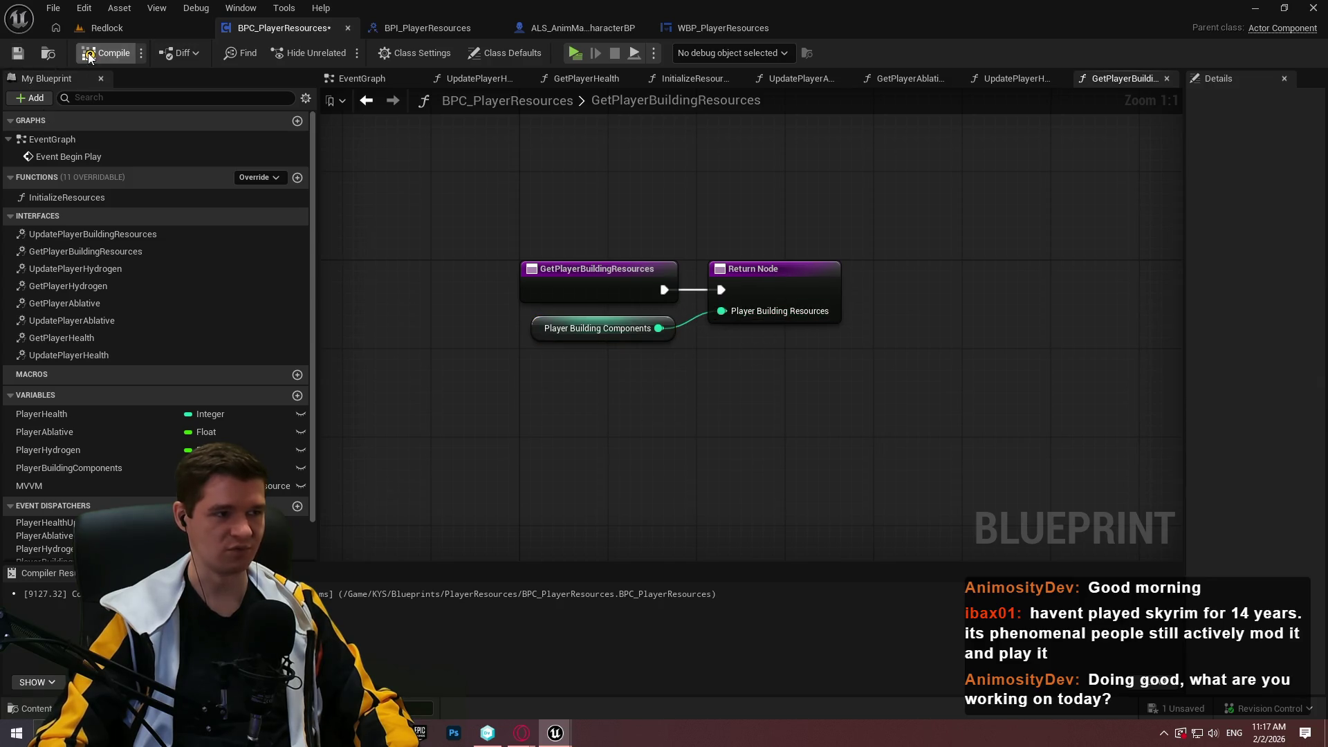
left_click(88, 55)
left_click(18, 53)
left_click(451, 28)
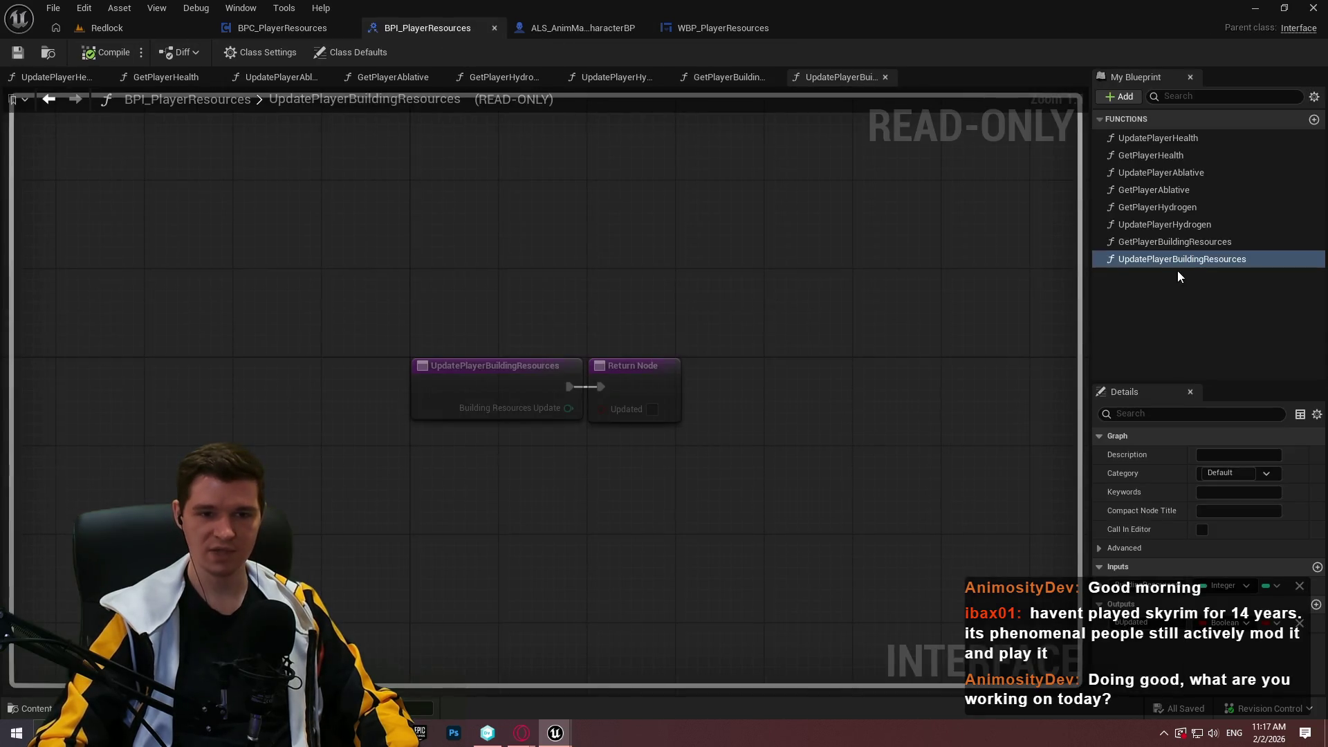
- Rename GetPlayerBuildingResources to GetPlayerBuildingComponents and start renaming its output
left_click(1190, 243)
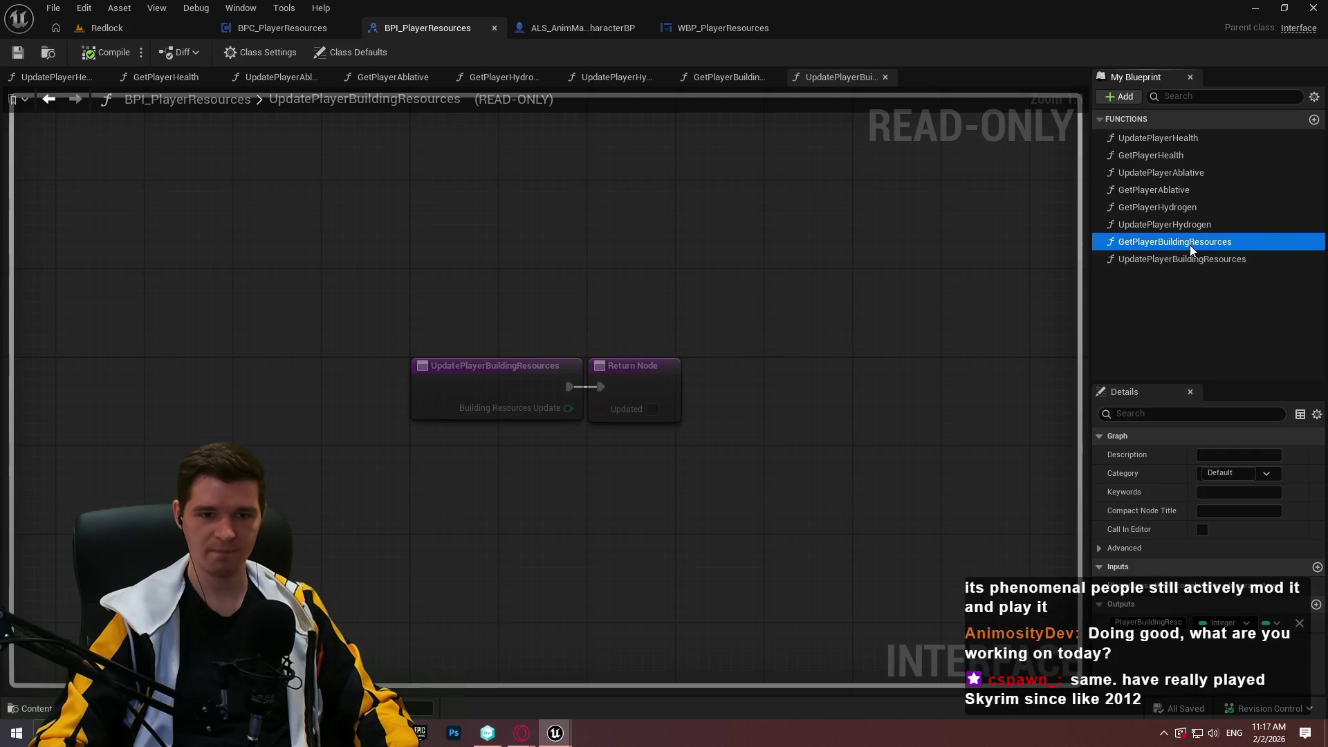
left_click(1195, 242)
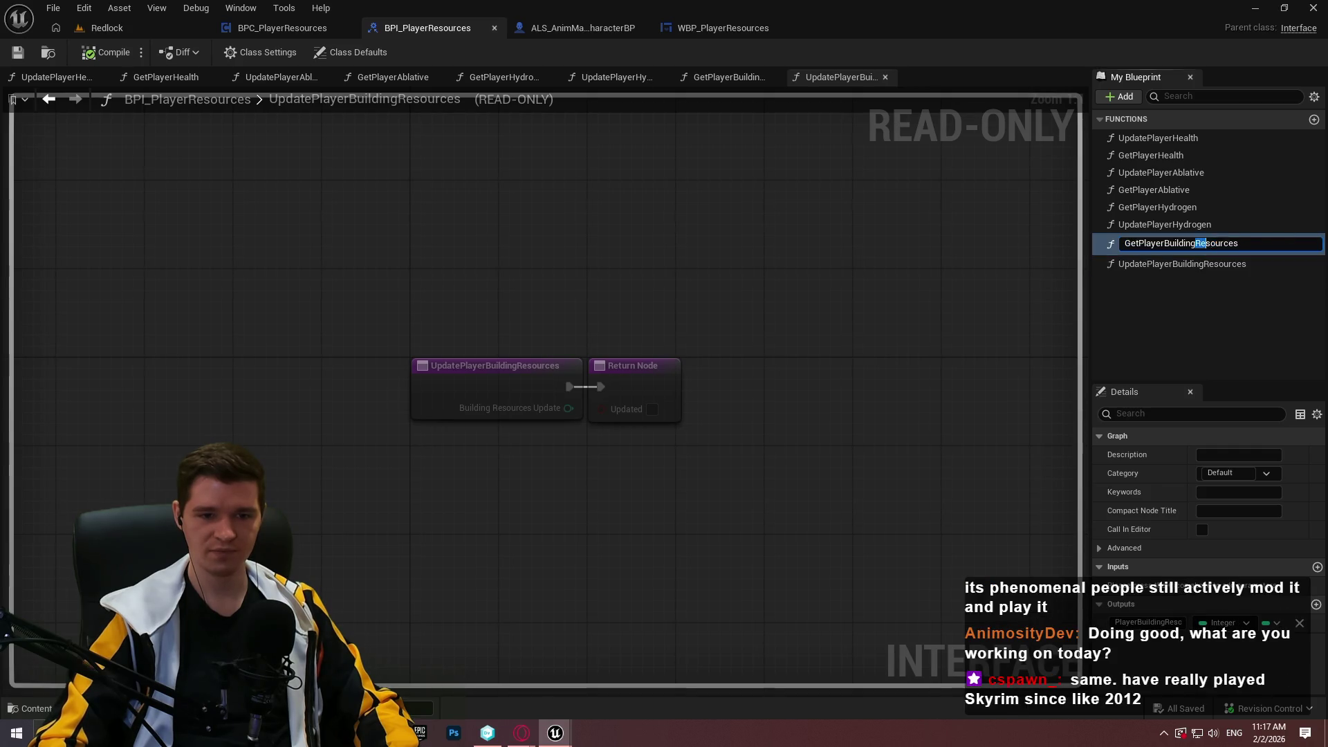
type("Co")
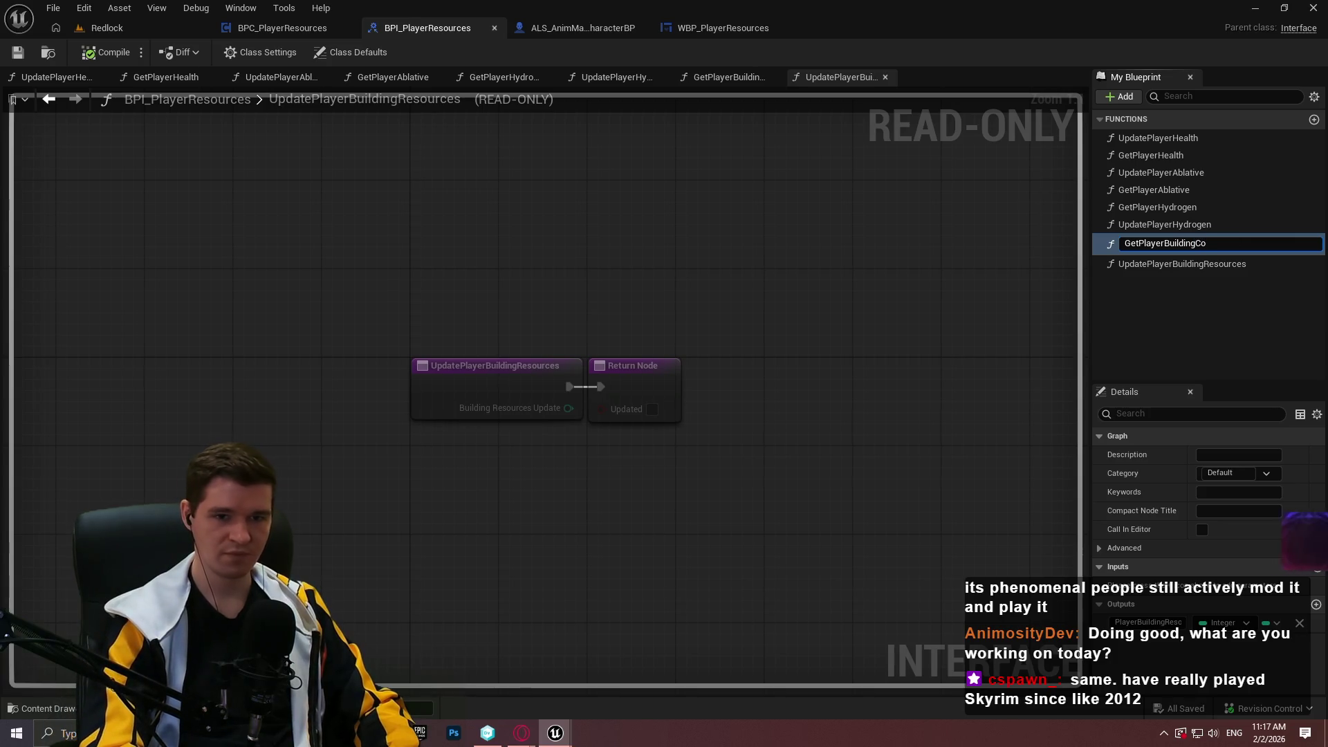
type("mponents")
key("Return")
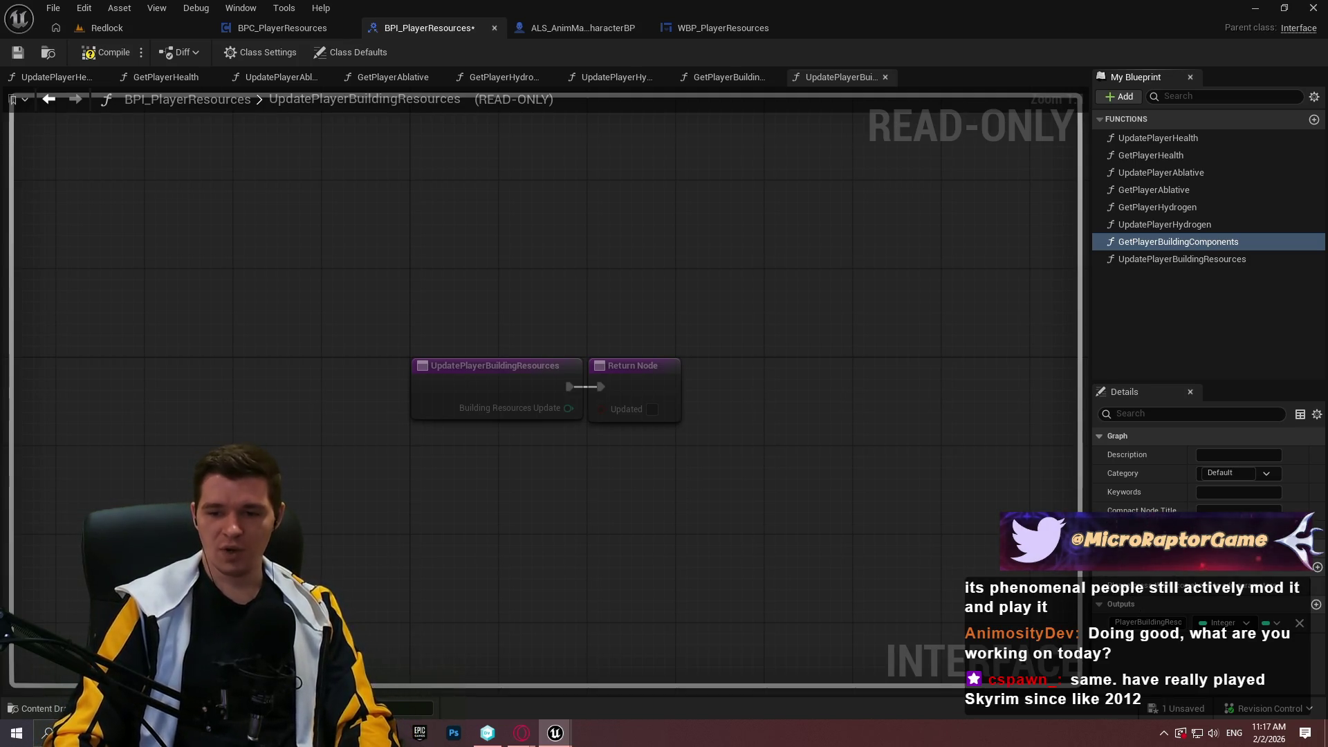
left_click_drag(1182, 623, 1142, 623)
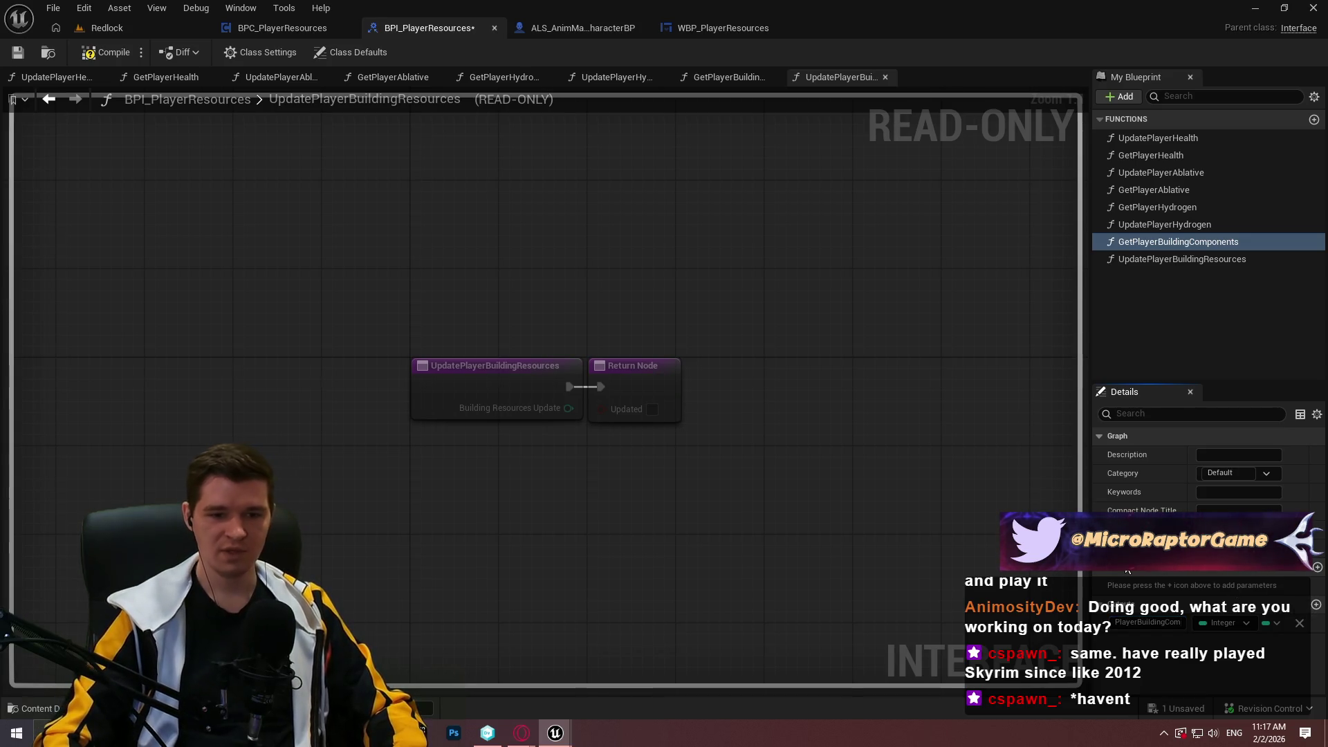
- Rename the update function to UpdatePlayerBuildingComponents with a BuildingComponents input, then compile
left_click(1169, 261)
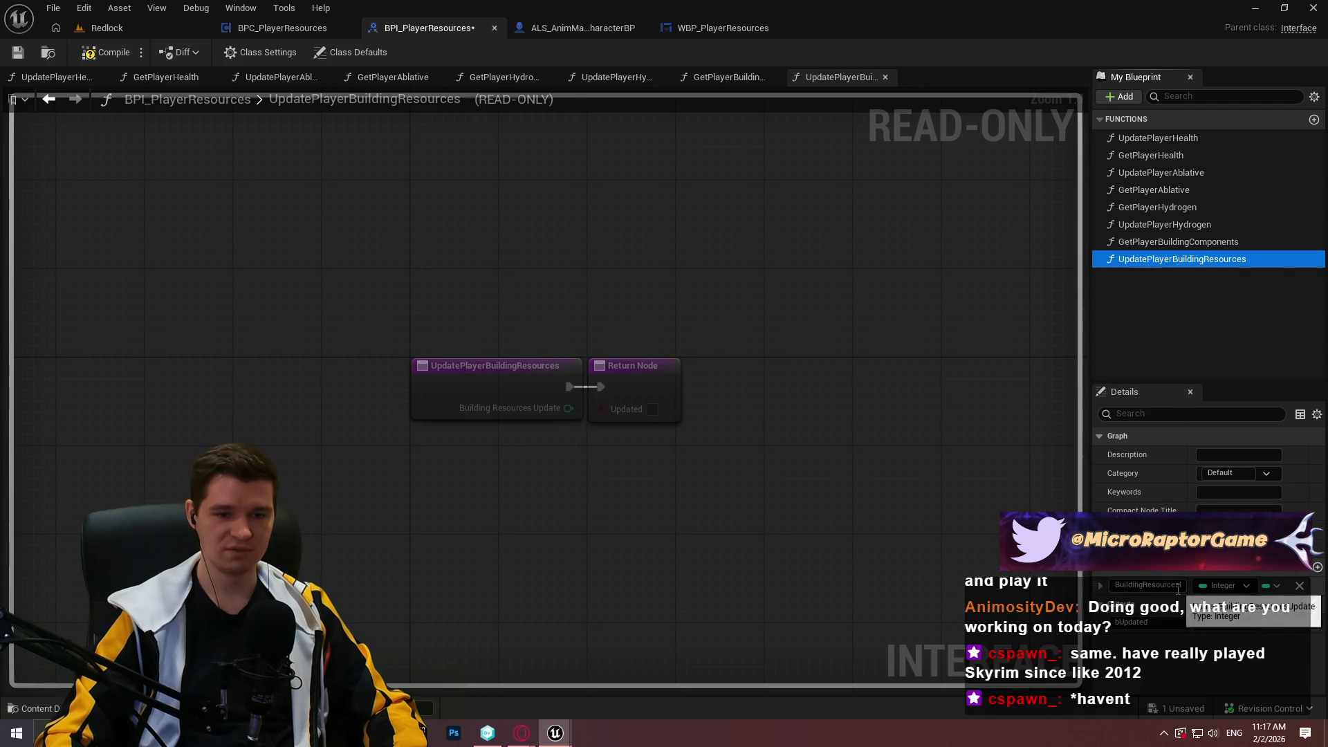
left_click(1146, 585)
type("Component")
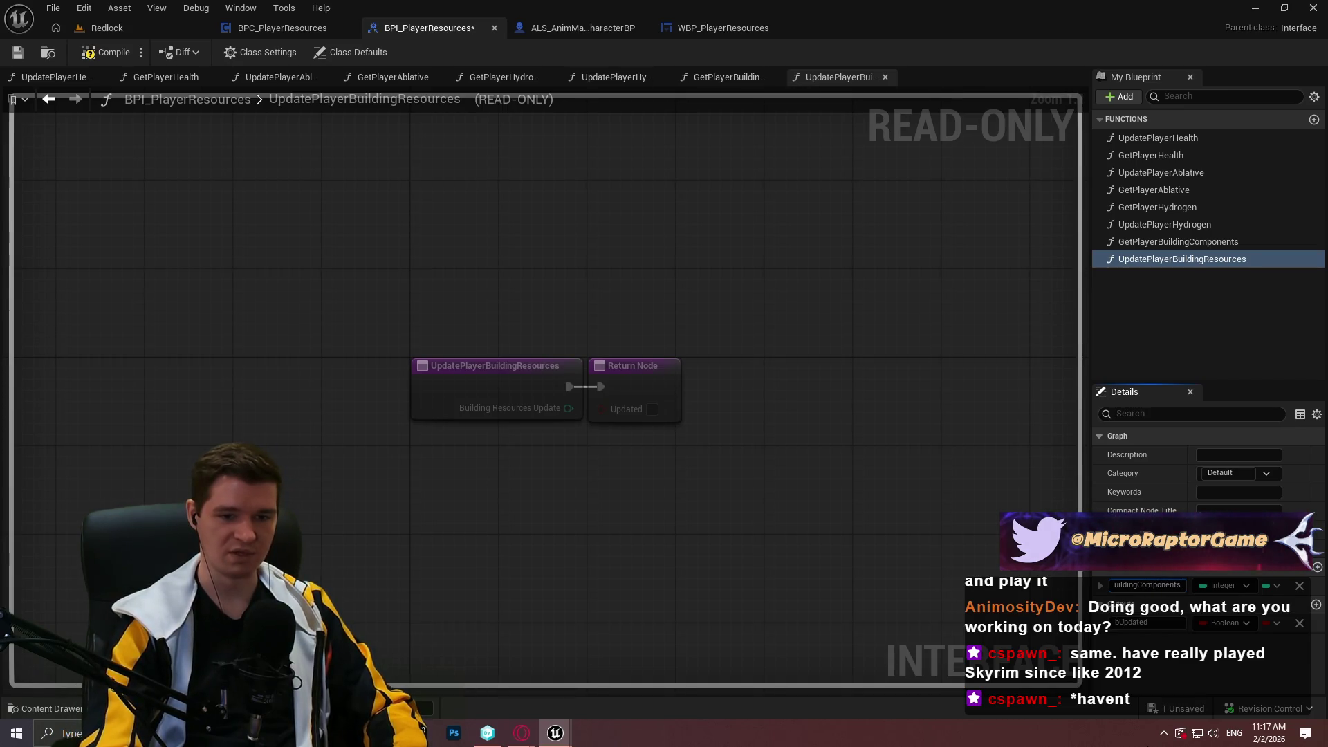
key("Return")
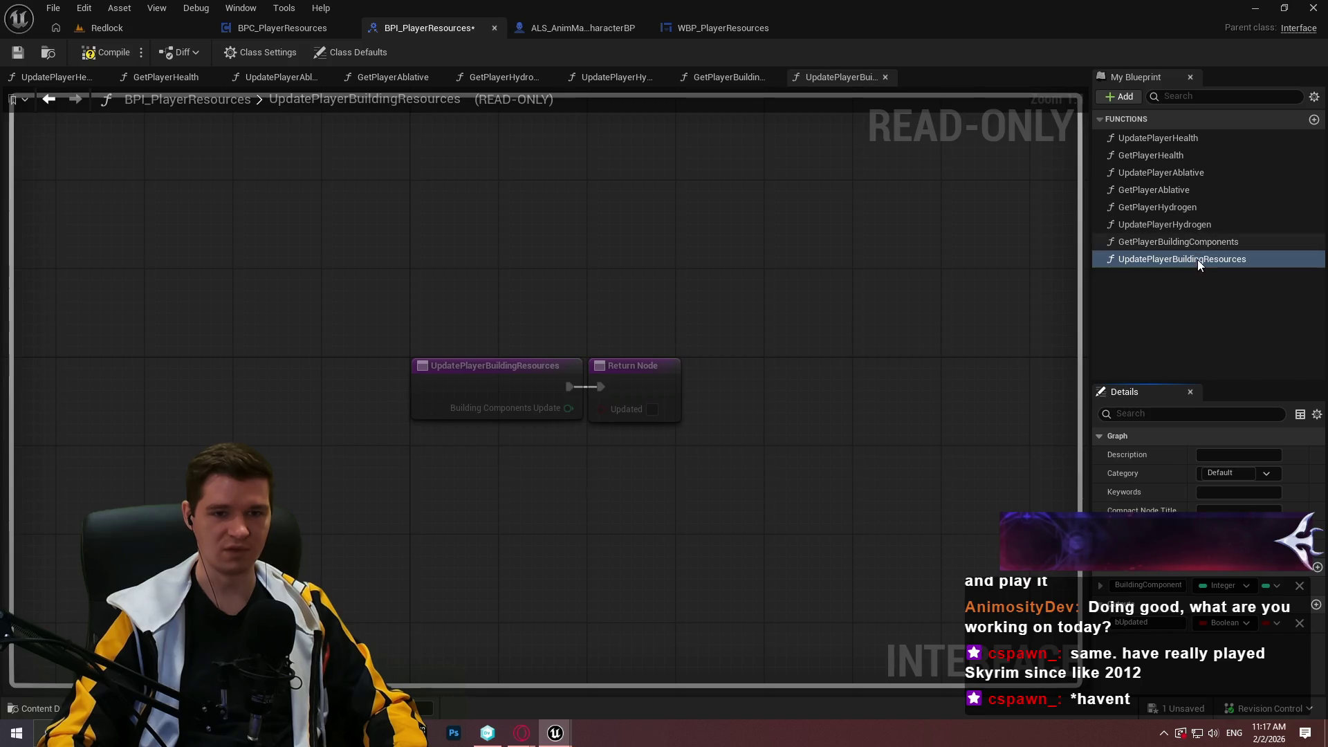
left_click(1219, 261)
double_click(1231, 260)
type("Componen")
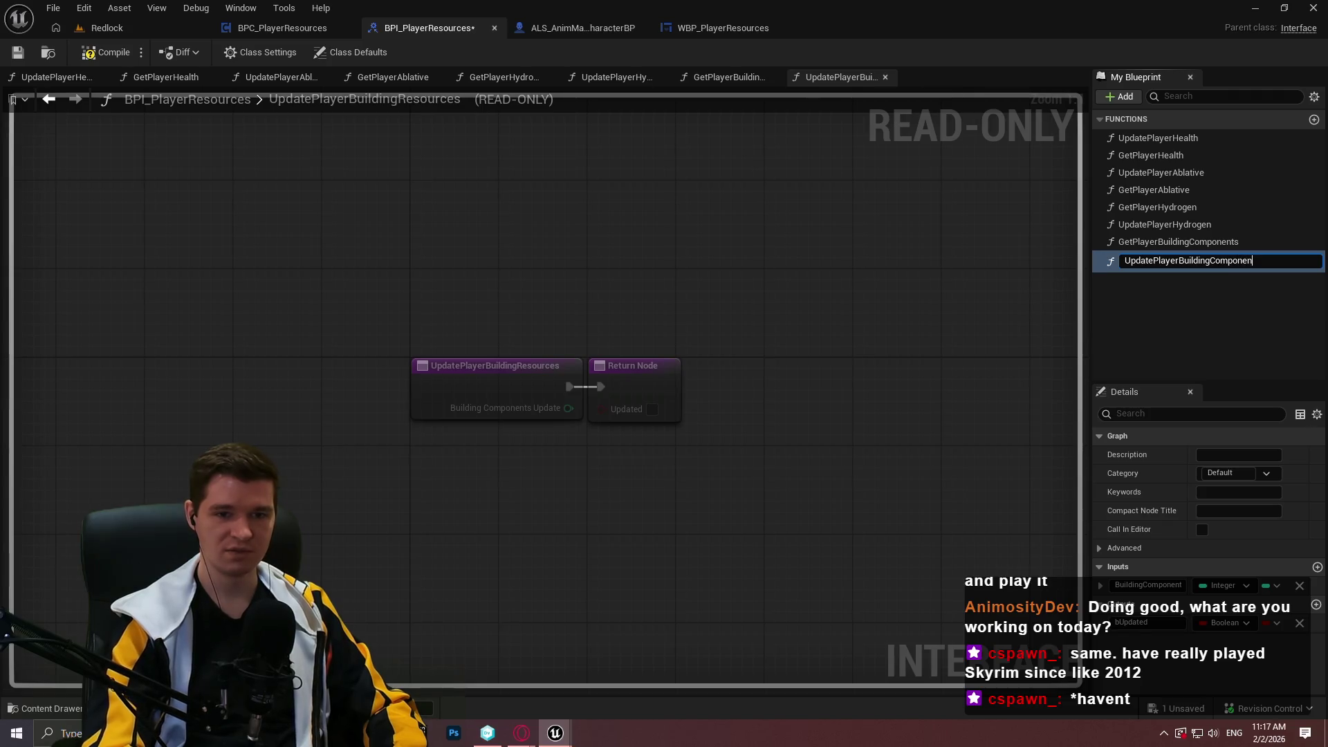
type("ts")
key("Return")
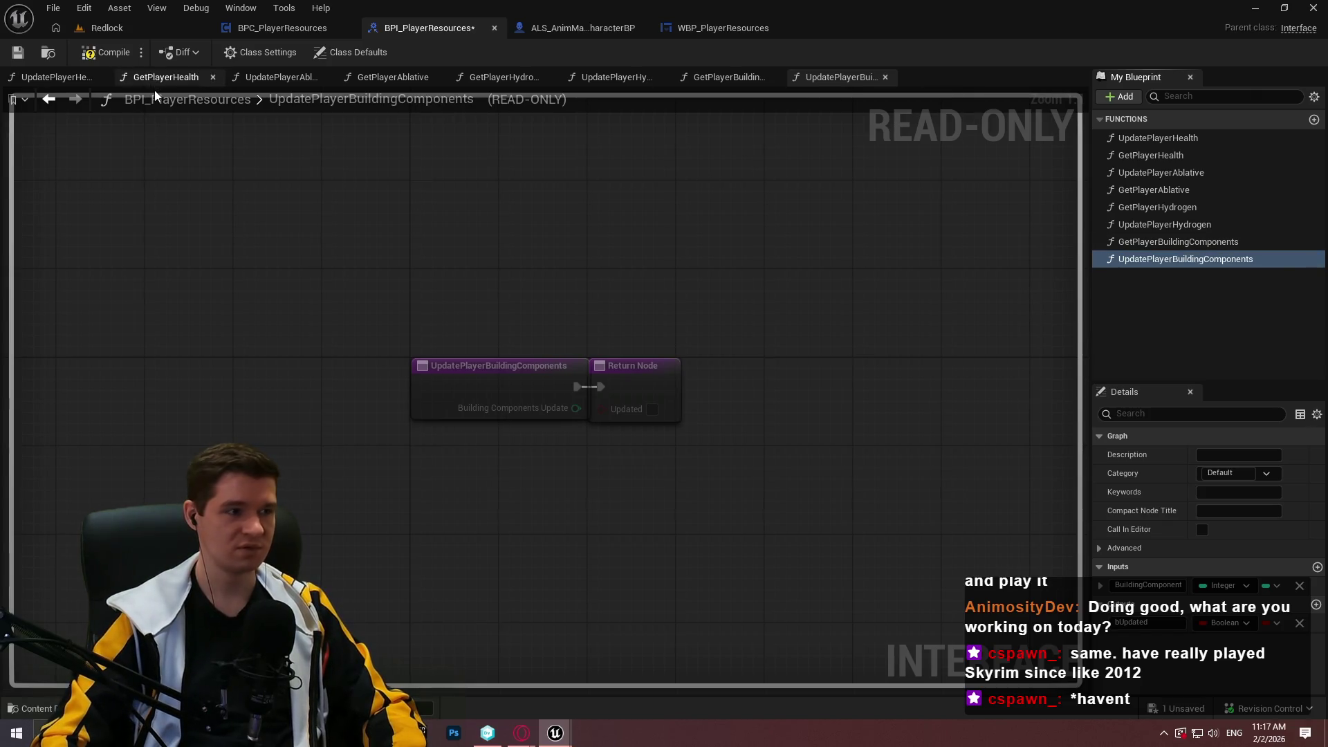
left_click(92, 55)
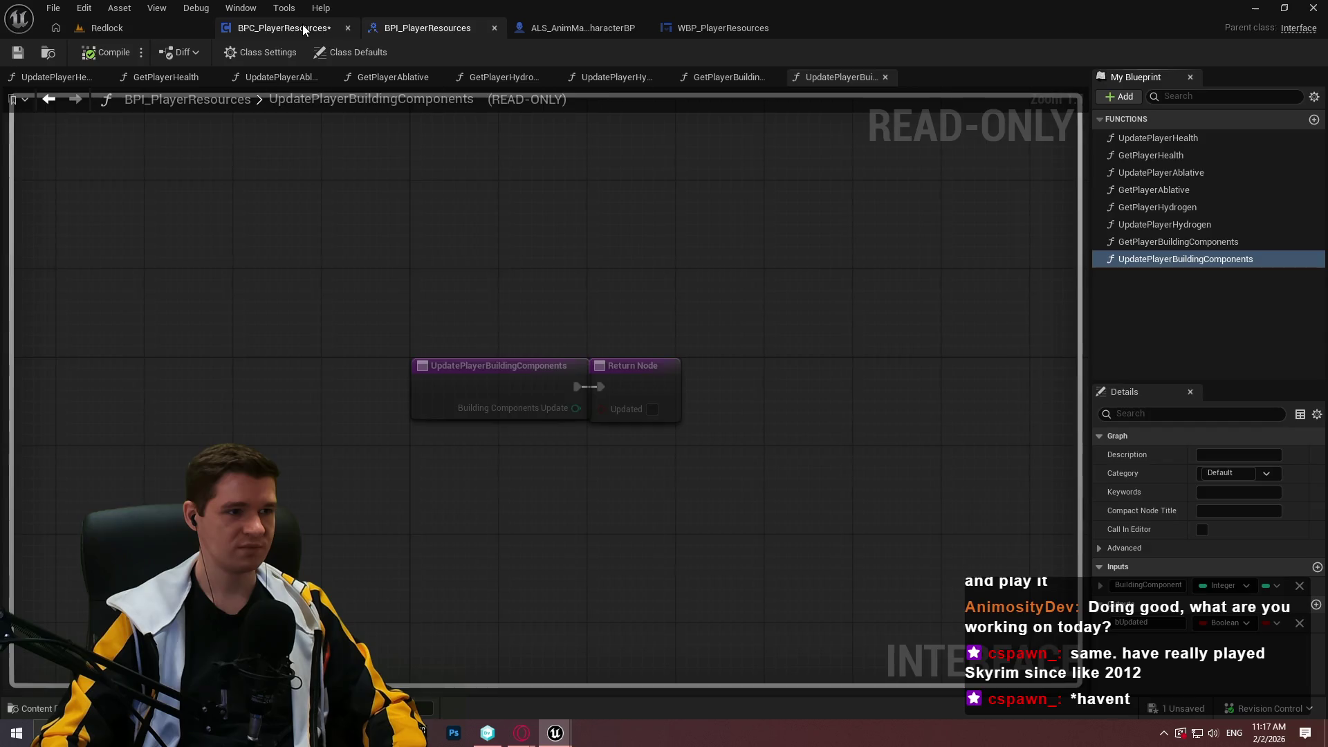
left_click(301, 28)
left_click(30, 56)
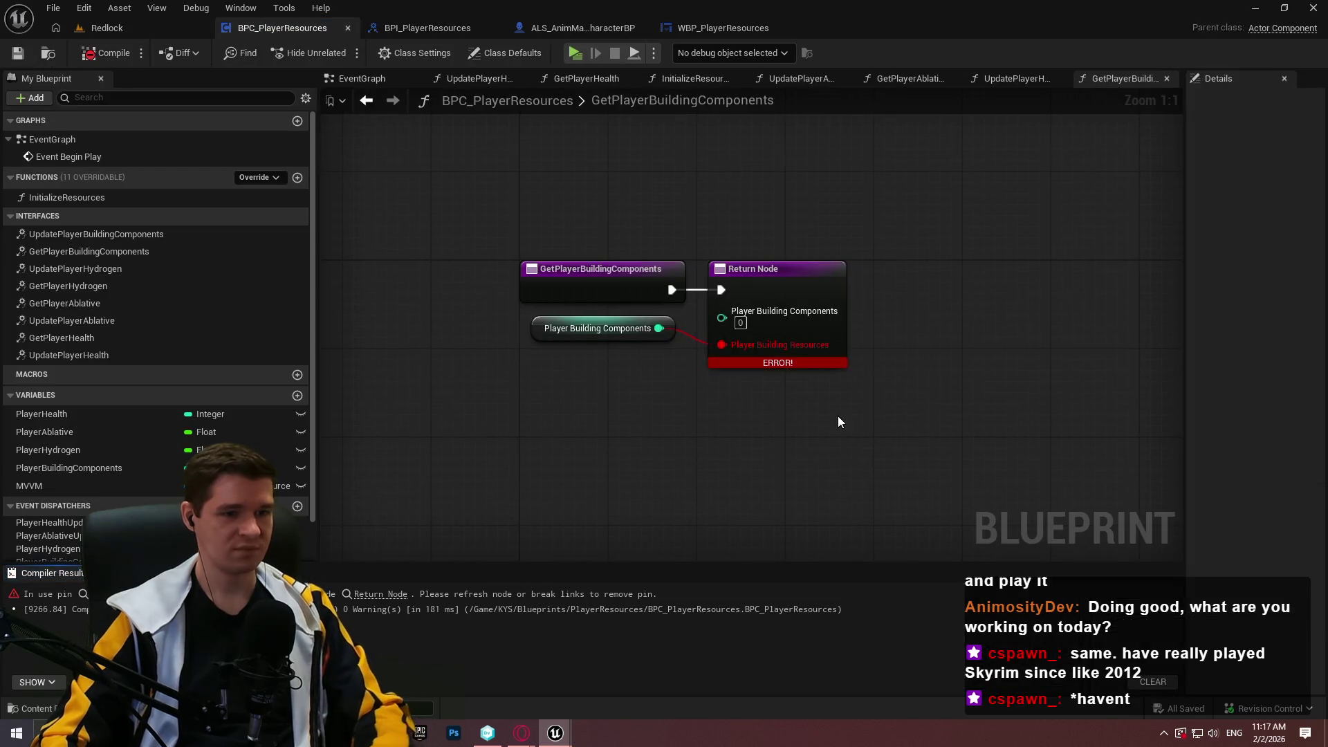
- Wire the PlayerBuildingComponents variable into the renamed Return Node pin and recompile to clear the orphaned-pin error
left_click(721, 345, "alt")
left_click_drag(658, 328, 721, 317)
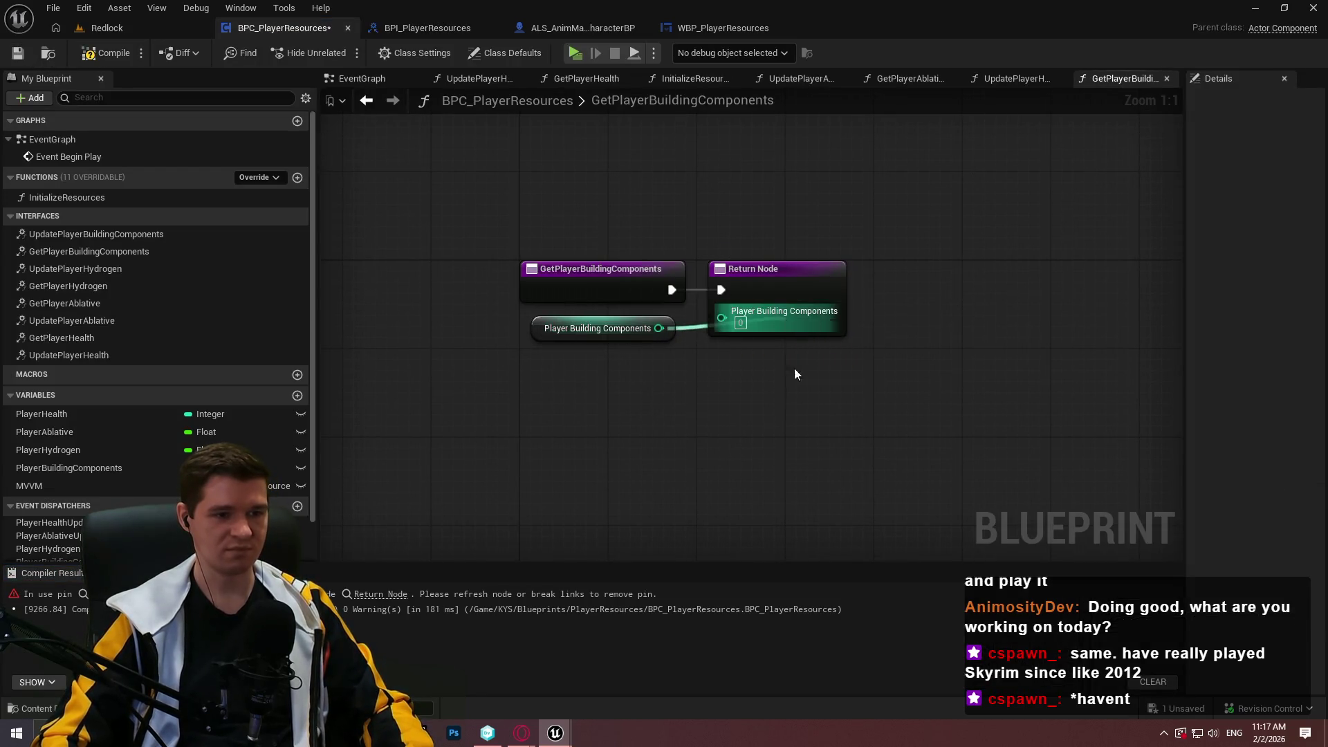
left_click(104, 52)
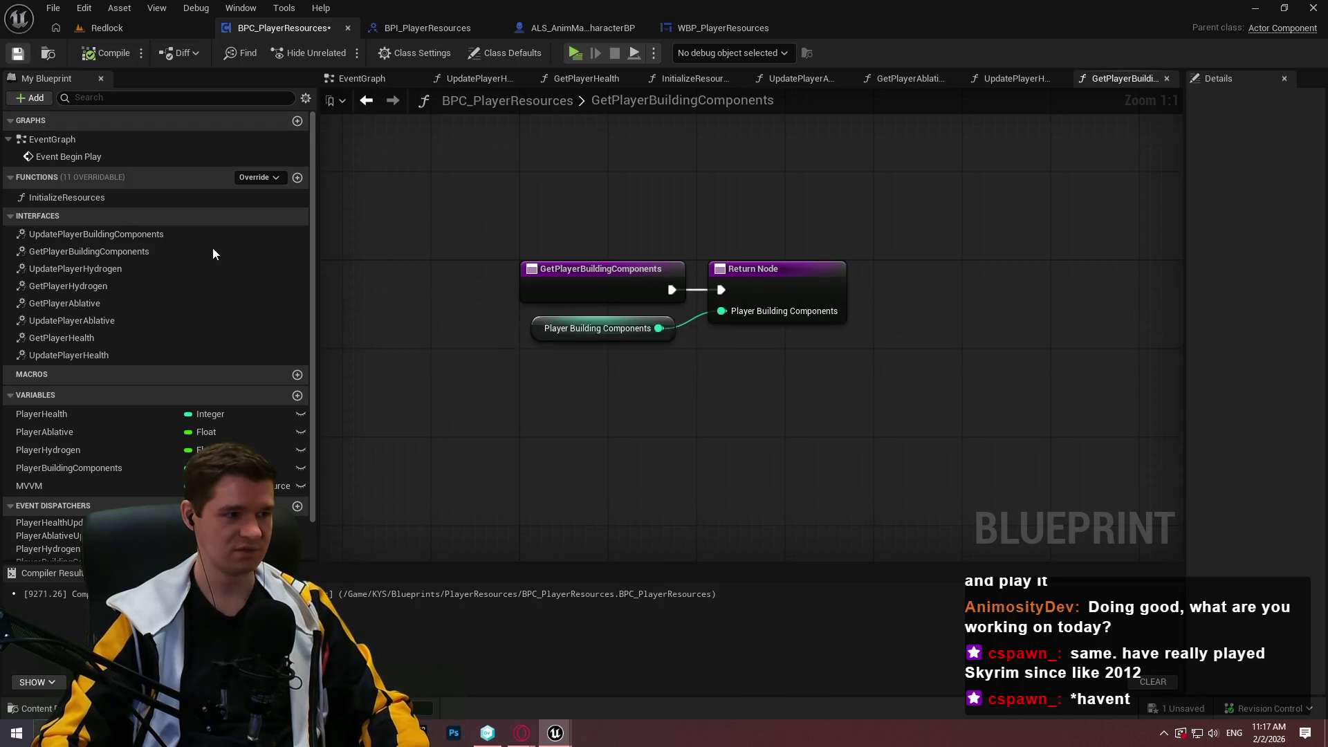
- Open the UpdatePlayerBuildingComponents implementation graph and move its Return Node to the right
double_click(111, 234)
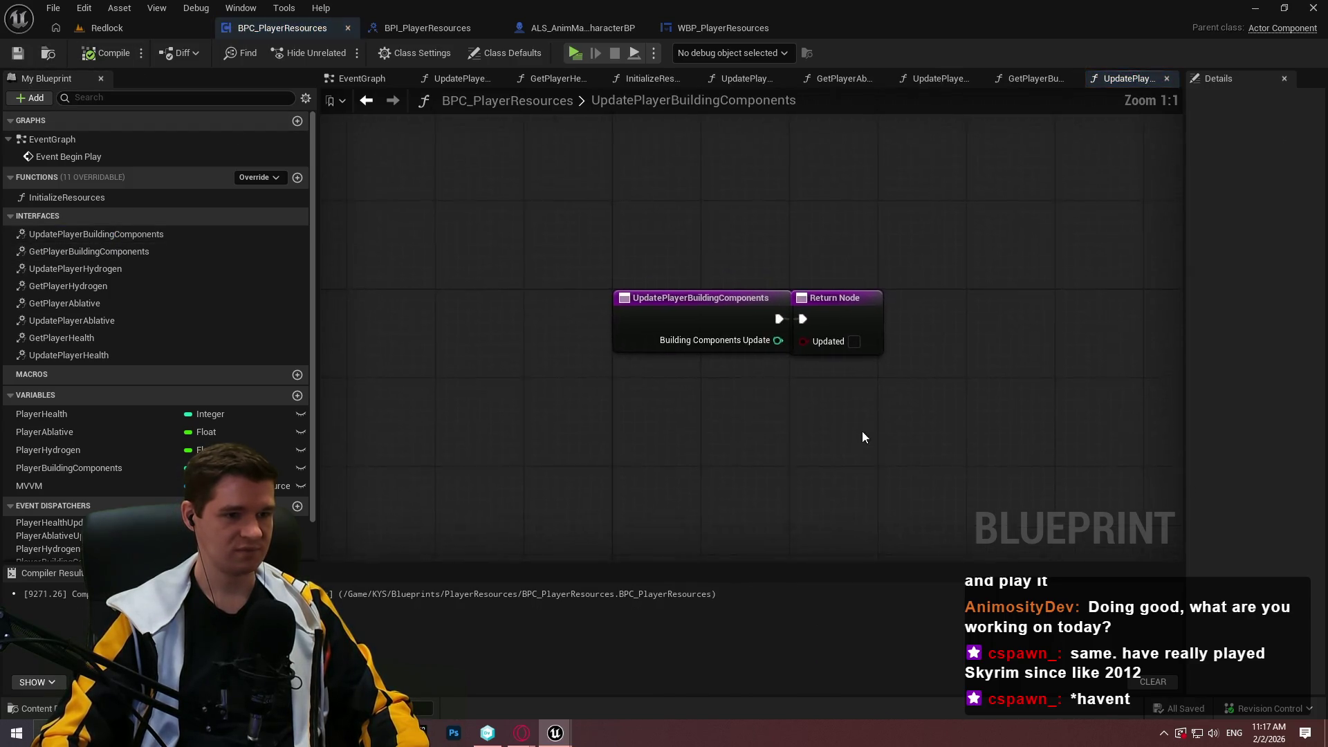
left_click_drag(616, 270, 1152, 270)
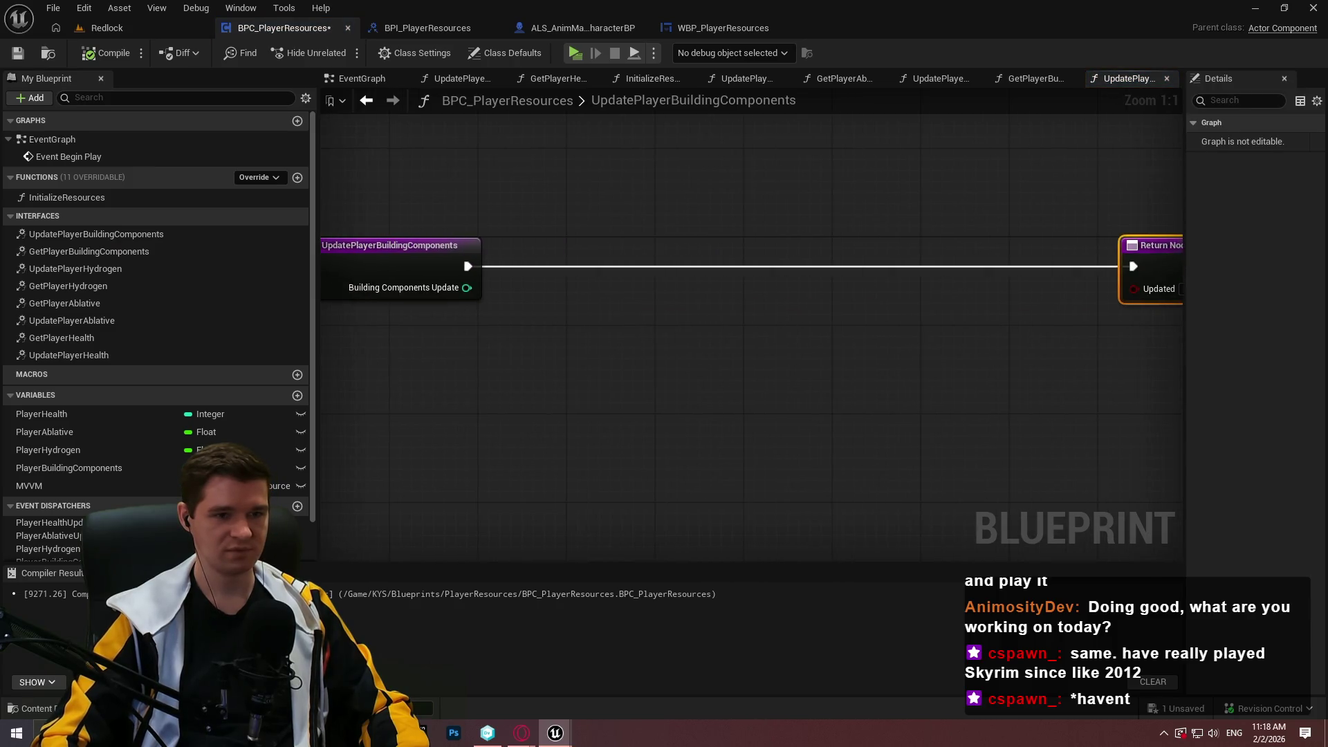
left_click_drag(850, 316, 762, 332)
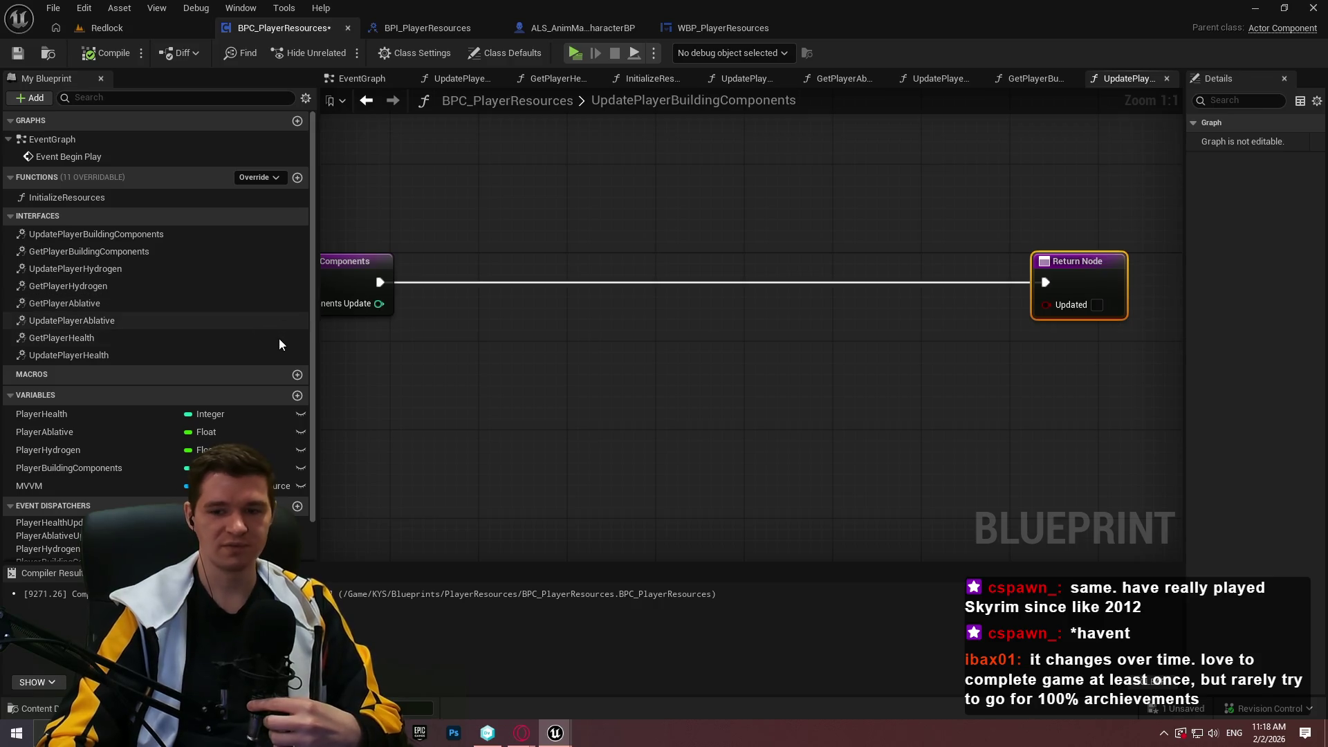
mouse_move(982, 371)
left_mouse_down()
mouse_move(857, 361)
mouse_move(702, 399)
left_mouse_up()
left_click_drag(1140, 305, 1097, 306)
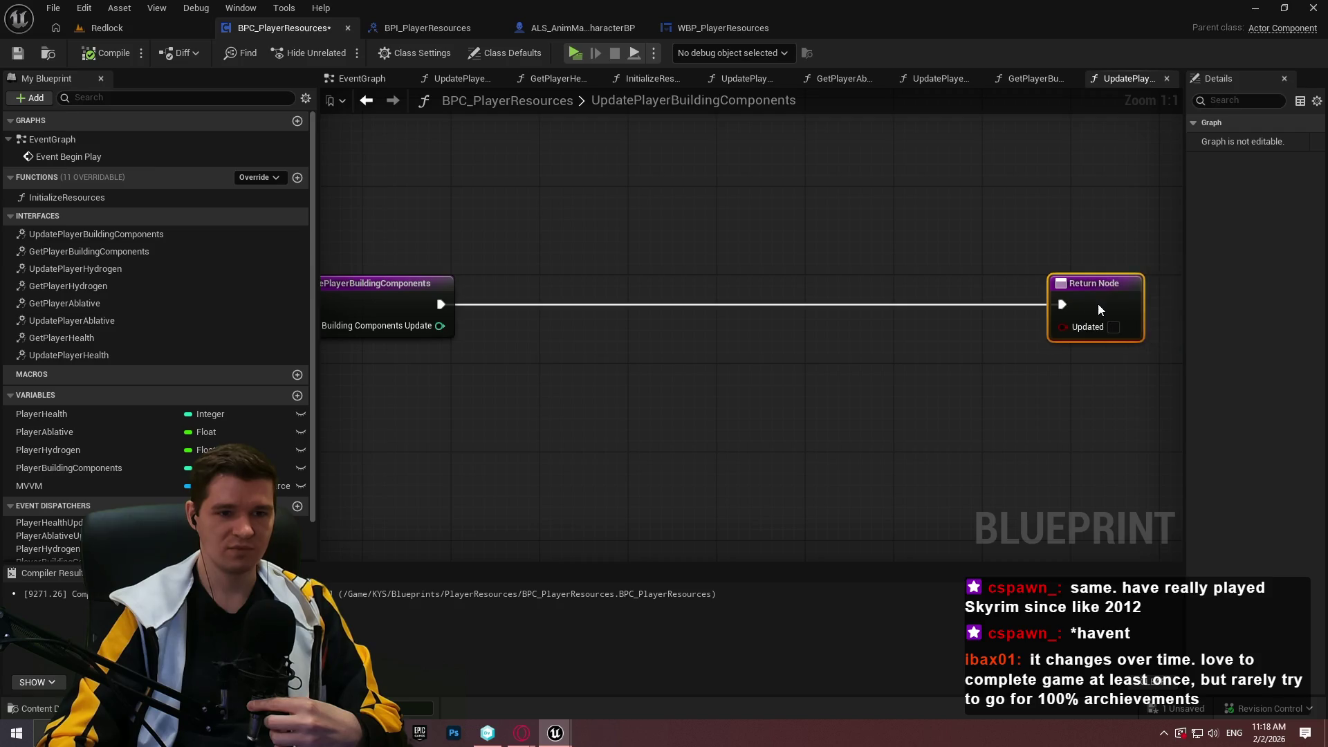